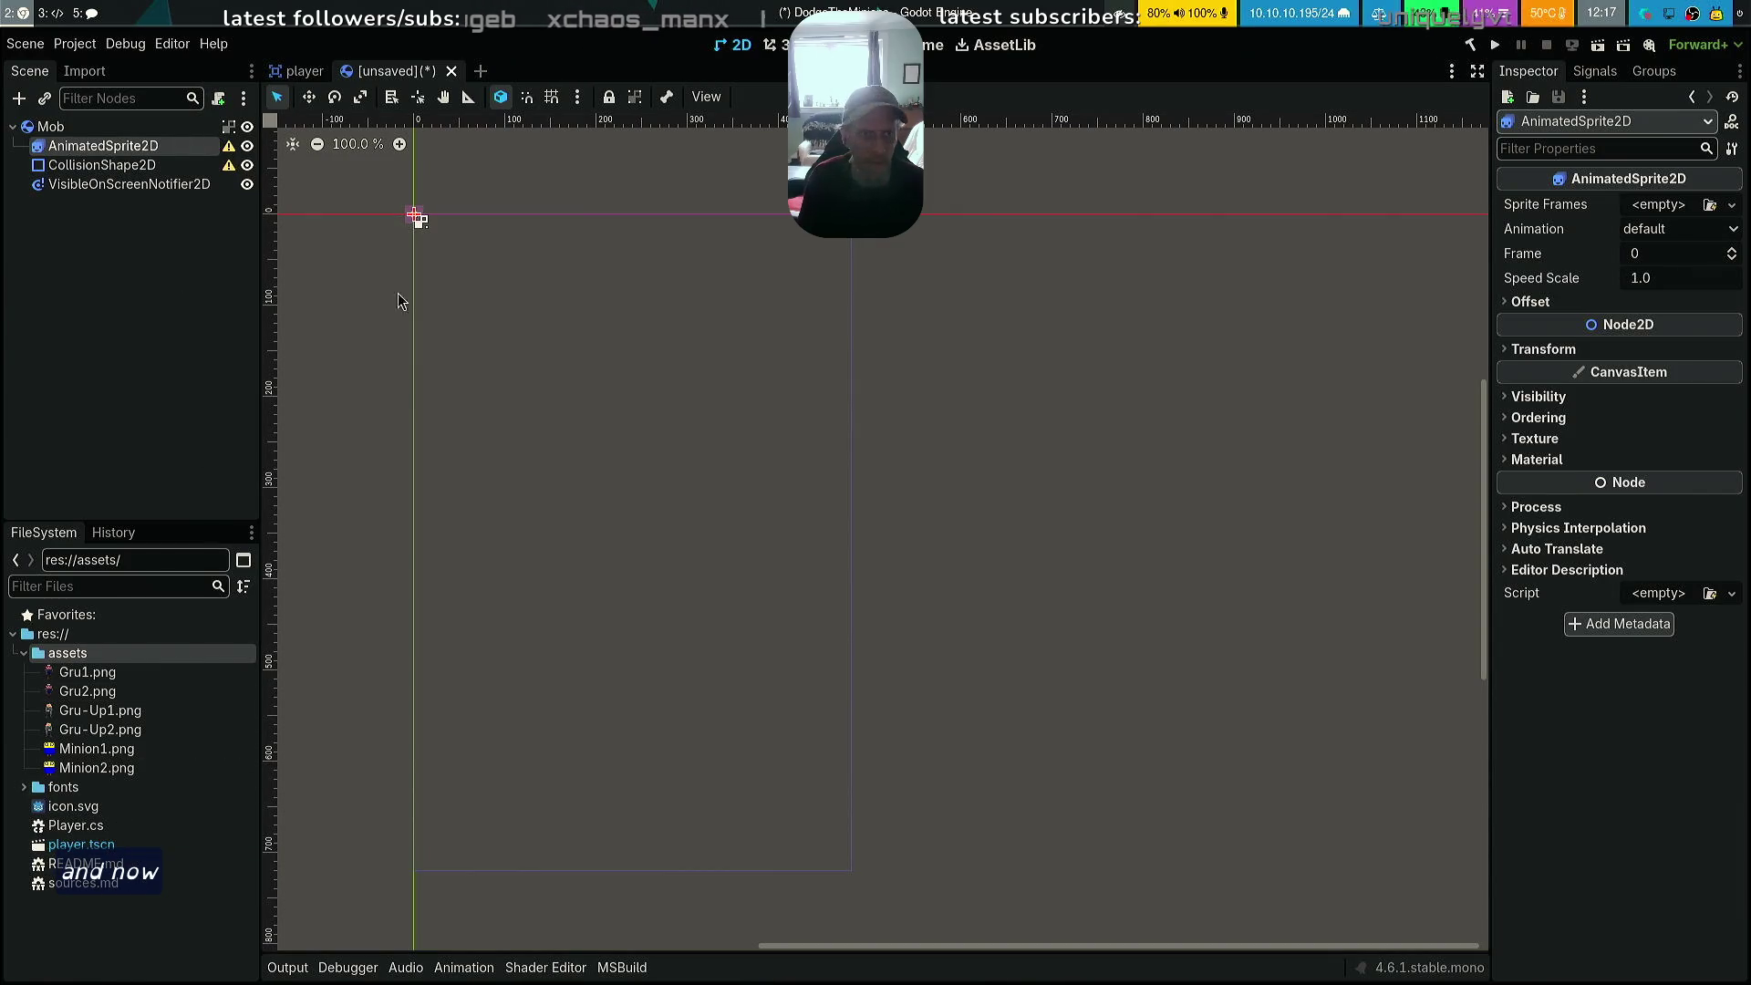
Give the AnimatedSprite2D's Sprite Frames property a new SpriteFrames resource and open it for editing
left_click(1672, 208)
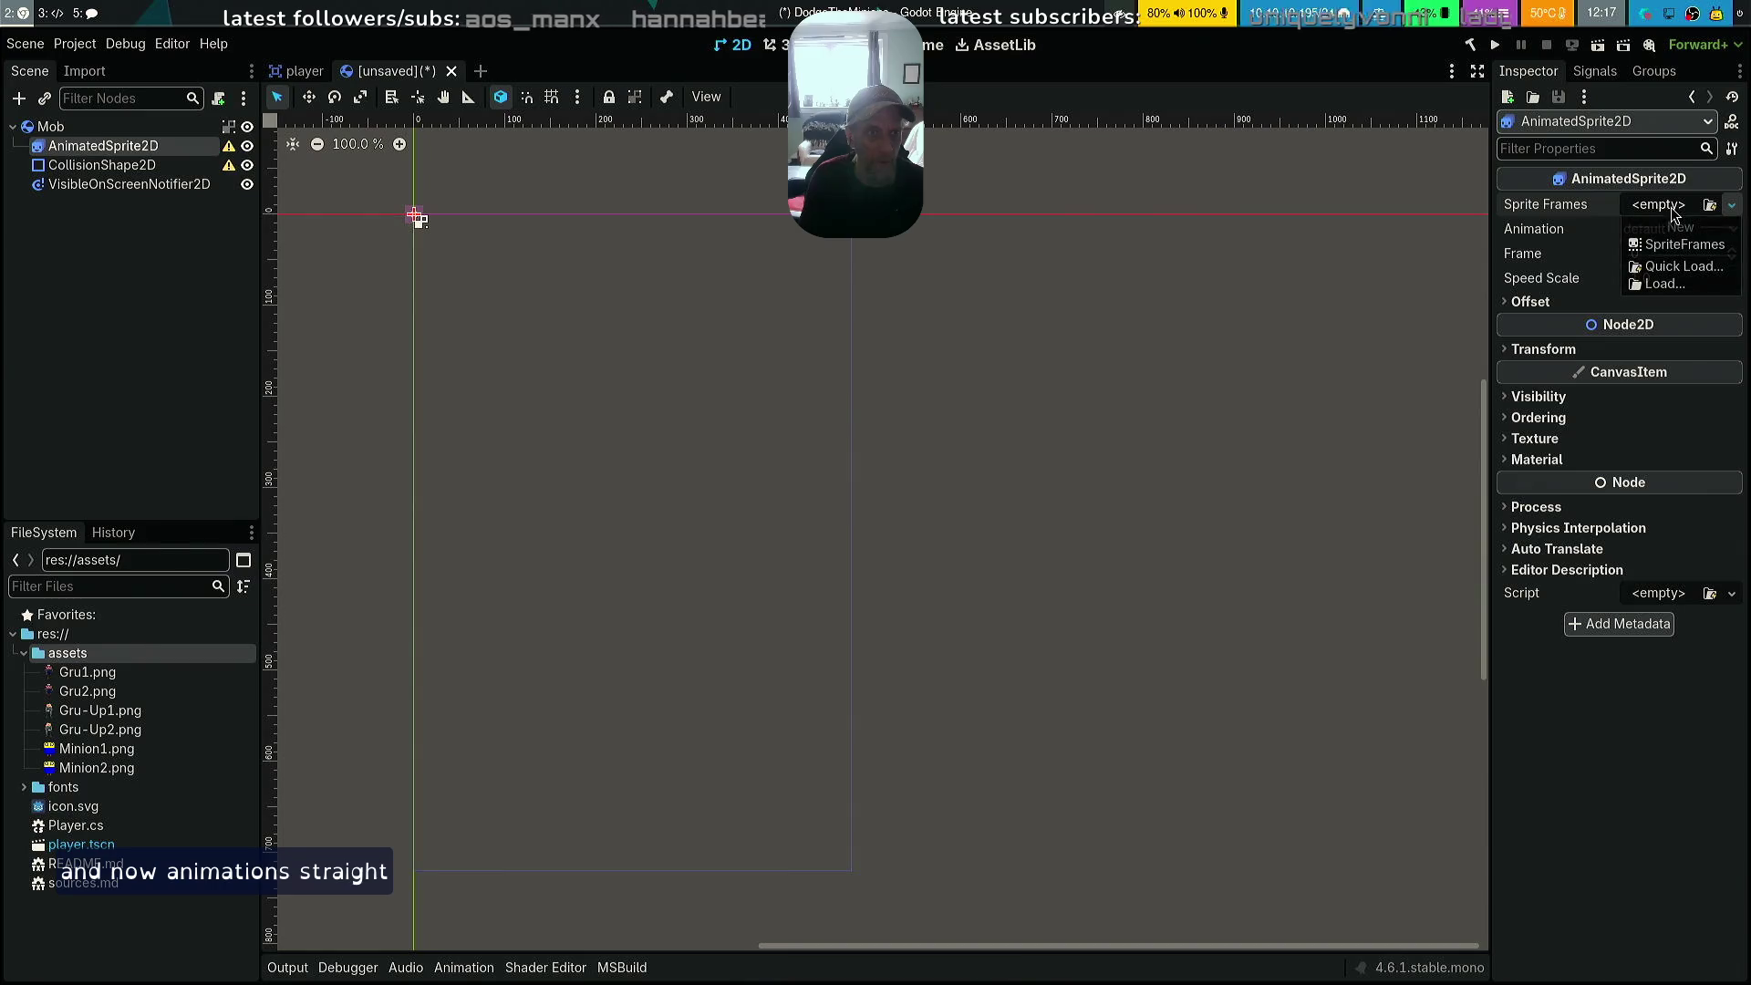
left_click(1684, 245)
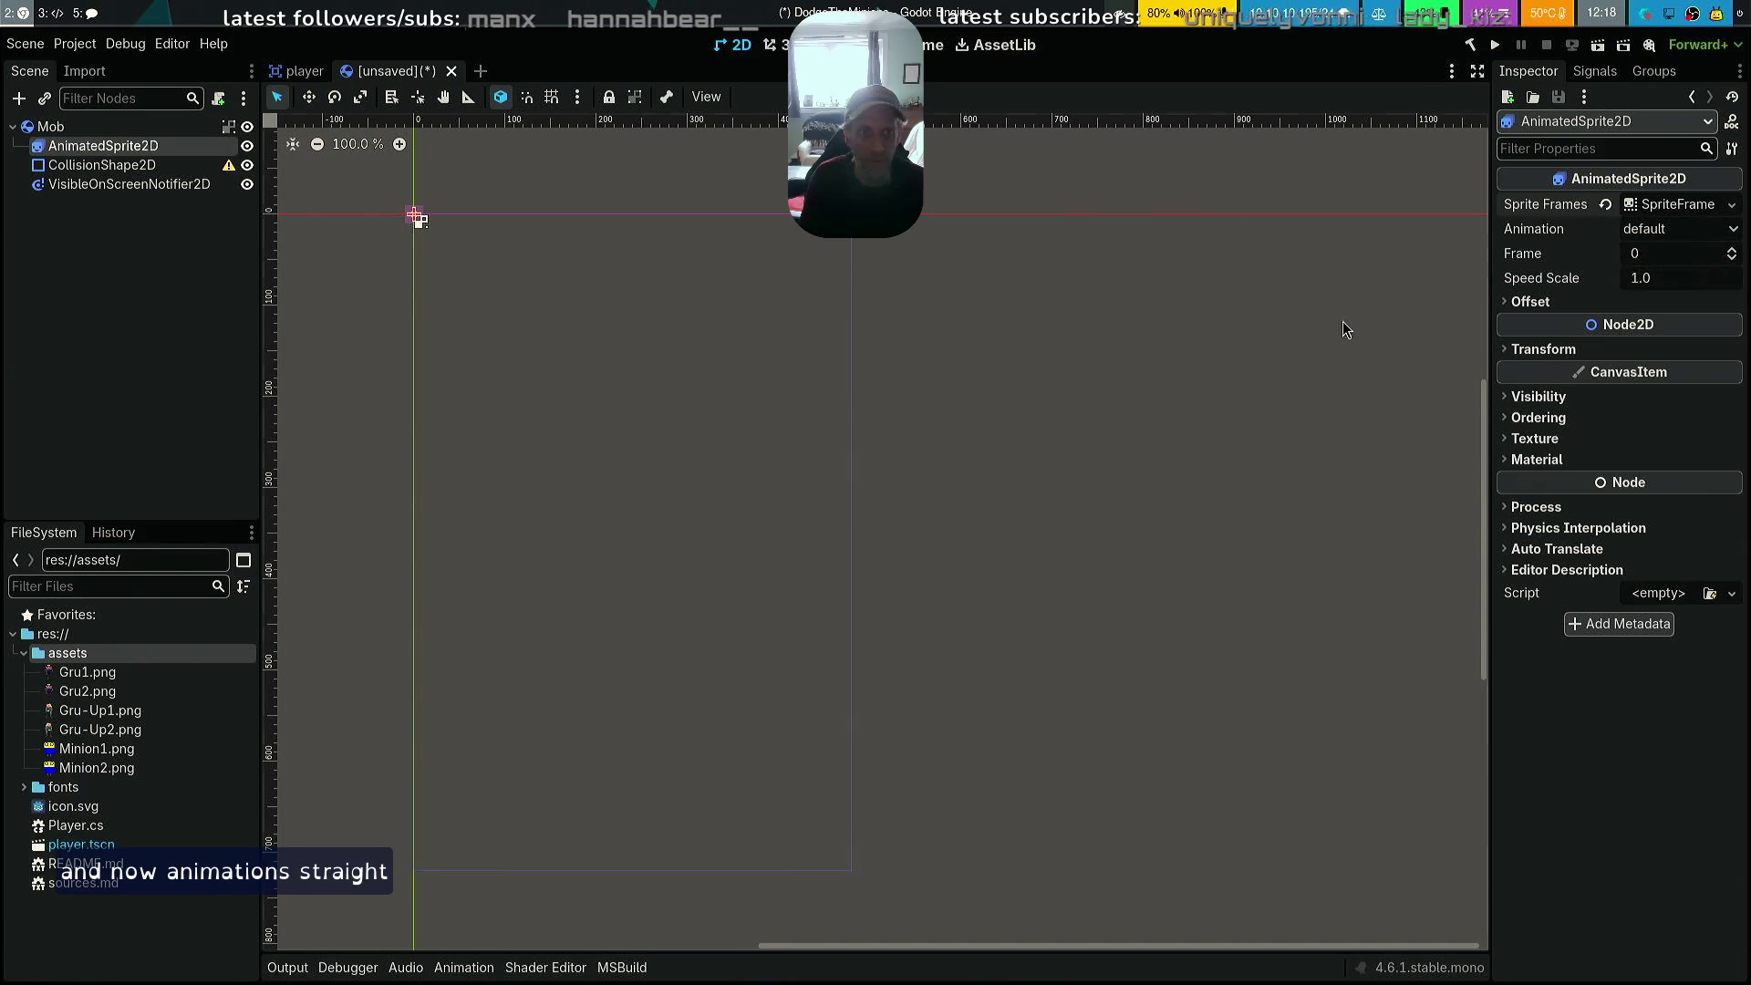
left_click(1691, 211)
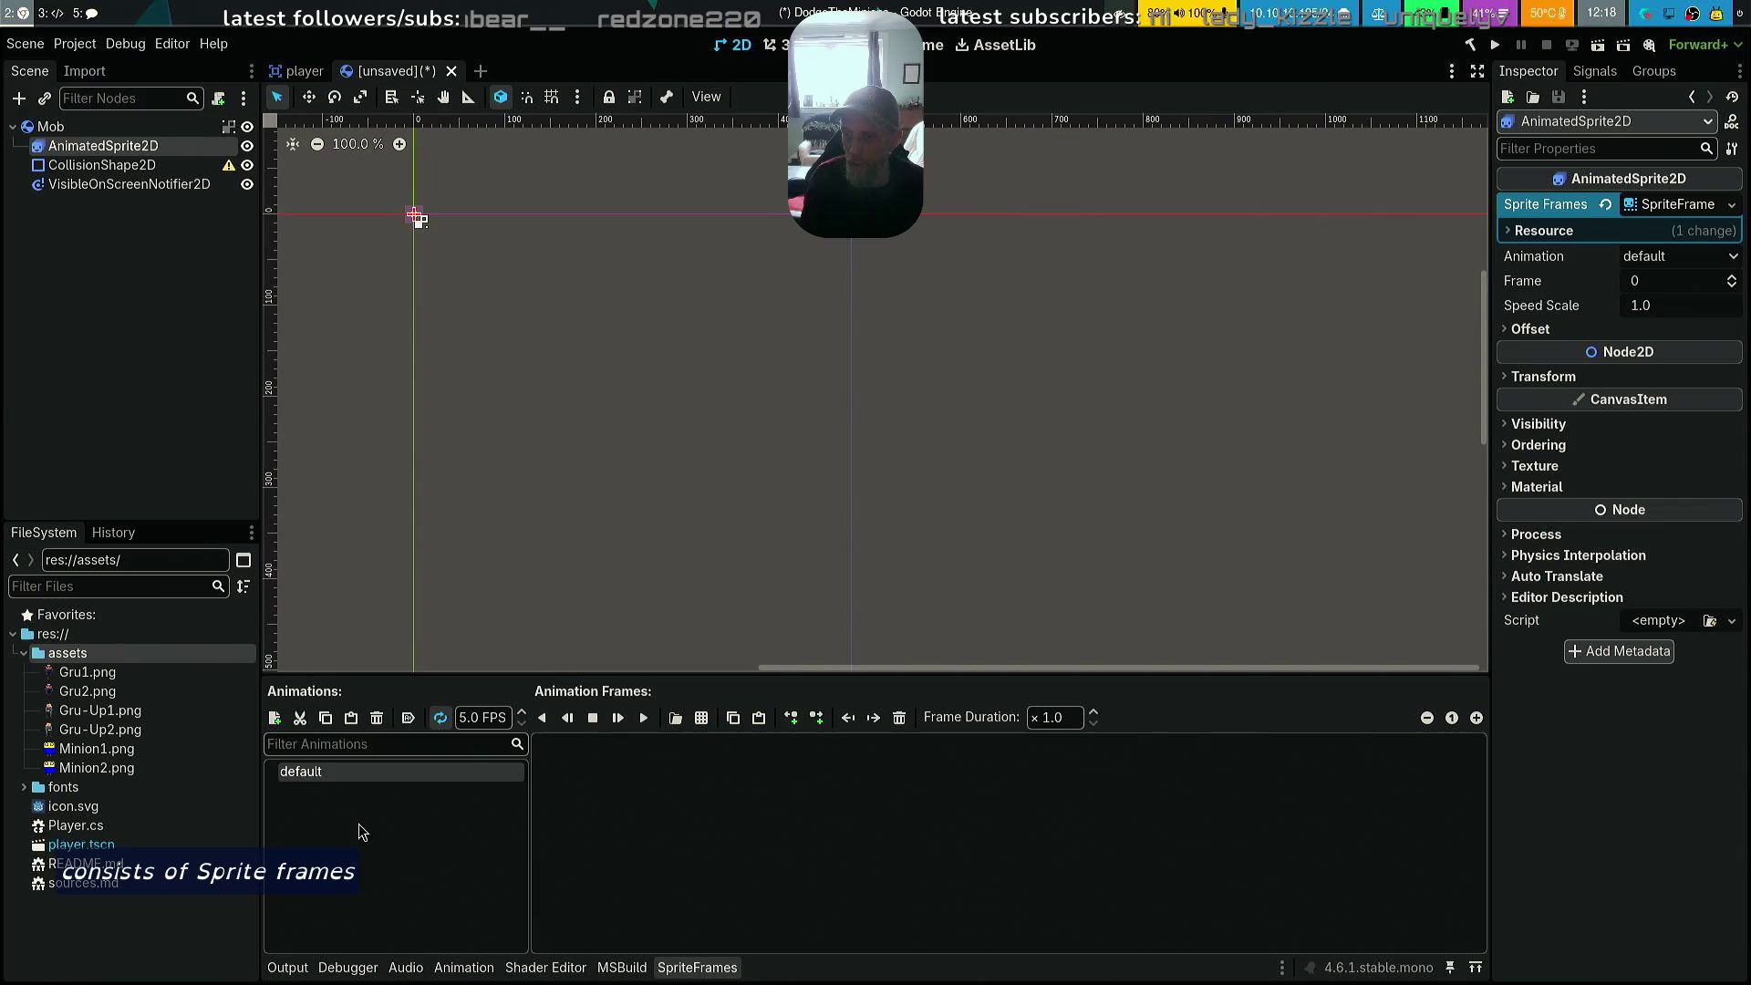
Rename the default animation to 'walk' and add Minion1.png and Minion2.png as its frames
double_click(358, 775)
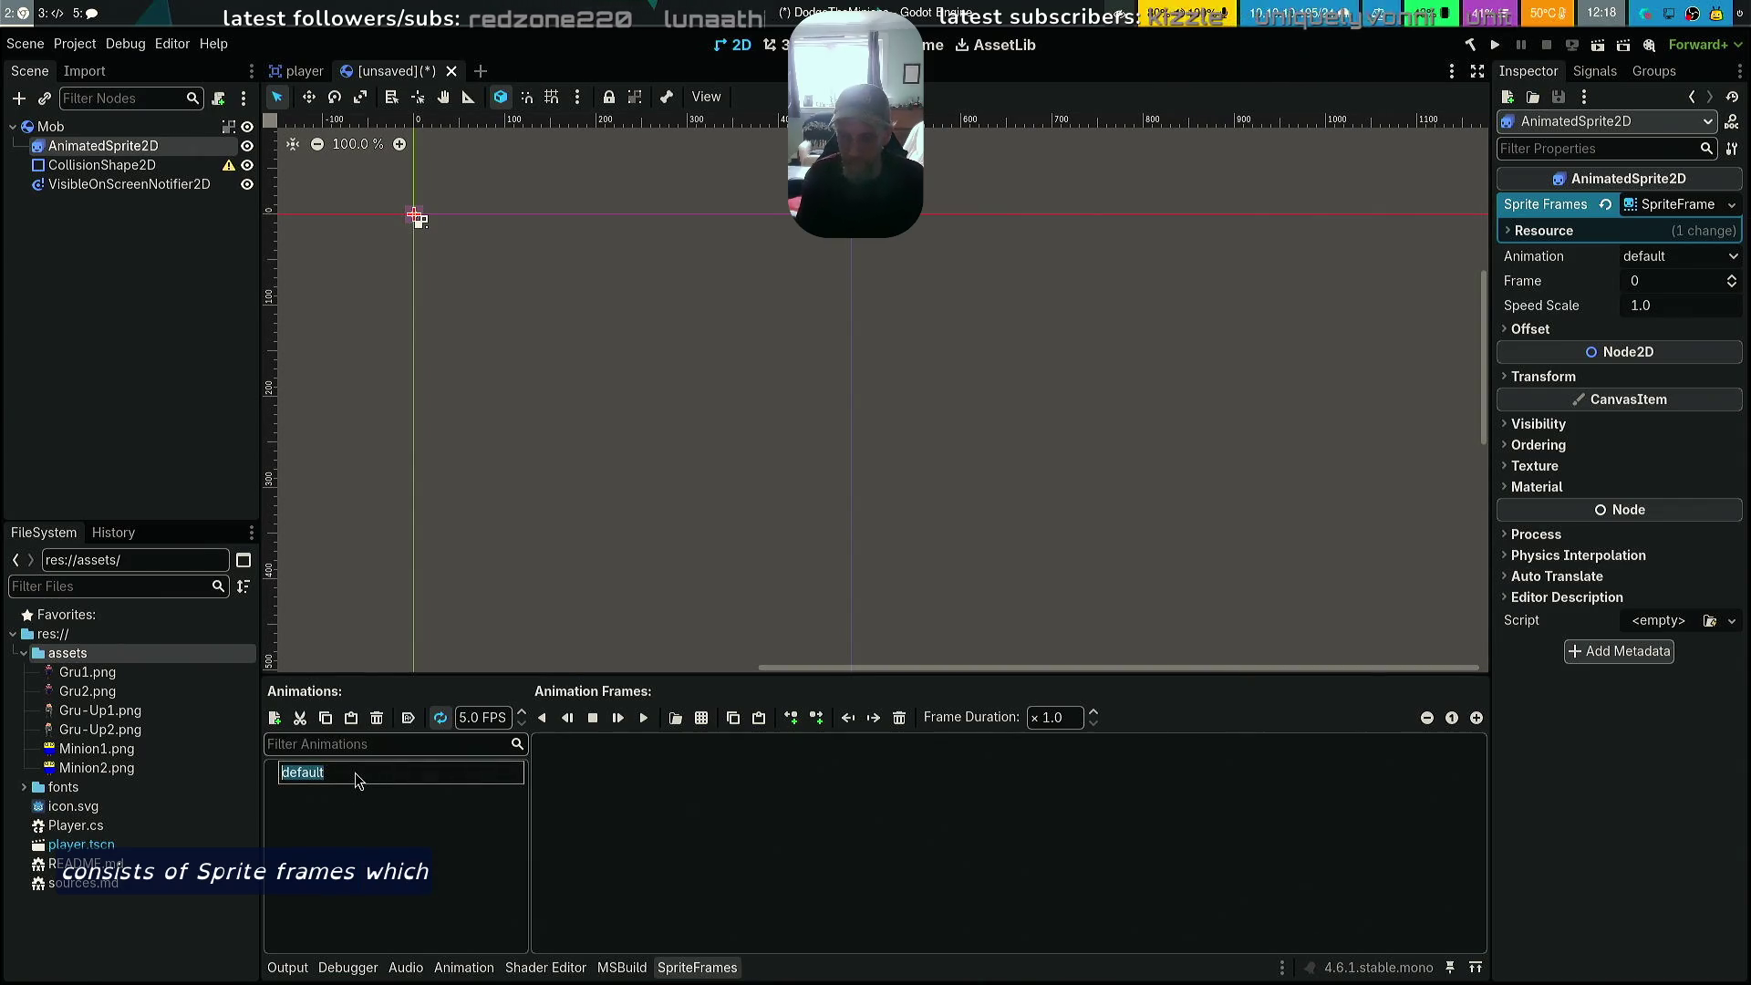
type("walk")
key("Return")
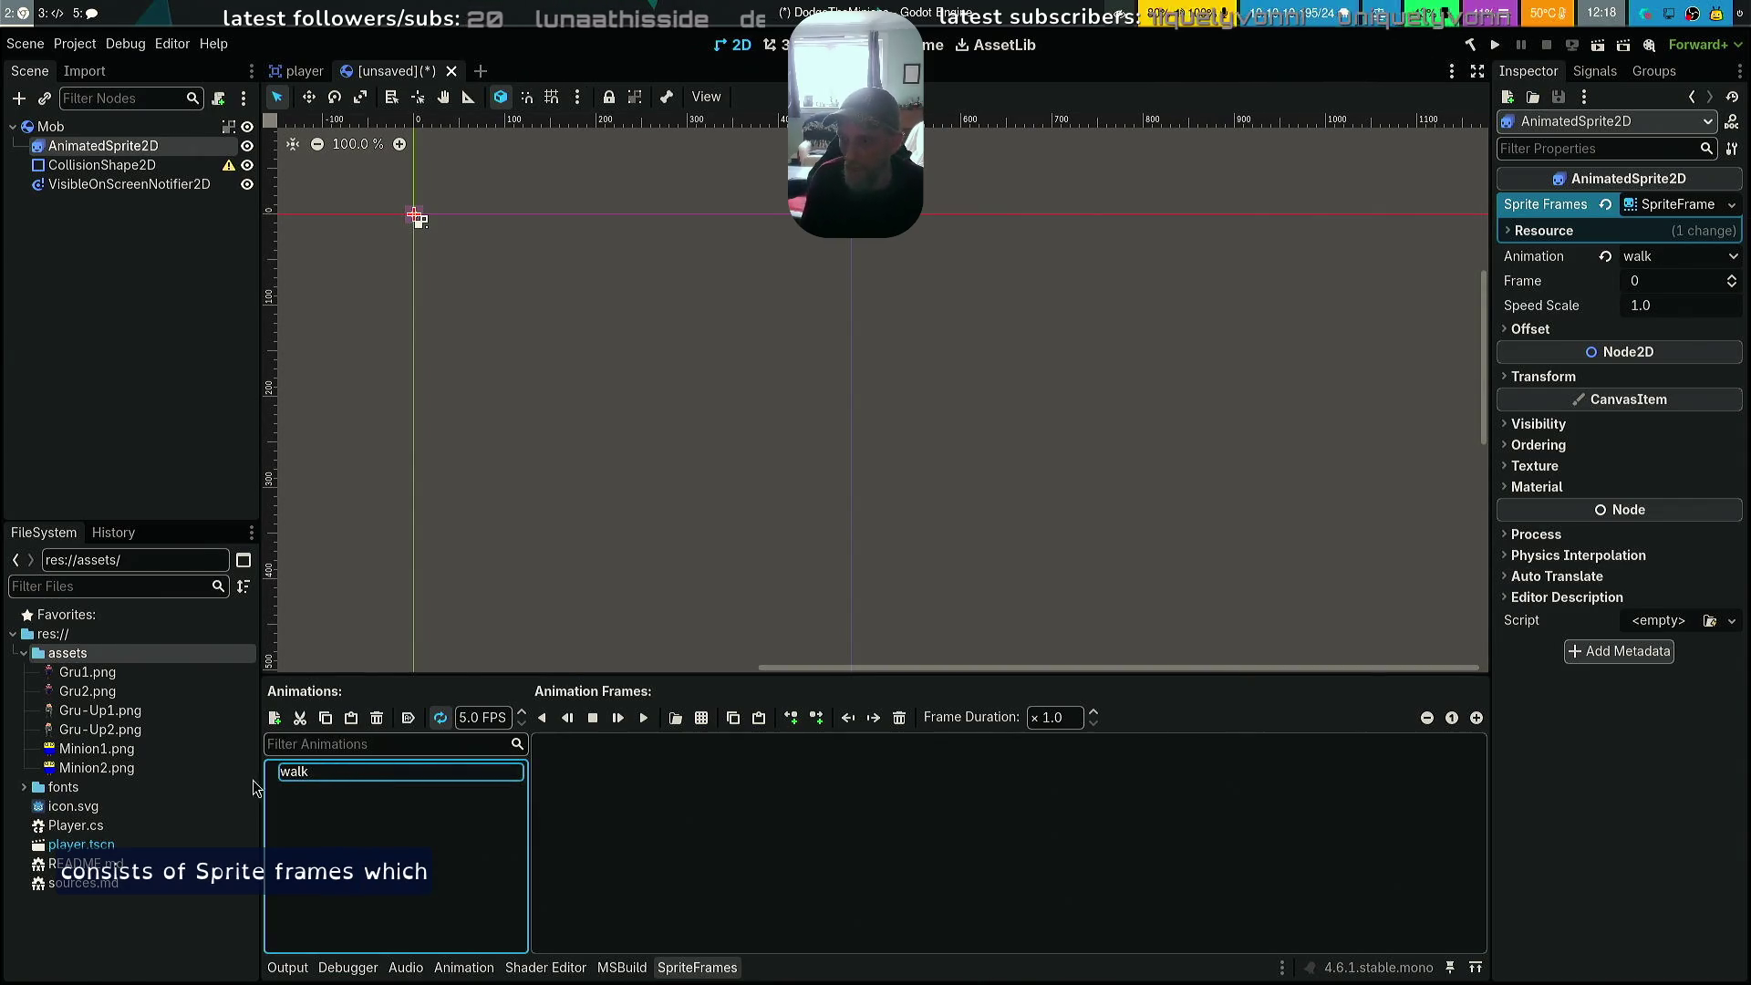
left_click(97, 748)
left_click(97, 767, "shift")
mouse_move(97, 767)
left_mouse_down()
mouse_move(879, 830)
mouse_move(812, 830)
left_mouse_up()
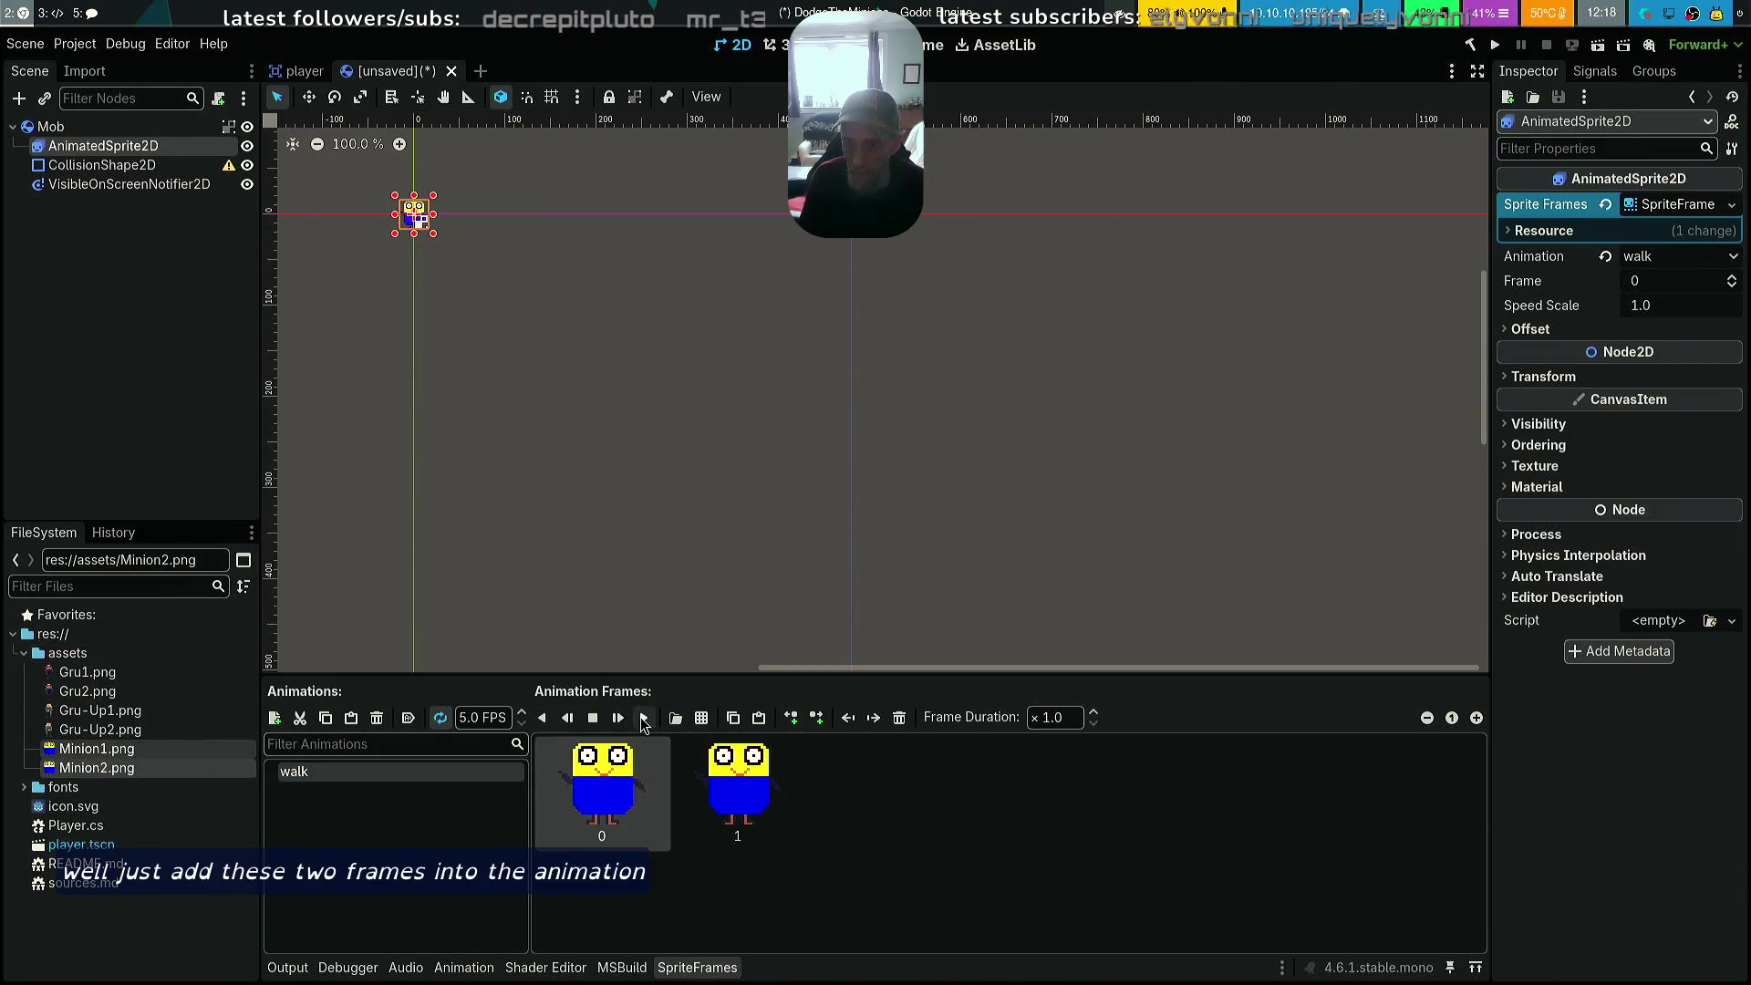
Preview the two-frame walk animation at 5.0 FPS, then take the editor out of fullscreen
scroll(367, 203, "up", 10)
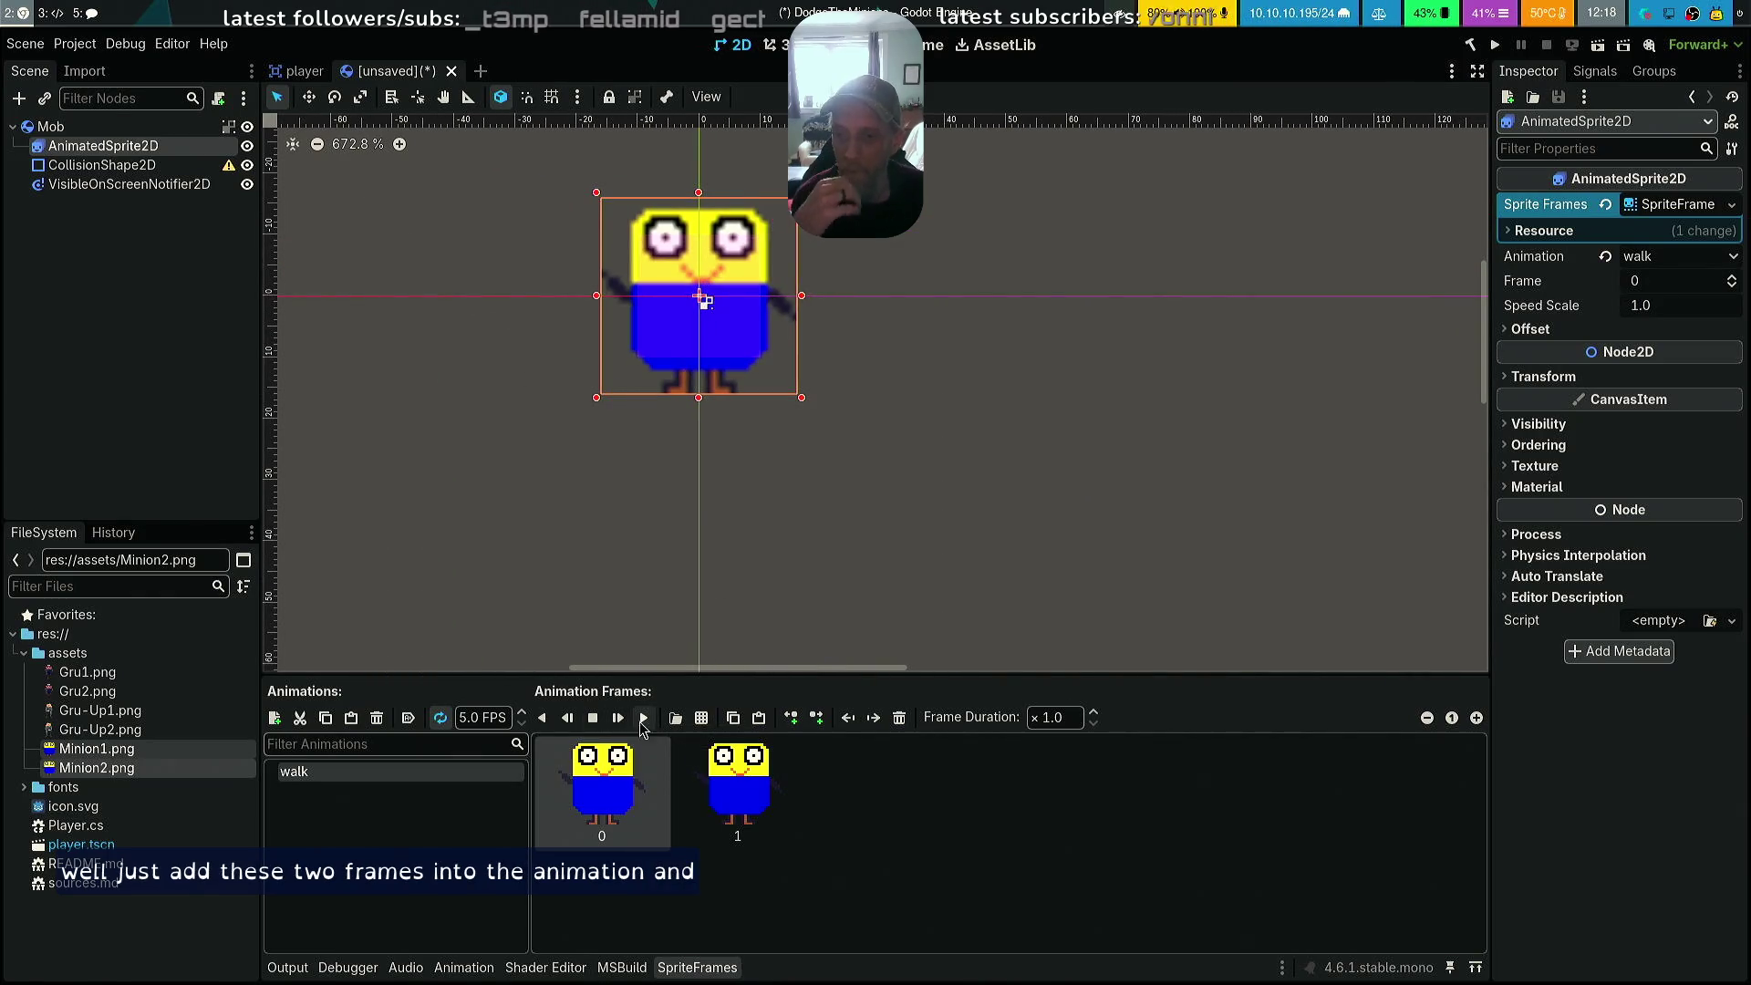
left_click(643, 718)
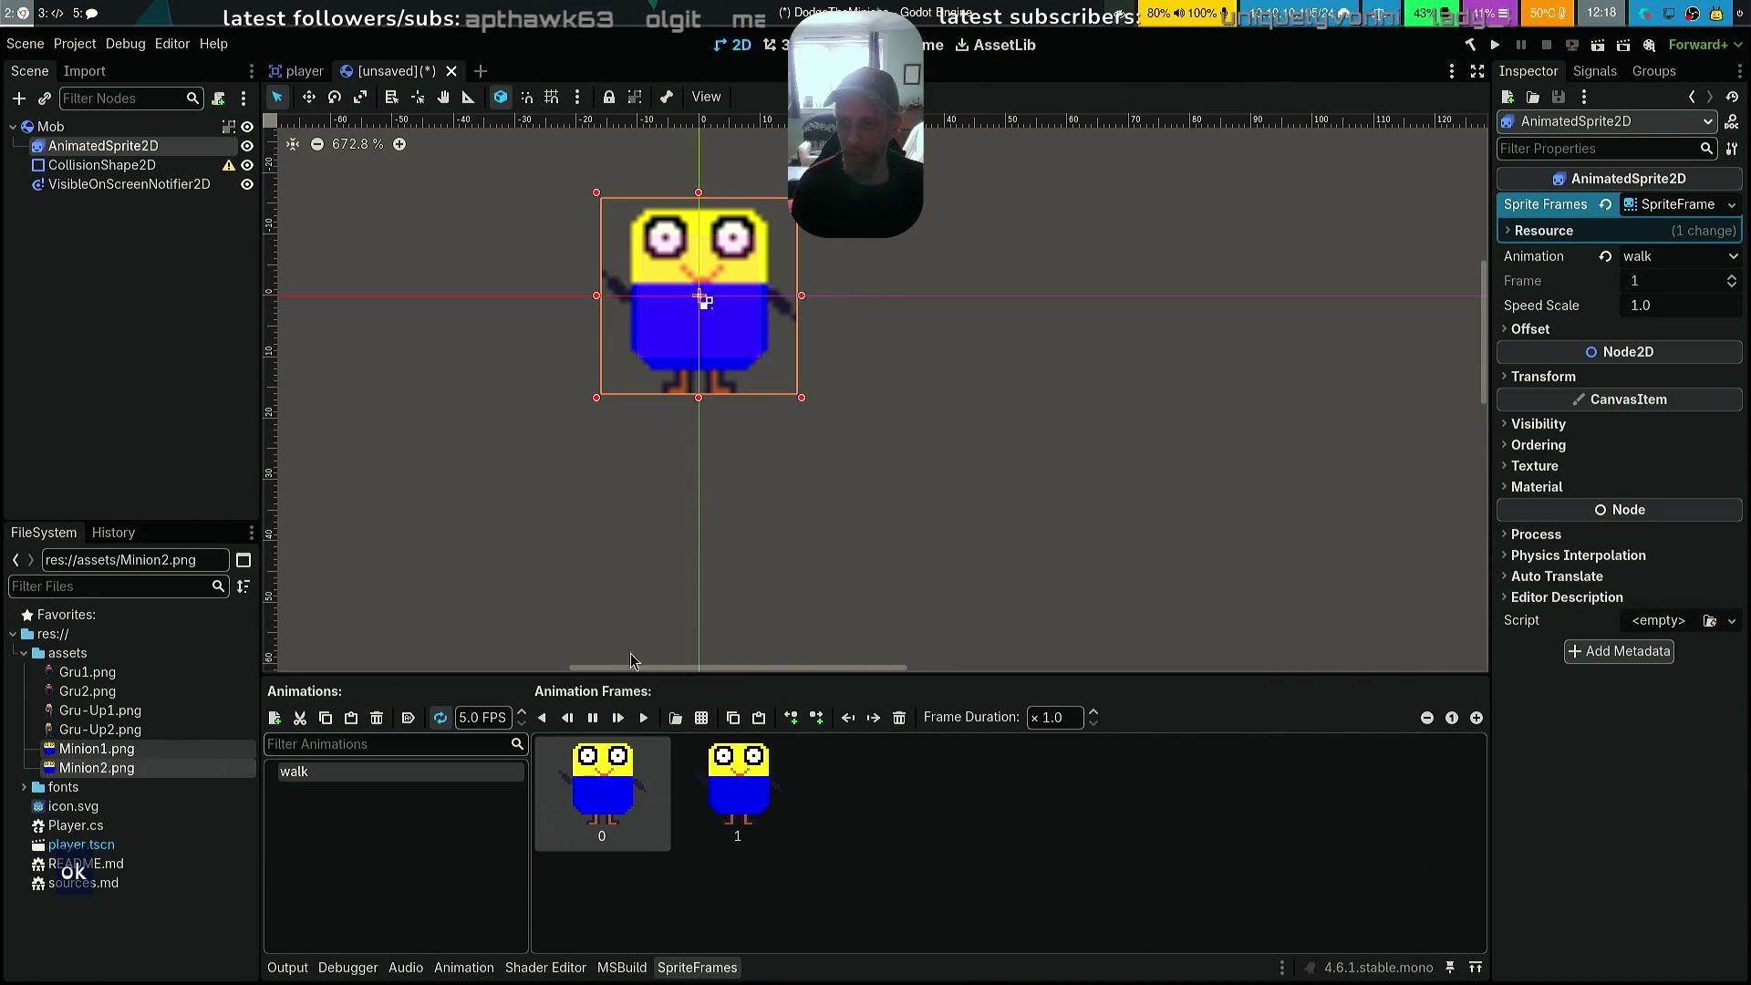
left_click(594, 720)
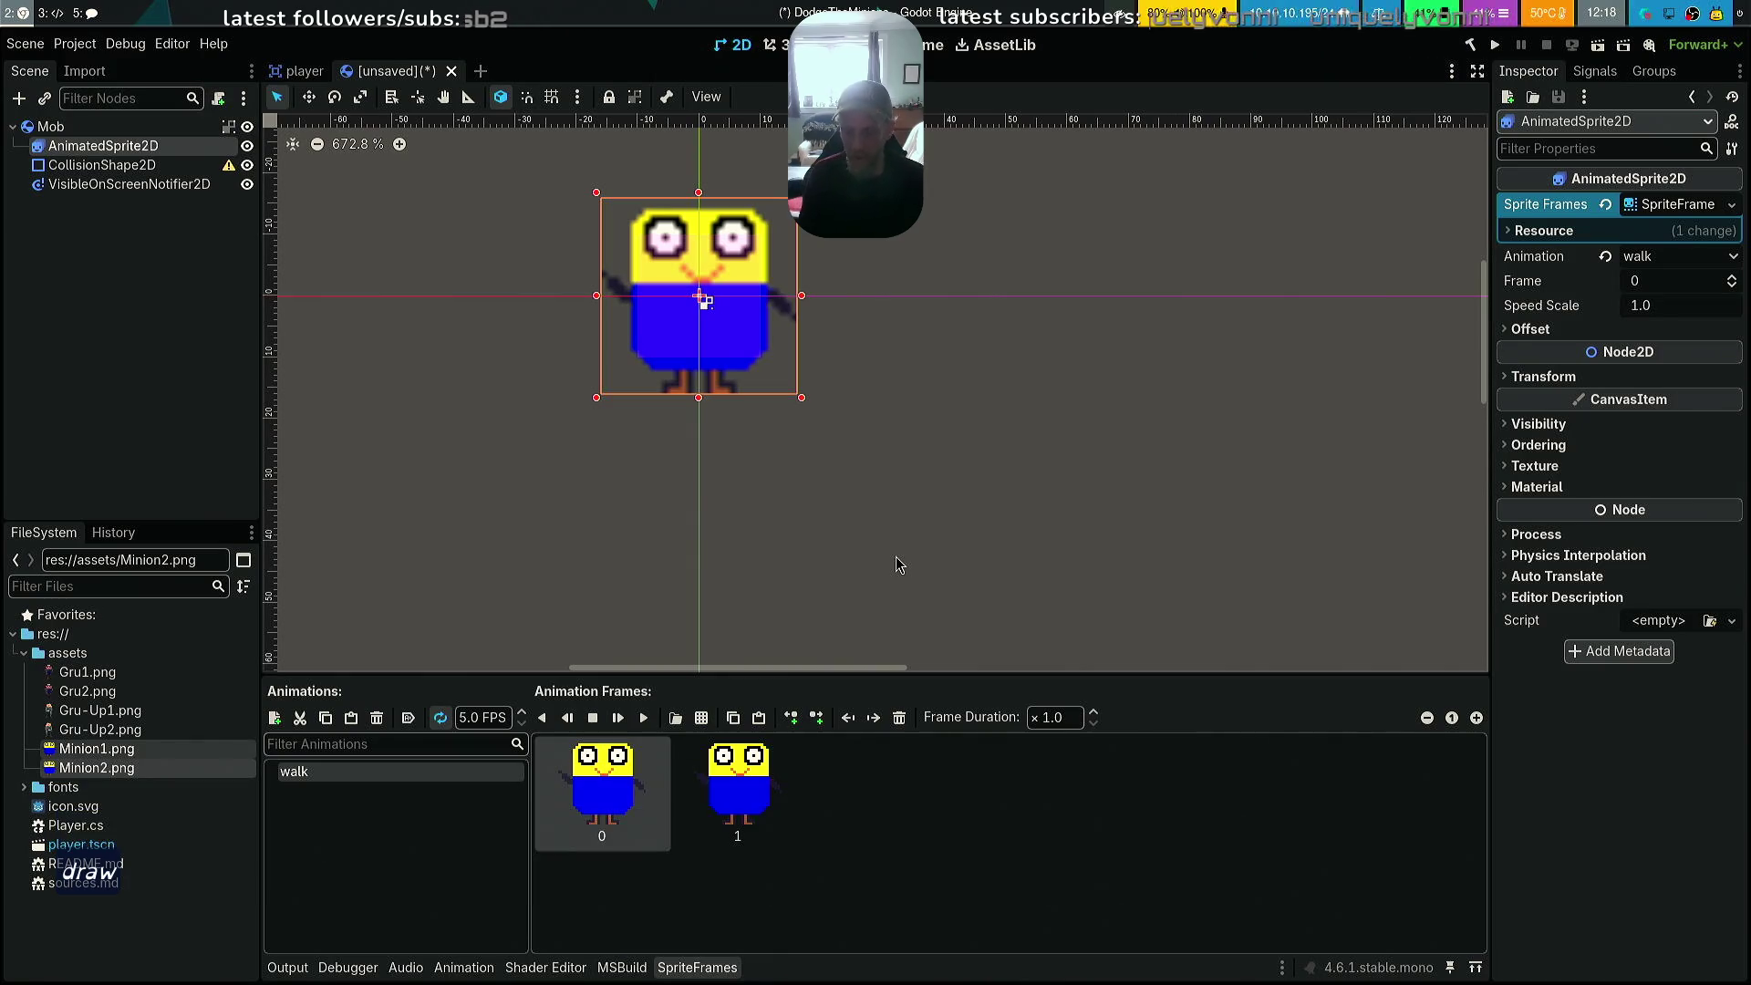
key("super+f")
Tile the Godot window aside and launch LibreSprite from the app launcher
key("super+shift+space")
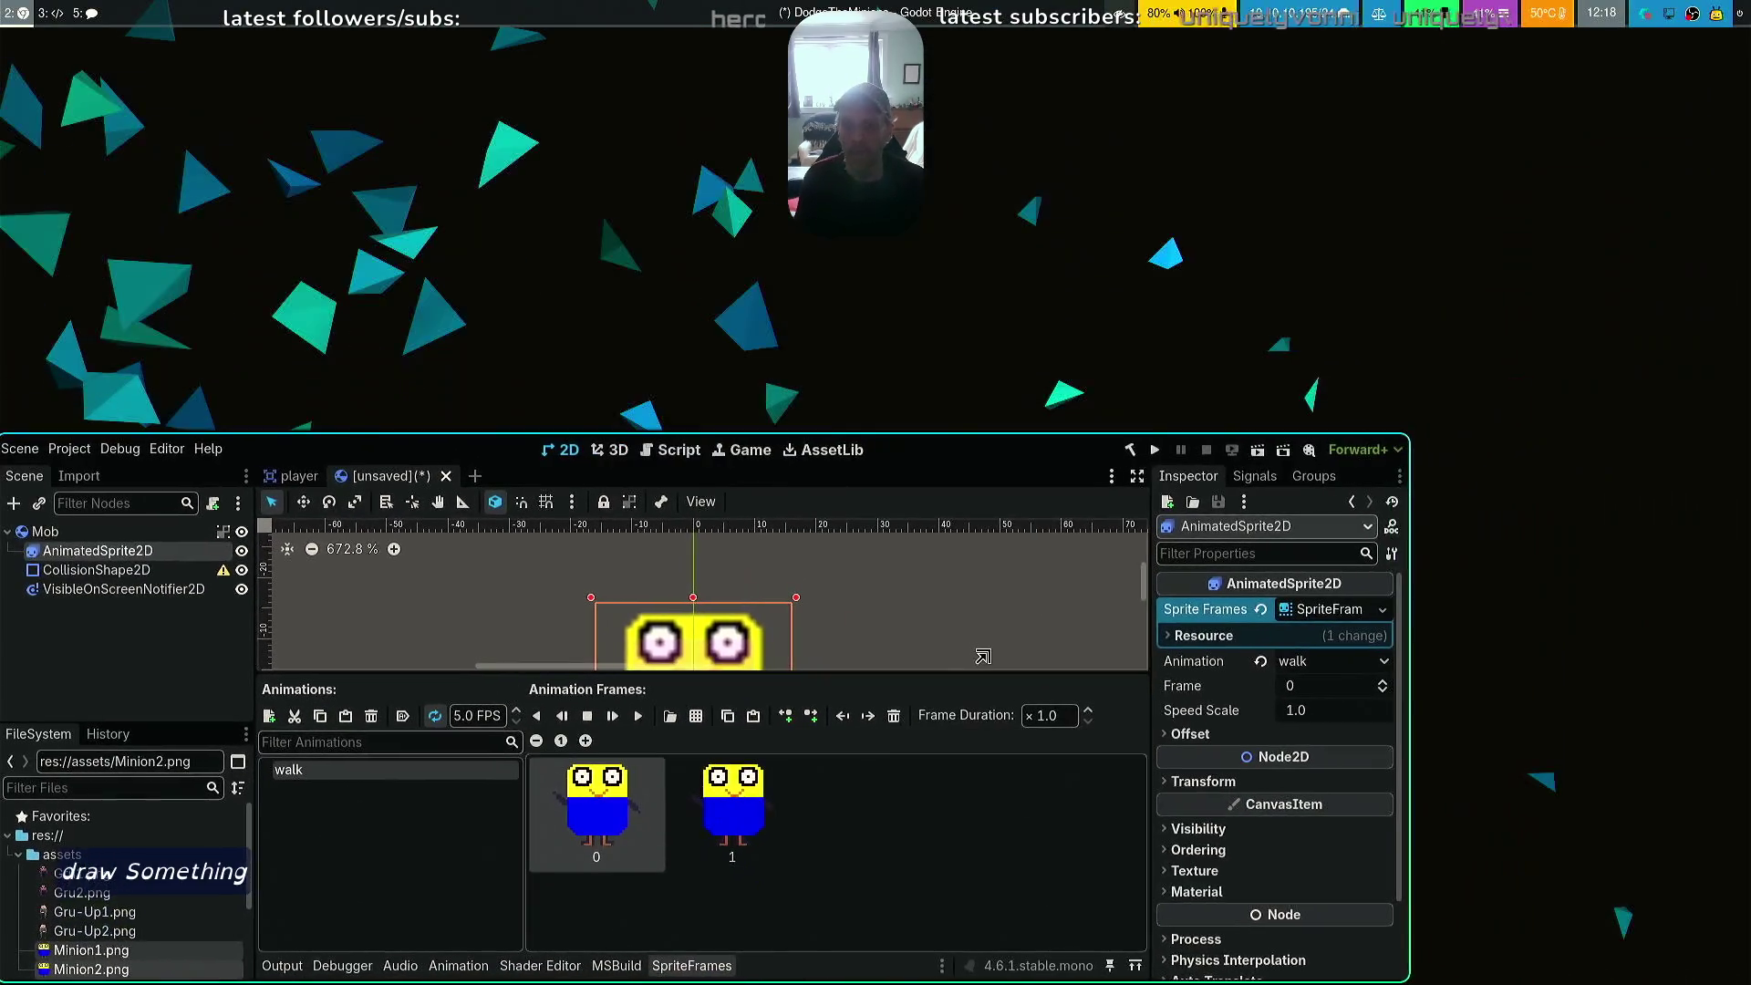
key("super+d")
type("libr")
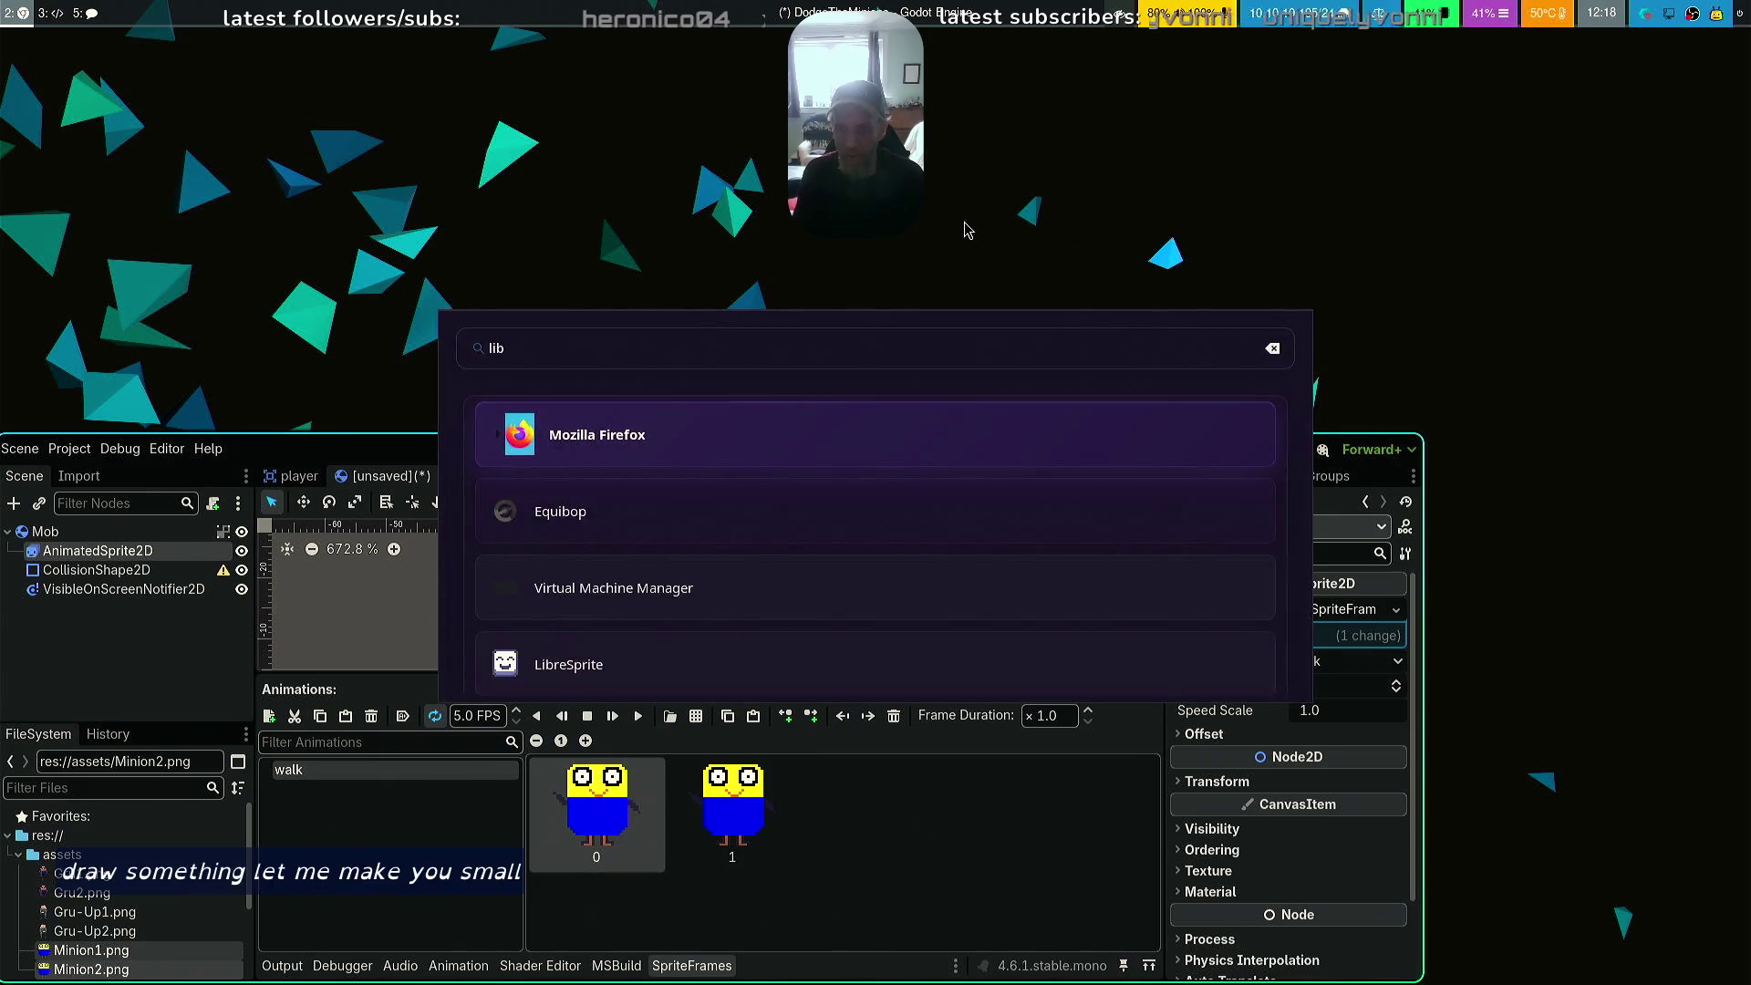
key("Return")
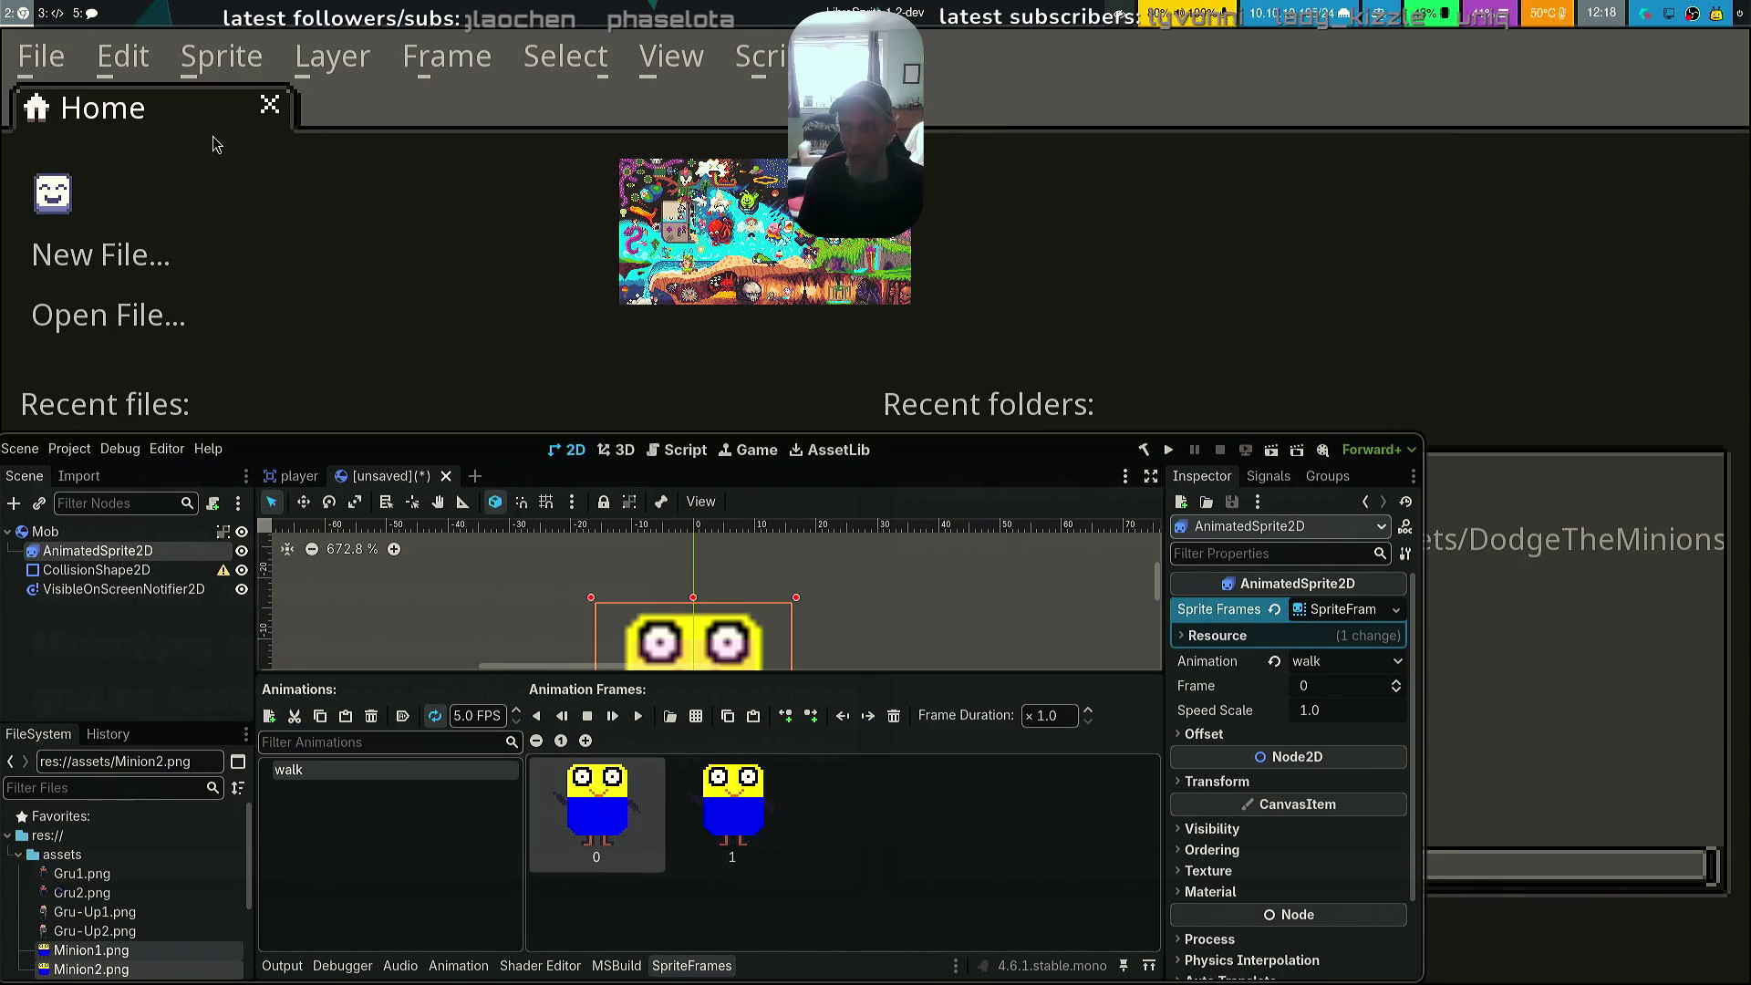
Open Minion1.ase from the recent files on its own, skipping the sequence load
left_click(52, 68)
mouse_move(495, 237)
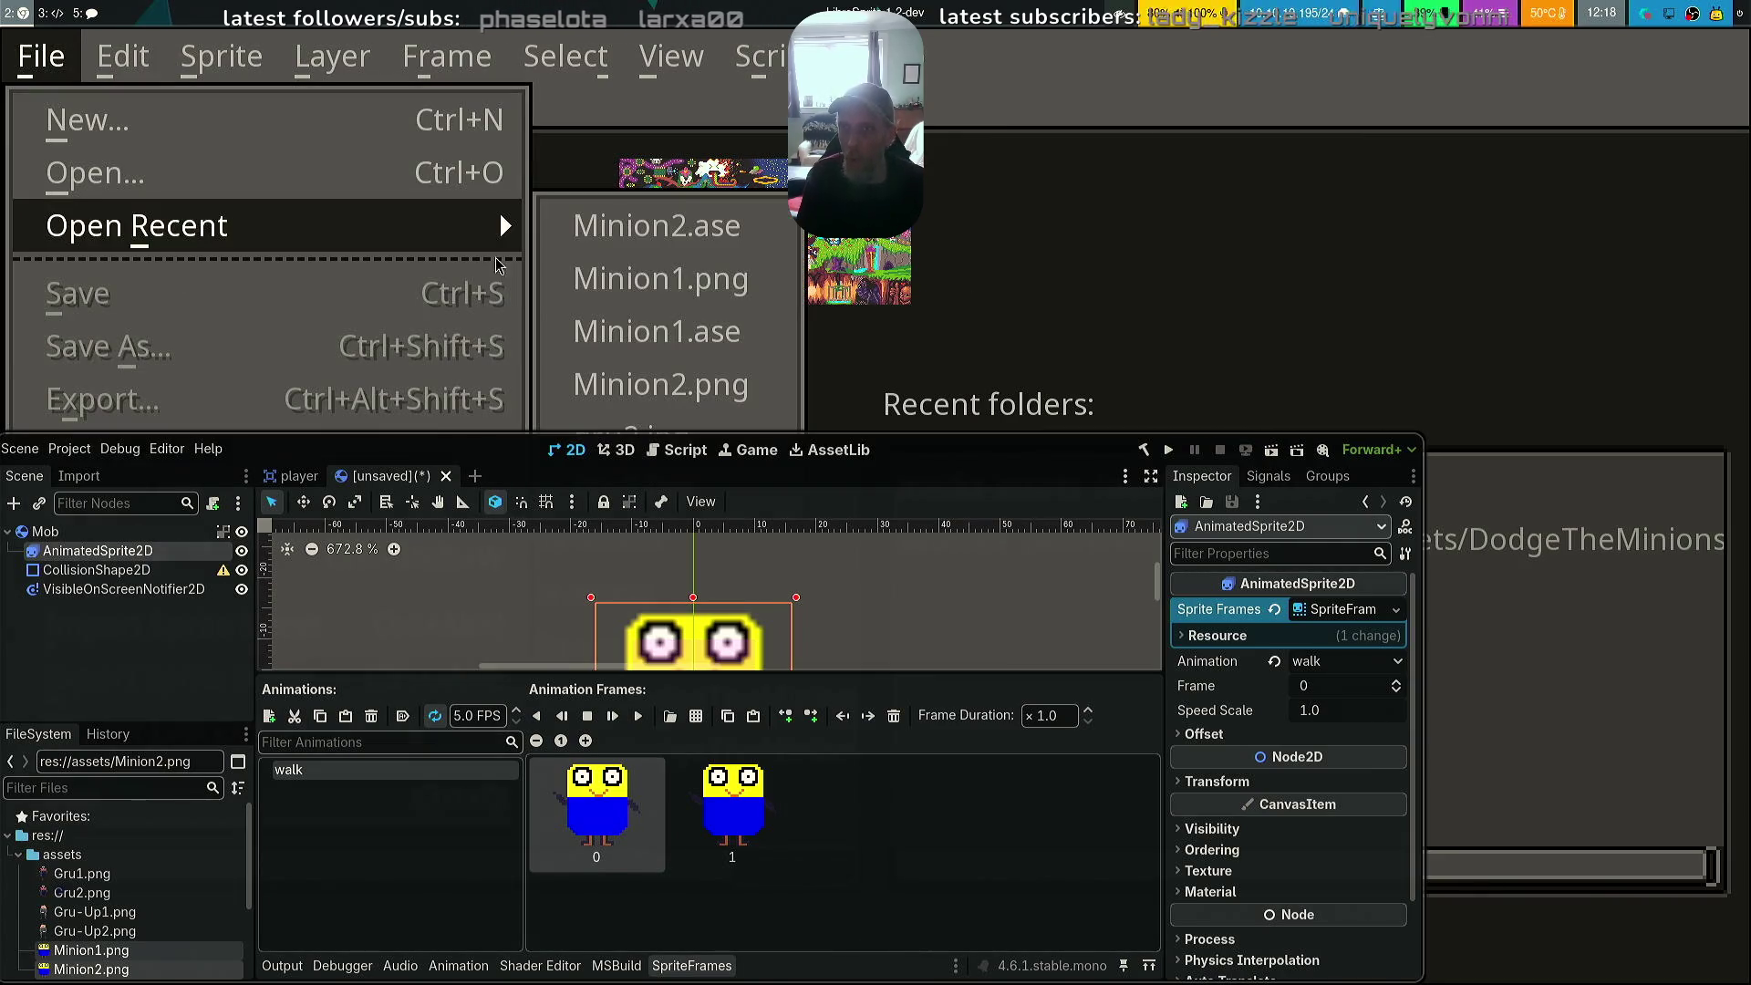
left_click(705, 333)
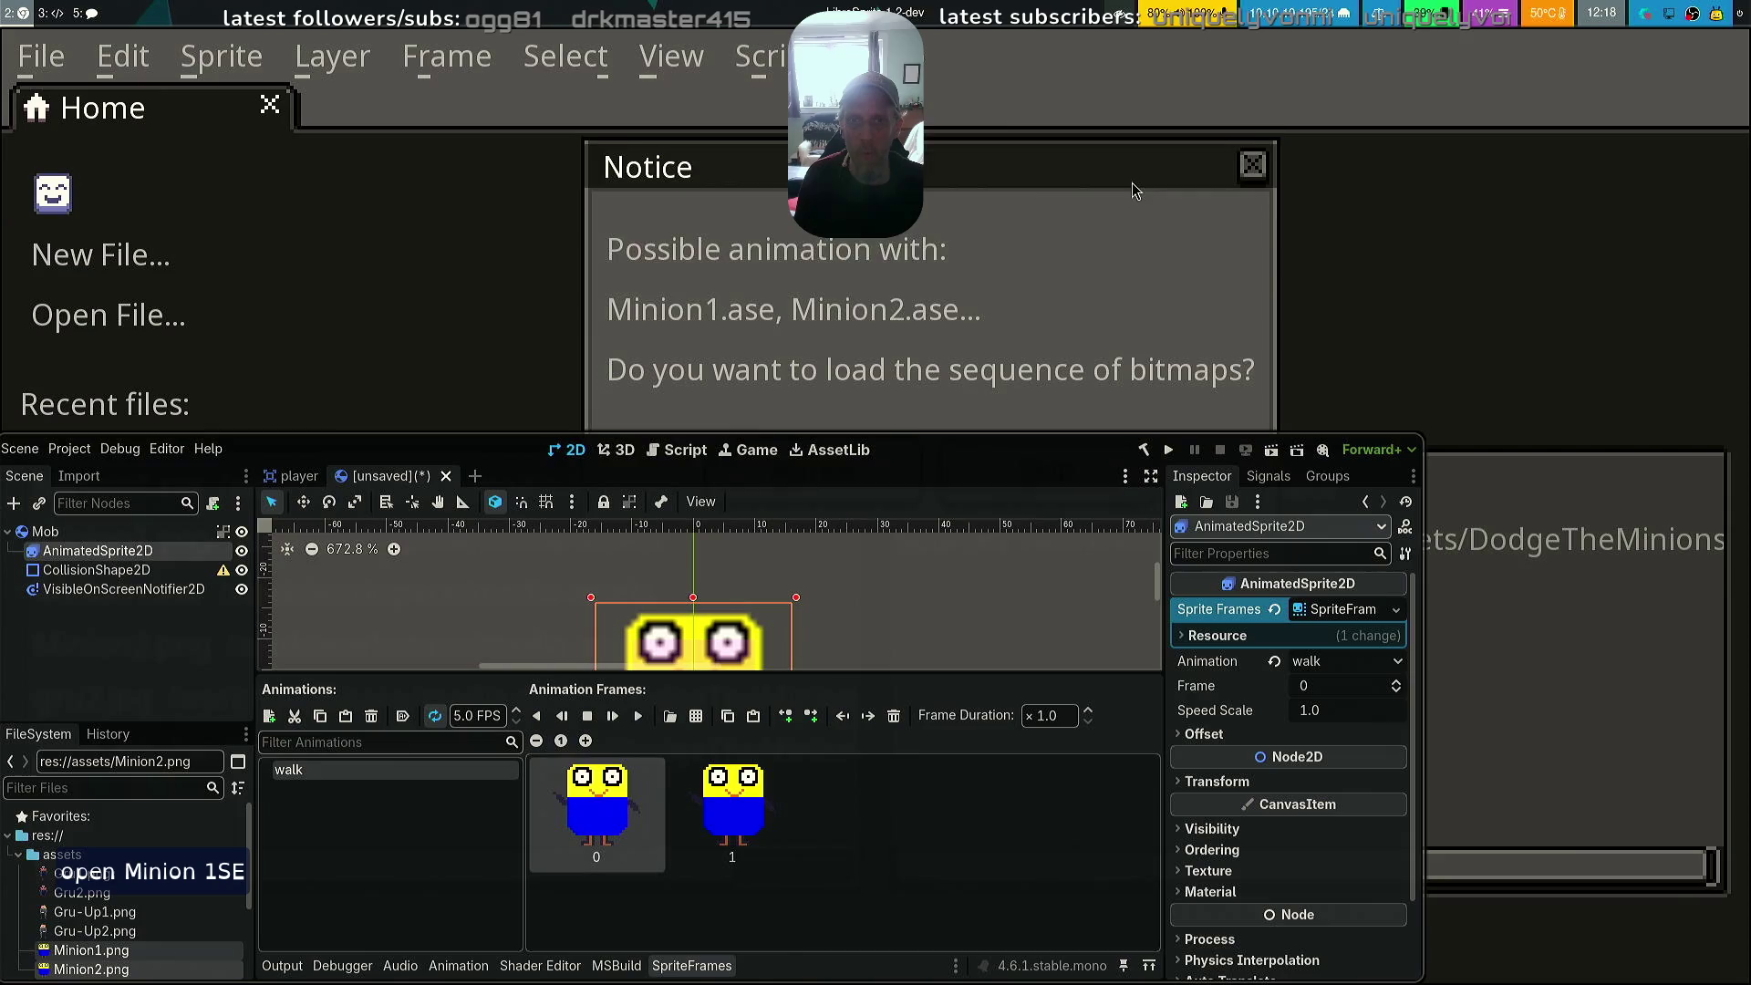
left_click(1003, 379)
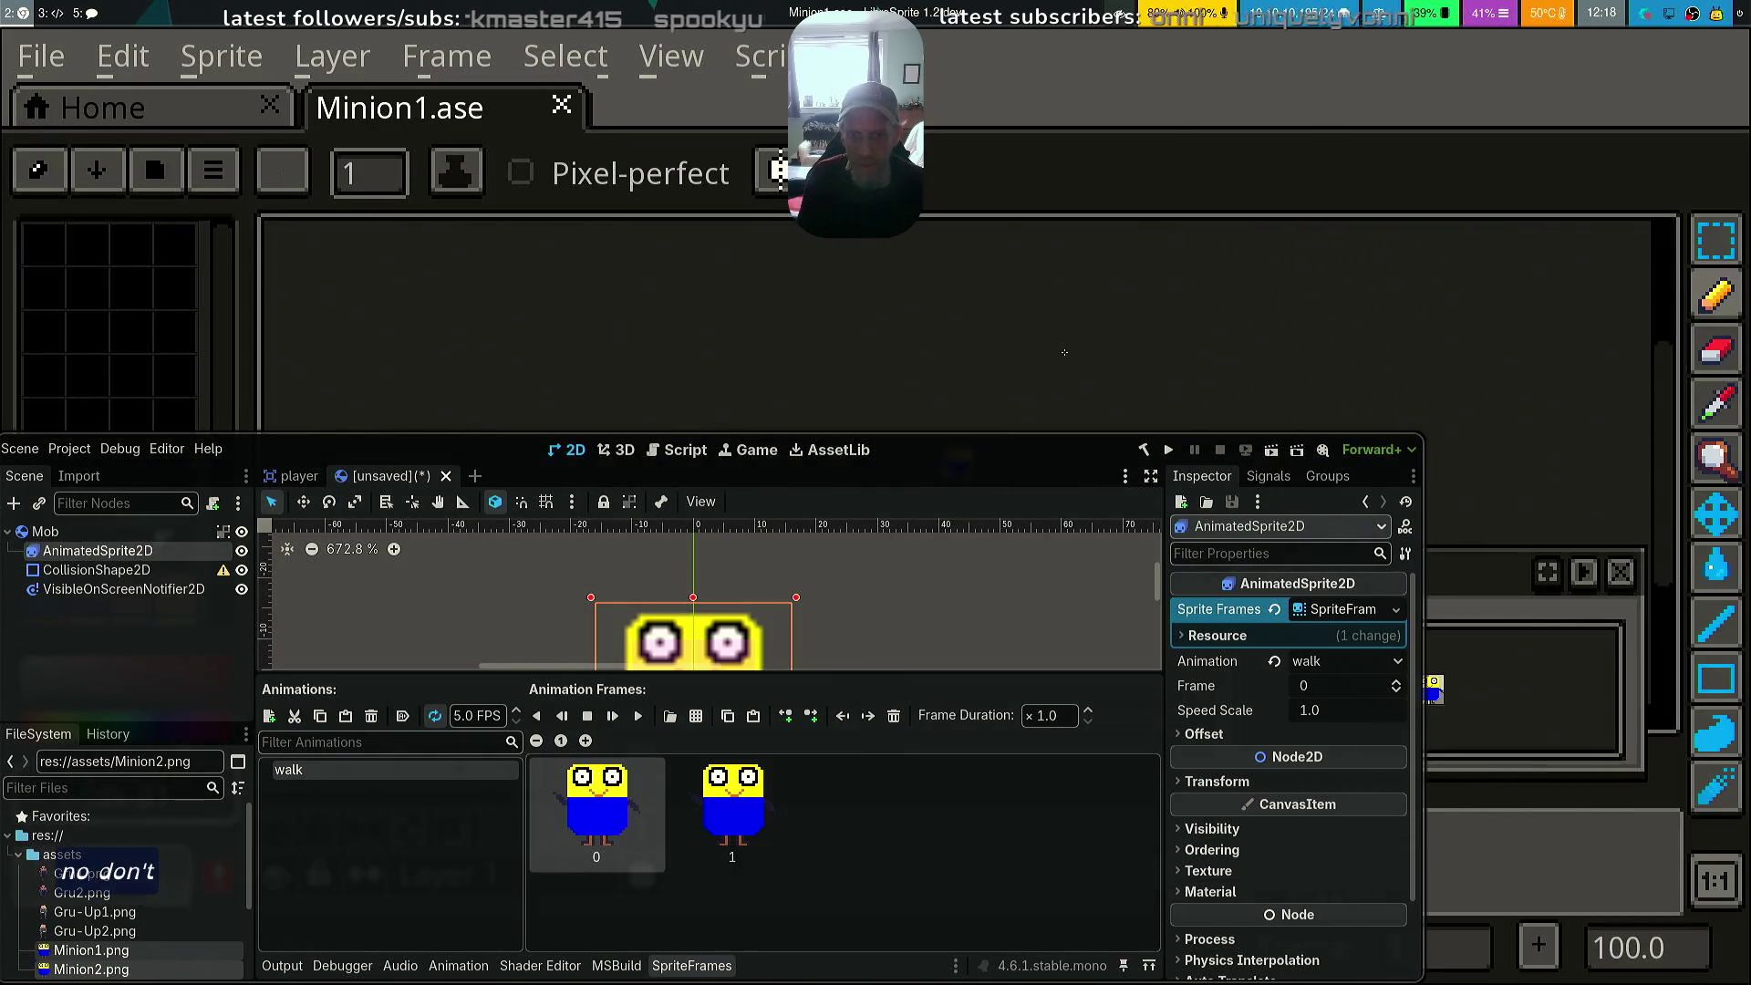
Open Minion2.ase from the recent files alongside Minion1.ase
left_click_drag(1023, 467, 305, 383)
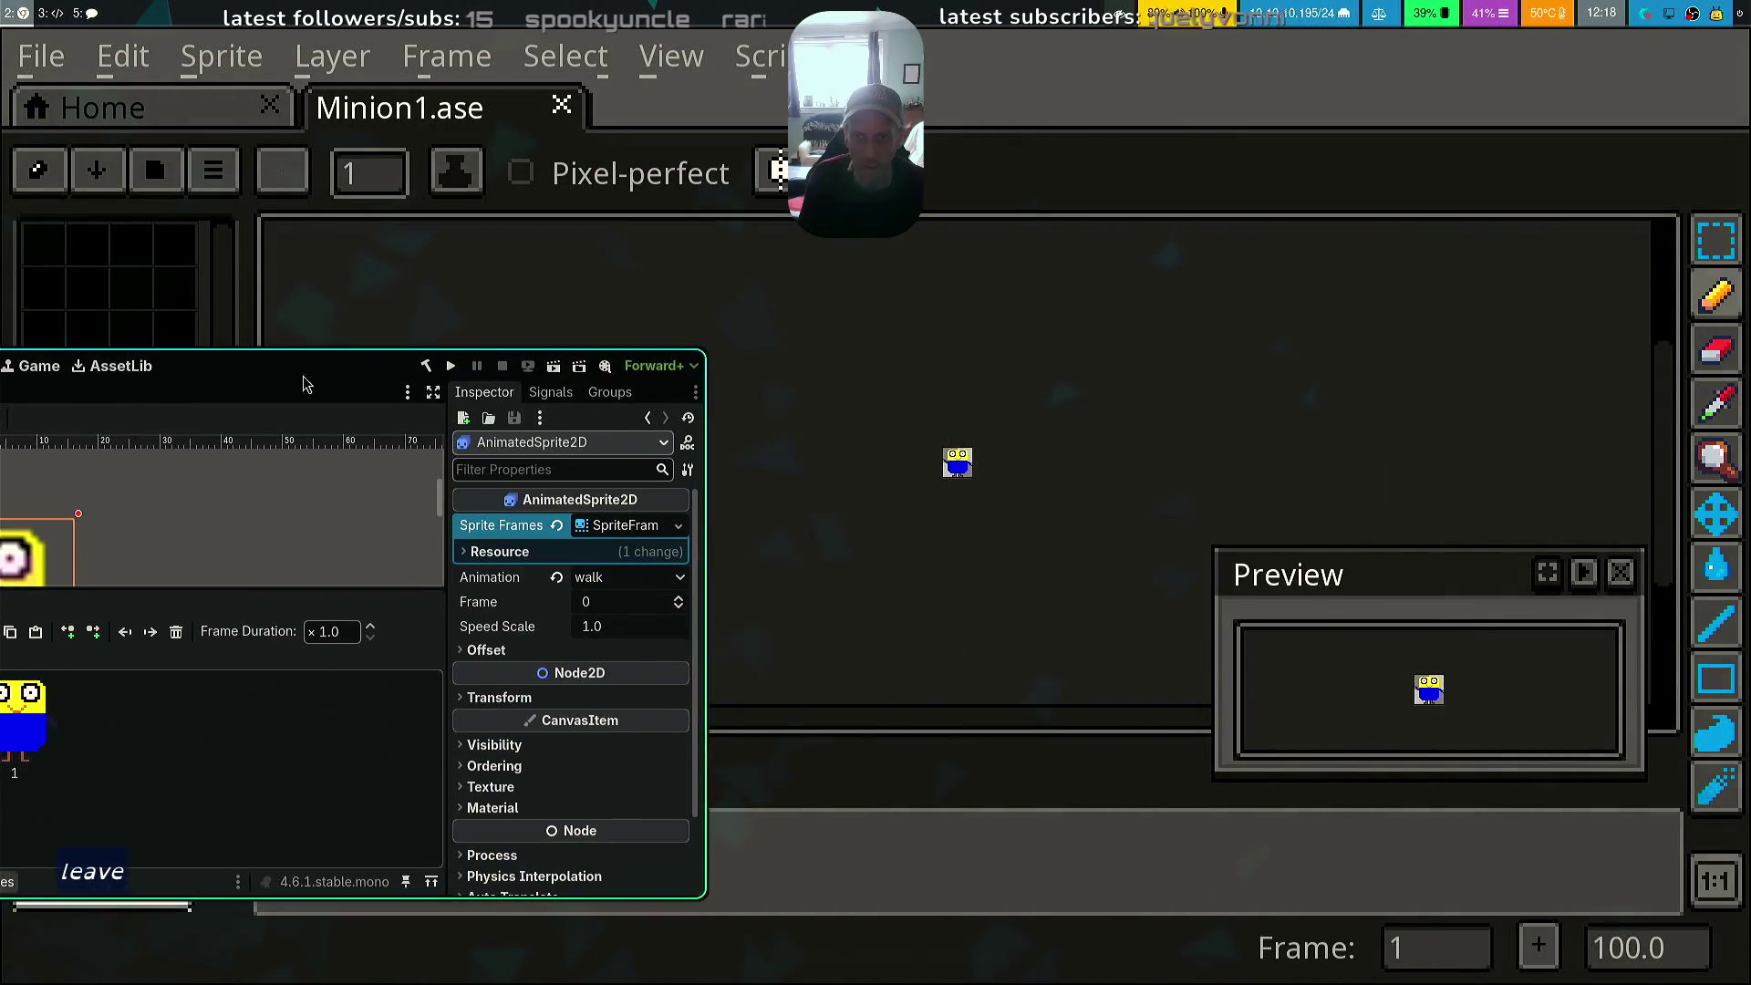
scroll(1432, 480, "up", 4)
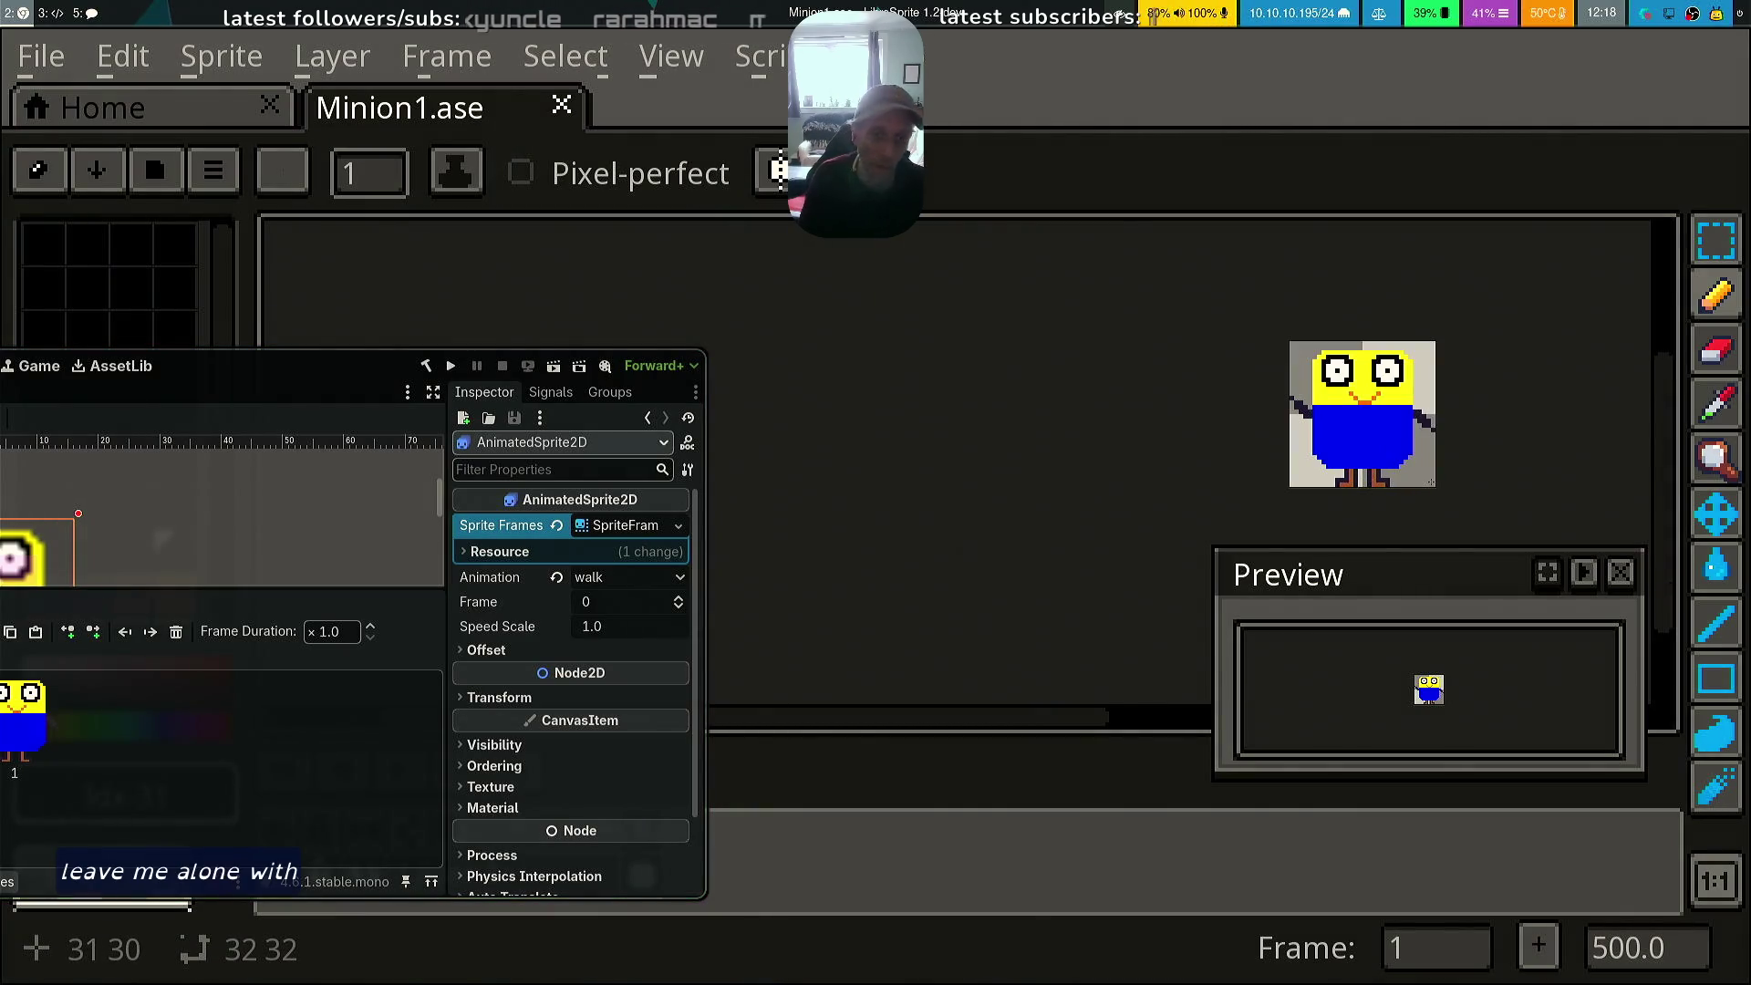
left_click(71, 68)
key("Right")
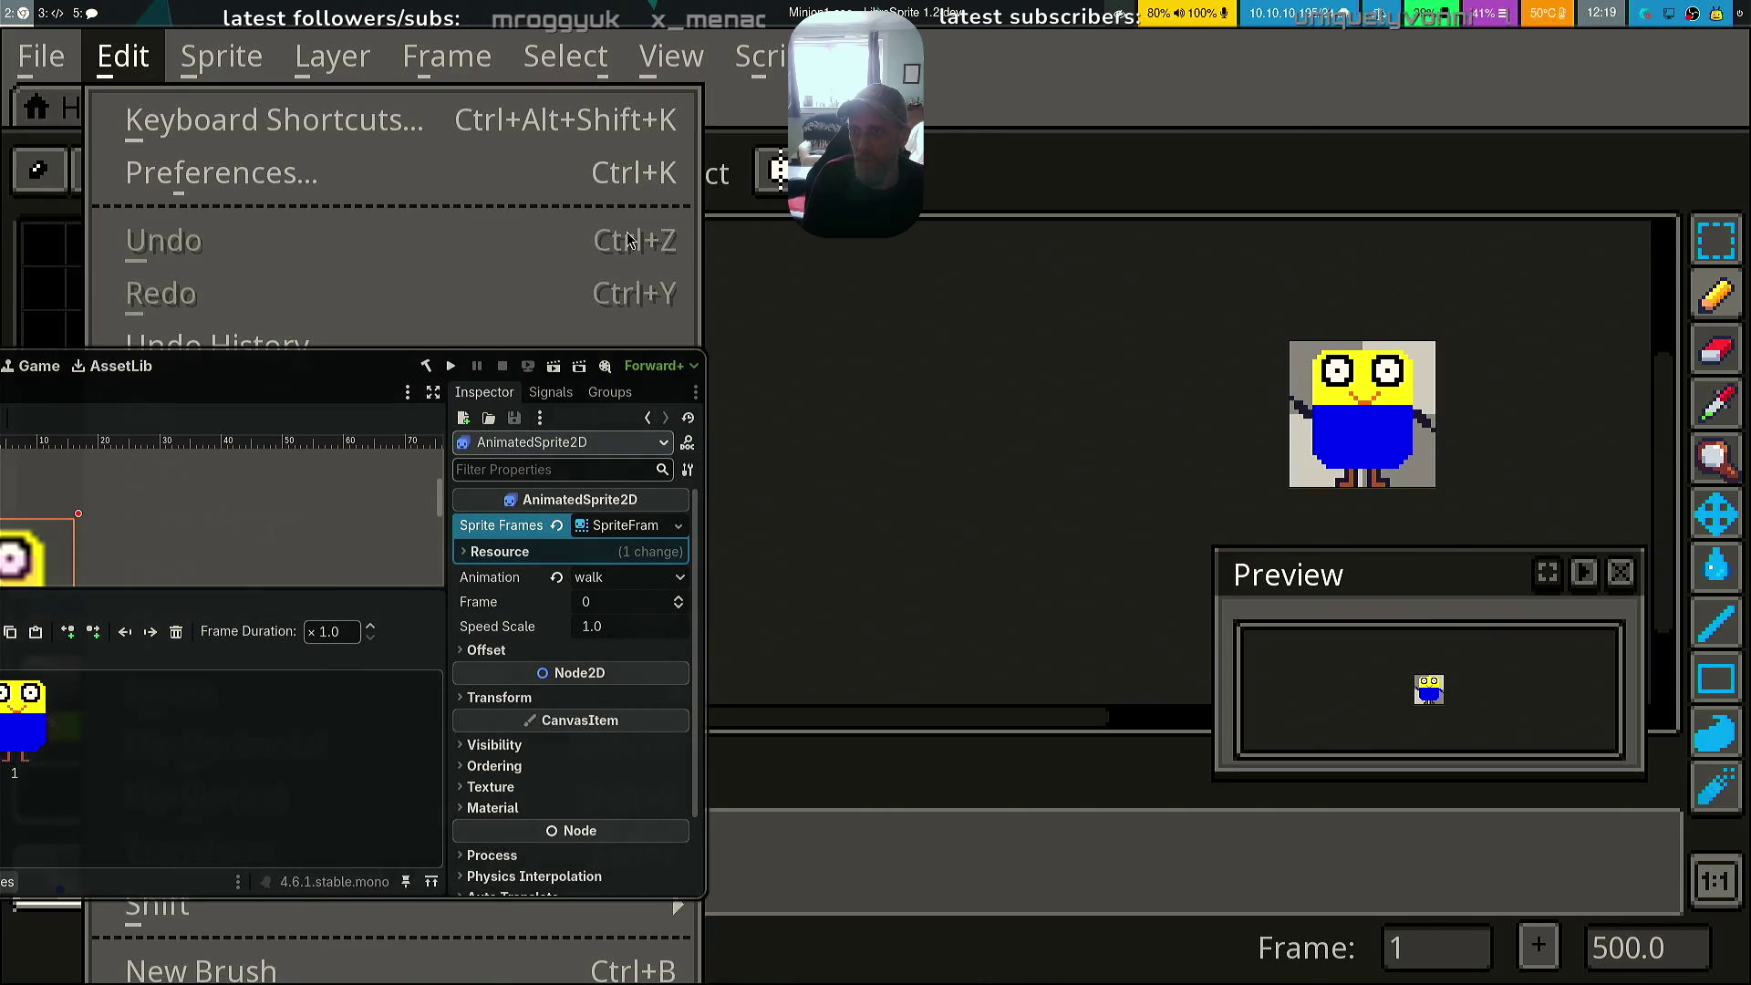
key("Left")
mouse_move(411, 228)
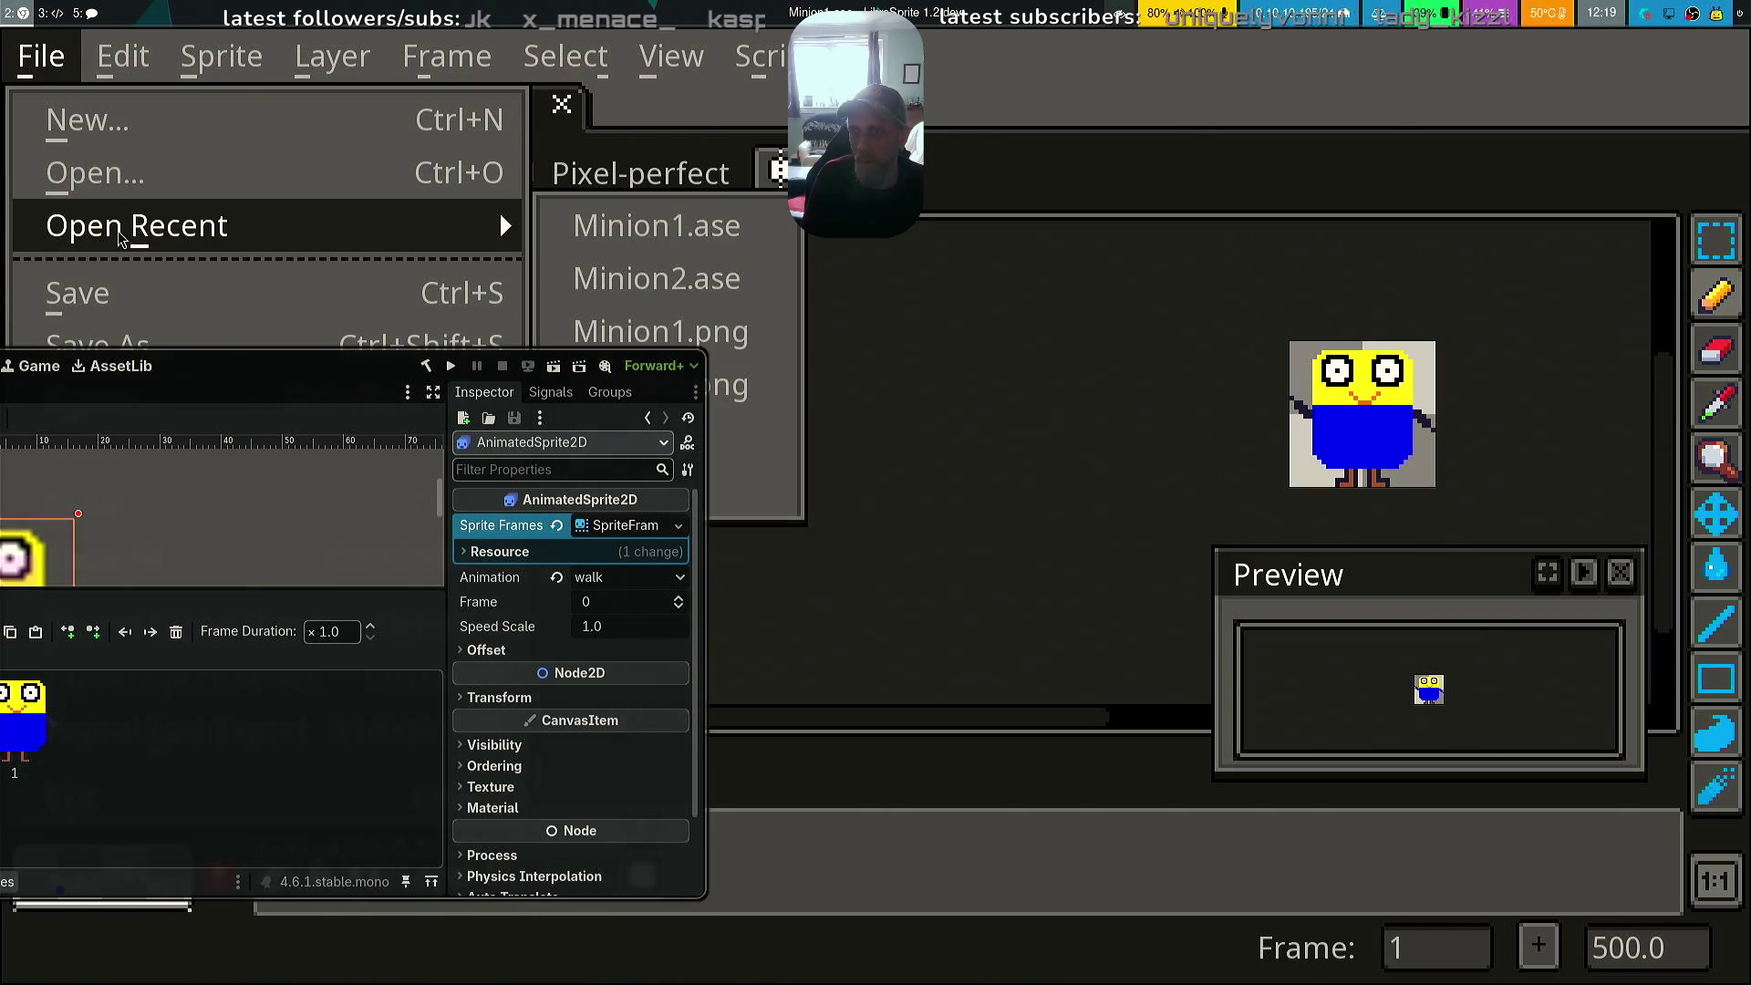
left_click(774, 288)
Export Minion2.ase as Minion2.png, overwriting the existing file
scroll(996, 450, "up", 4)
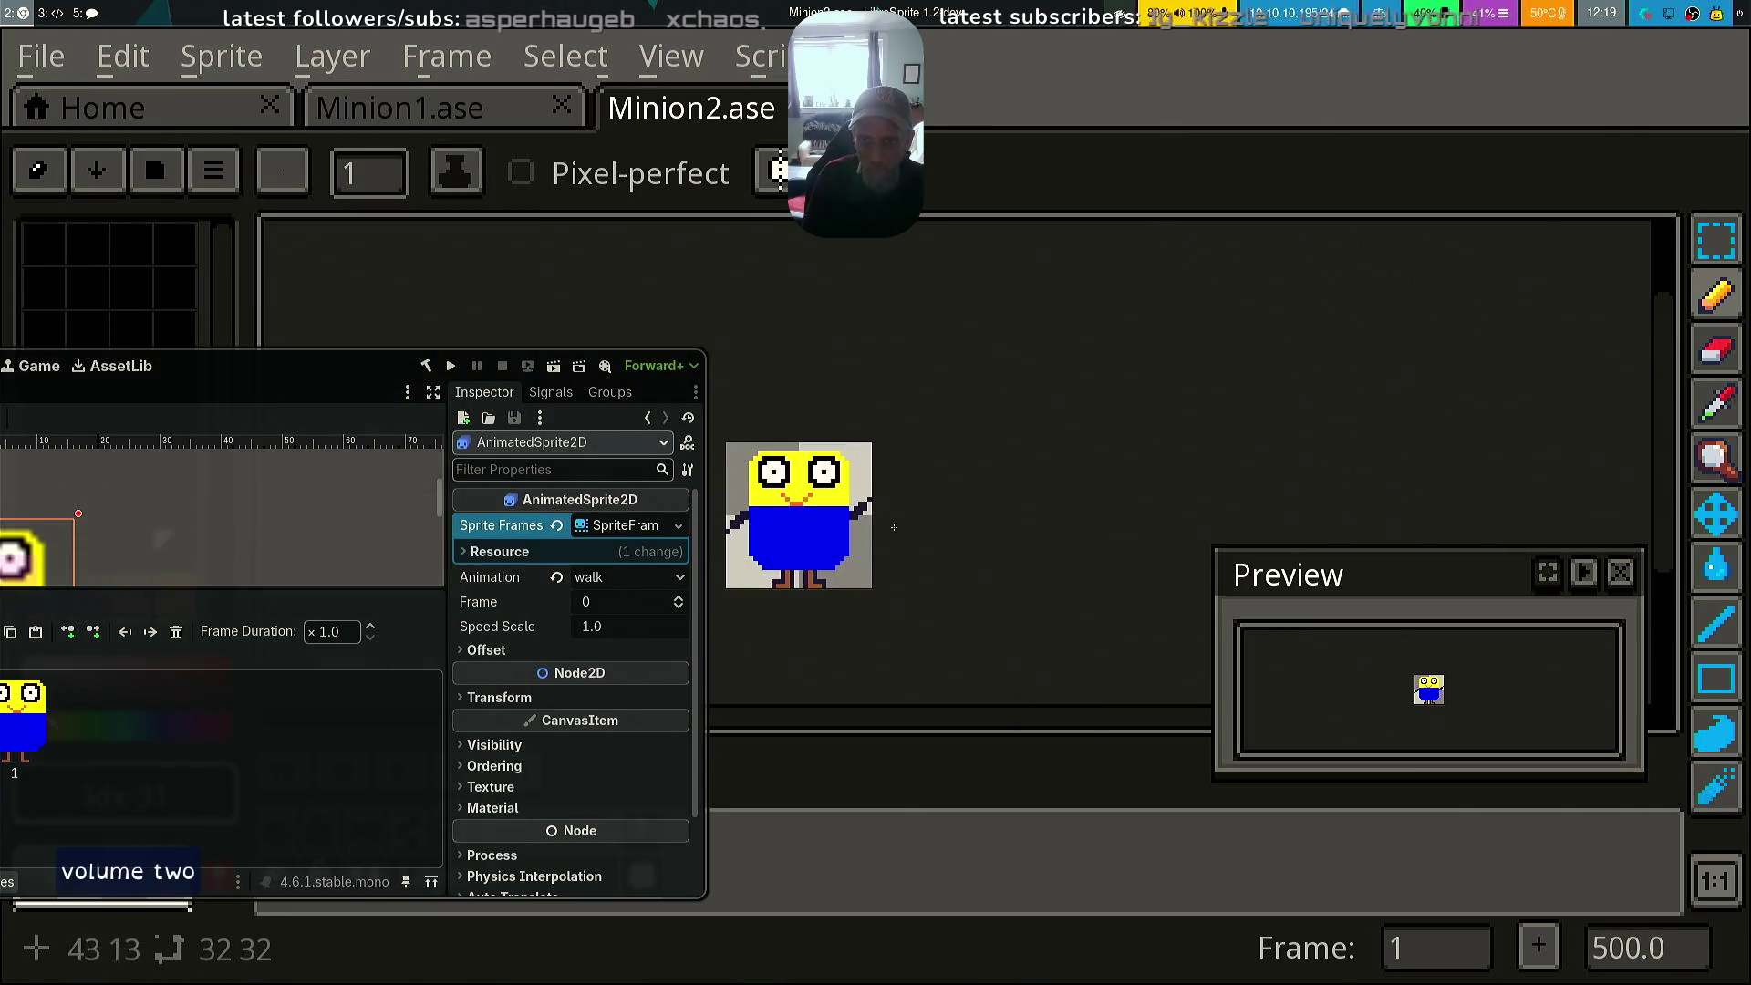
key("alt+f")
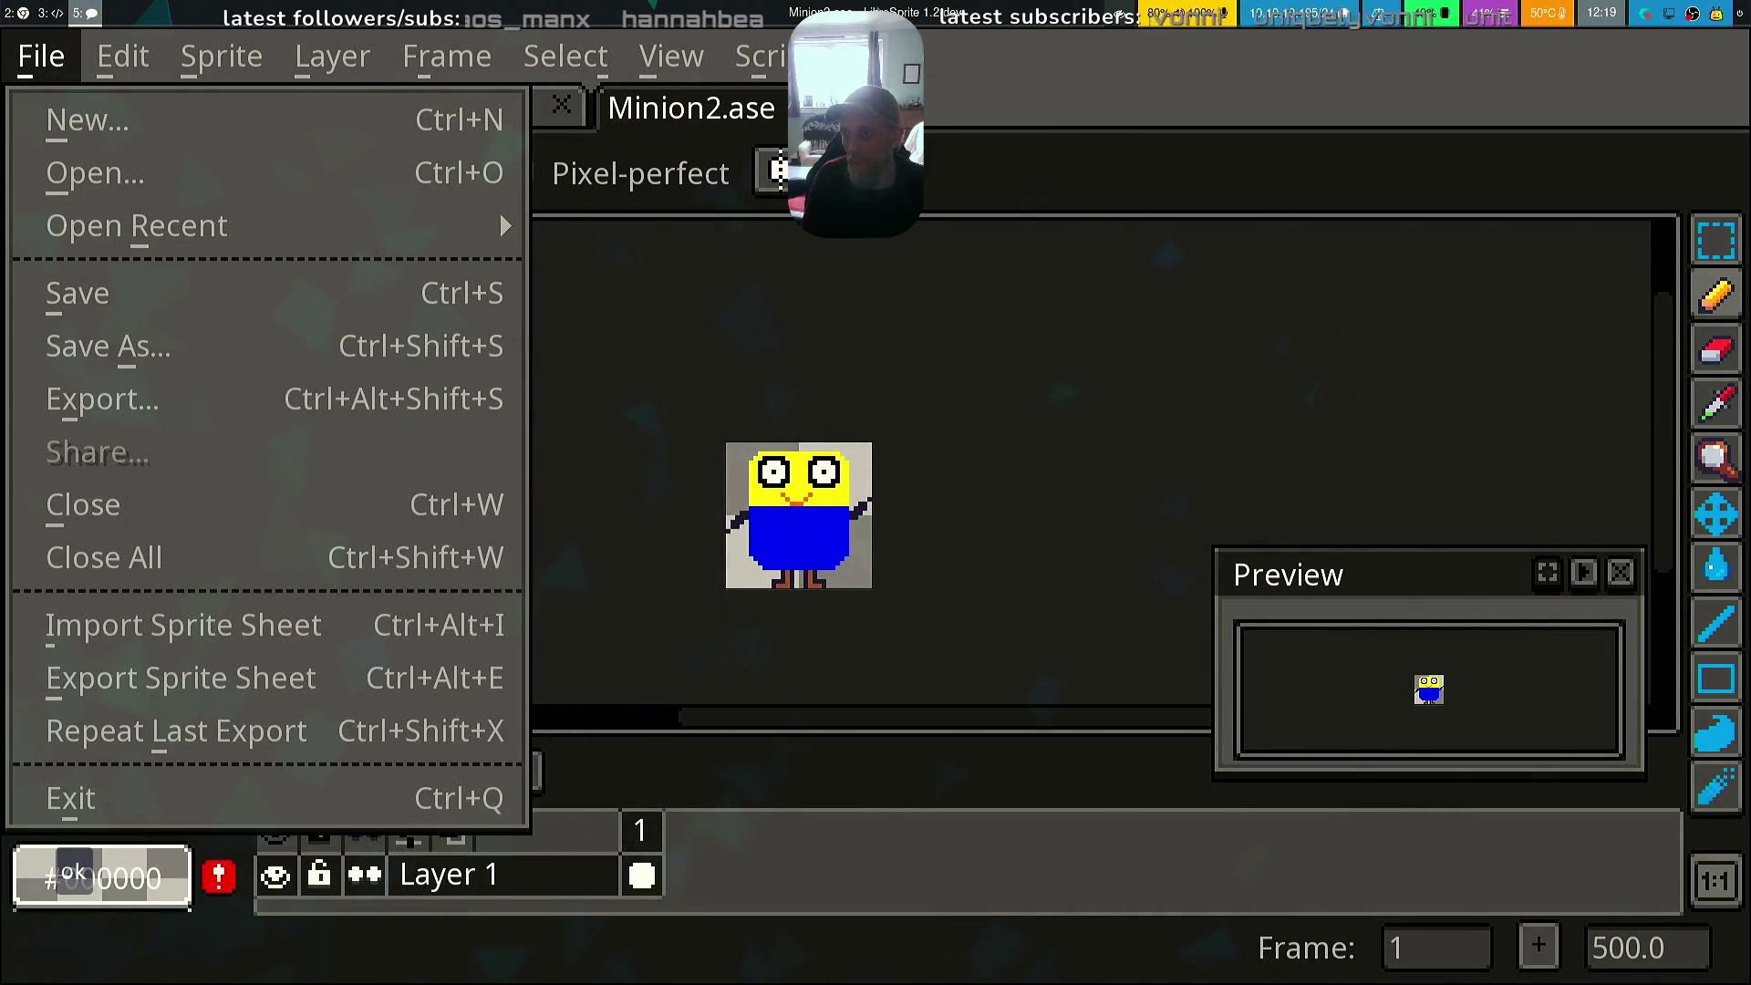
left_click(241, 394)
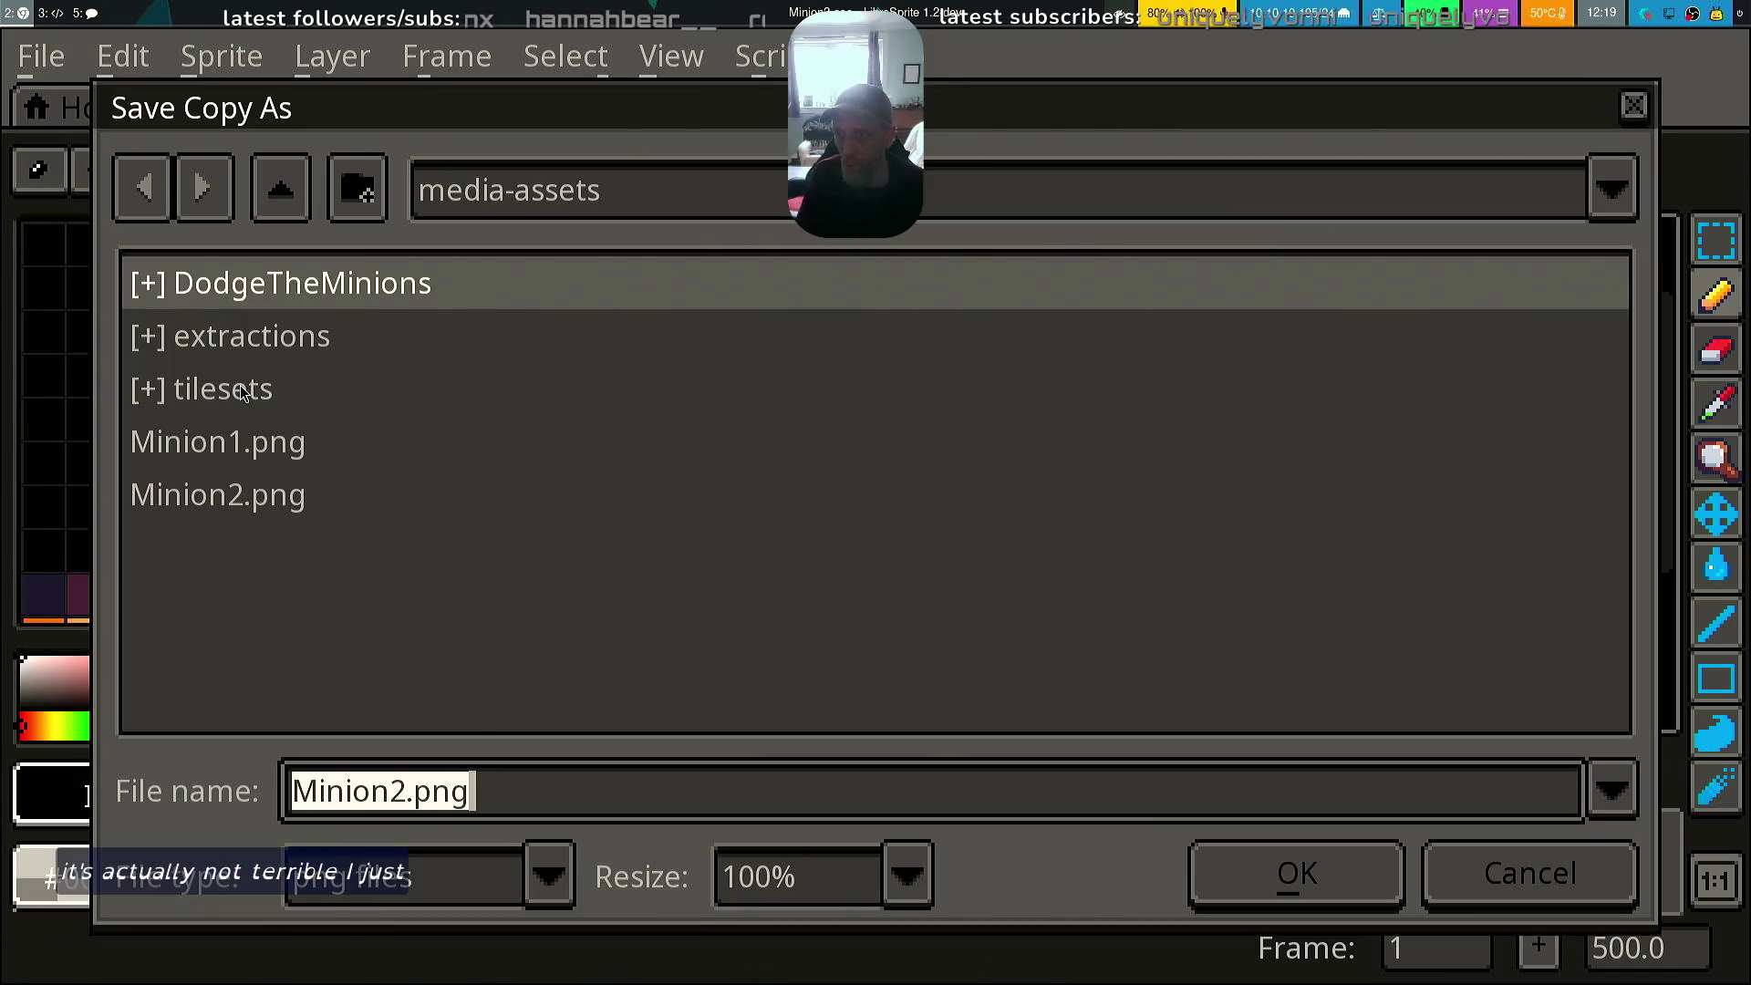
left_click(290, 508)
left_click(1234, 860)
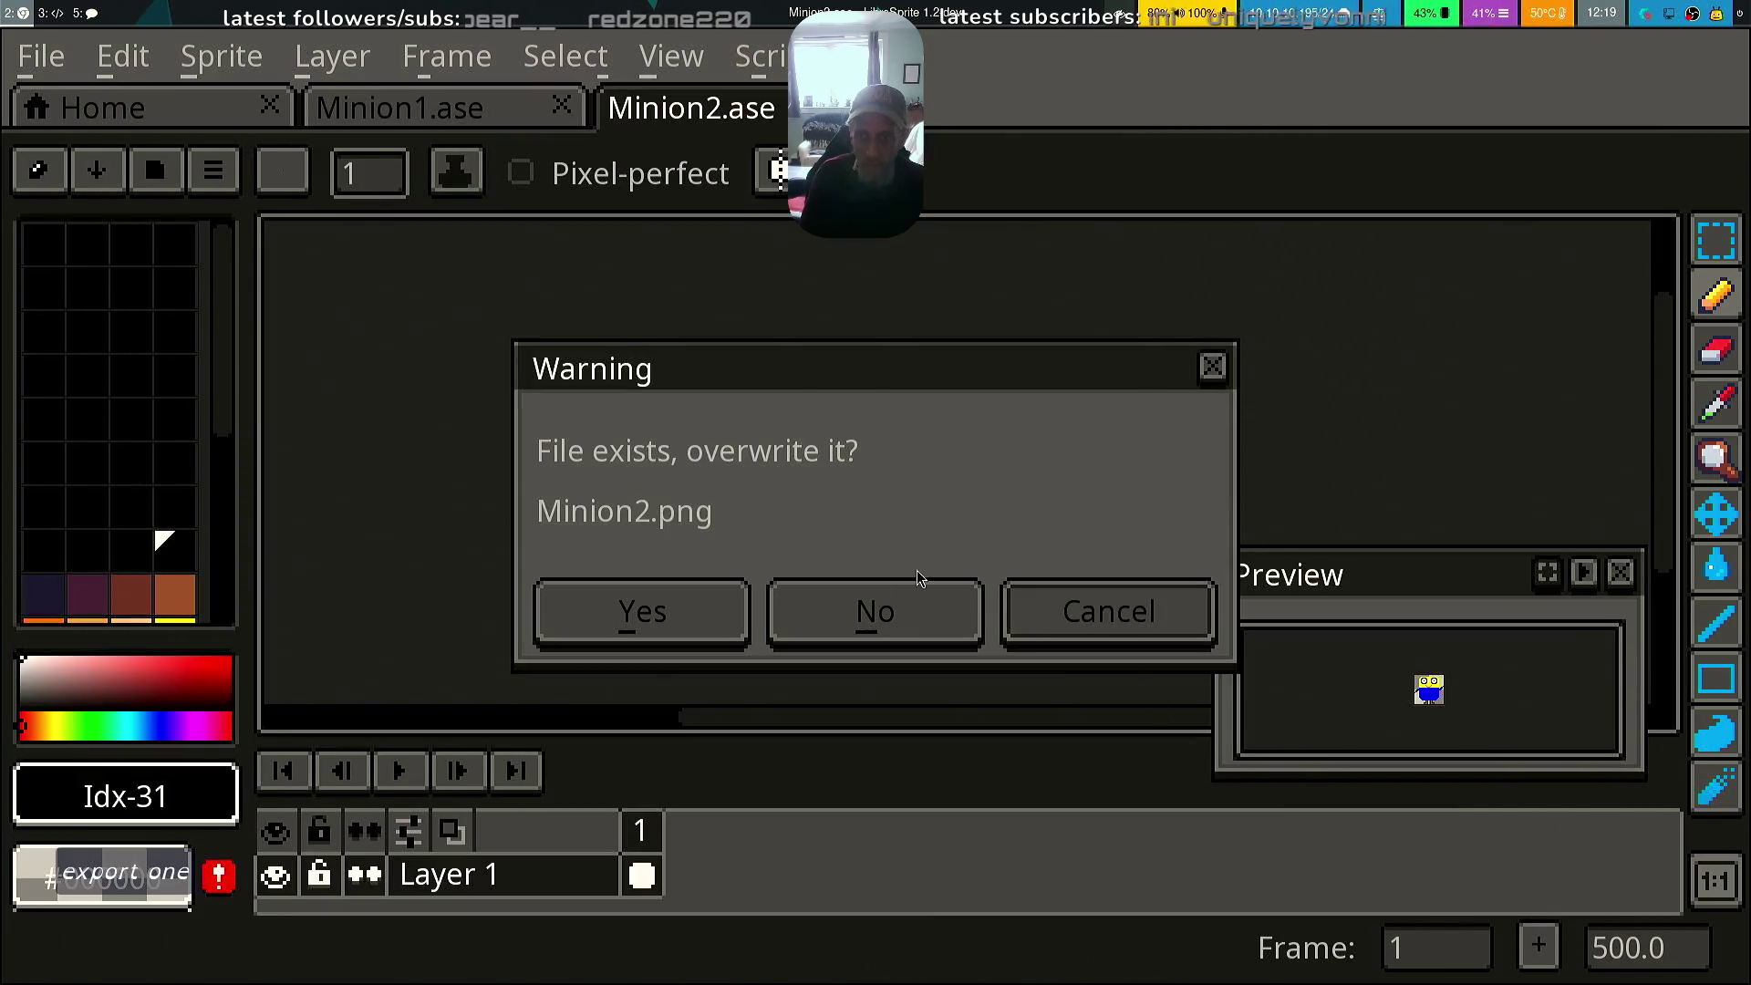
left_click(727, 613)
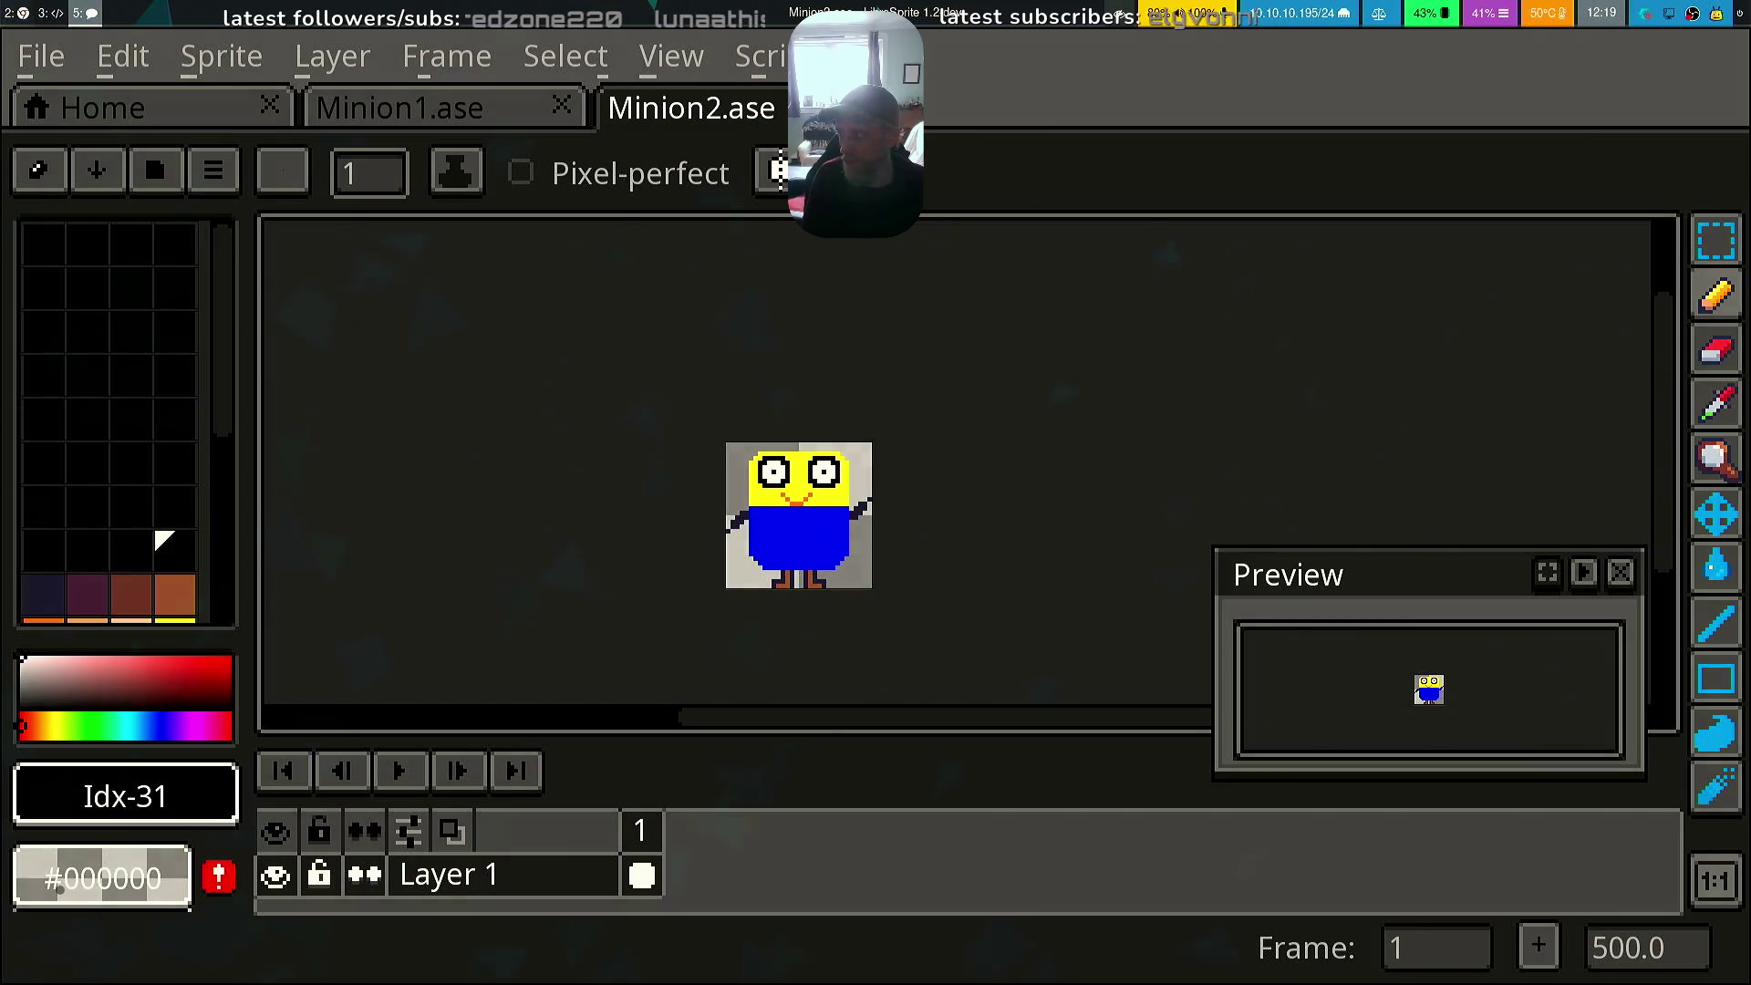
key("alt+Tab")
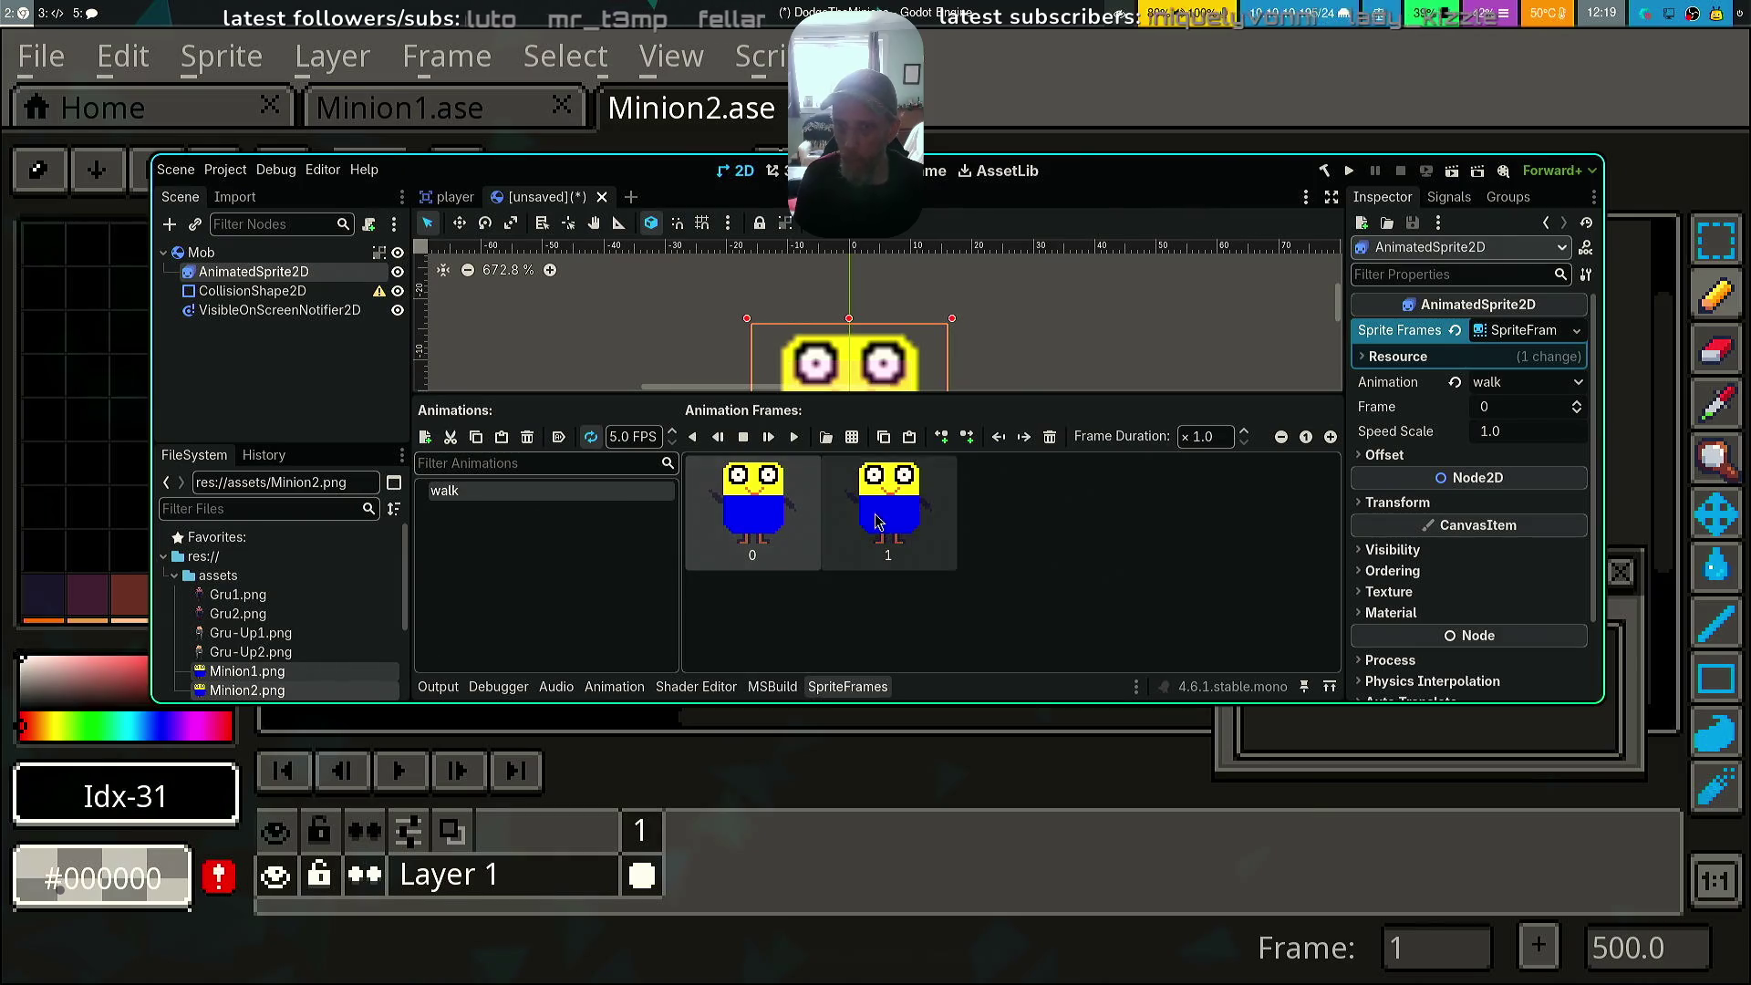
Delete frame 1 from the walk animation, leaving only frame 0, and return to LibreSprite
left_click(915, 517)
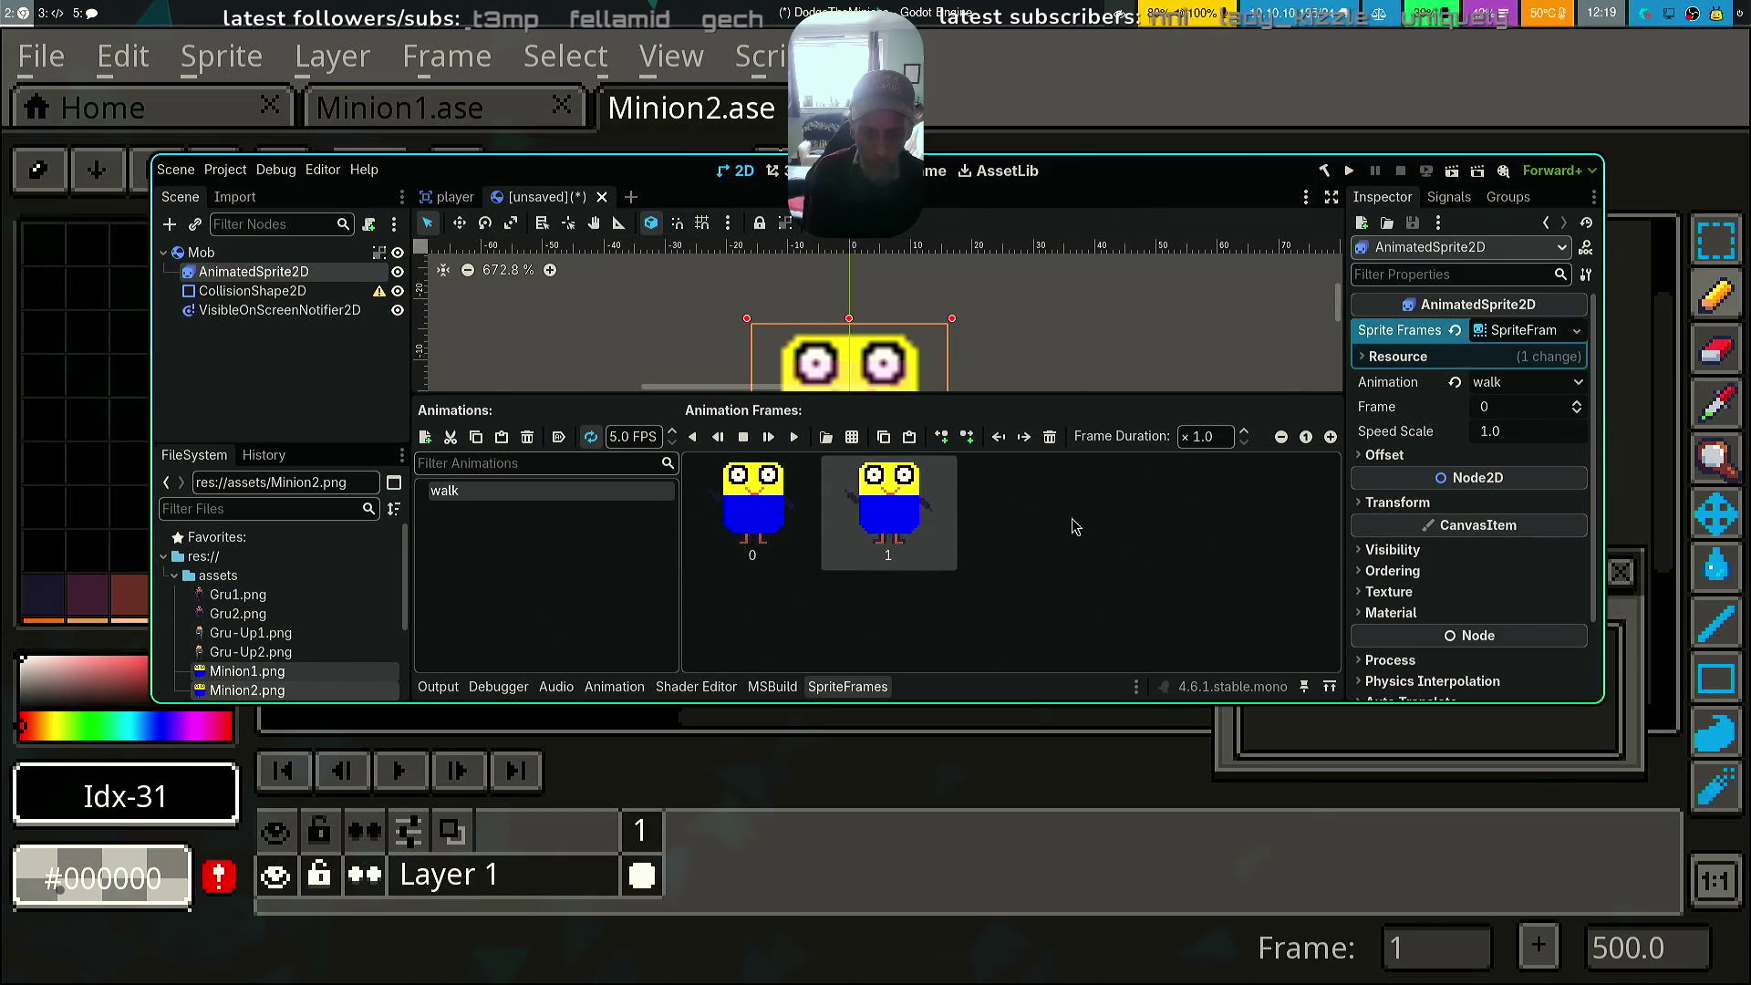
key("Delete")
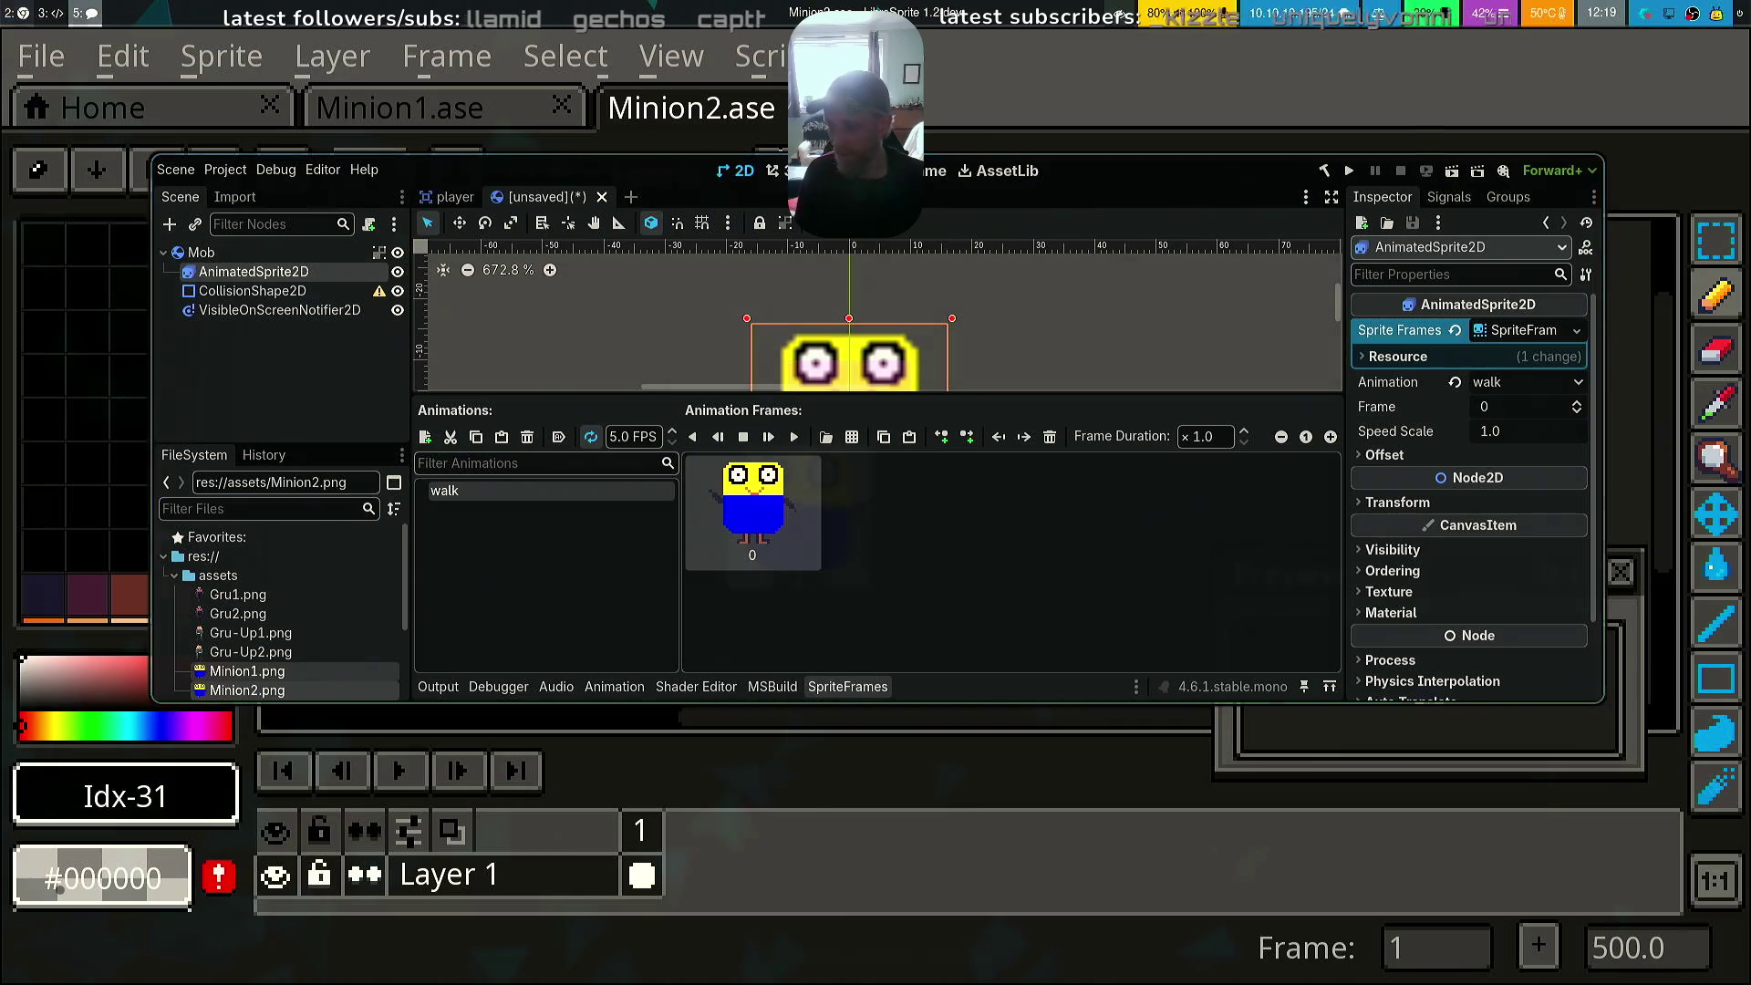
key("alt+Tab")
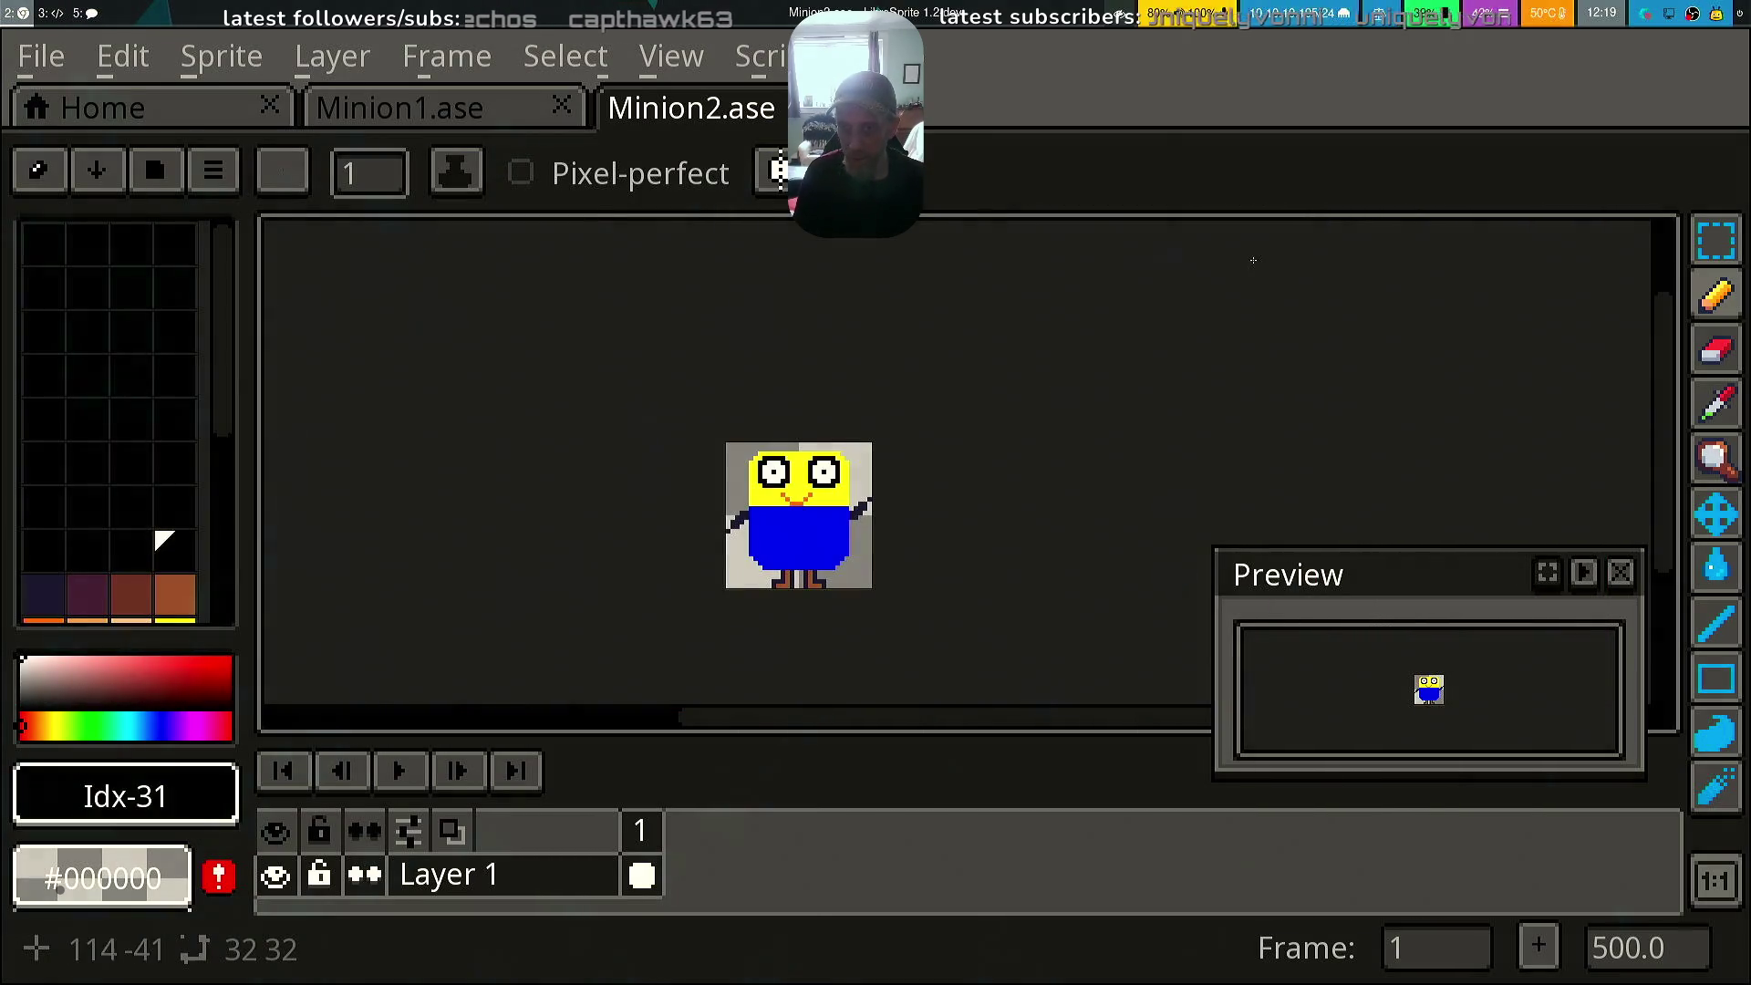
Open a kitty terminal in the workspace folder and run Midnight Commander (mc)
key("super+Return")
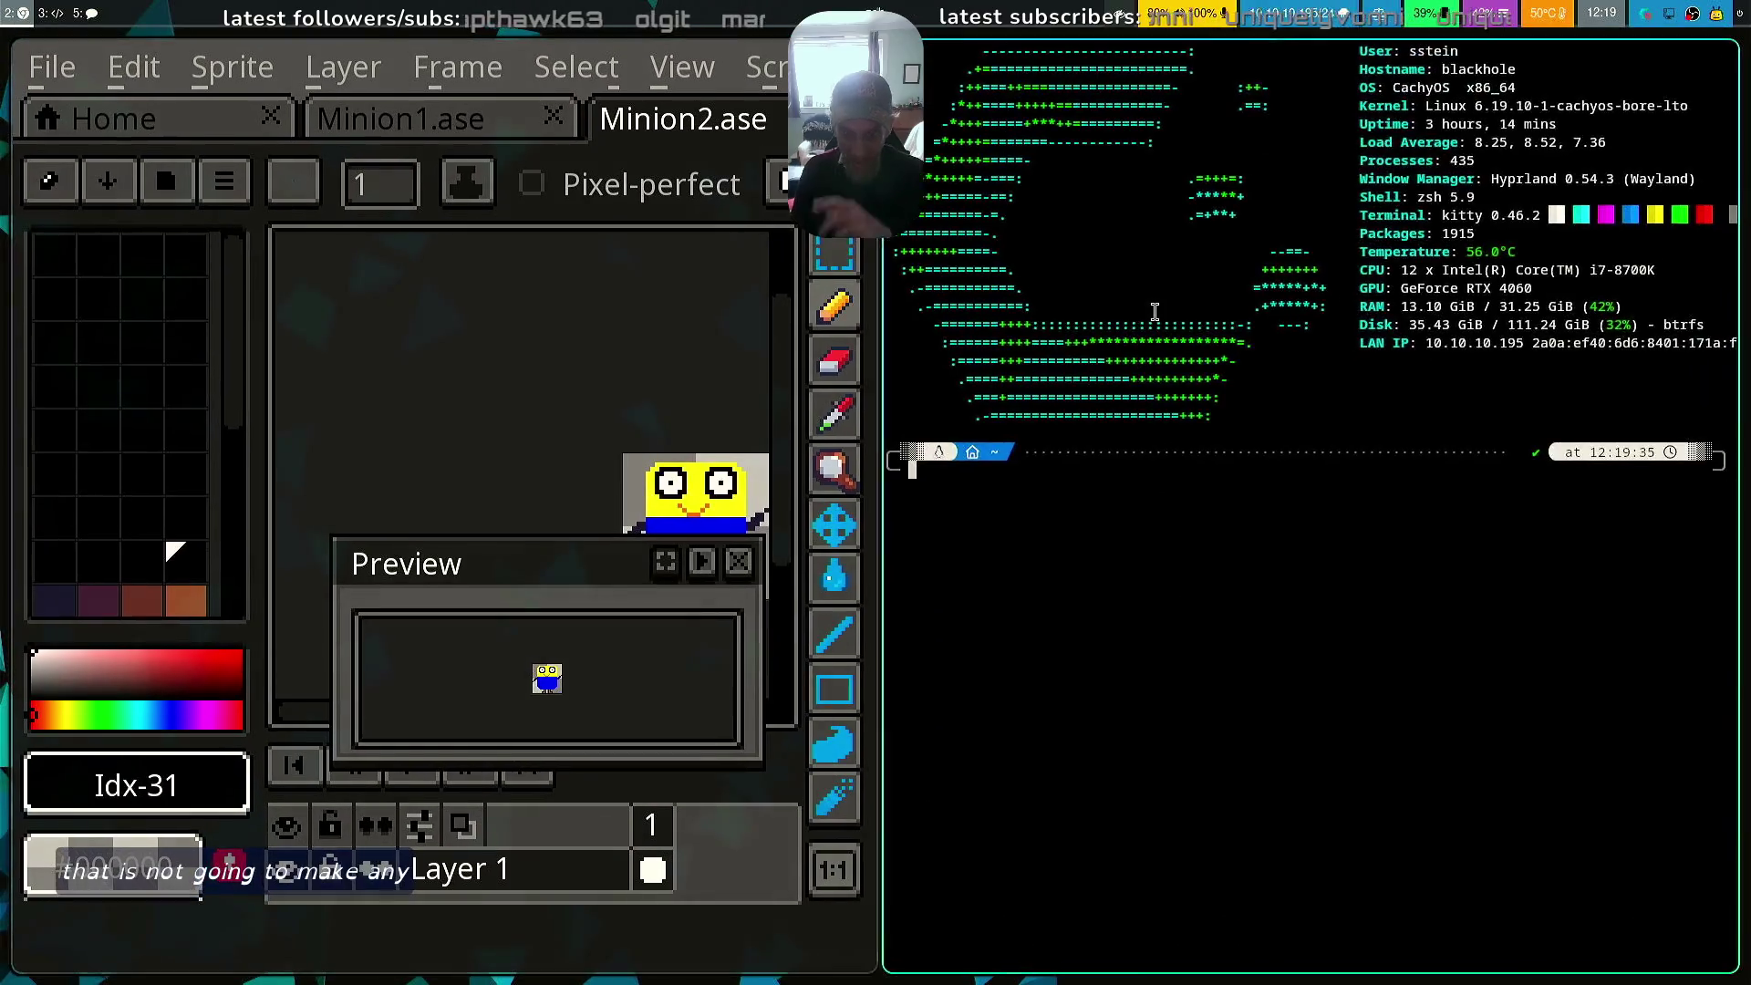
type("cd workspace/repos/")
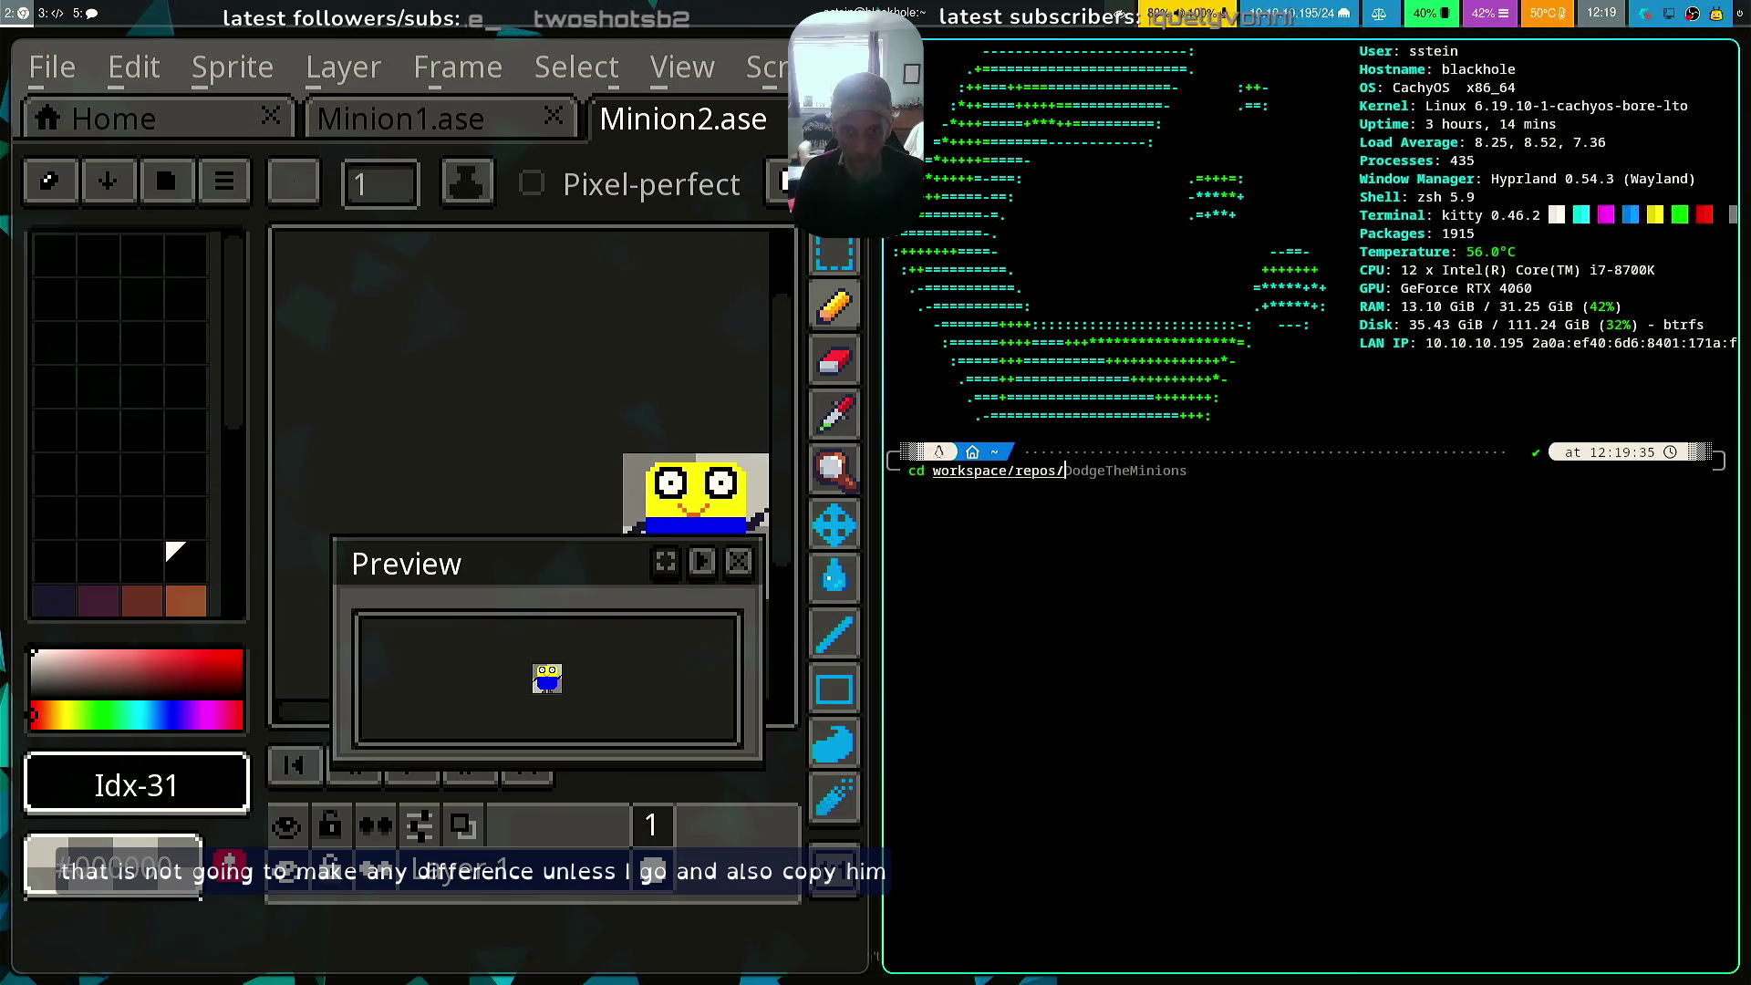
key("Return")
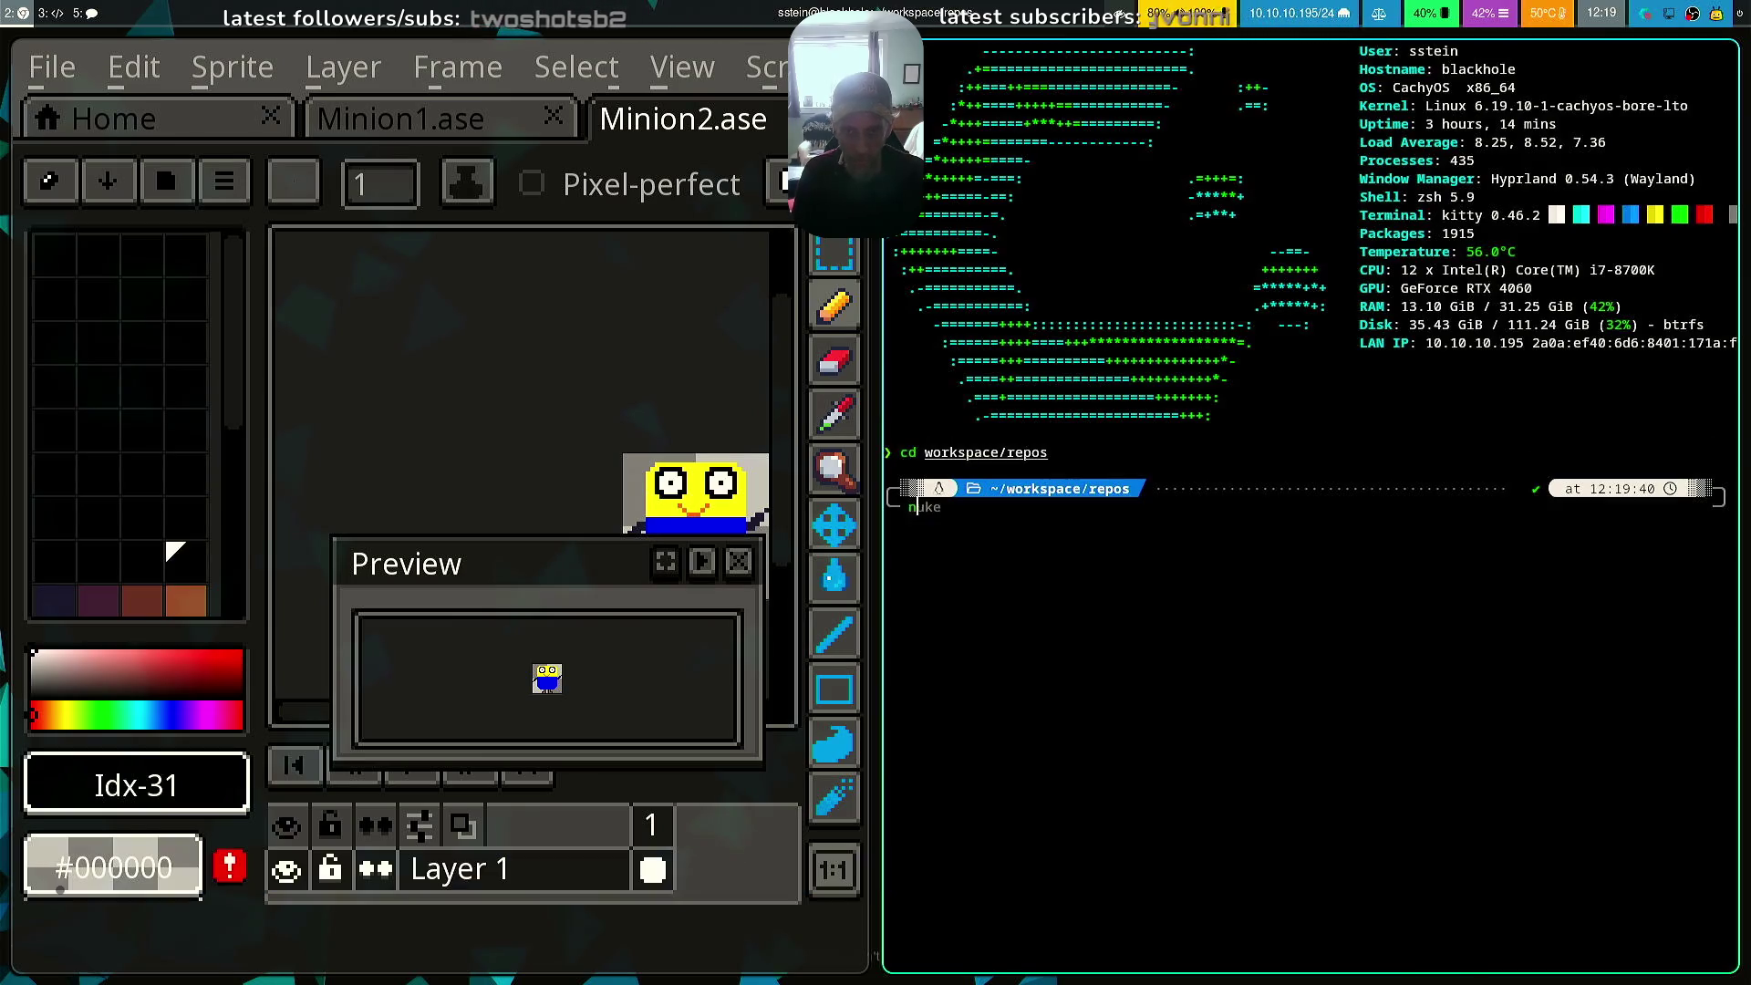
key("BackSpace")
key("BackSpace")
key("BackSpace")
type("mc")
key("Return")
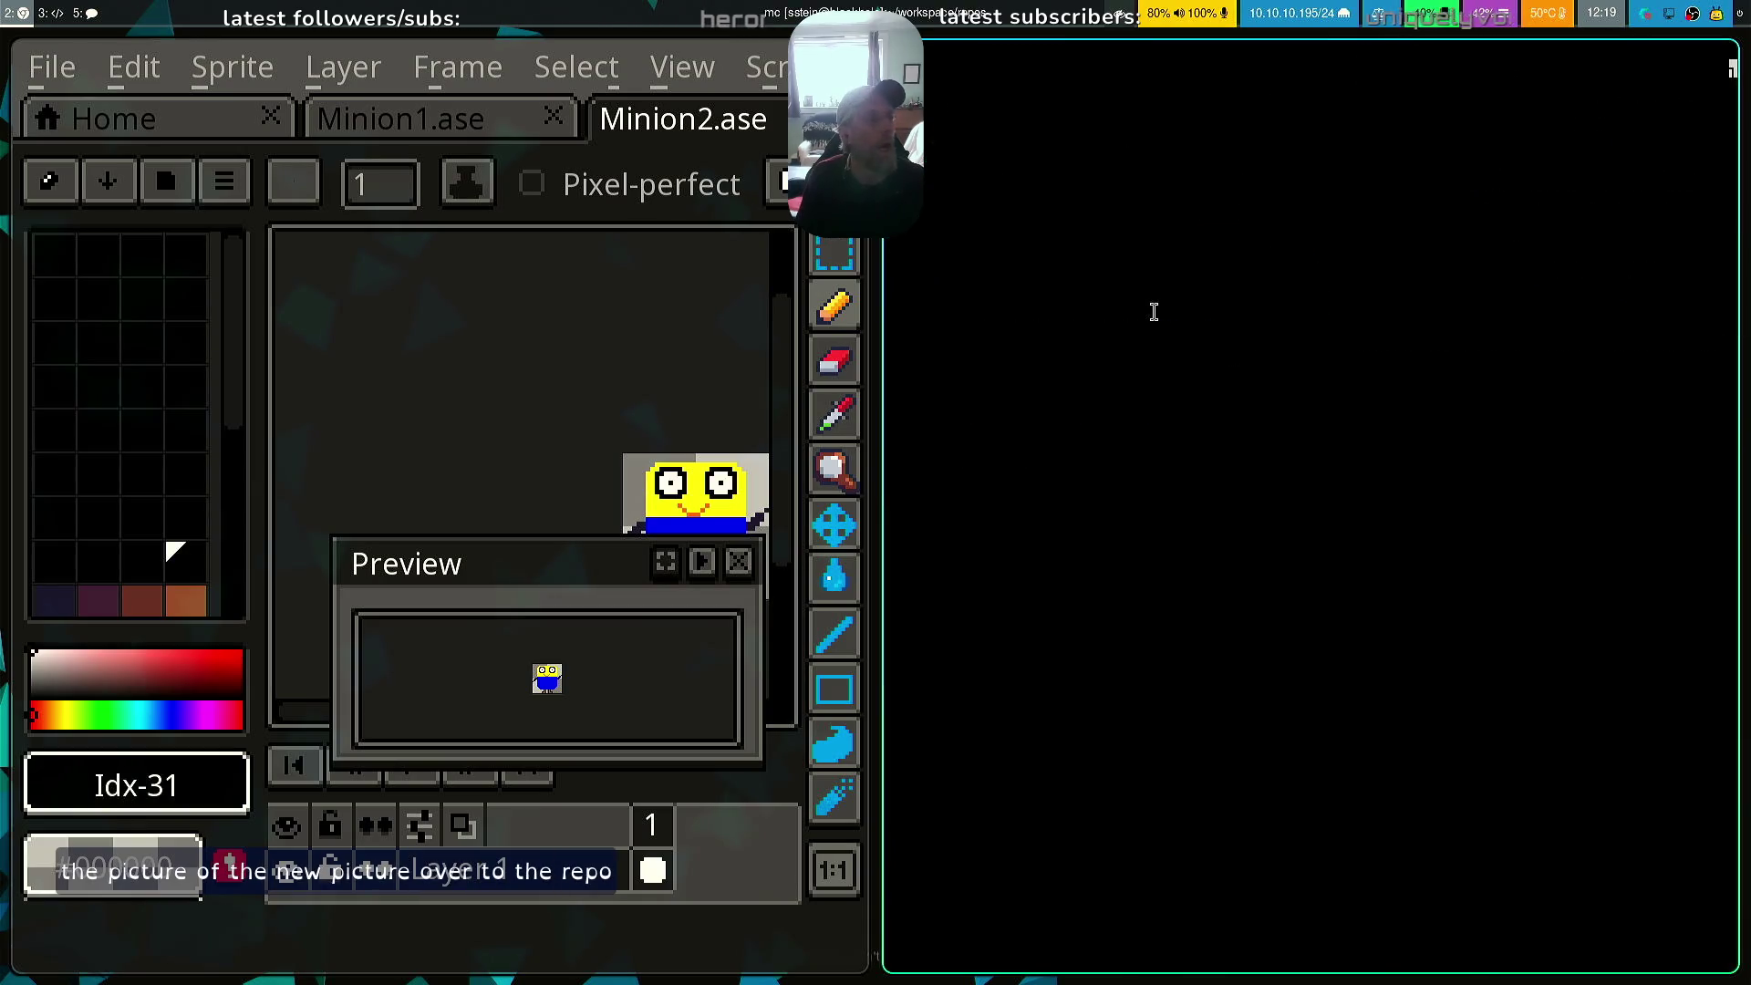
Navigate the right panel to DodgeTheMinions/assets
key("Tab")
key("Down")
key("Down")
key("Return")
key("Down")
key("Down")
key("Down")
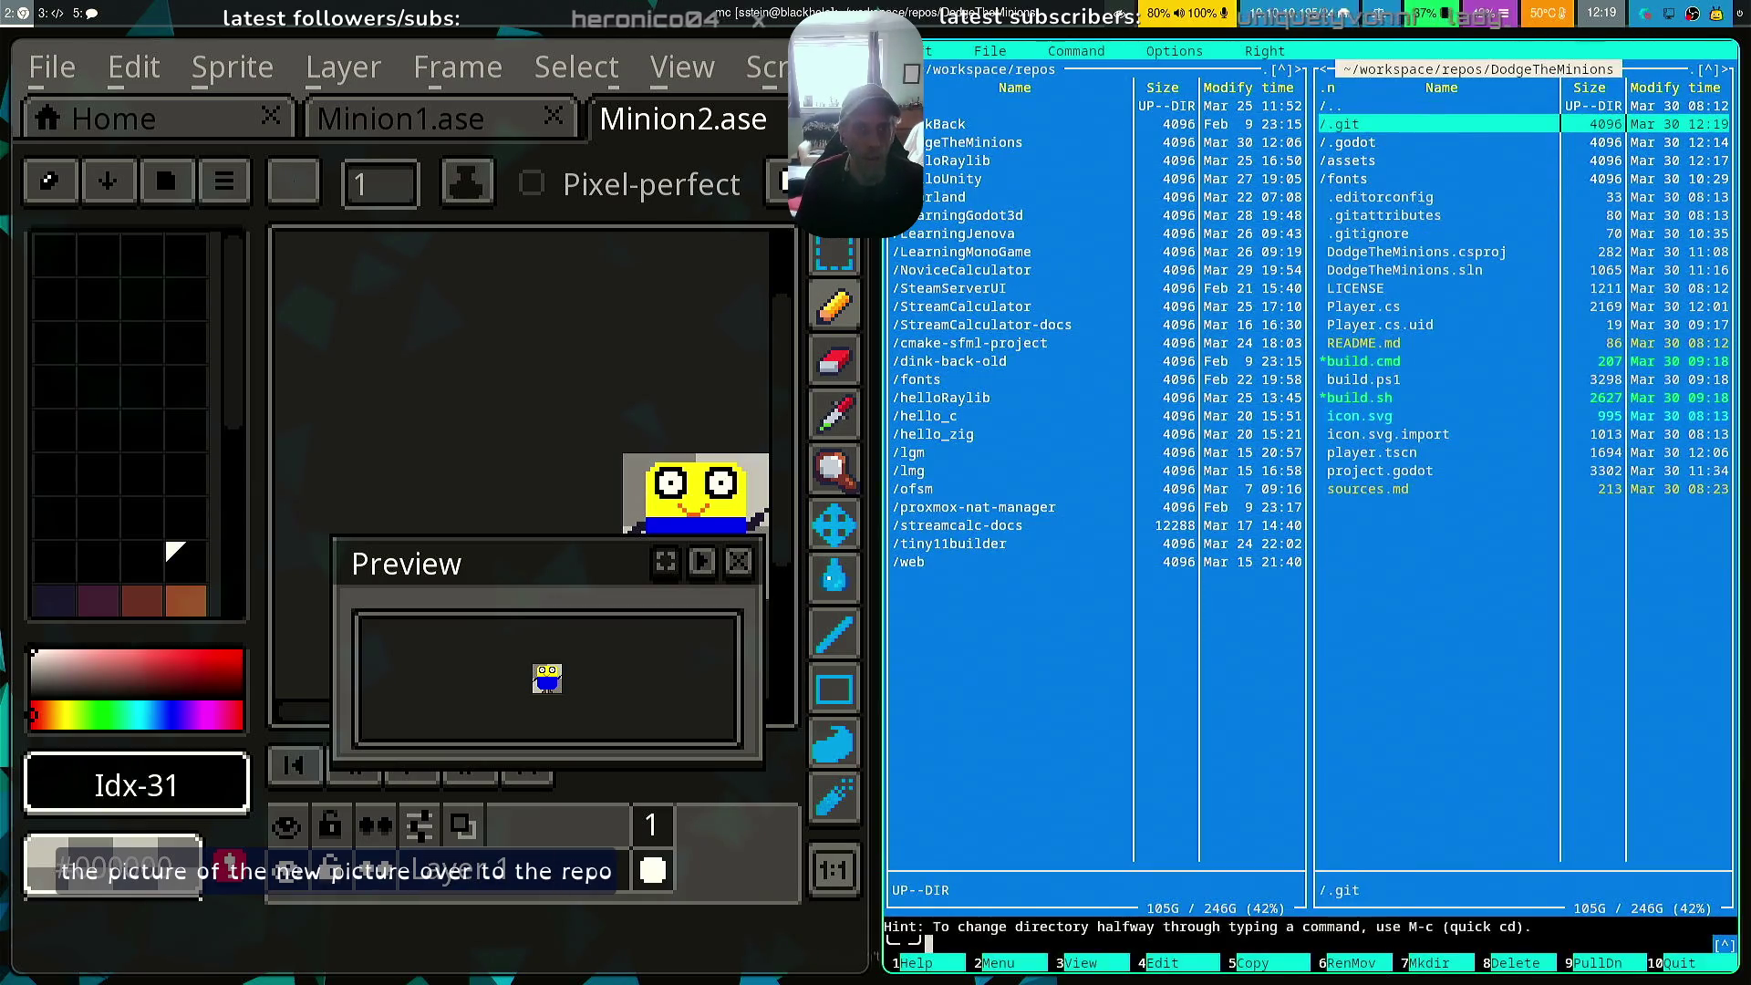
key("Return")
Navigate the left panel to media-assets/DodgeTheMinions/author-assets and select Minion2.png
key("Tab")
key("Down")
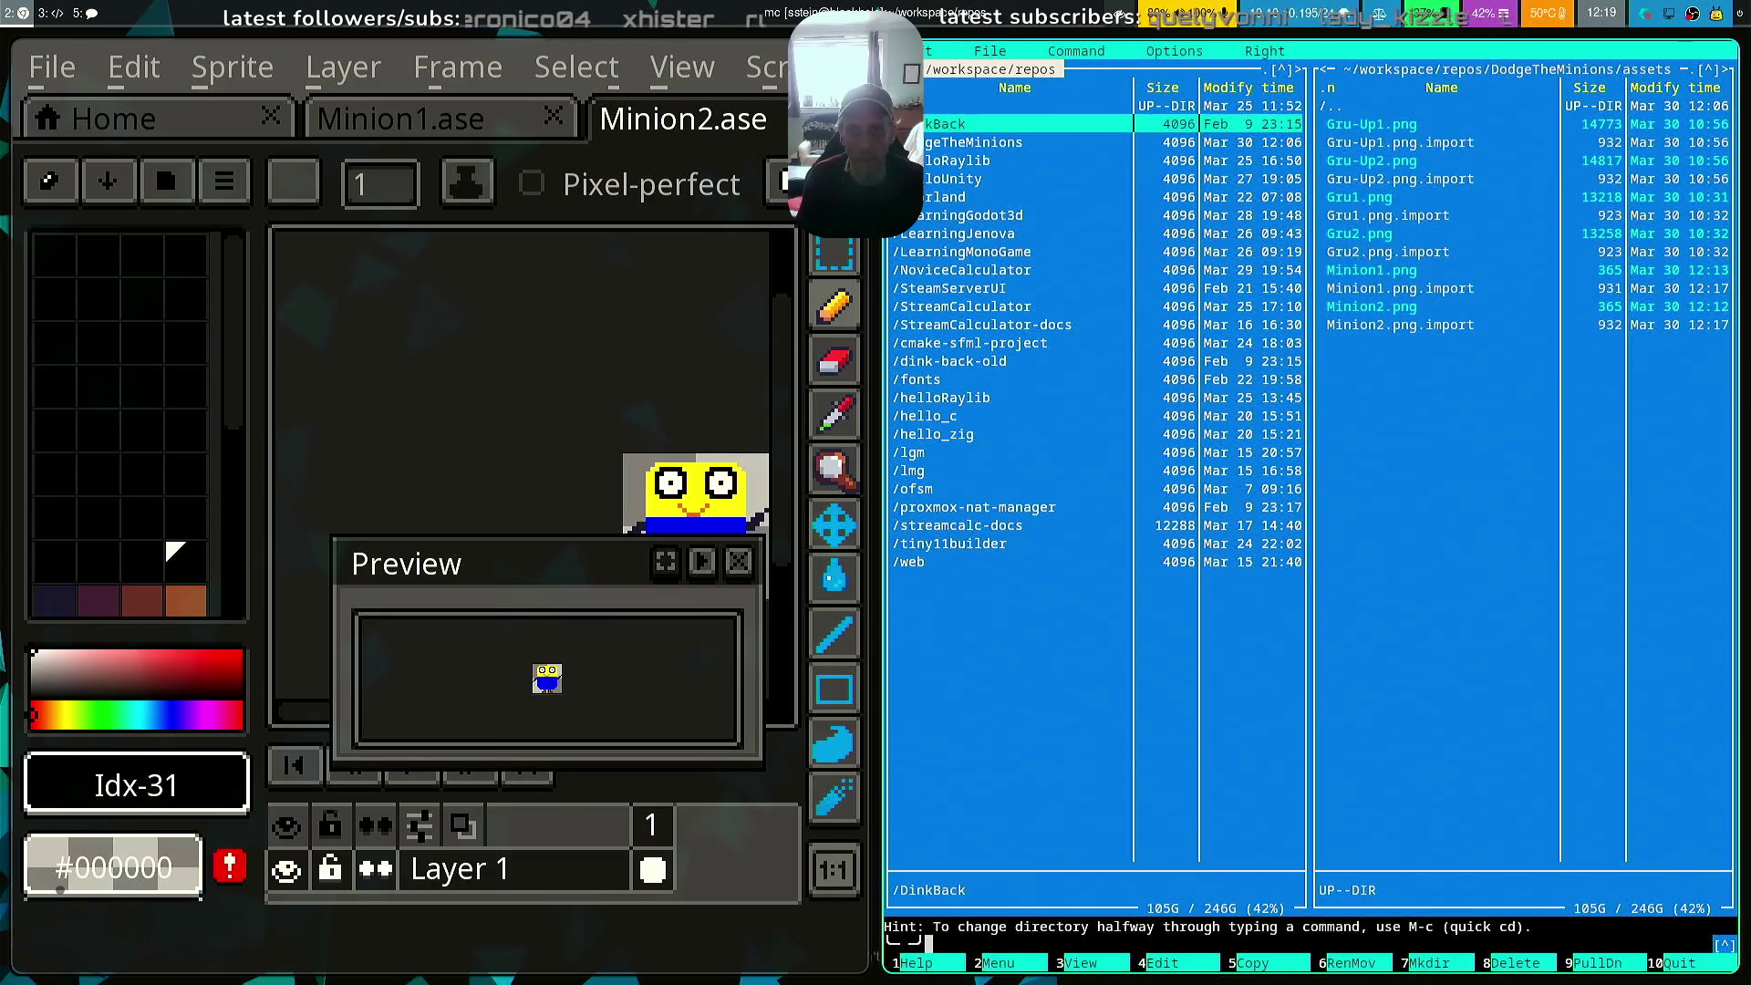
key("Up")
key("Return")
key("Up")
key("Return")
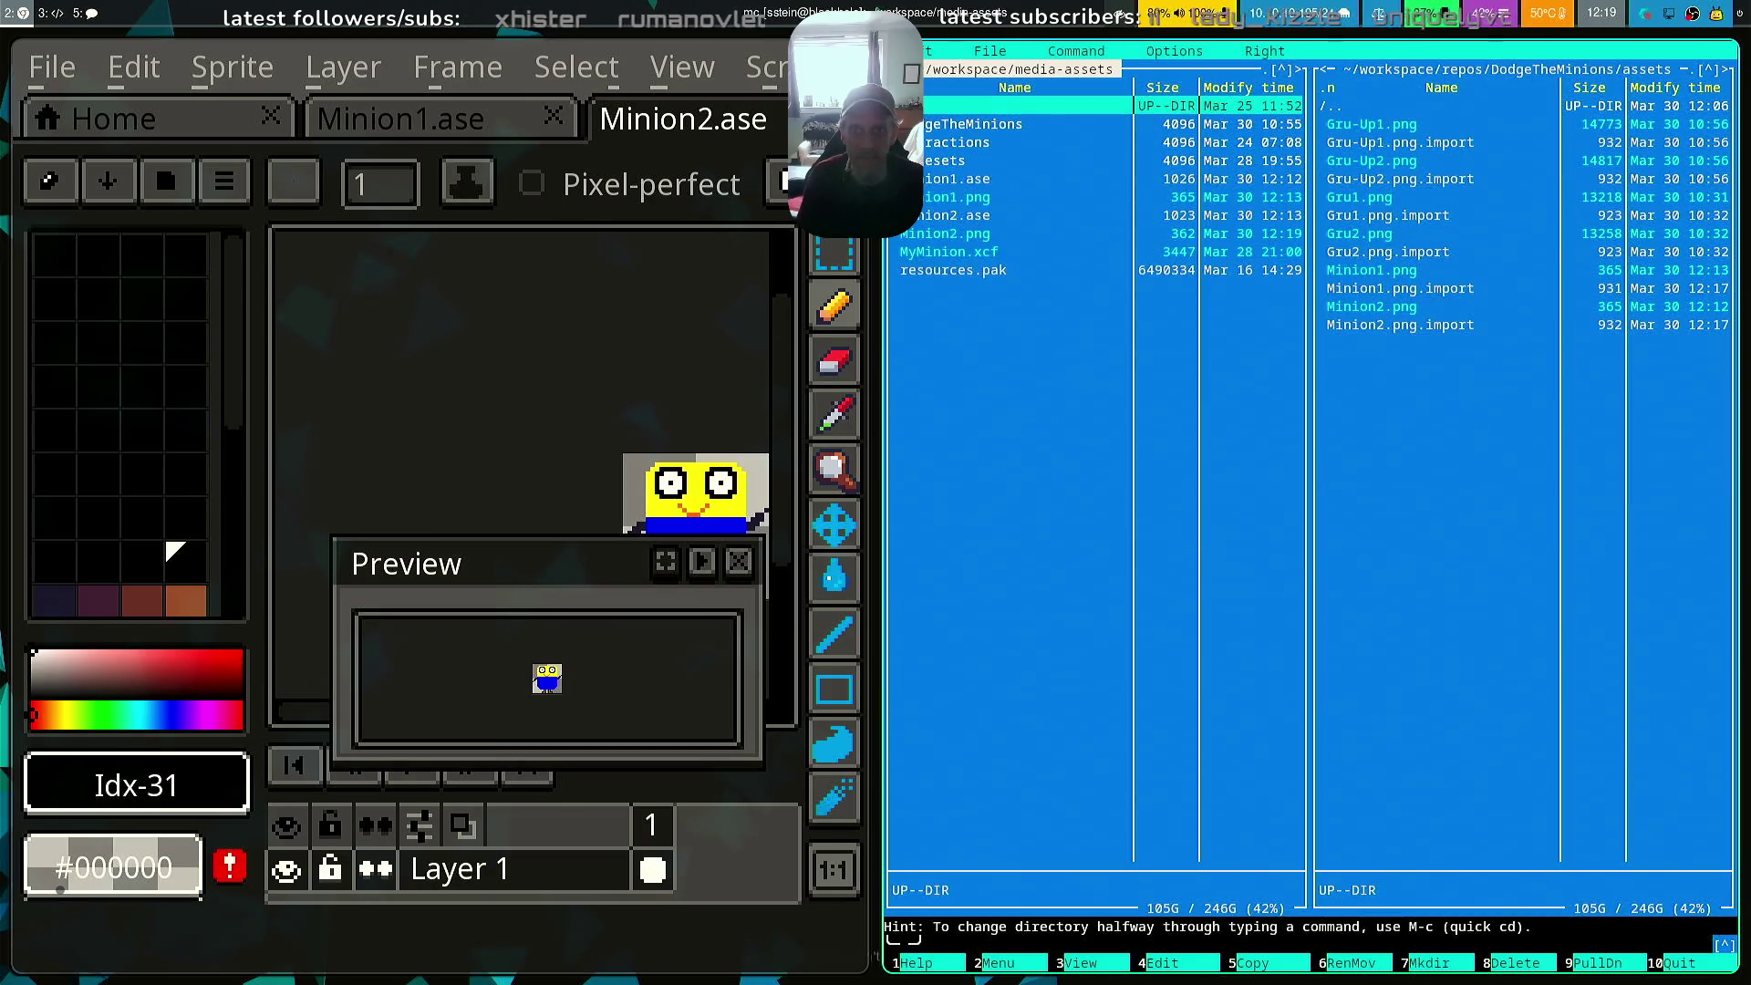
key("Down")
key("Return")
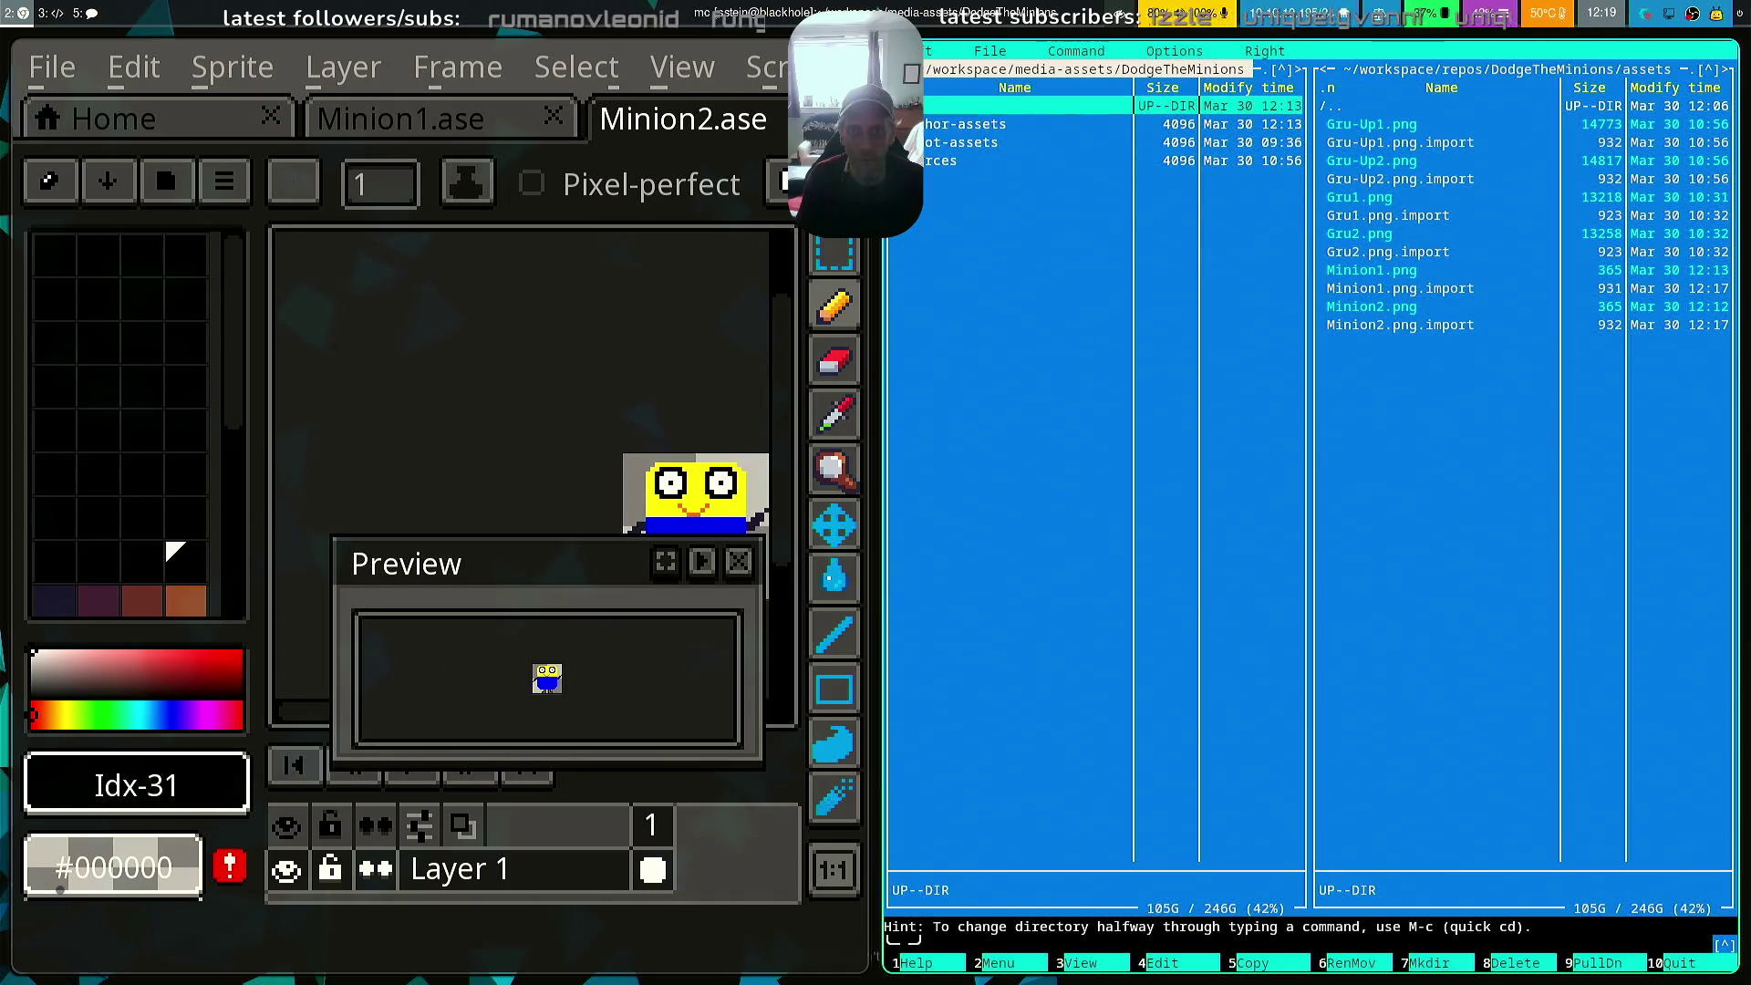
key("Down")
key("Return")
key("Down")
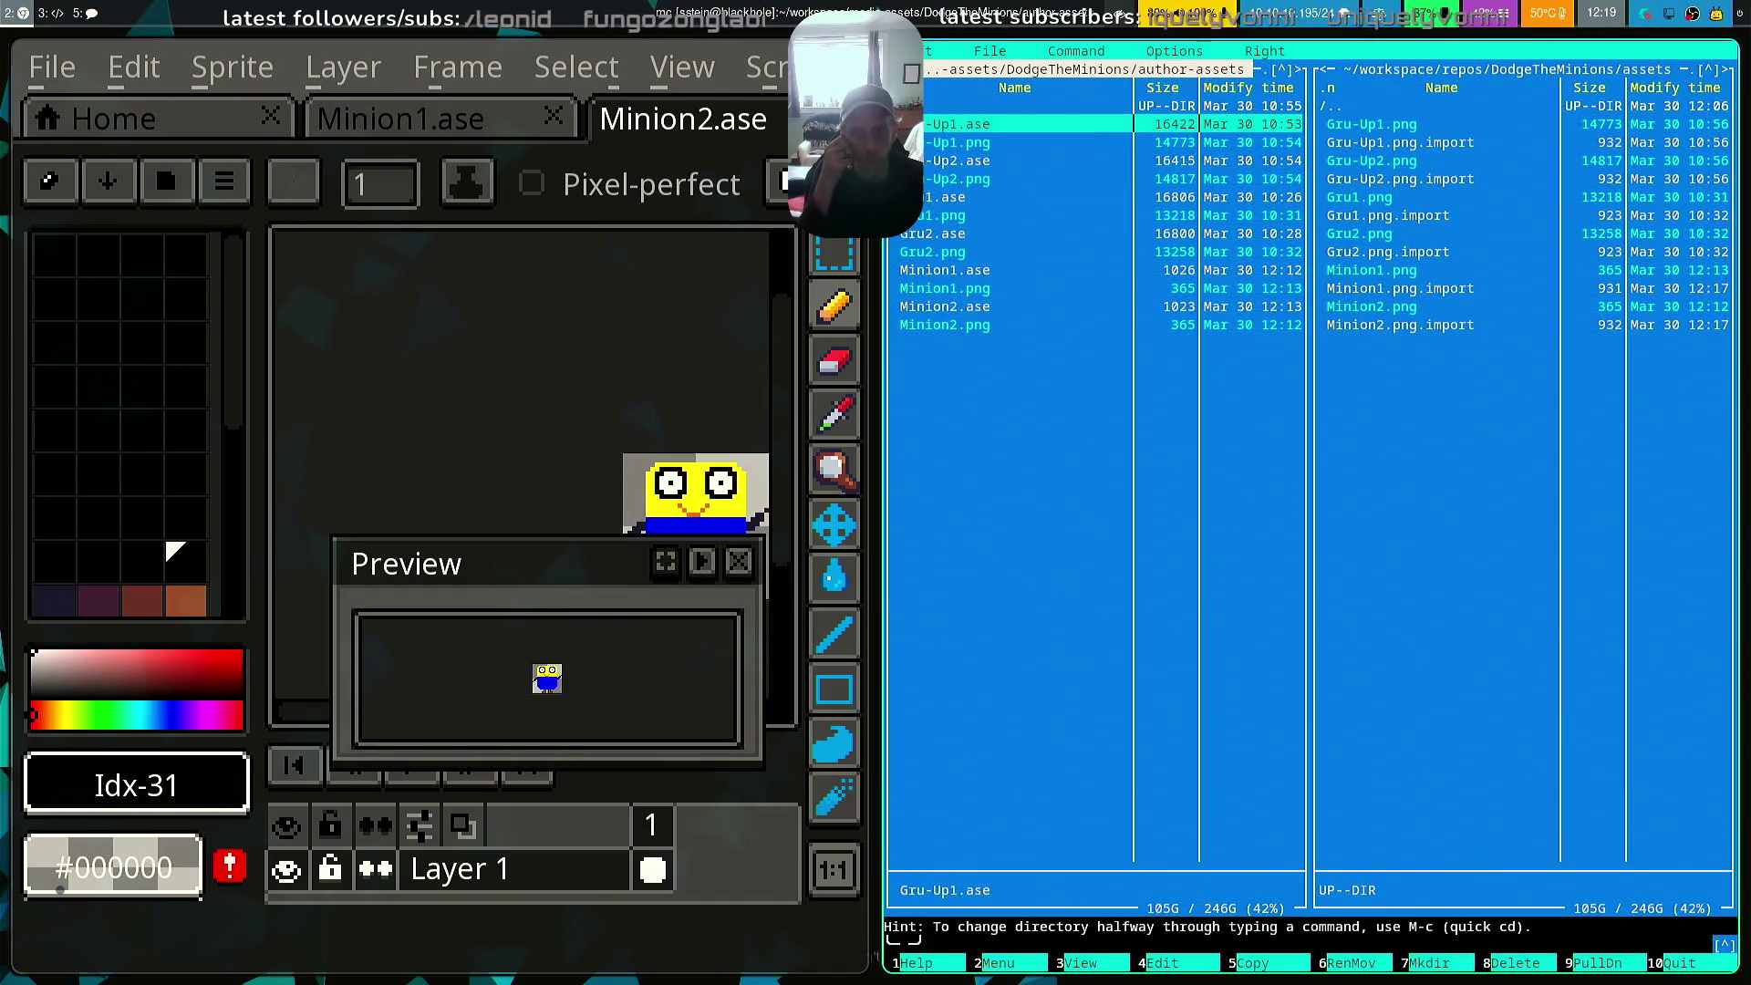
key("Down")
key("Down")
key("Down")
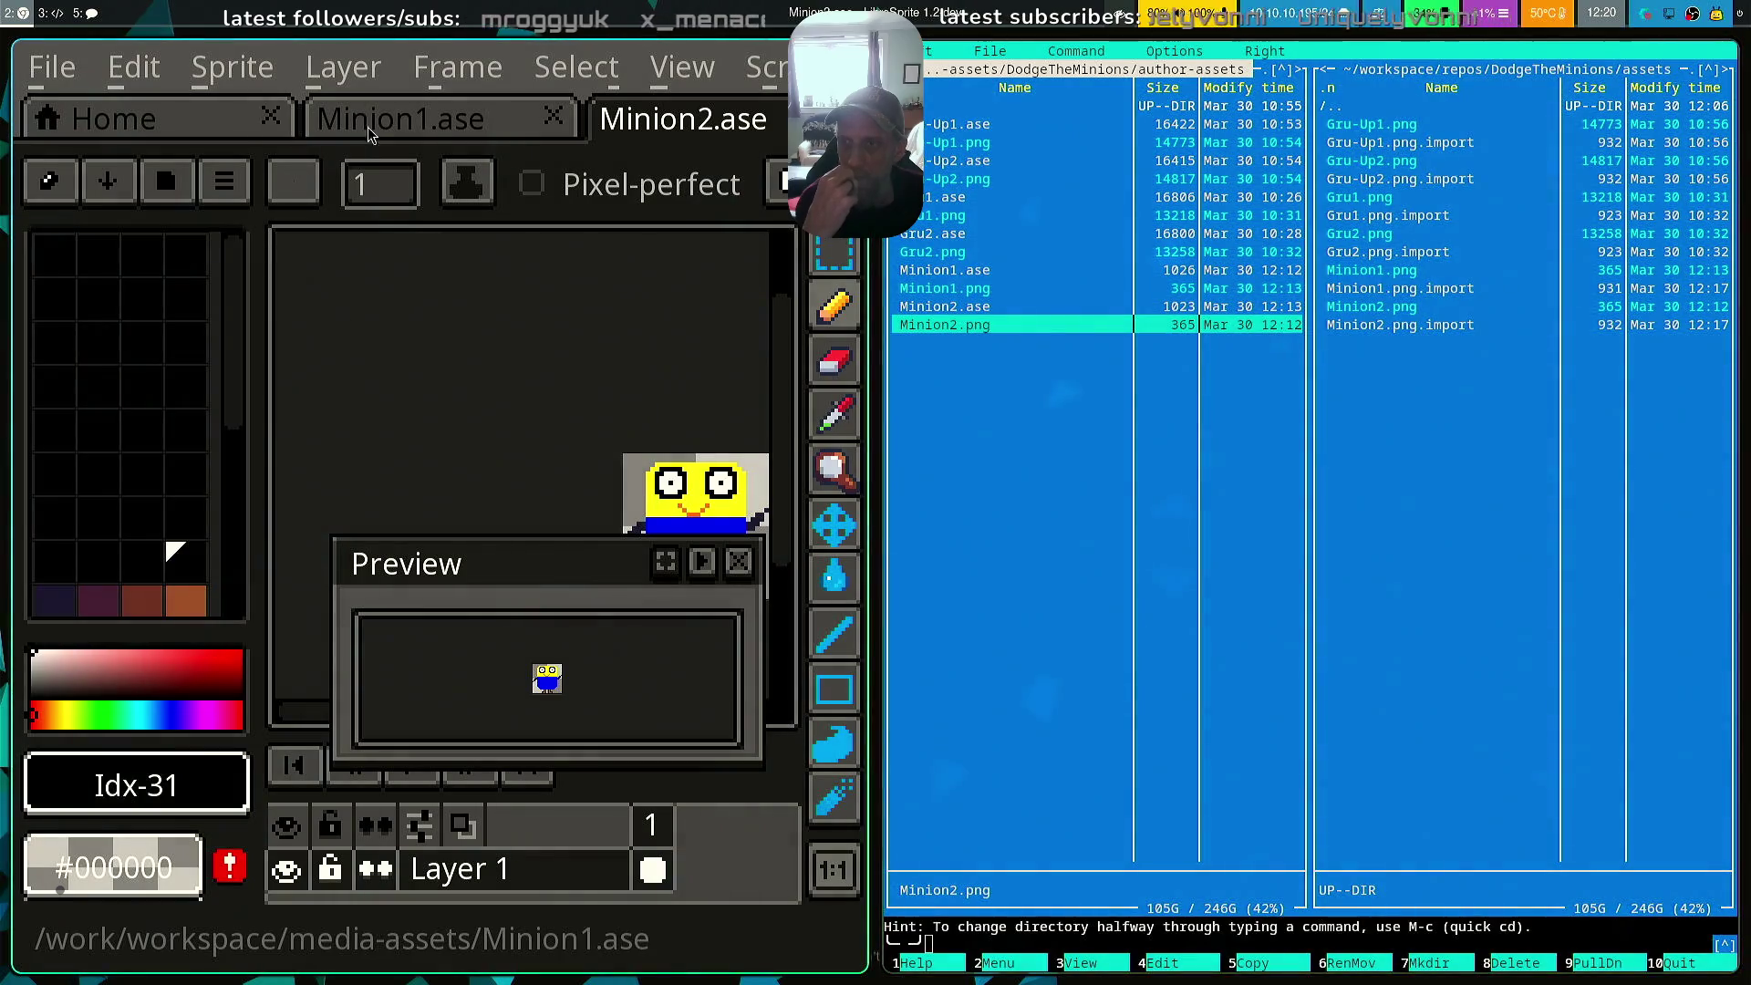
Export the Minion1 sprite over Minion1.png, confirming the overwrite
left_click(390, 128)
left_click(682, 119)
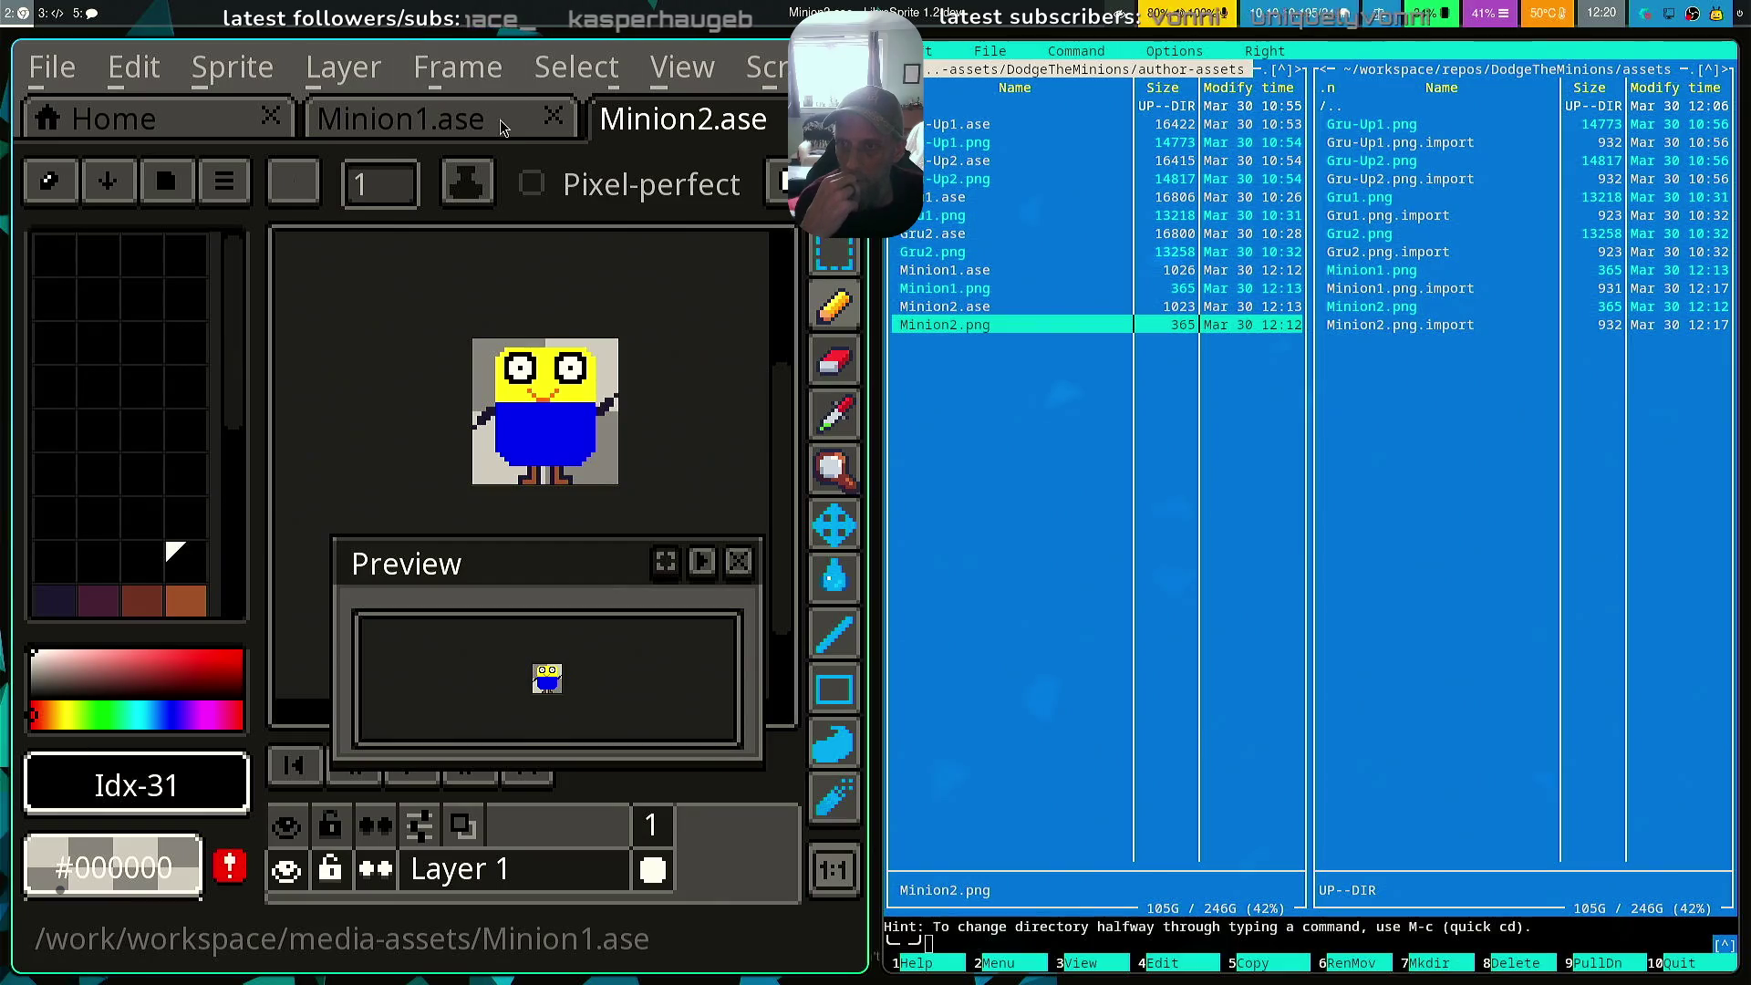
left_click(401, 120)
left_click(719, 128)
left_click(401, 120)
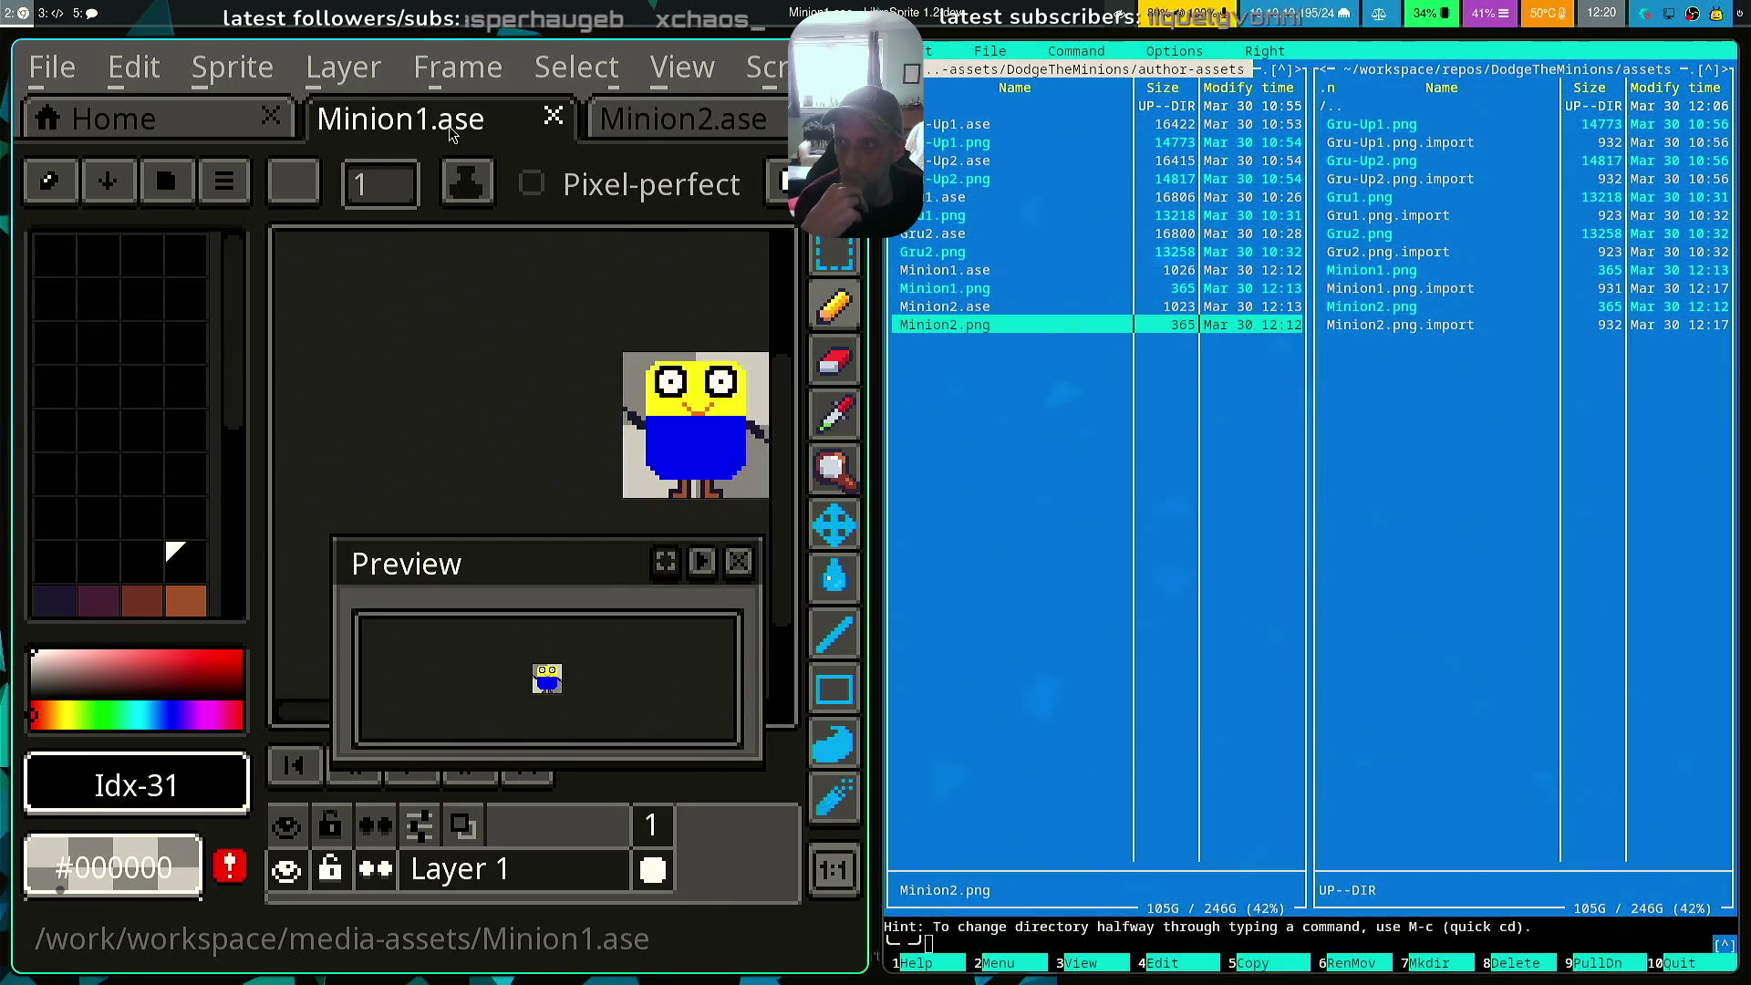
left_click(52, 67)
left_click(173, 412)
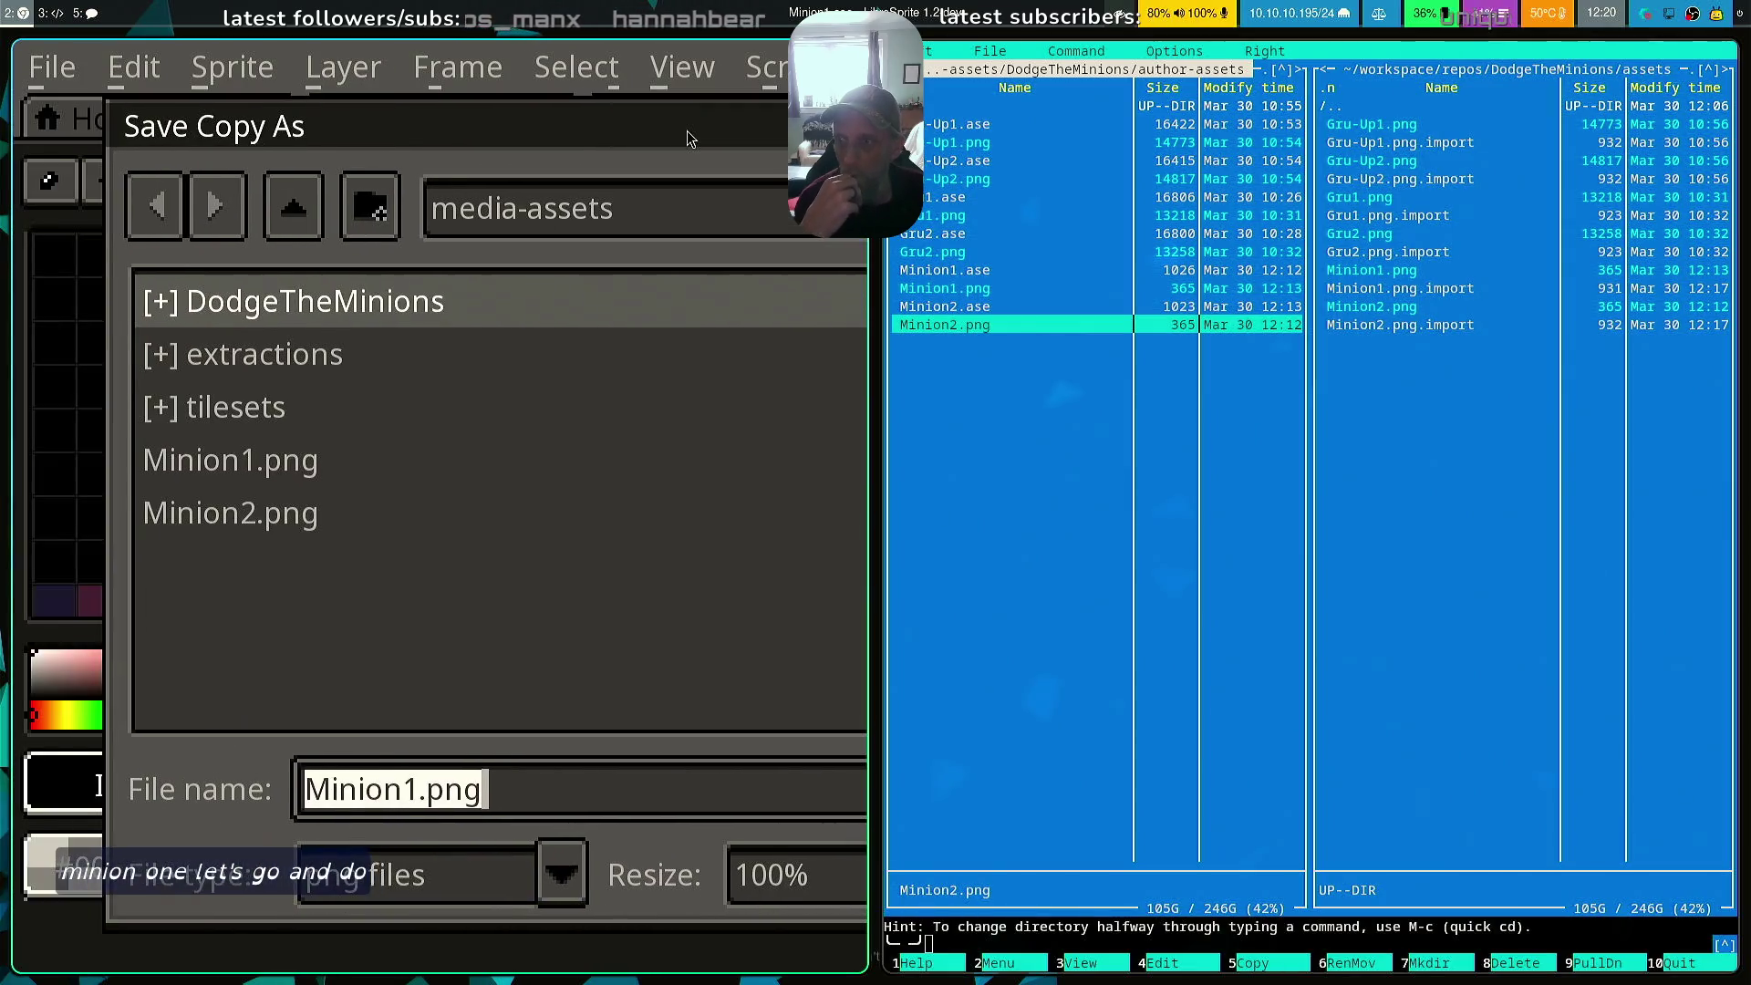
left_click(242, 451)
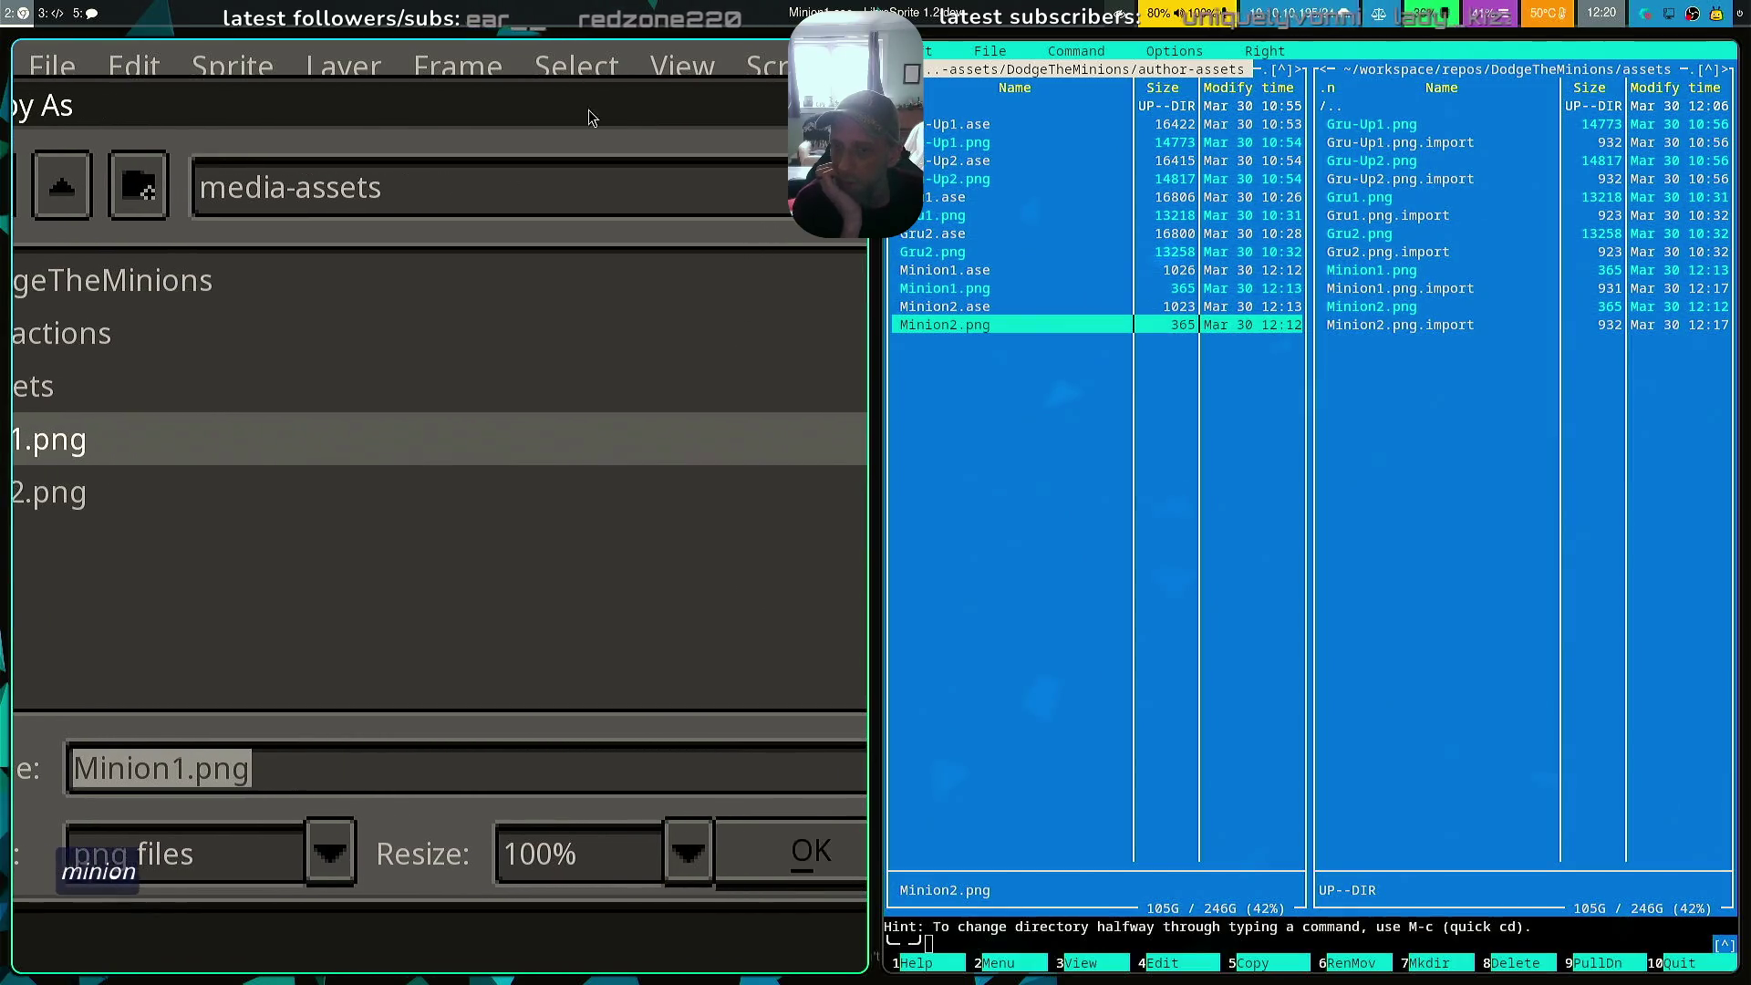
left_click(675, 871)
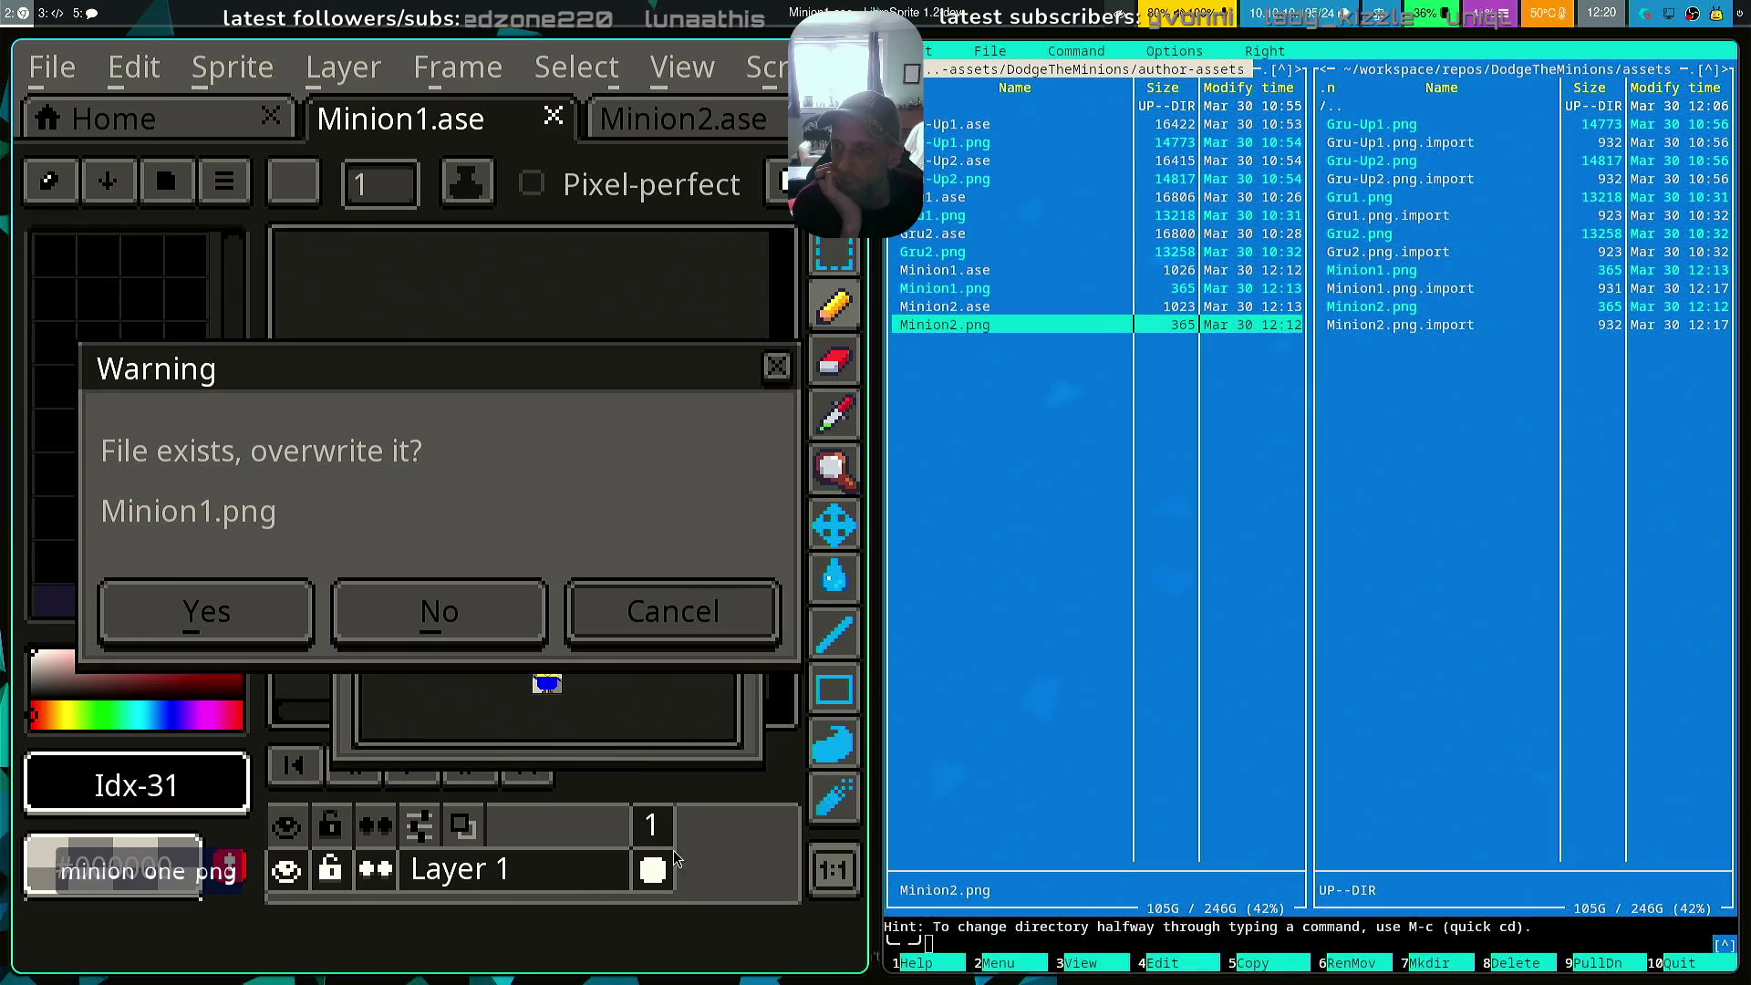
left_click(196, 615)
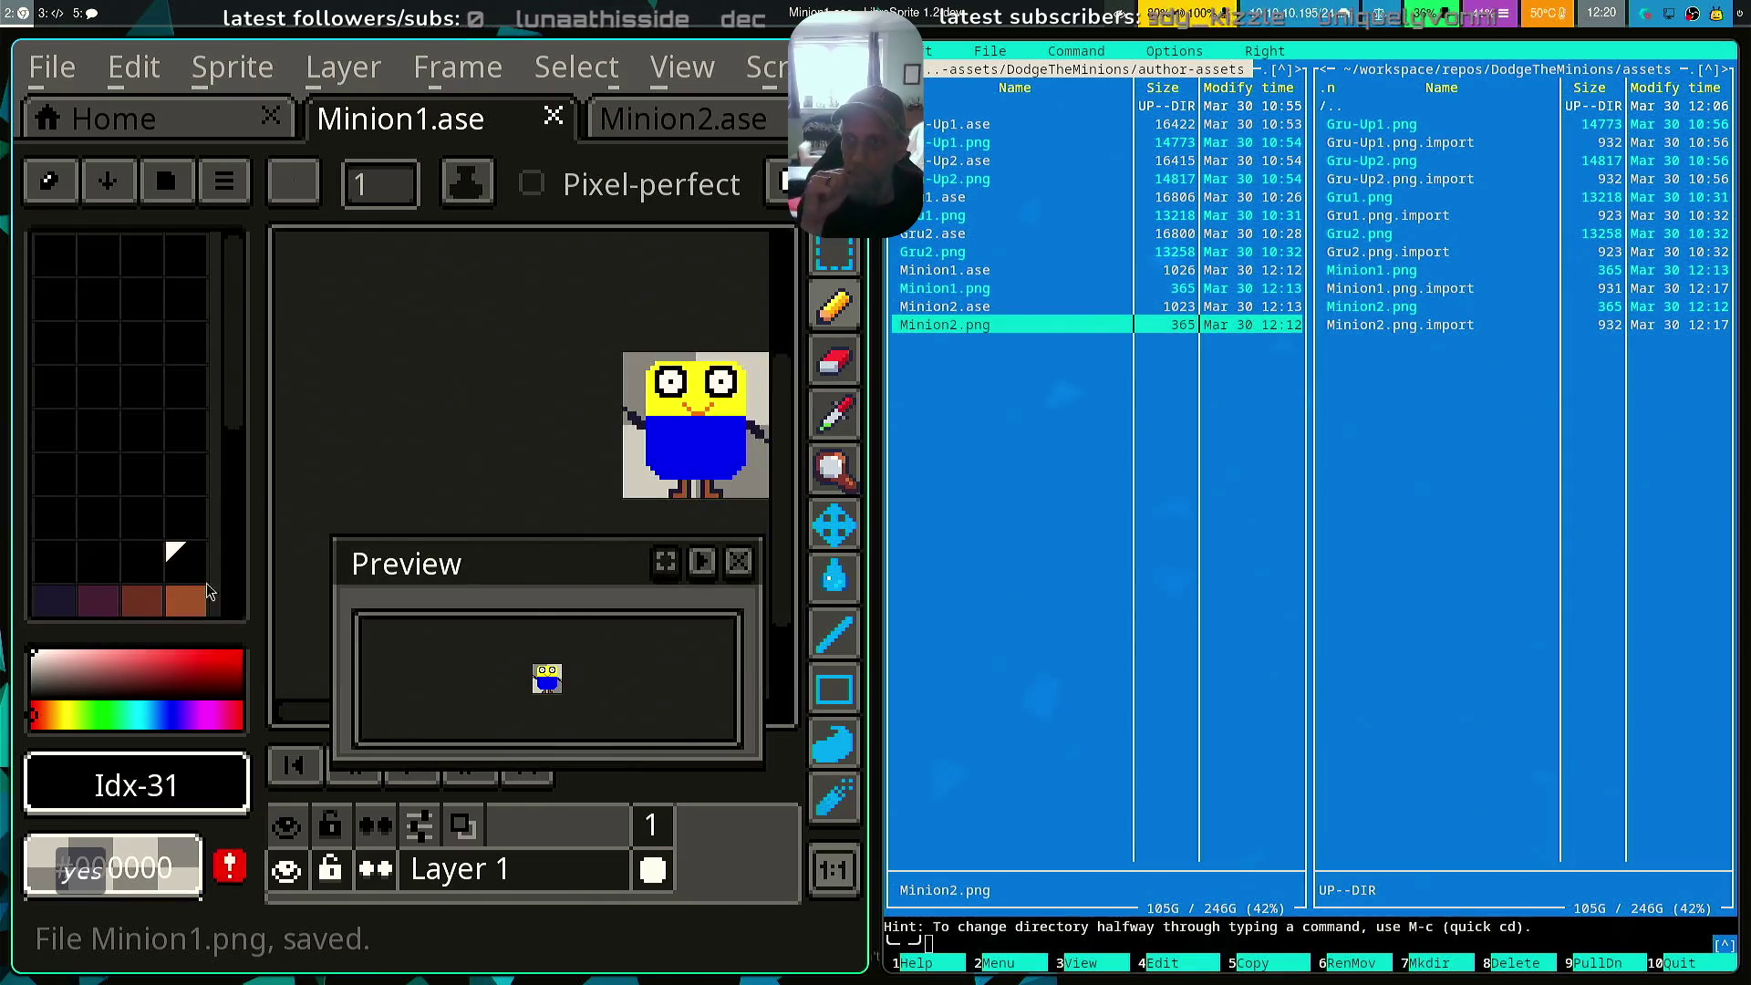
Export the Minion2 sprite over Minion2.png, confirm the overwrite, and quit LibreSprite
left_click(712, 125)
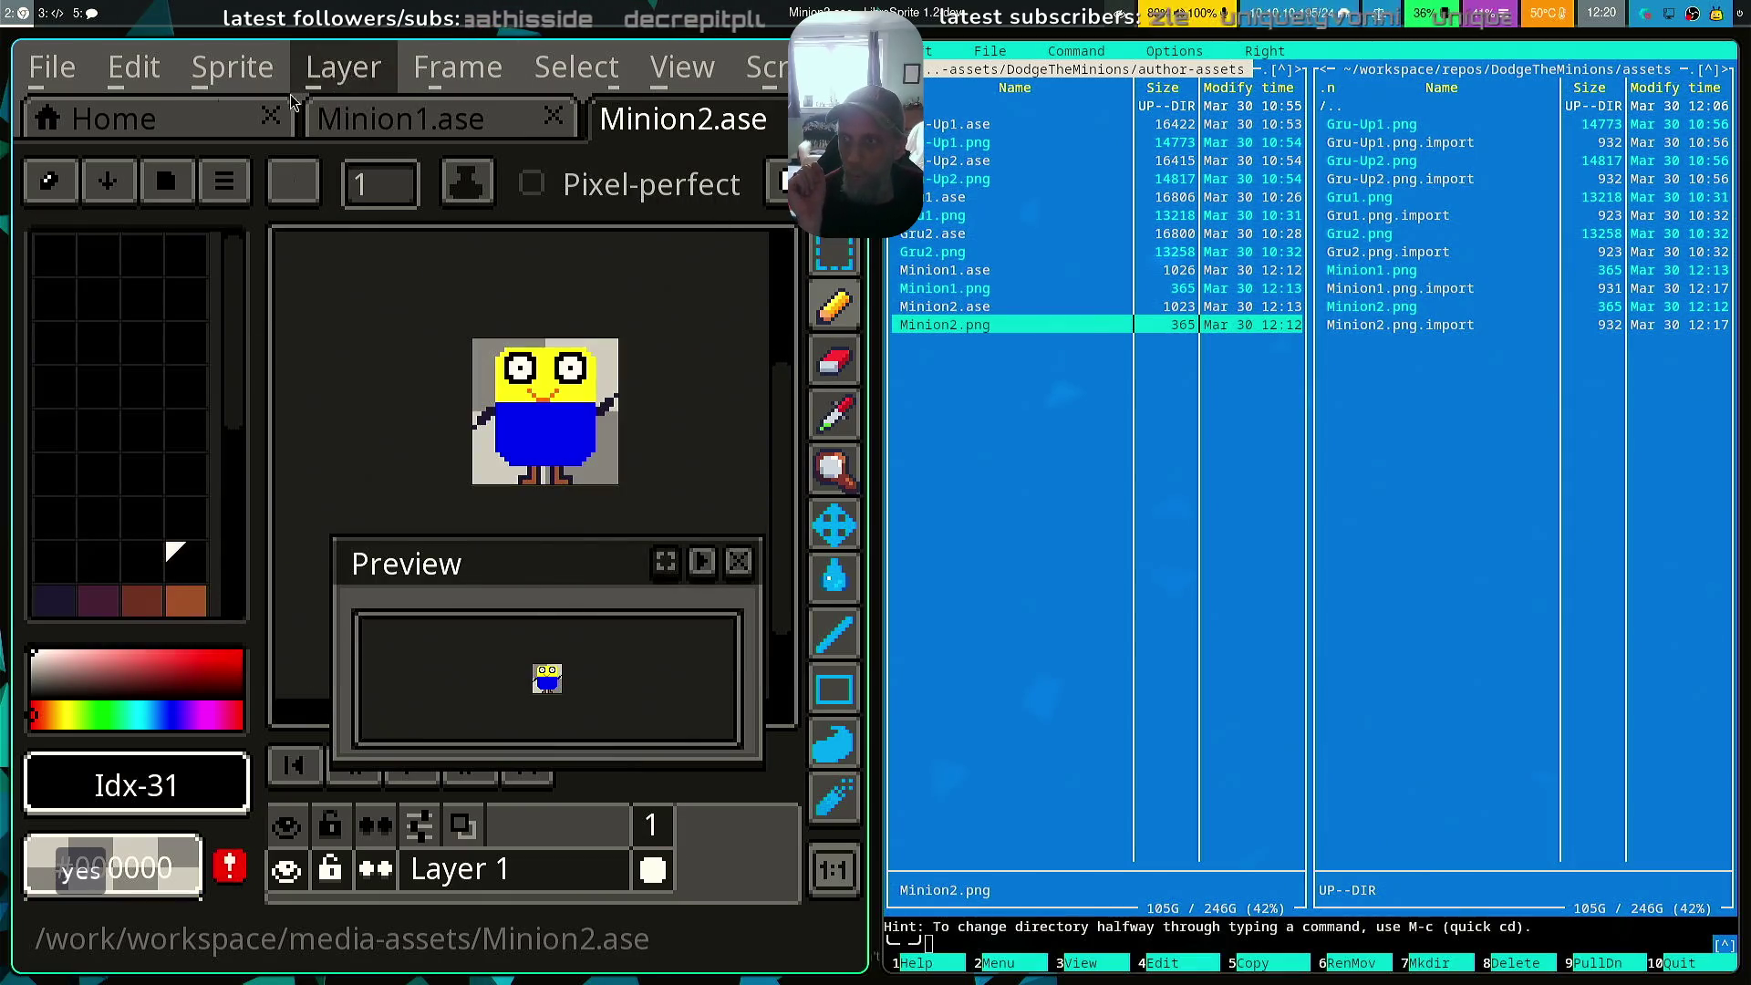
left_click(52, 66)
left_click(184, 412)
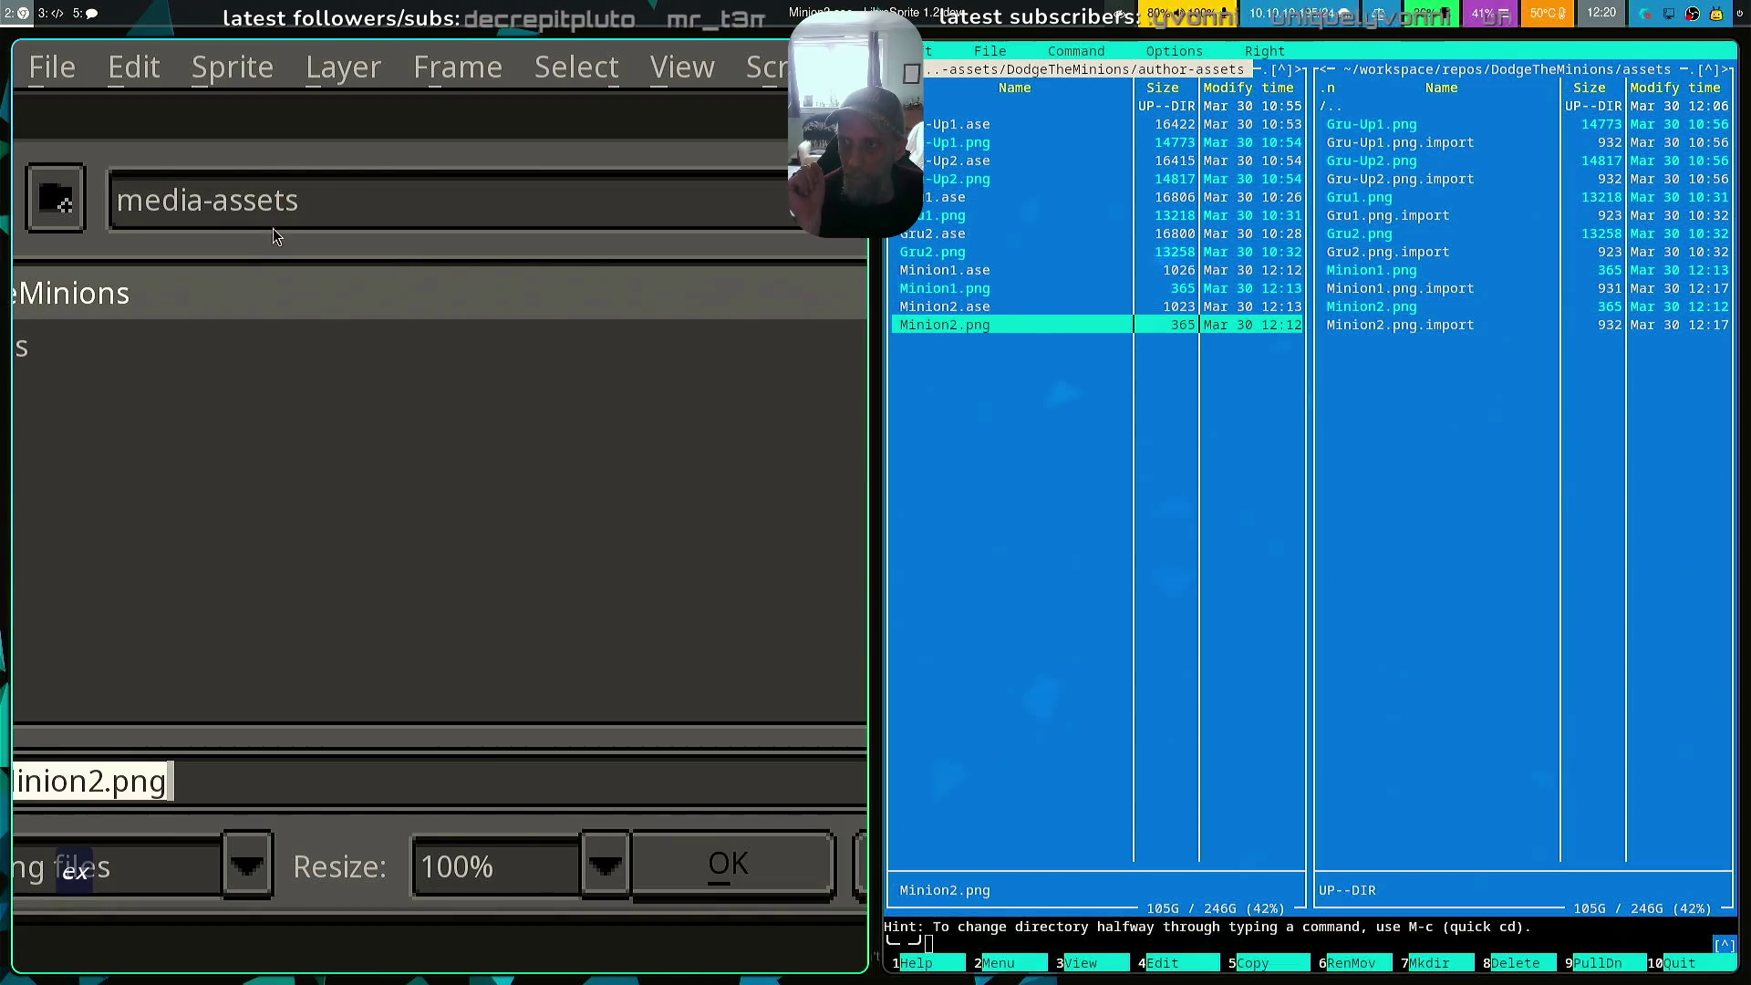
left_click(252, 539)
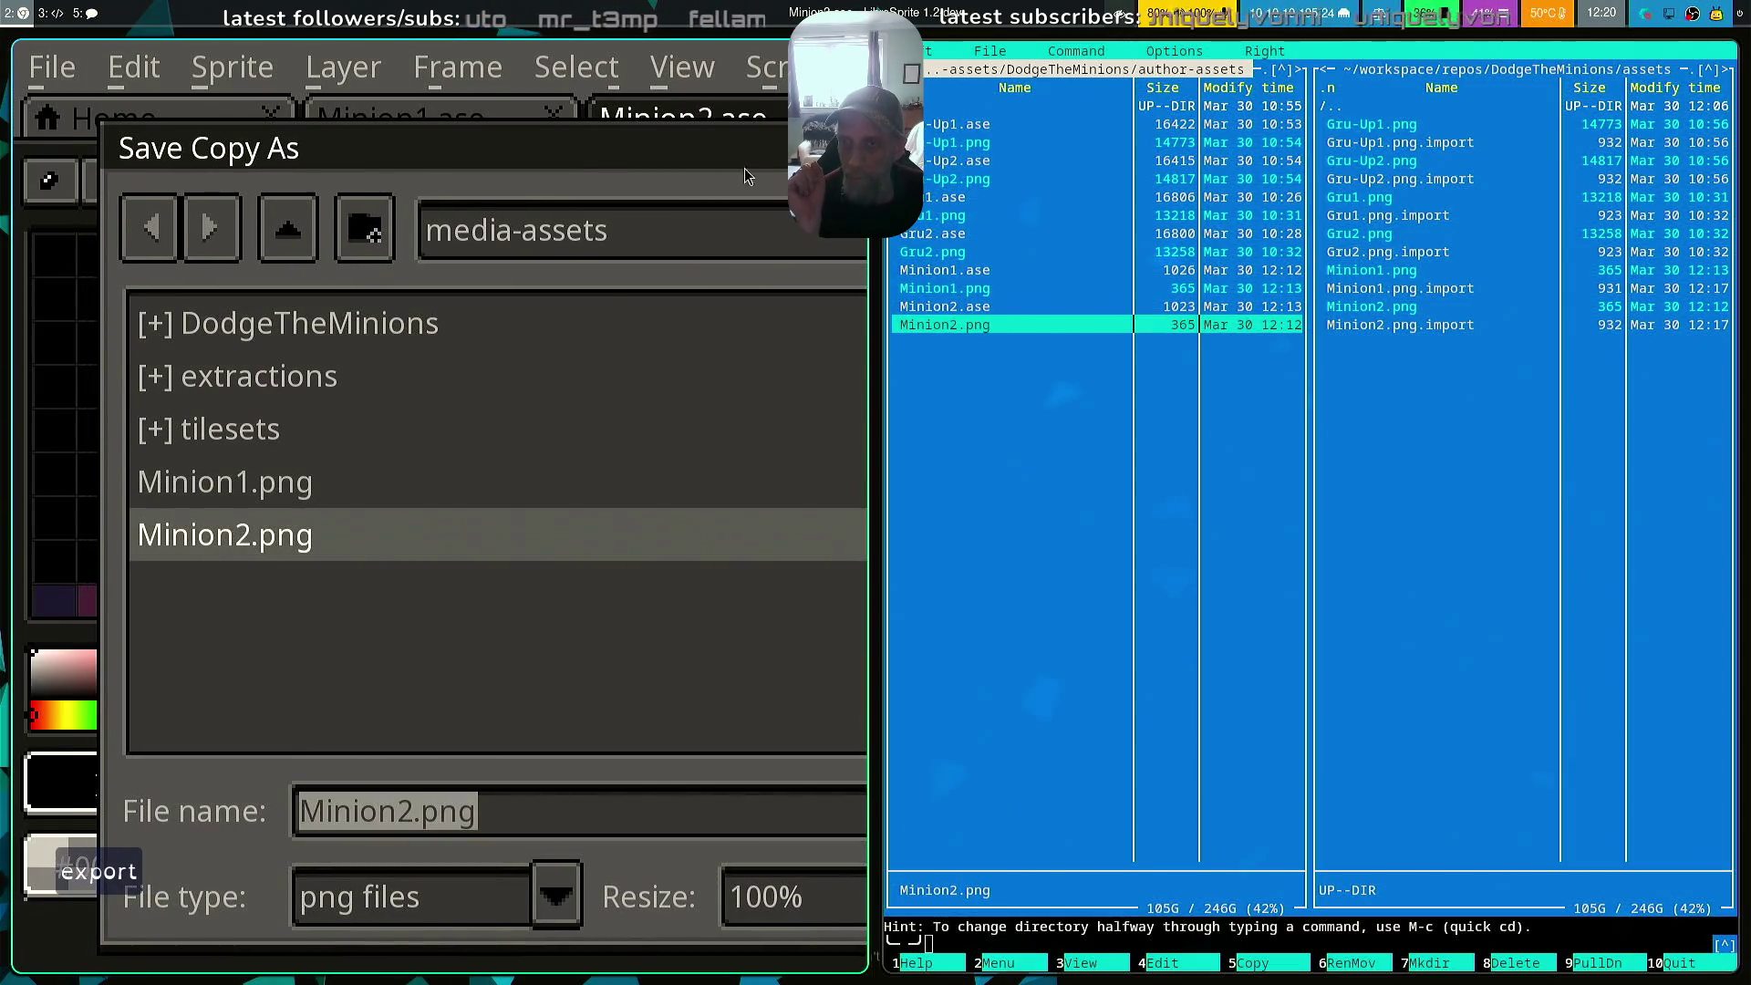
left_click_drag(696, 147, 294, 167)
left_click(552, 898)
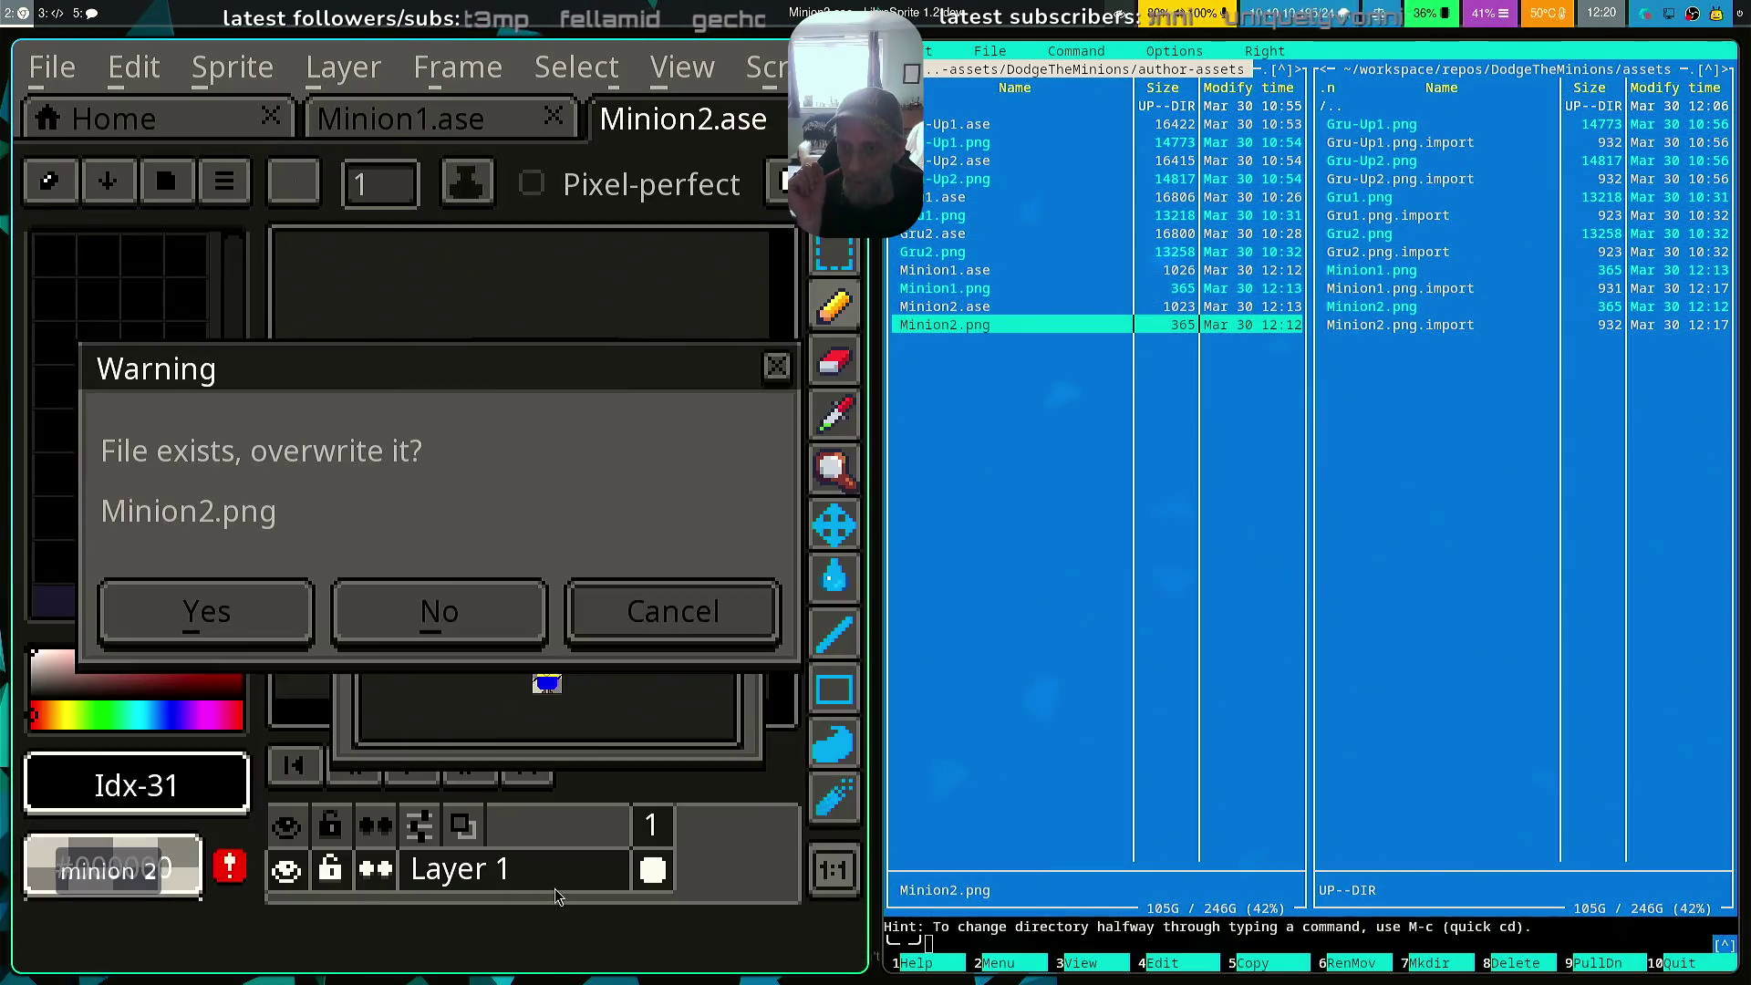
left_click(162, 616)
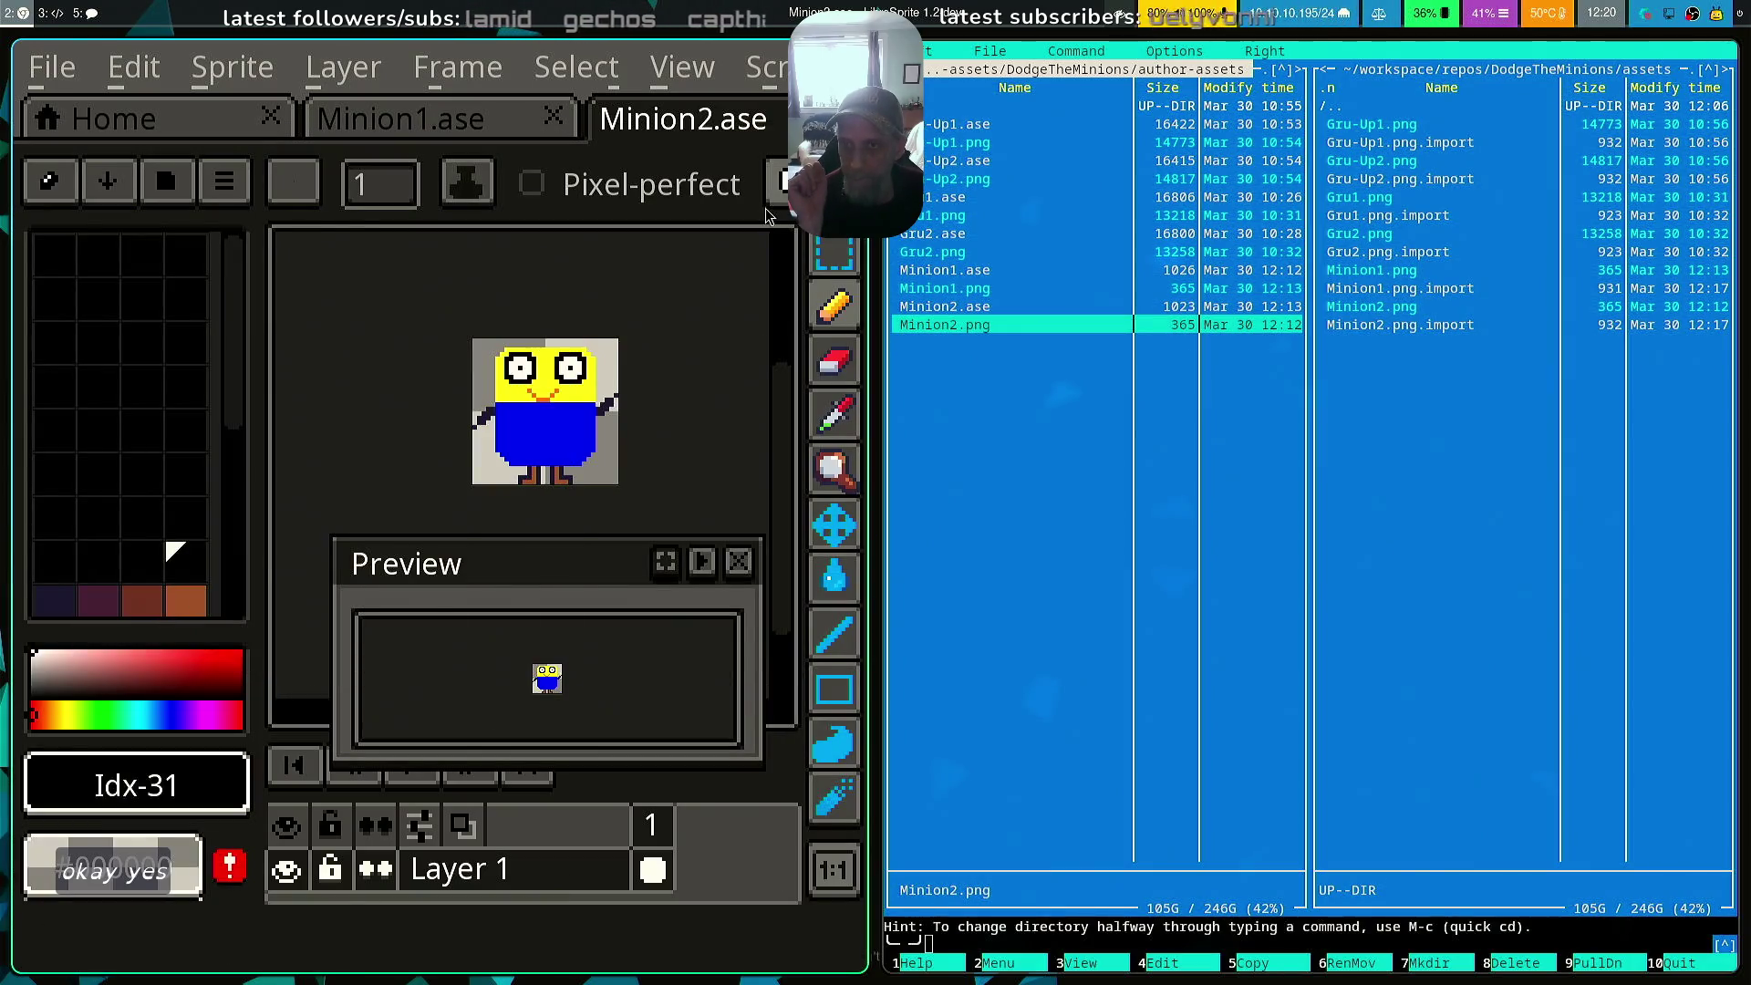
left_click(41, 67)
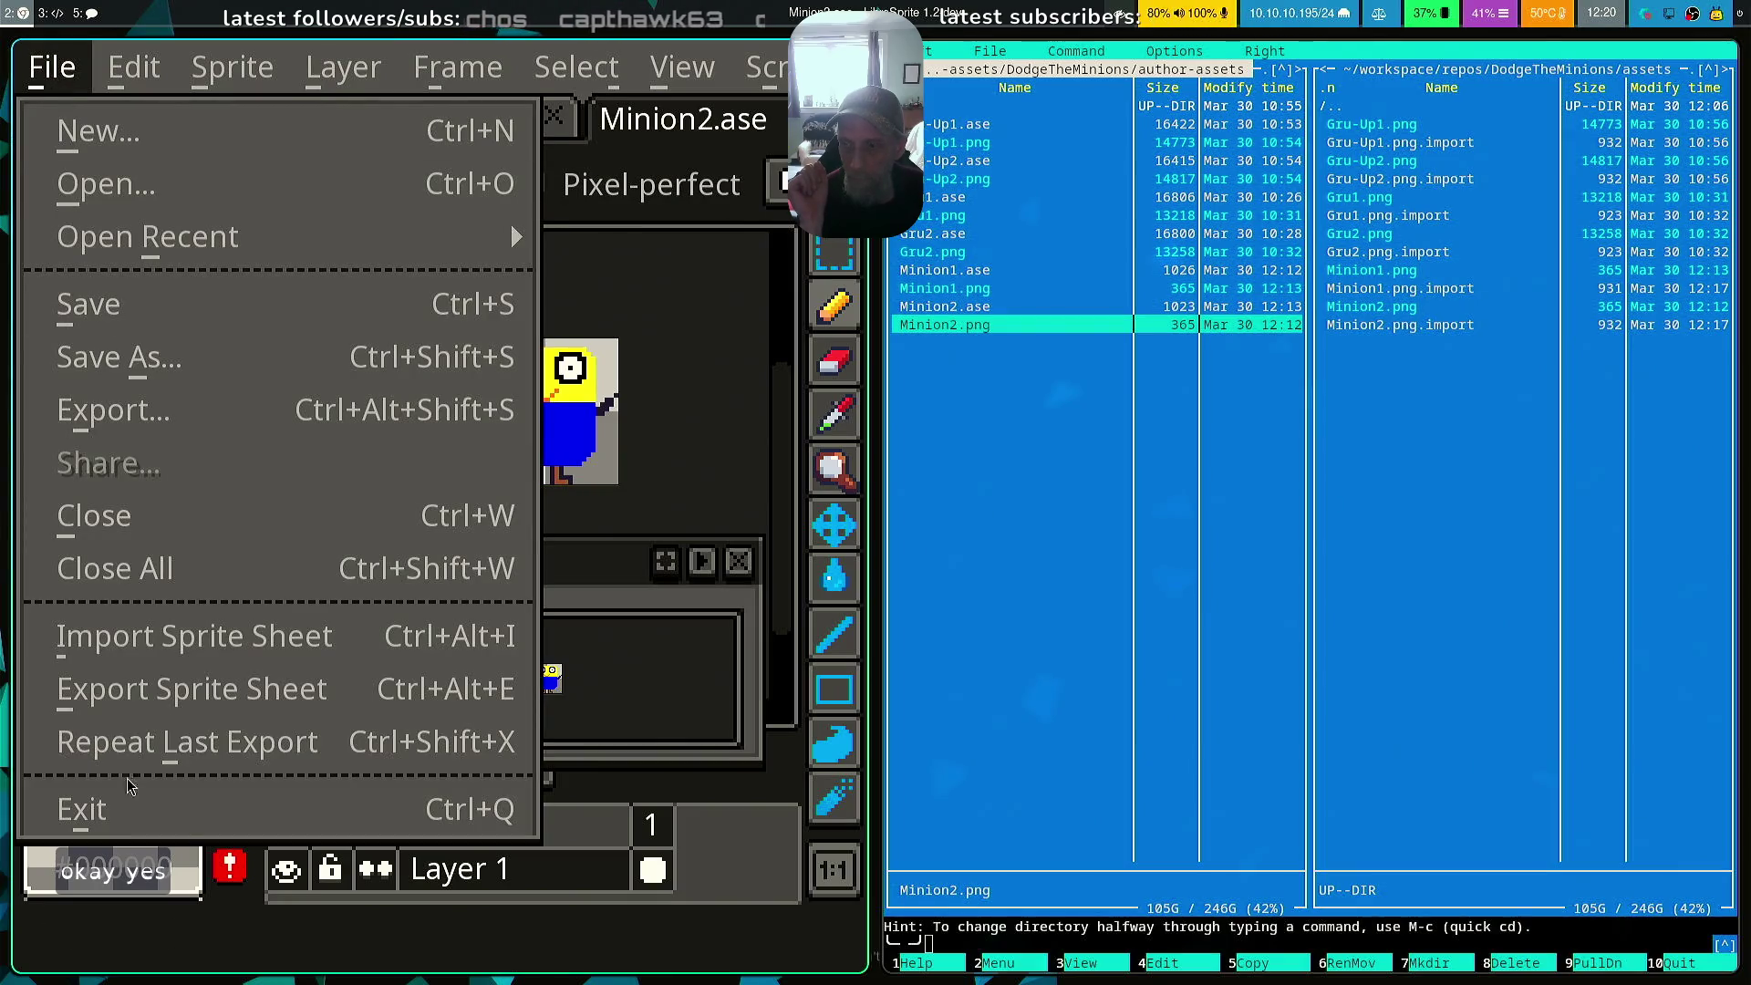
key("ctrl+q")
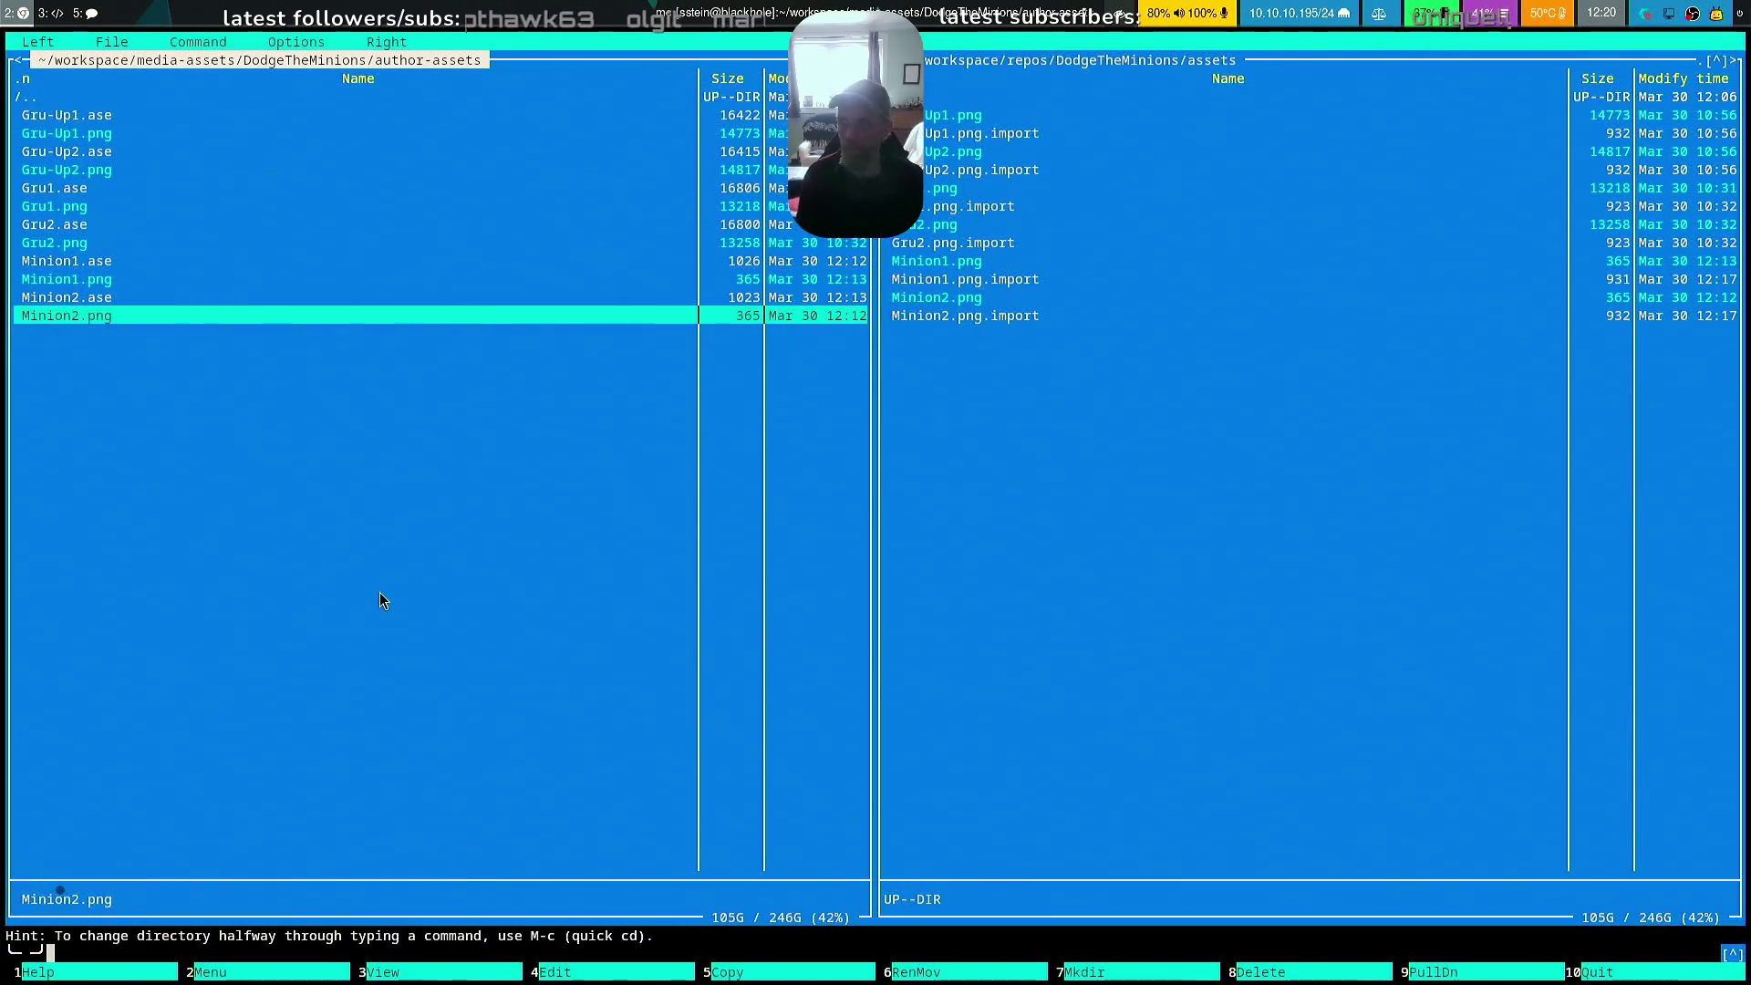
Mark Minion1.png and Minion2.png and copy them into the project's assets folder, overwriting the old copies
key("Up")
key("Up")
key("Insert")
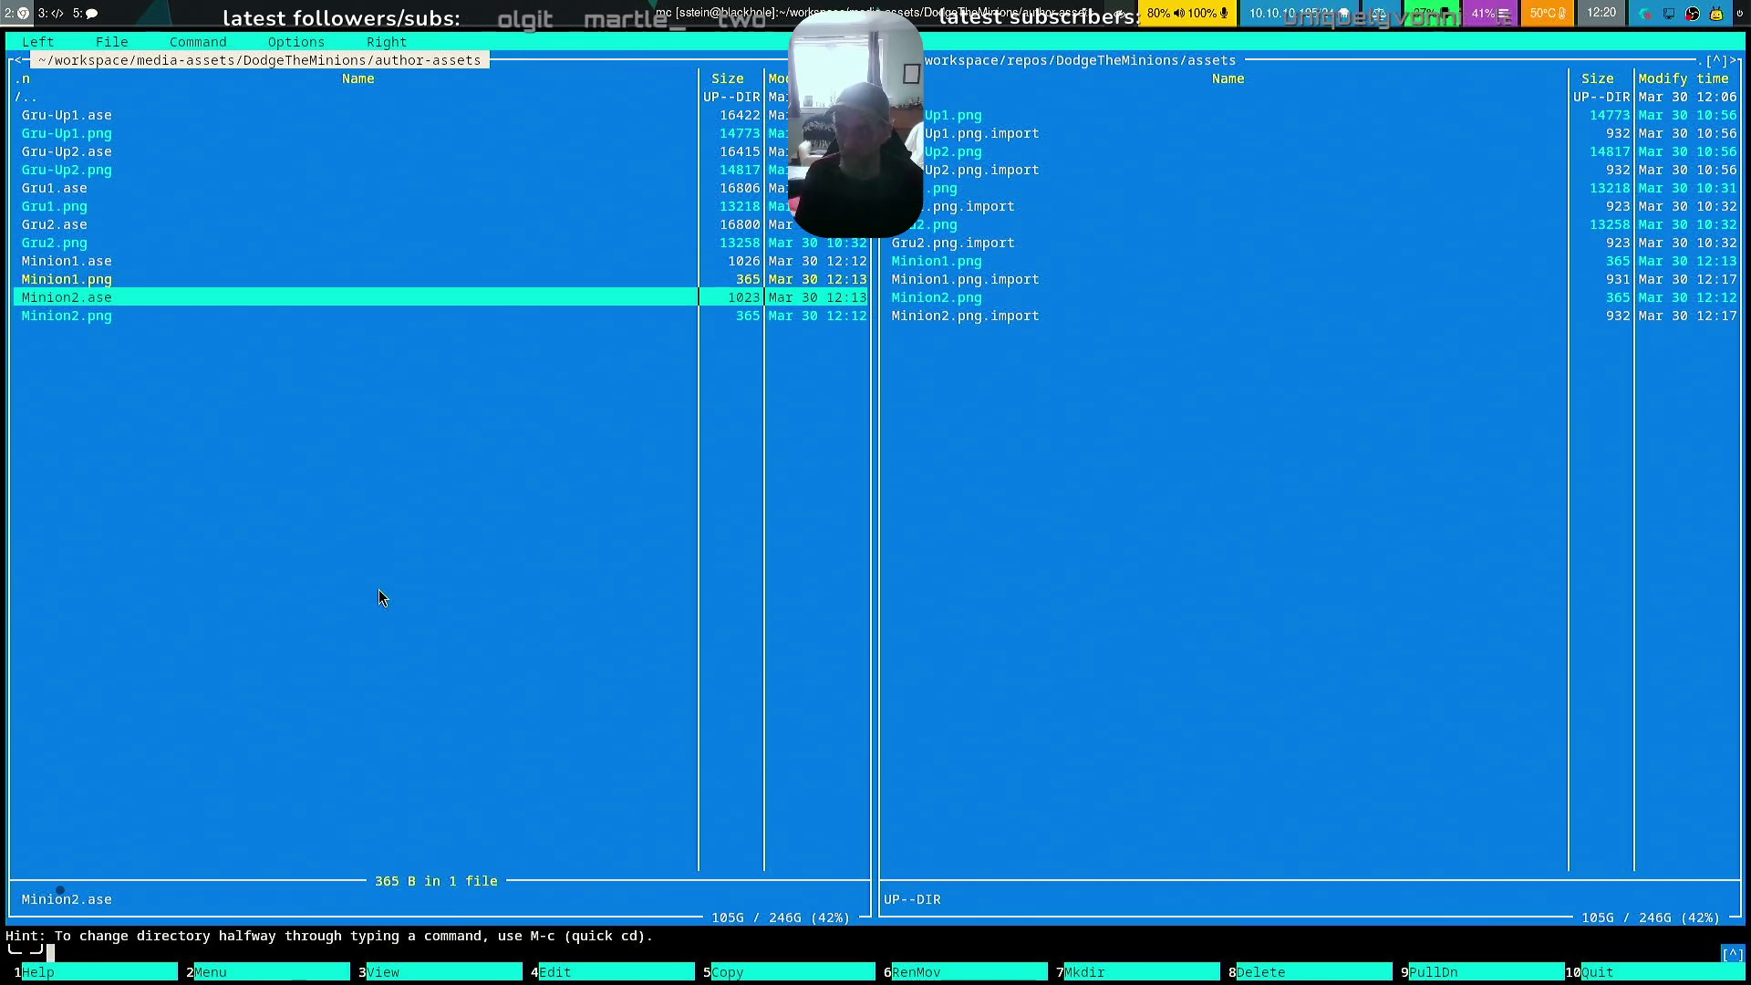
key("Down")
key("Insert")
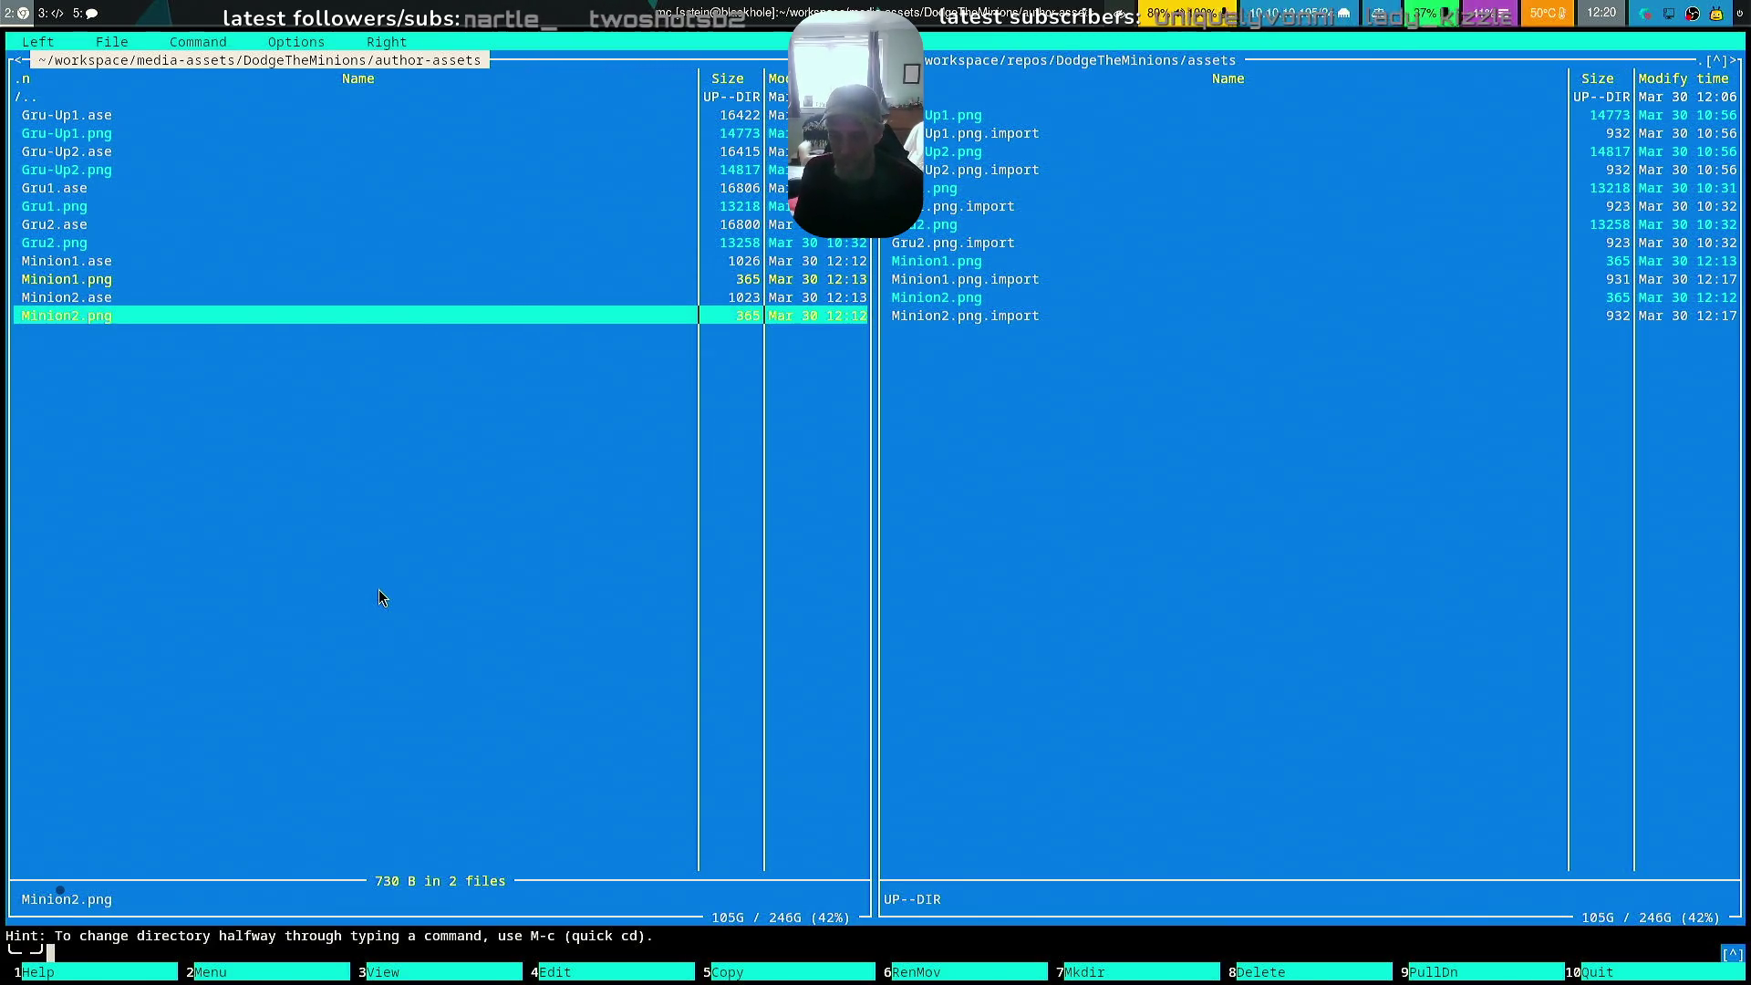
key("F5")
key("Return")
key("Return")
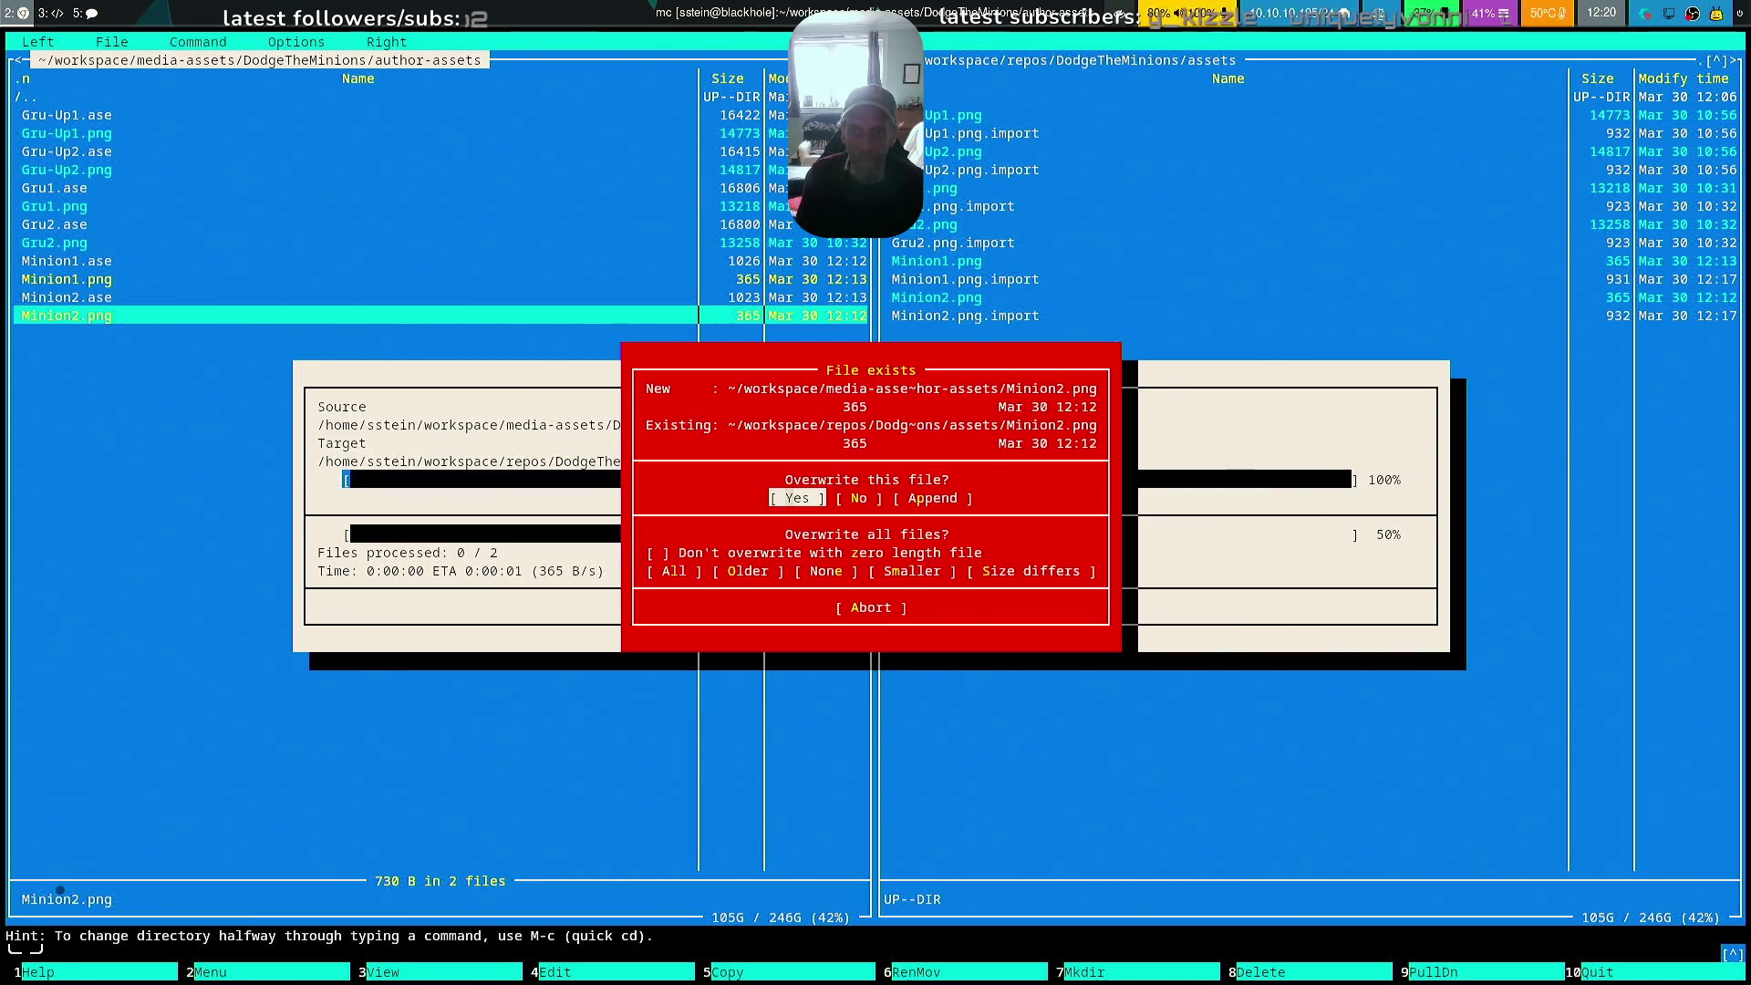
key("Return")
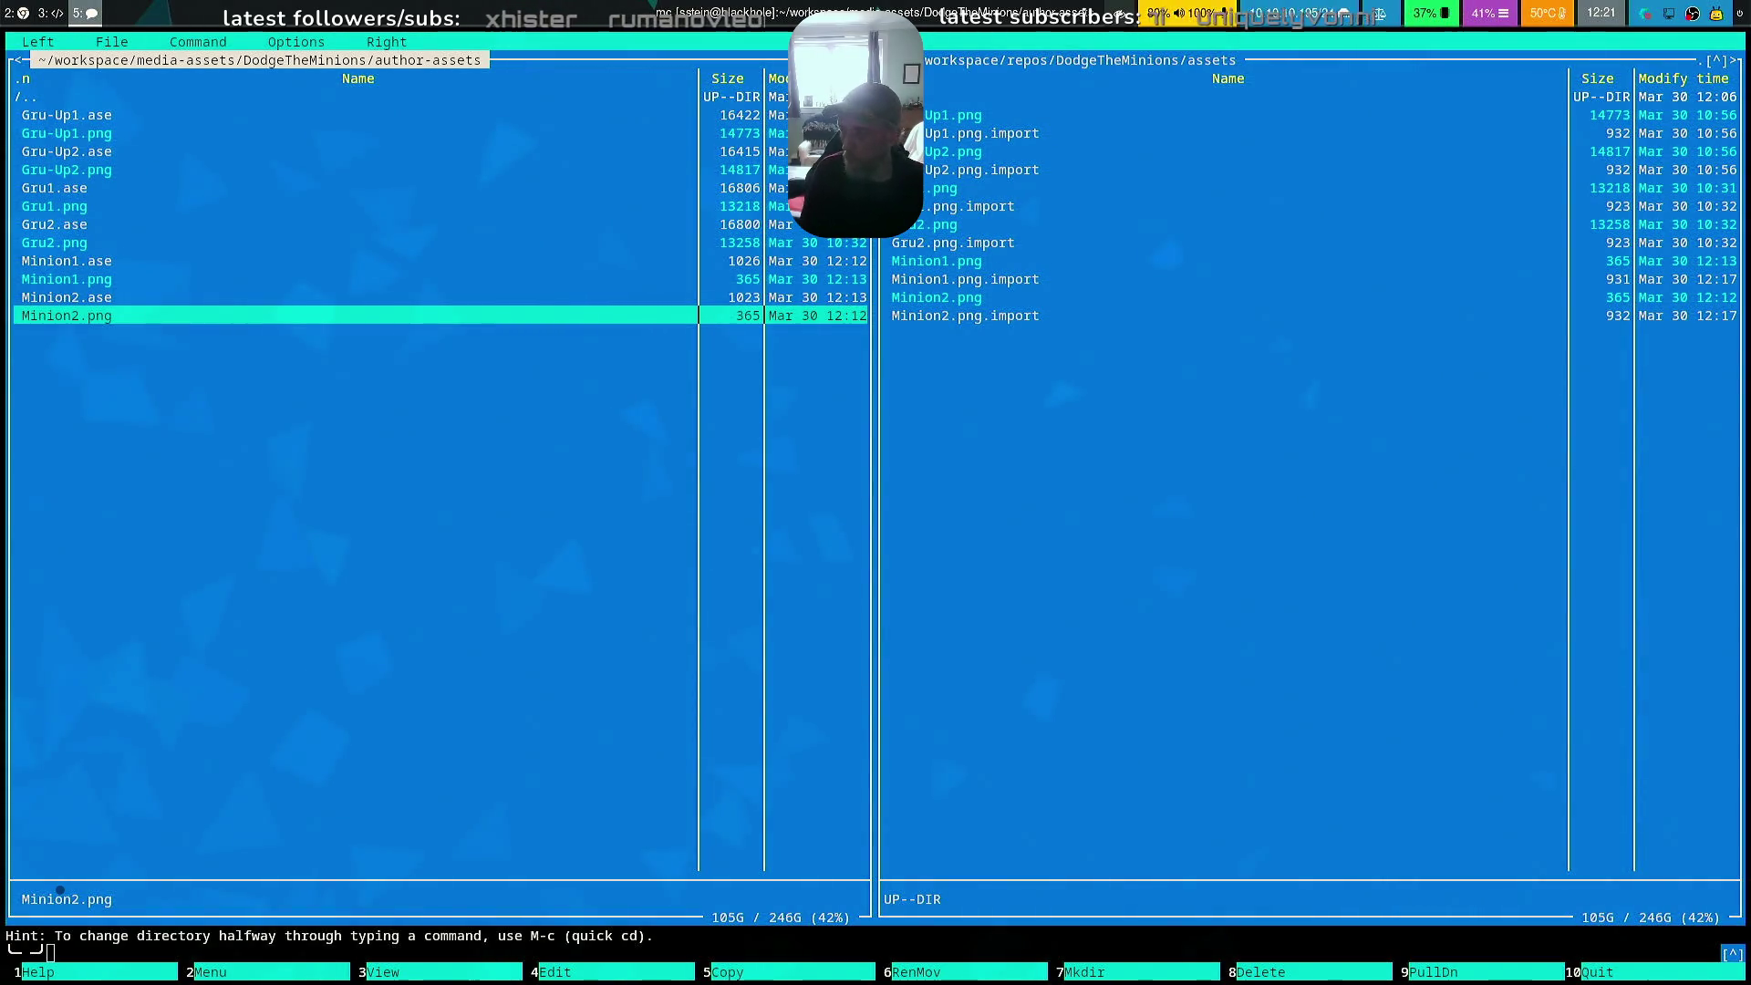
key("super+minus")
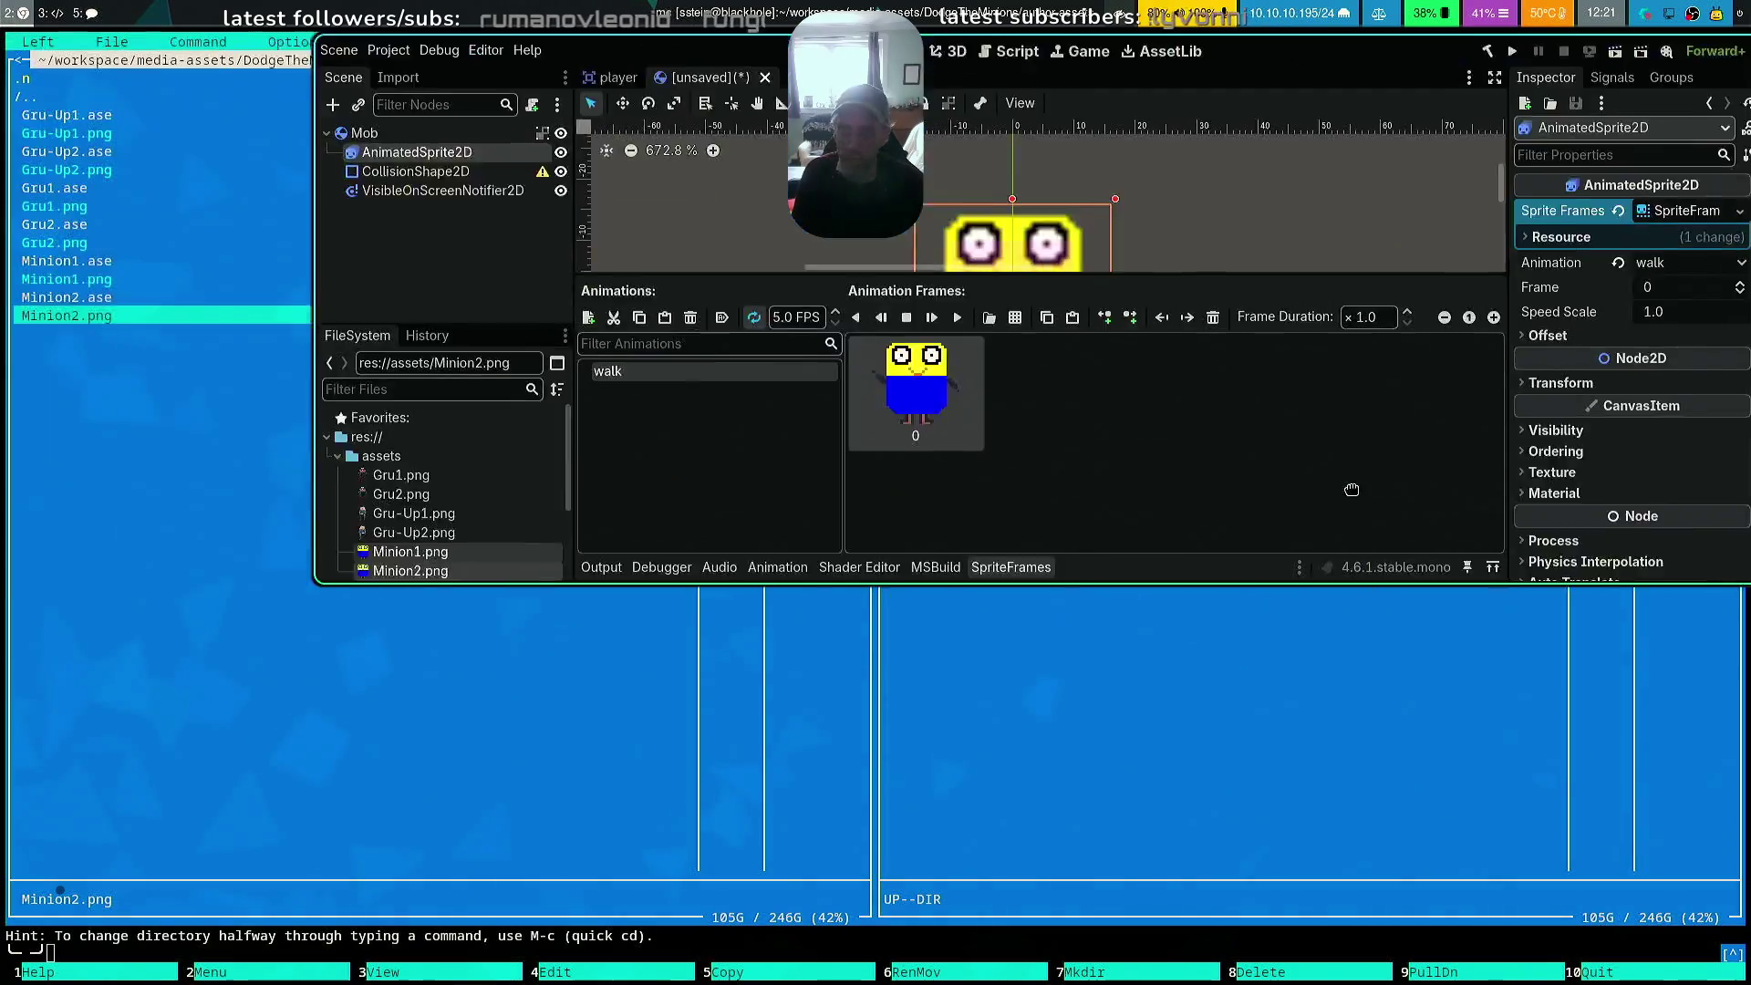
Tile Godot, close the mc terminal, and delete the old walk frame
key("super+shift+space")
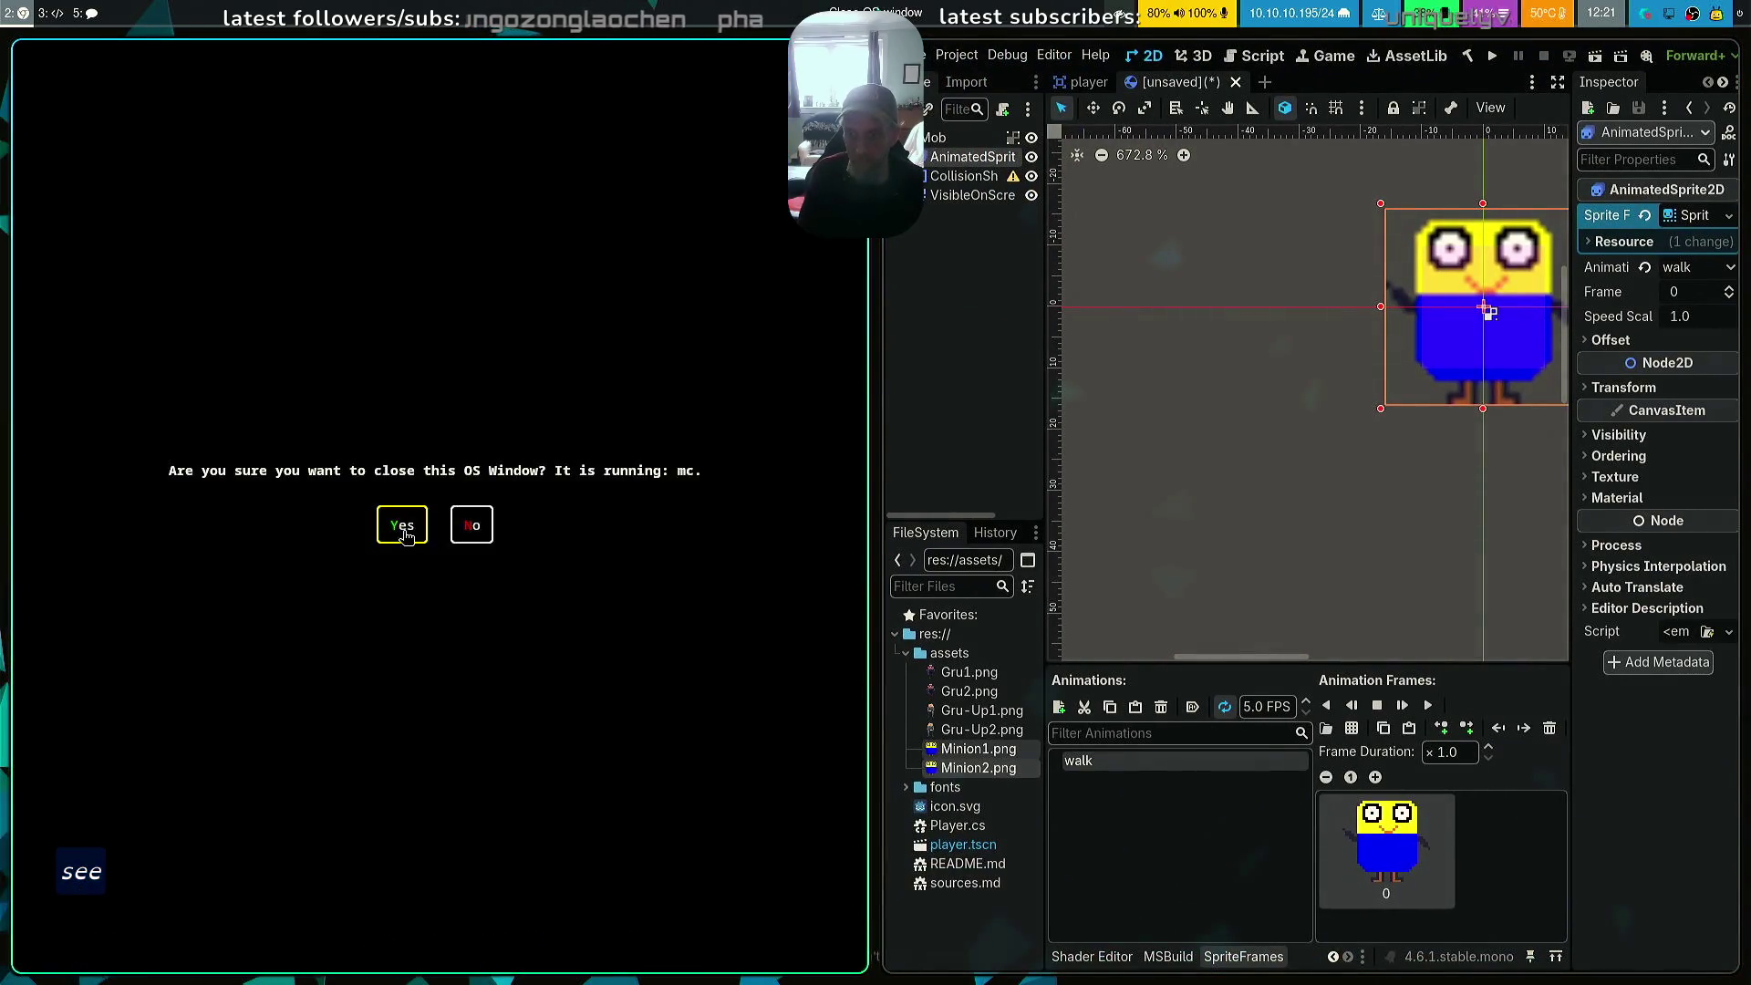
left_click(402, 527)
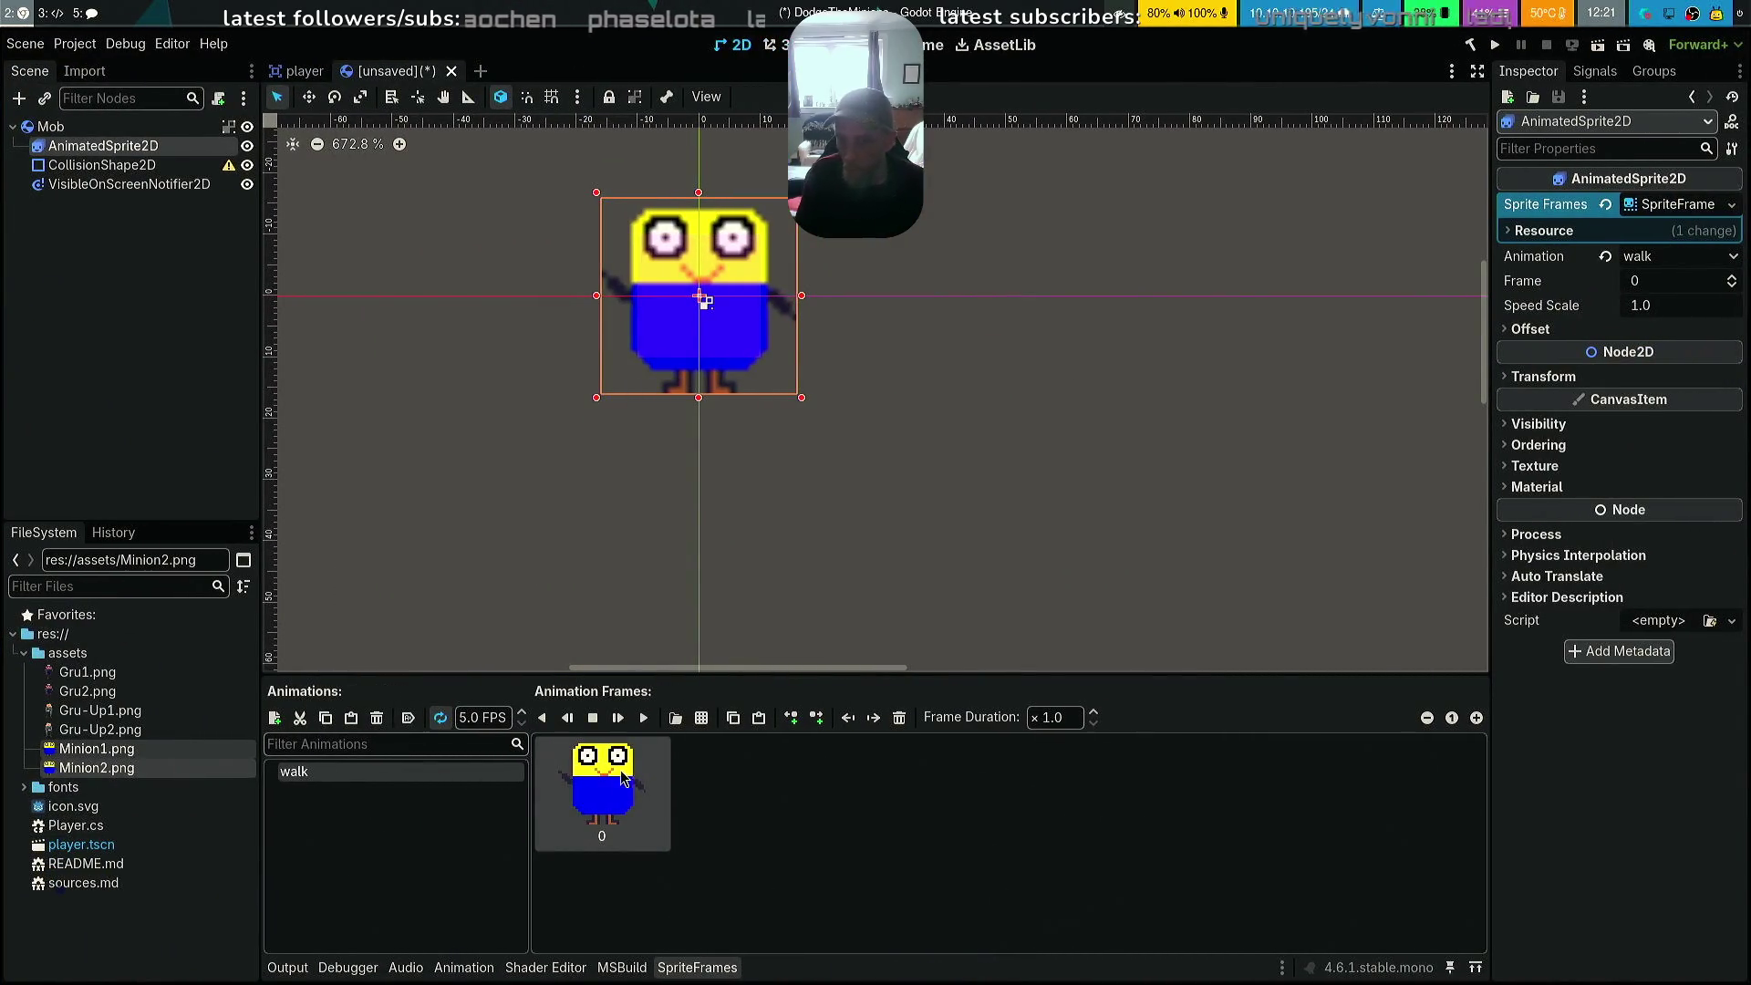
key("Delete")
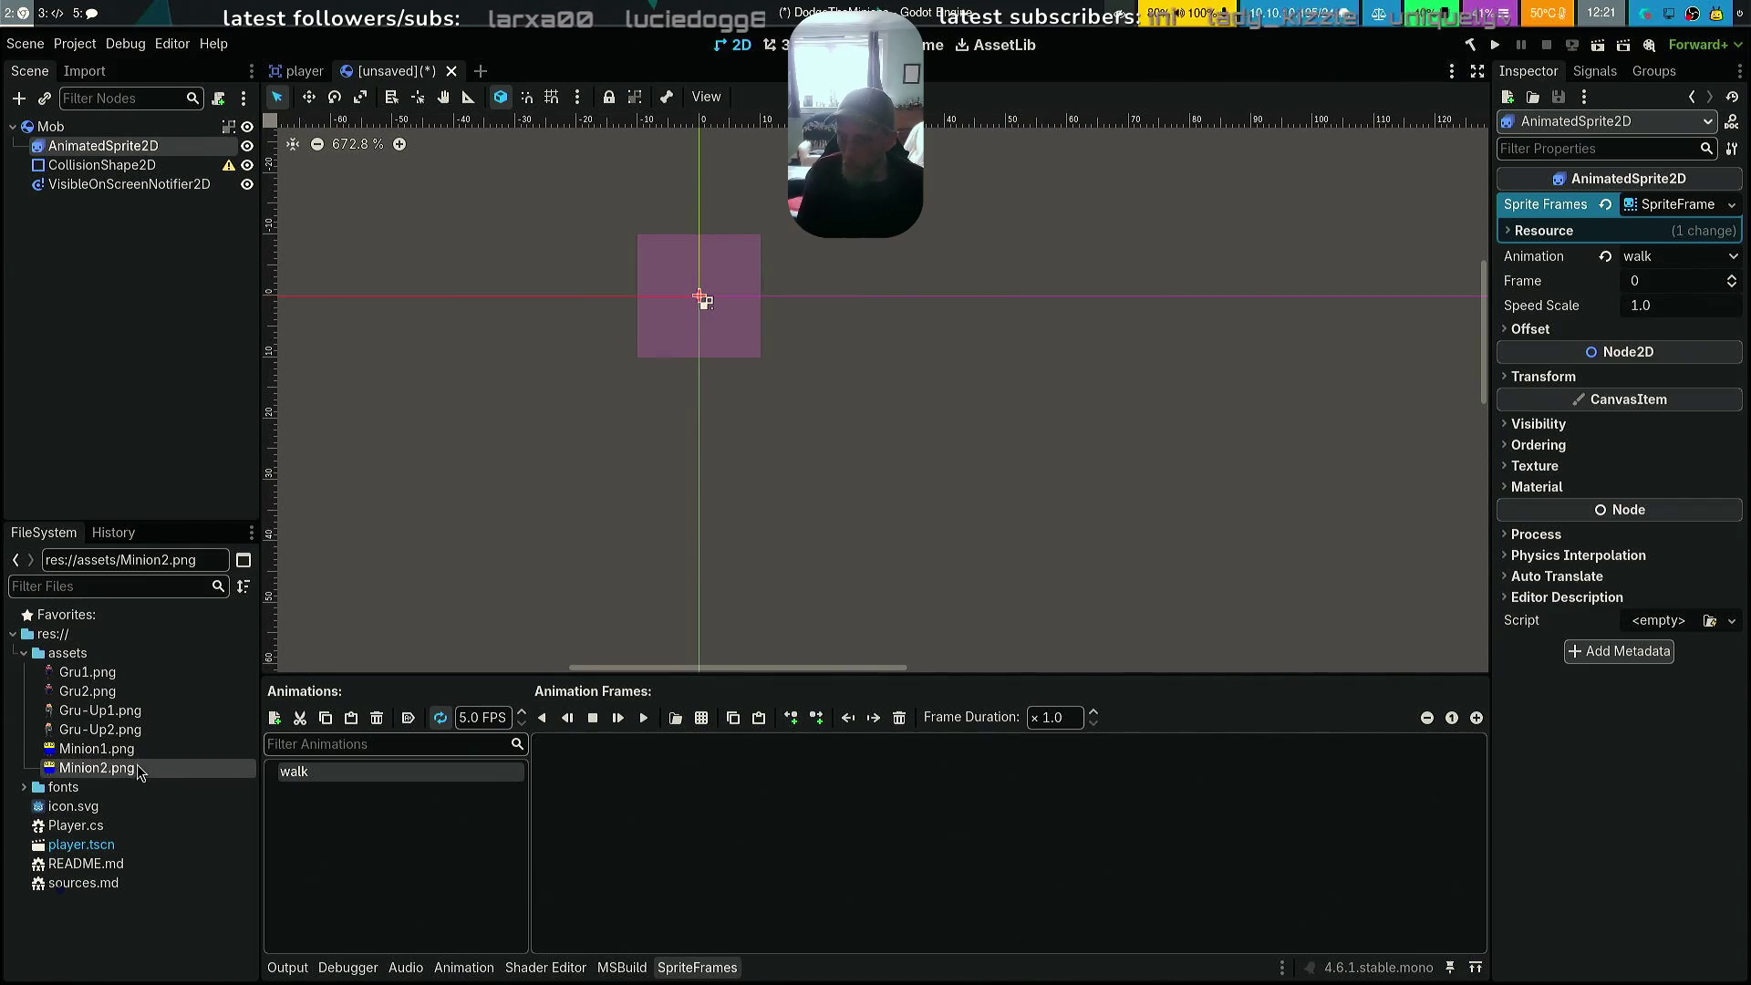
Drag Minion1.png and Minion2.png into the walk frames, then delete the second frame
right_click(71, 655)
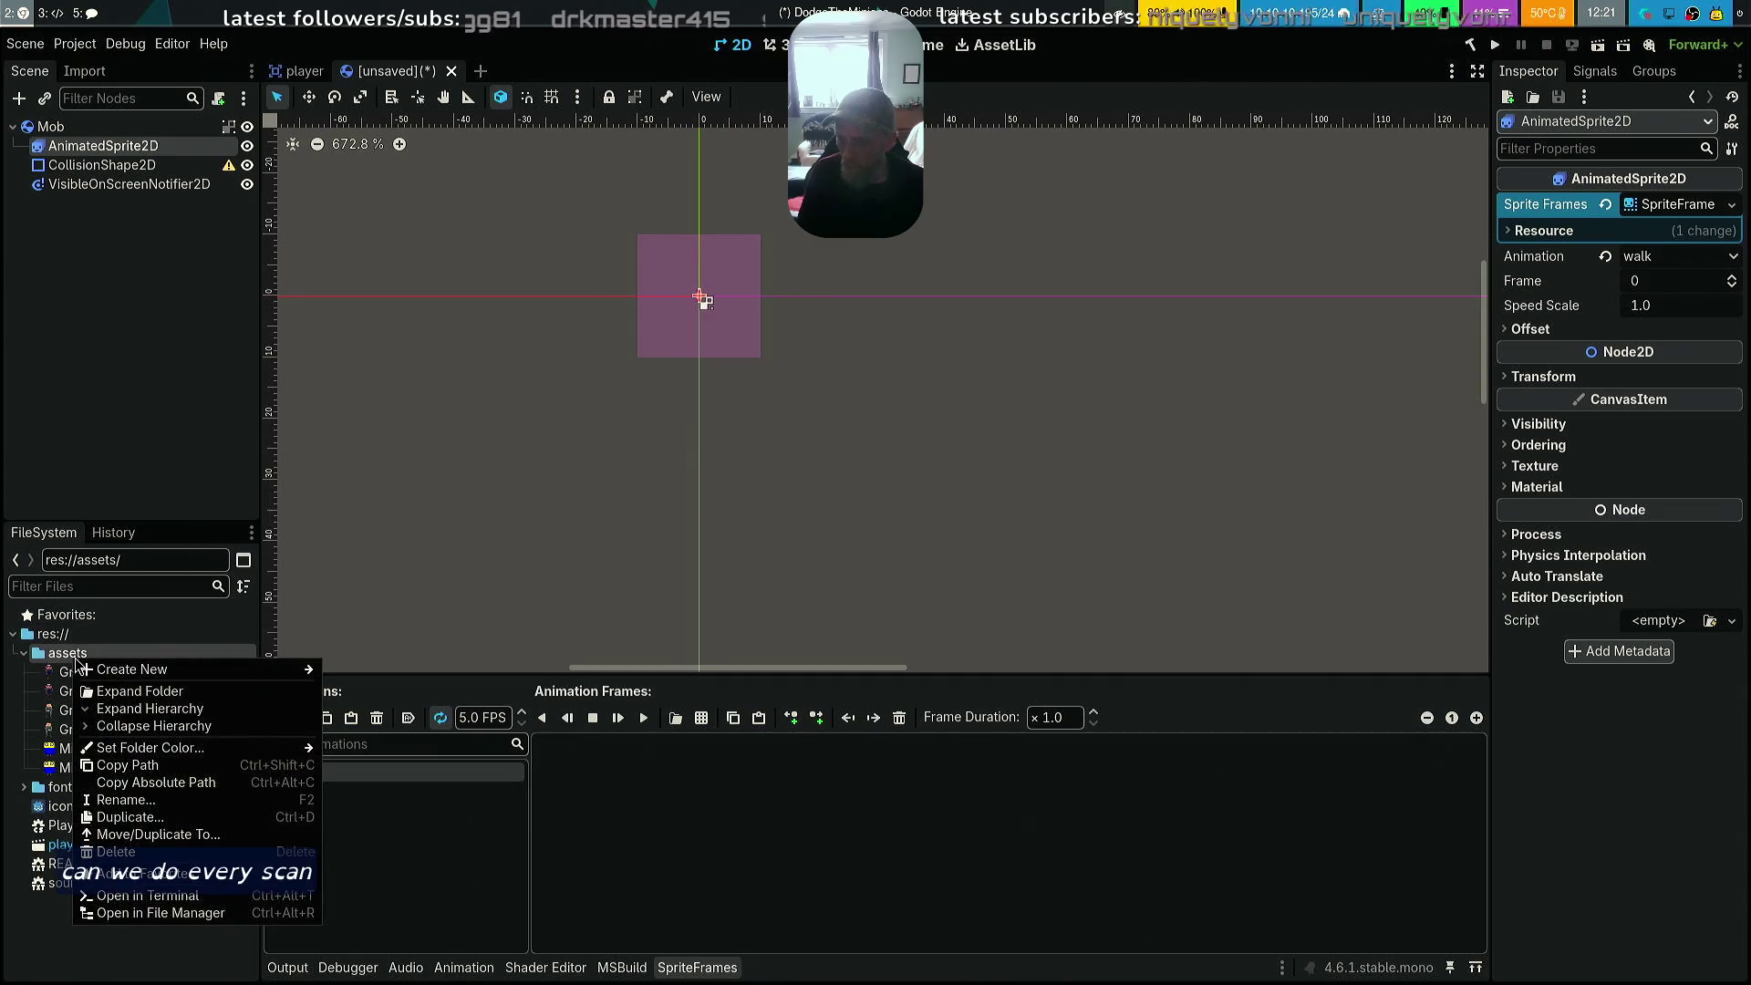
left_click(64, 664)
left_click(114, 753)
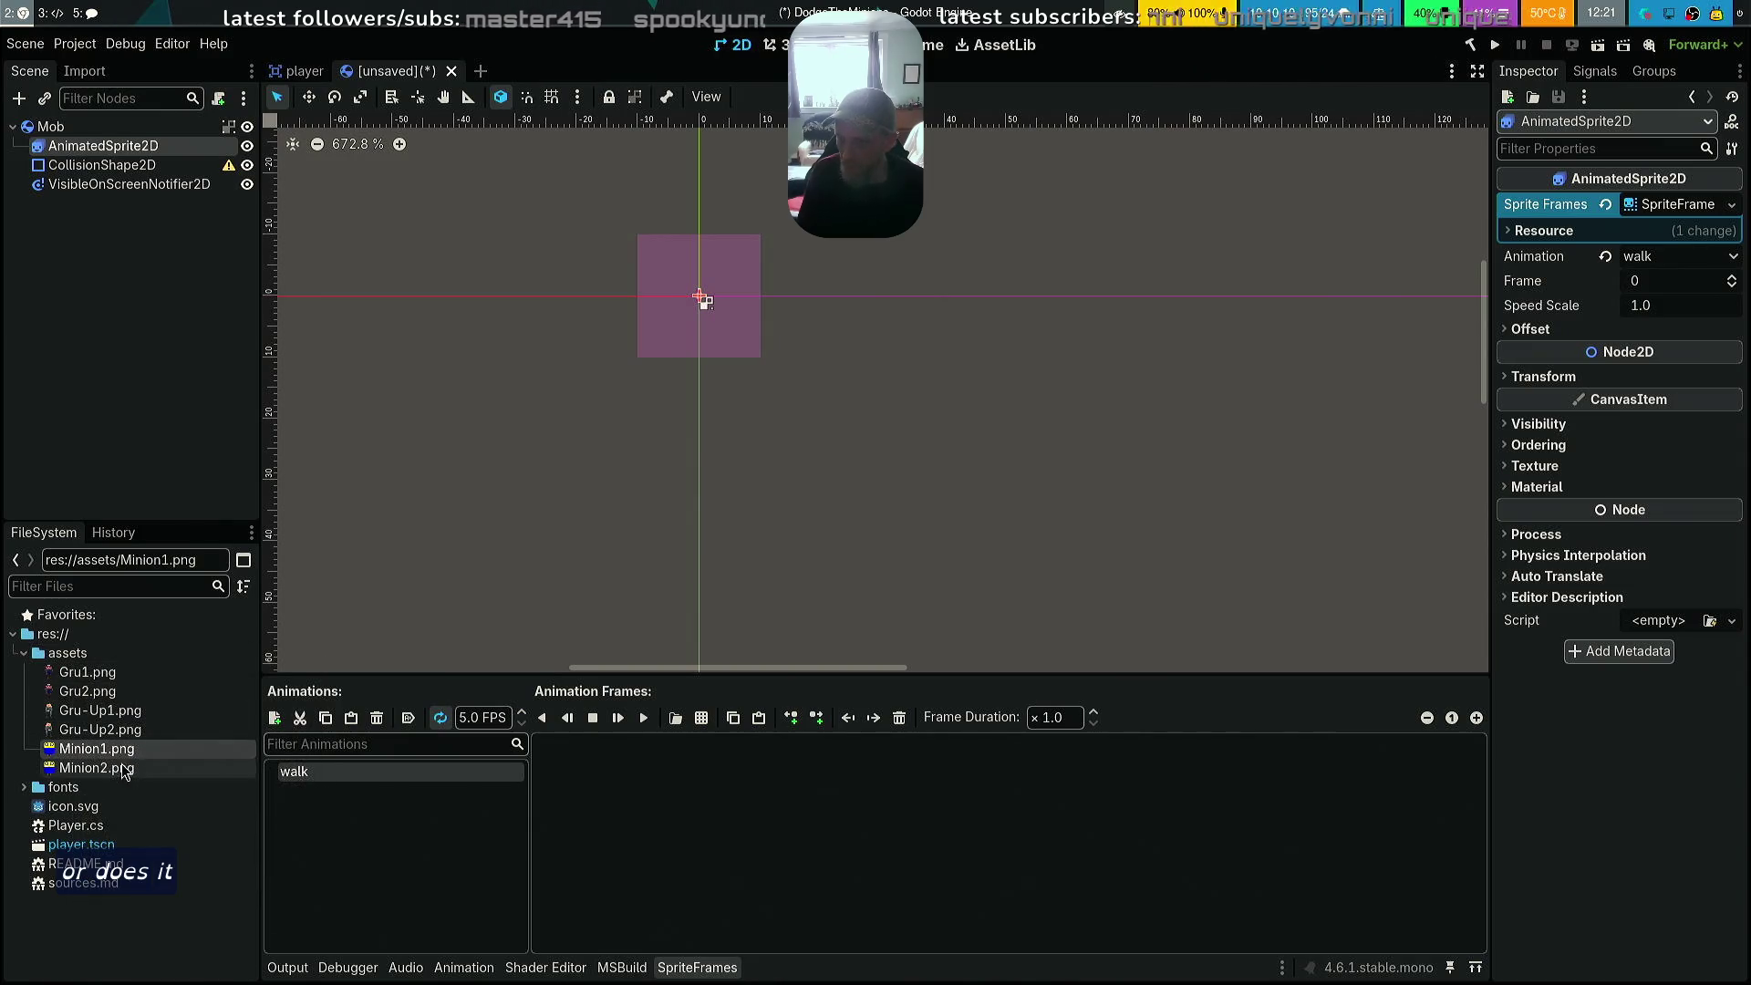
left_click(122, 772, "shift")
mouse_move(116, 750)
left_mouse_down()
mouse_move(848, 792)
mouse_move(830, 780)
left_mouse_up()
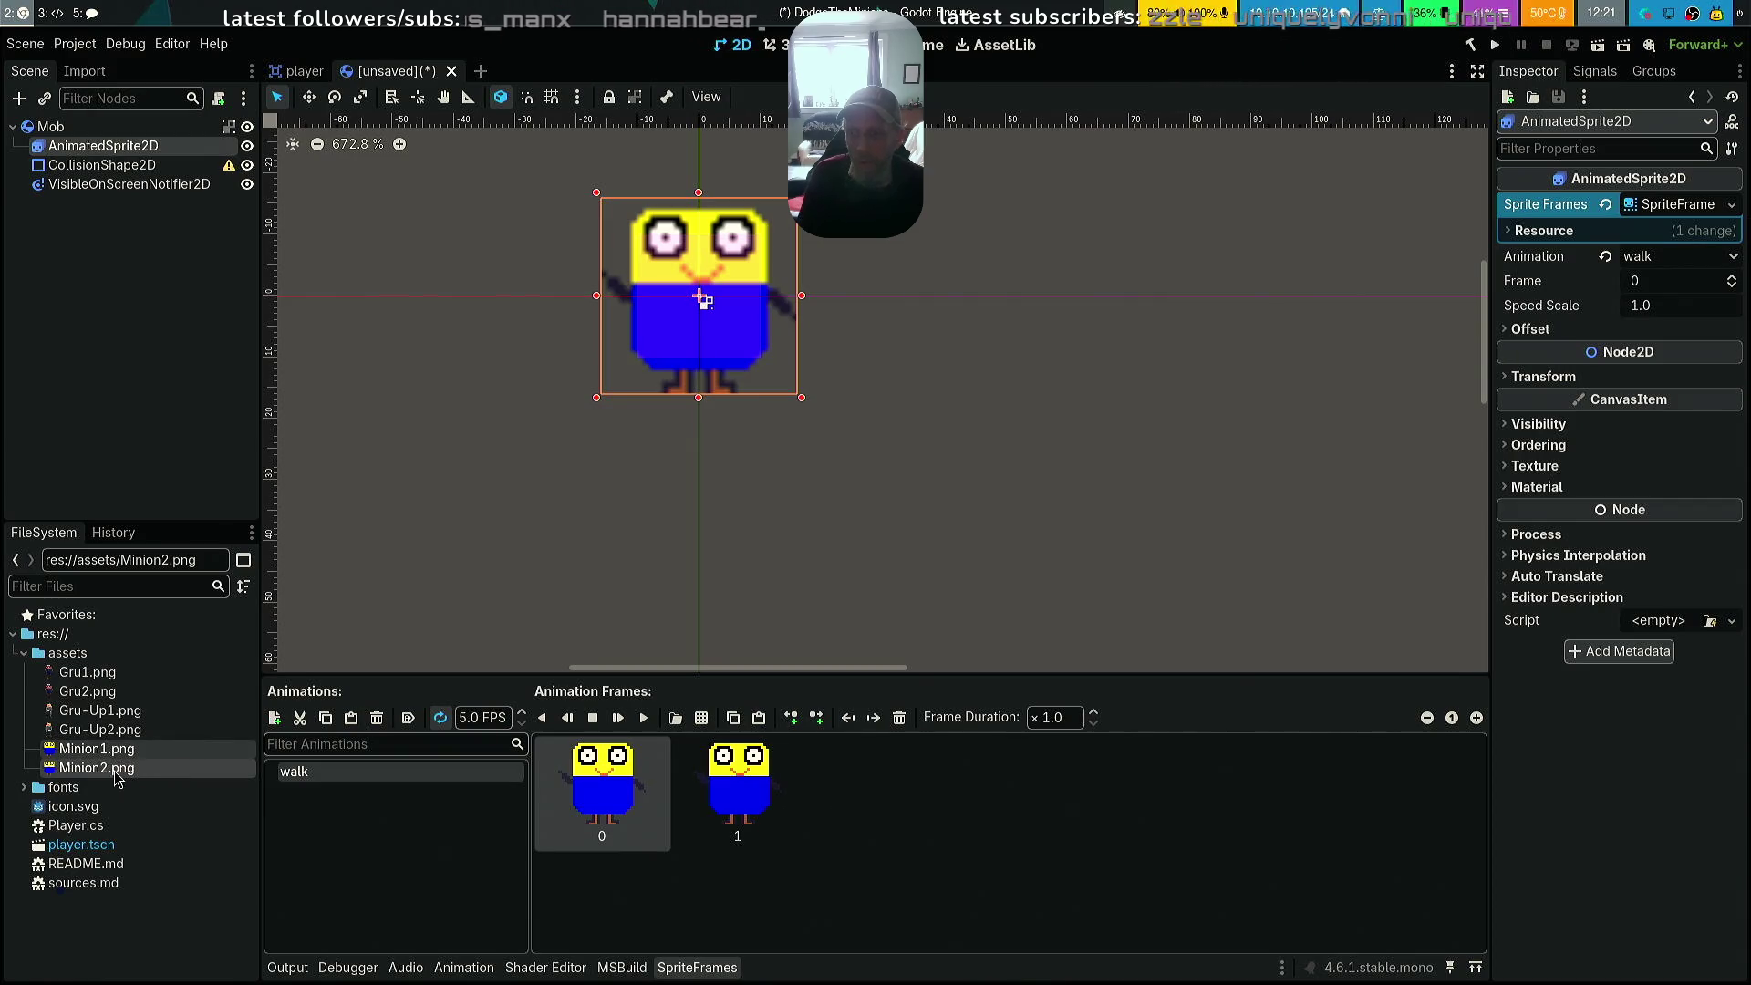
left_click(735, 791)
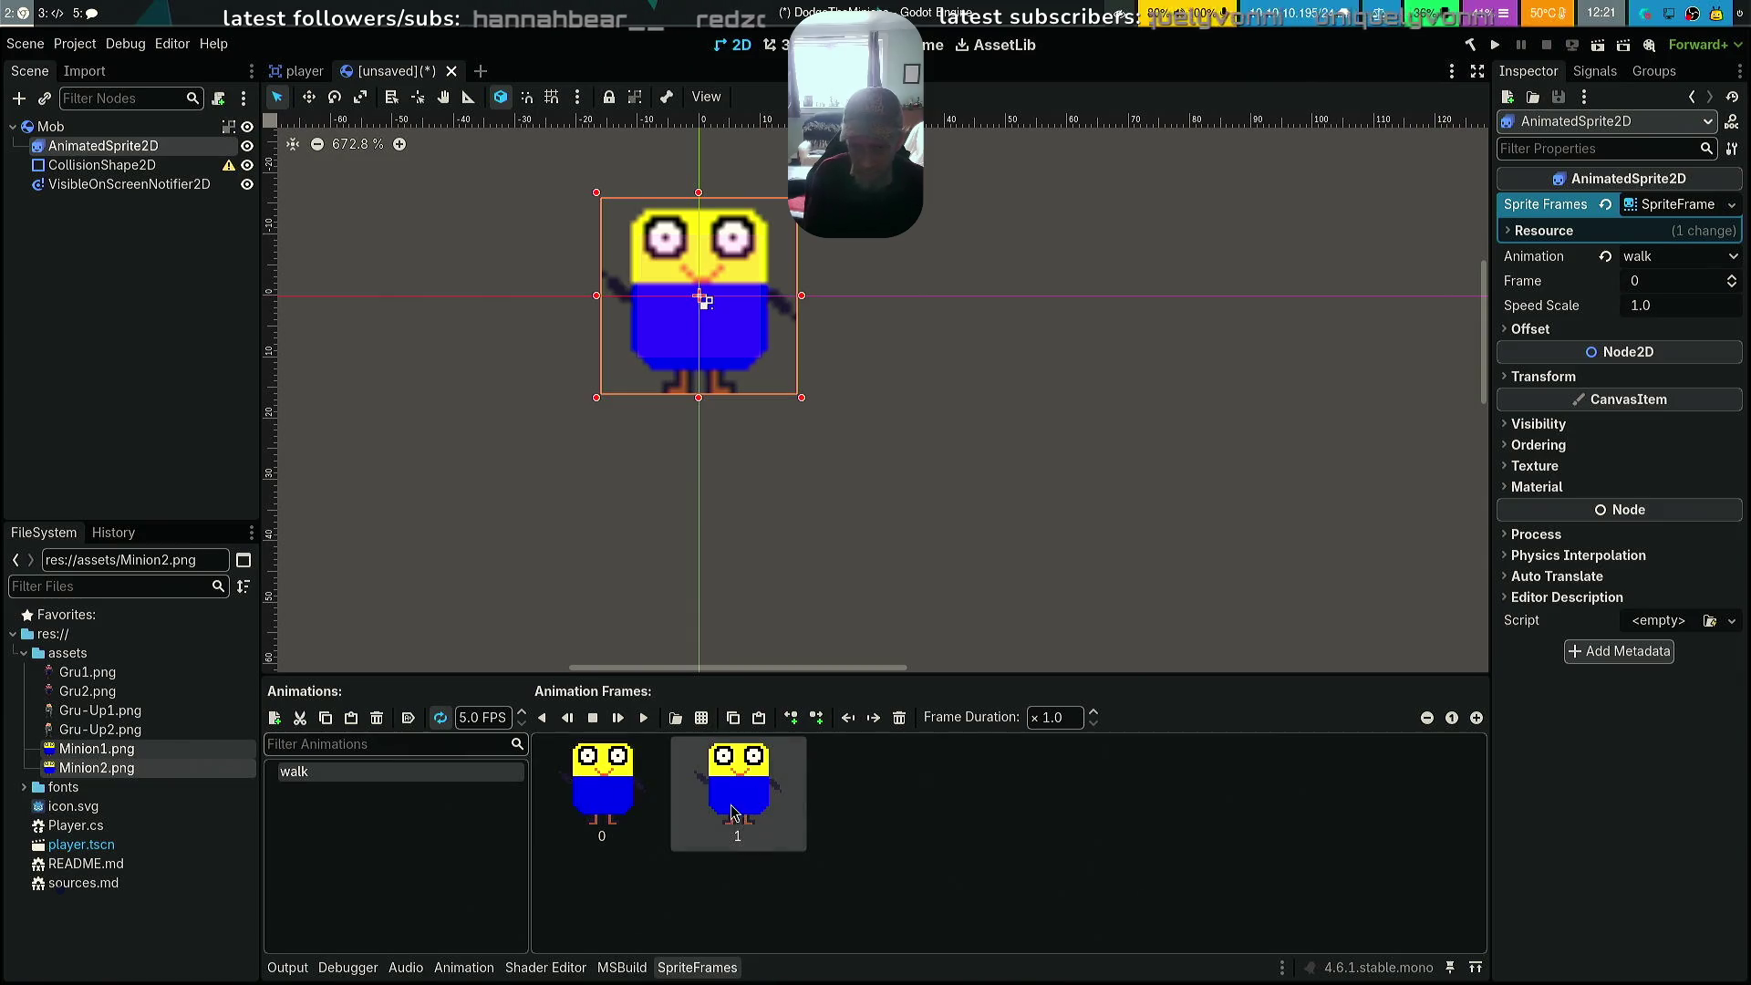
key("Delete")
Delete the last walk frame, remove Minion2.png and Minion1.png from the project, and close the scene
key("Delete")
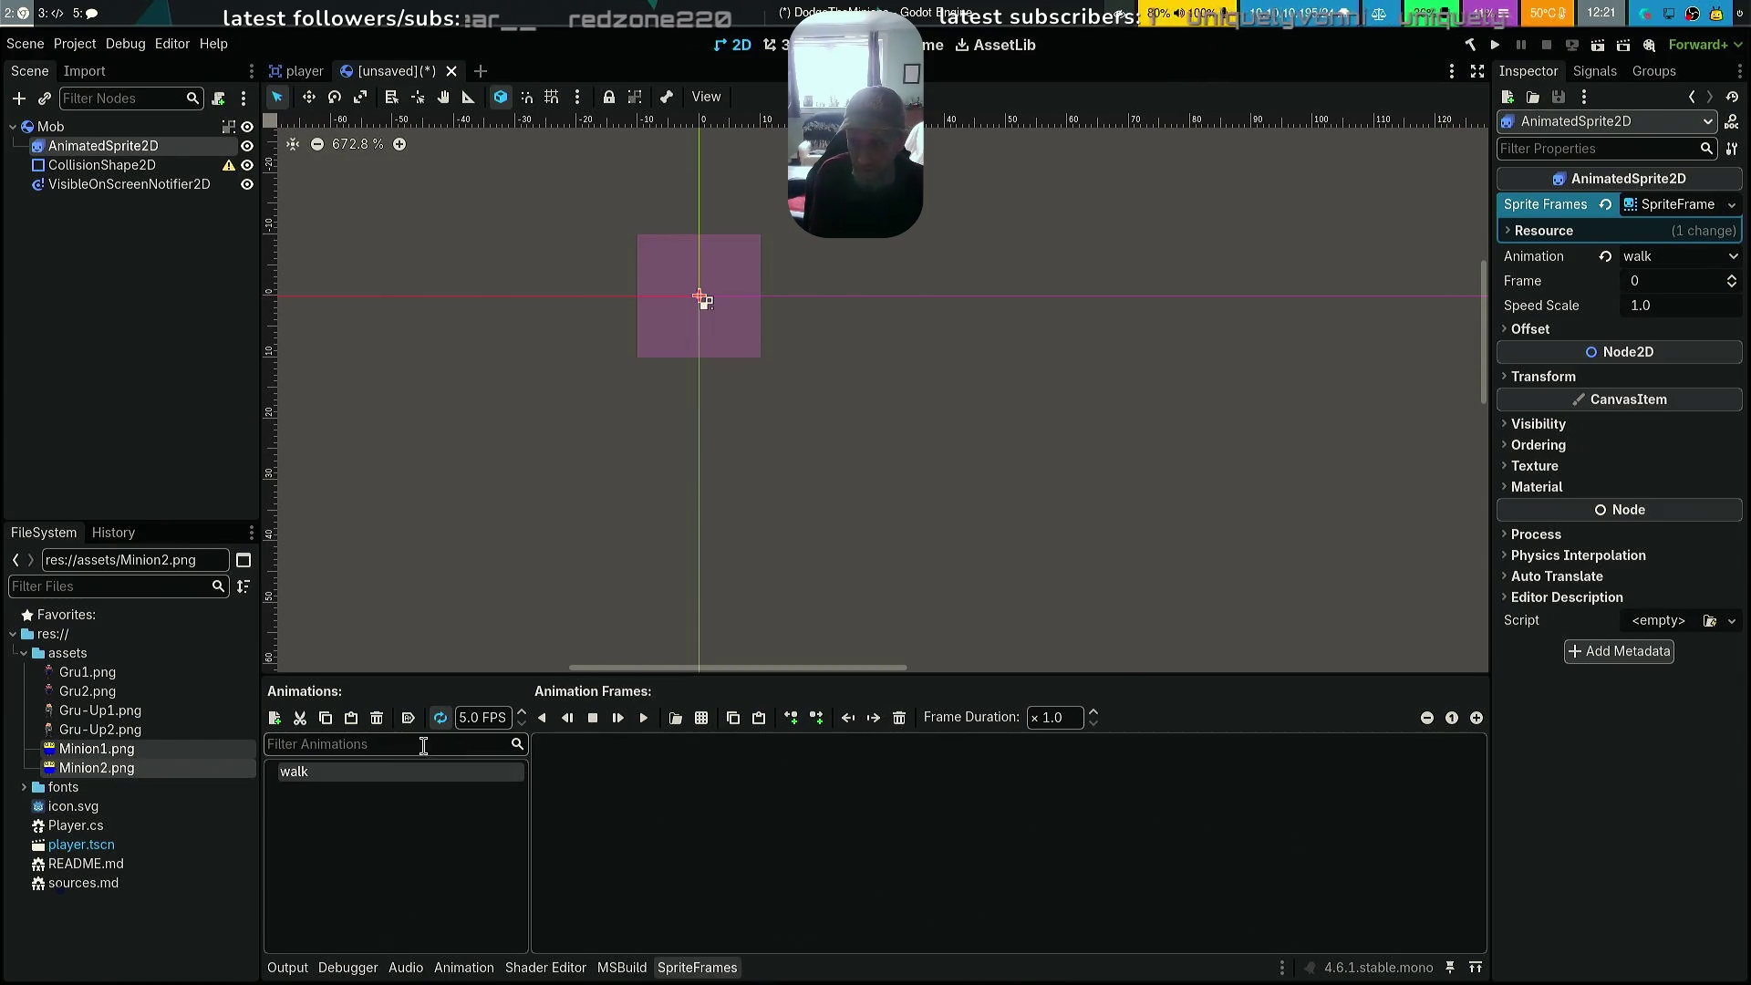
left_click(130, 776)
key("Delete")
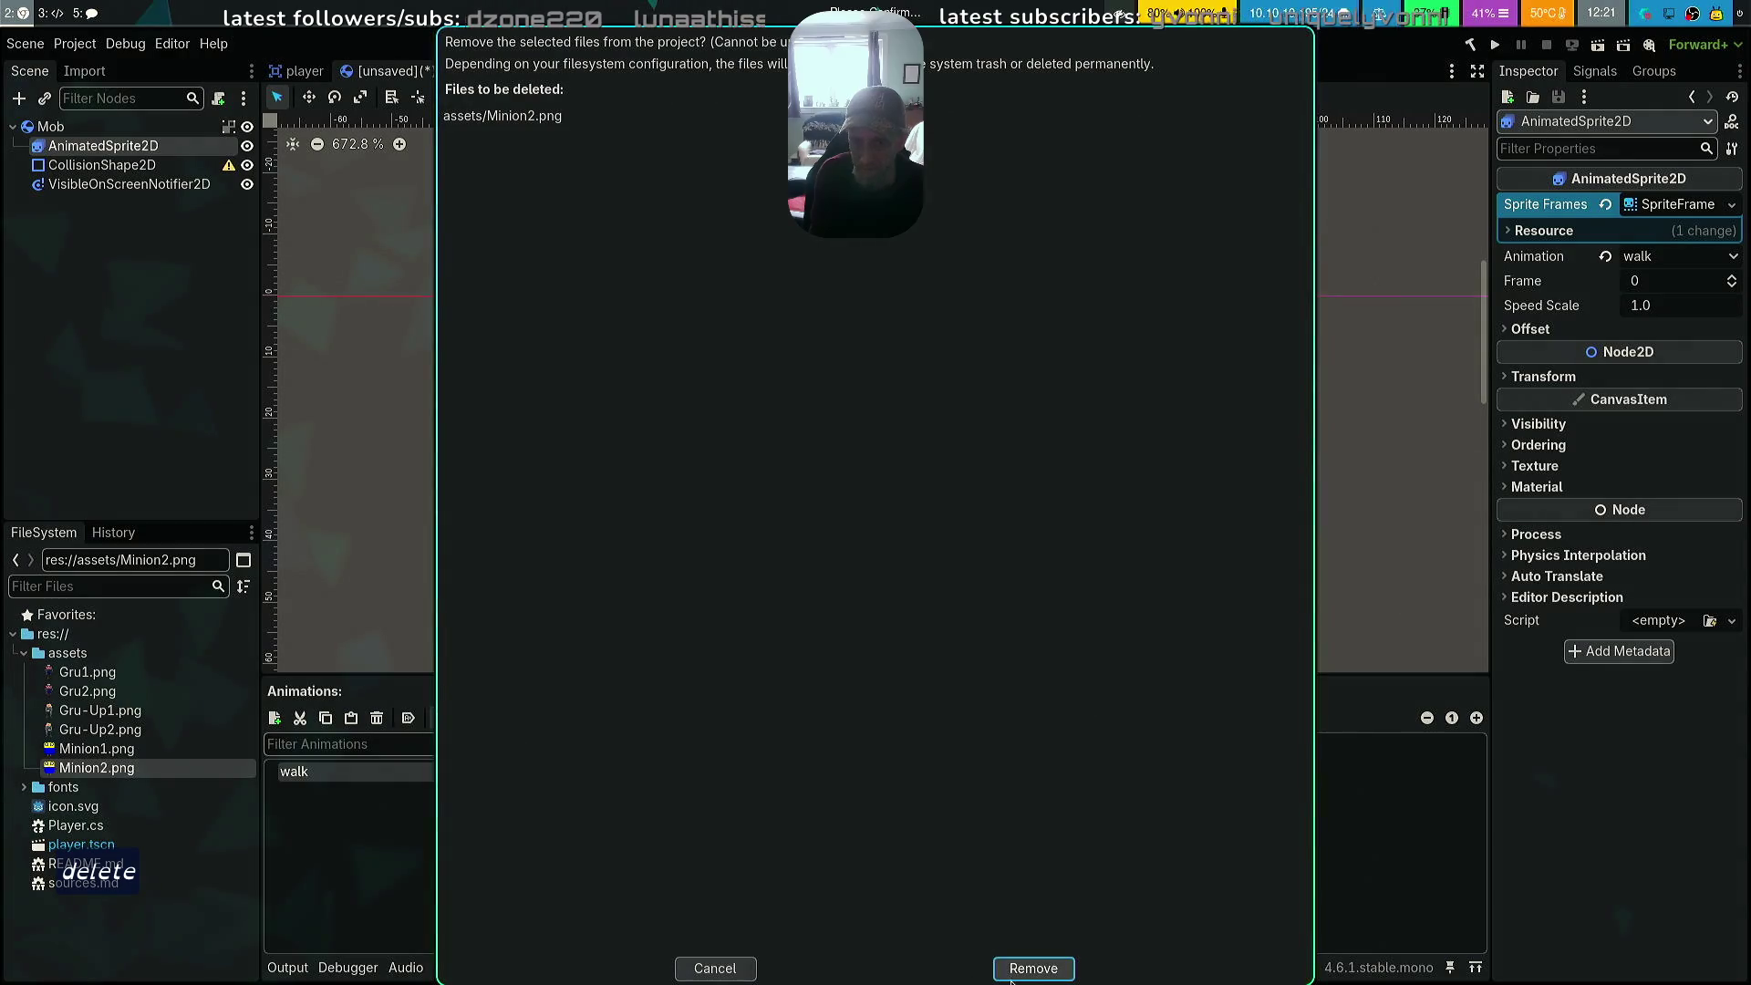
key("Delete")
left_click(1033, 968)
left_click(97, 748)
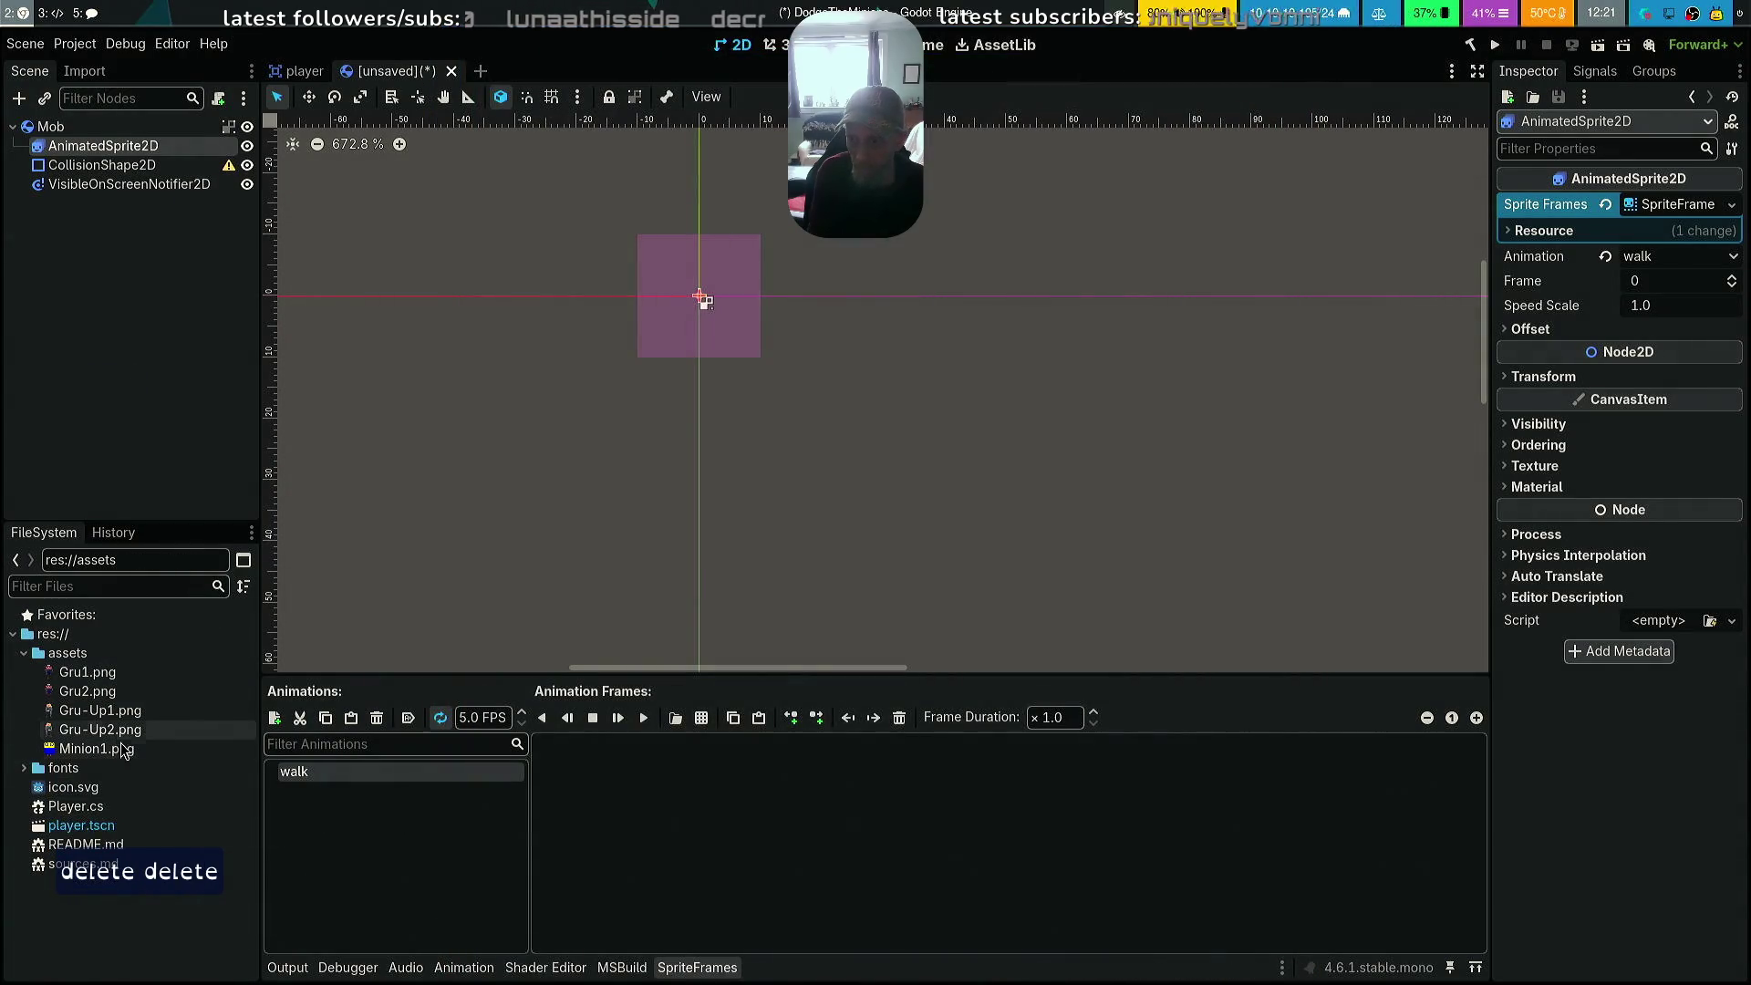
key("Delete")
left_click(1034, 969)
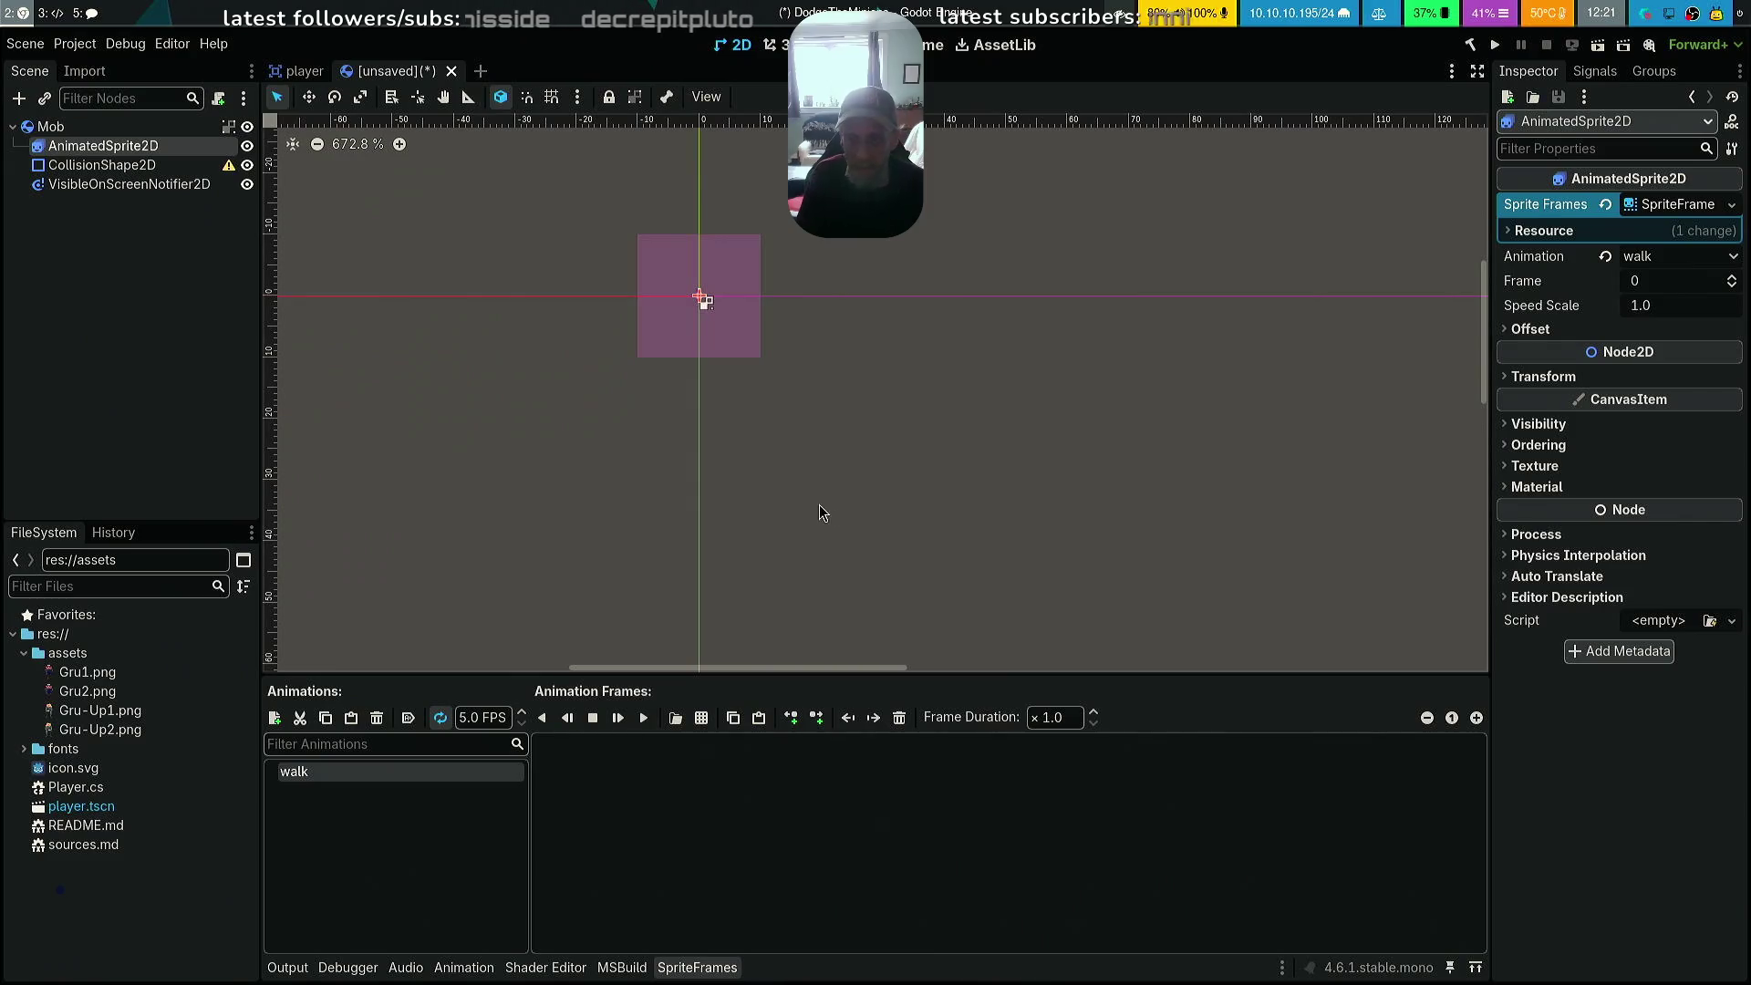
key("ctrl+shift+w")
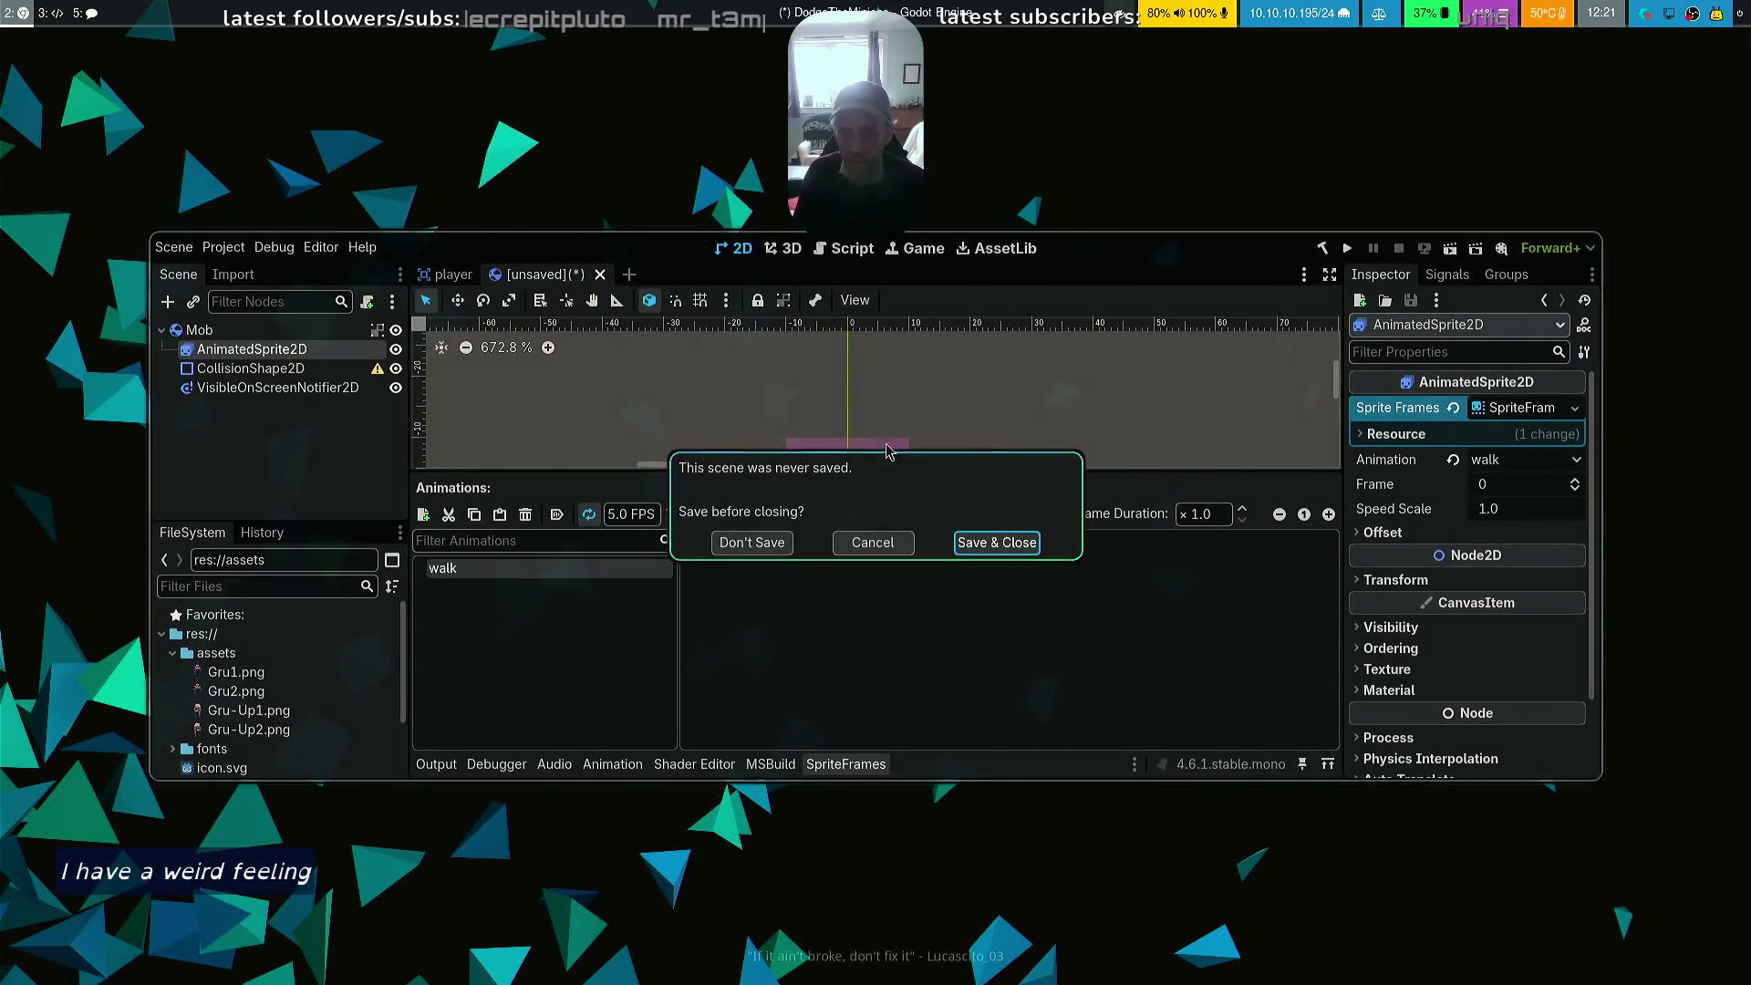
Keep the scene open, then launch LibreSprite by searching 'libre' in the app launcher
left_click(870, 545)
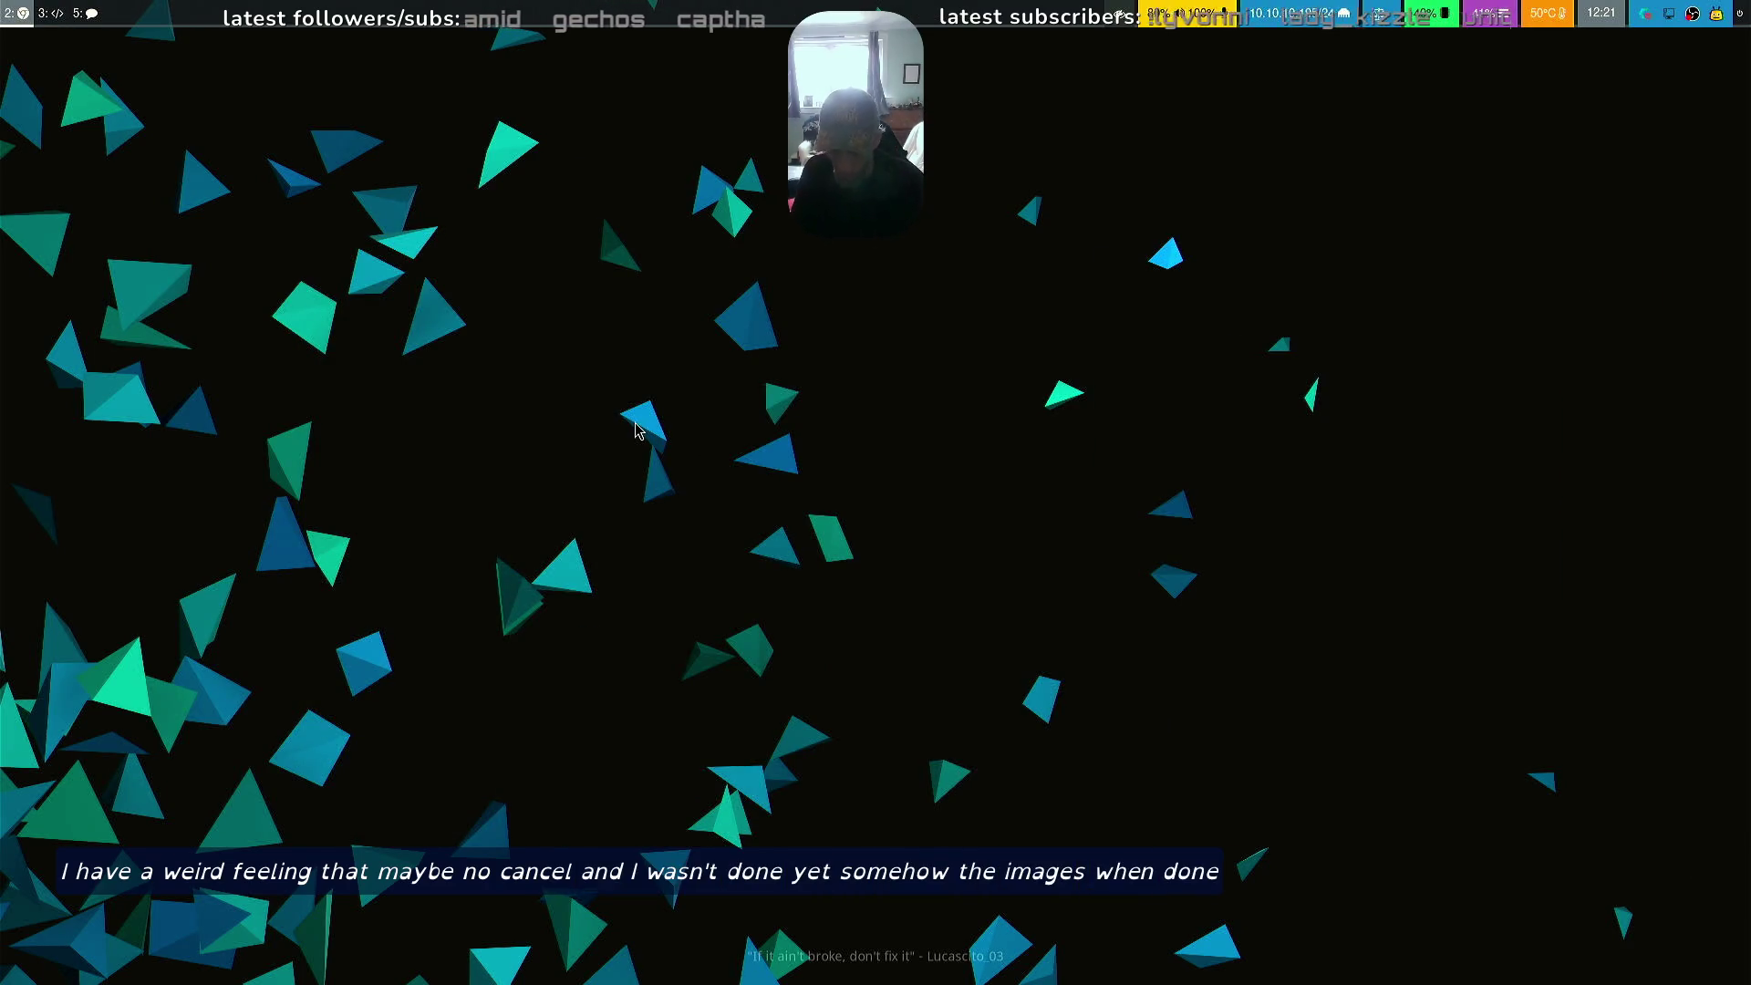
key("super+d")
type("librr")
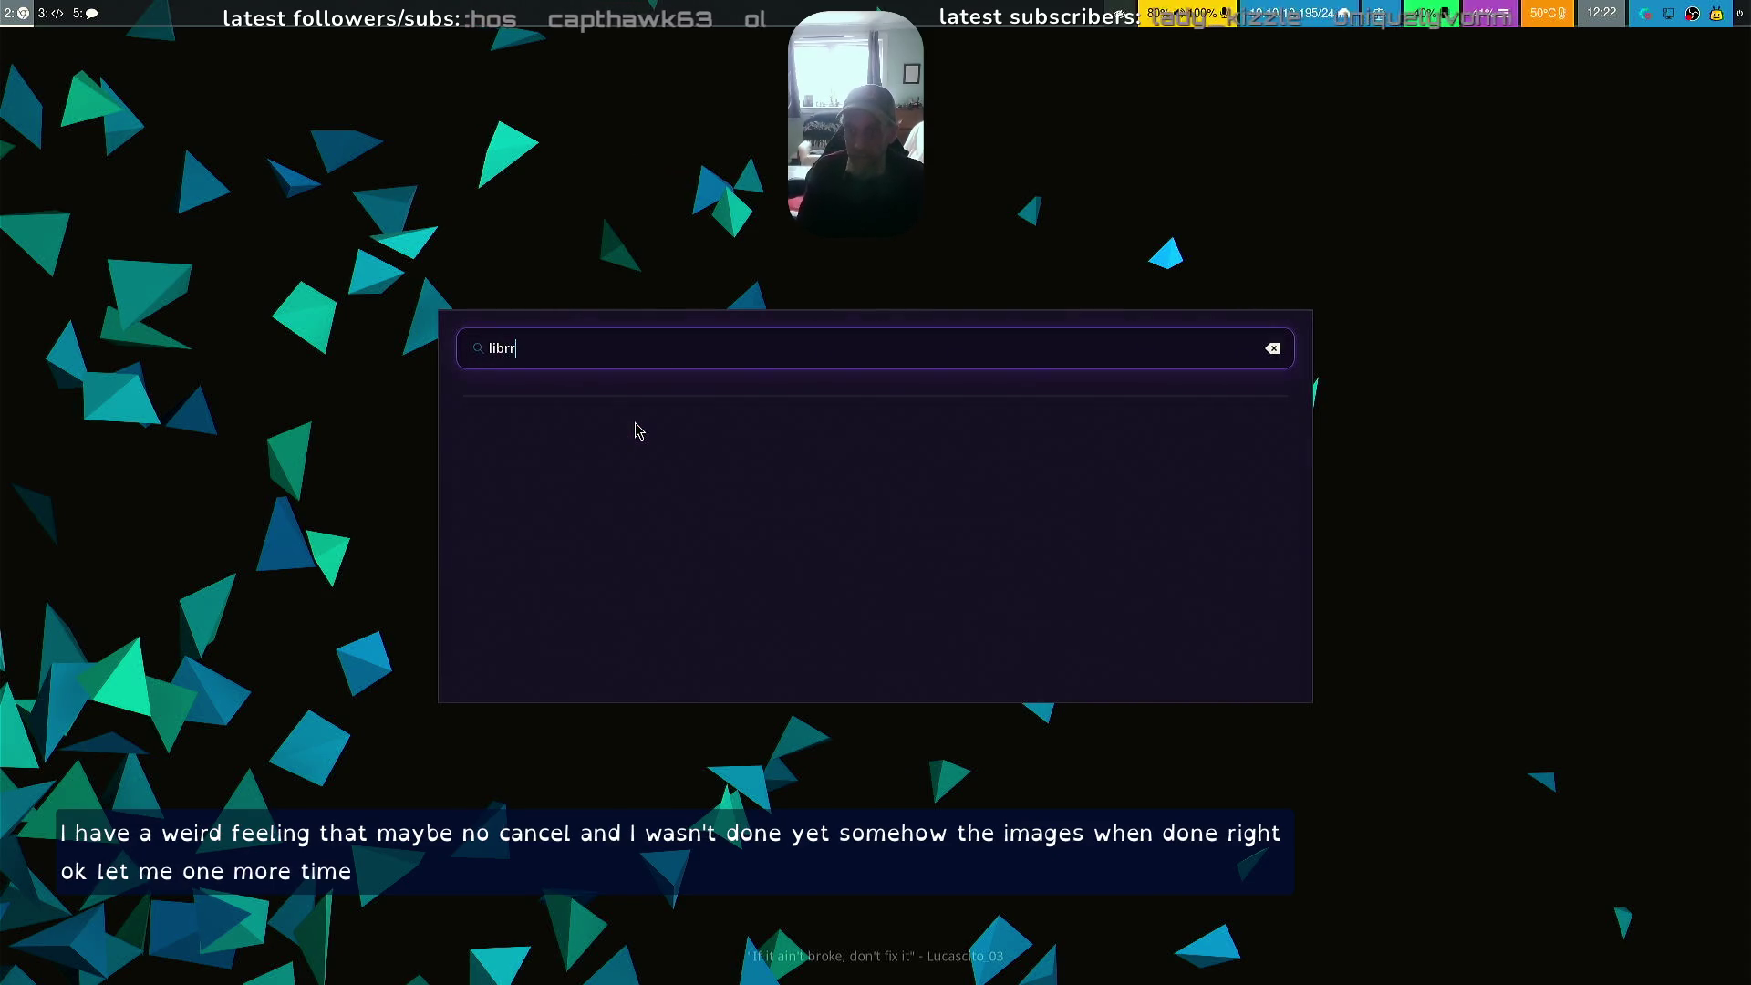
key("BackSpace")
type("e")
key("Return")
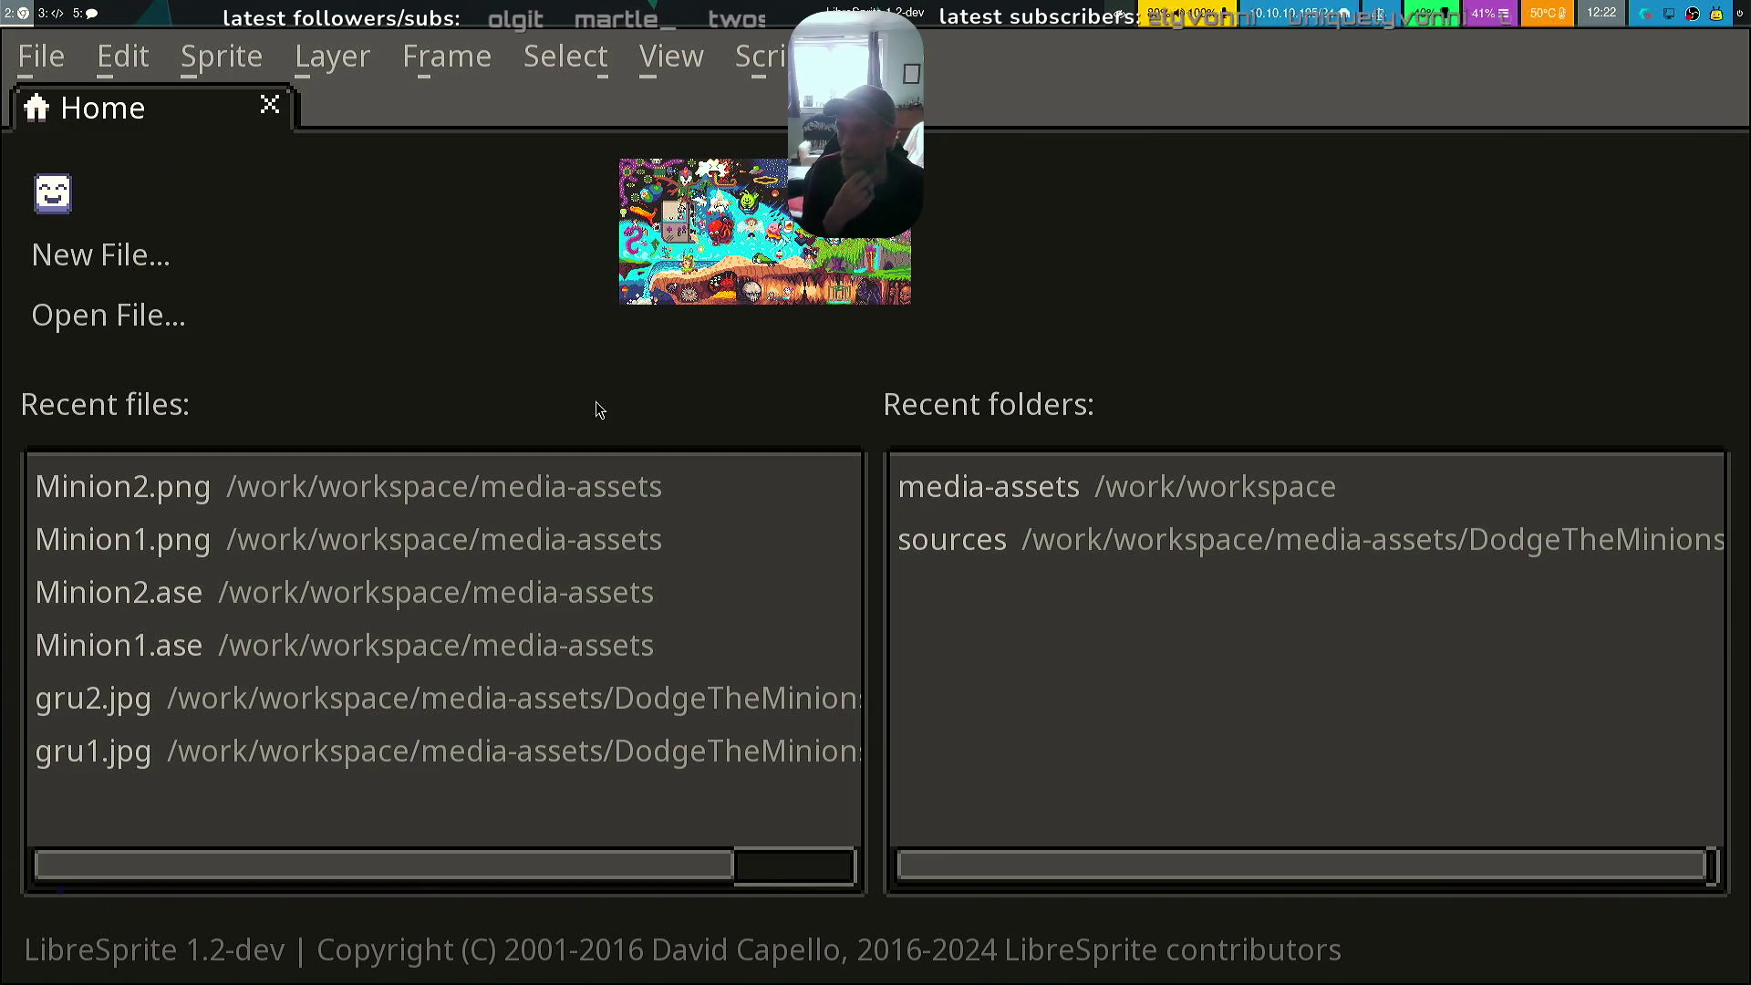
Open Minion1.ase alone (not as a sequence) from the recent files
left_click(310, 644)
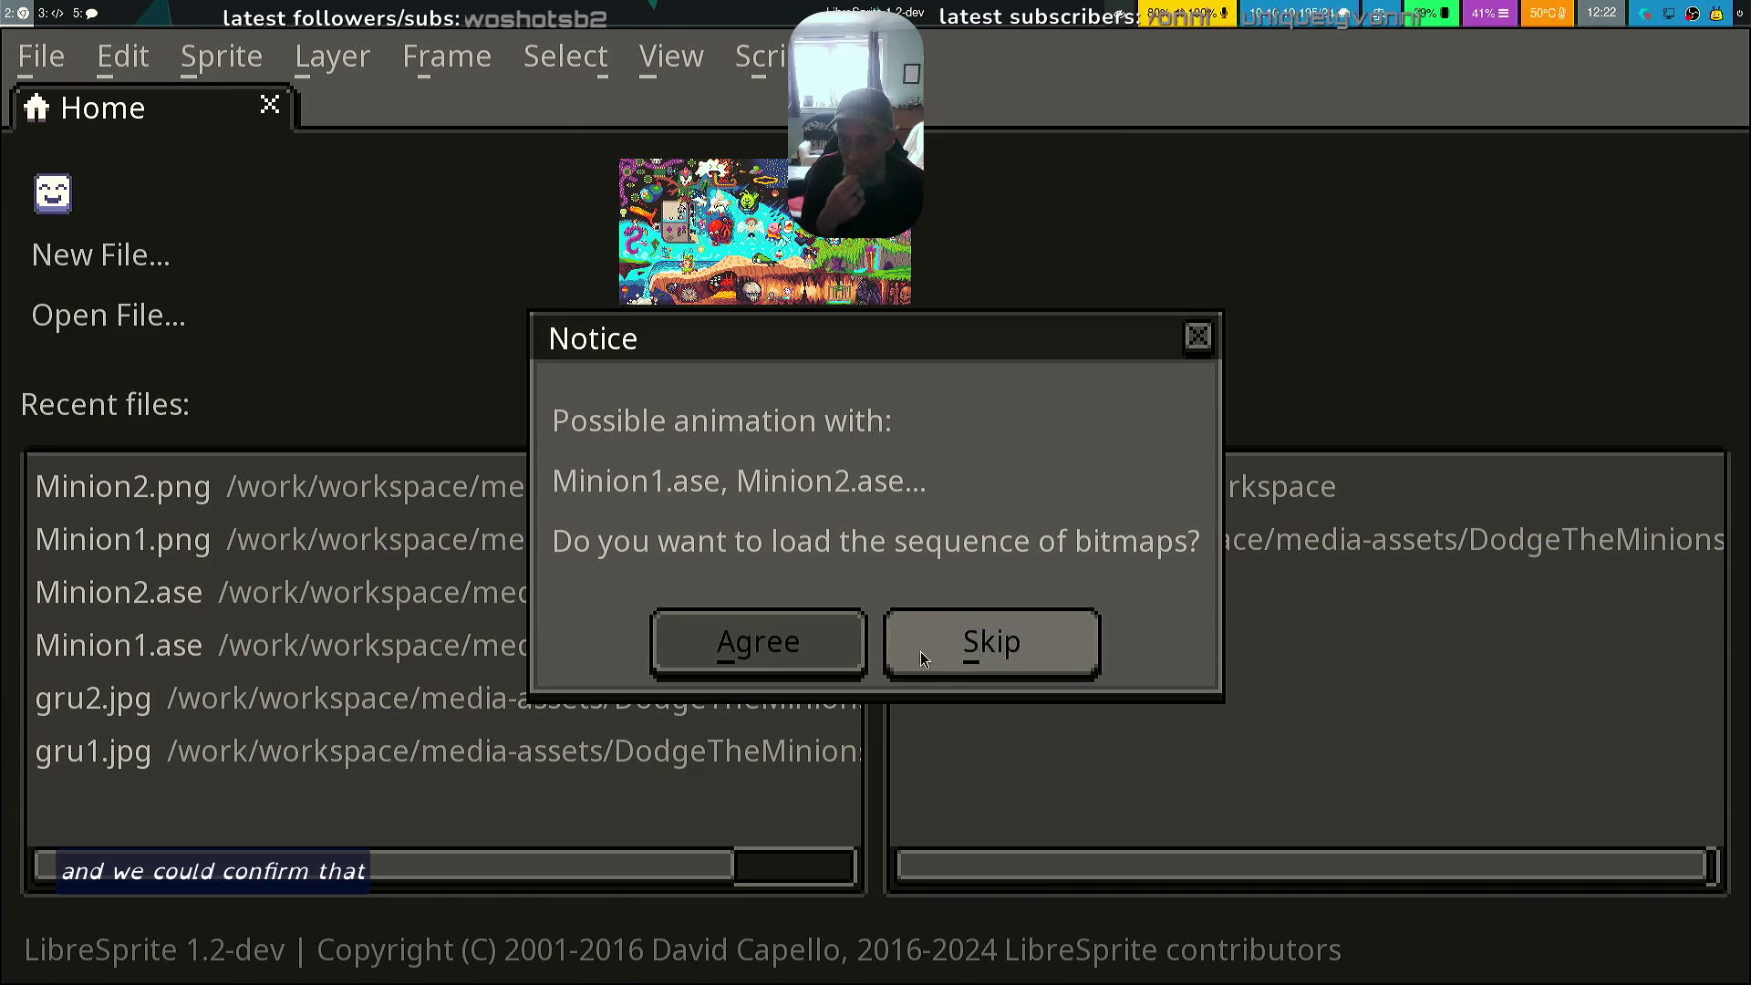
left_click(1029, 656)
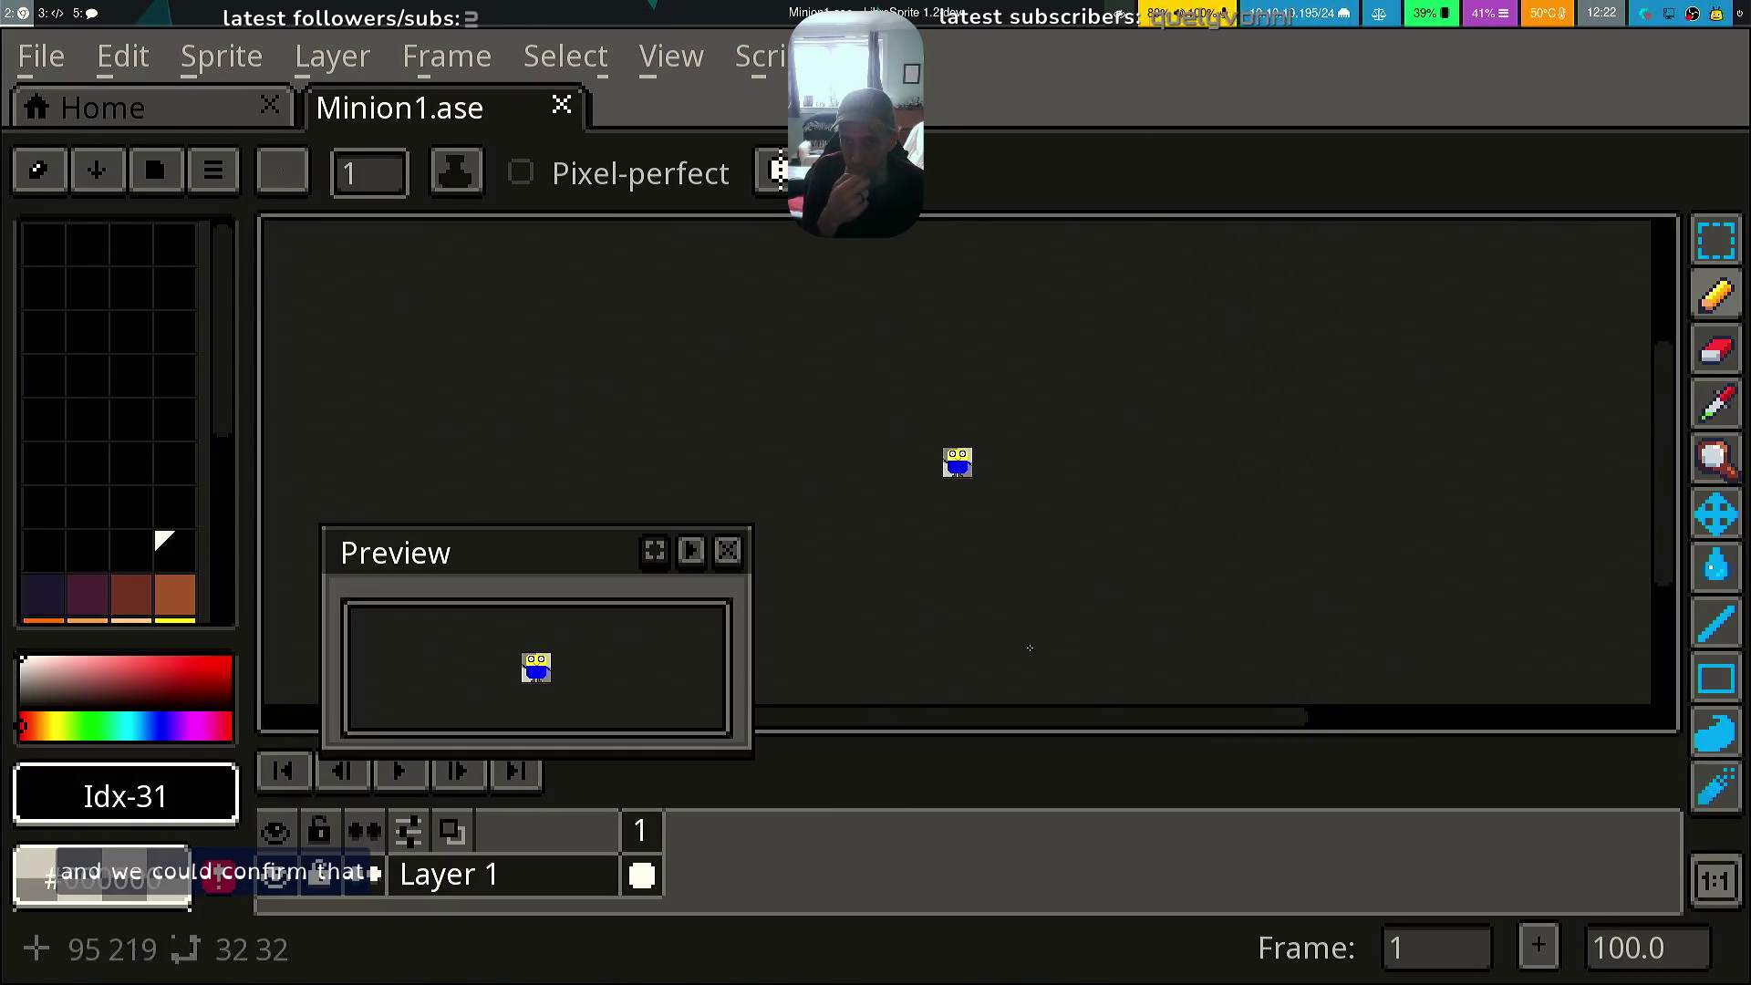
scroll(1029, 652, "up", 4)
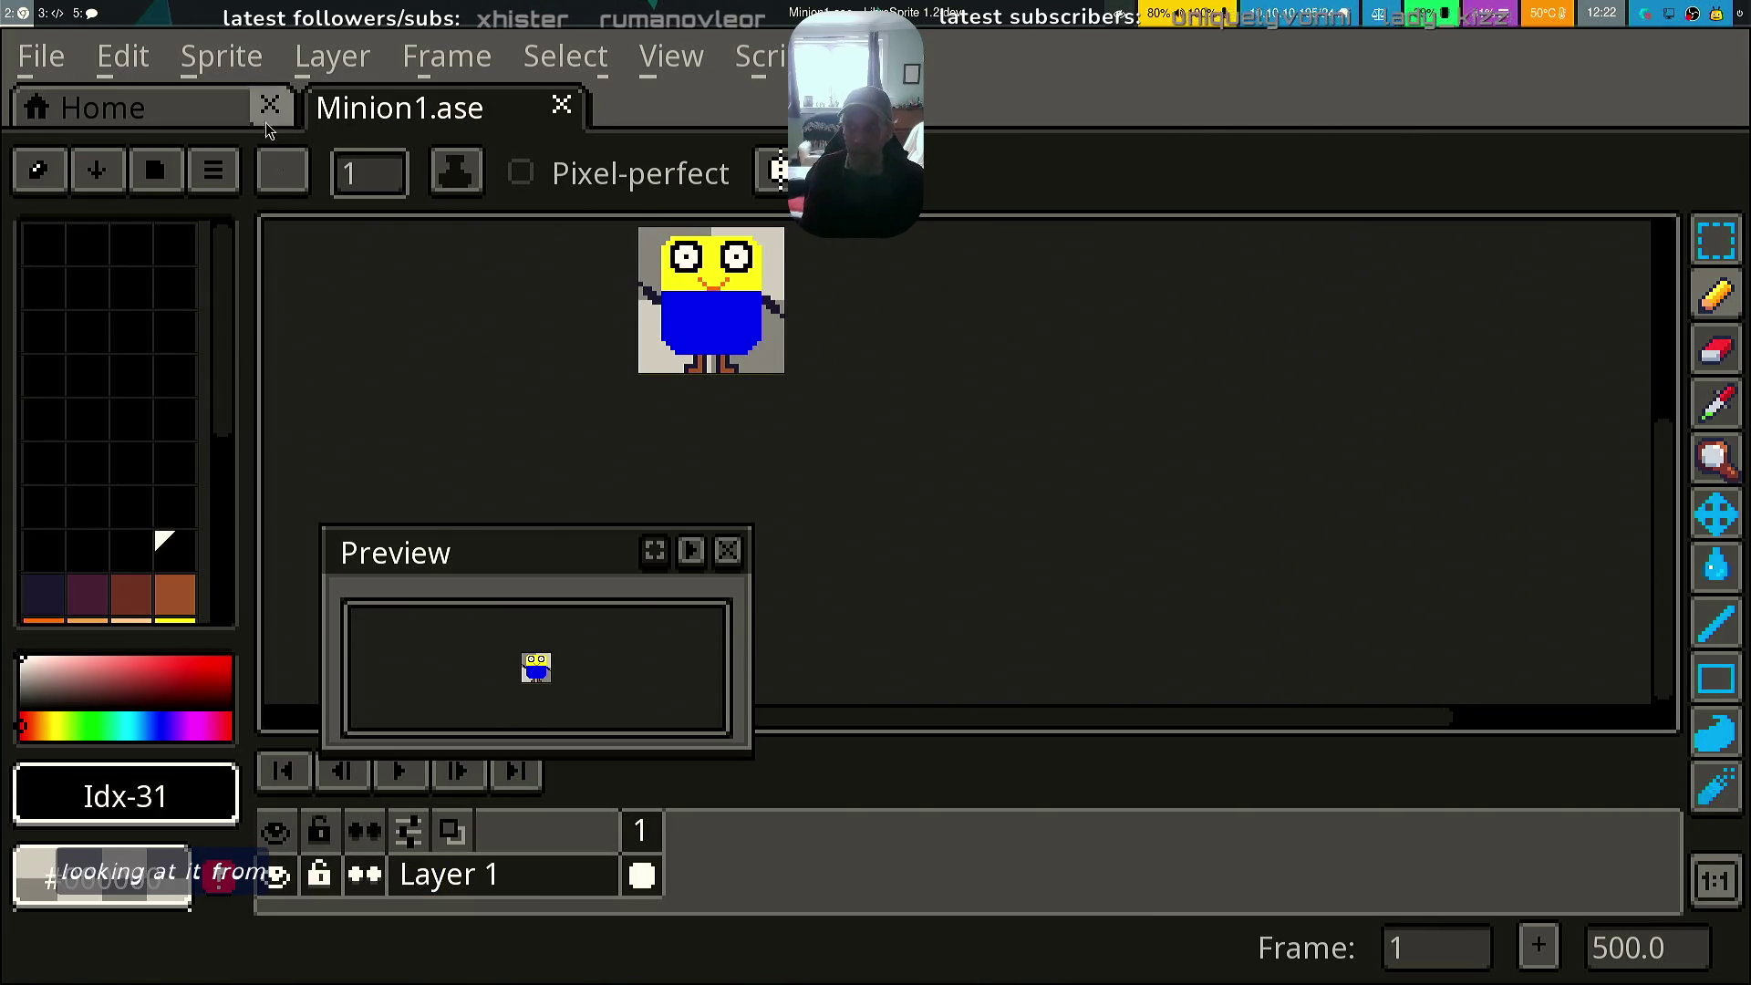
Open Minion2.ase via Open Recent, recenter its sprite, and save both Minion2.ase and Minion1.ase
left_click(46, 62)
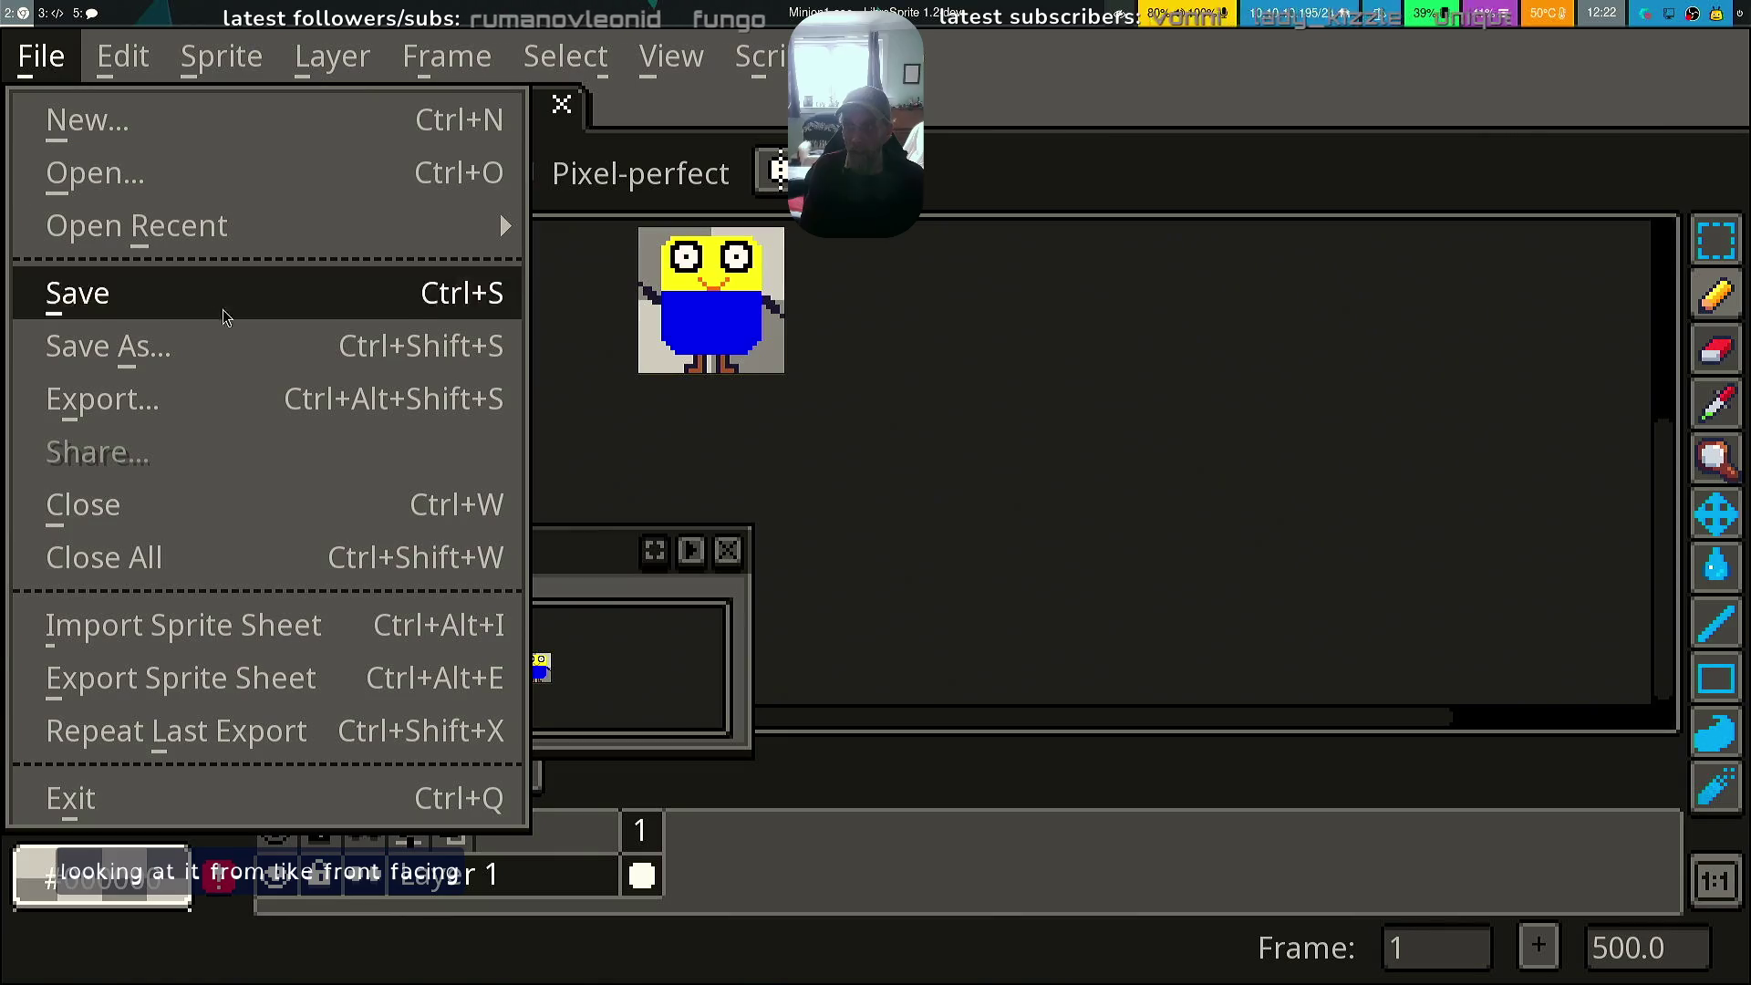
mouse_move(260, 239)
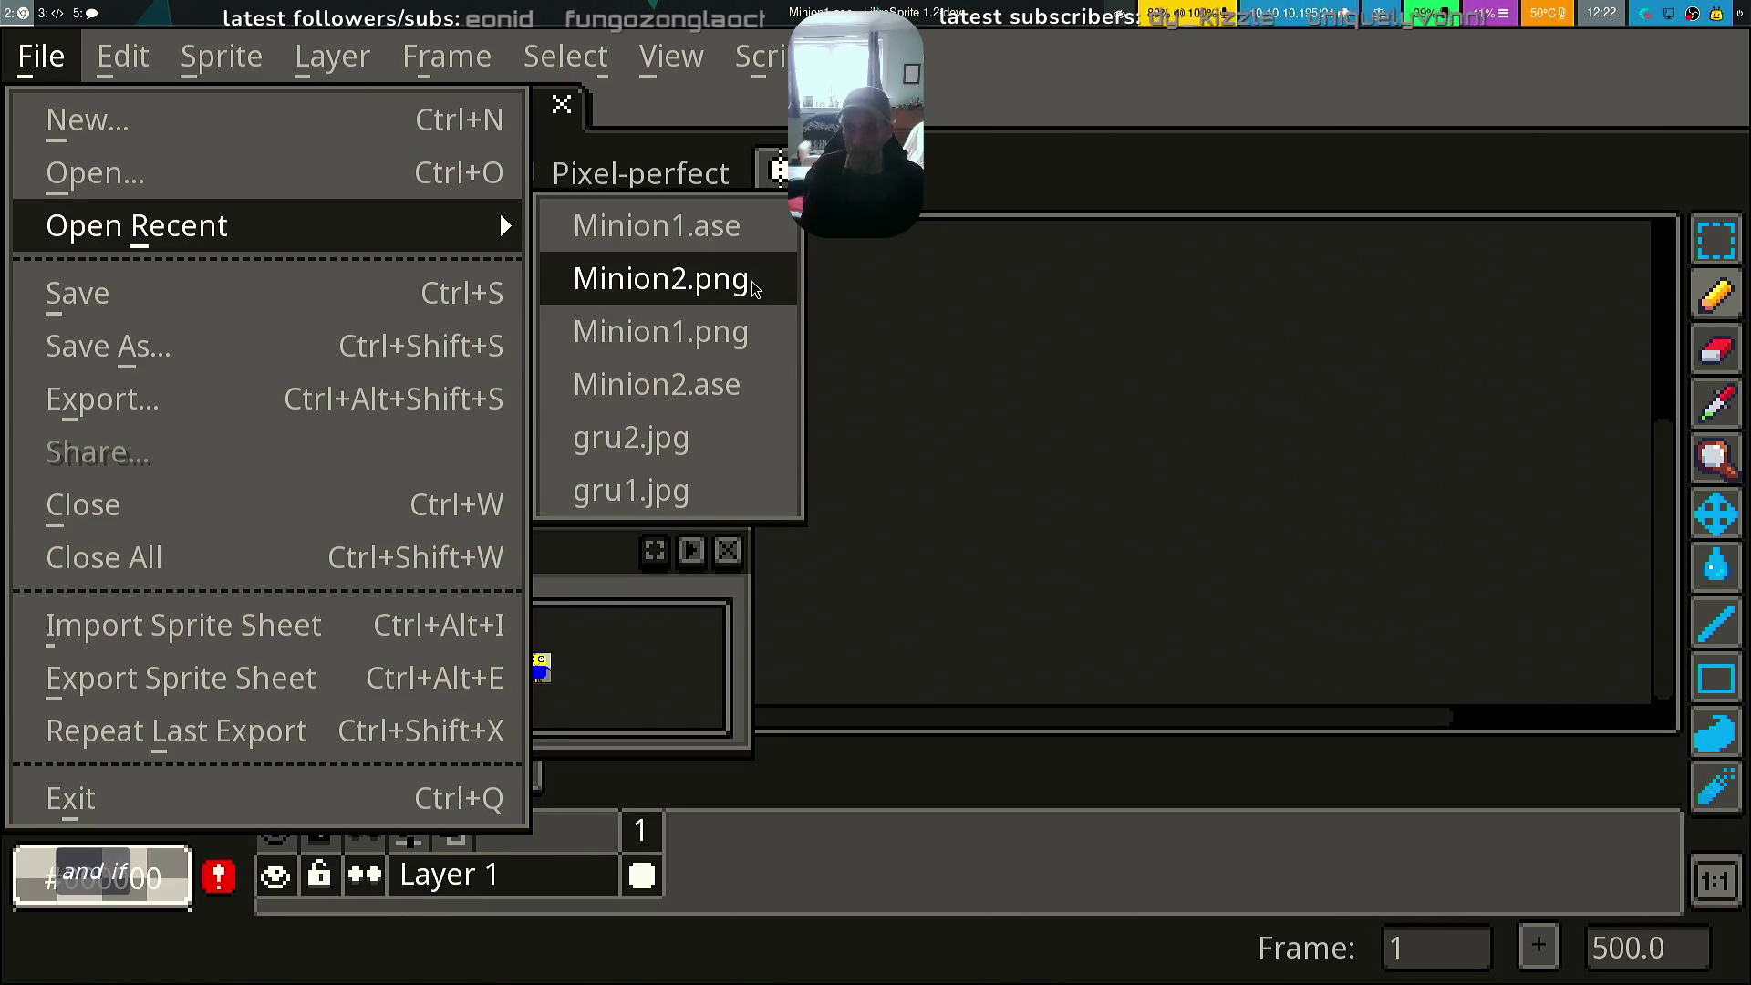
left_click(754, 391)
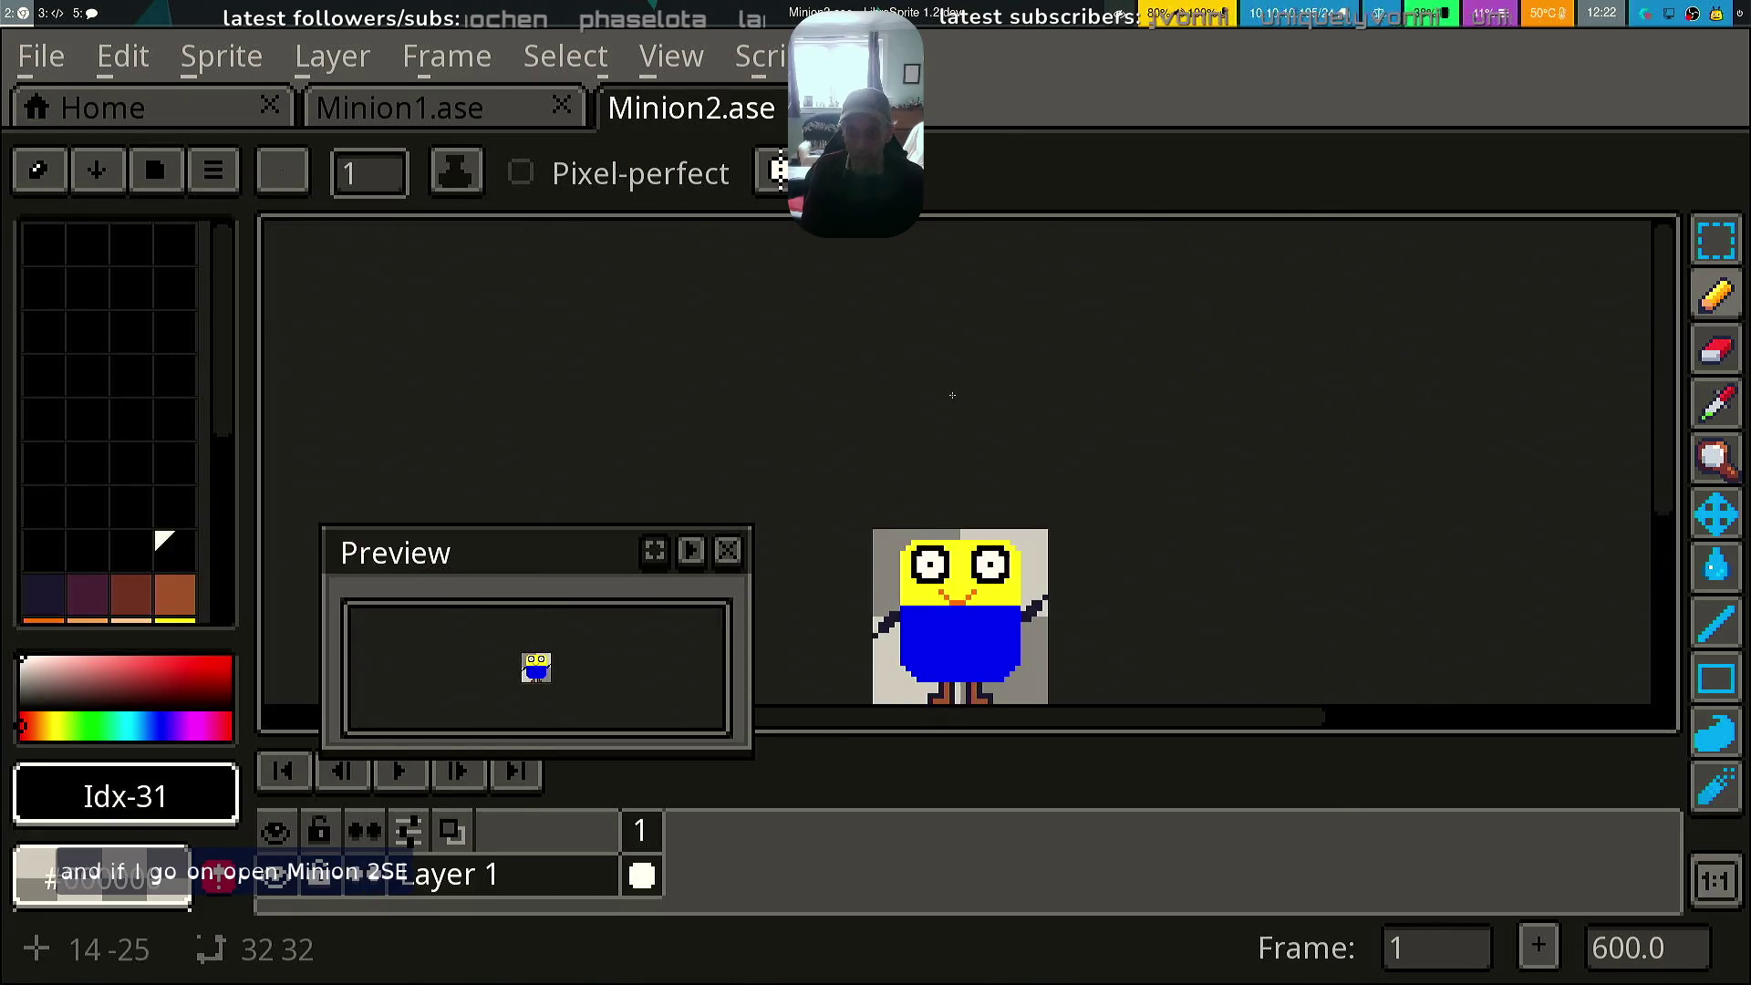
left_click_drag(966, 633, 920, 488)
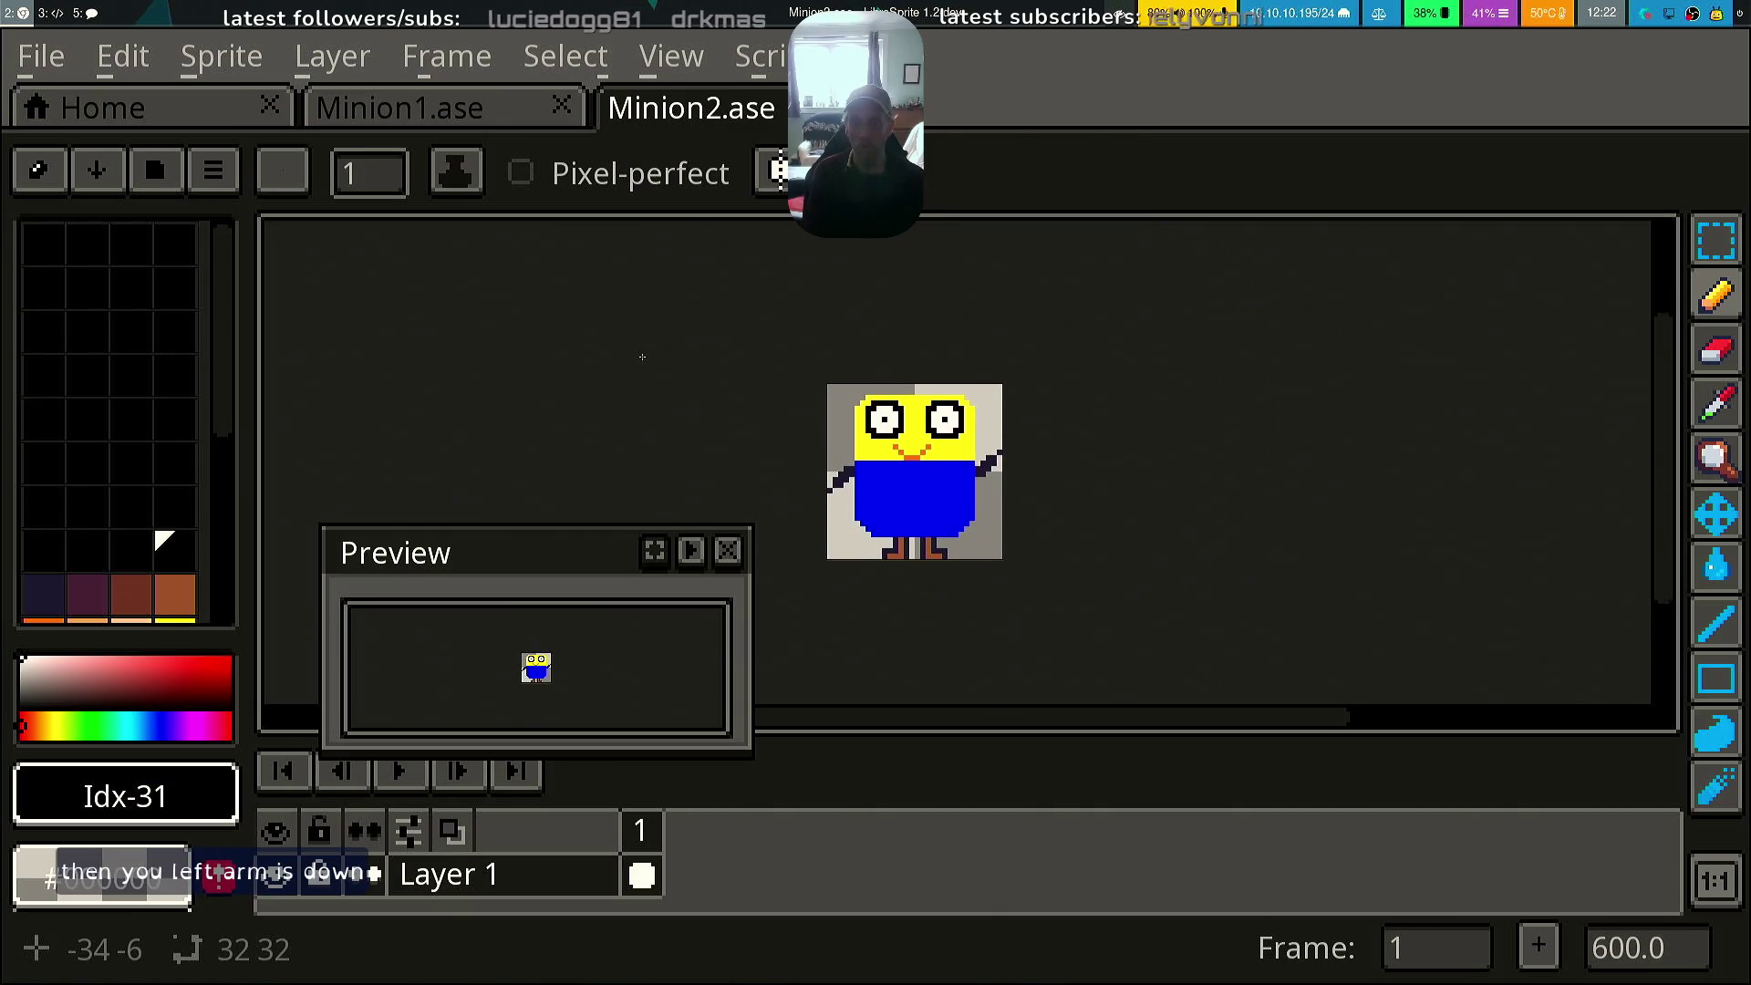
key("ctrl+s")
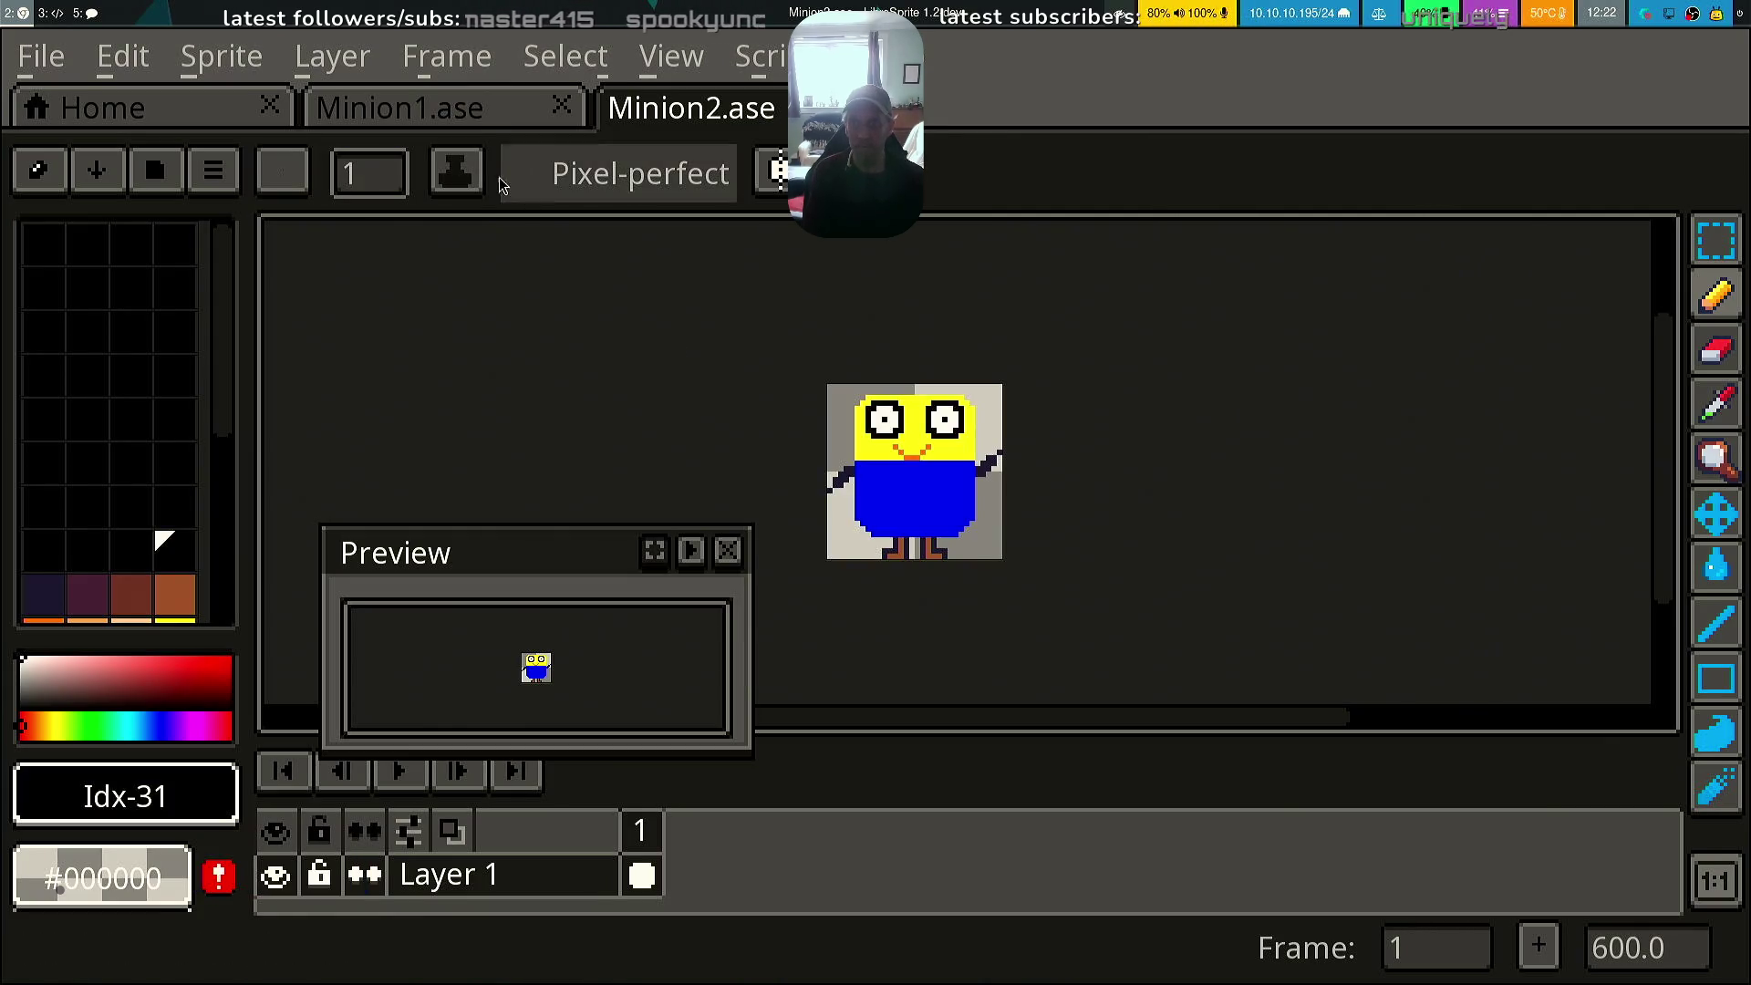
left_click(402, 116)
key("ctrl+s")
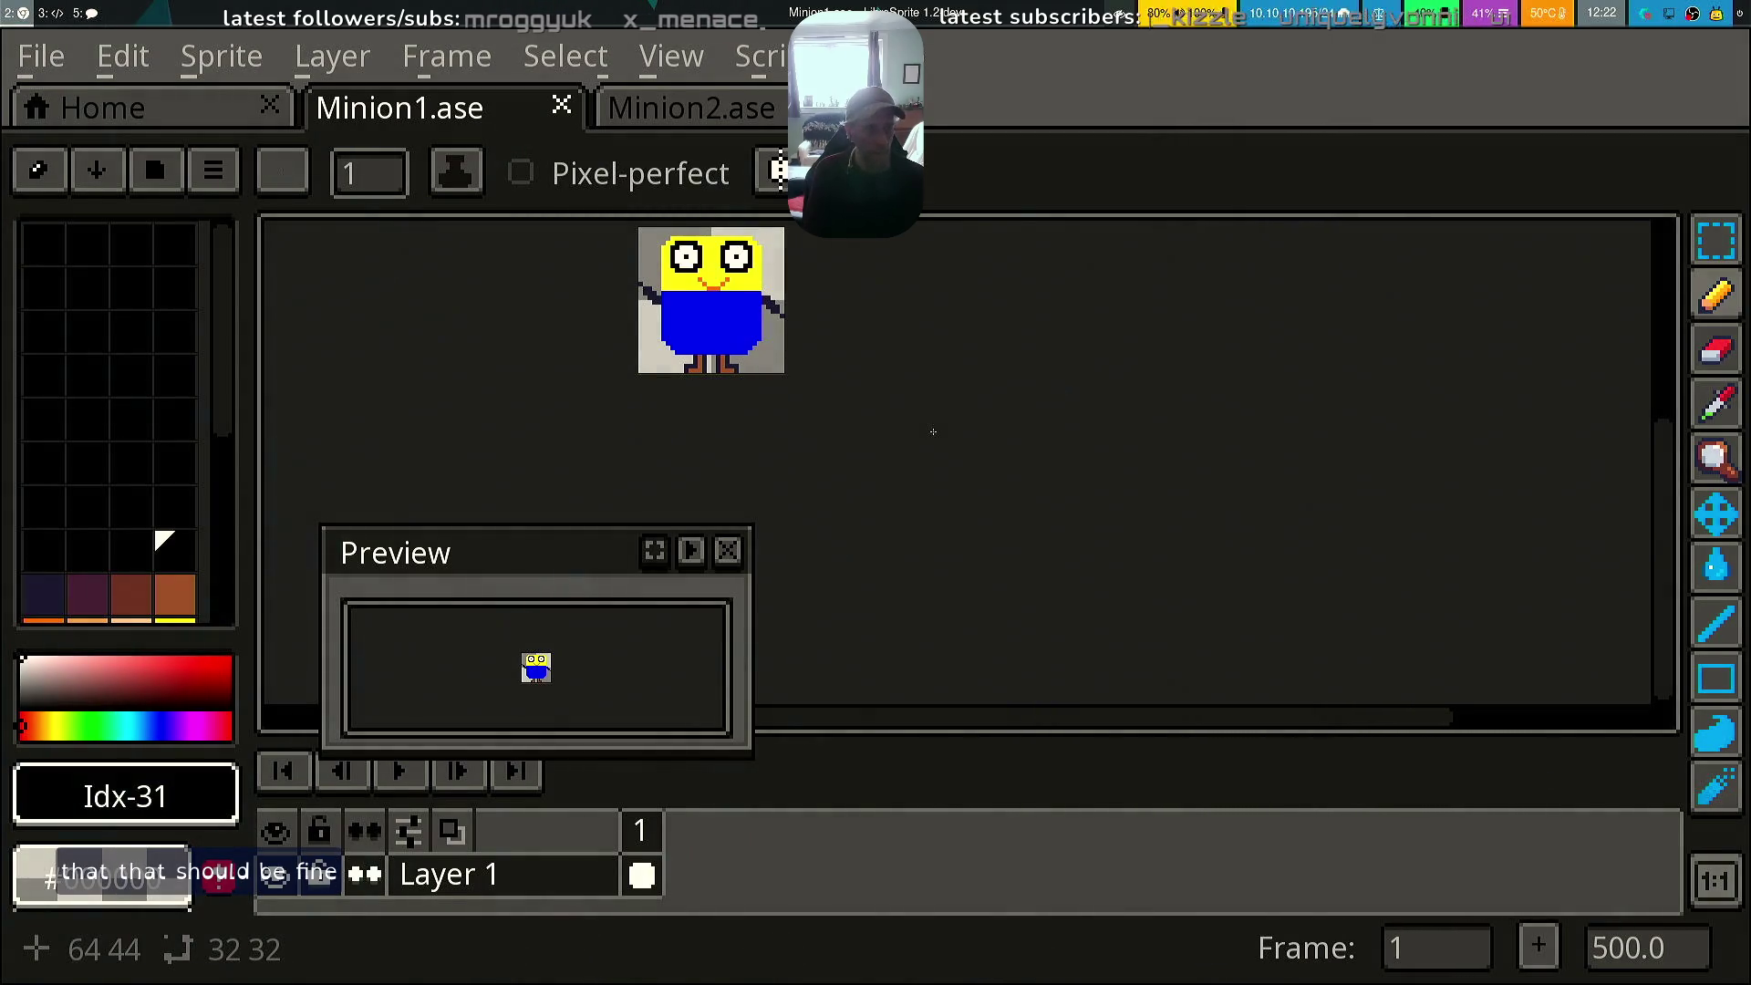
In a new kitty terminal, change into workspace/media-assets/DodgeTheMinions/author-assets
key("super+Return")
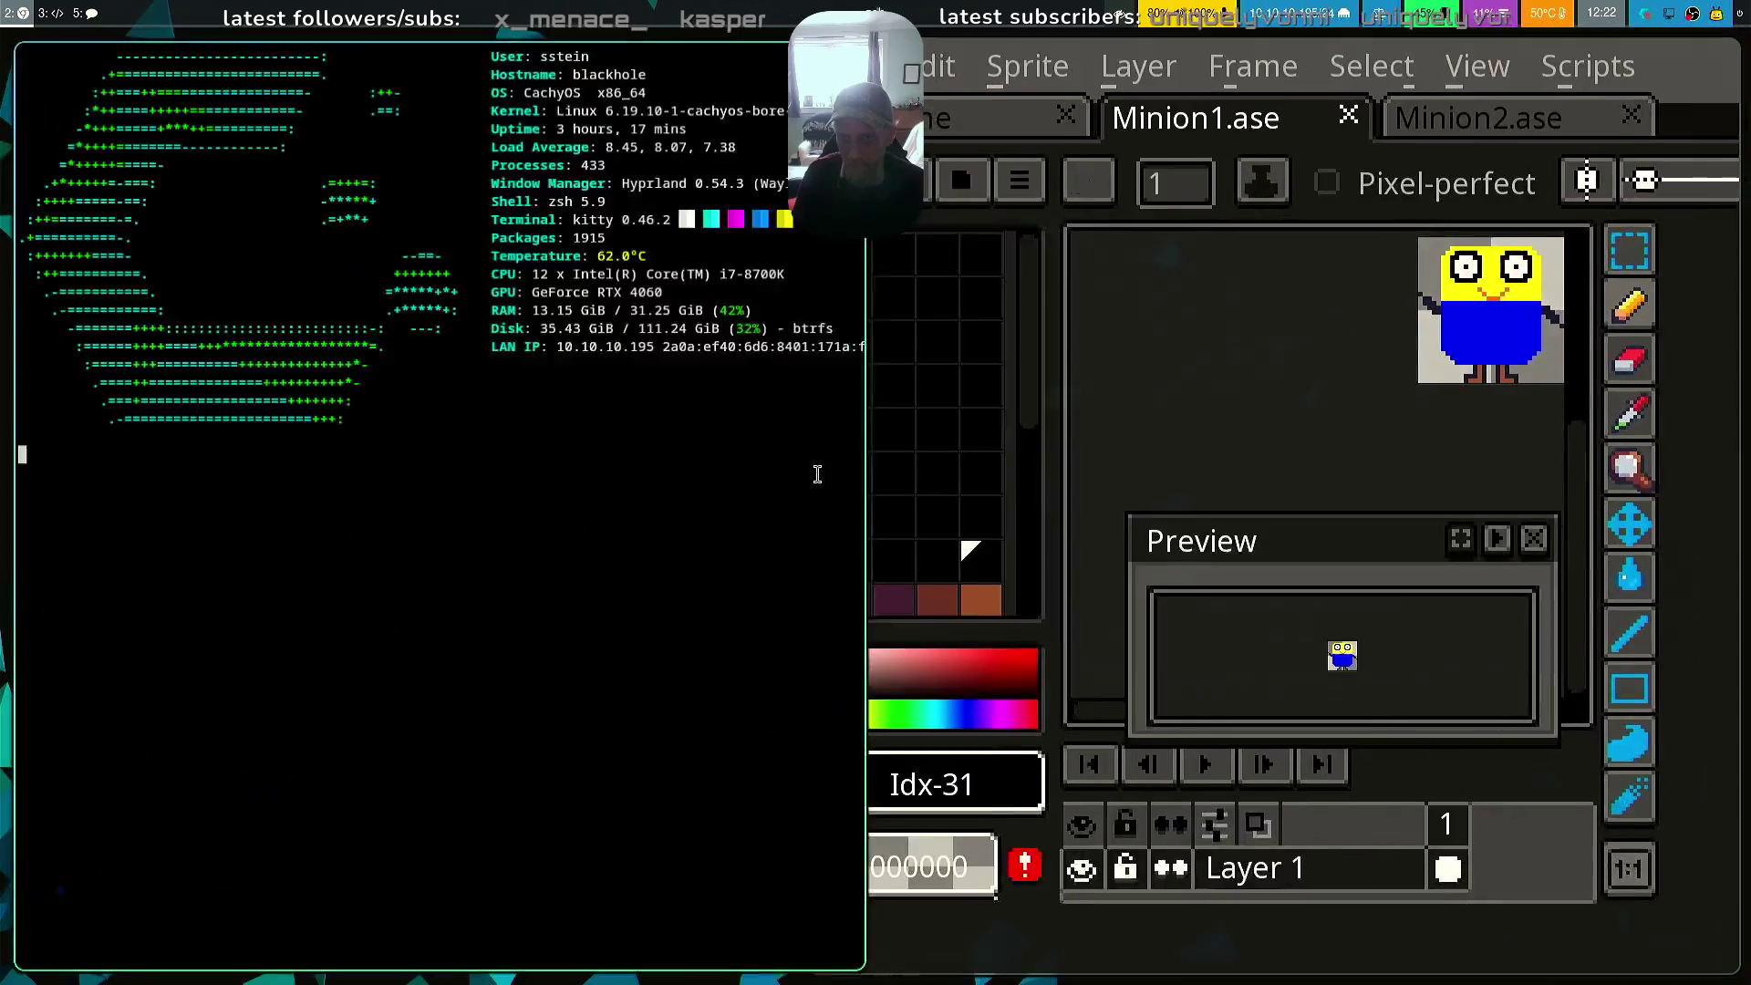
type("cd wo")
key("Tab")
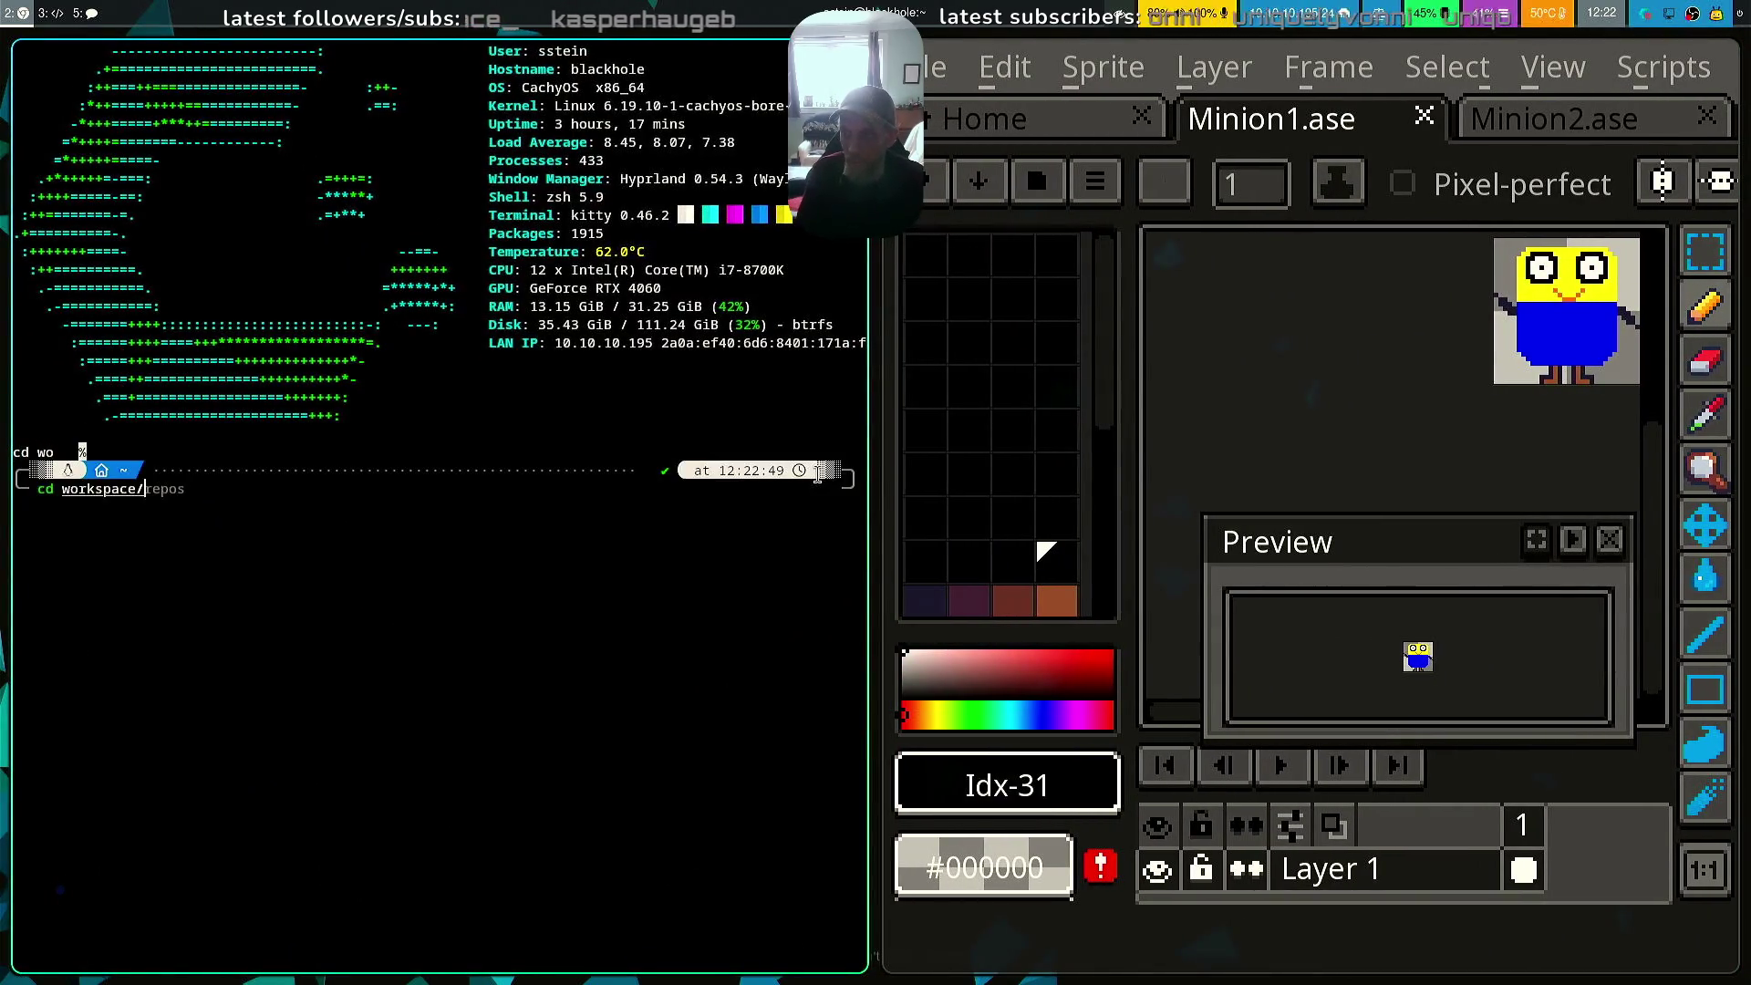
type("me")
key("Tab")
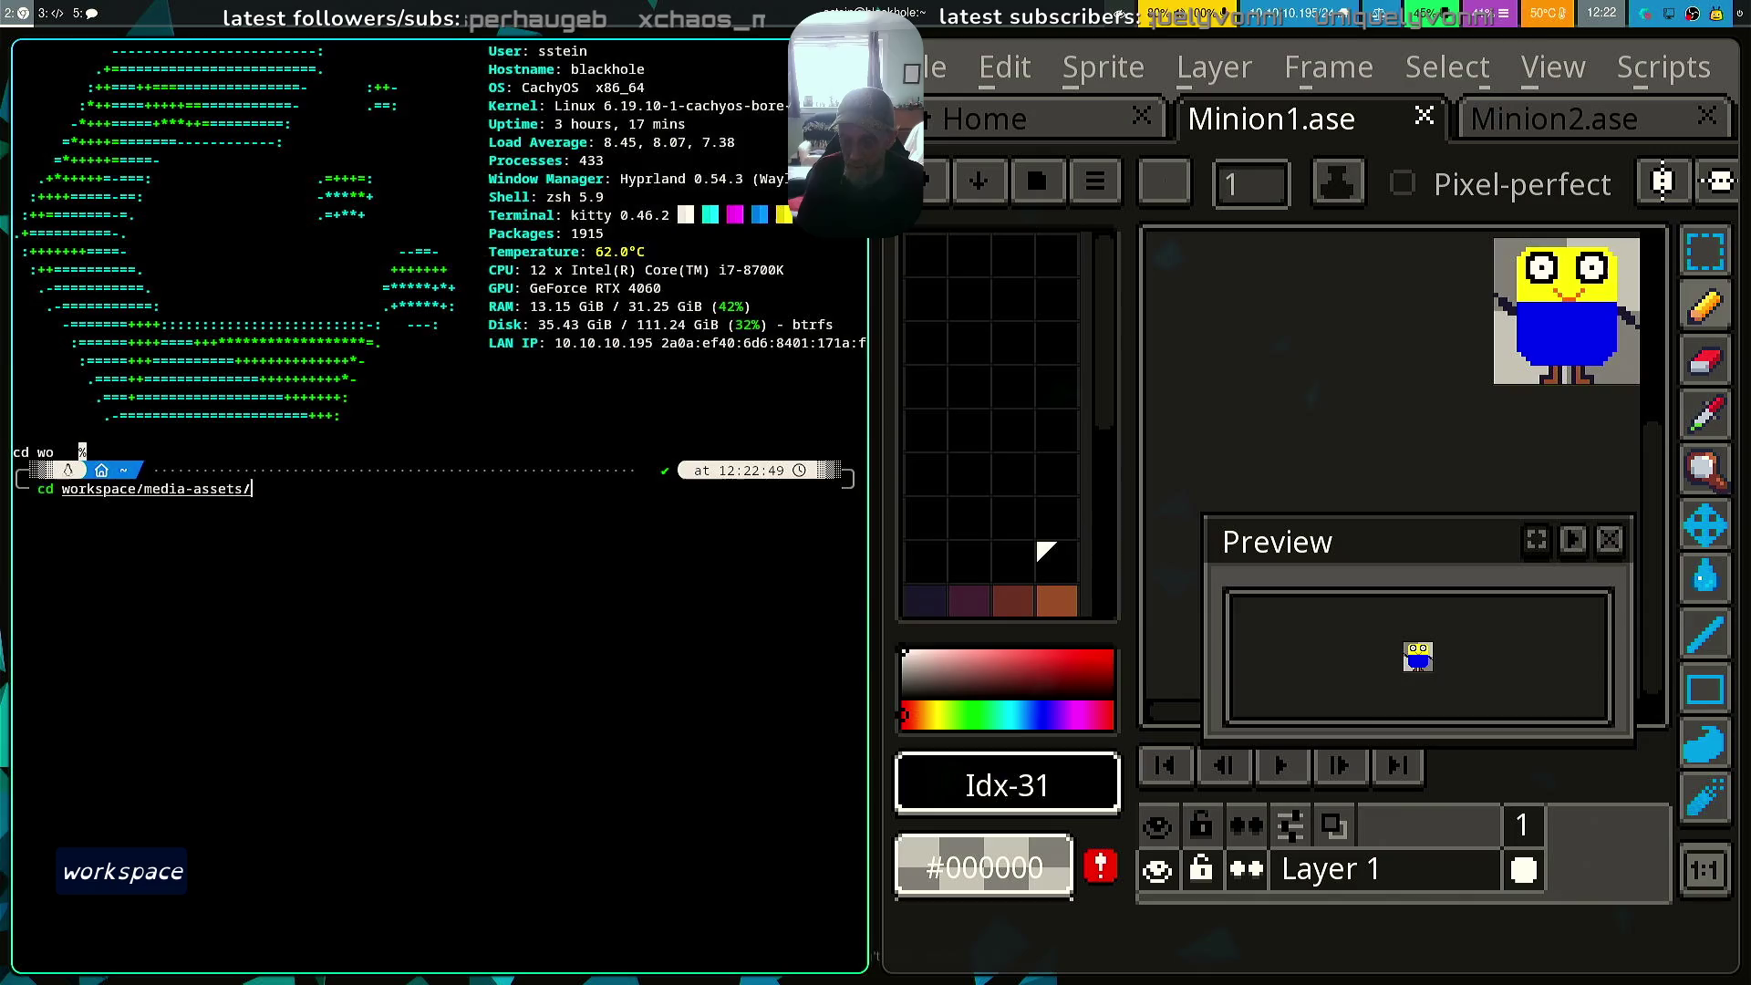
type("D")
key("Tab")
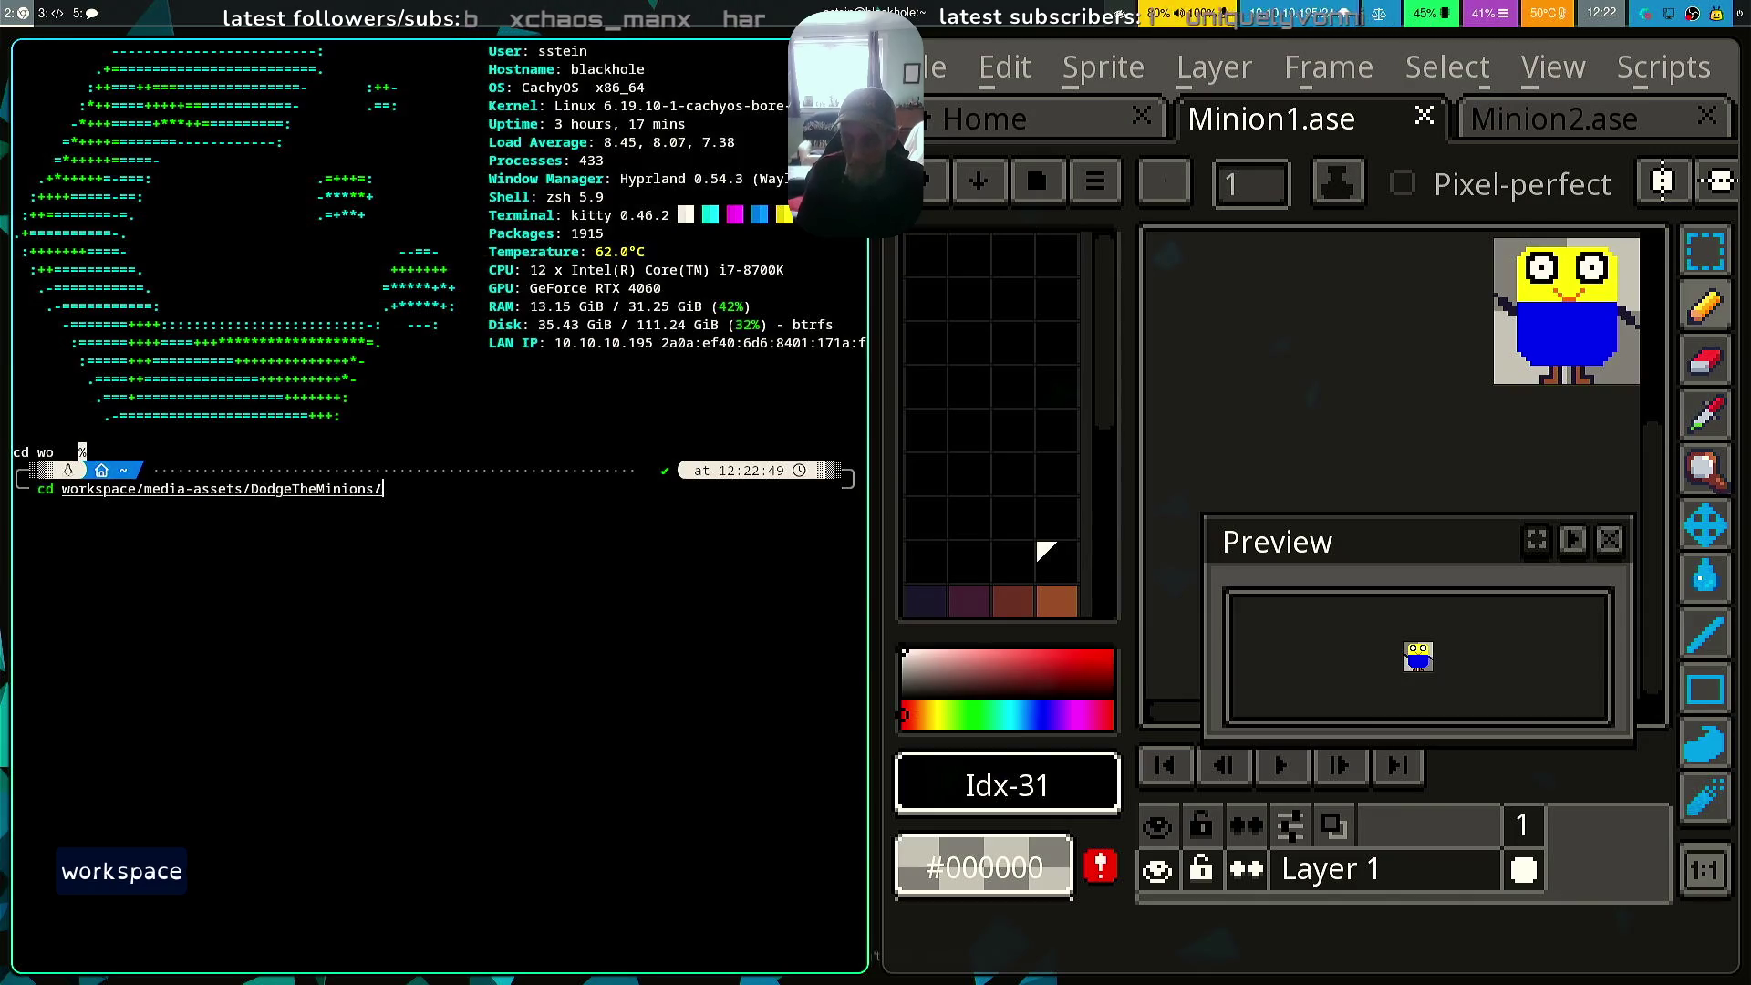
key("Return")
type("rm mi")
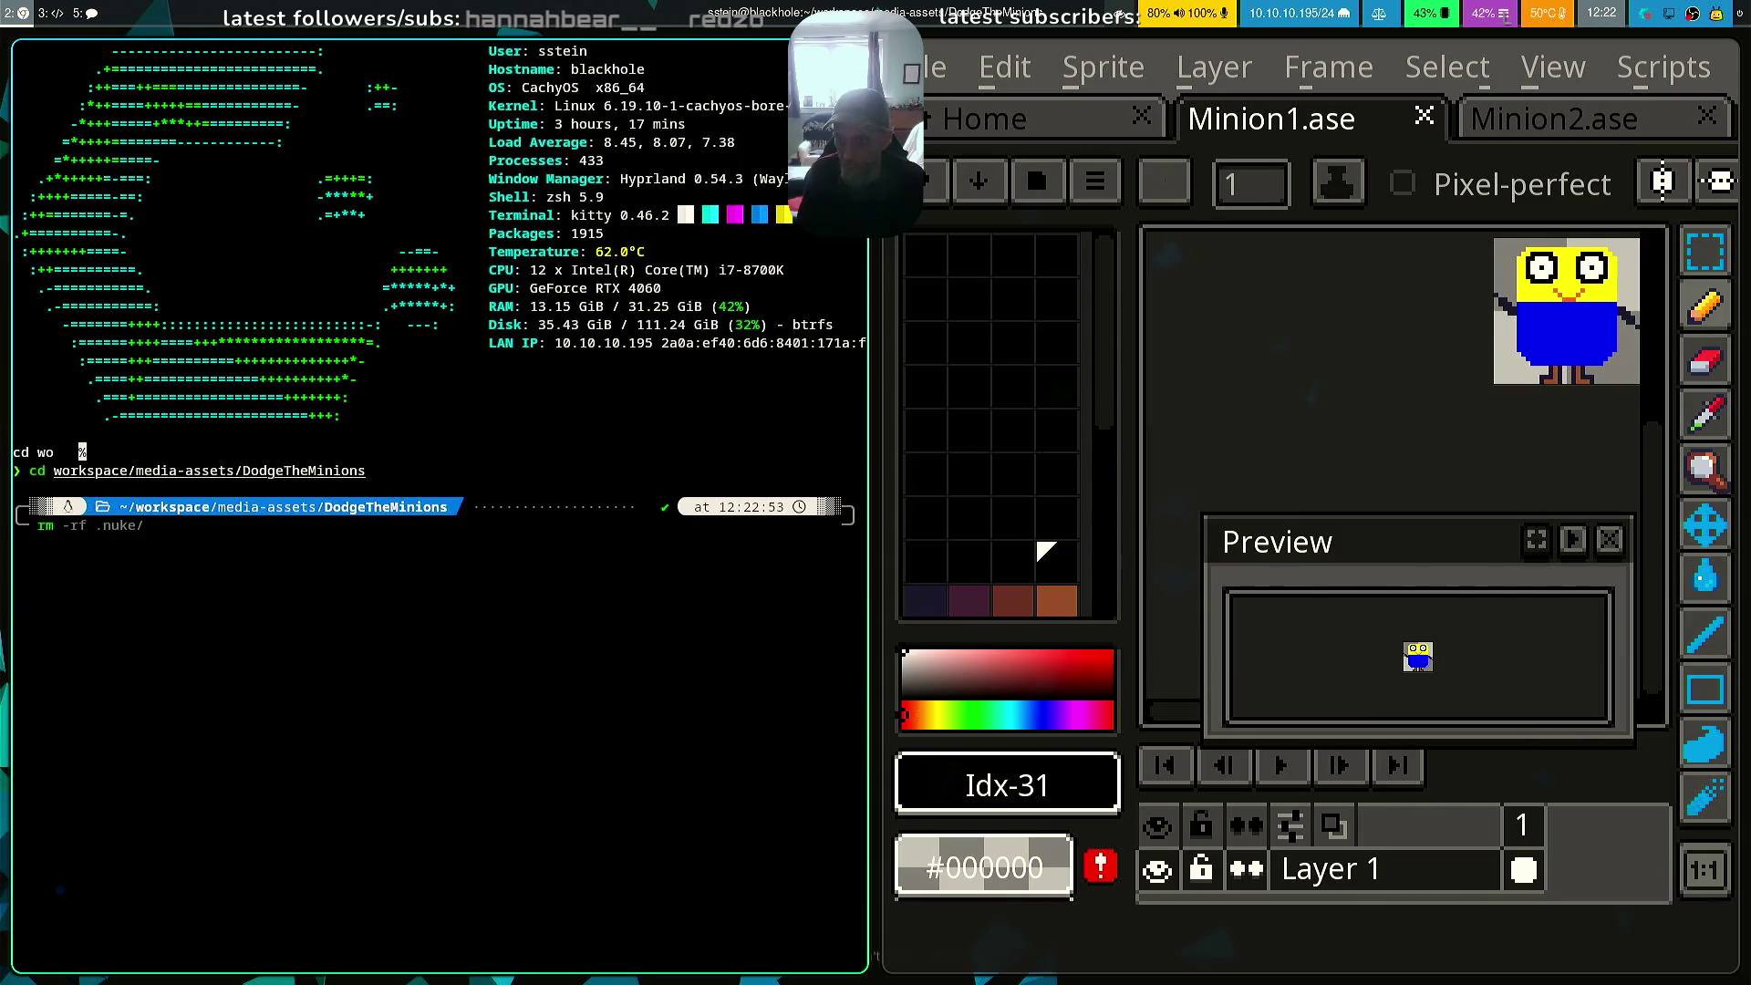
key("BackSpace")
key("BackSpace")
type("cd au")
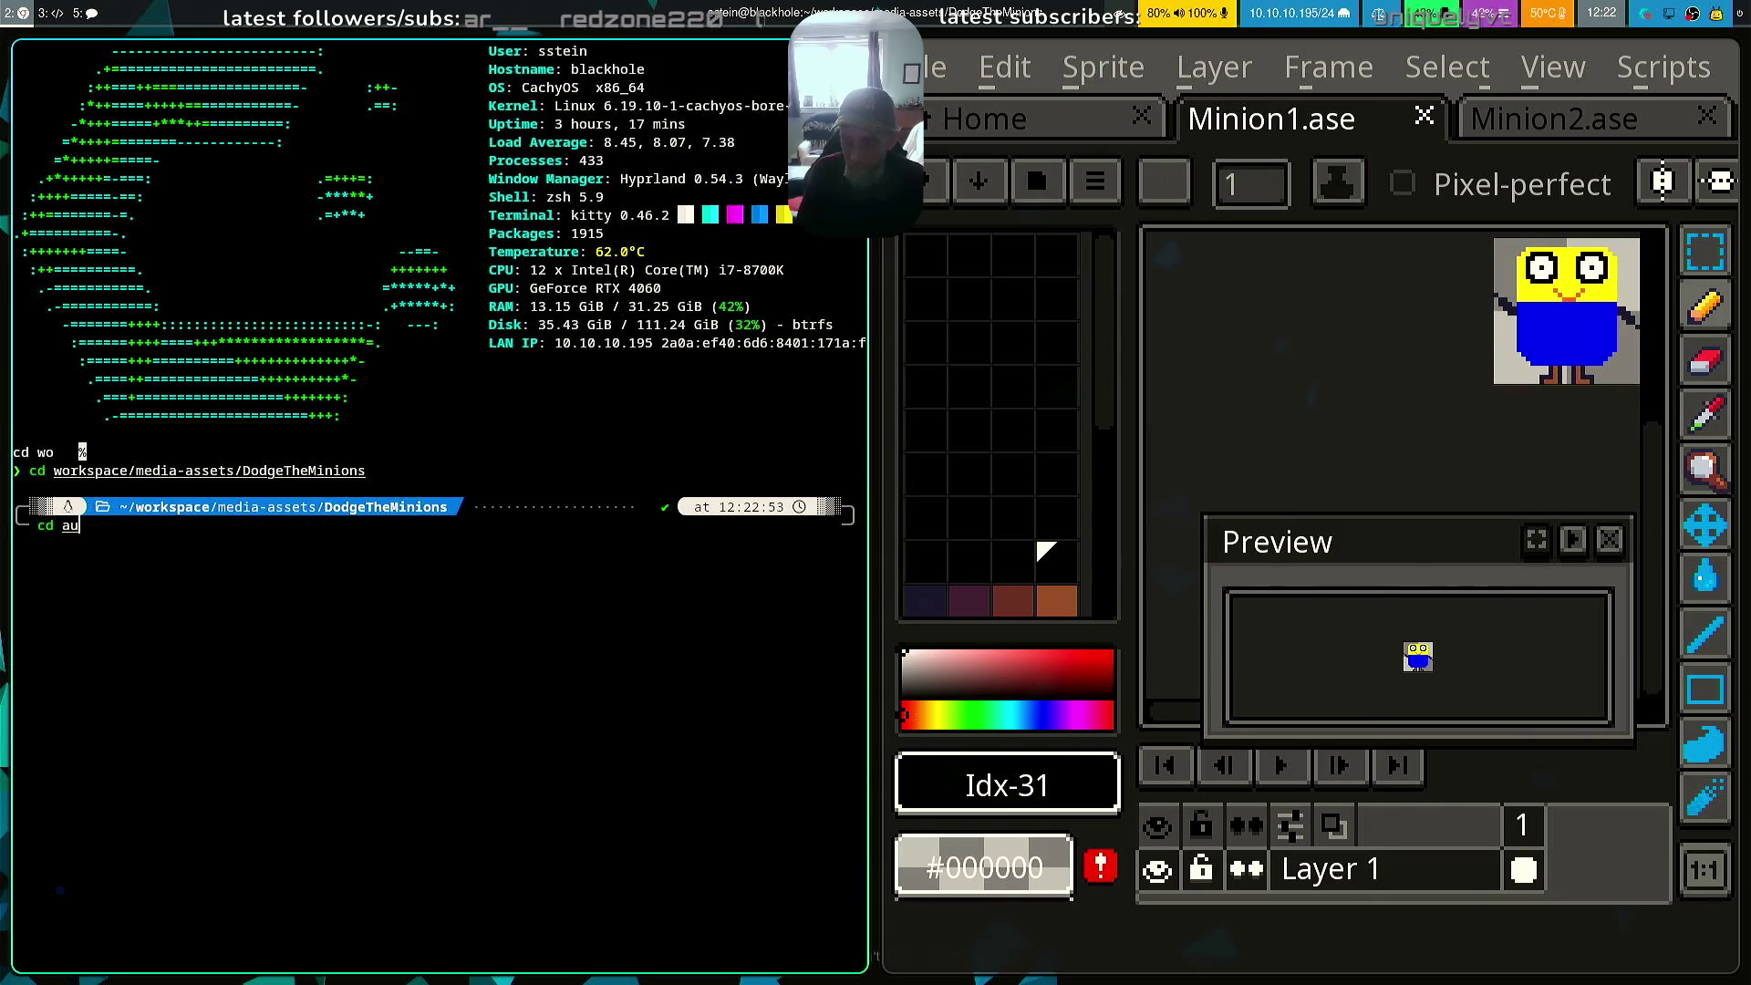
key("Tab")
key("Return")
Delete Minion*.png, list the folder with ls -la, and return LibreSprite to full screen
type("rm minion")
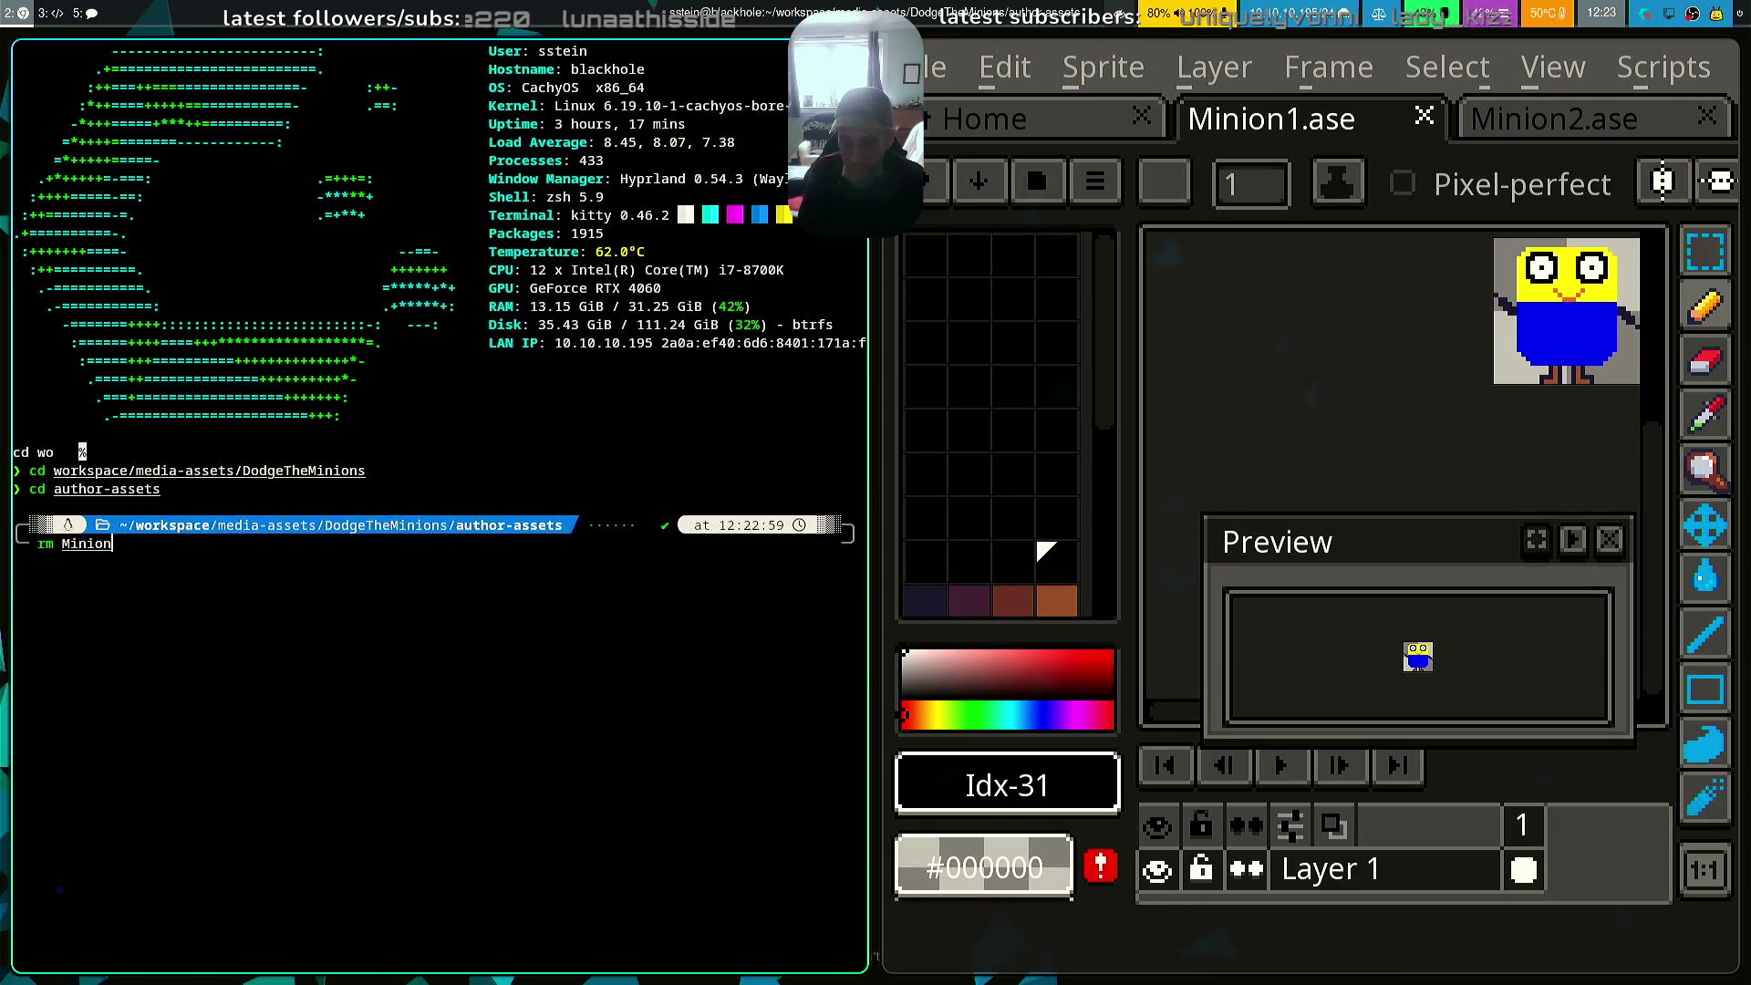
key("Tab")
type("*")
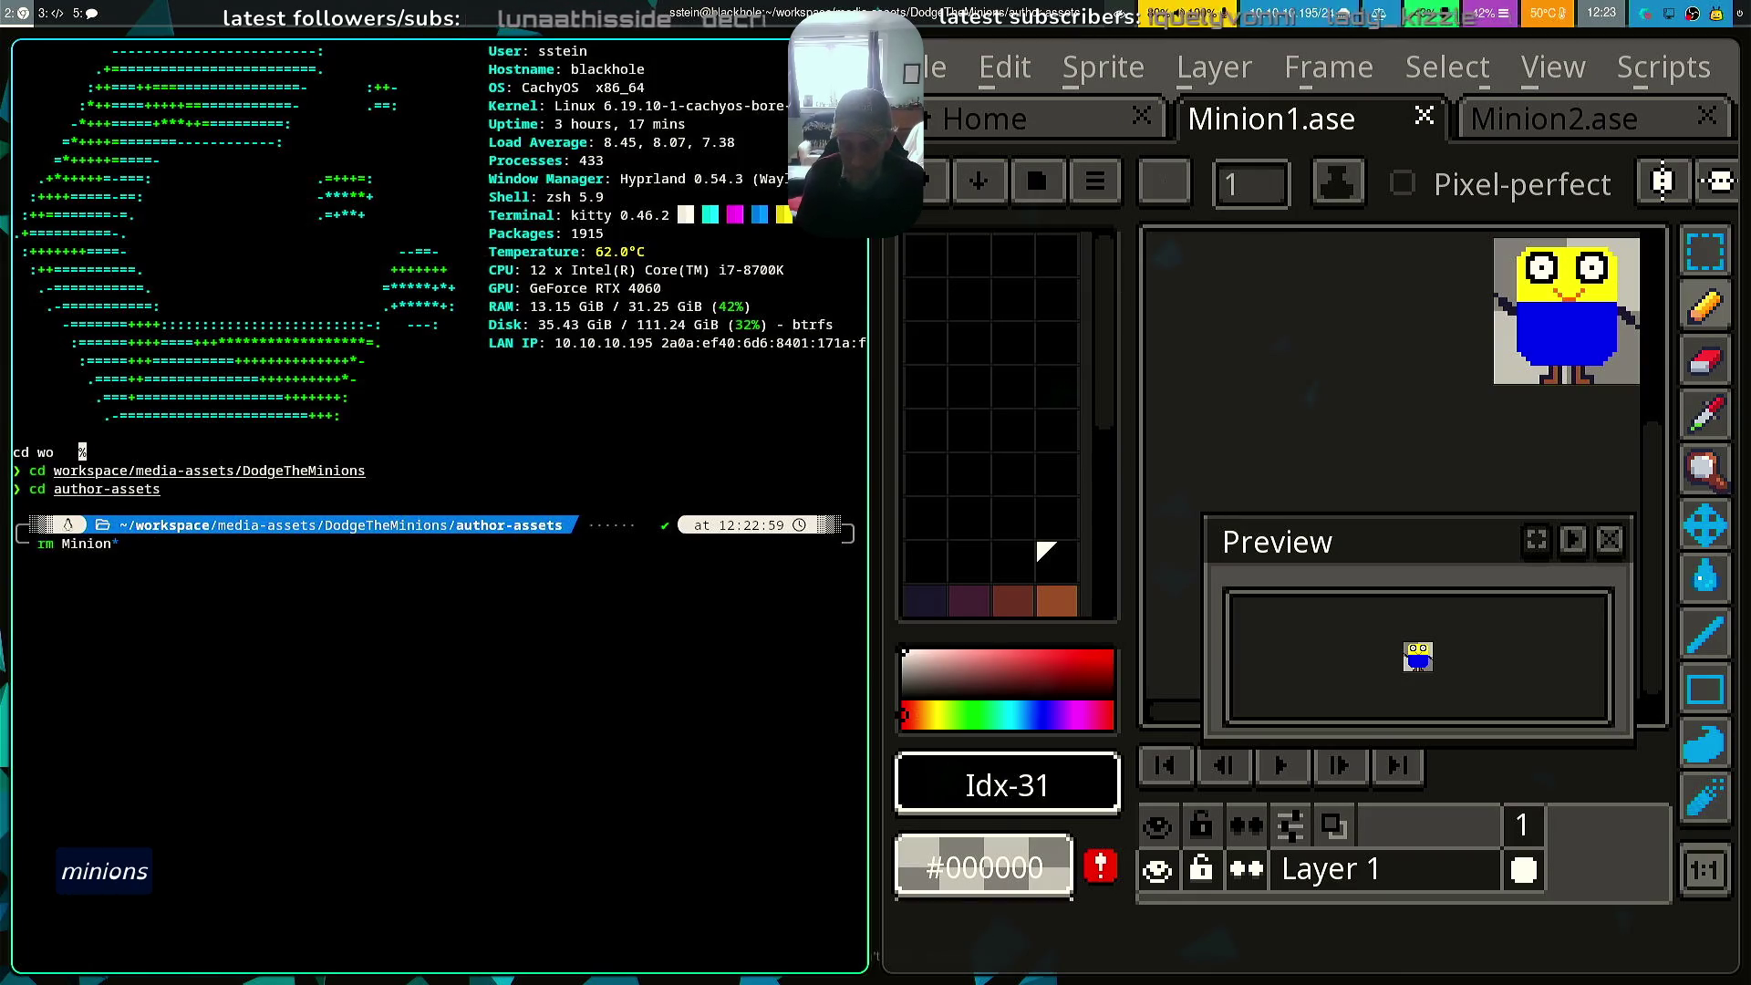
type(".png")
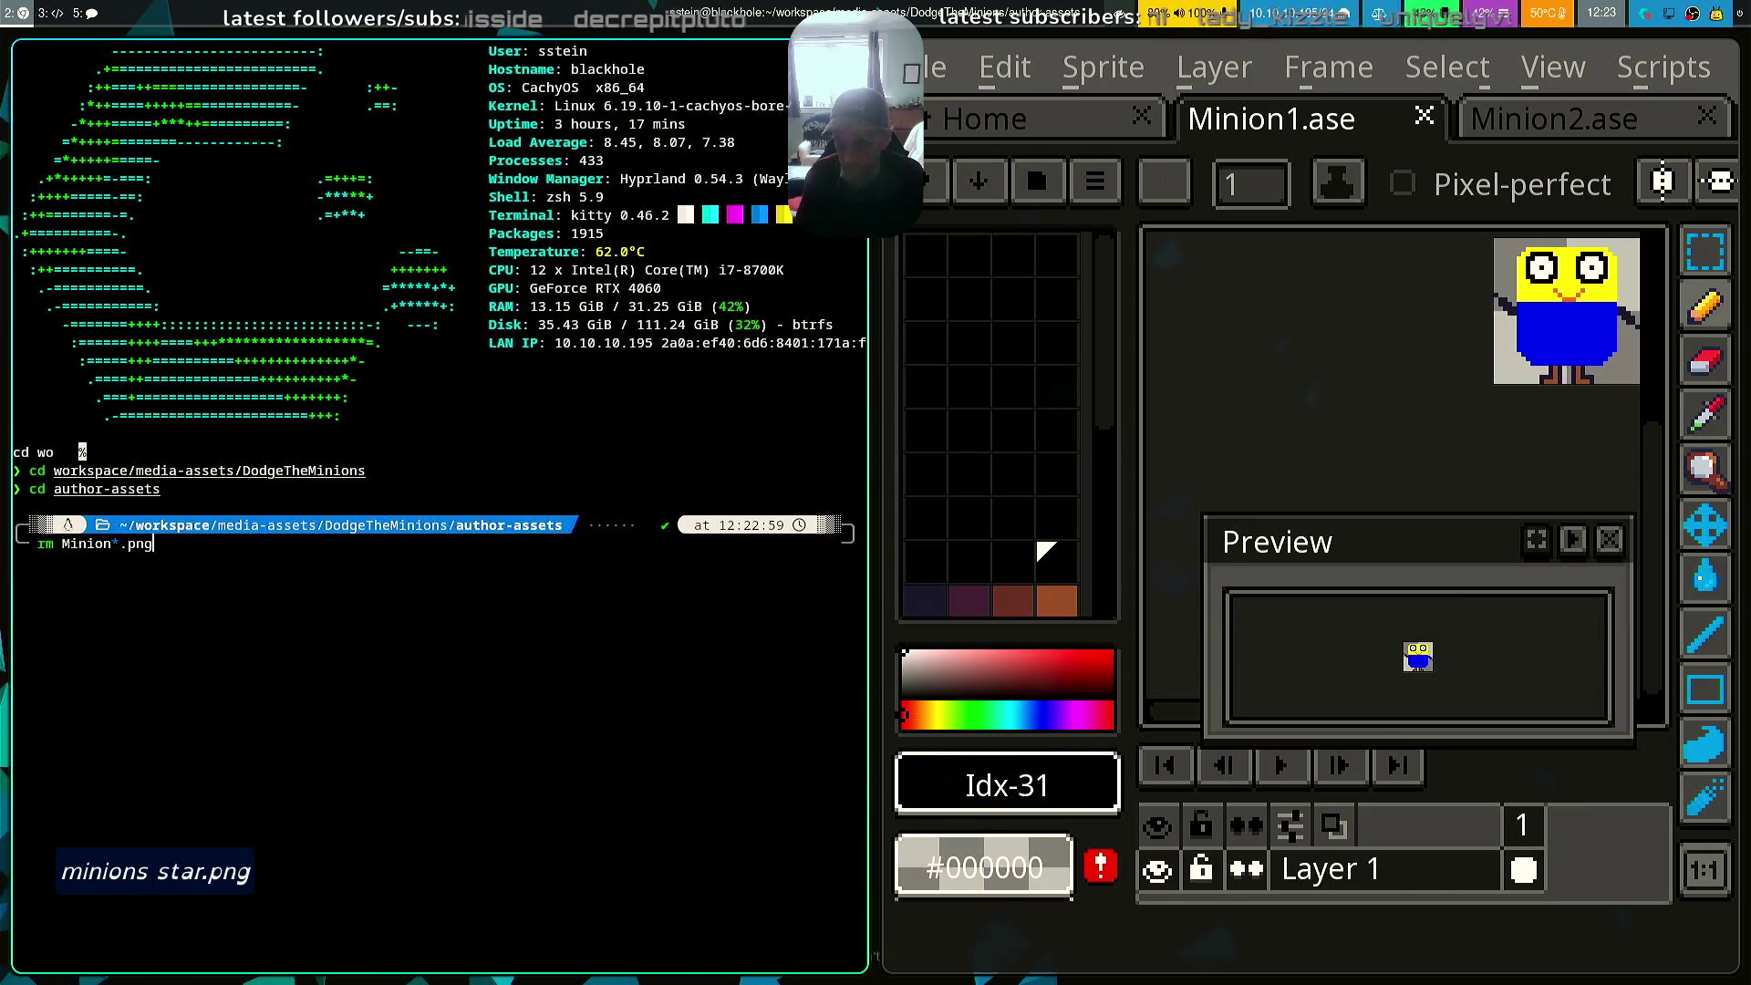
key("Return")
type("-la")
key("Return")
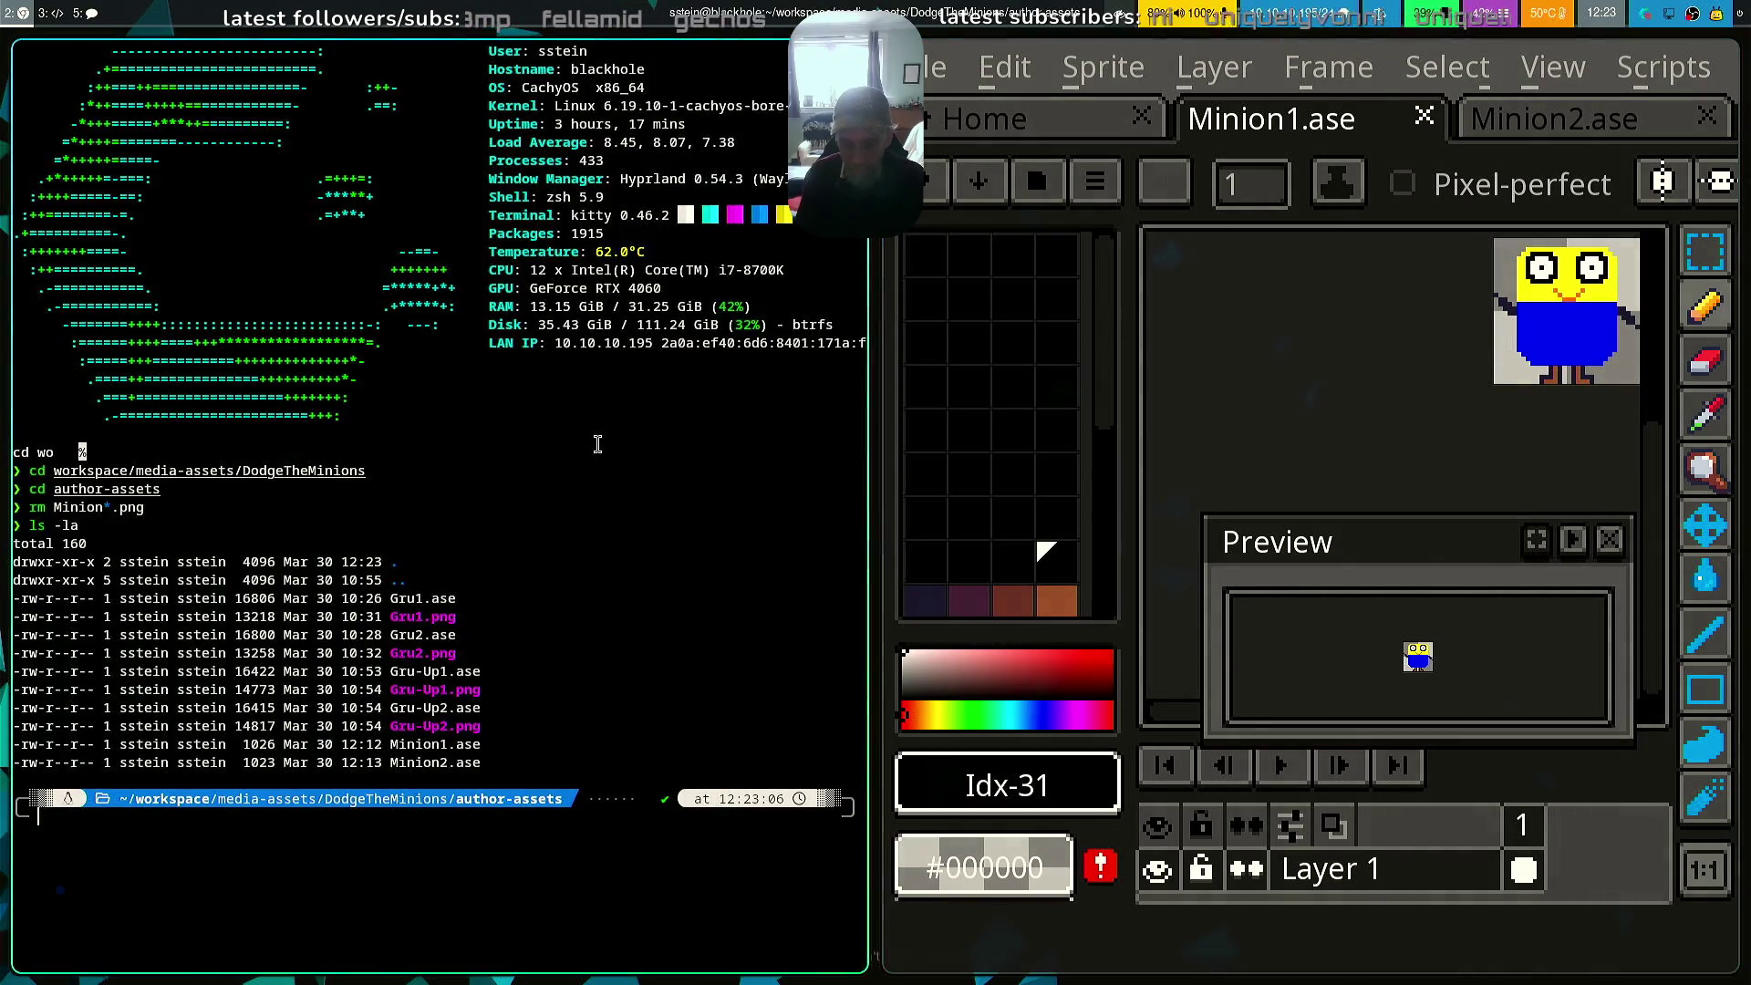
key("super+f")
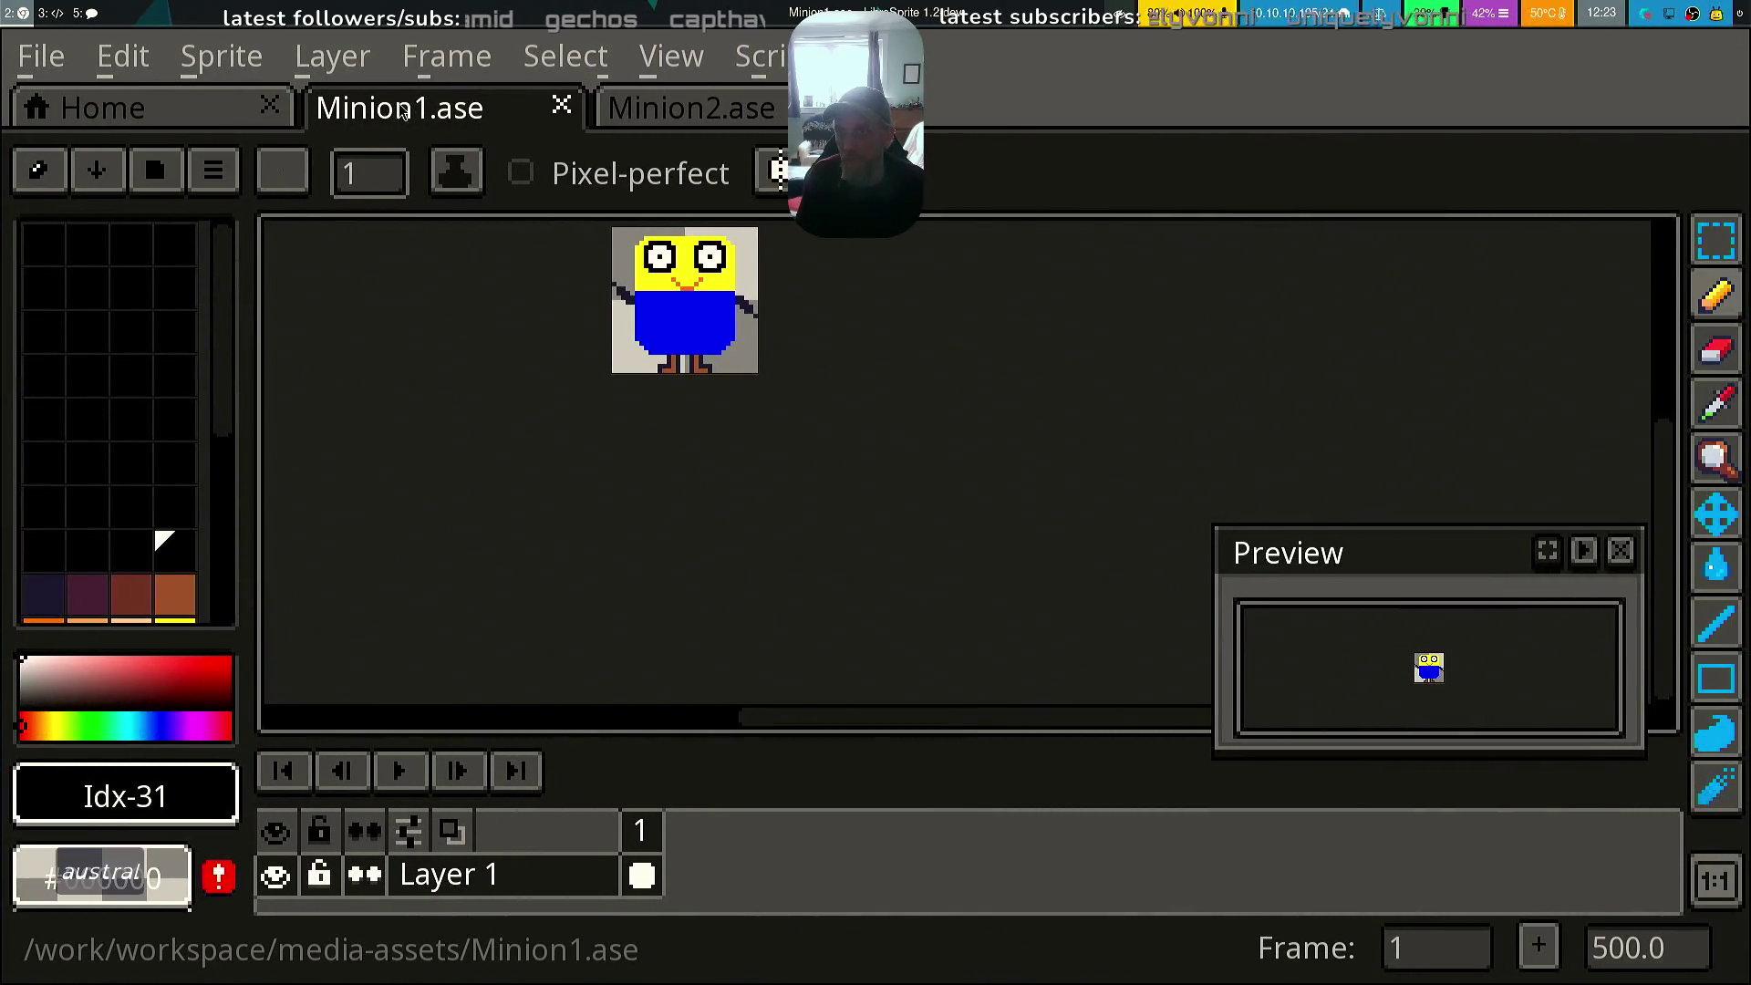
Save a copy of Minion1 as Minion1.png in DodgeTheMinions/author-assets
left_click(64, 73)
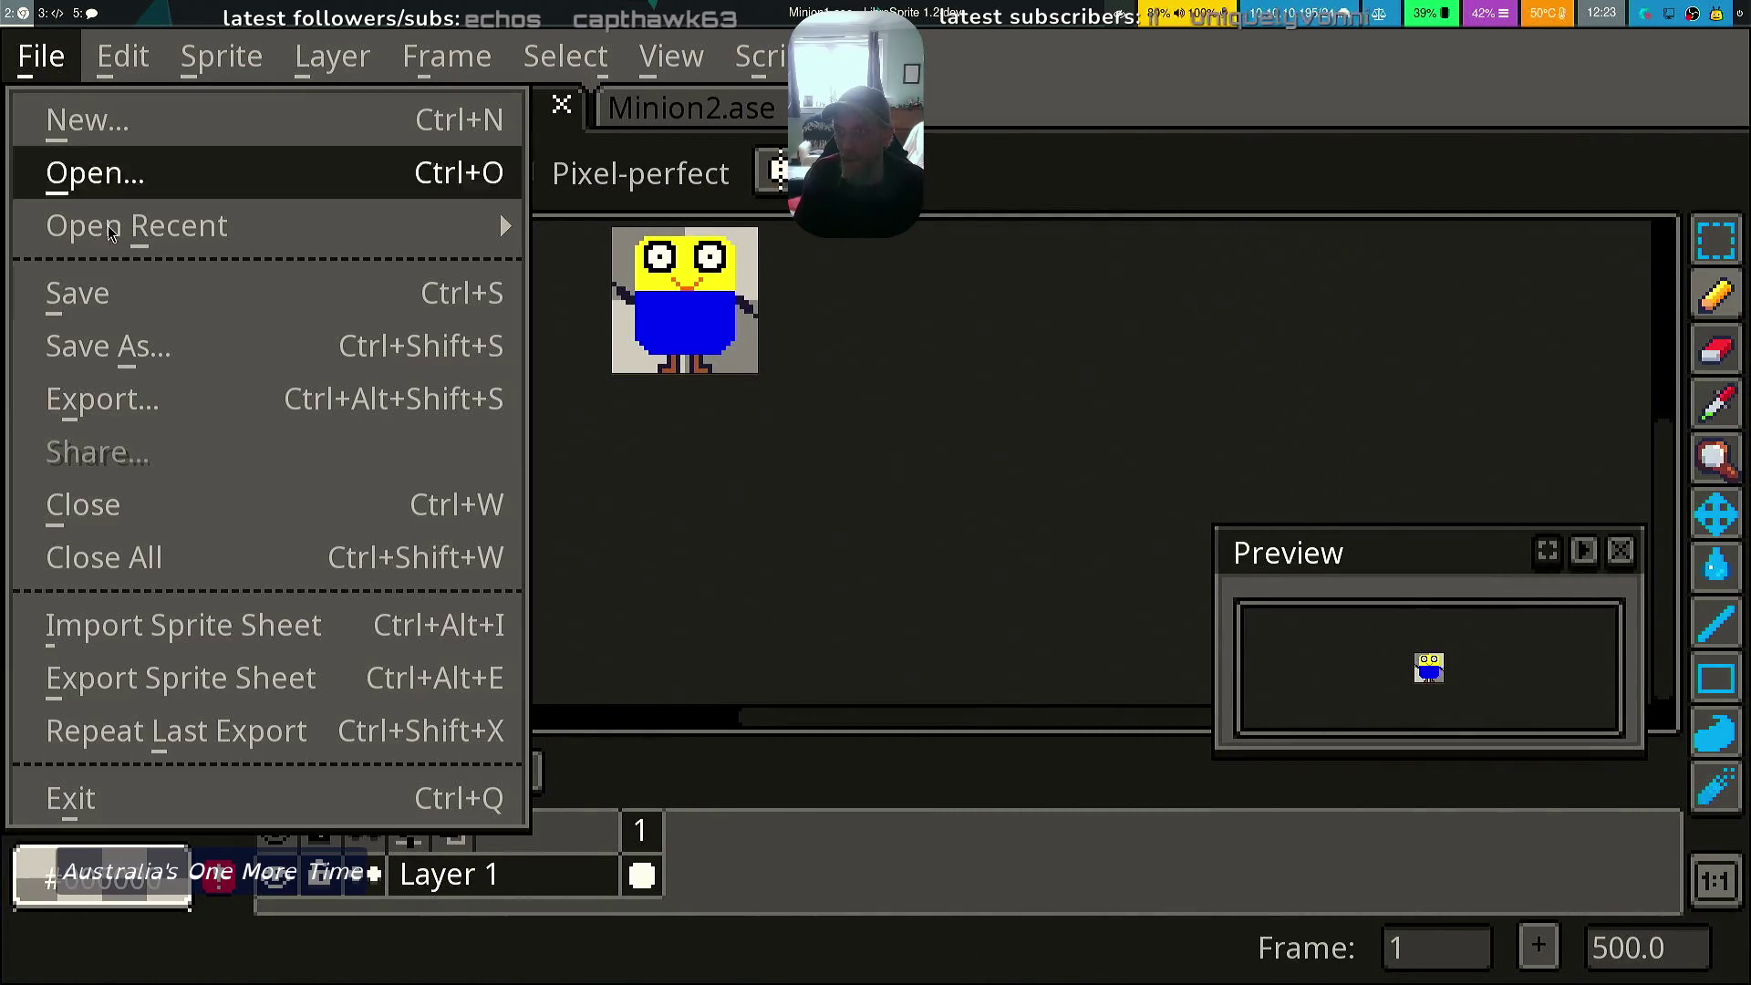
left_click(203, 410)
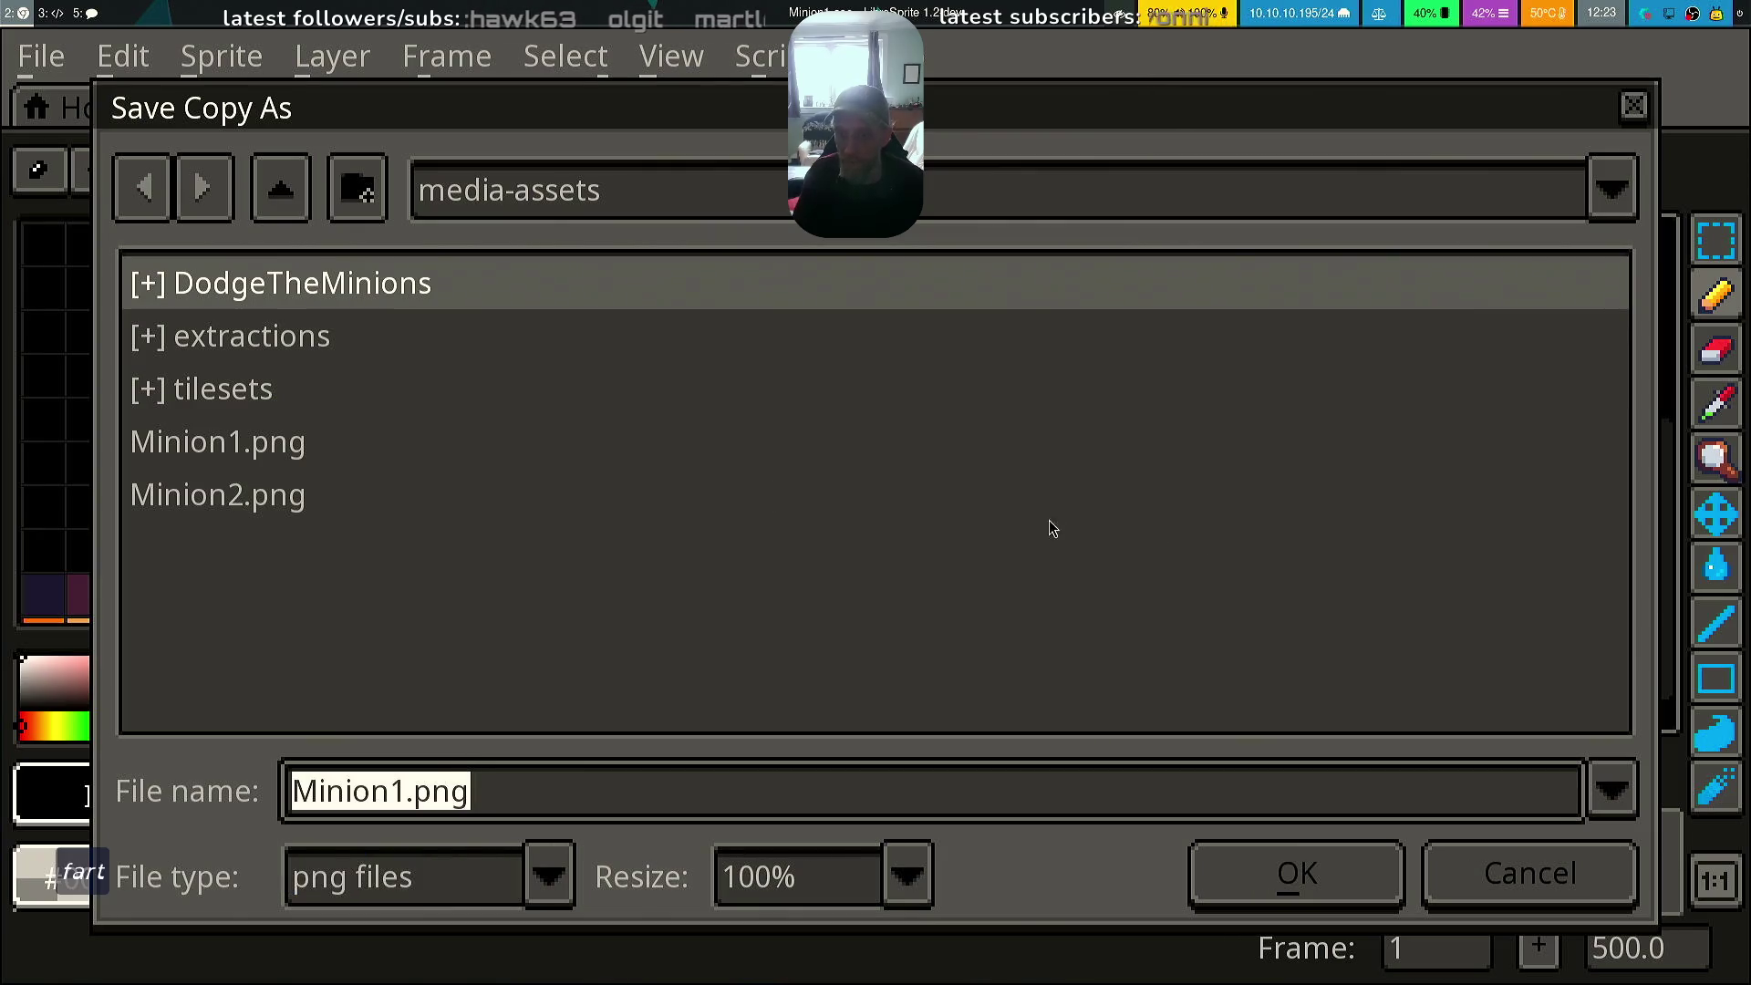
left_click(1313, 876)
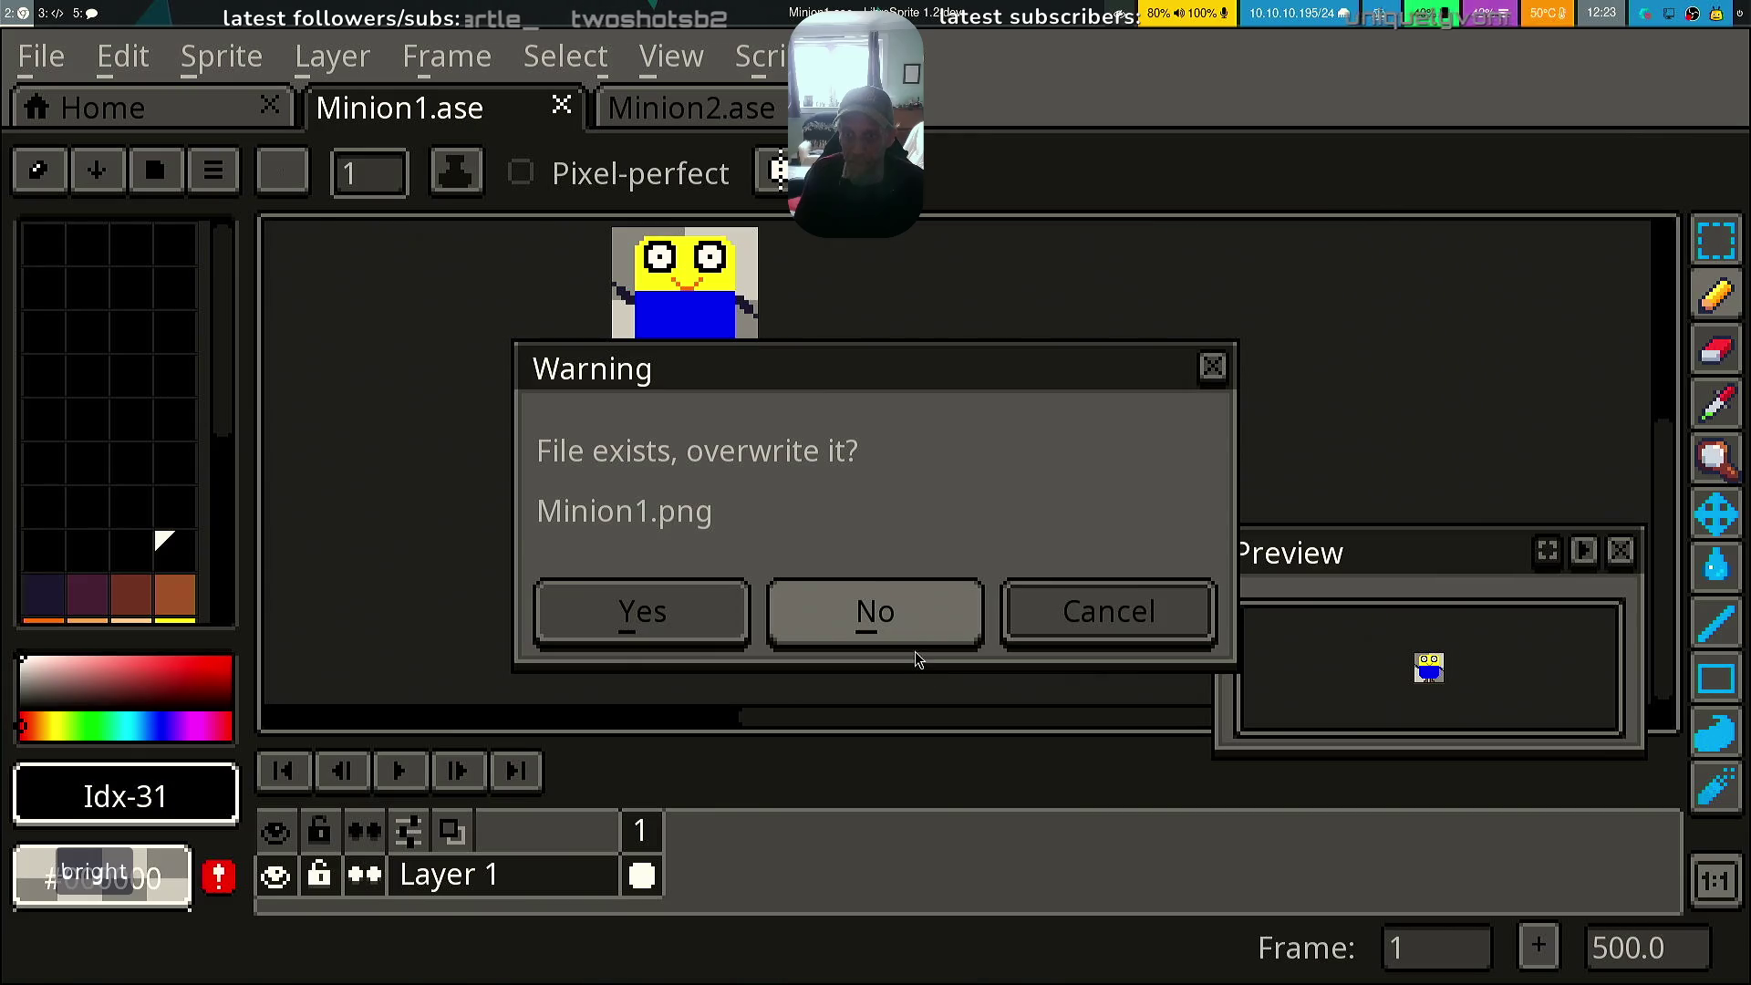
left_click(1140, 634)
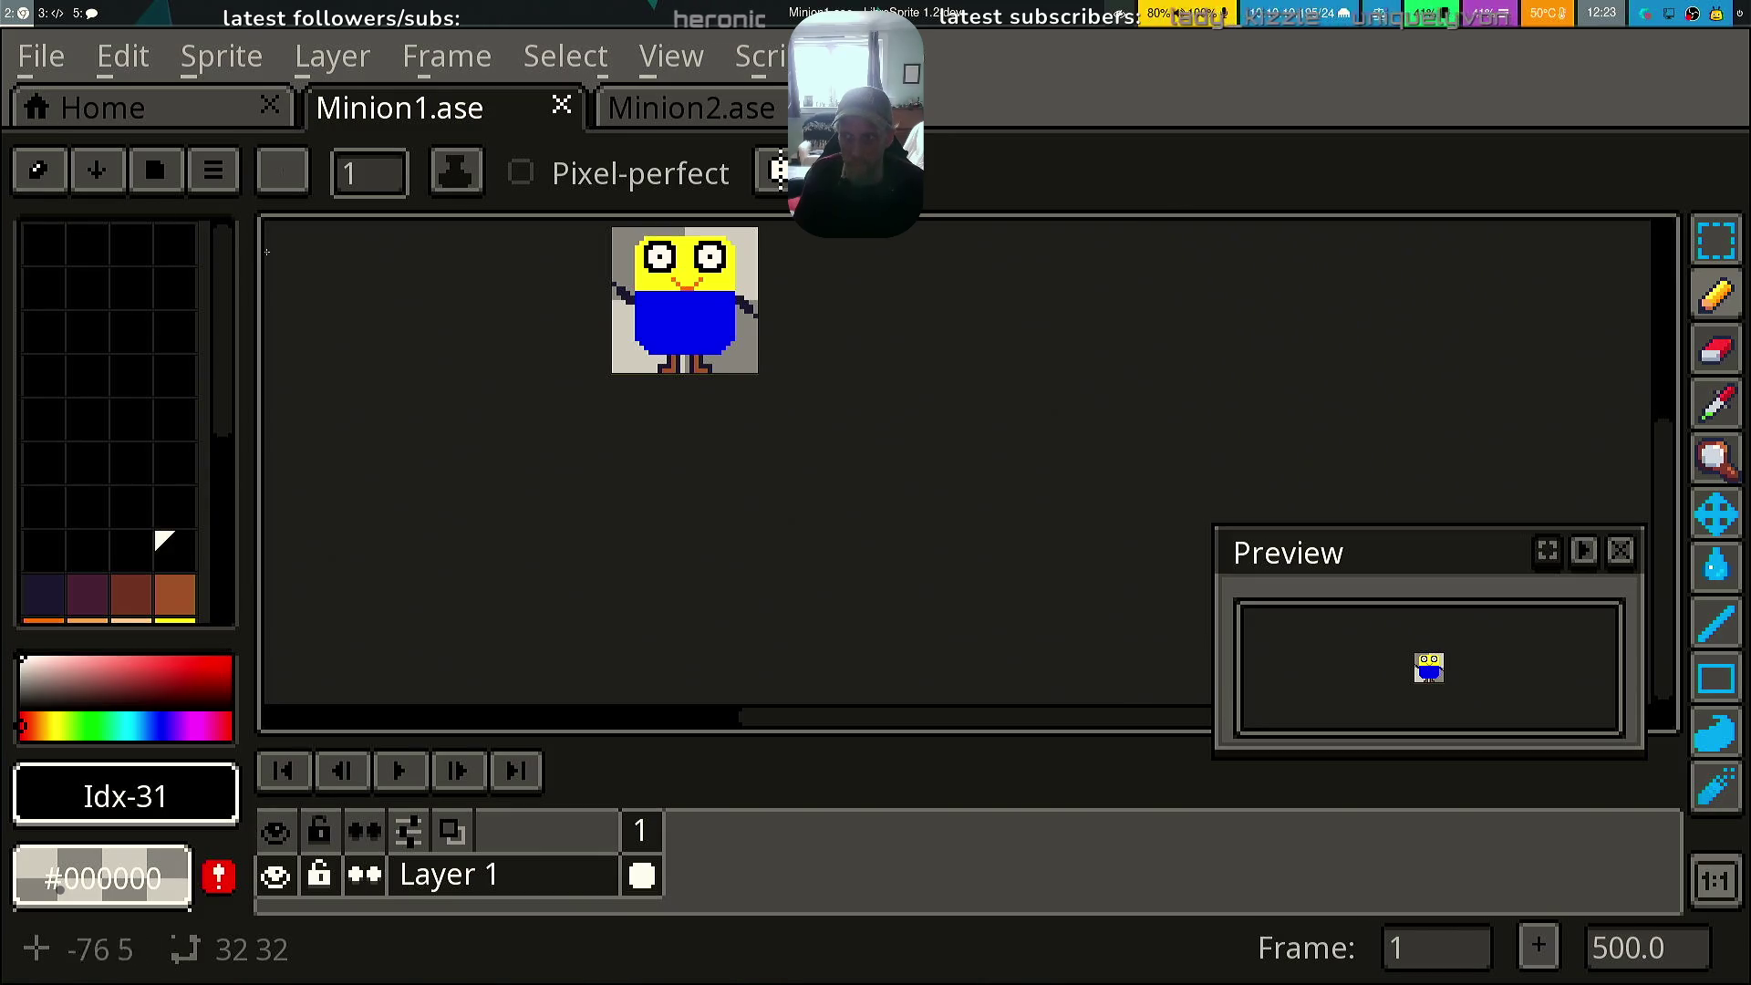
left_click(41, 56)
left_click(213, 400)
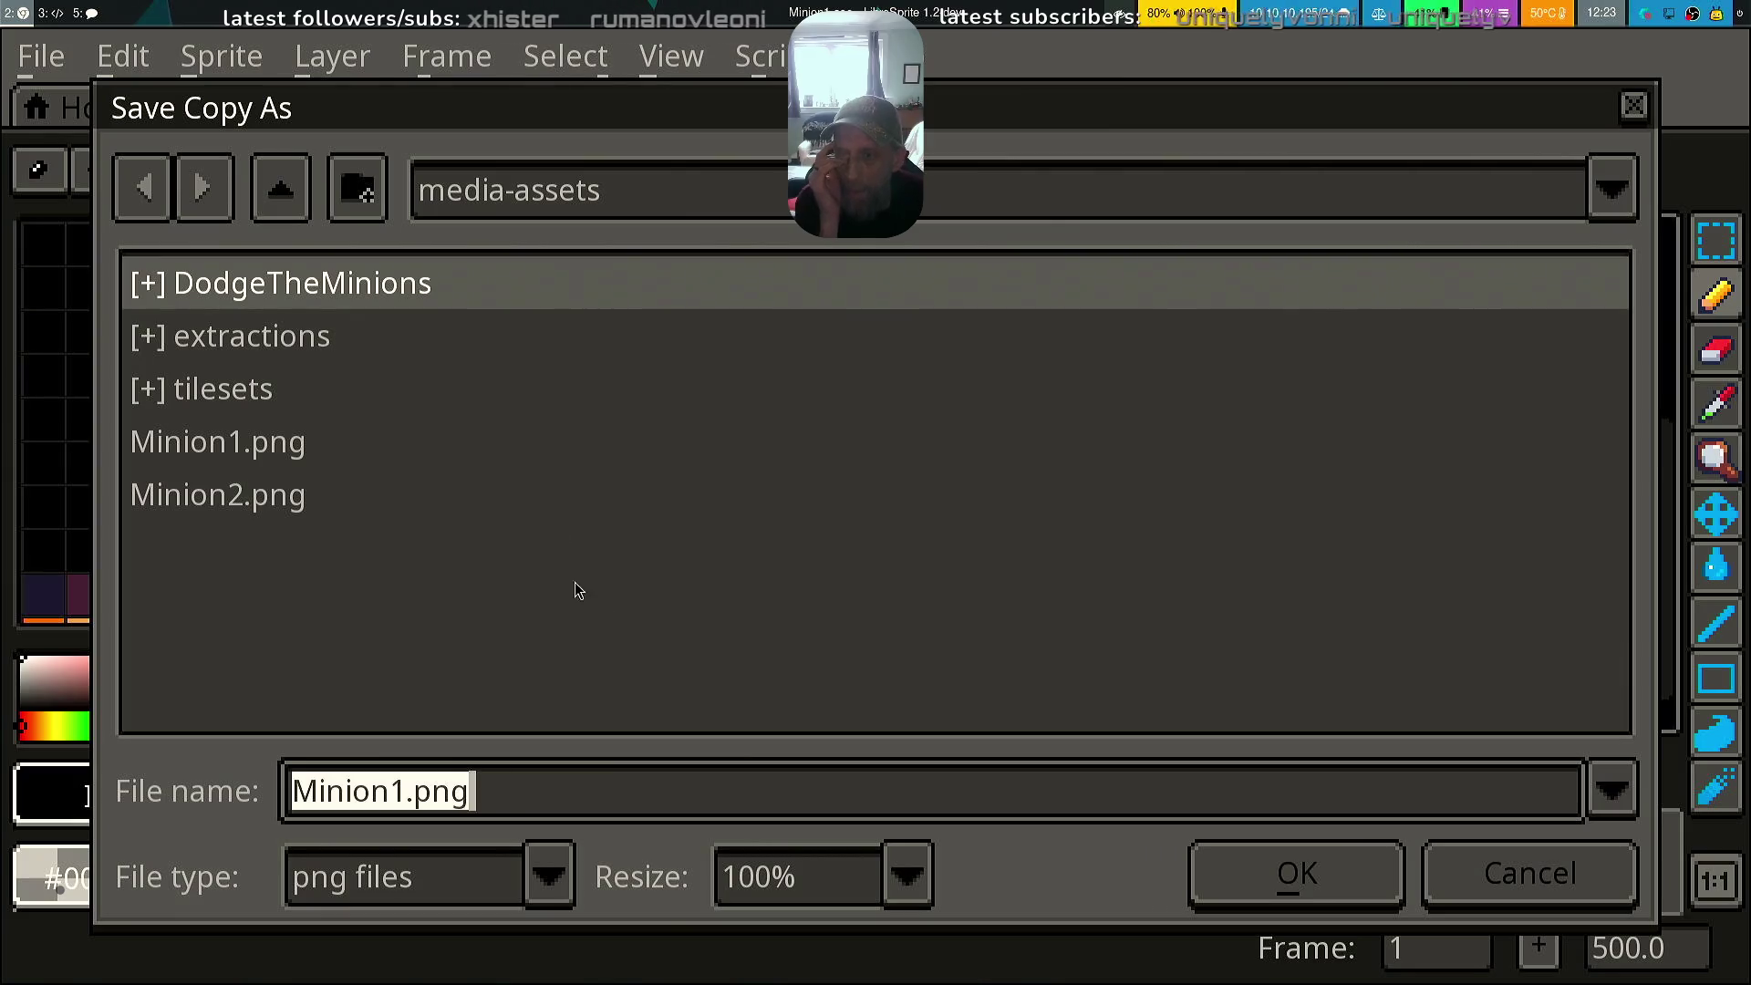
left_click(466, 309)
double_click(466, 309)
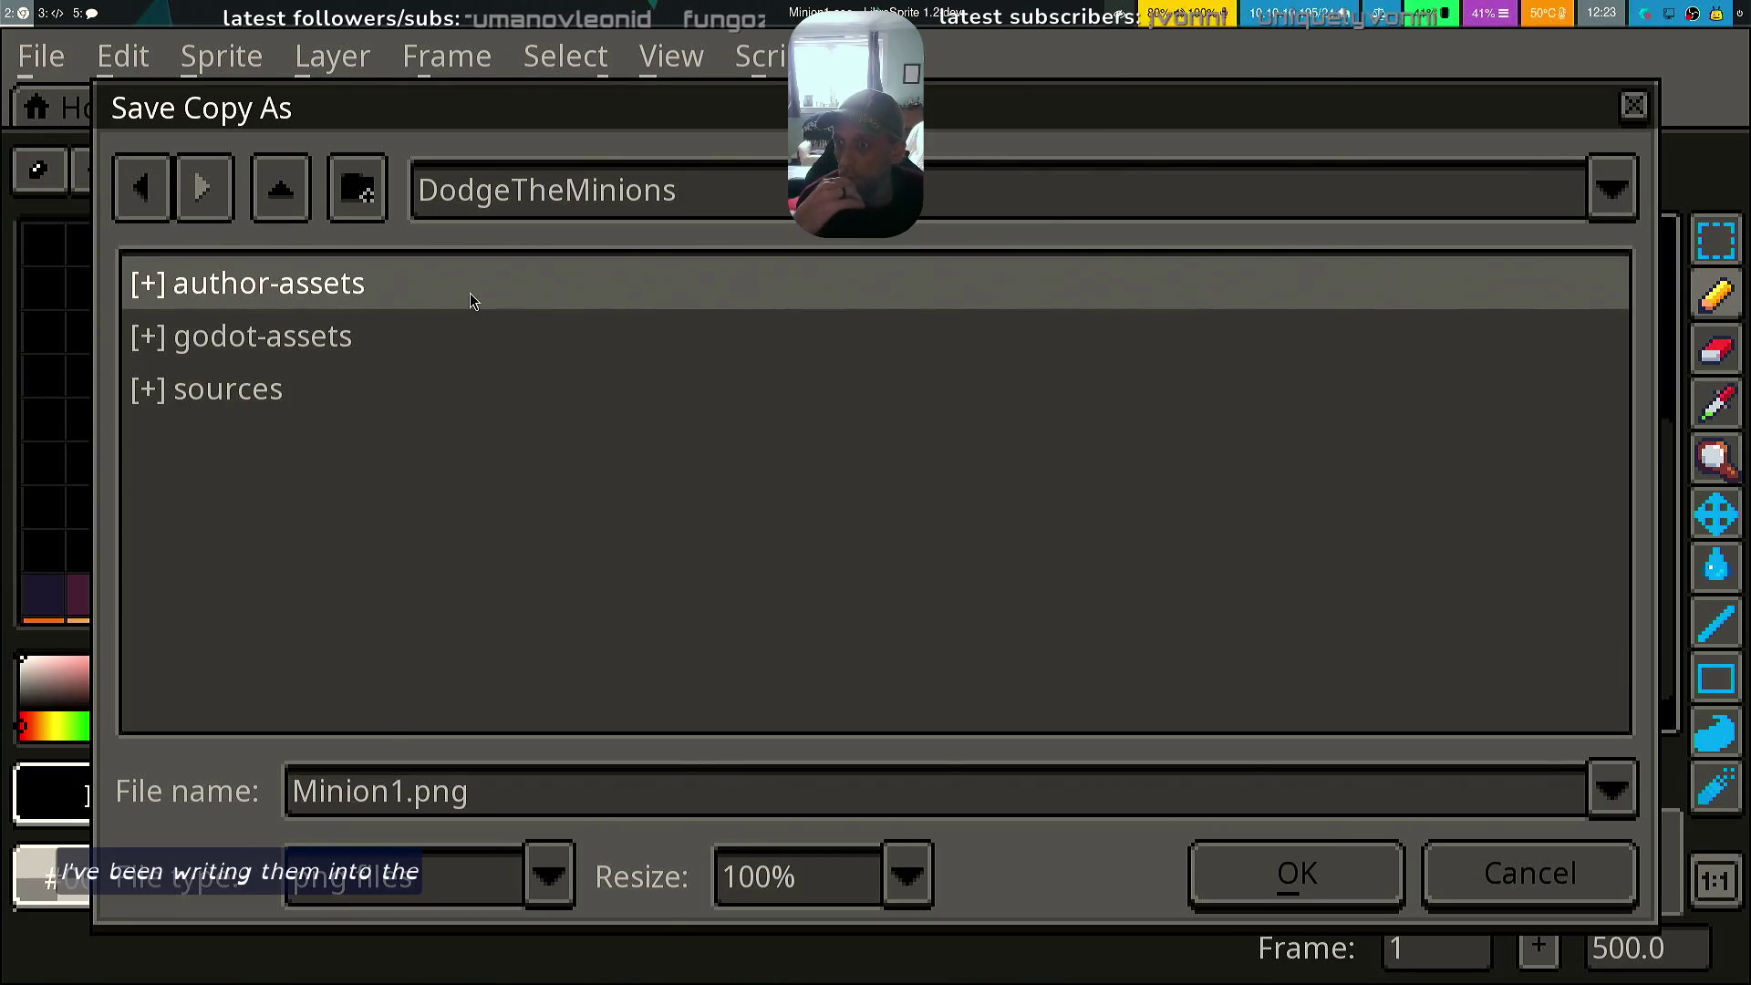
double_click(471, 299)
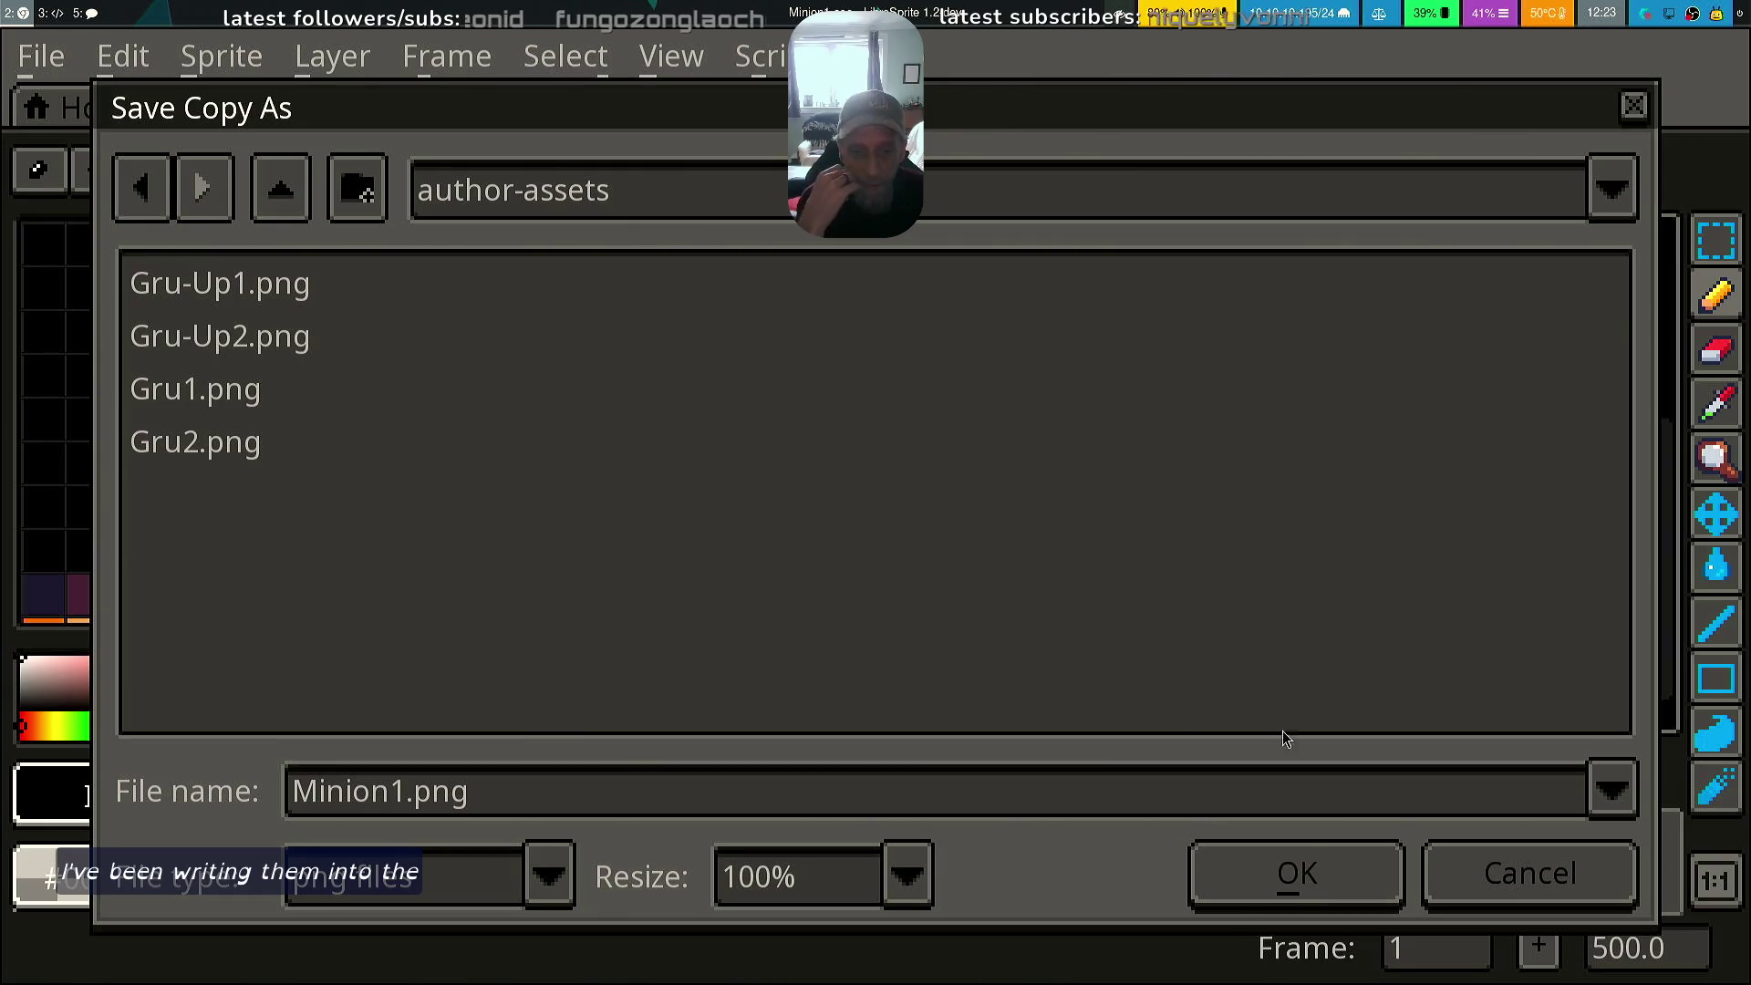
left_click(1302, 877)
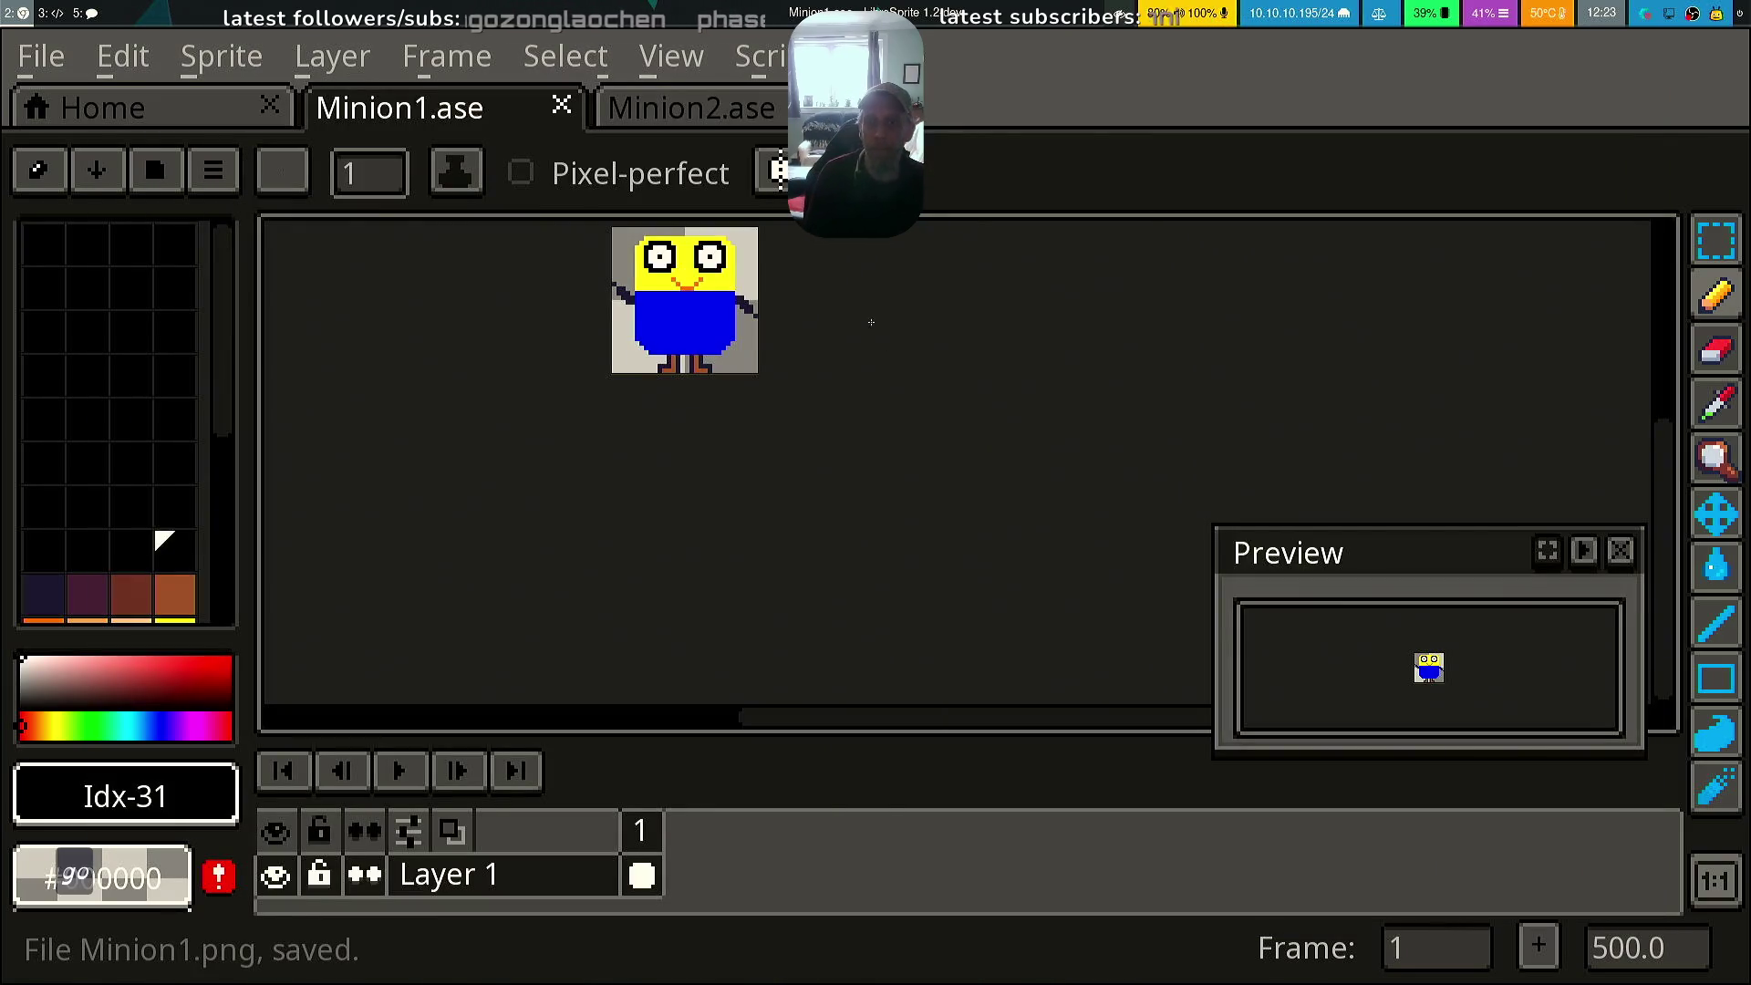
Save a copy of Minion2 as Minion2.png in author-assets, then close both sprite tabs
left_click(702, 110)
left_click(41, 56)
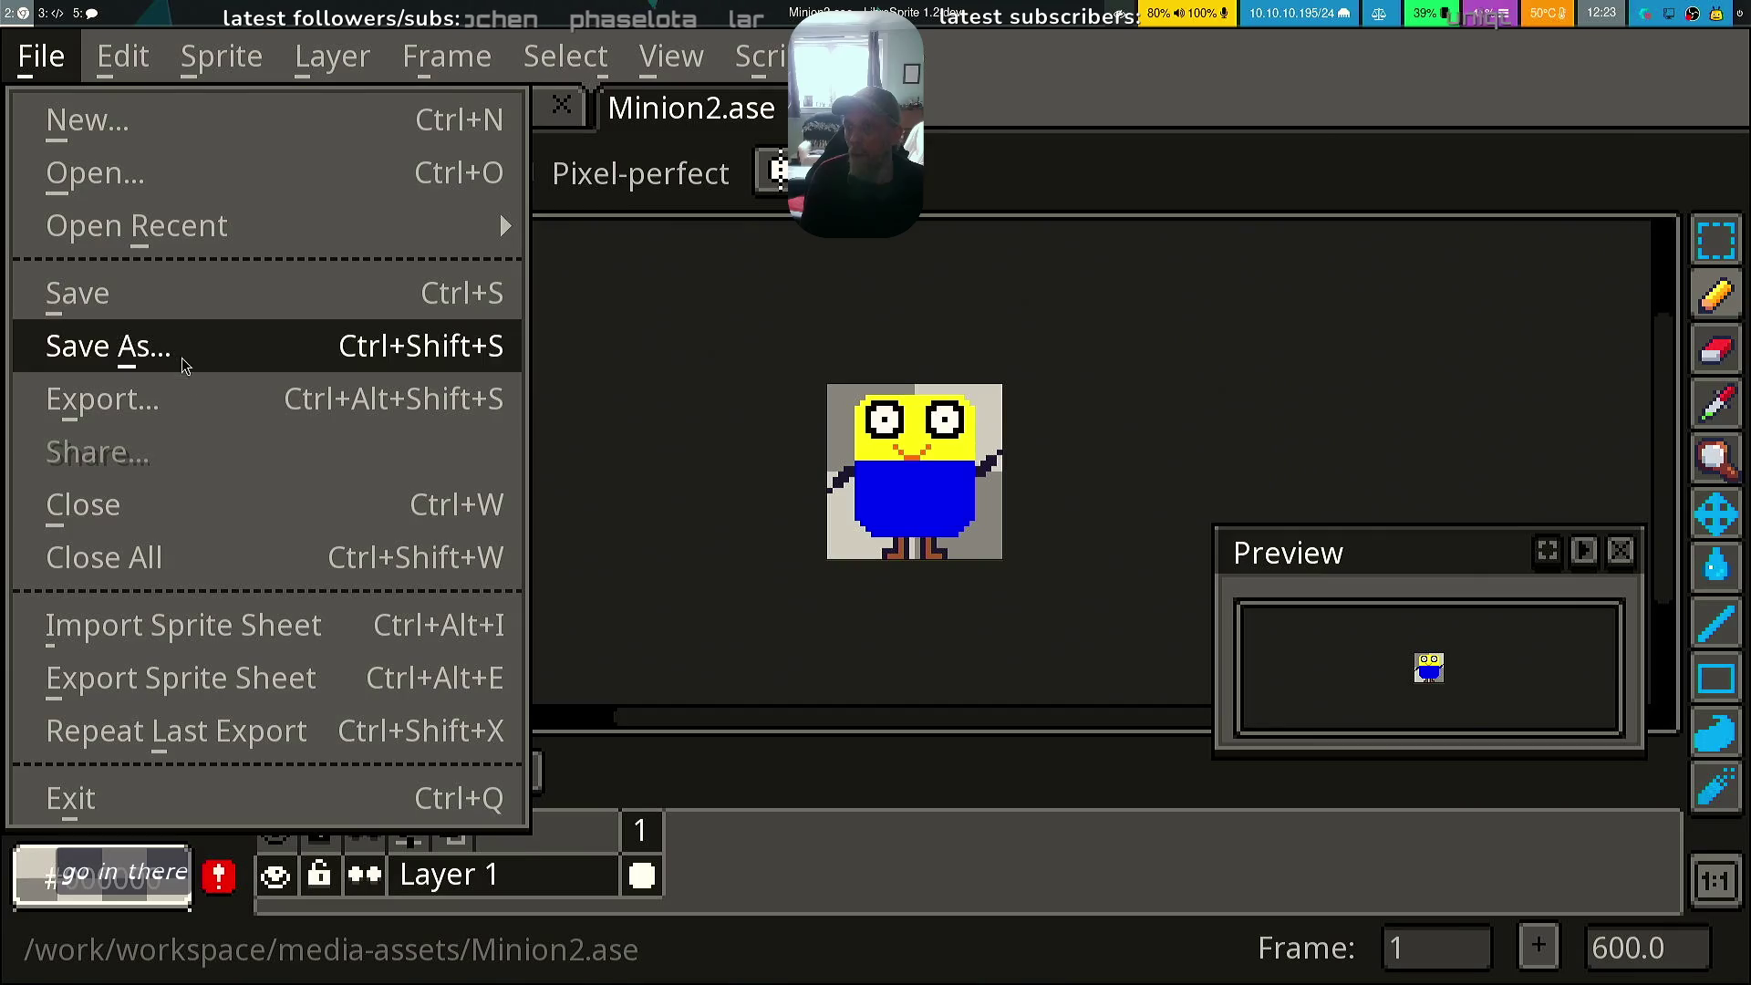
left_click(137, 395)
double_click(427, 301)
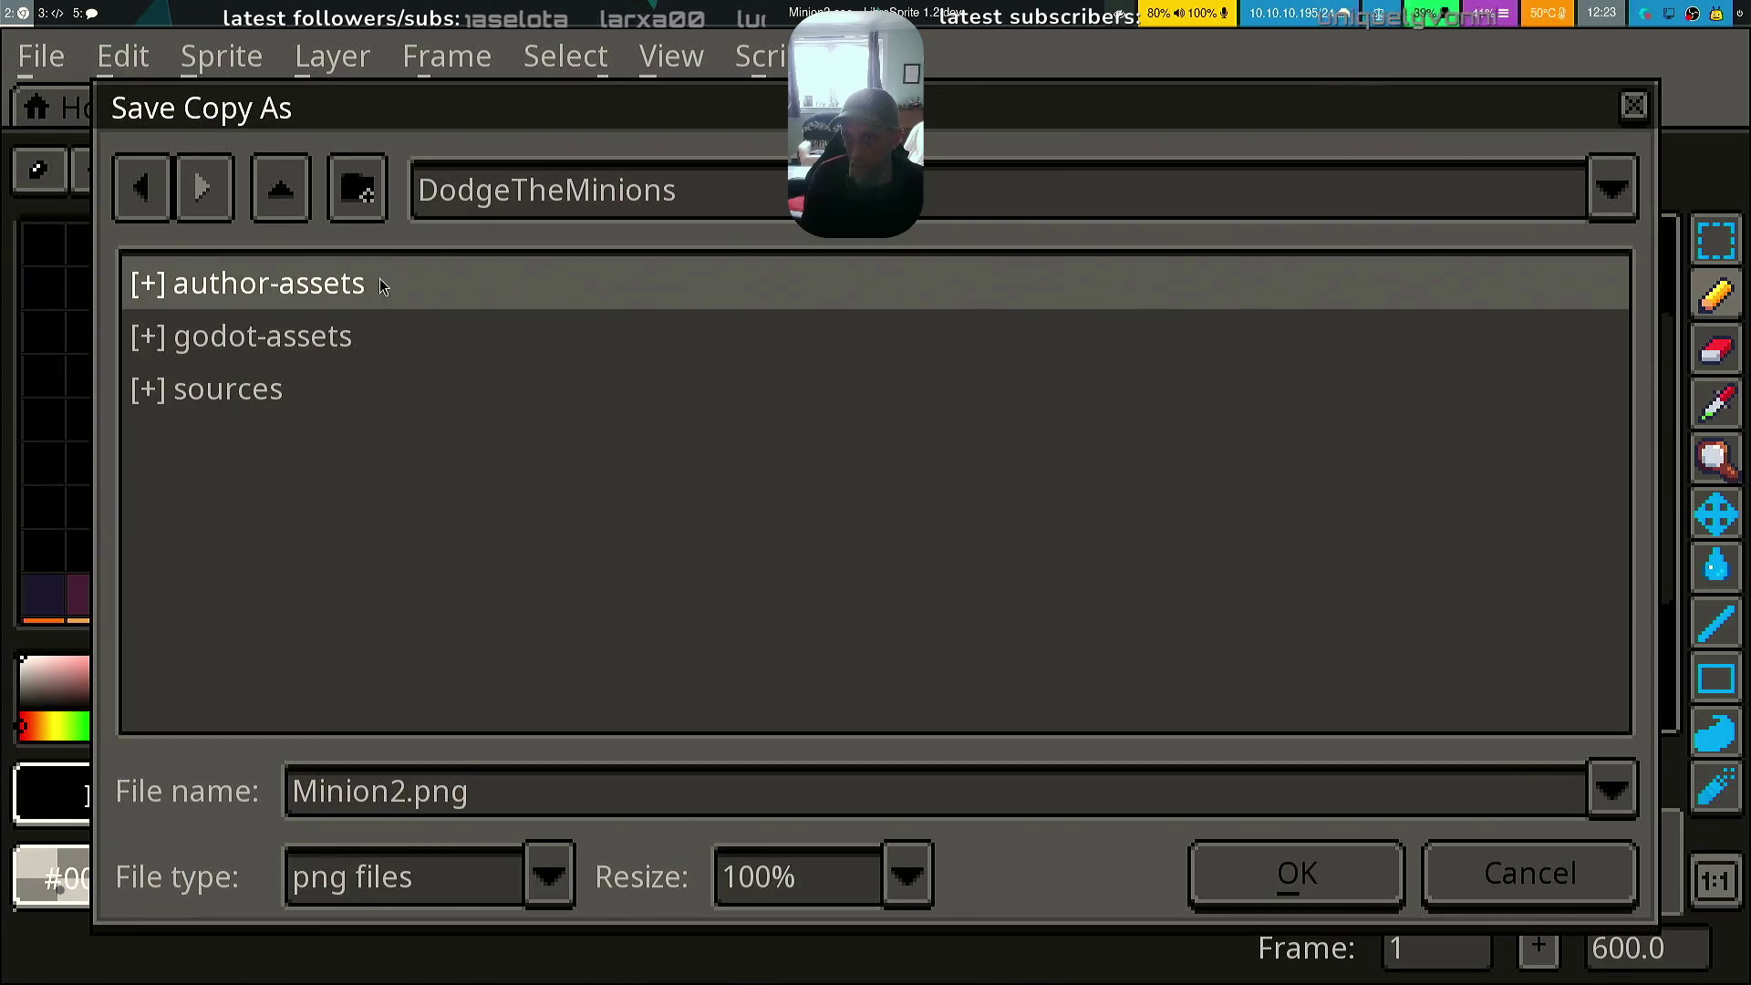
double_click(297, 290)
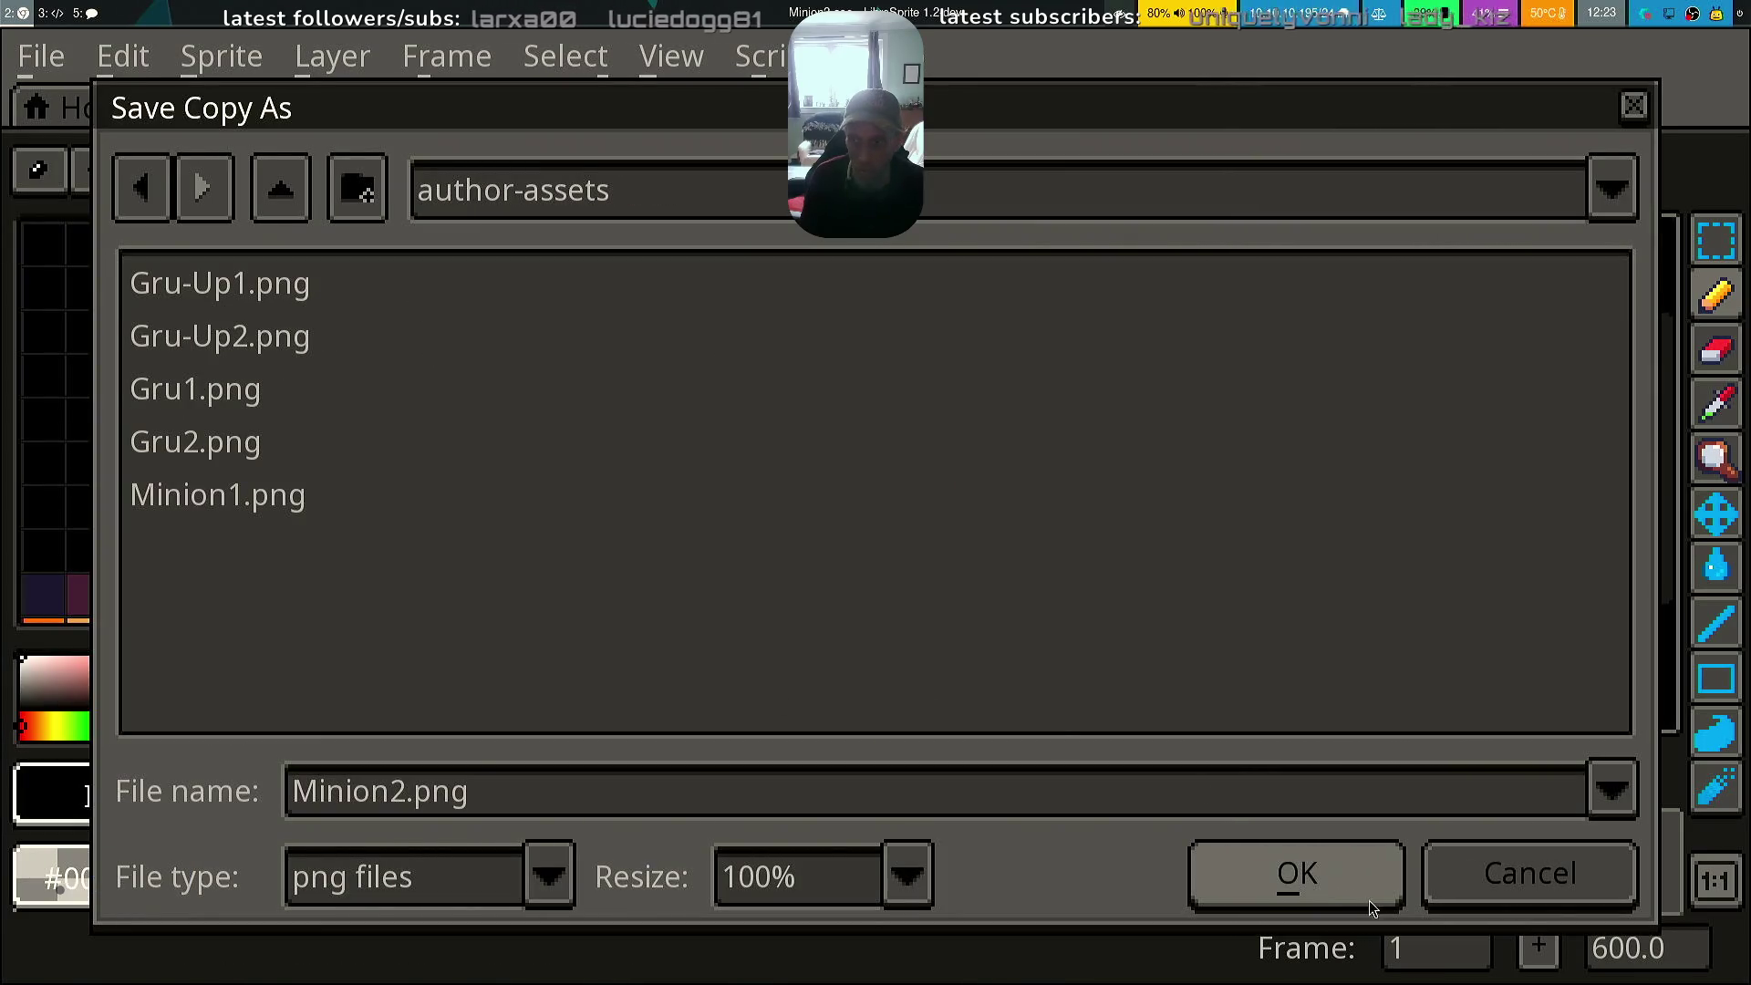
left_click(1330, 878)
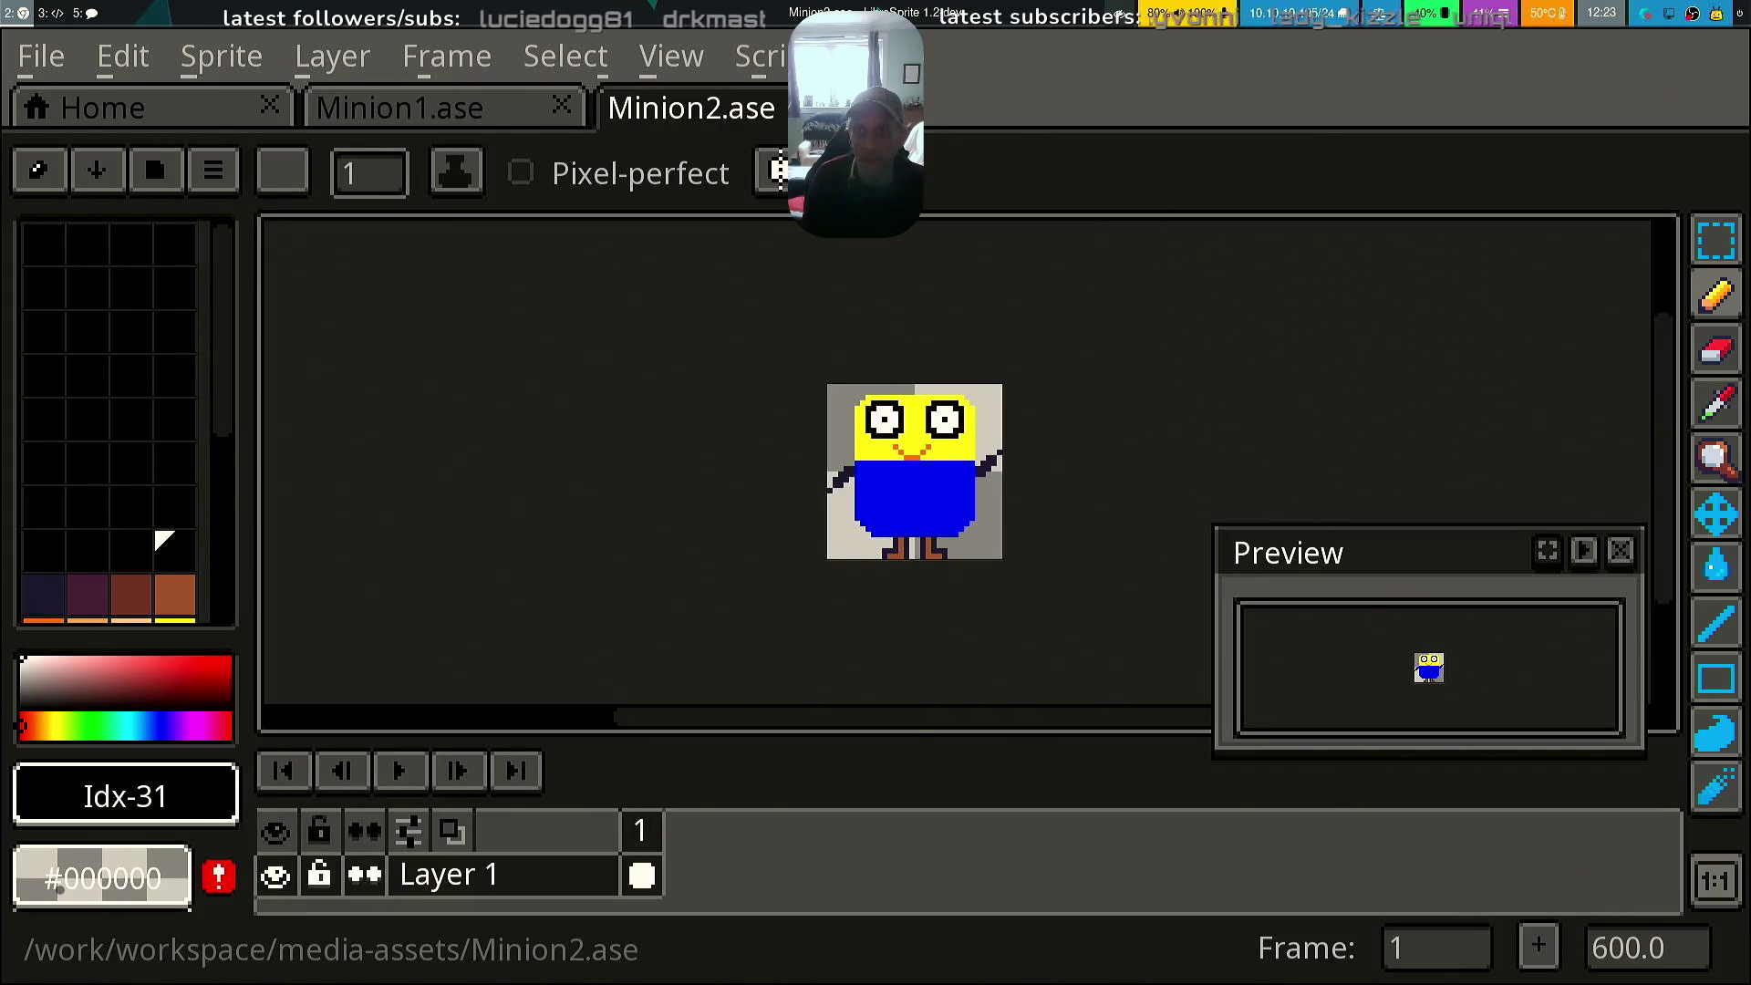
left_click(853, 107)
left_click(561, 107)
Quit LibreSprite and start Midnight Commander (mc) in workspace/media-assets
left_click(271, 107)
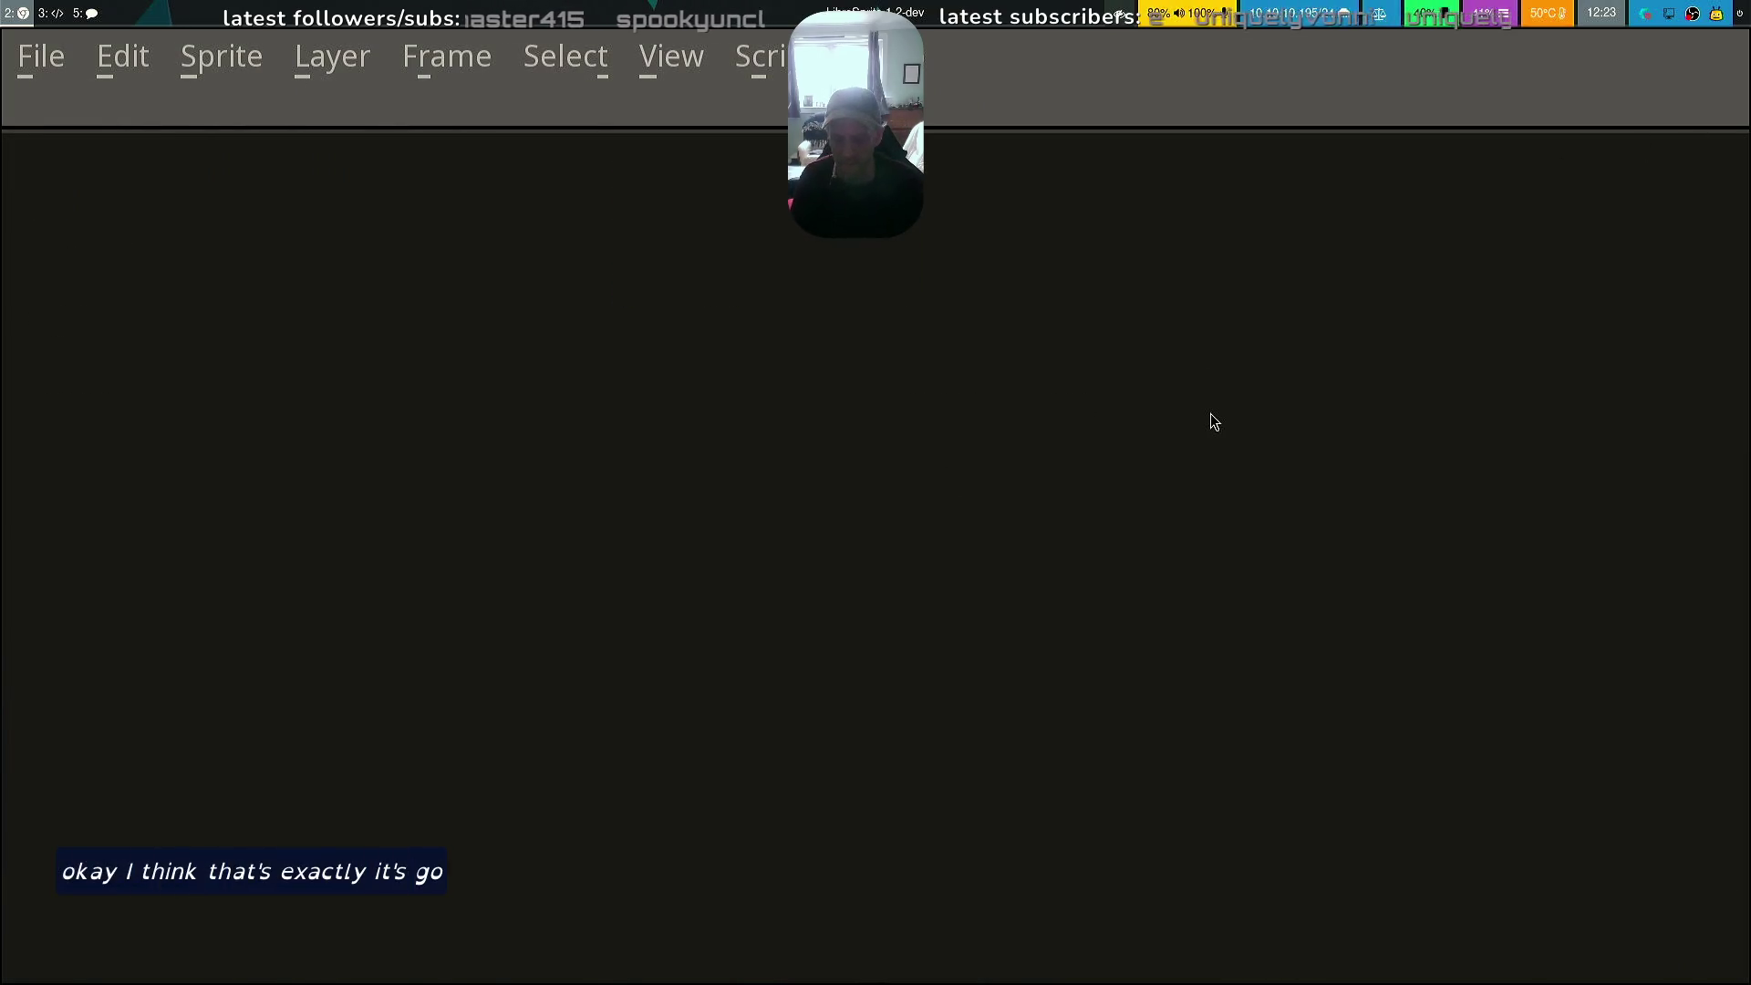
key("ctrl+q")
key("super+Return")
type("cd ")
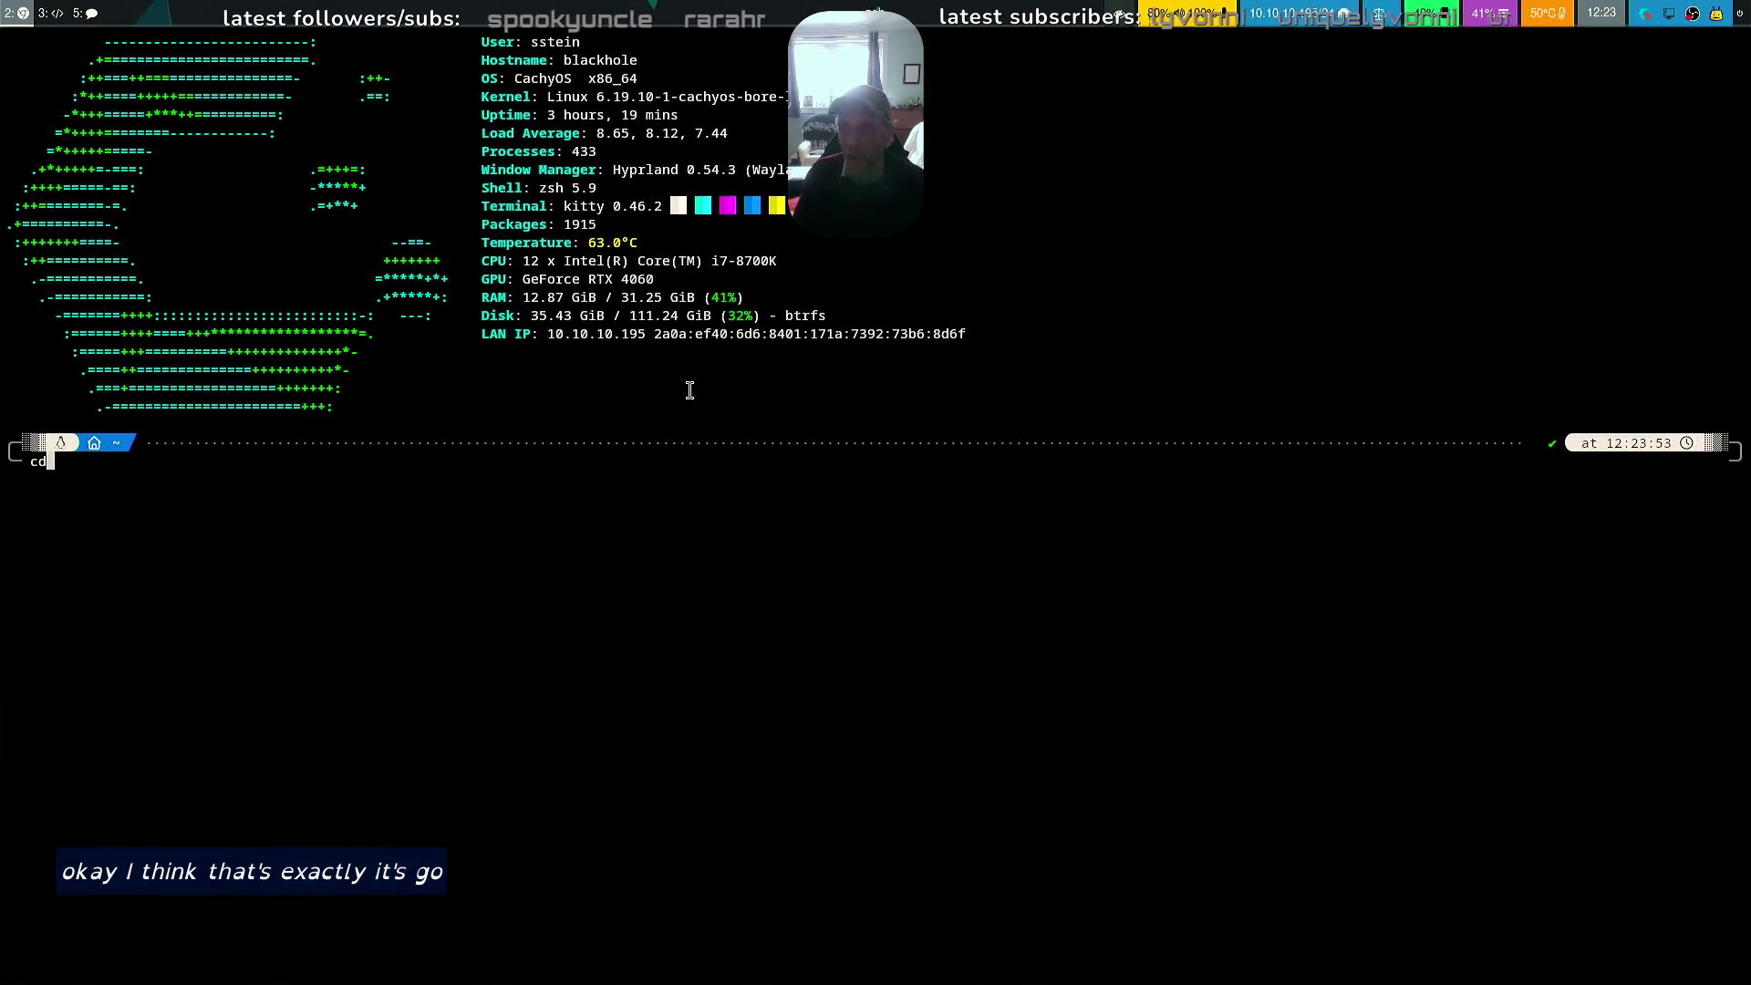
type("w o")
key("Tab")
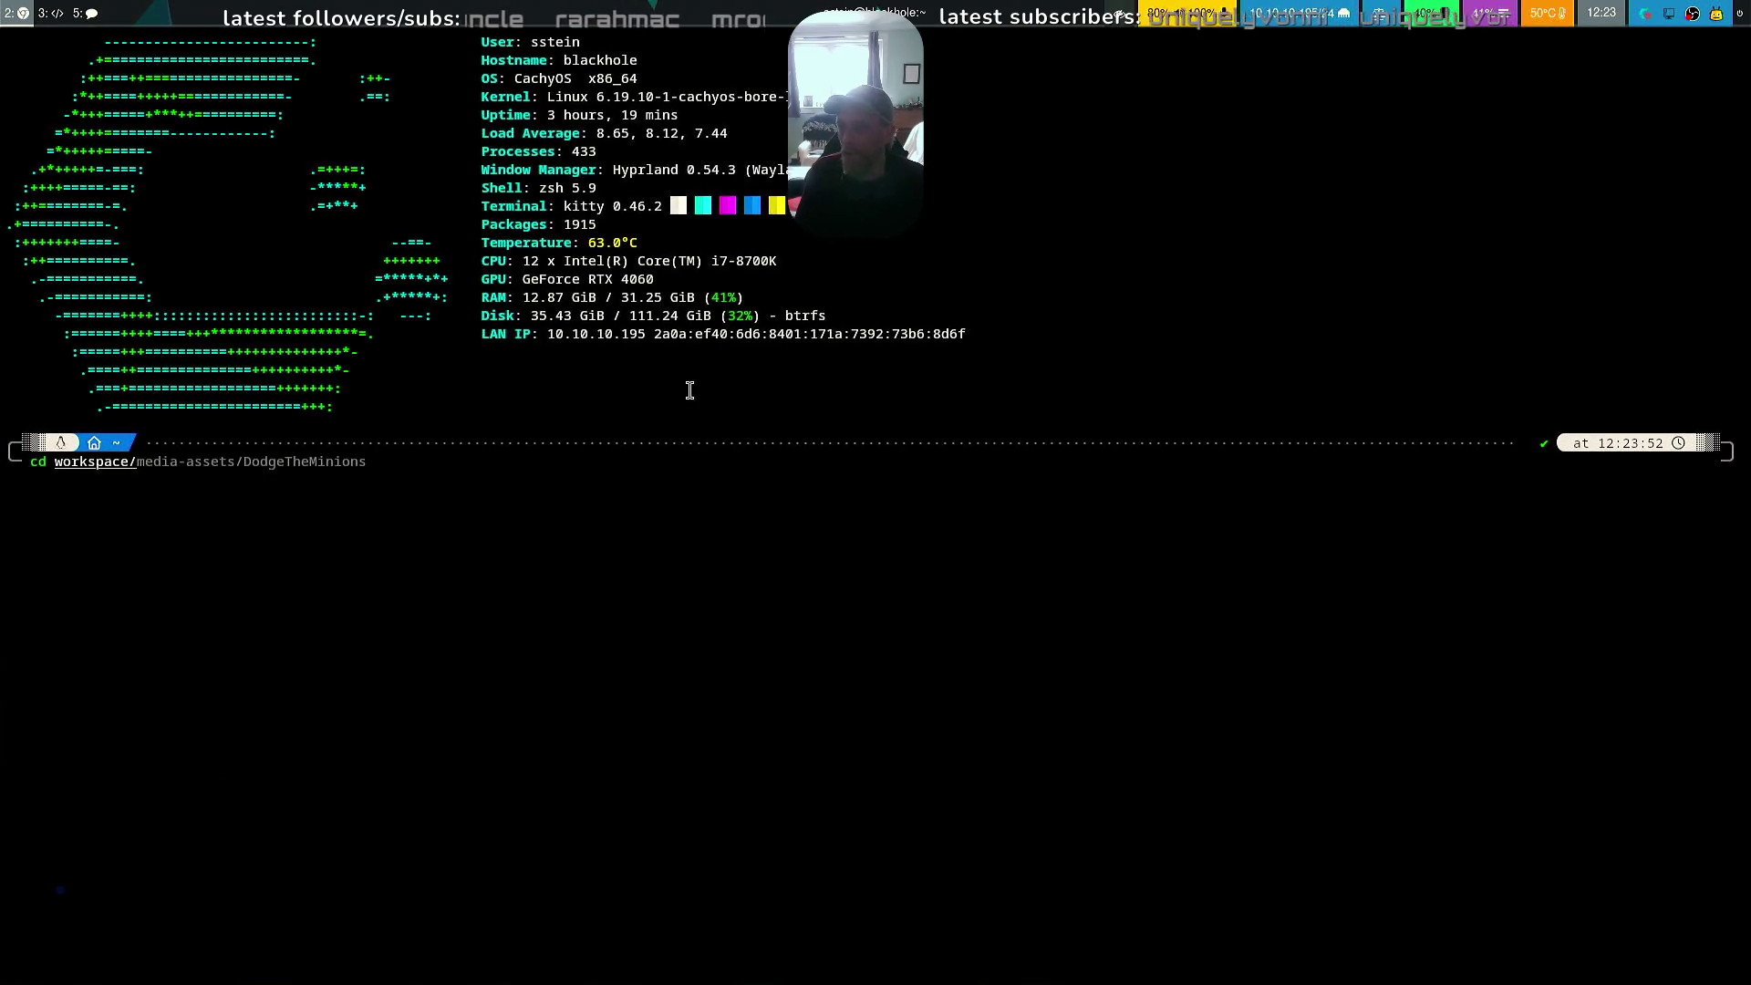
type("med")
key("Tab")
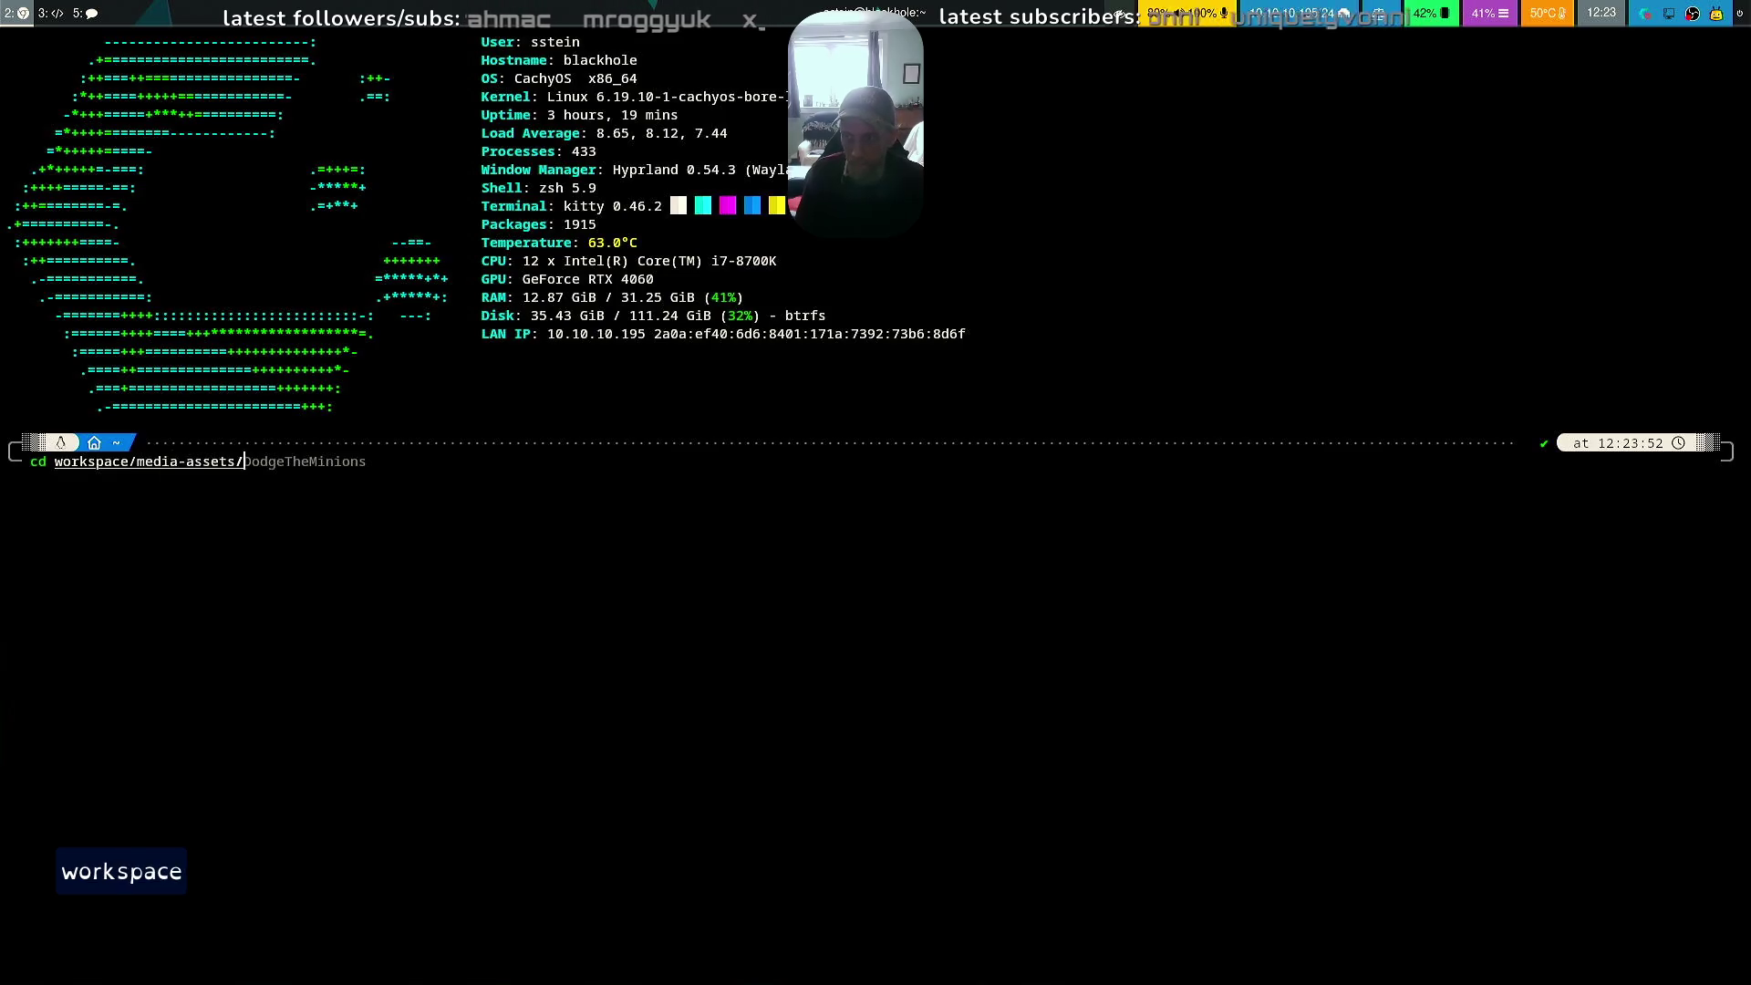
key("Return")
type("mc")
key("Return")
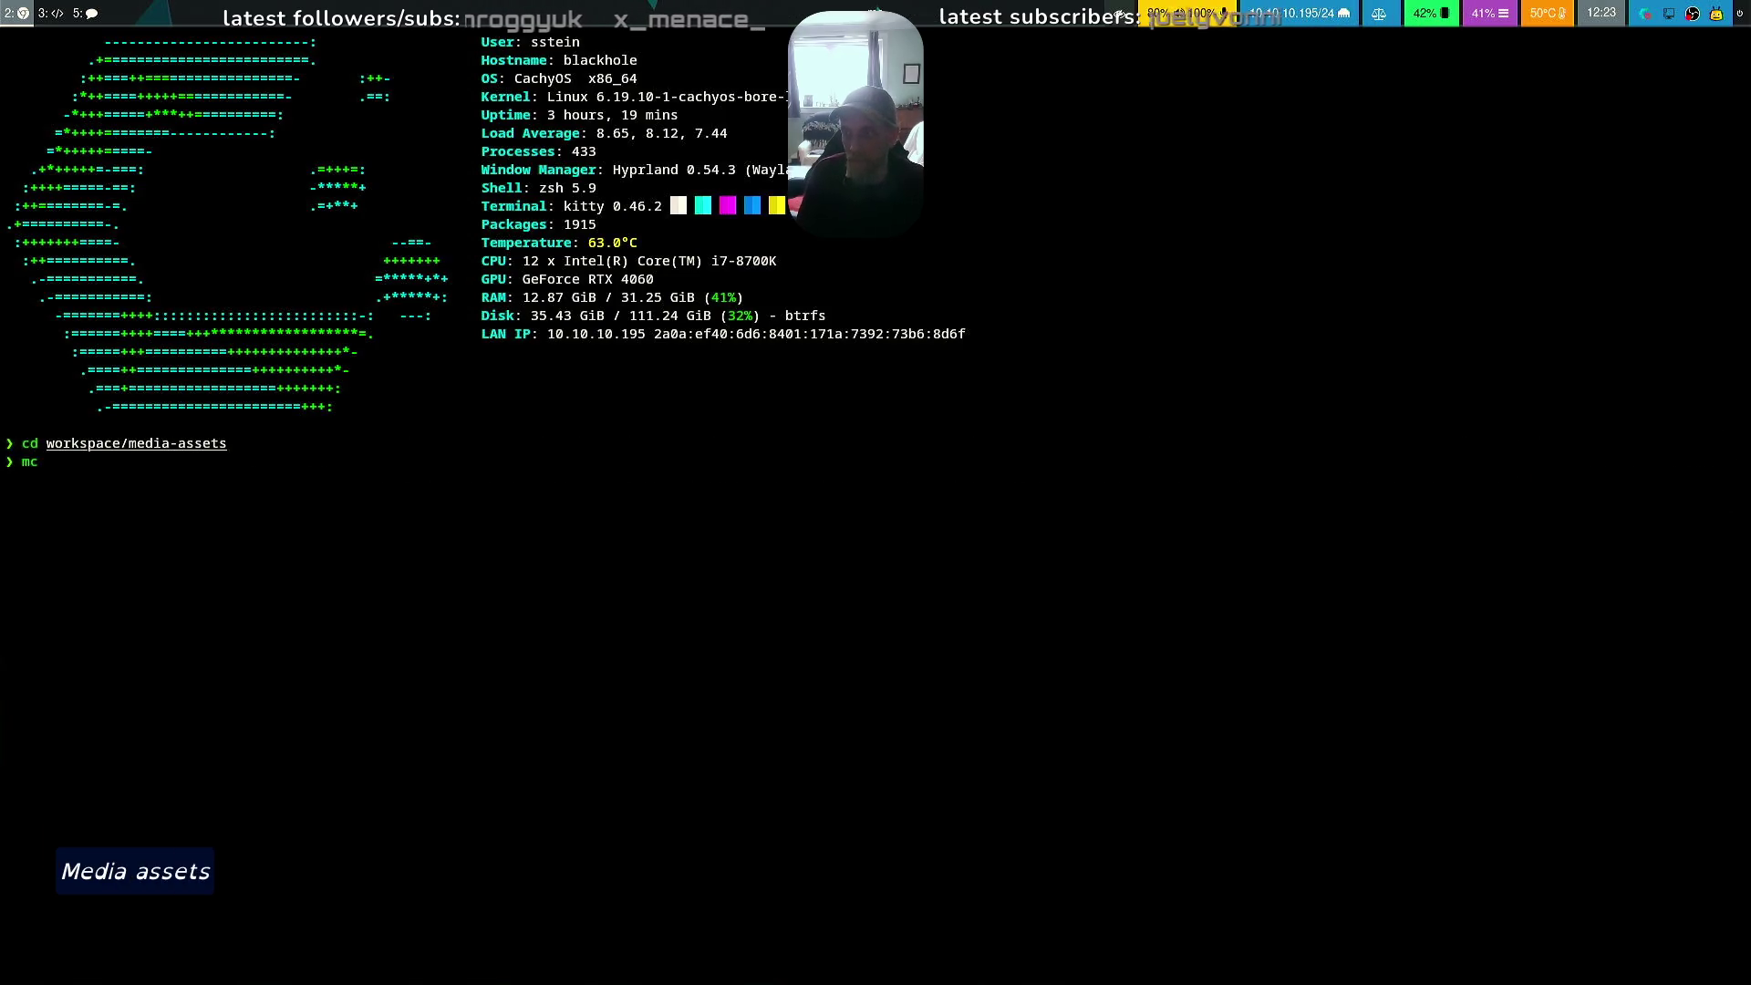
Mark the four Minion files in media-assets and delete them
key("Down")
key("Down")
key("Down")
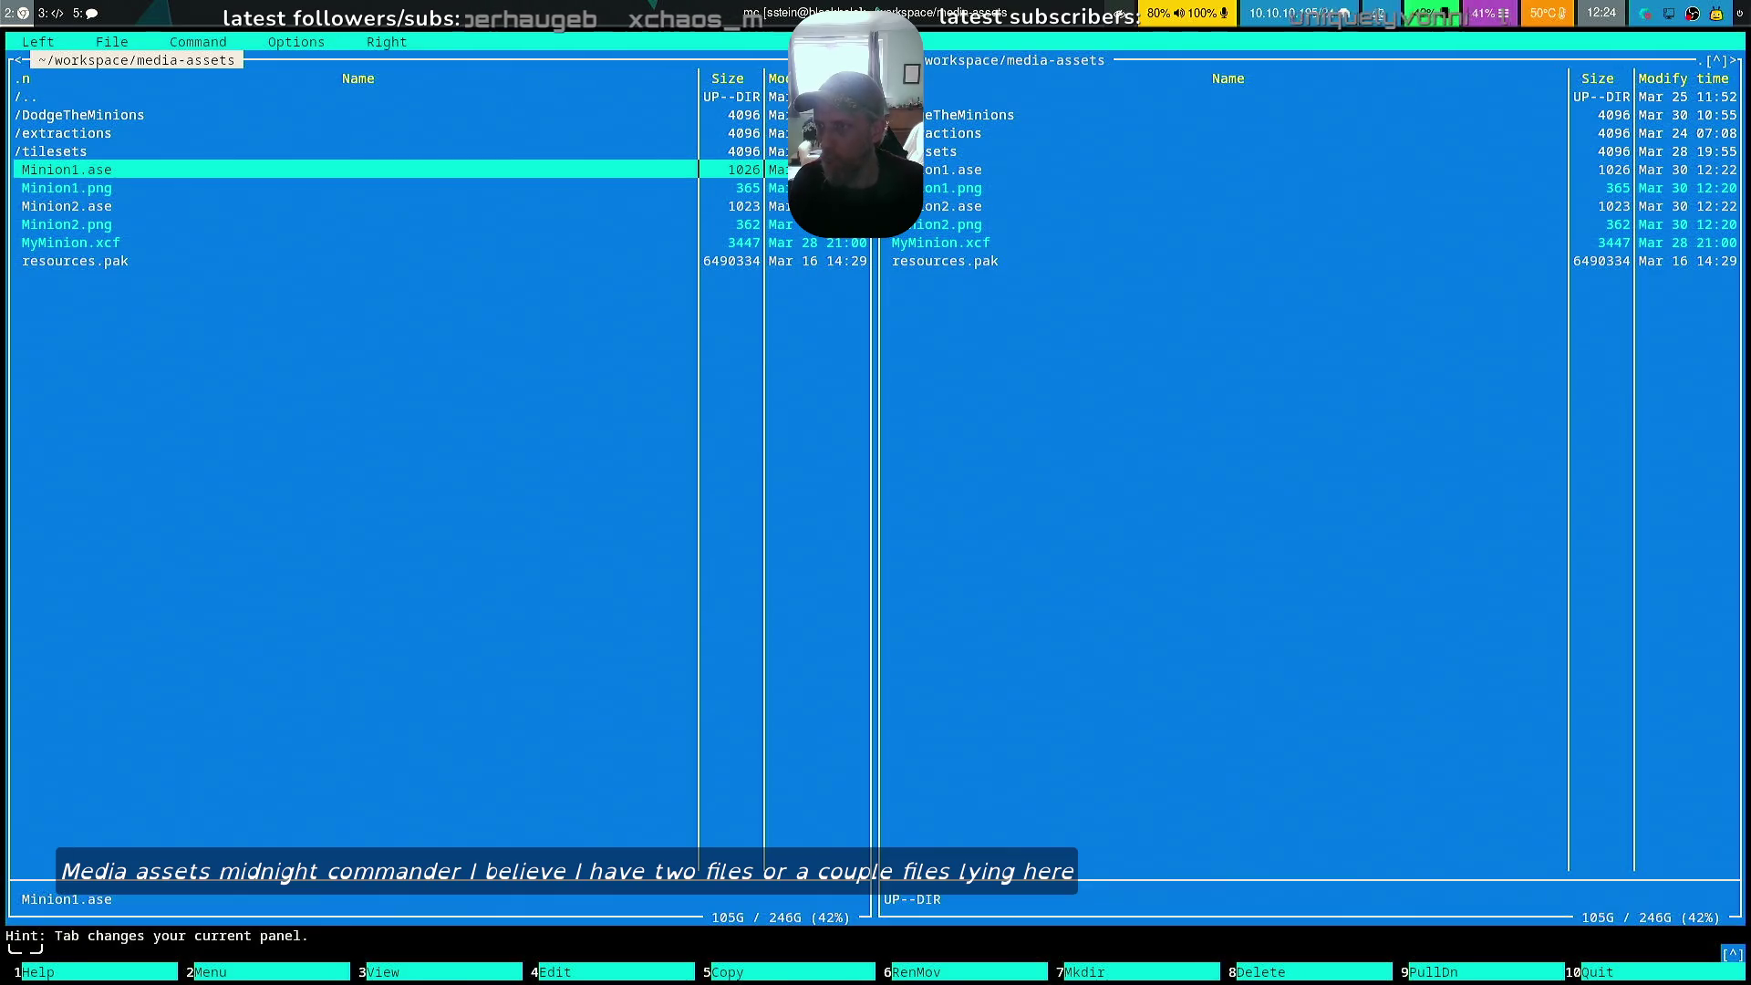
key("Insert")
key("Insert")
key("Insert")
key("Up")
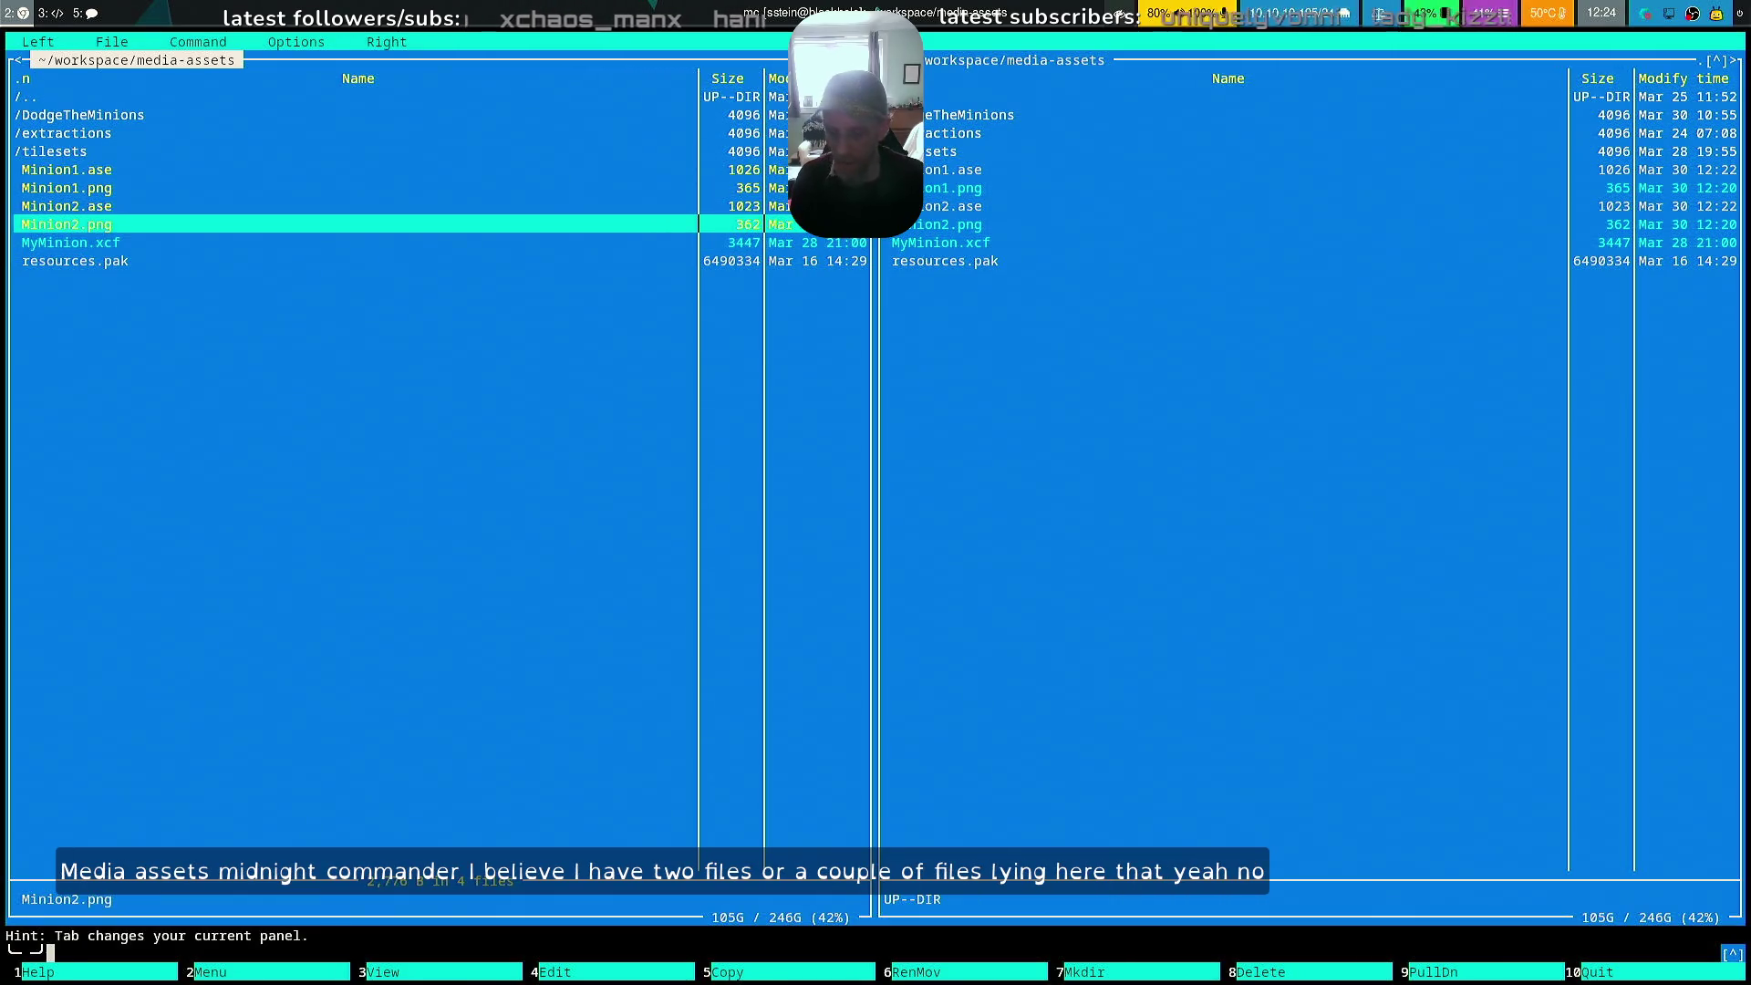
key("F8")
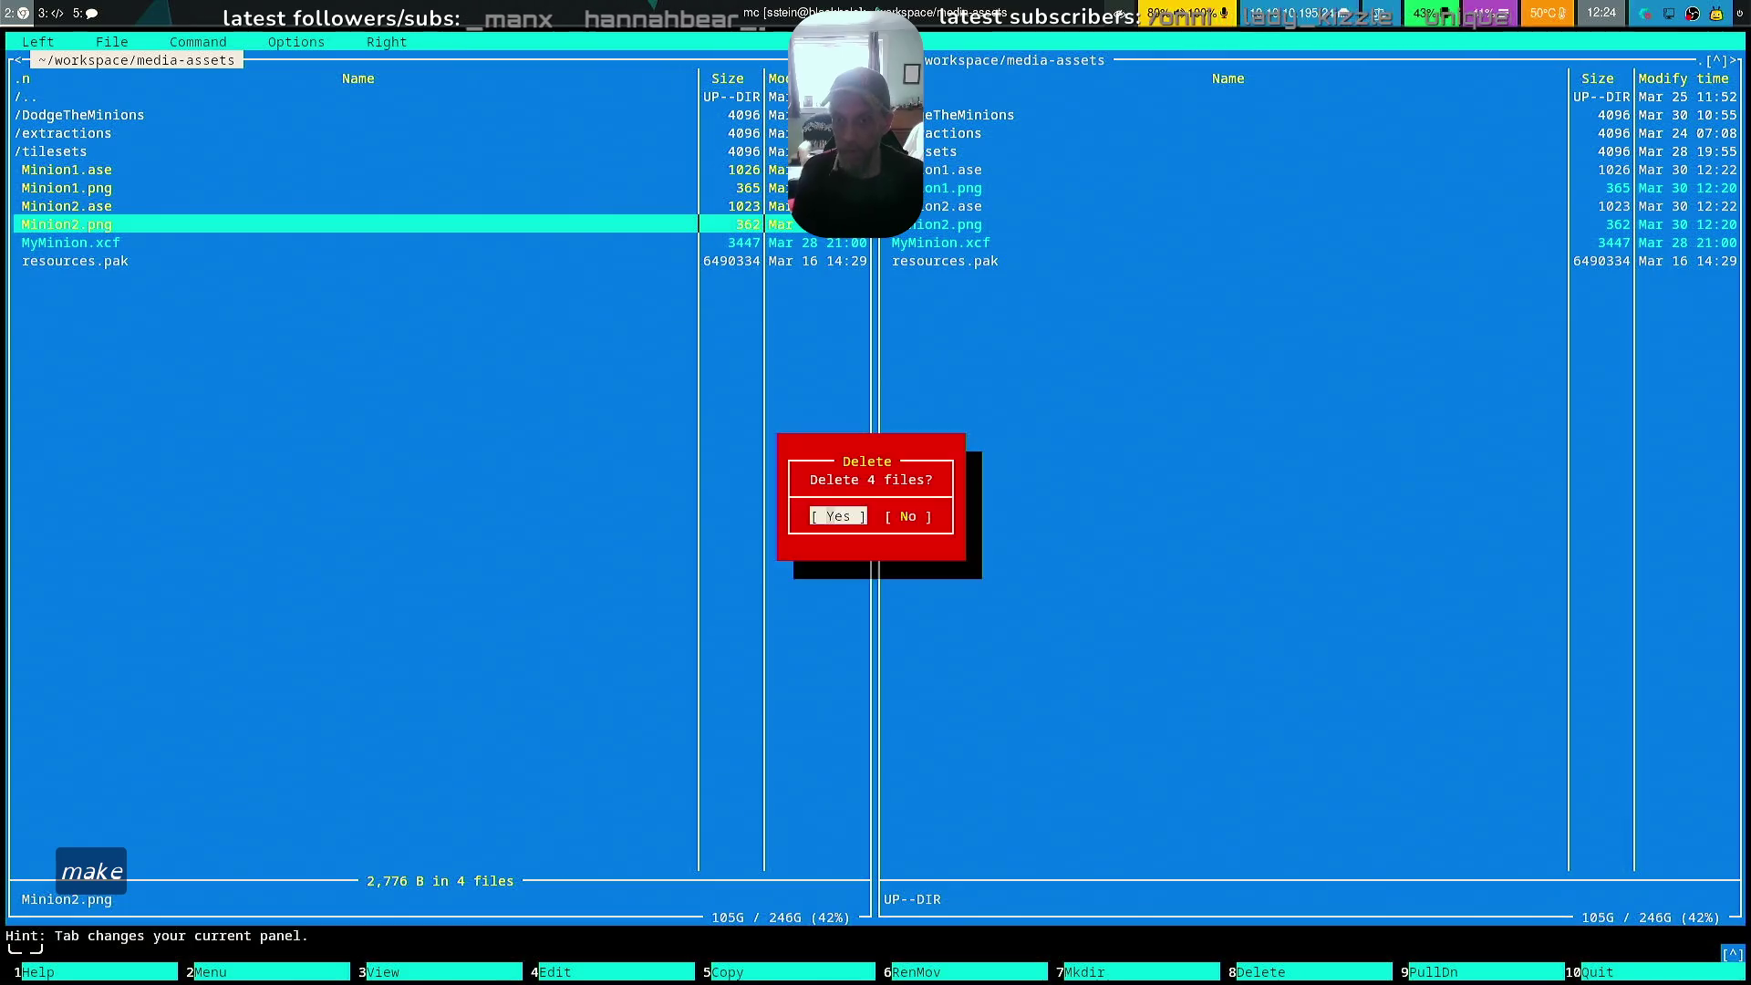
key("Return")
Navigate the first panel into DodgeTheMinions/author-assets
key("Up")
key("Up")
key("Up")
key("Return")
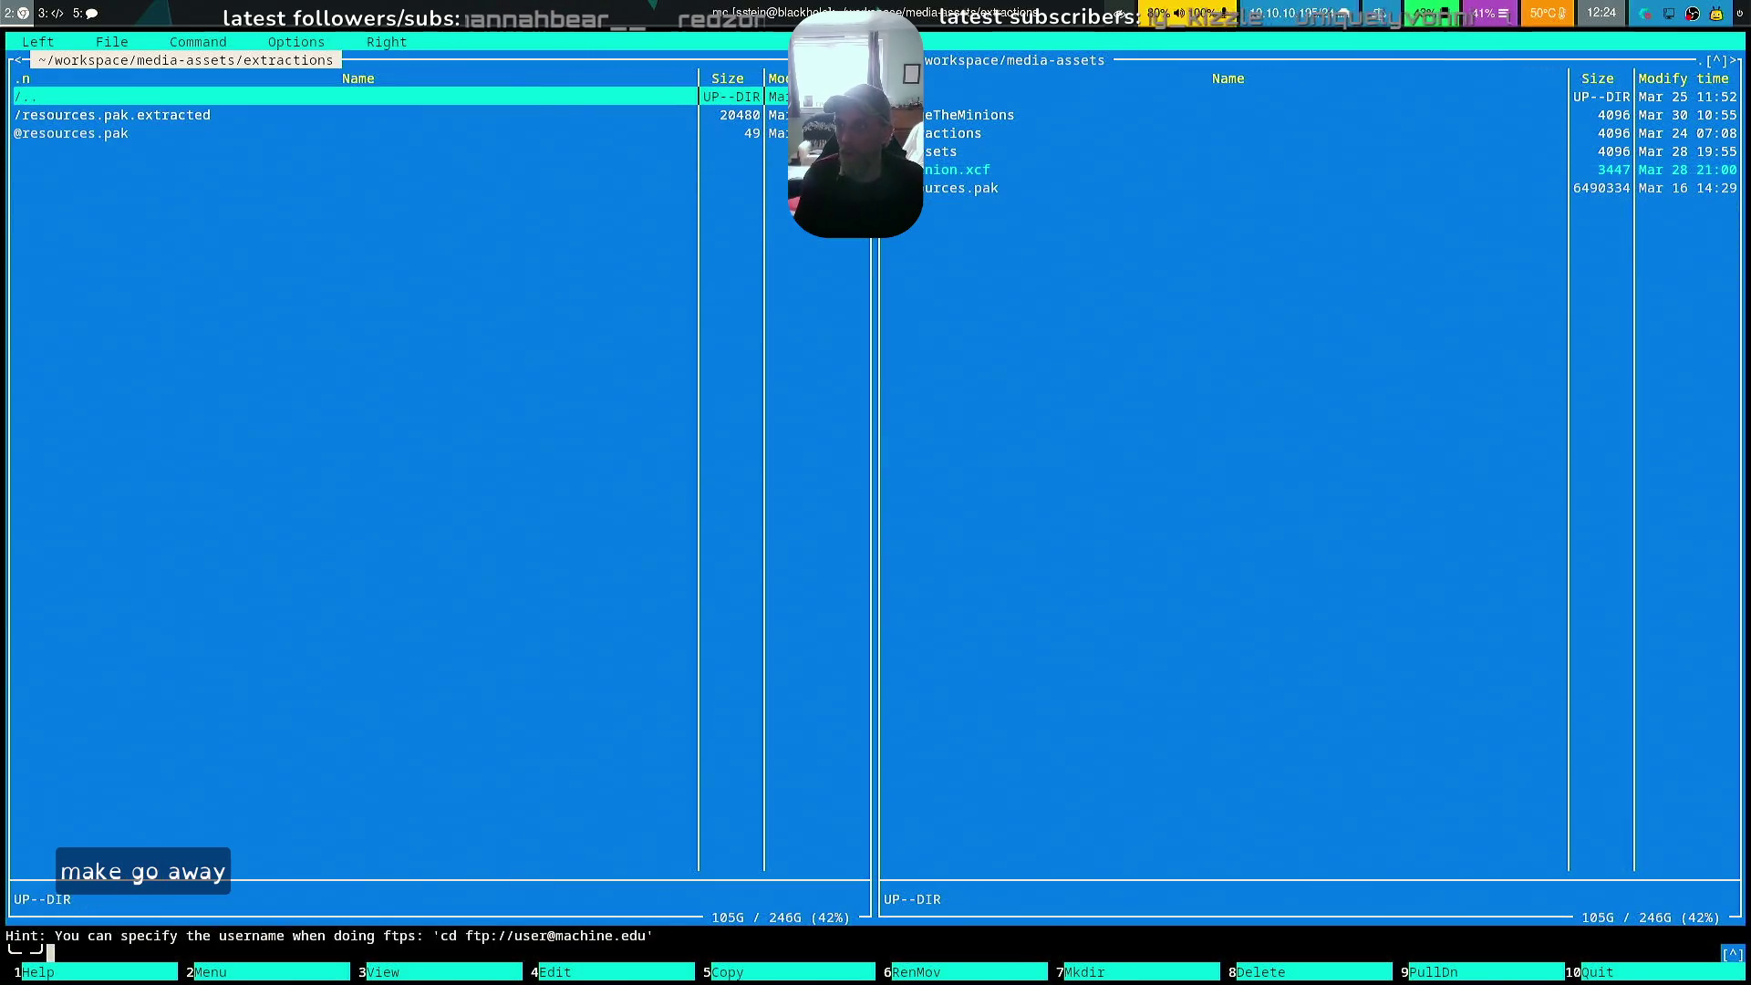
key("Return")
key("Up")
key("Return")
key("Down")
key("Return")
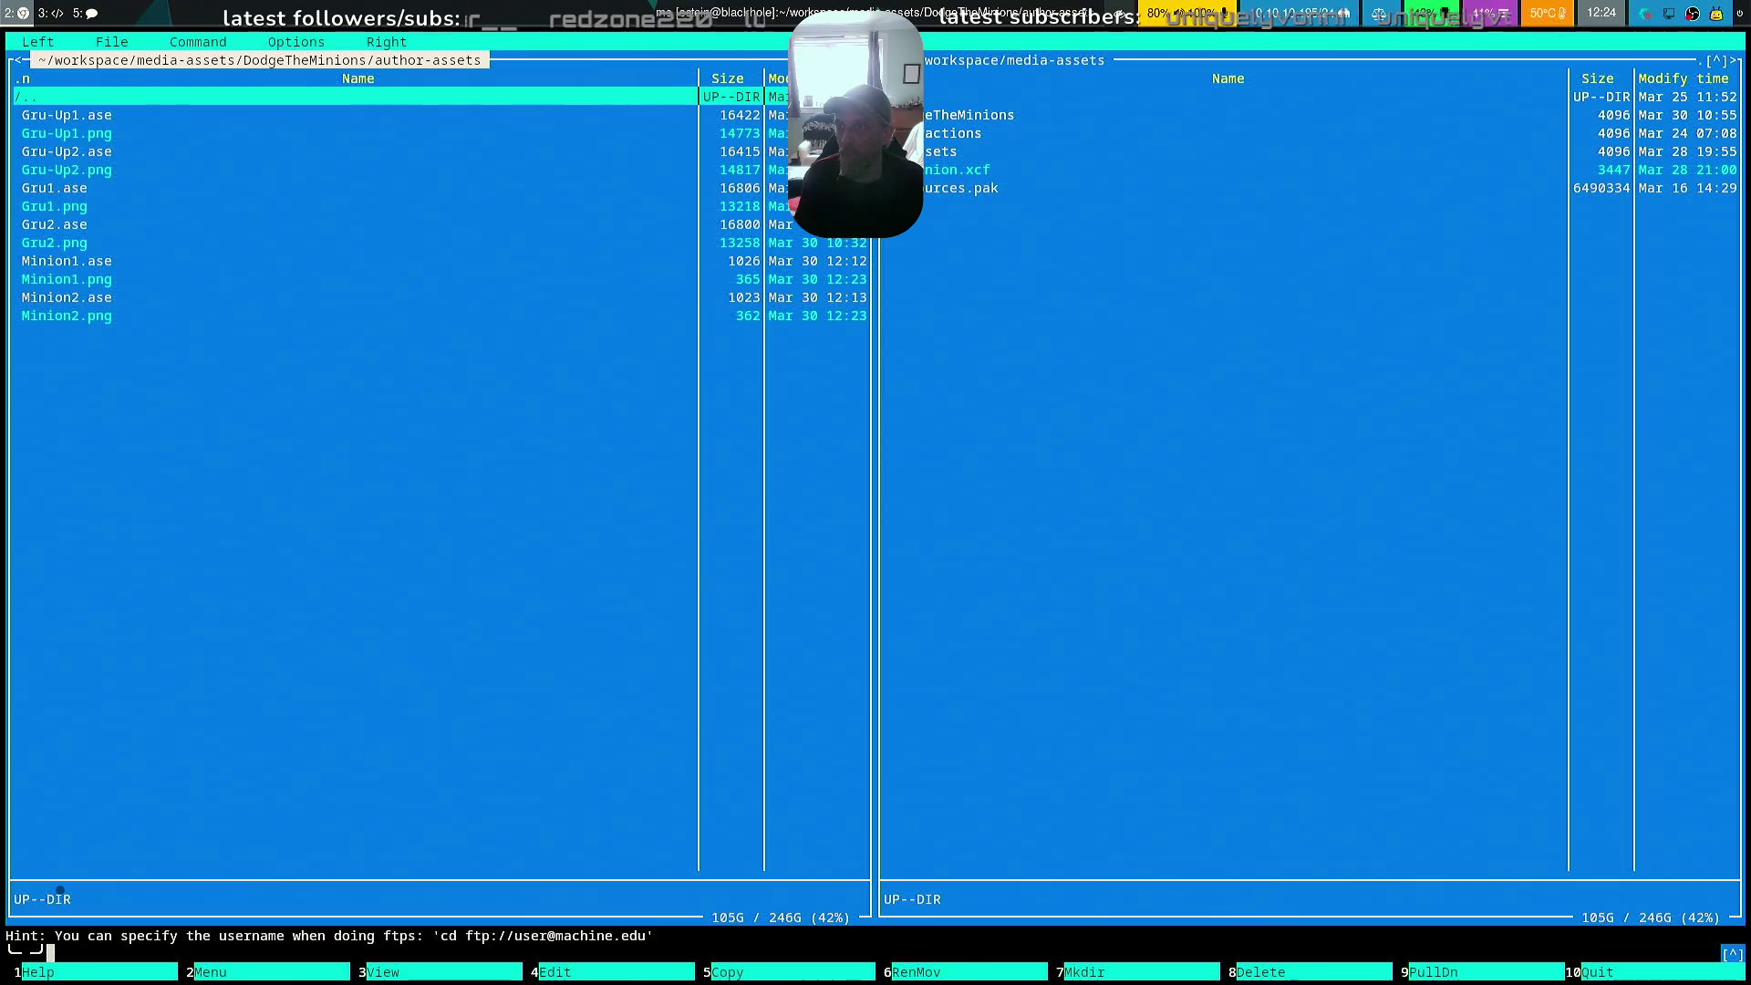
Point the other panel at repos/DodgeTheMinions/assets
key("Tab")
key("Return")
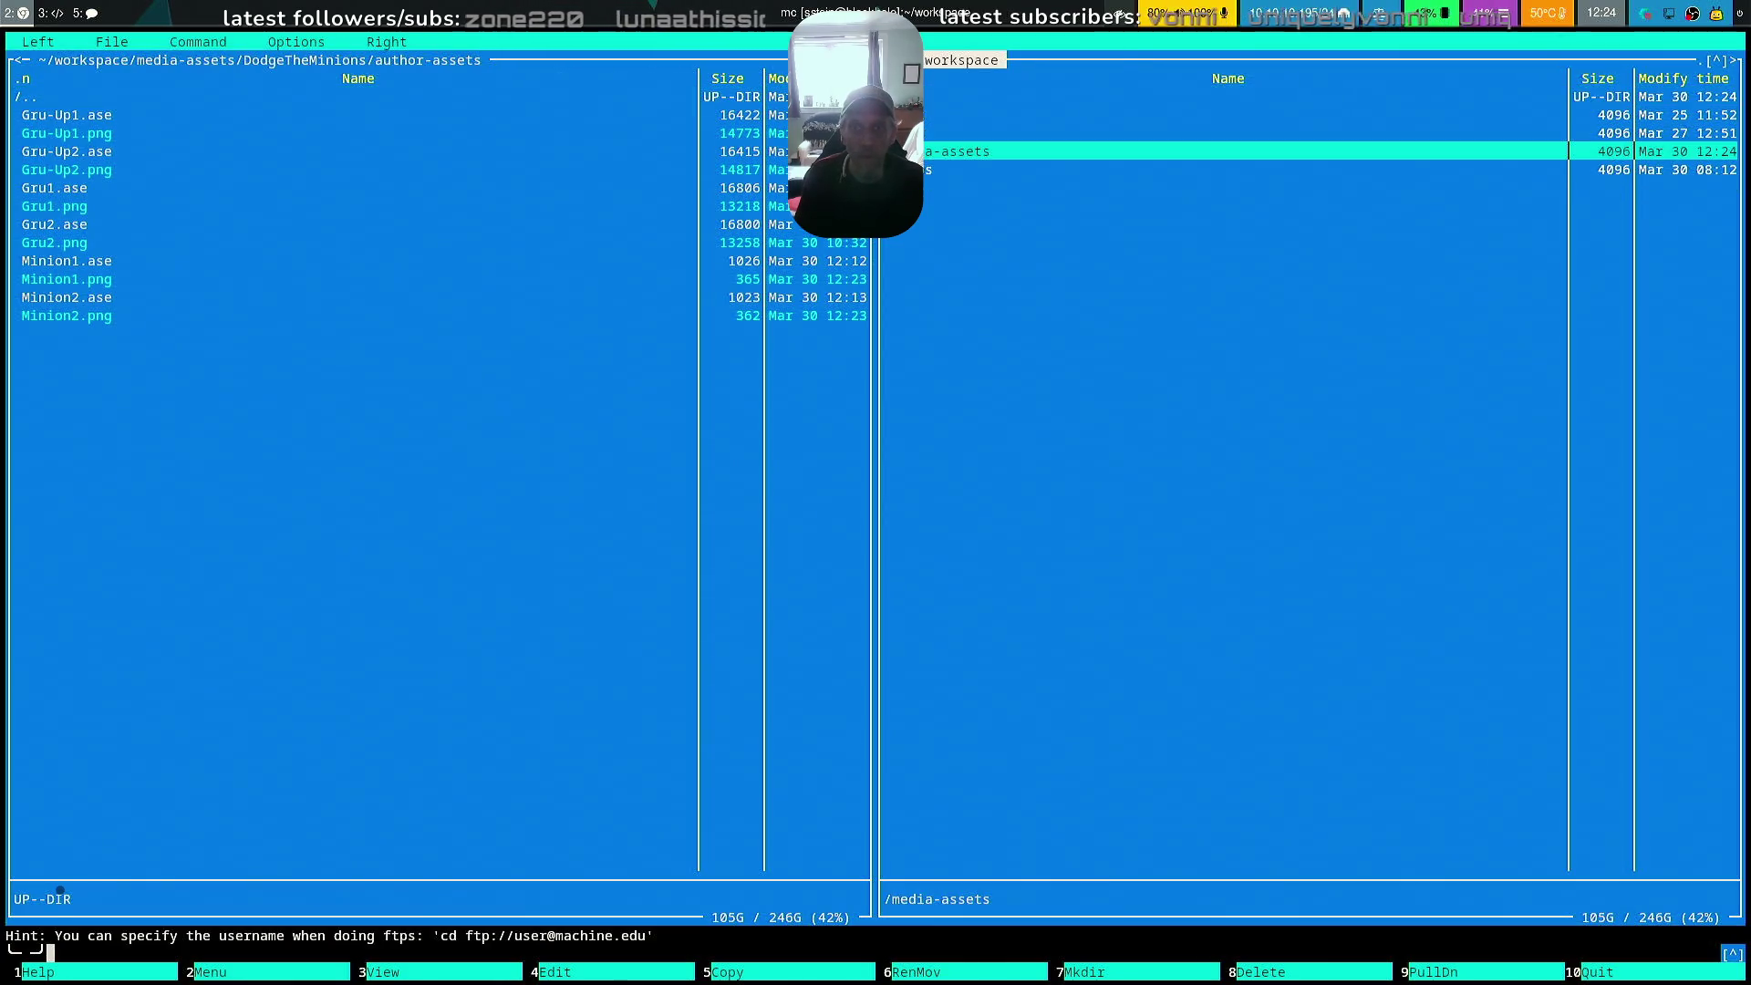
key("Down")
key("Return")
key("Down")
key("Down")
key("Return")
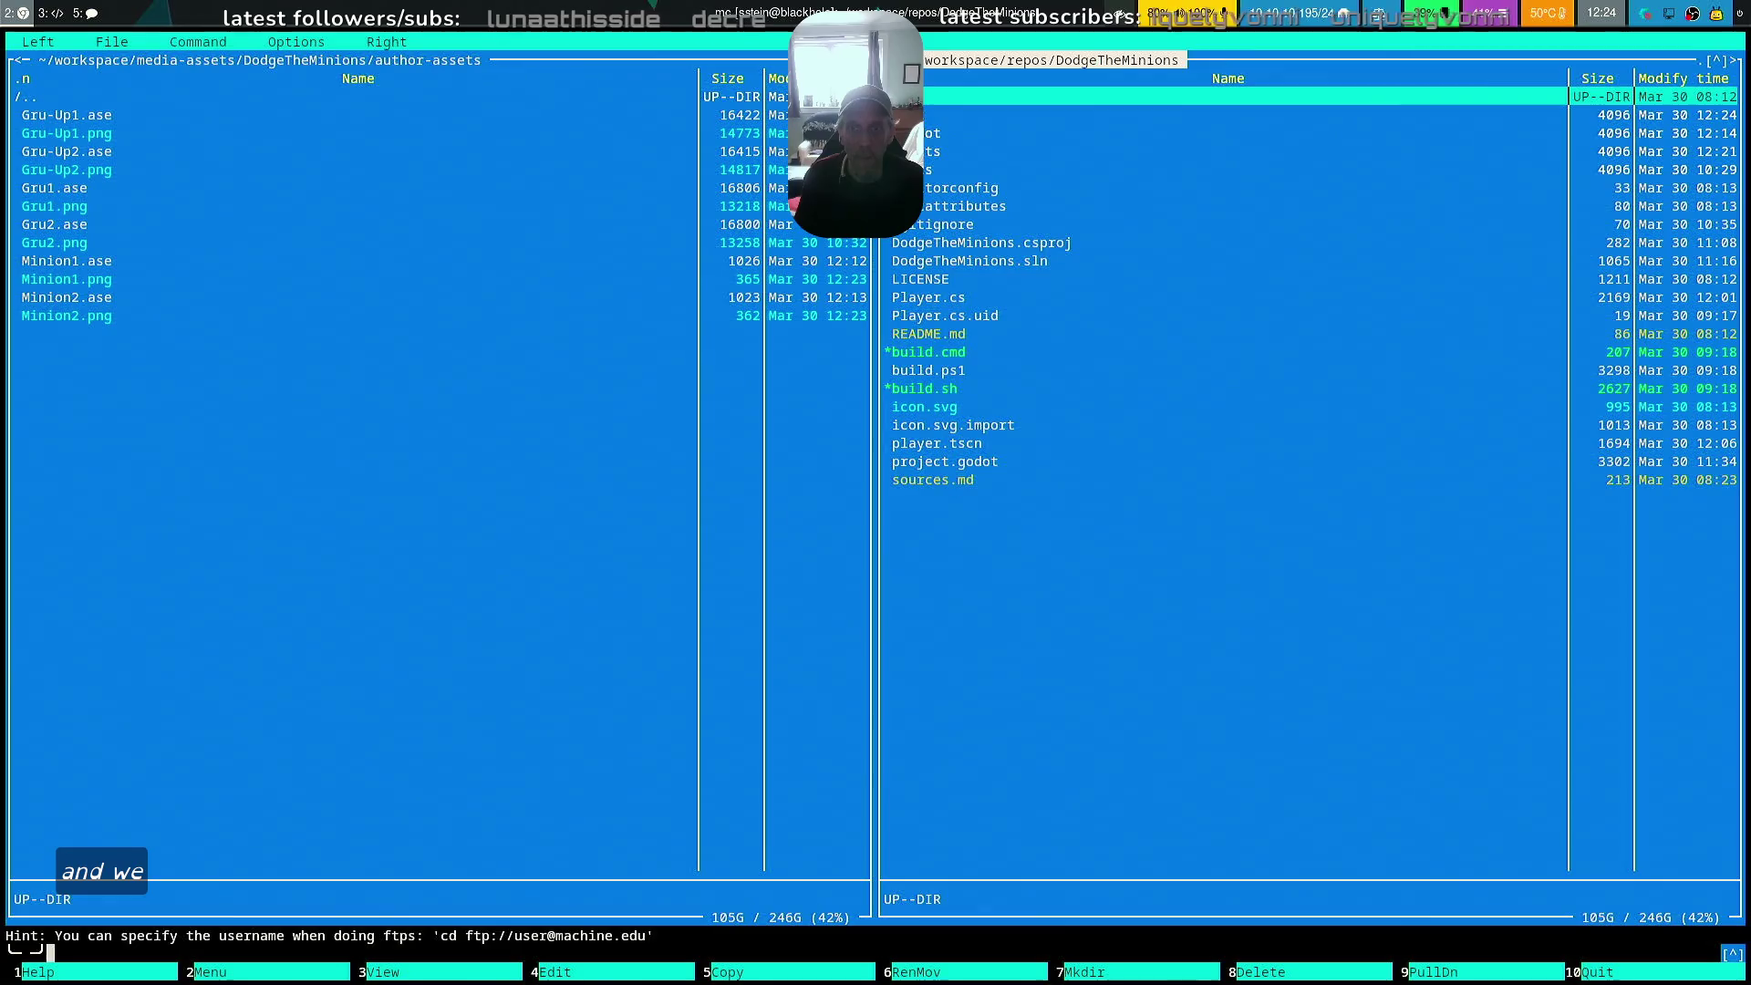
key("Down")
key("Down")
key("Down")
key("Return")
Copy Minion1.png and Minion2.png into the project's assets folder, then quit mc
key("Tab")
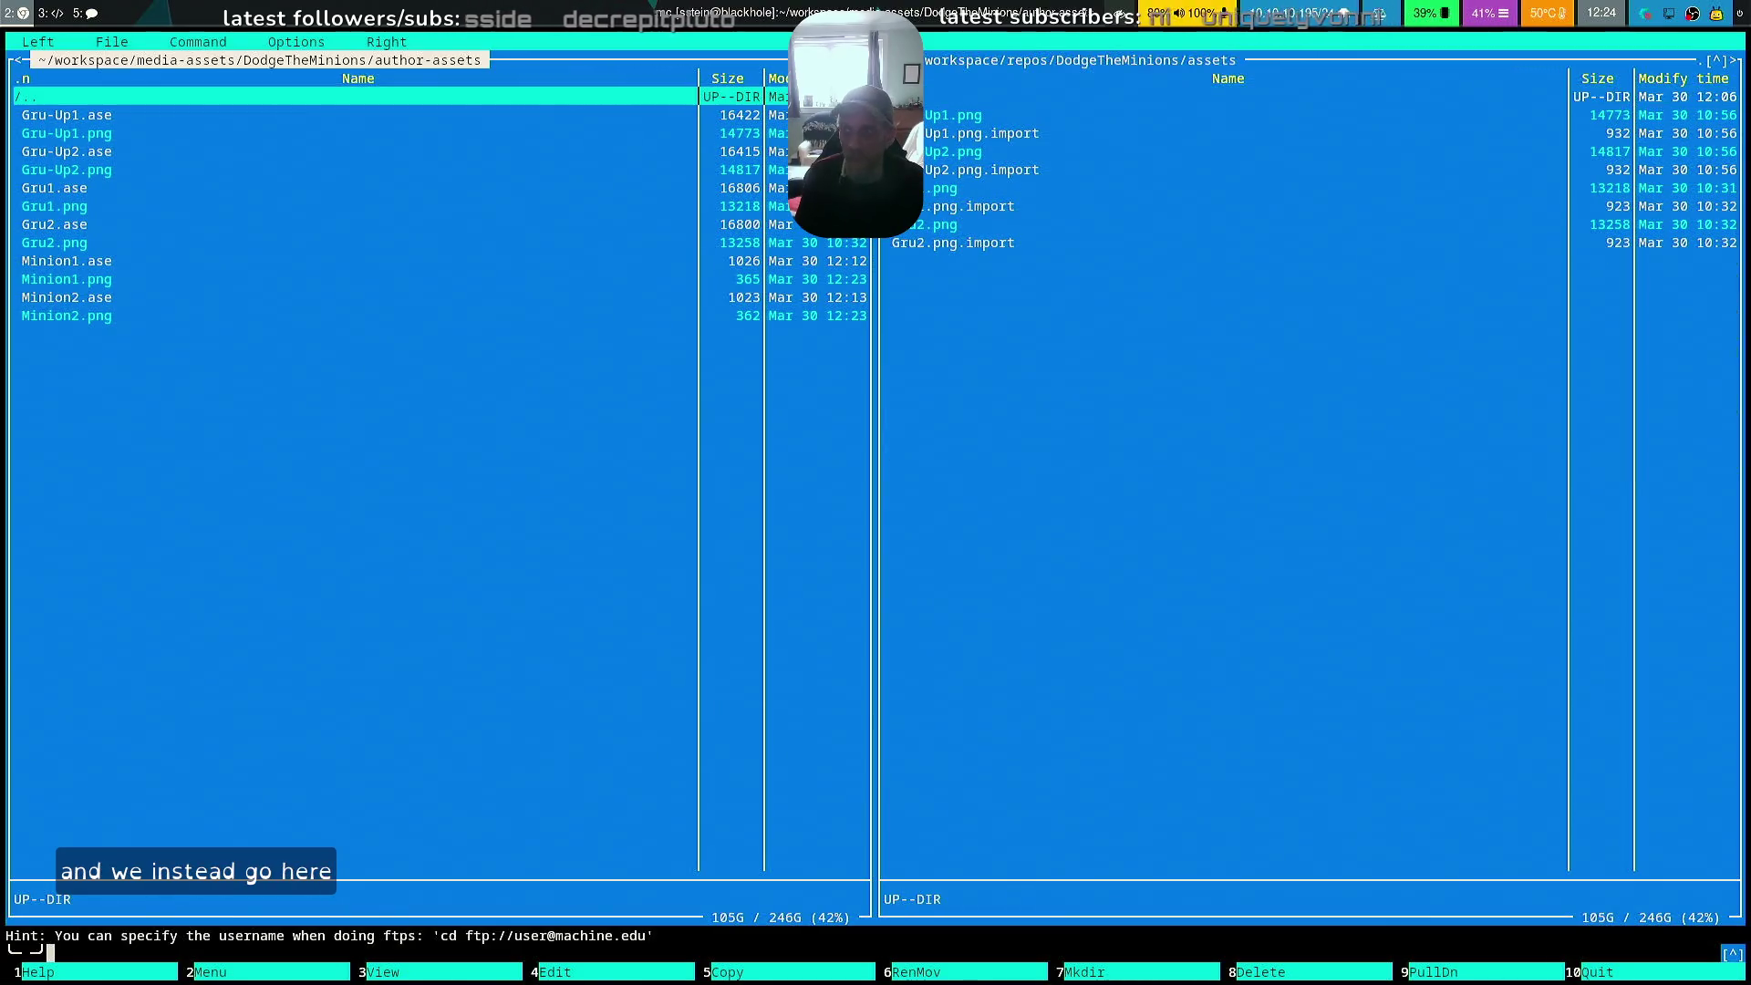
key("Down")
key("Down")
key("Down")
key("Down")
key("Down")
key("Down")
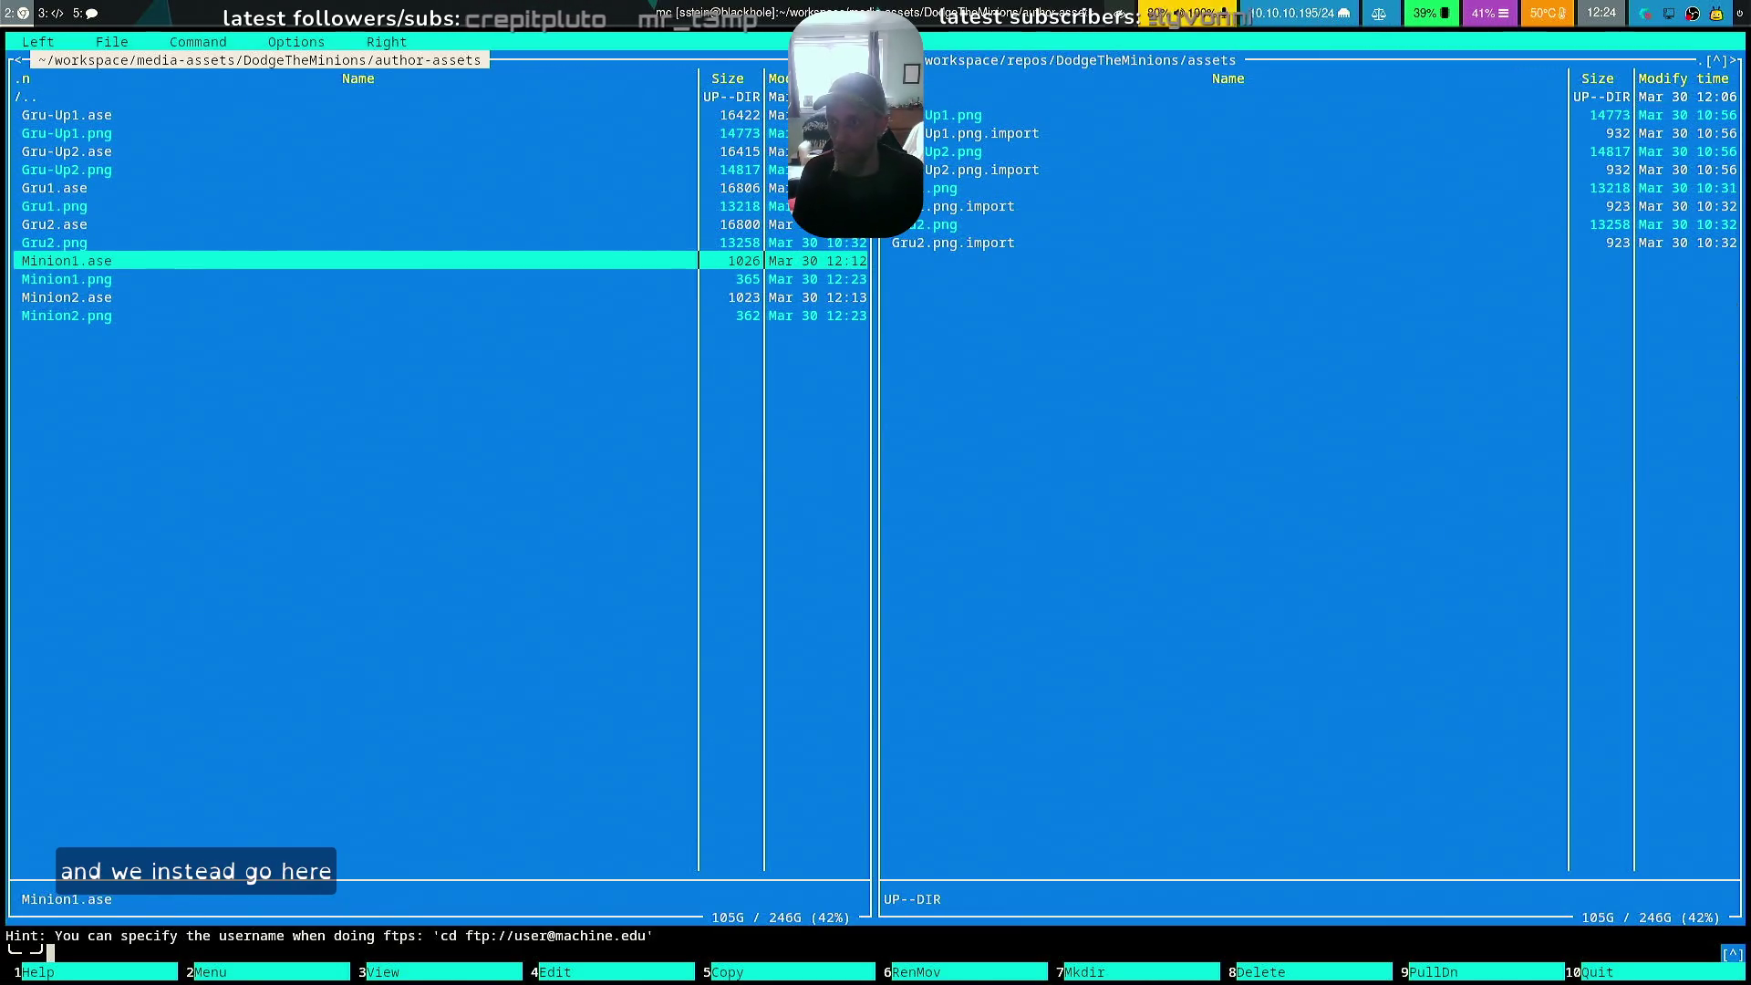
key("Insert")
key("Down")
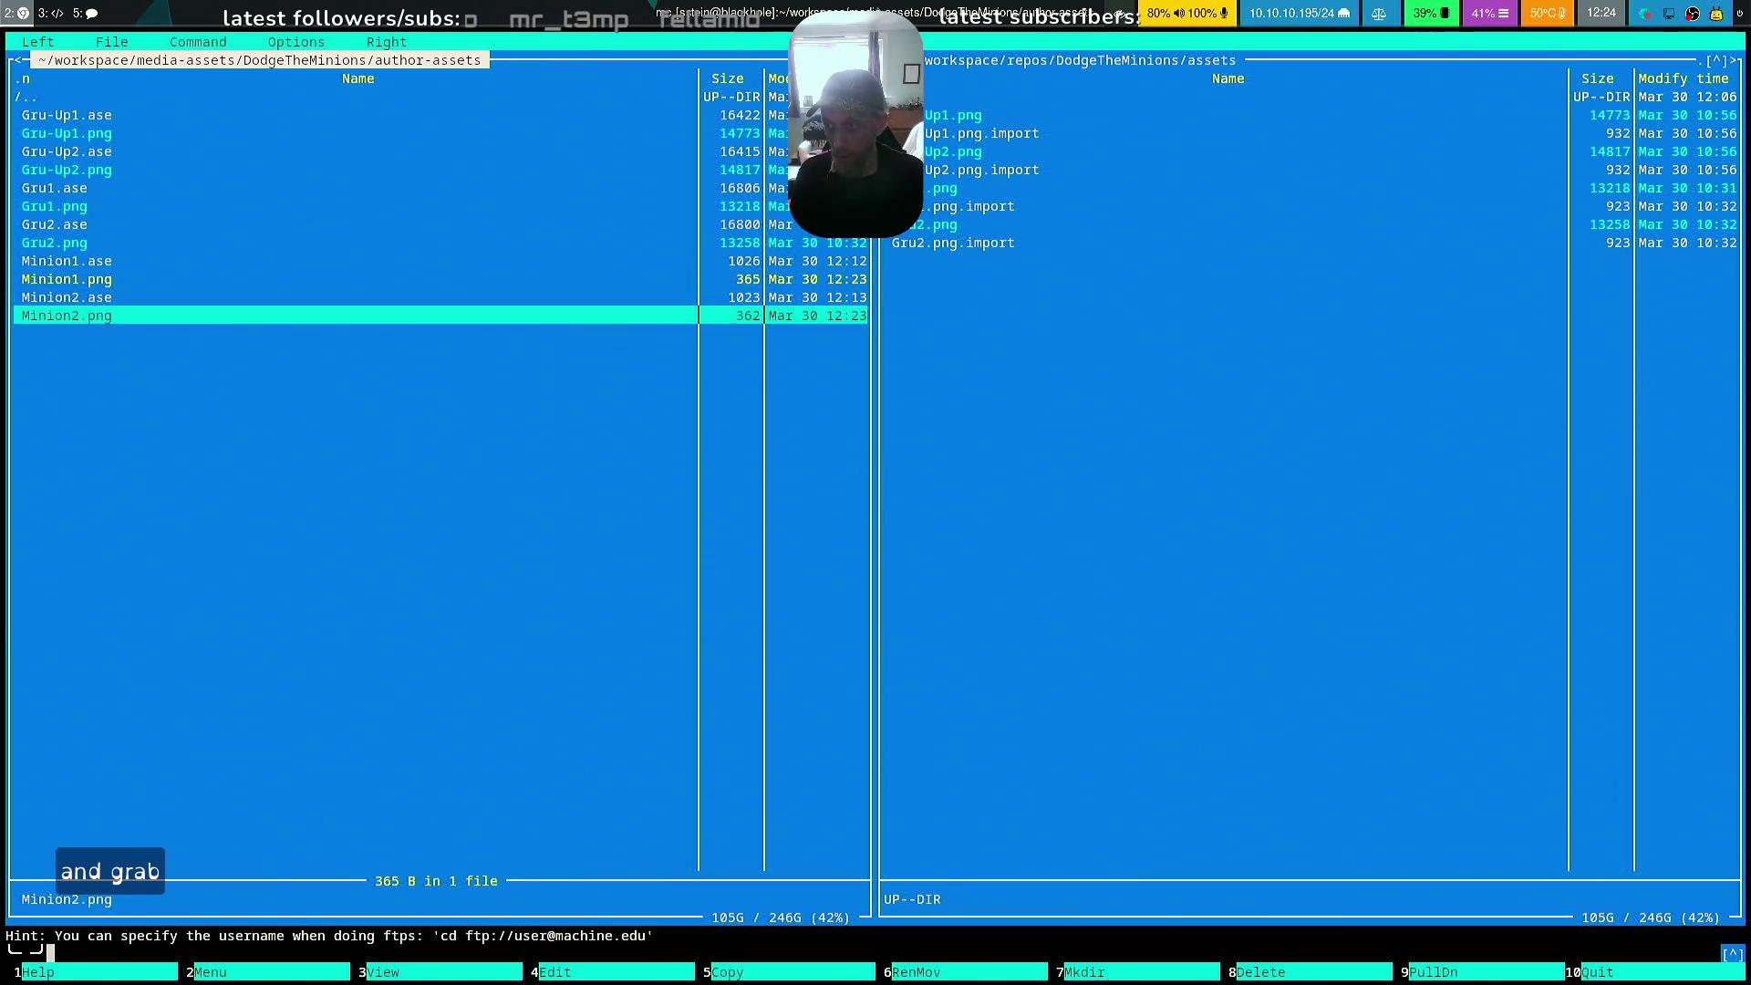
key("Insert")
key("F5")
key("Return")
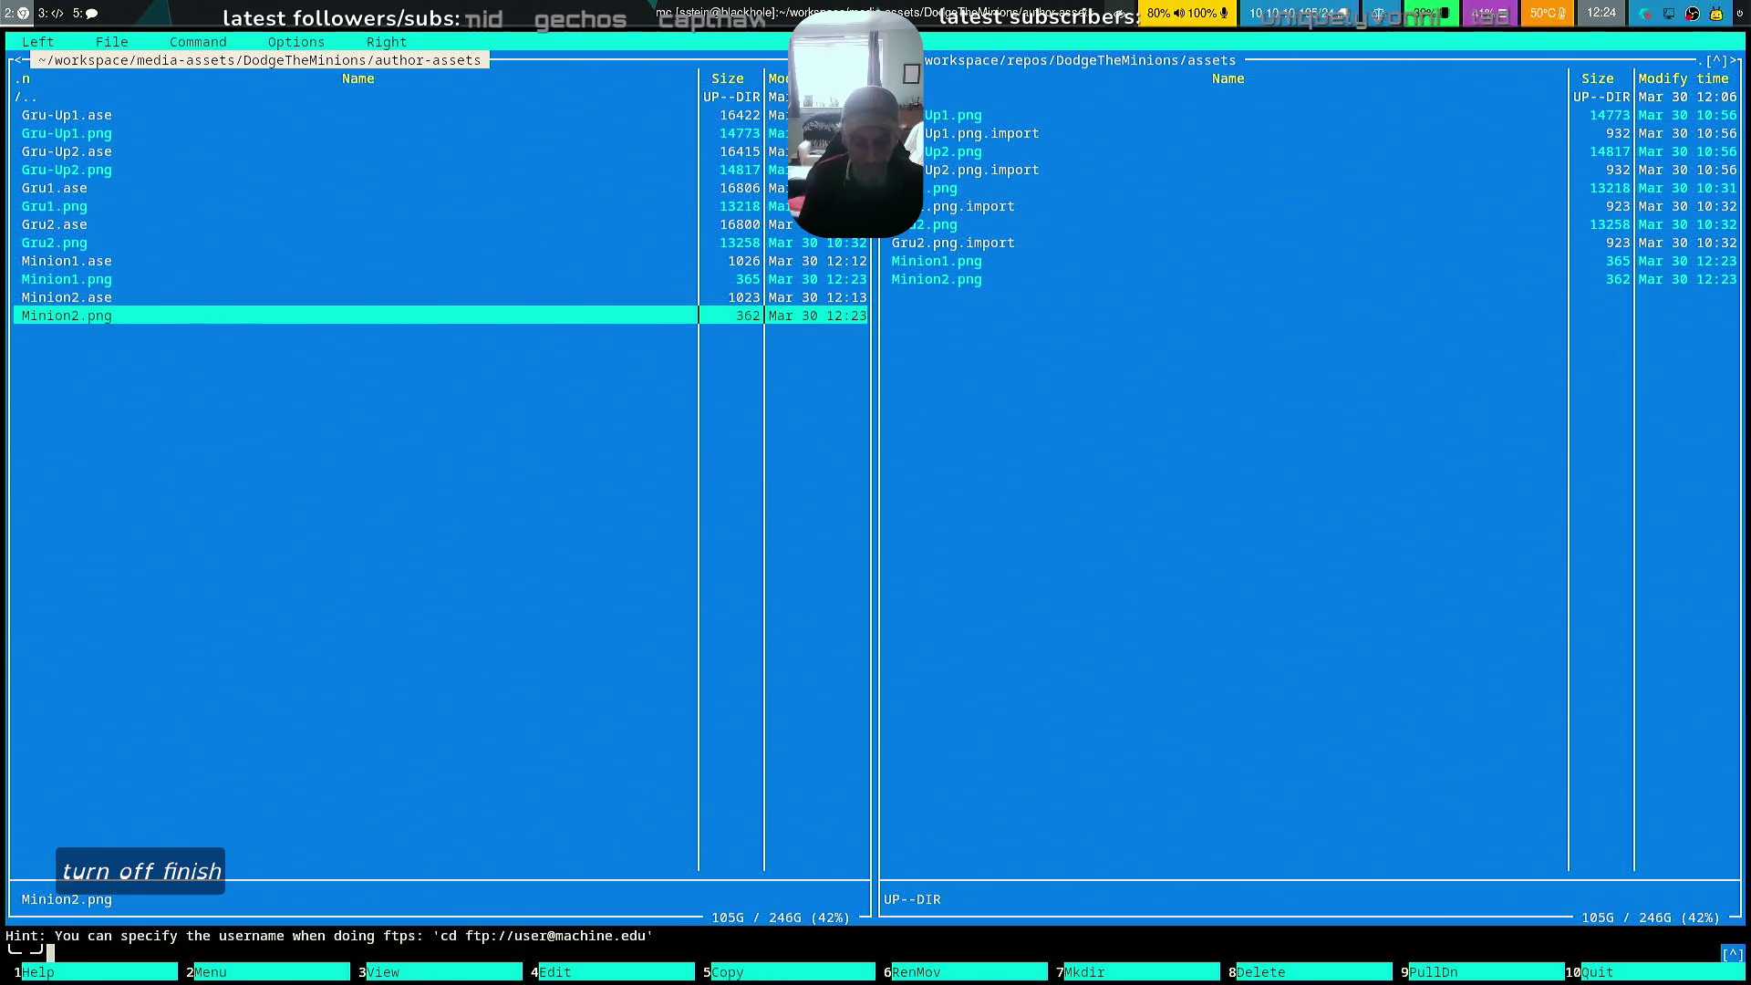
key("F10")
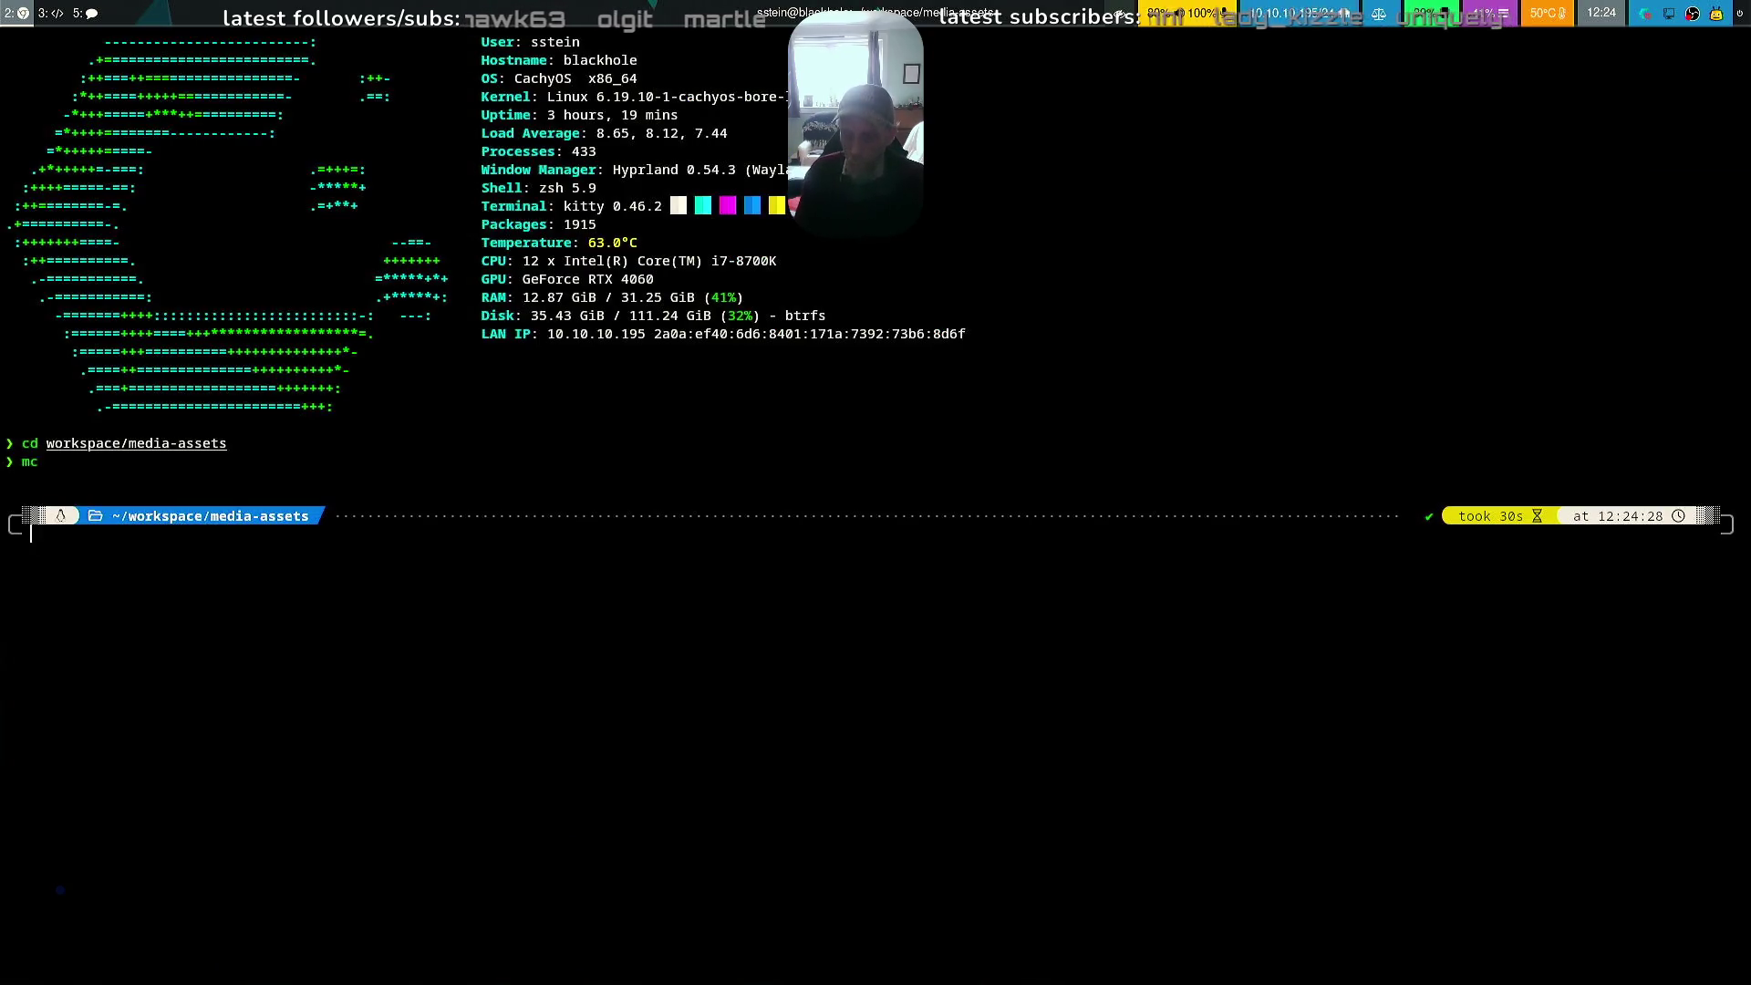
Exit the terminal, launch Godot Engine Mono, and open the DodgeTheMinions project
type("exit")
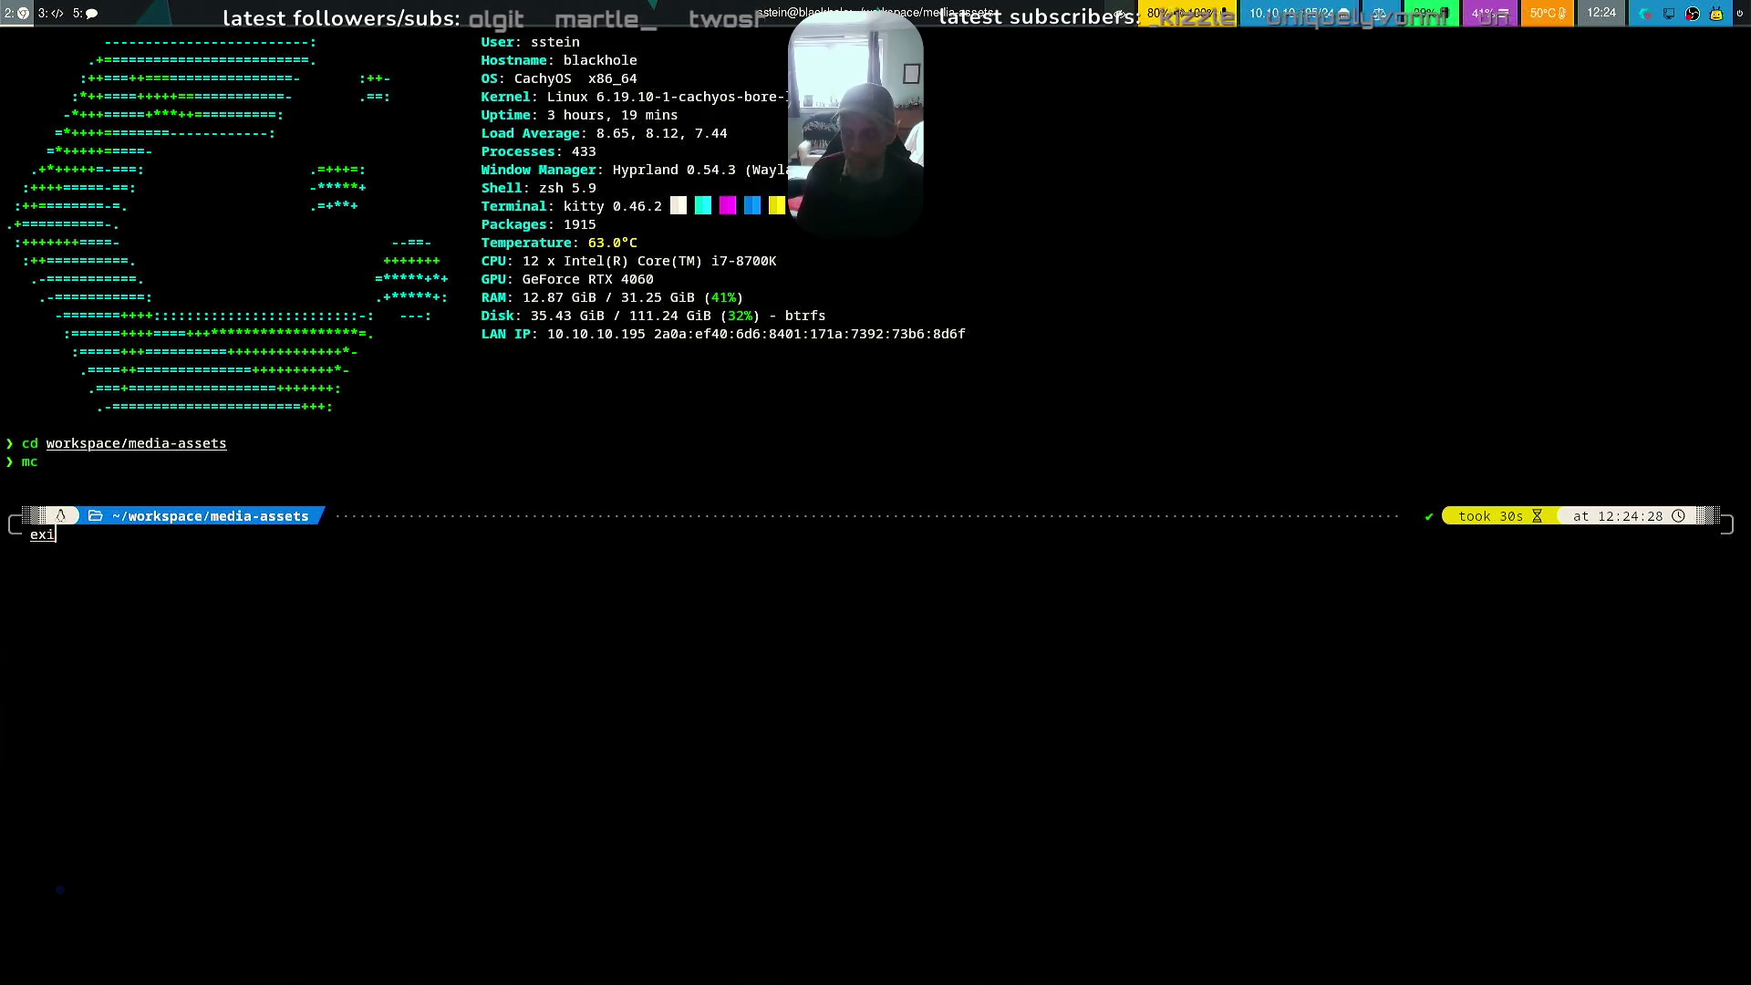
key("Return")
key("super+space")
type("godot")
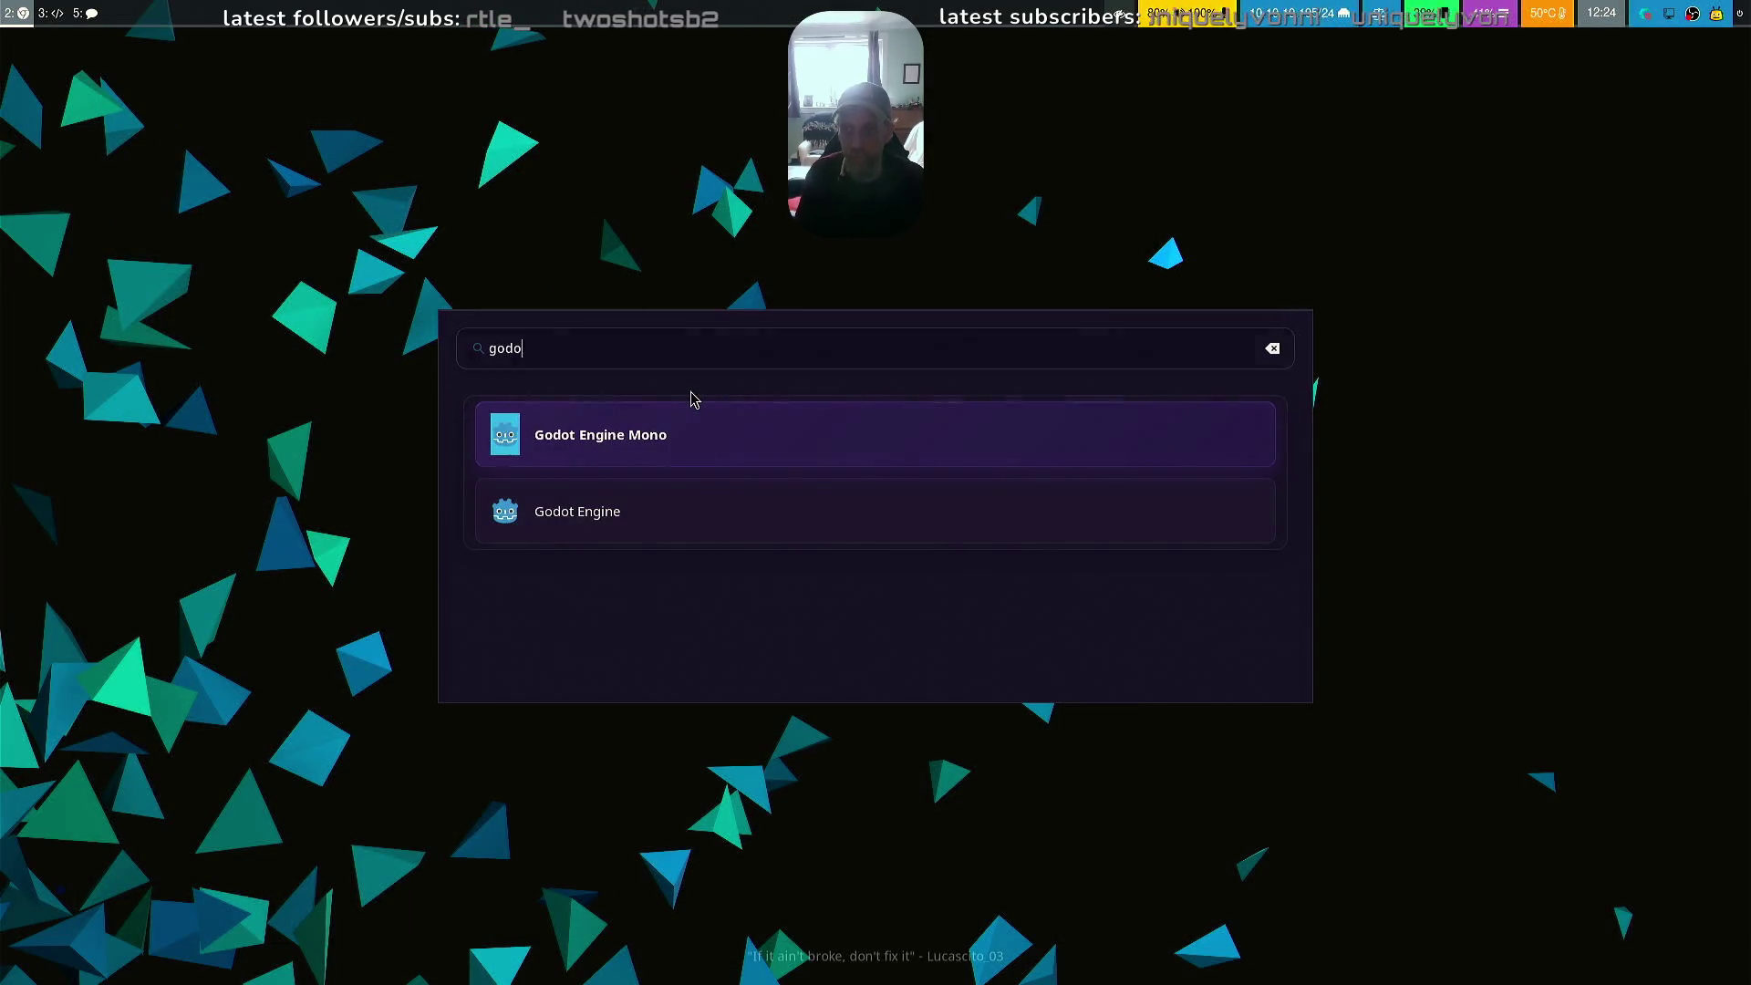
key("Return")
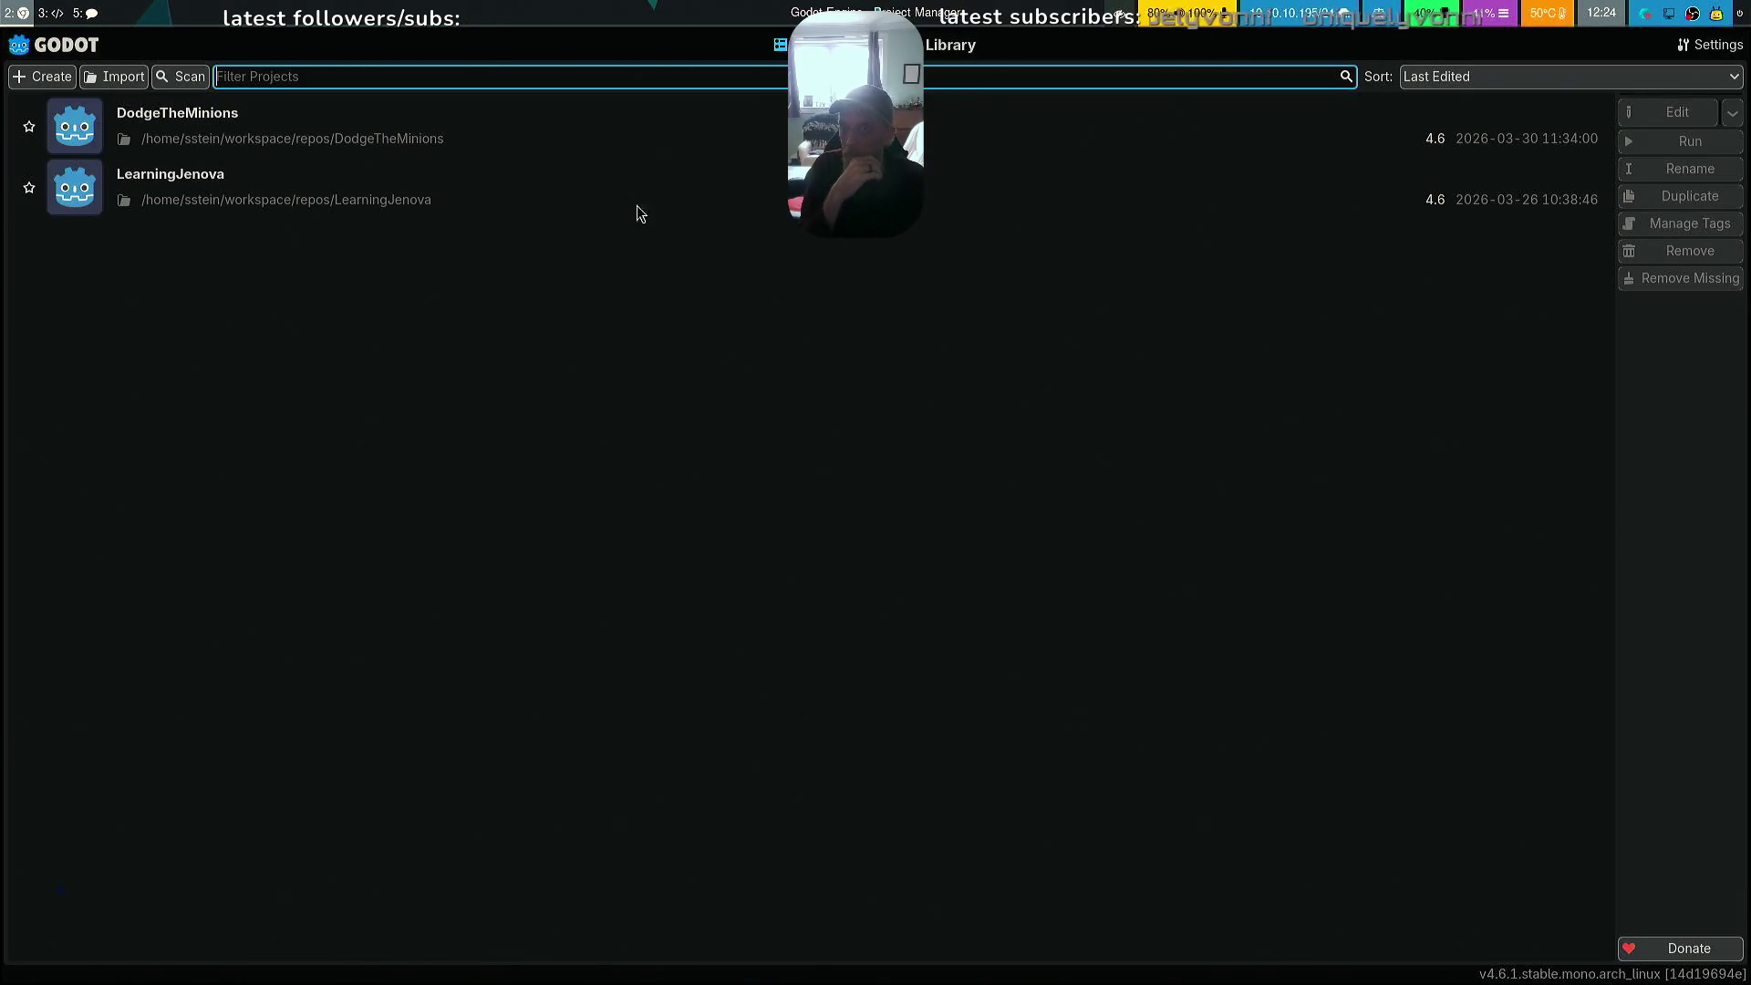
double_click(616, 128)
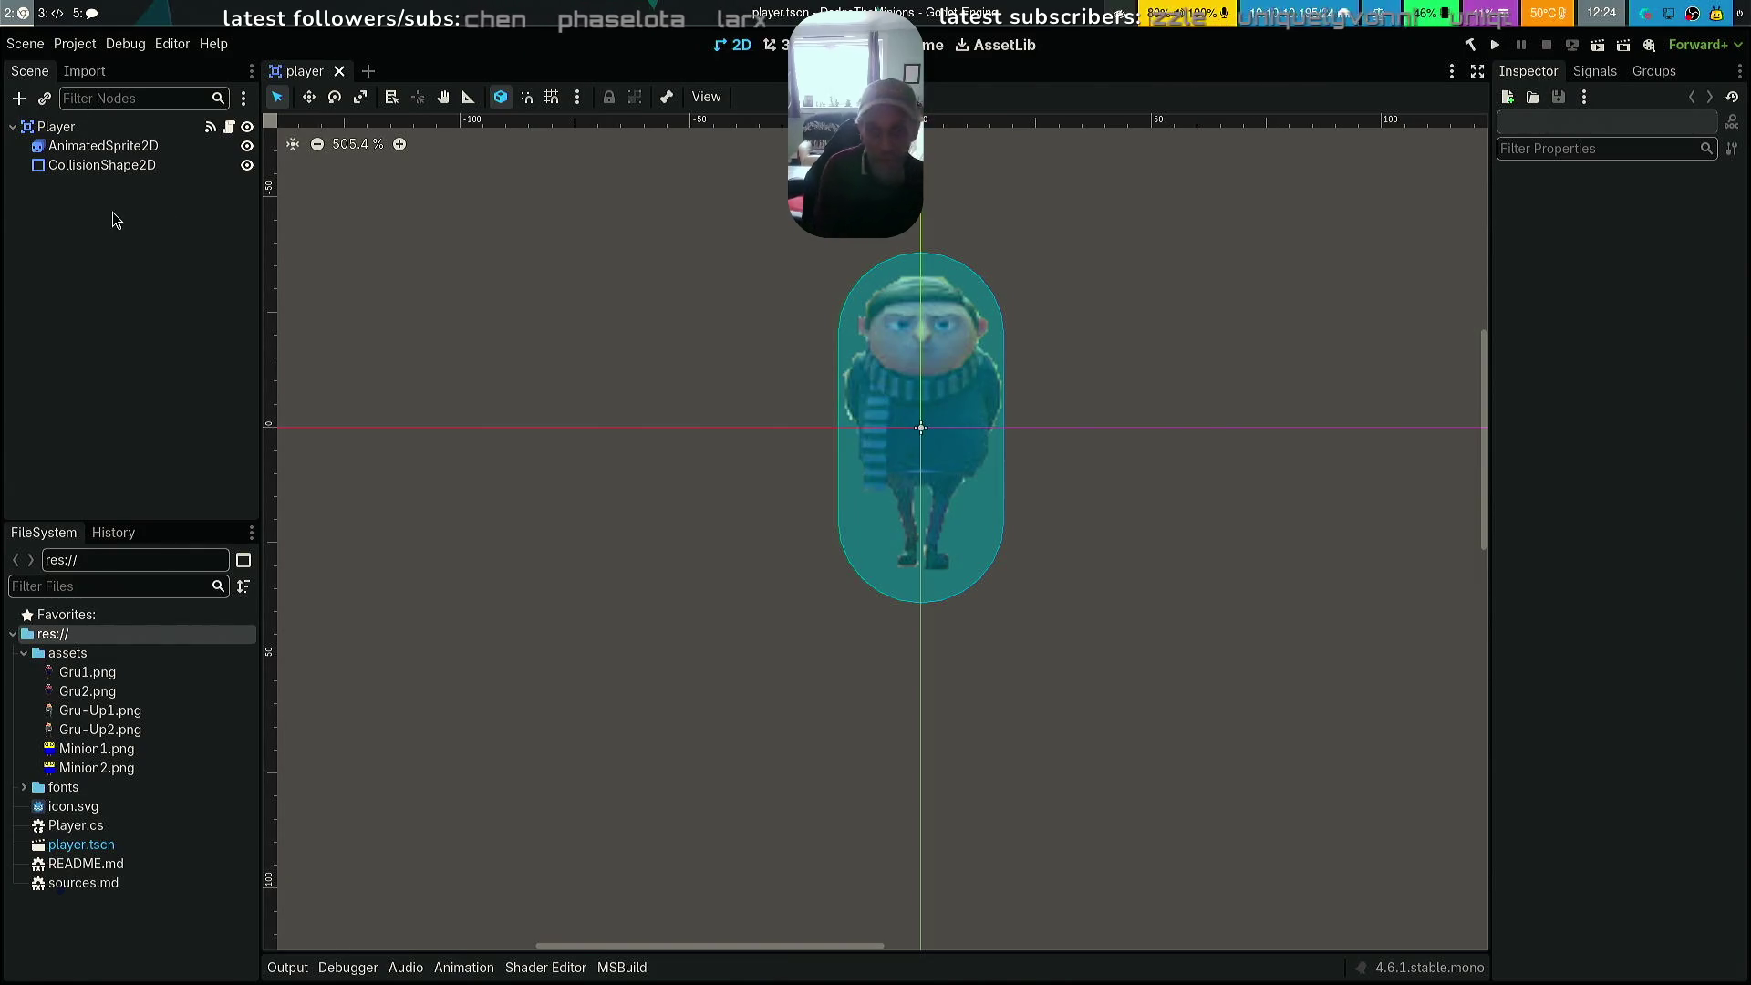
Start a new empty scene, then cancel the custom root node dialog
key("super+5")
key("super+2")
left_click(25, 44)
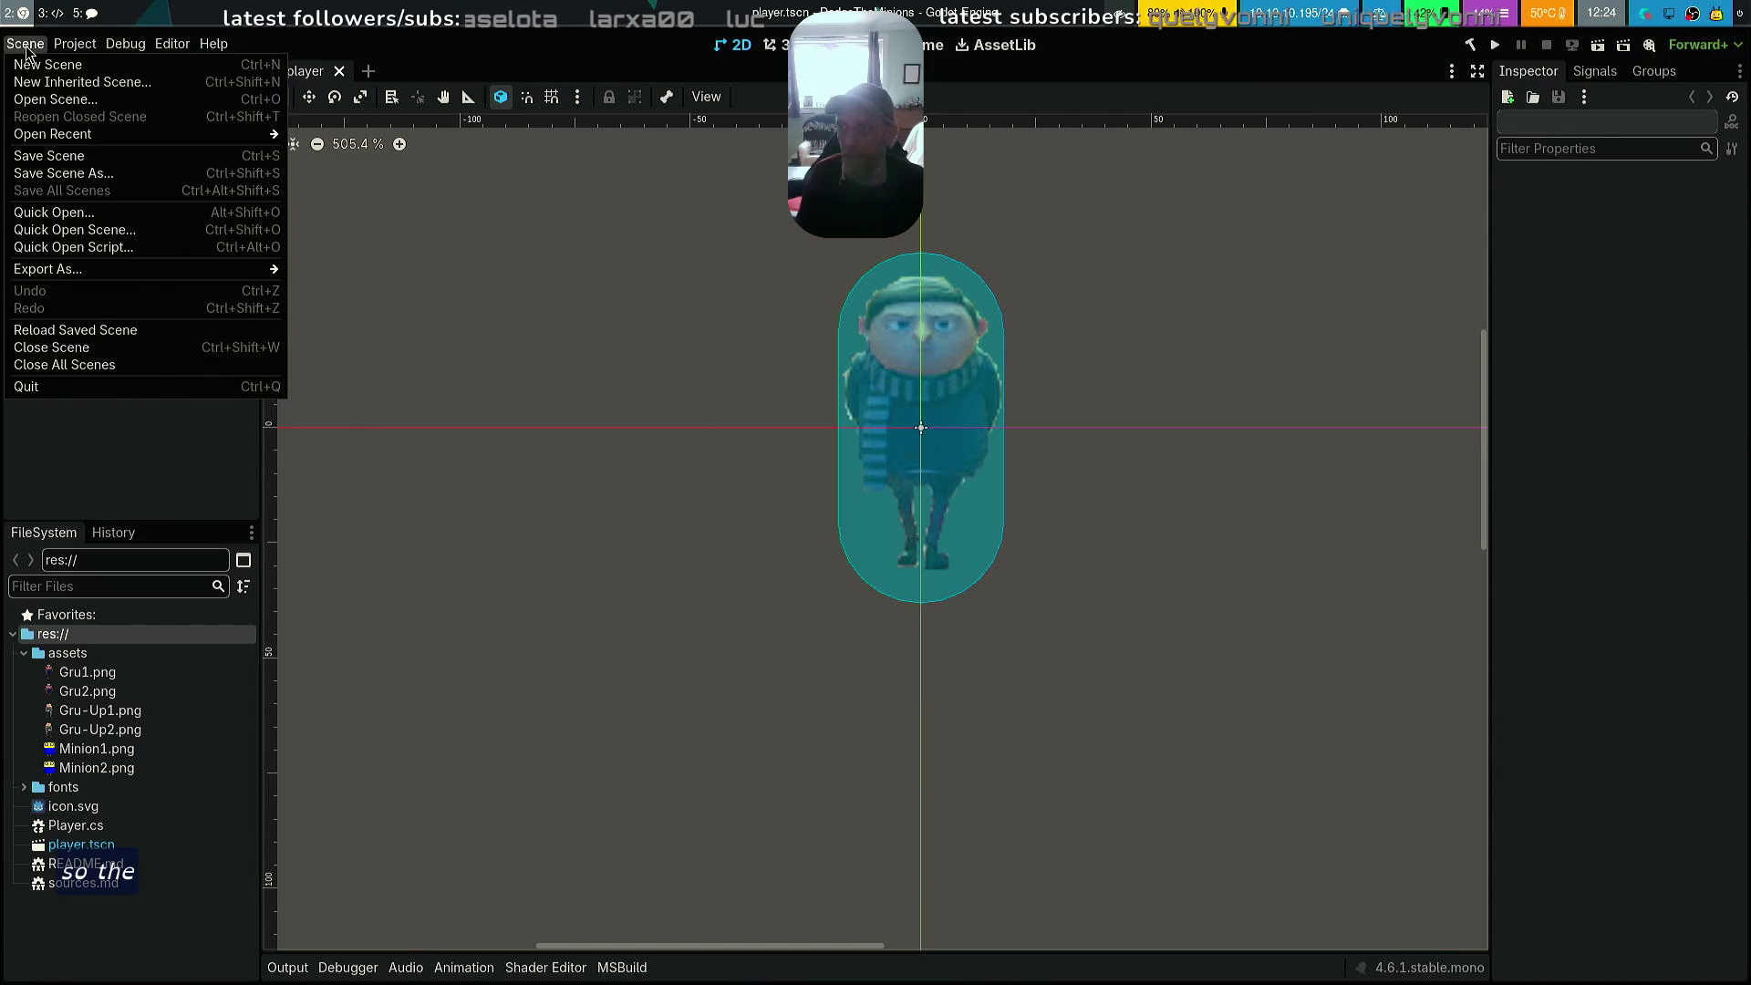
left_click(49, 65)
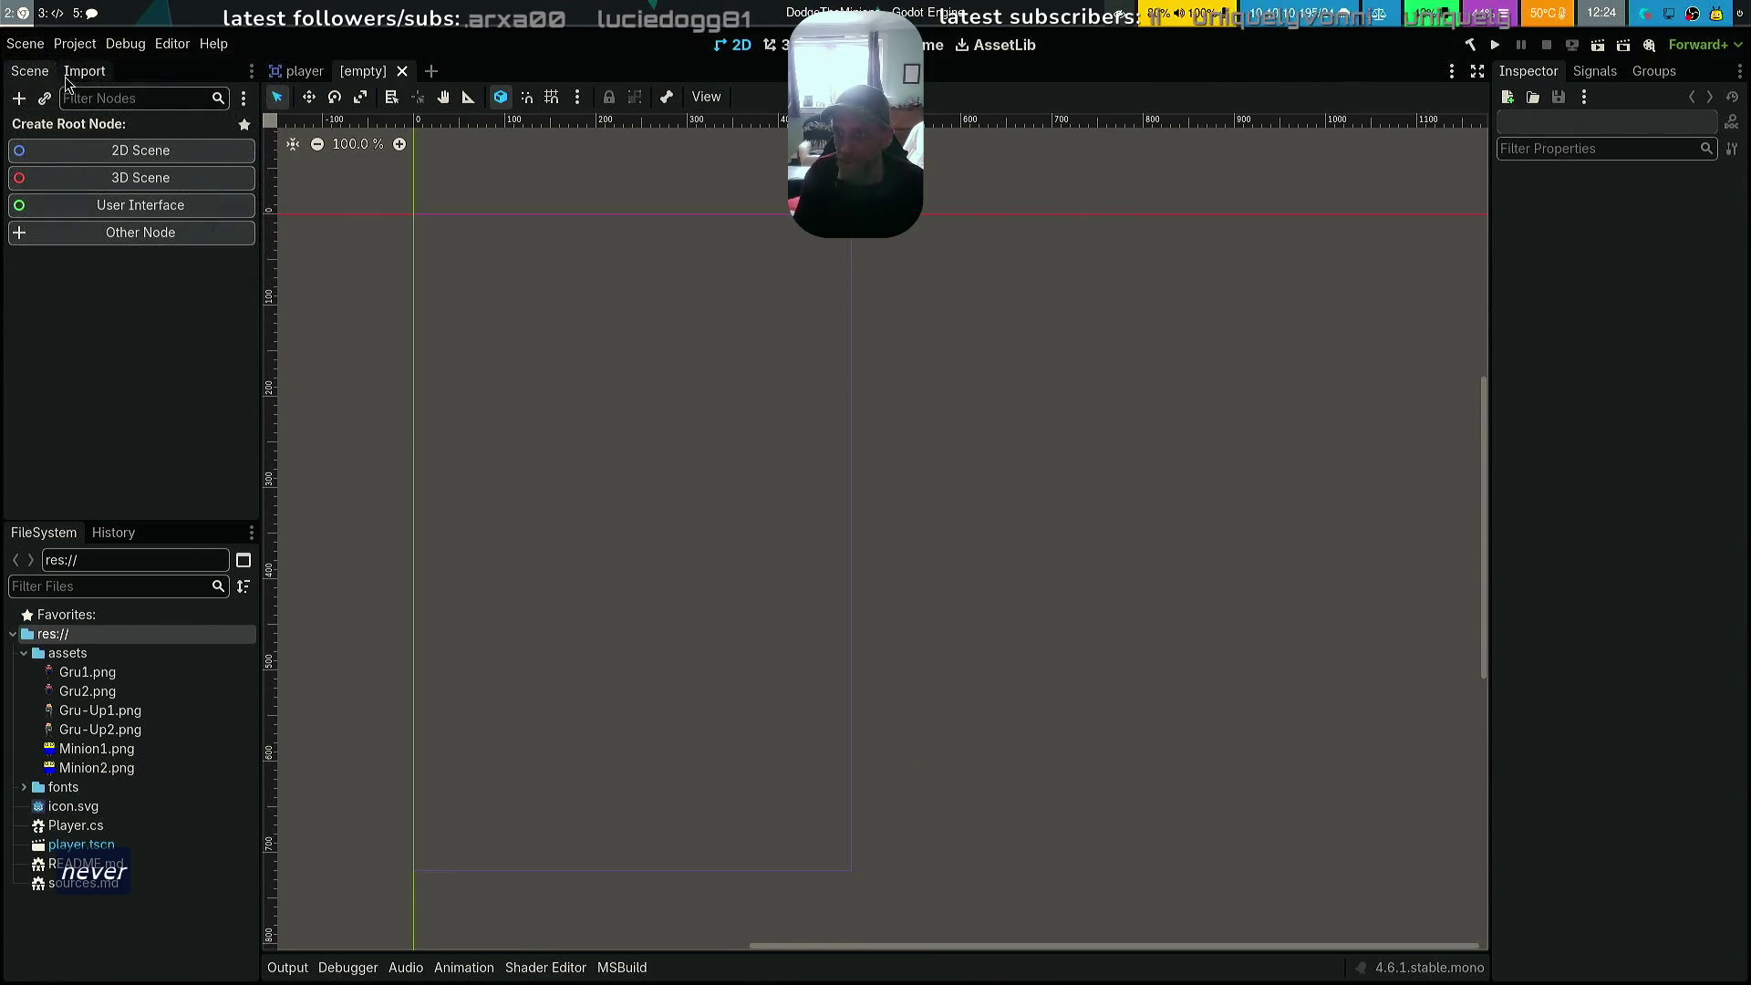
left_click(138, 233)
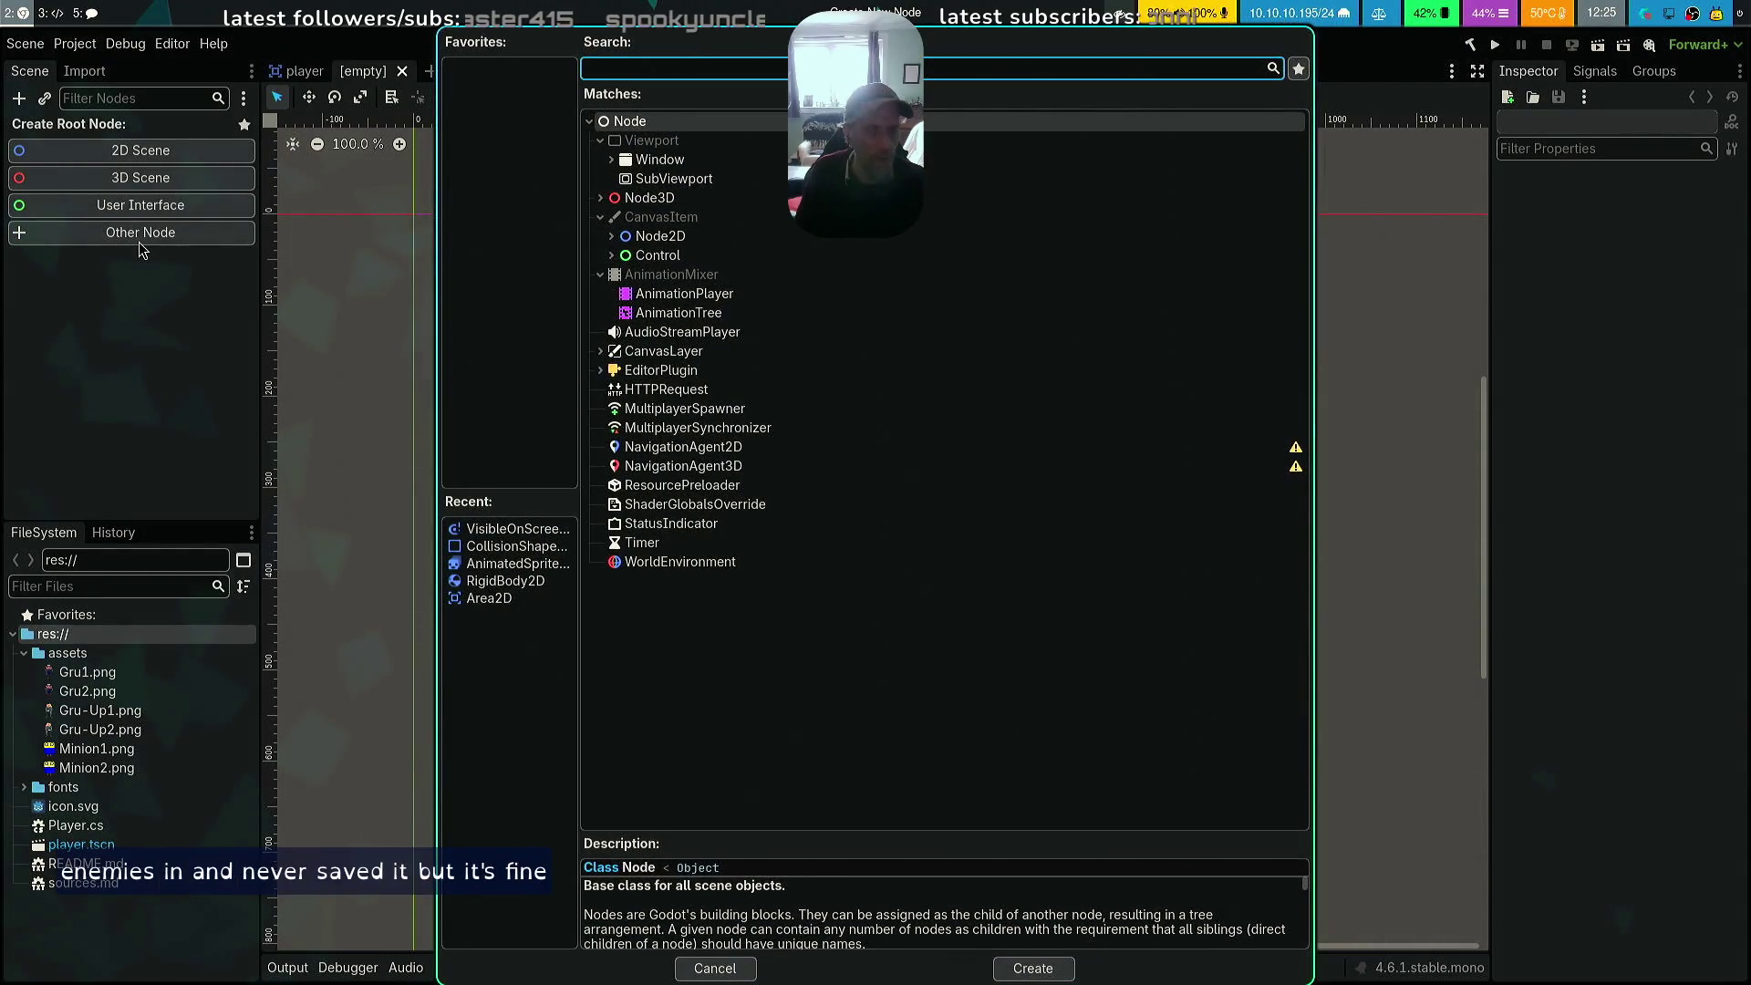
key("Escape")
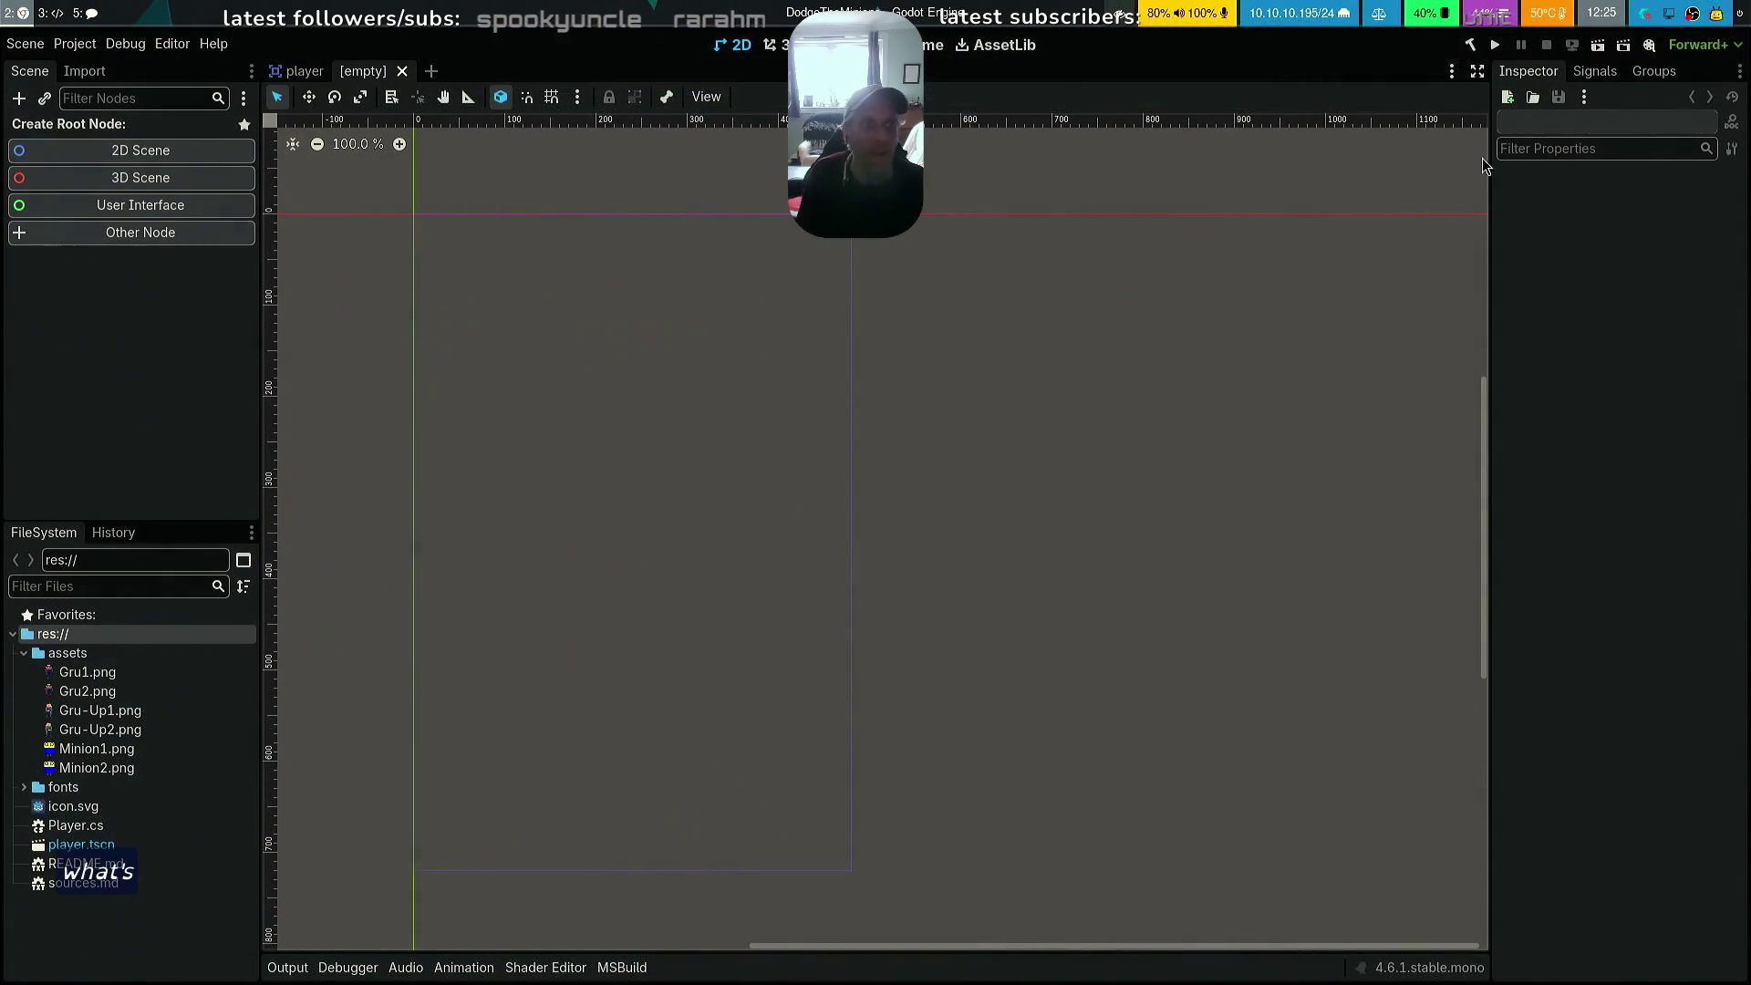
Return to the editor's workspace and make the Godot window fill the screen
key("ctrl+q")
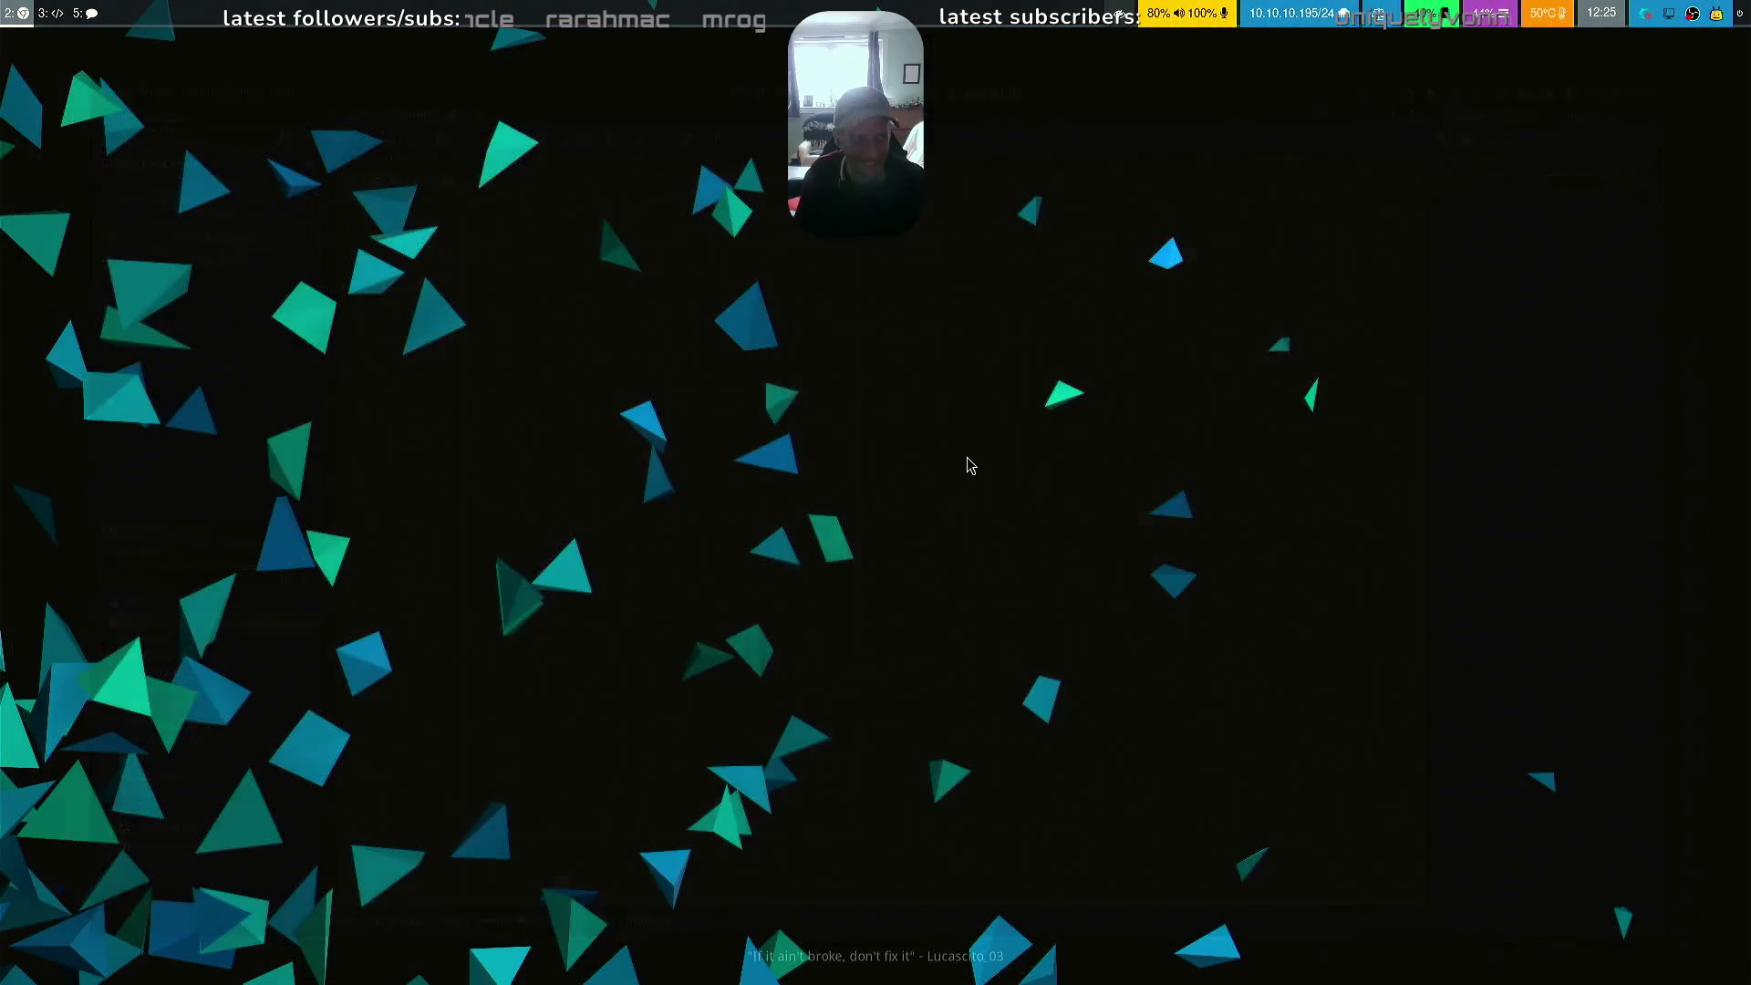
key("super+2")
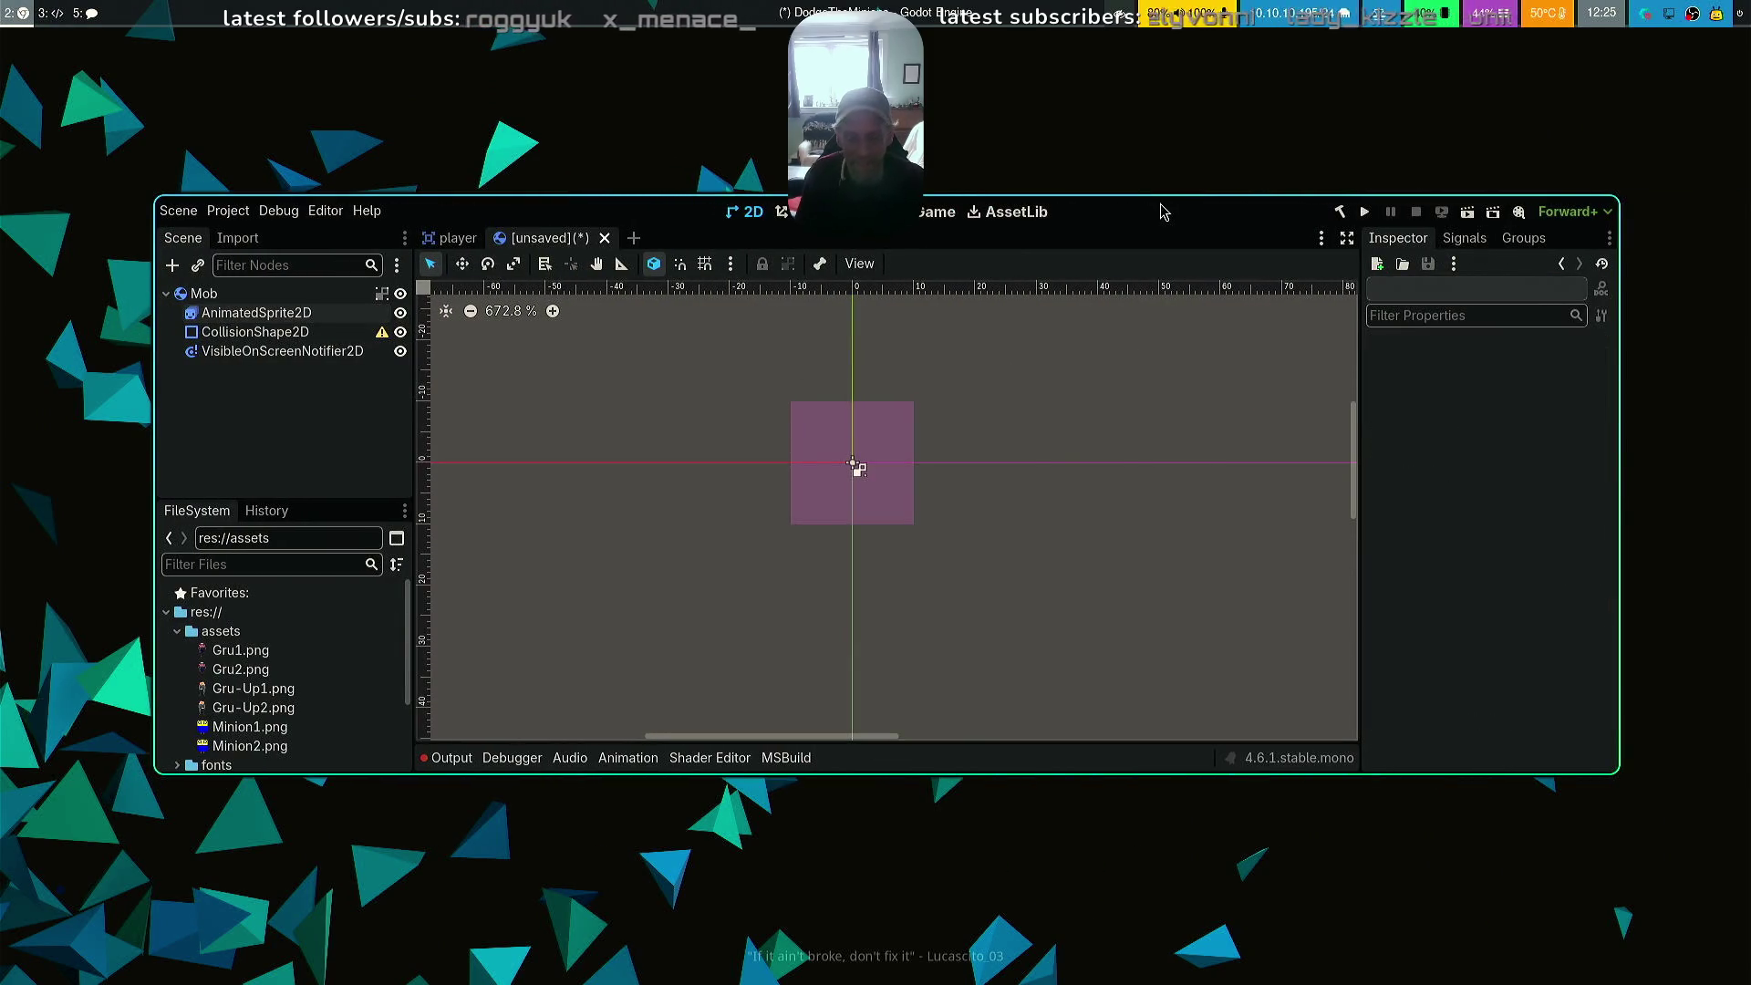
key("super+f")
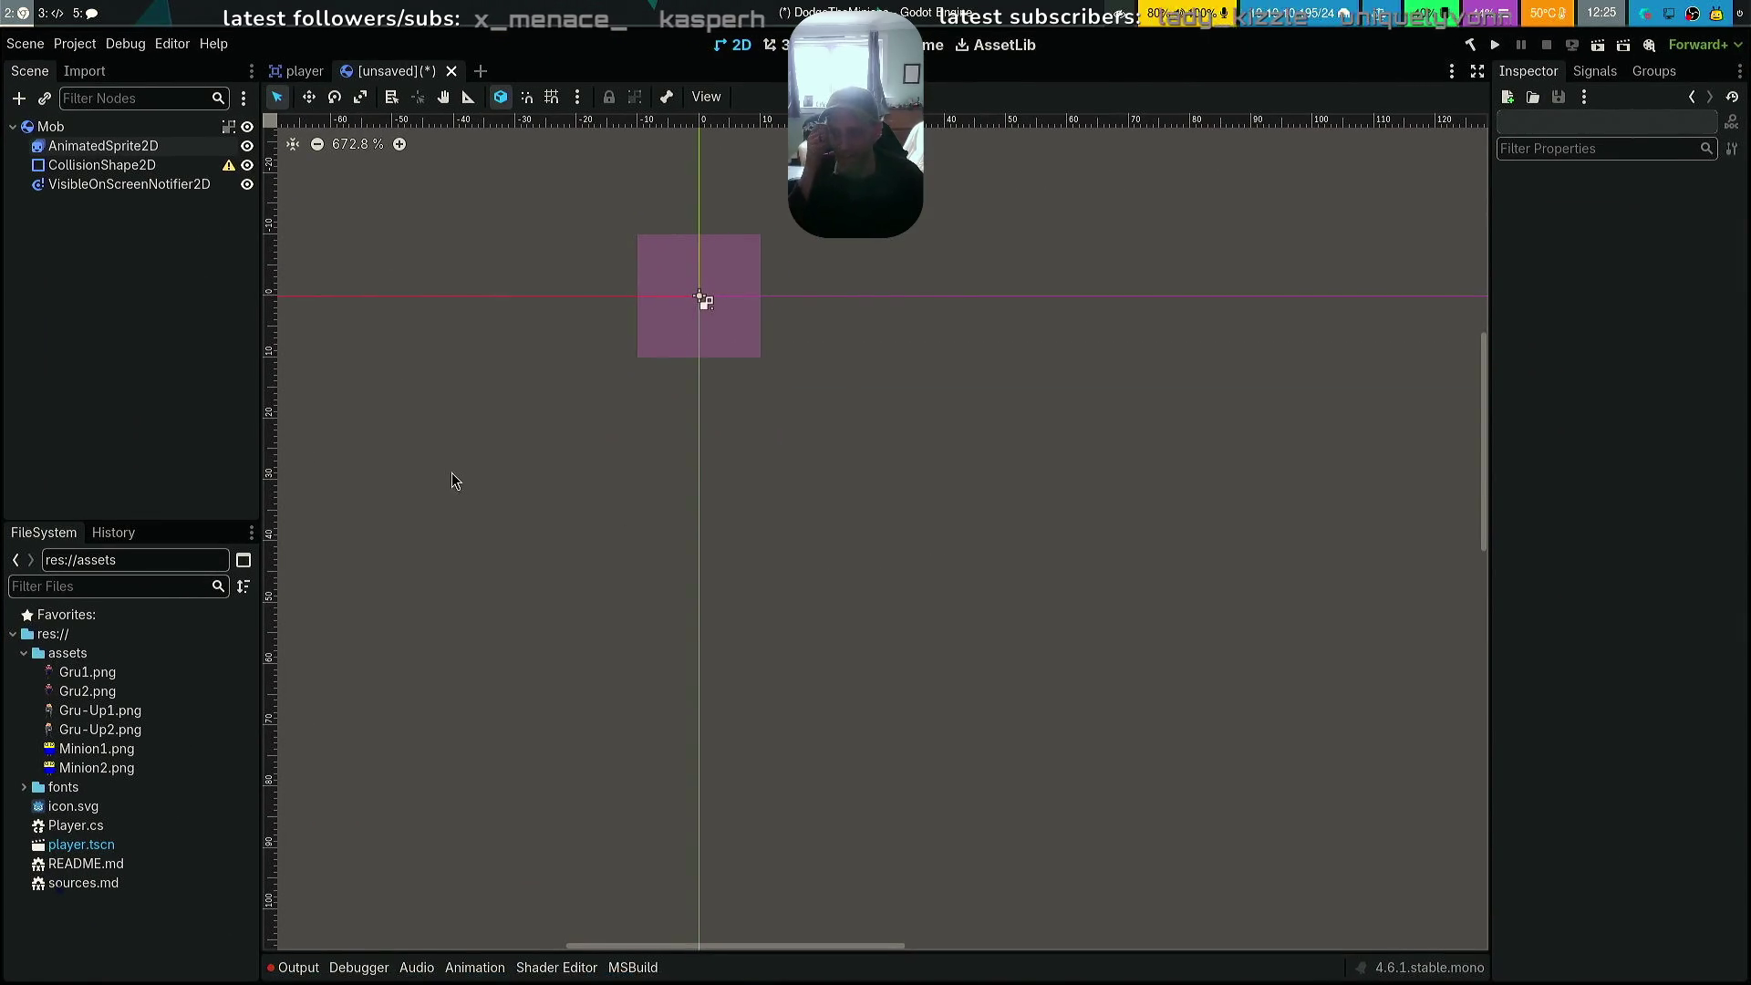
Add Minion1.png and Minion2.png as walk frames, stop the preview, and select Mob
left_click(118, 165)
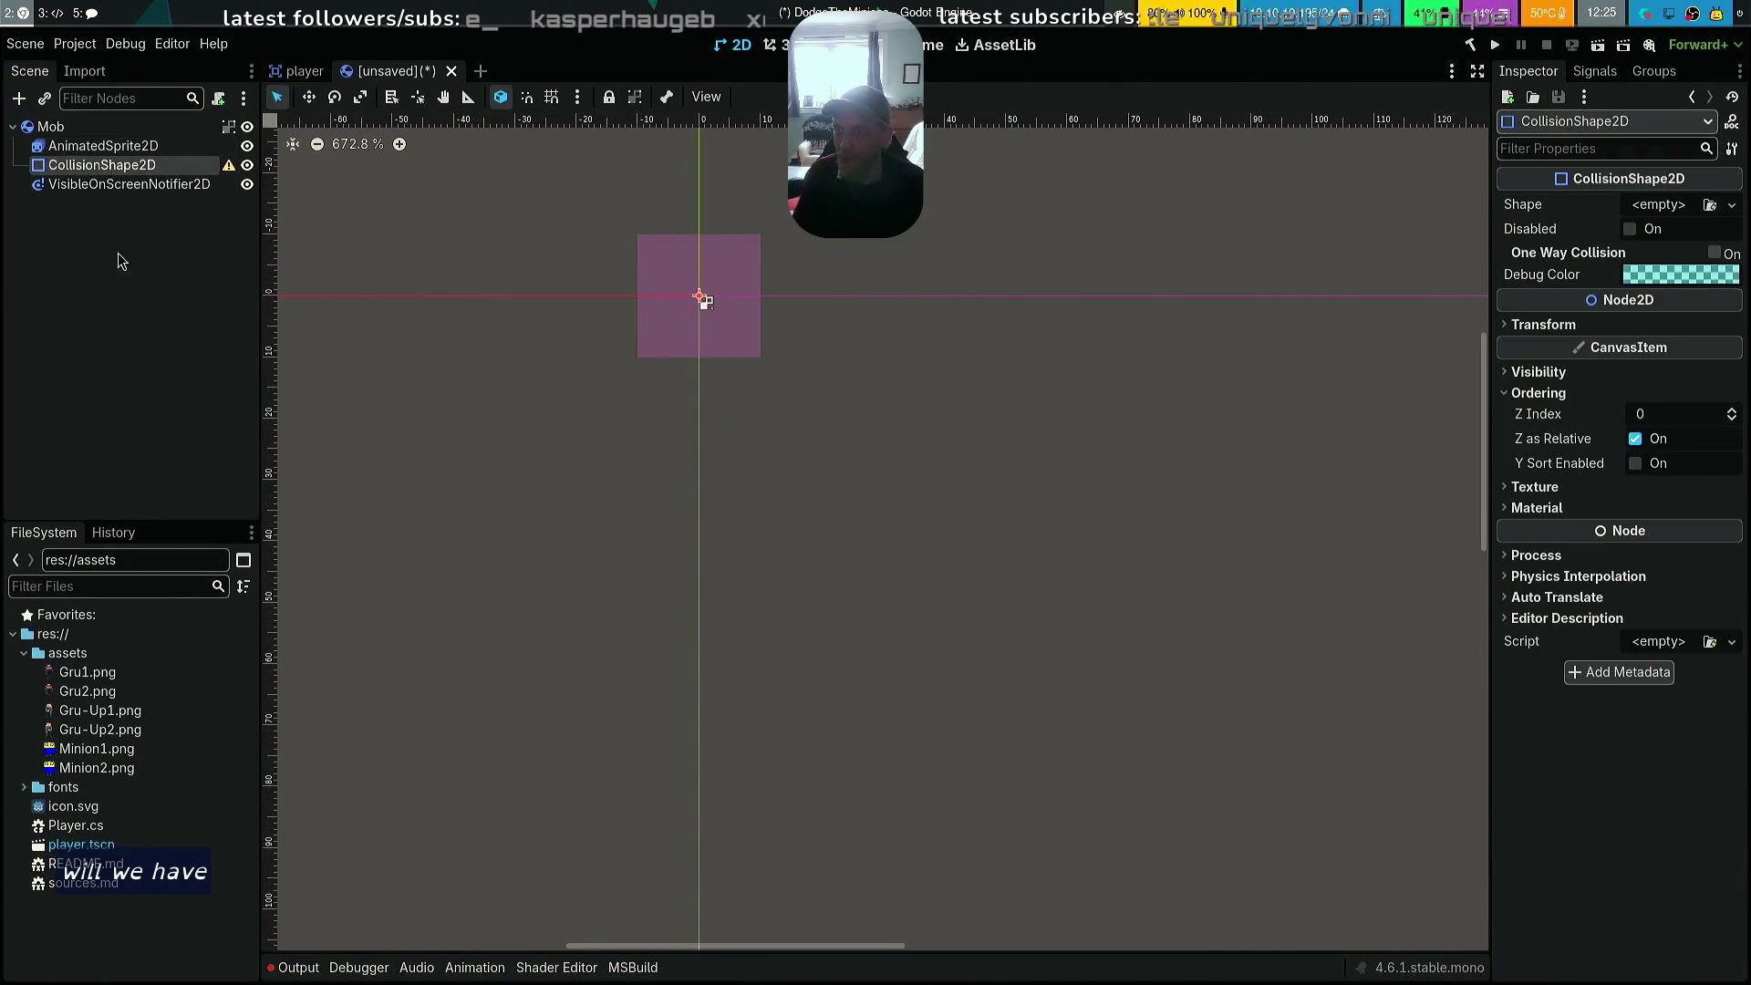
left_click(103, 146)
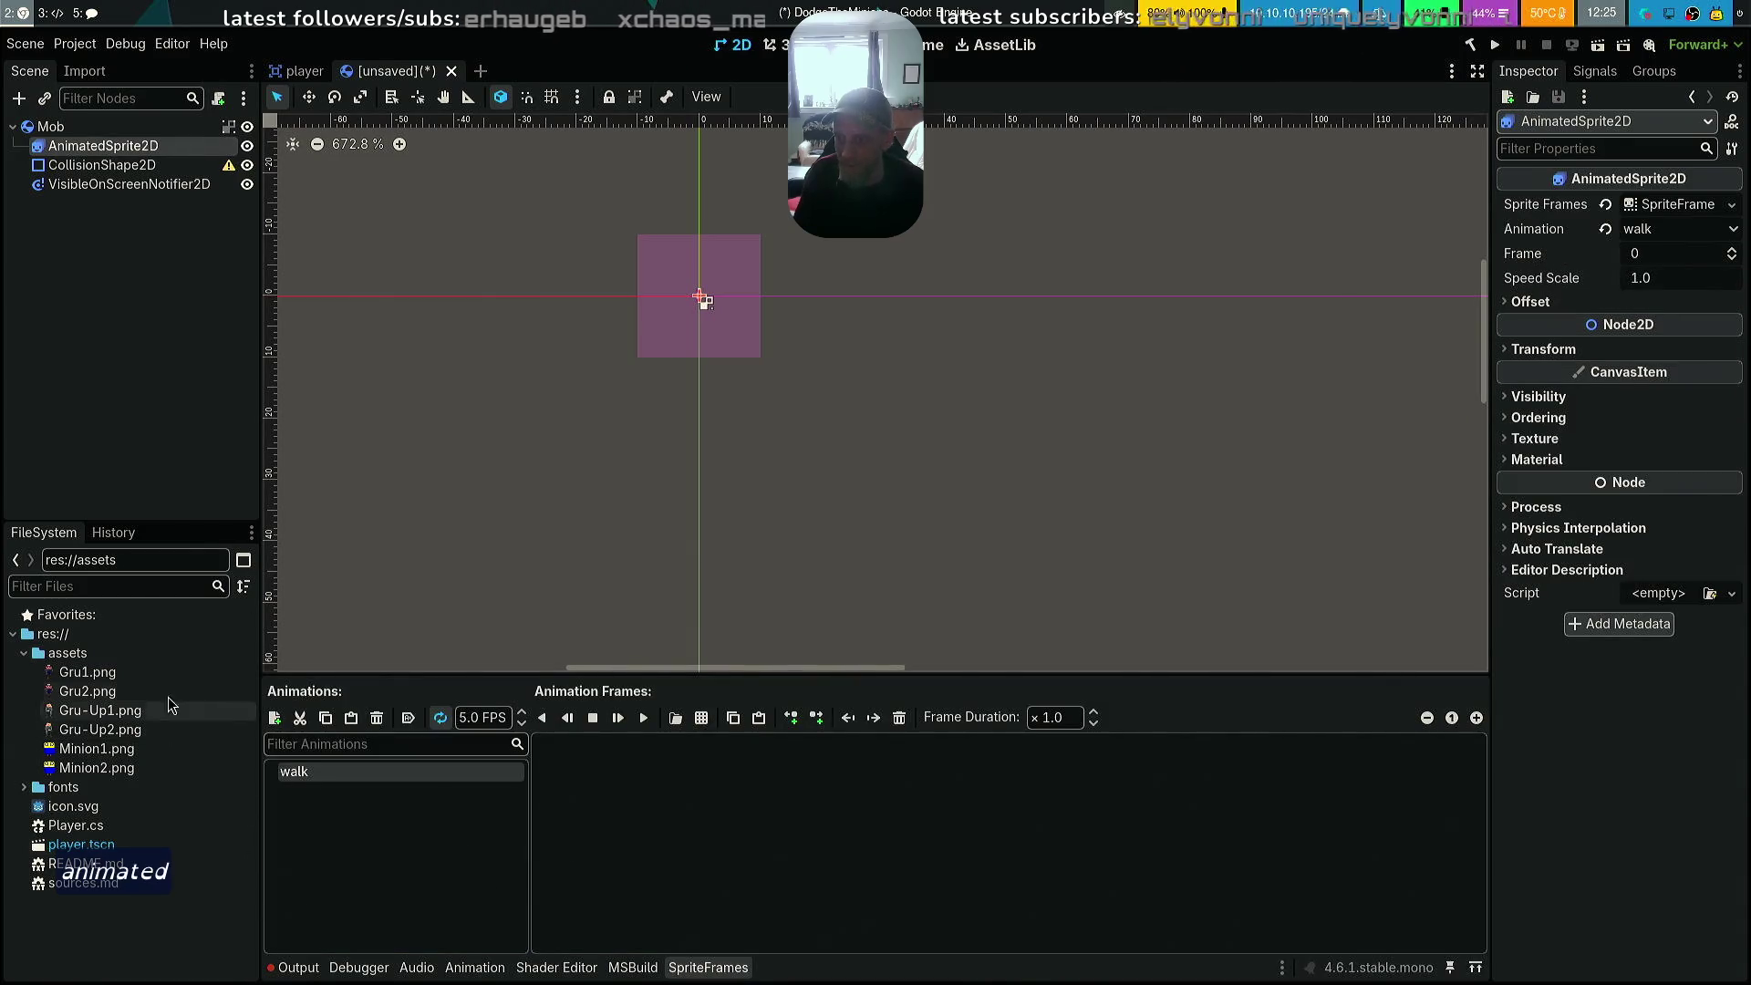
left_click(96, 749)
left_click(146, 768, "shift")
left_click_drag(150, 768, 796, 806)
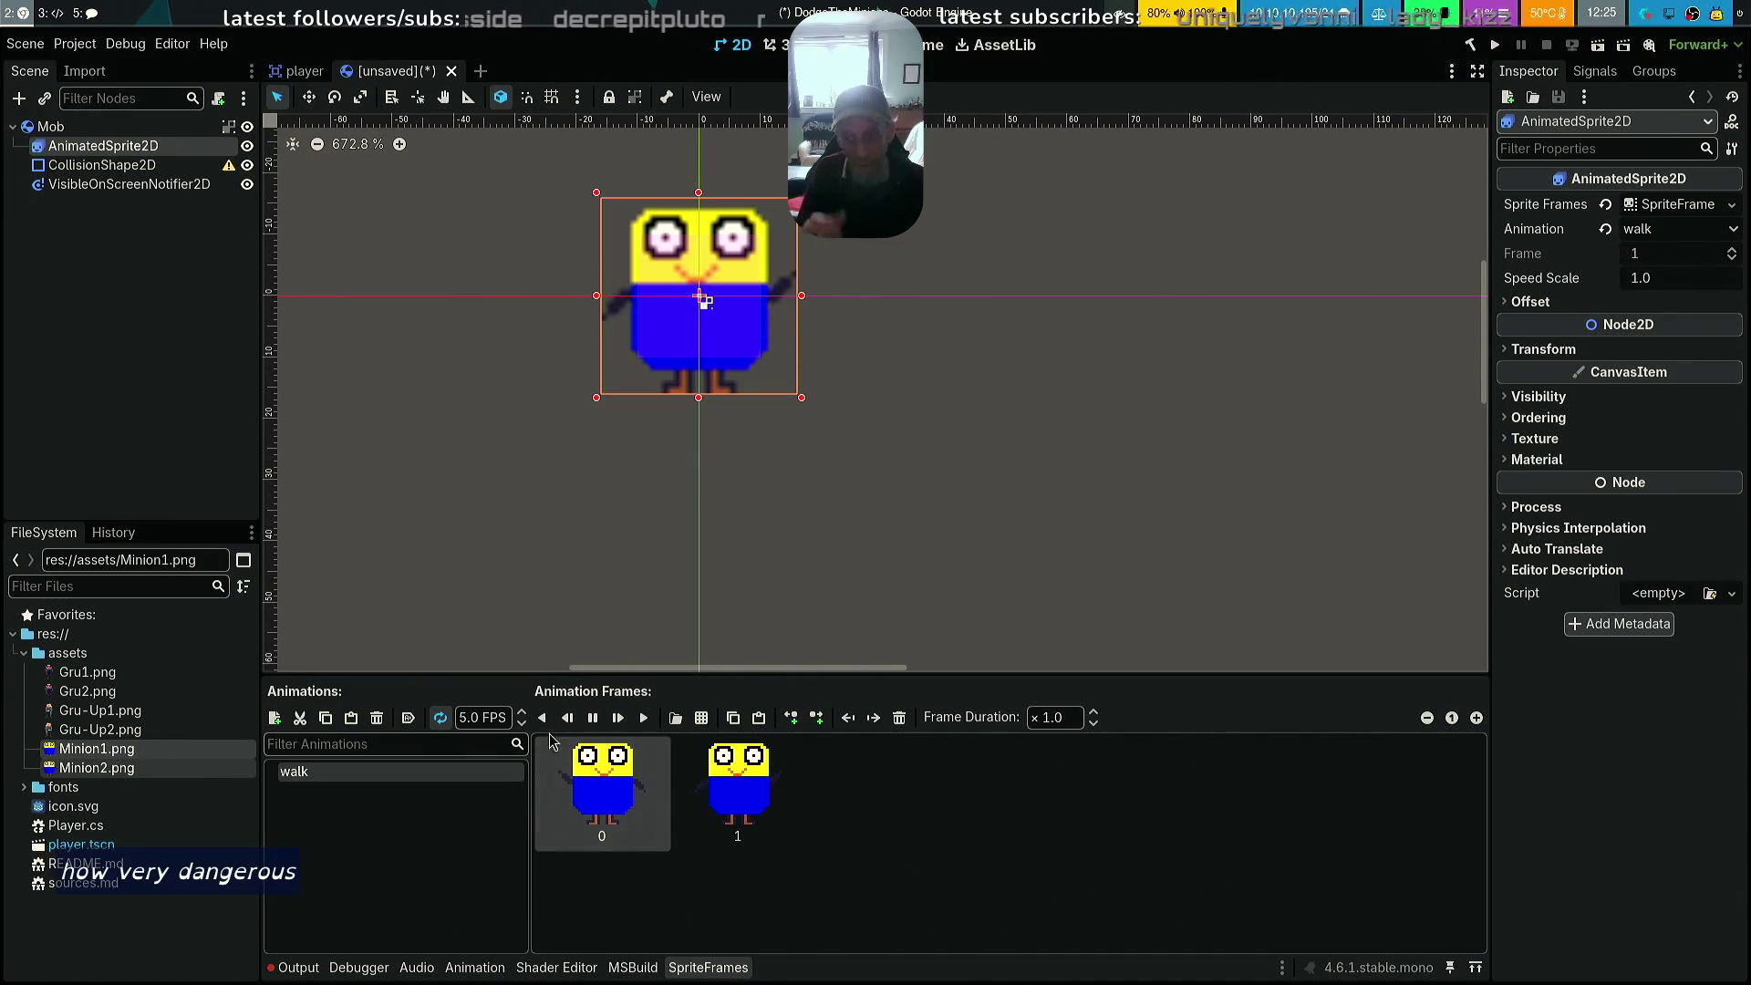
left_click(593, 720)
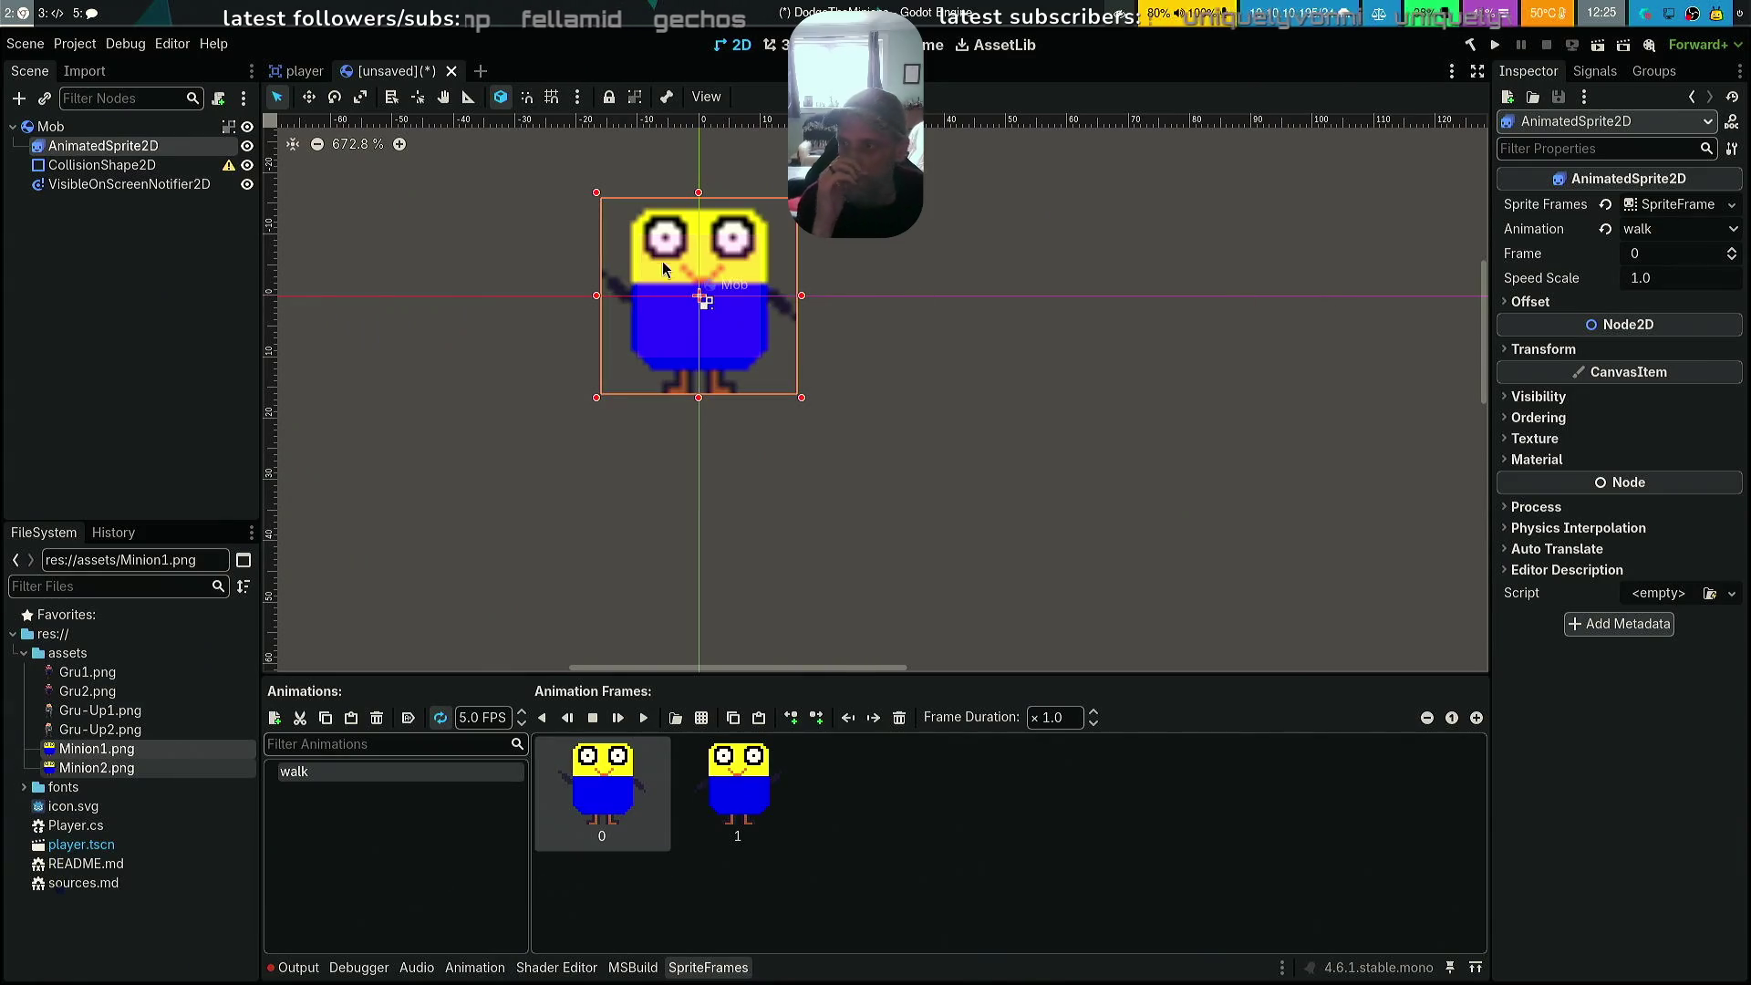
left_click(54, 127)
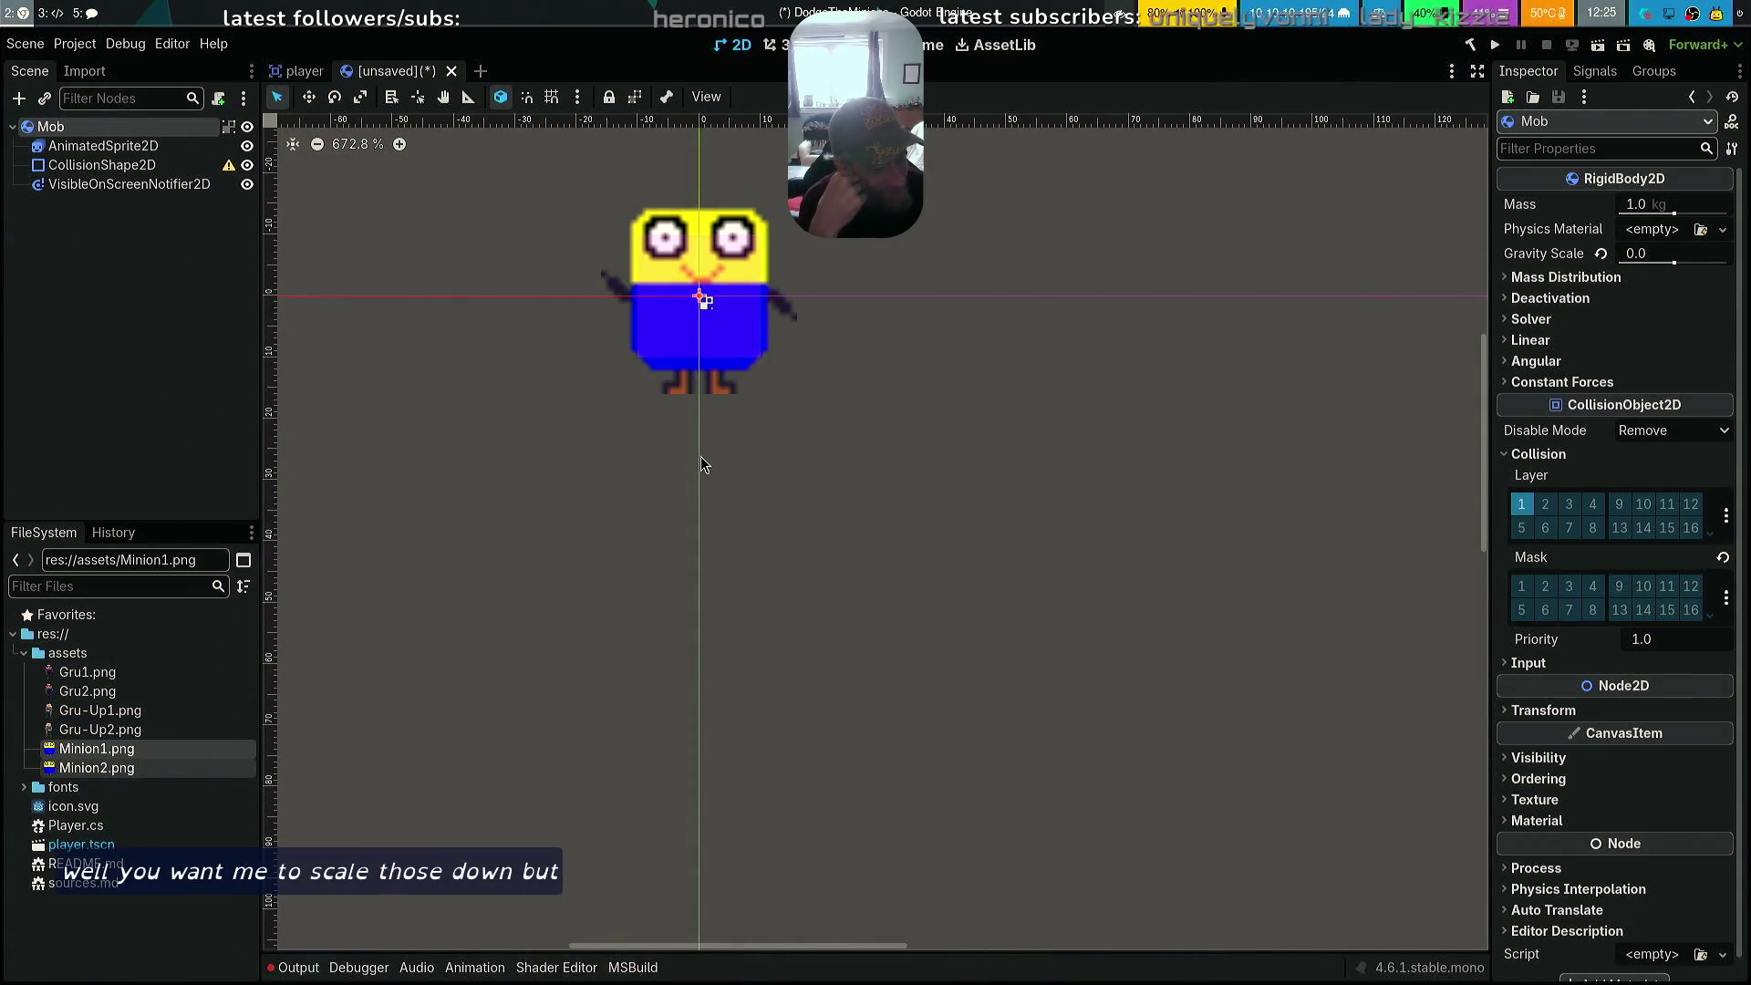
Set the Mob root node's Transform scale to 2.0 on both axes
scroll(879, 468, "up", 2)
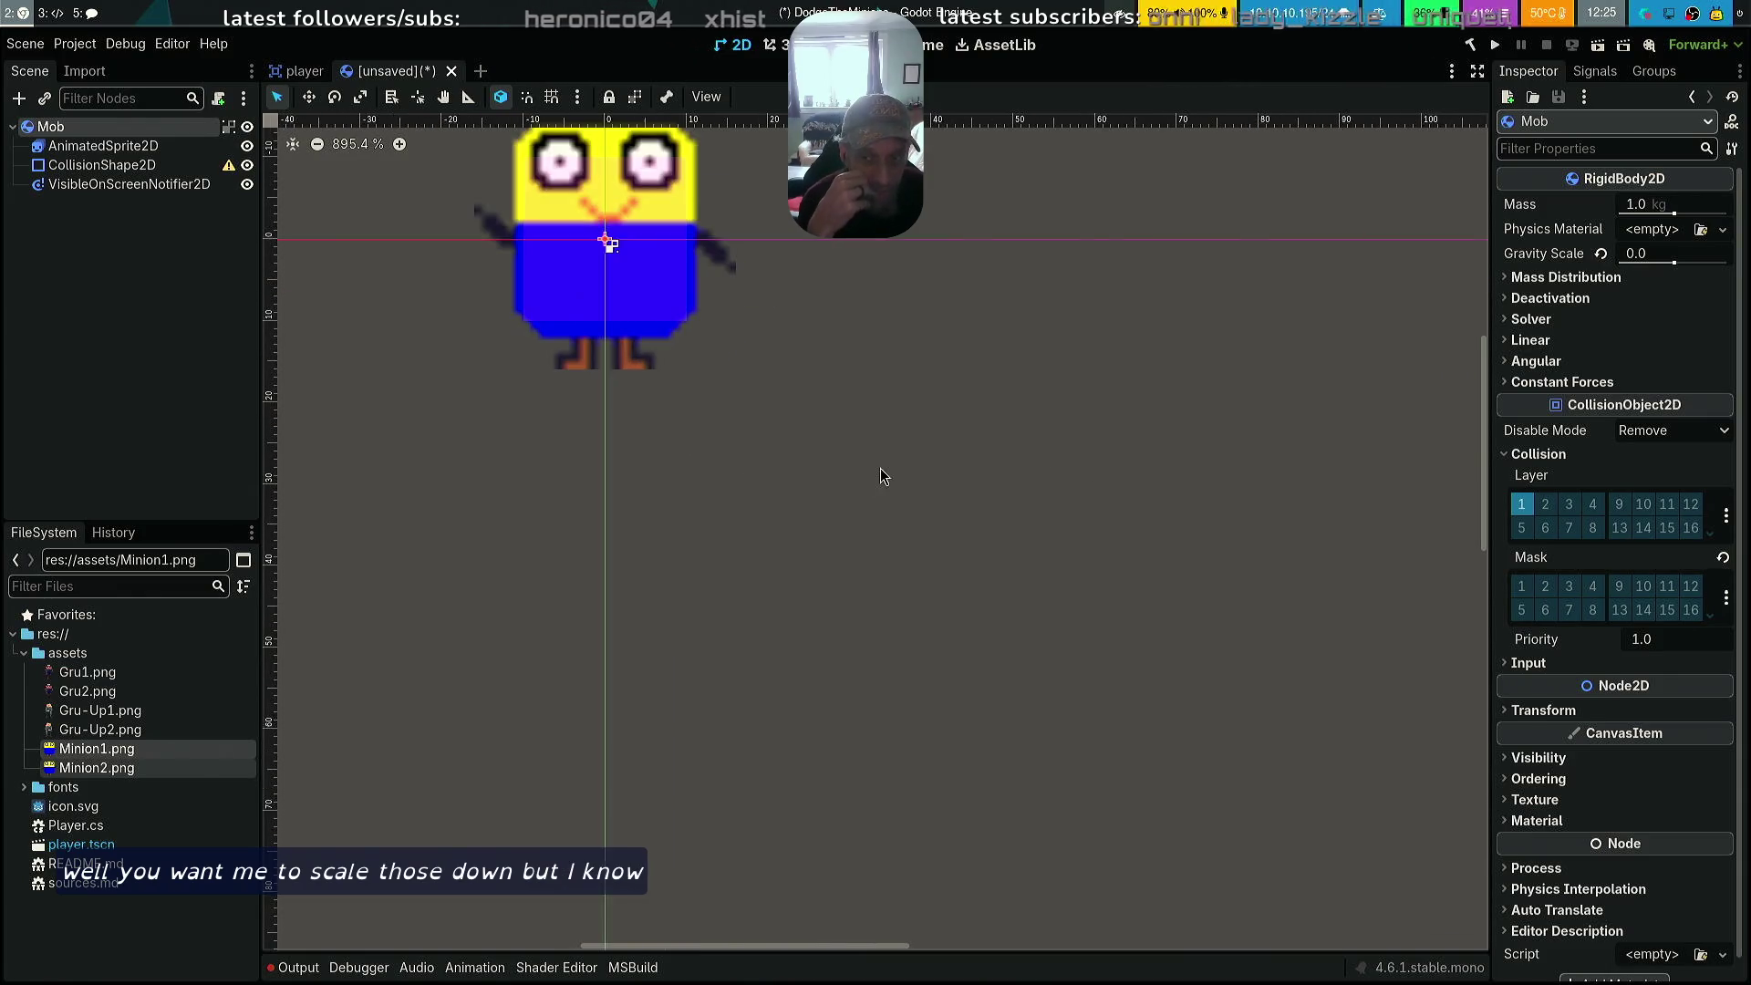
scroll(870, 465, "down", 4)
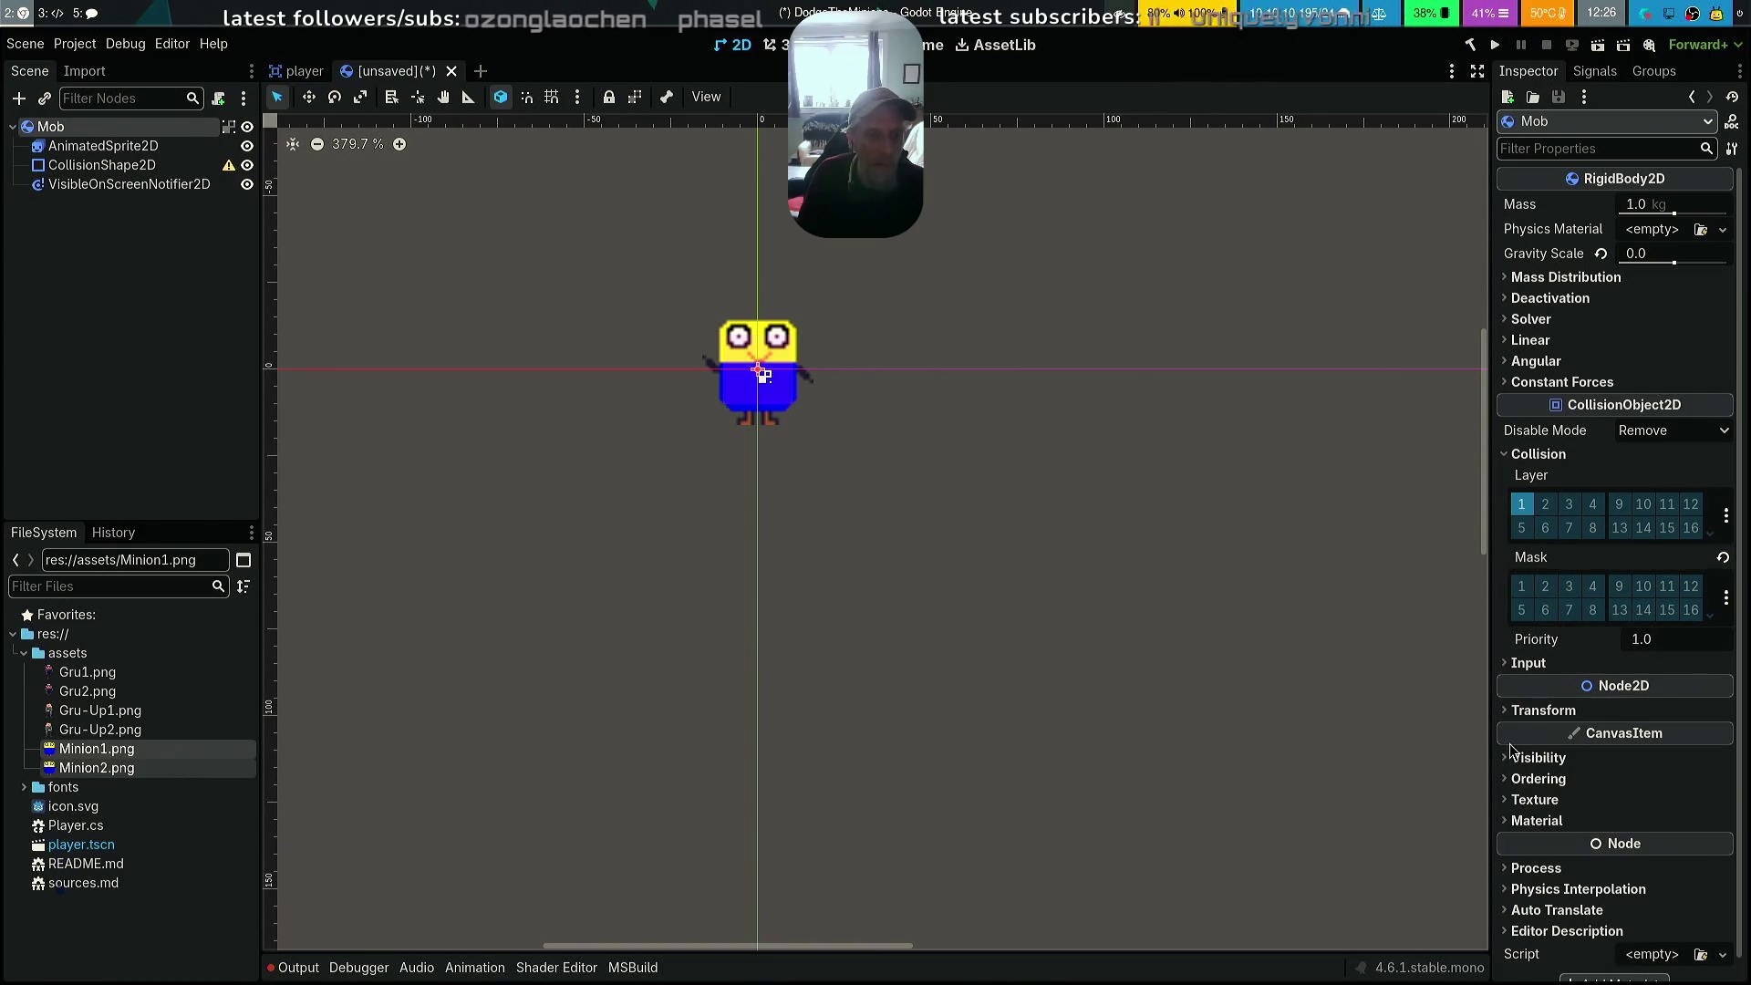
left_click(1503, 713)
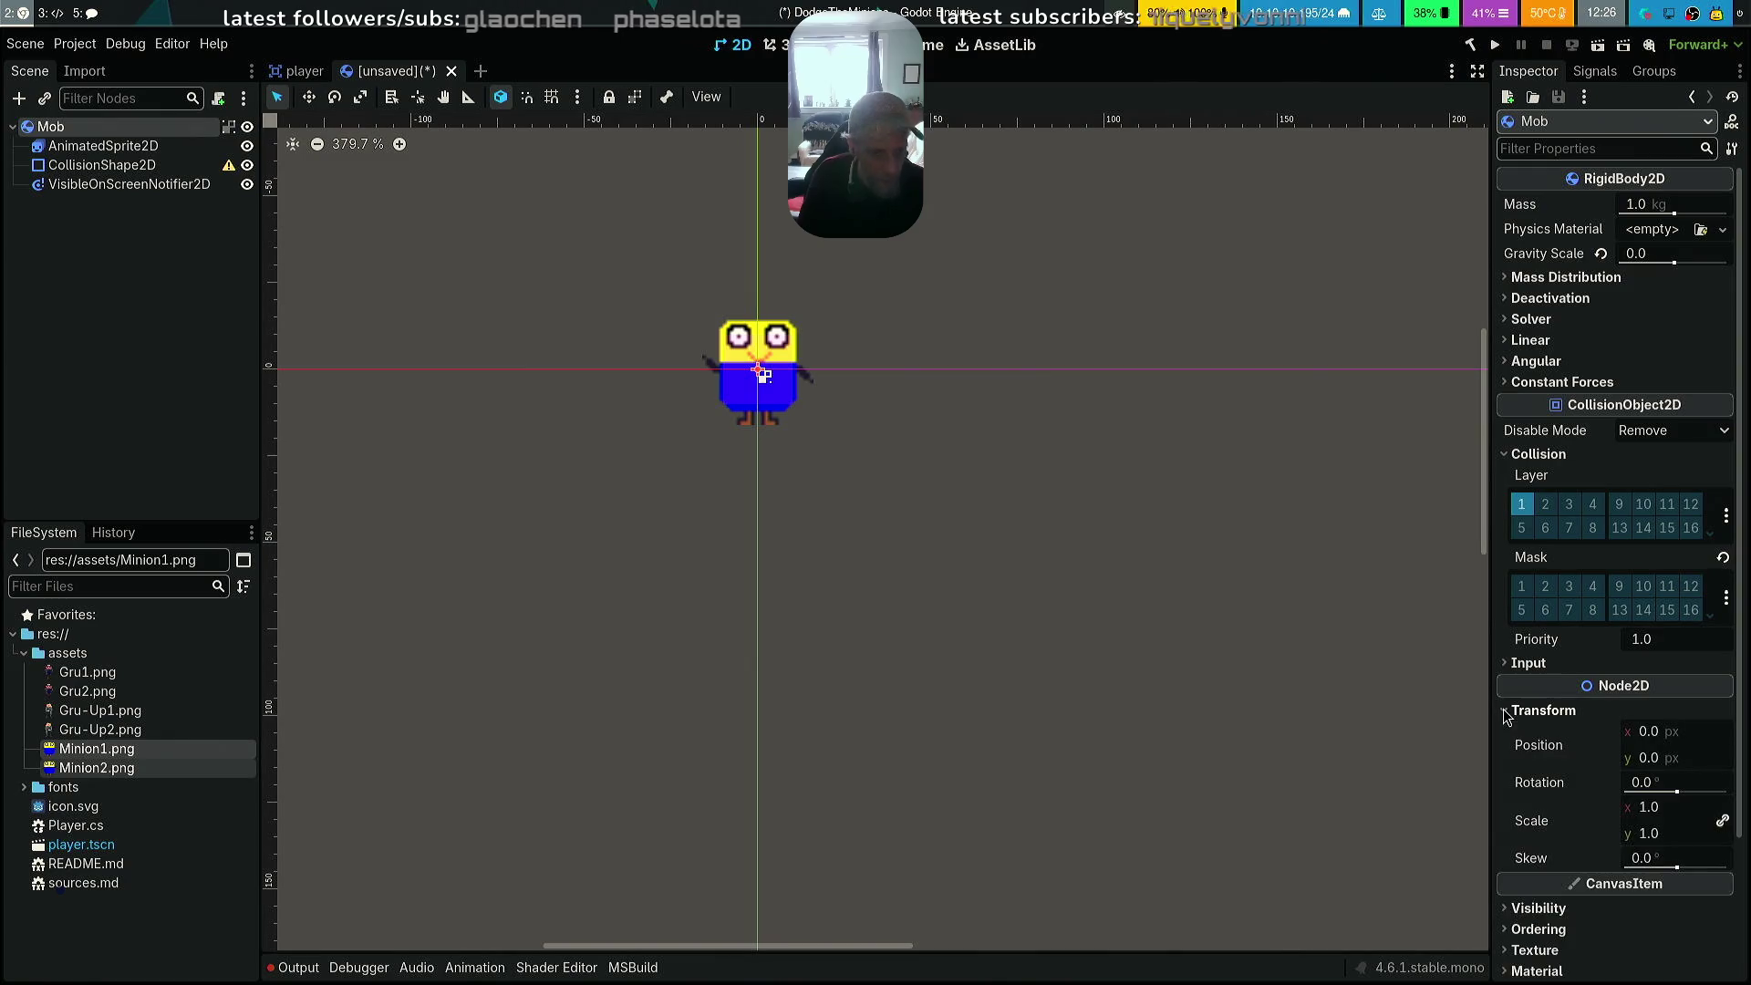
left_click(1676, 810)
type("2")
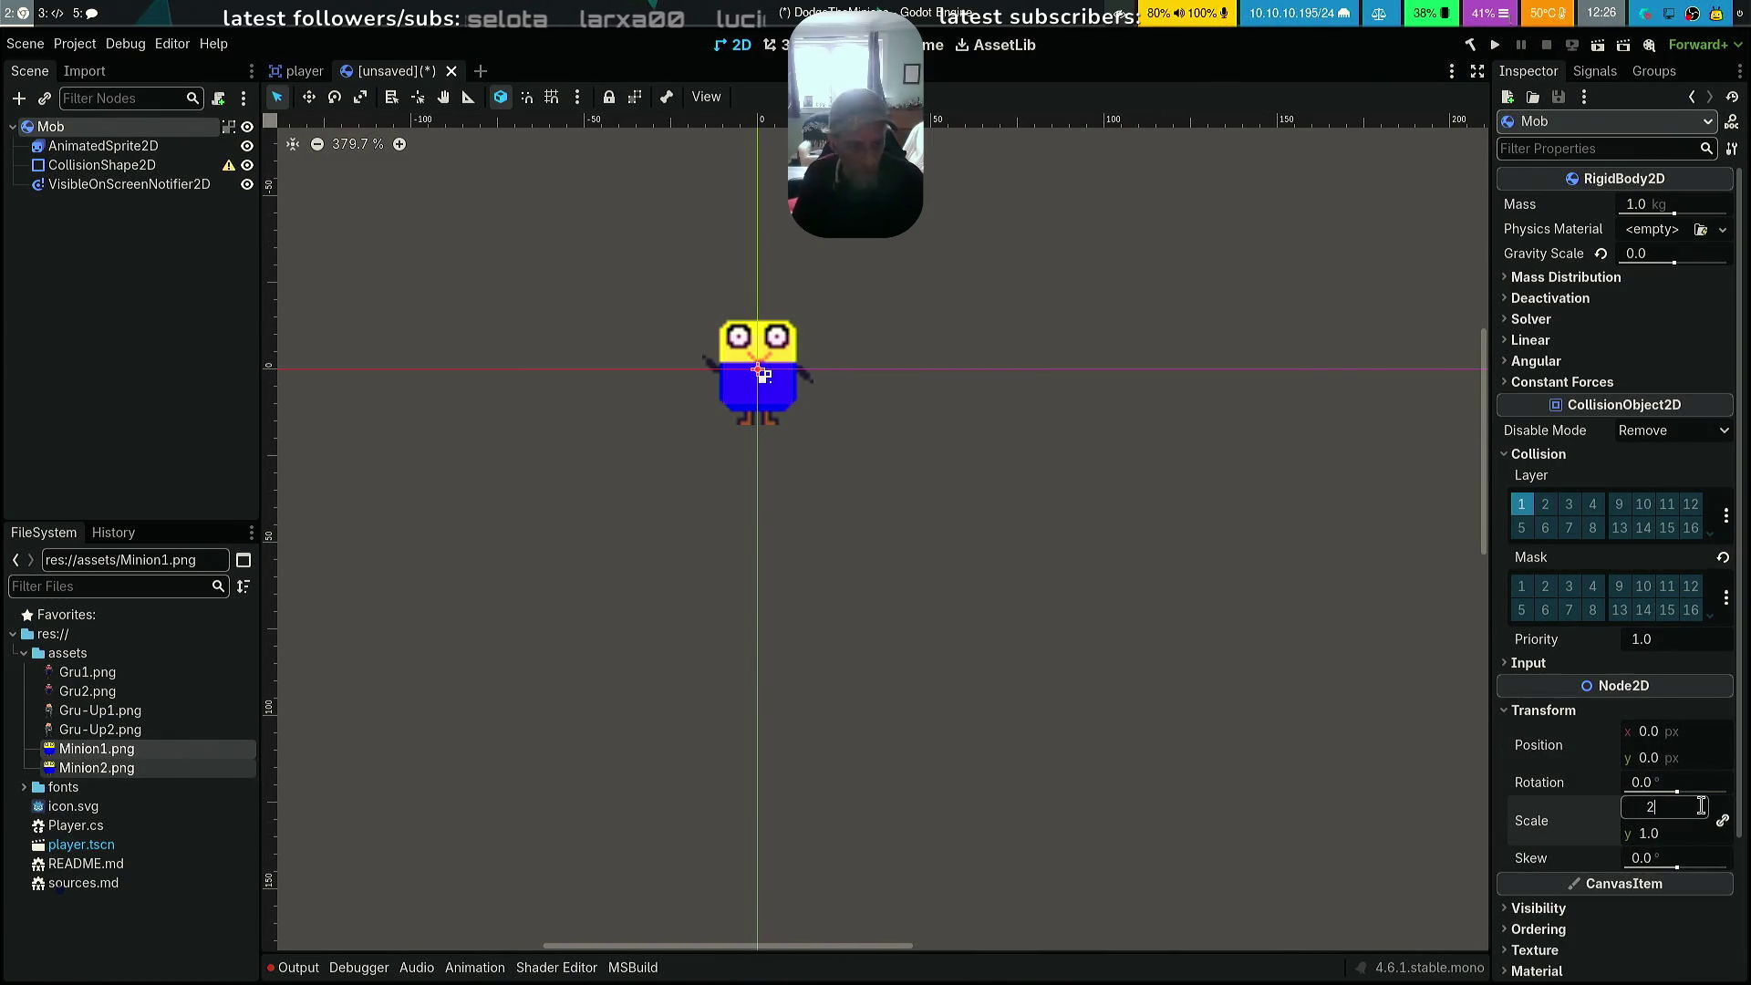
key("Tab")
scroll(1044, 564, "down", 3)
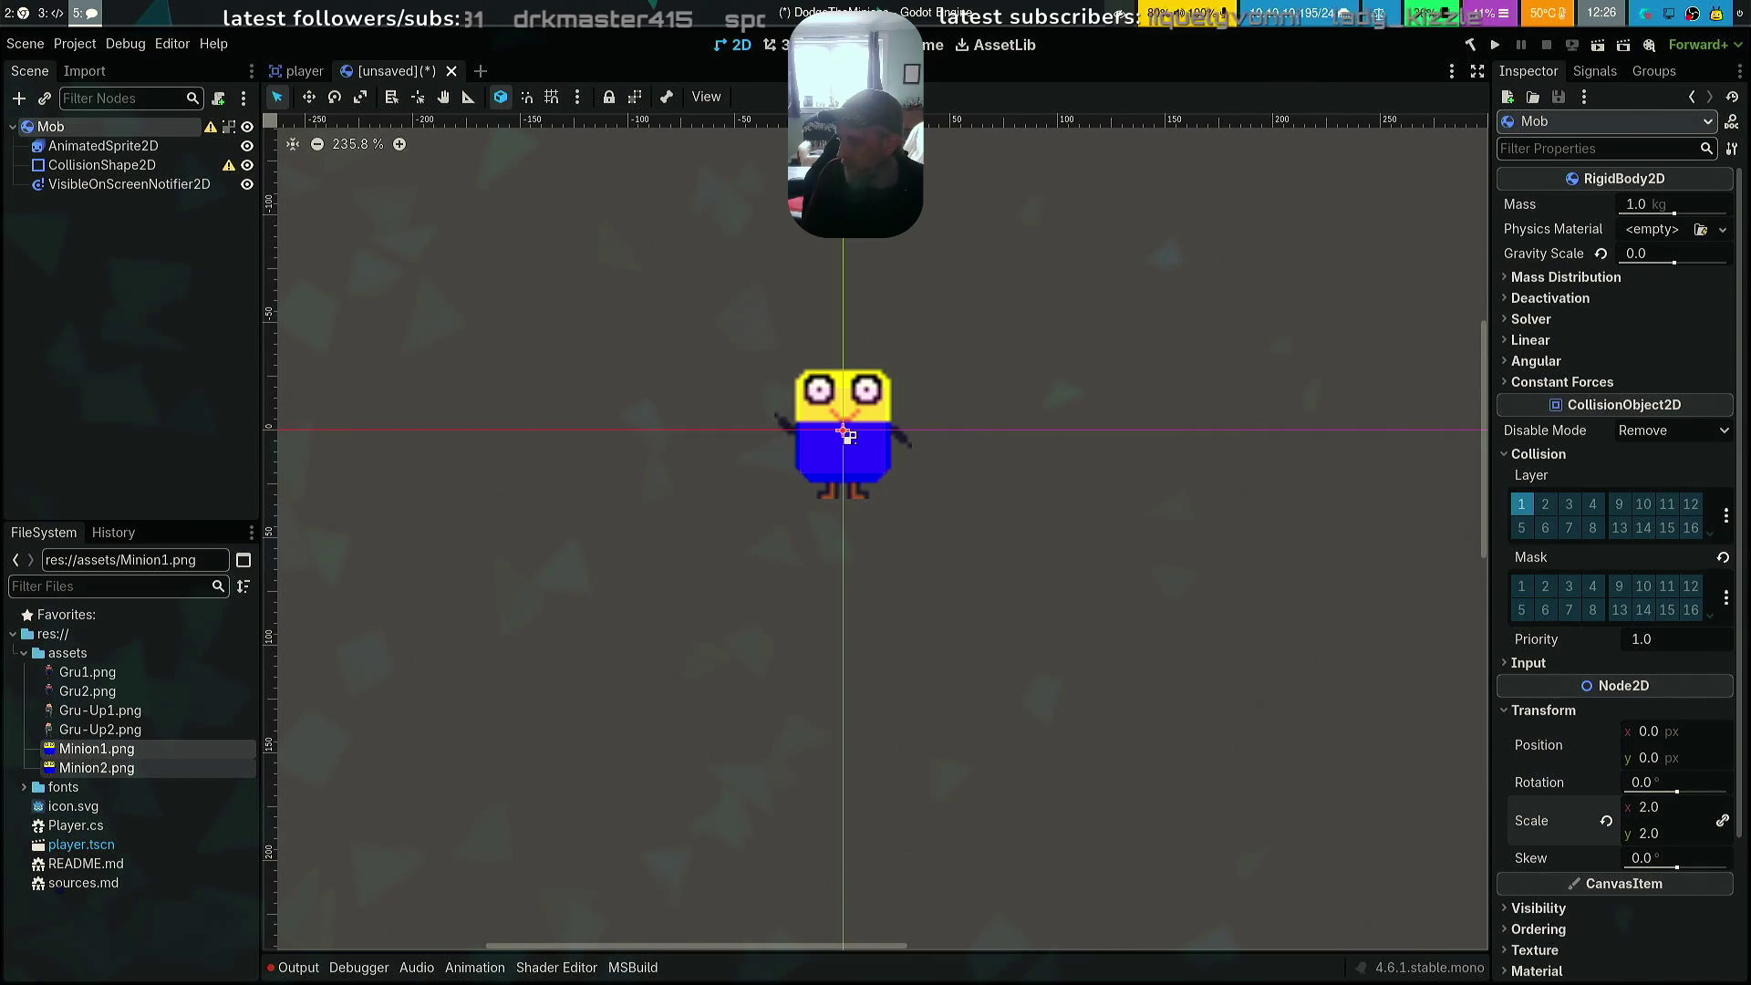
Save the scene as mob.tscn in the DodgeTheMinions project root
key("ctrl+s")
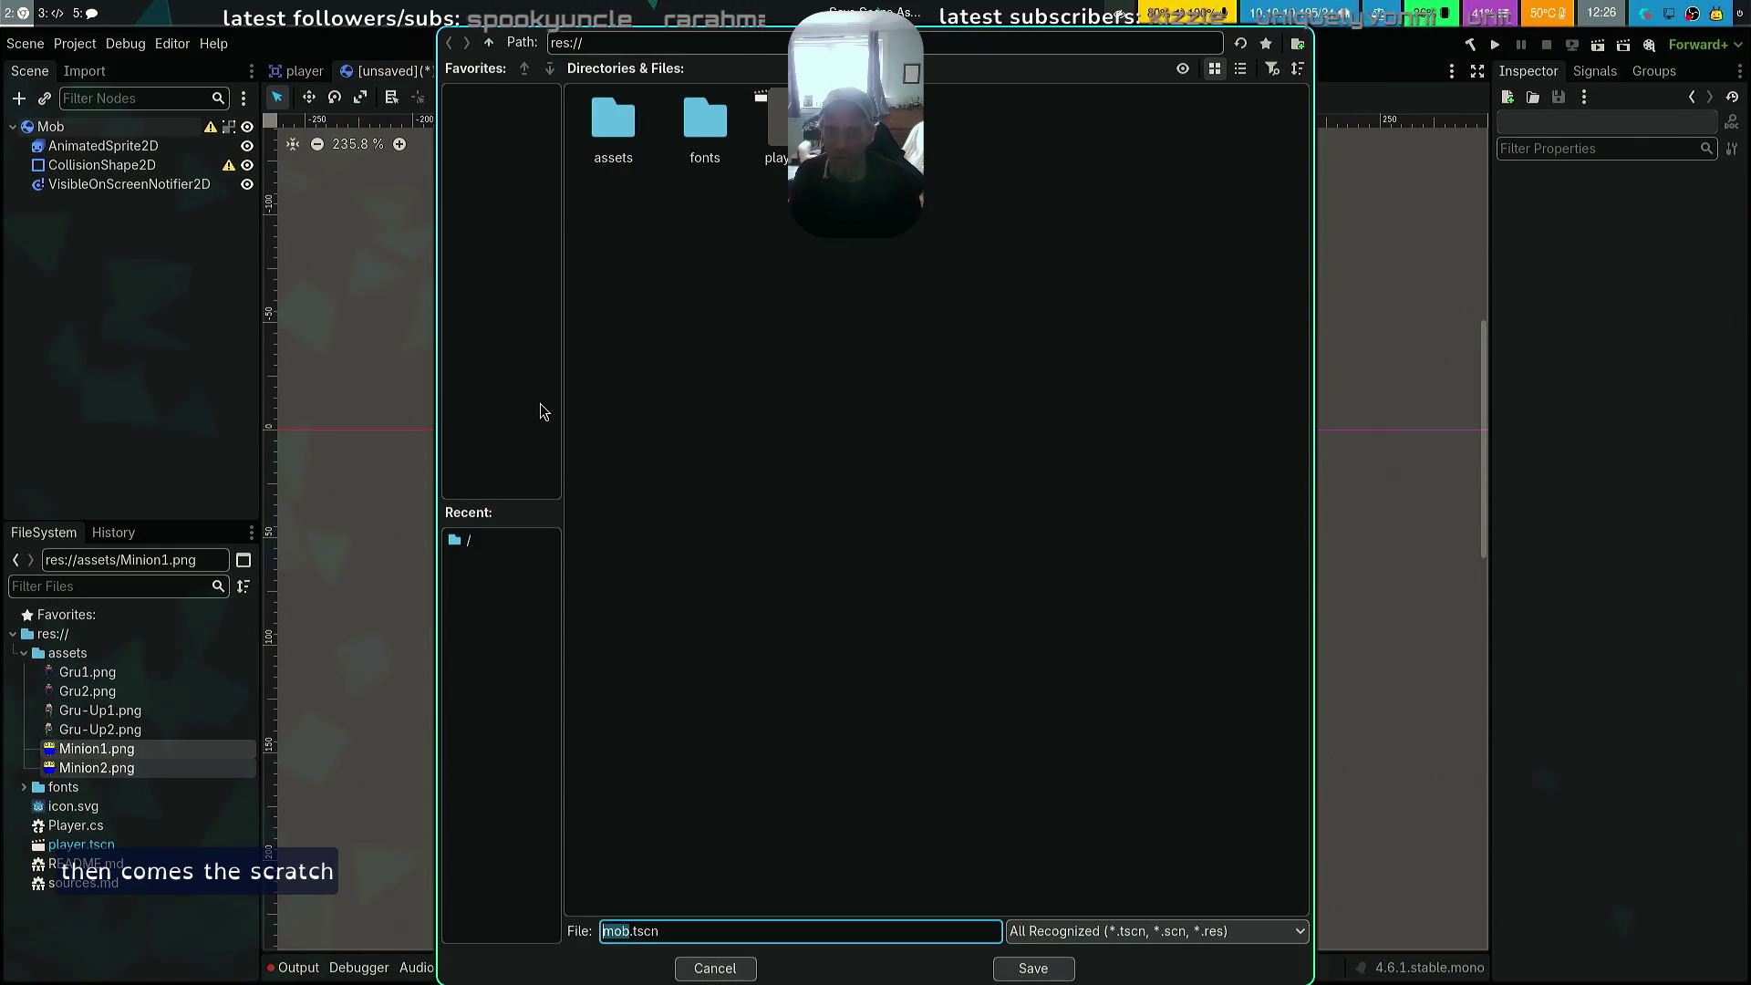
key("Return")
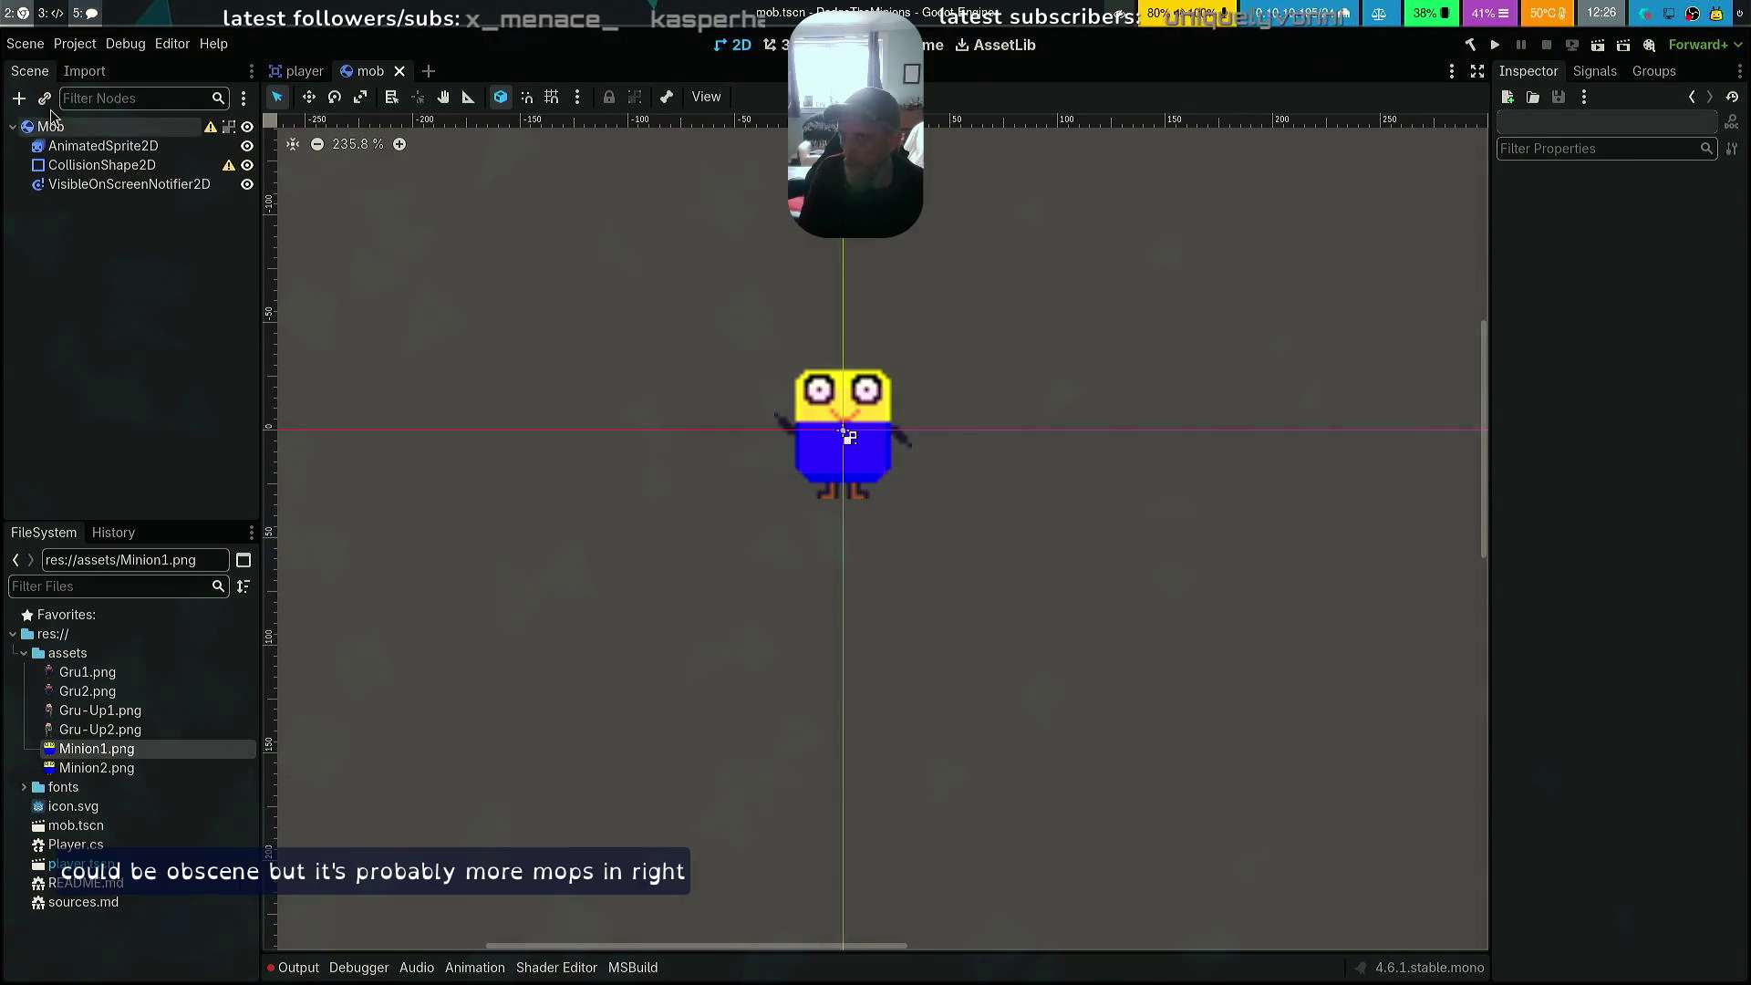
Attach a new C# script res://Mob.cs to the Mob node through Attach Script
right_click(98, 126)
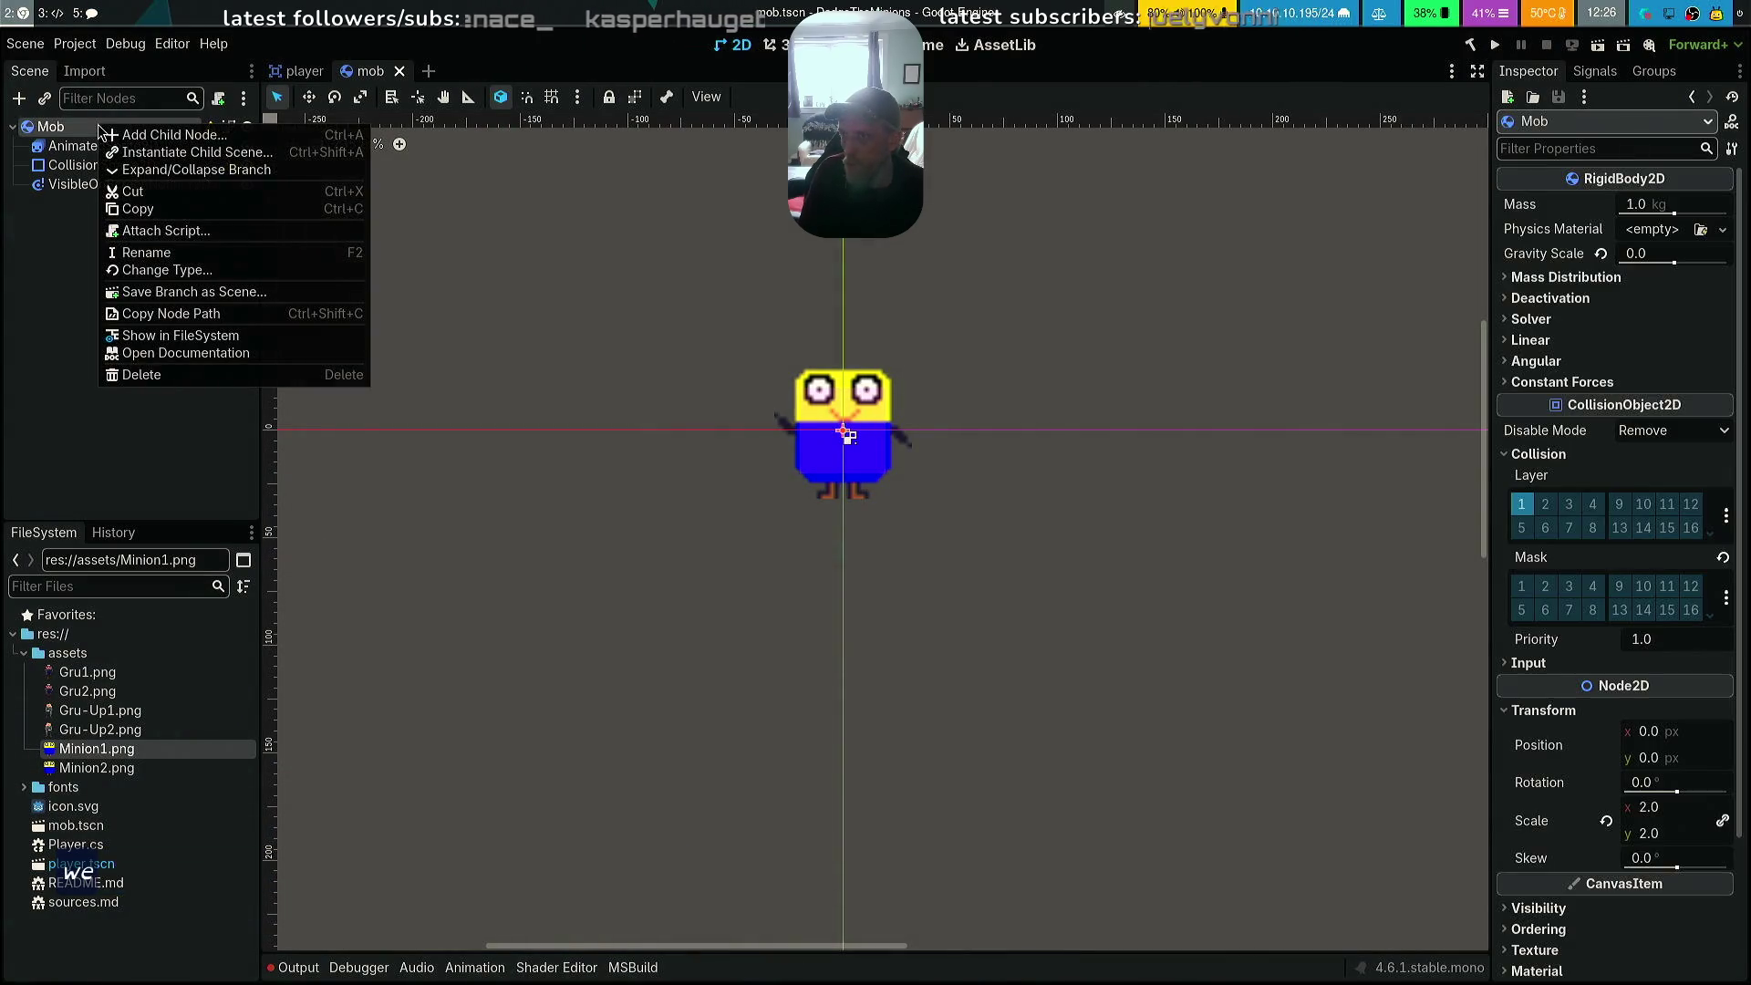
left_click(231, 233)
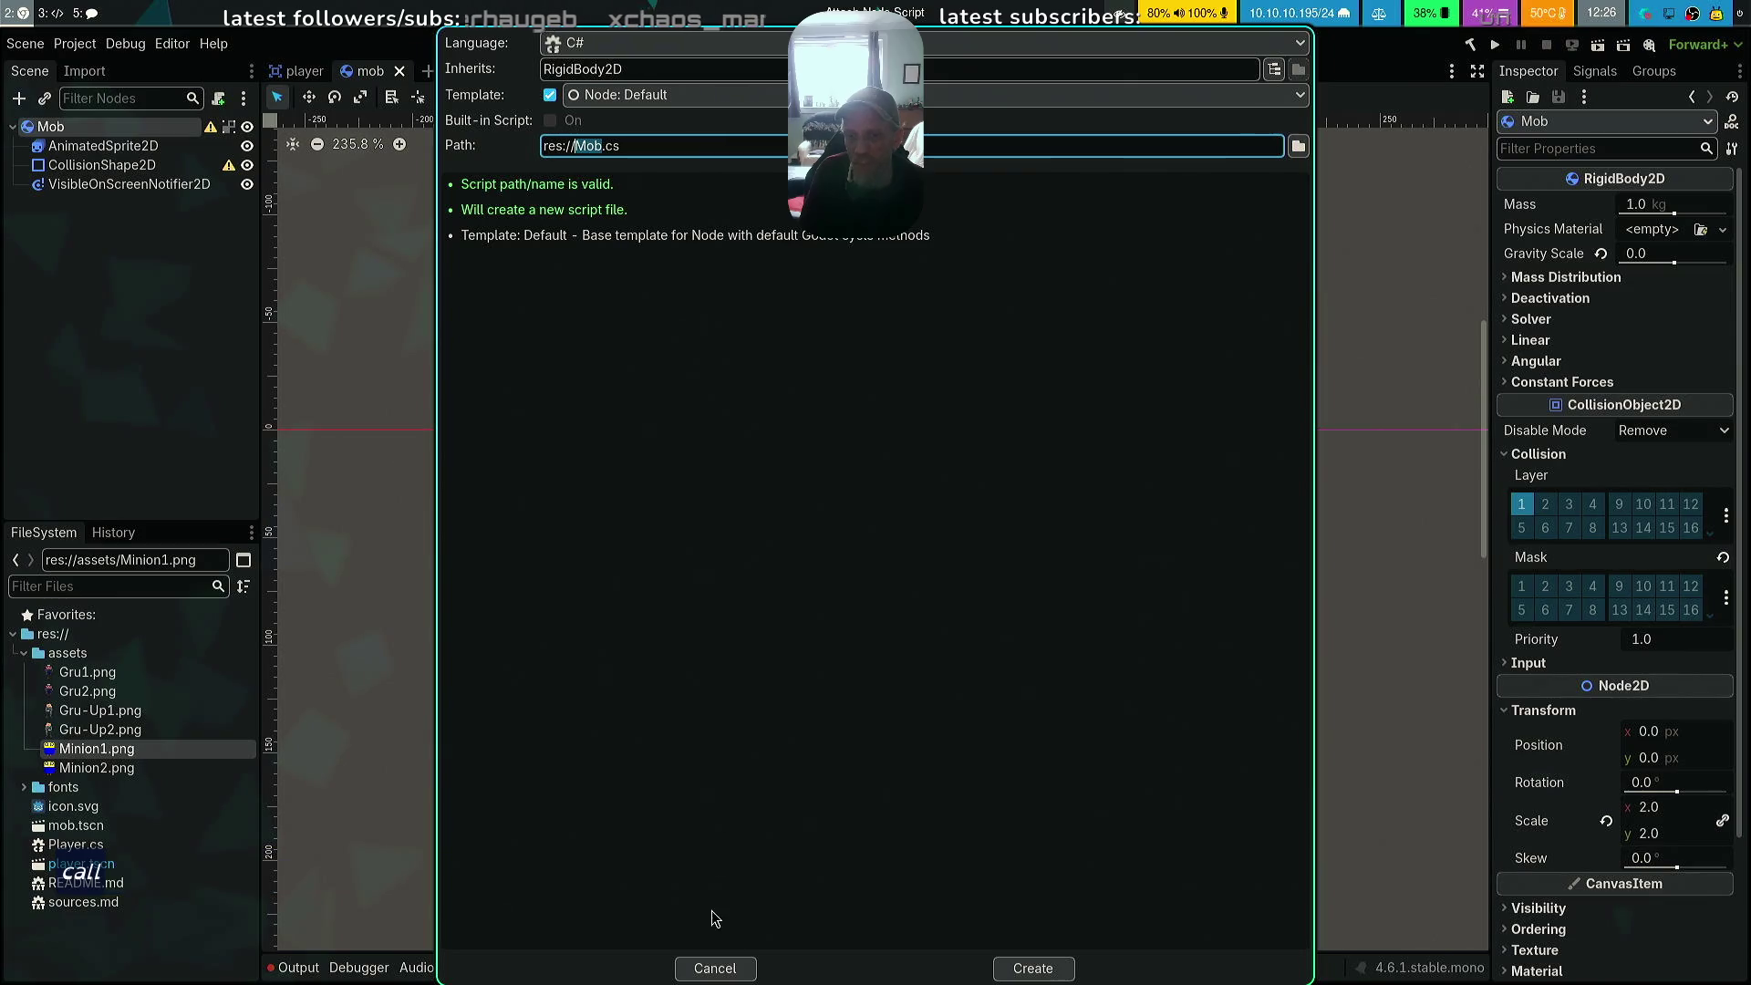
left_click(1034, 968)
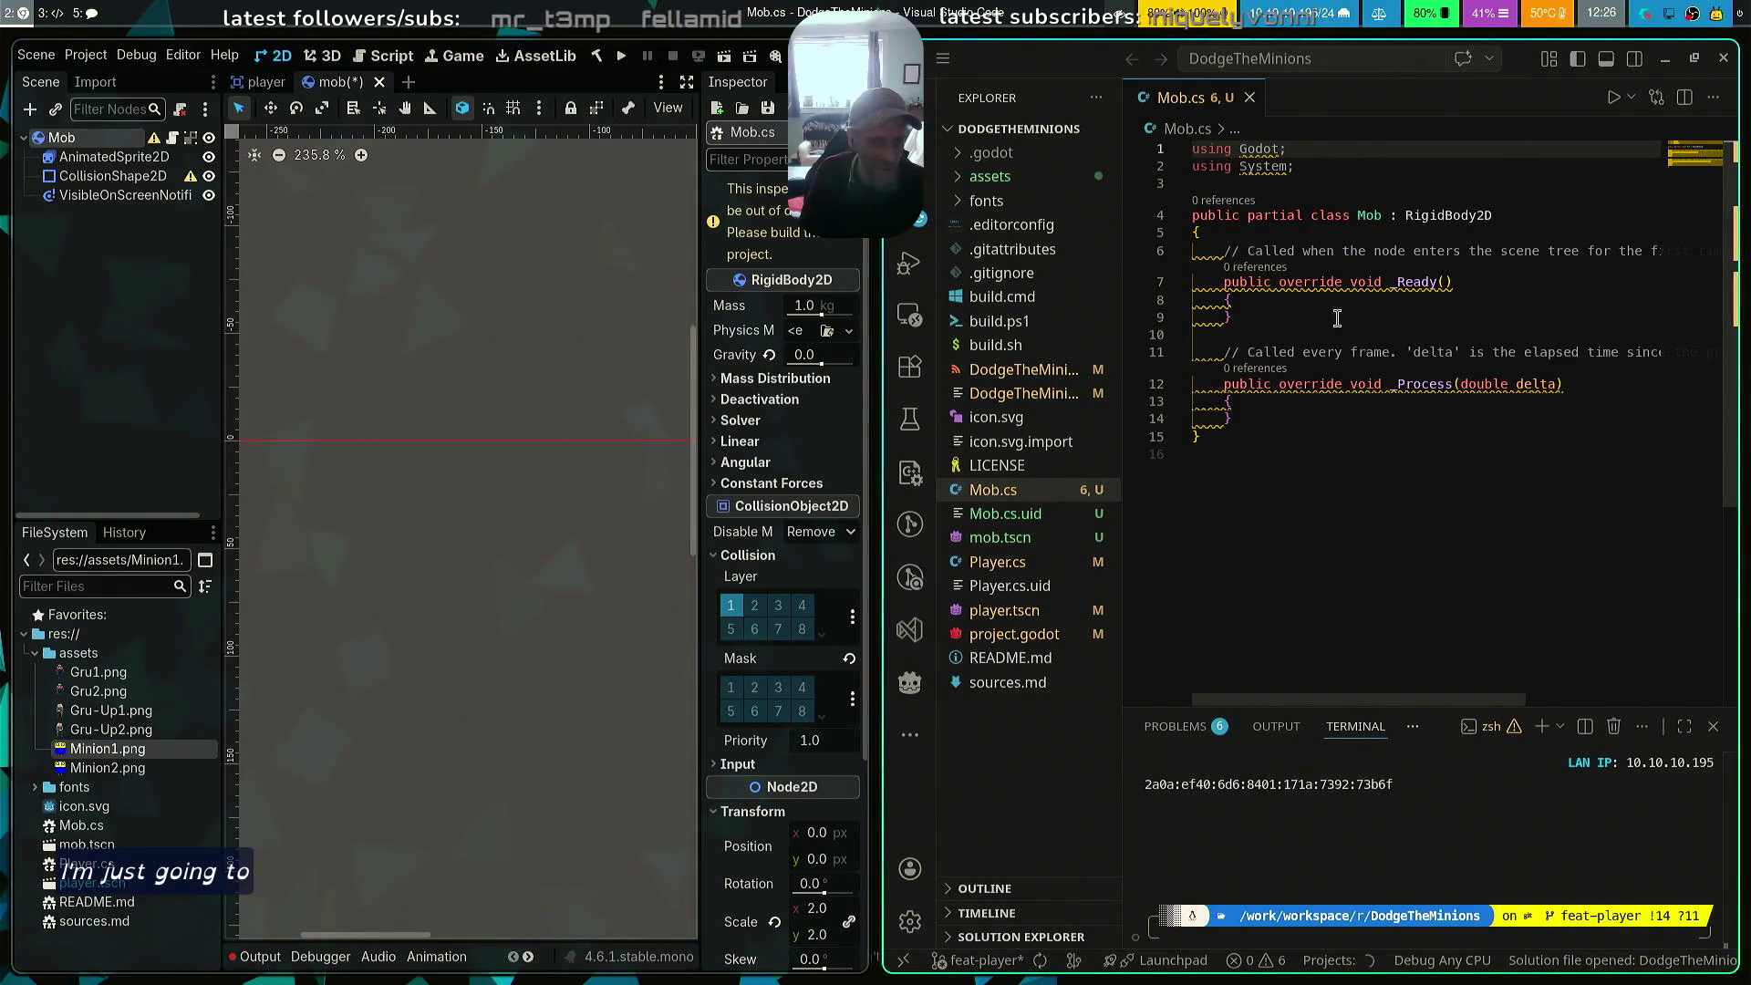
Reformat Mob.cs, paste the random-animation lines into _Ready, and save
left_click(1297, 301)
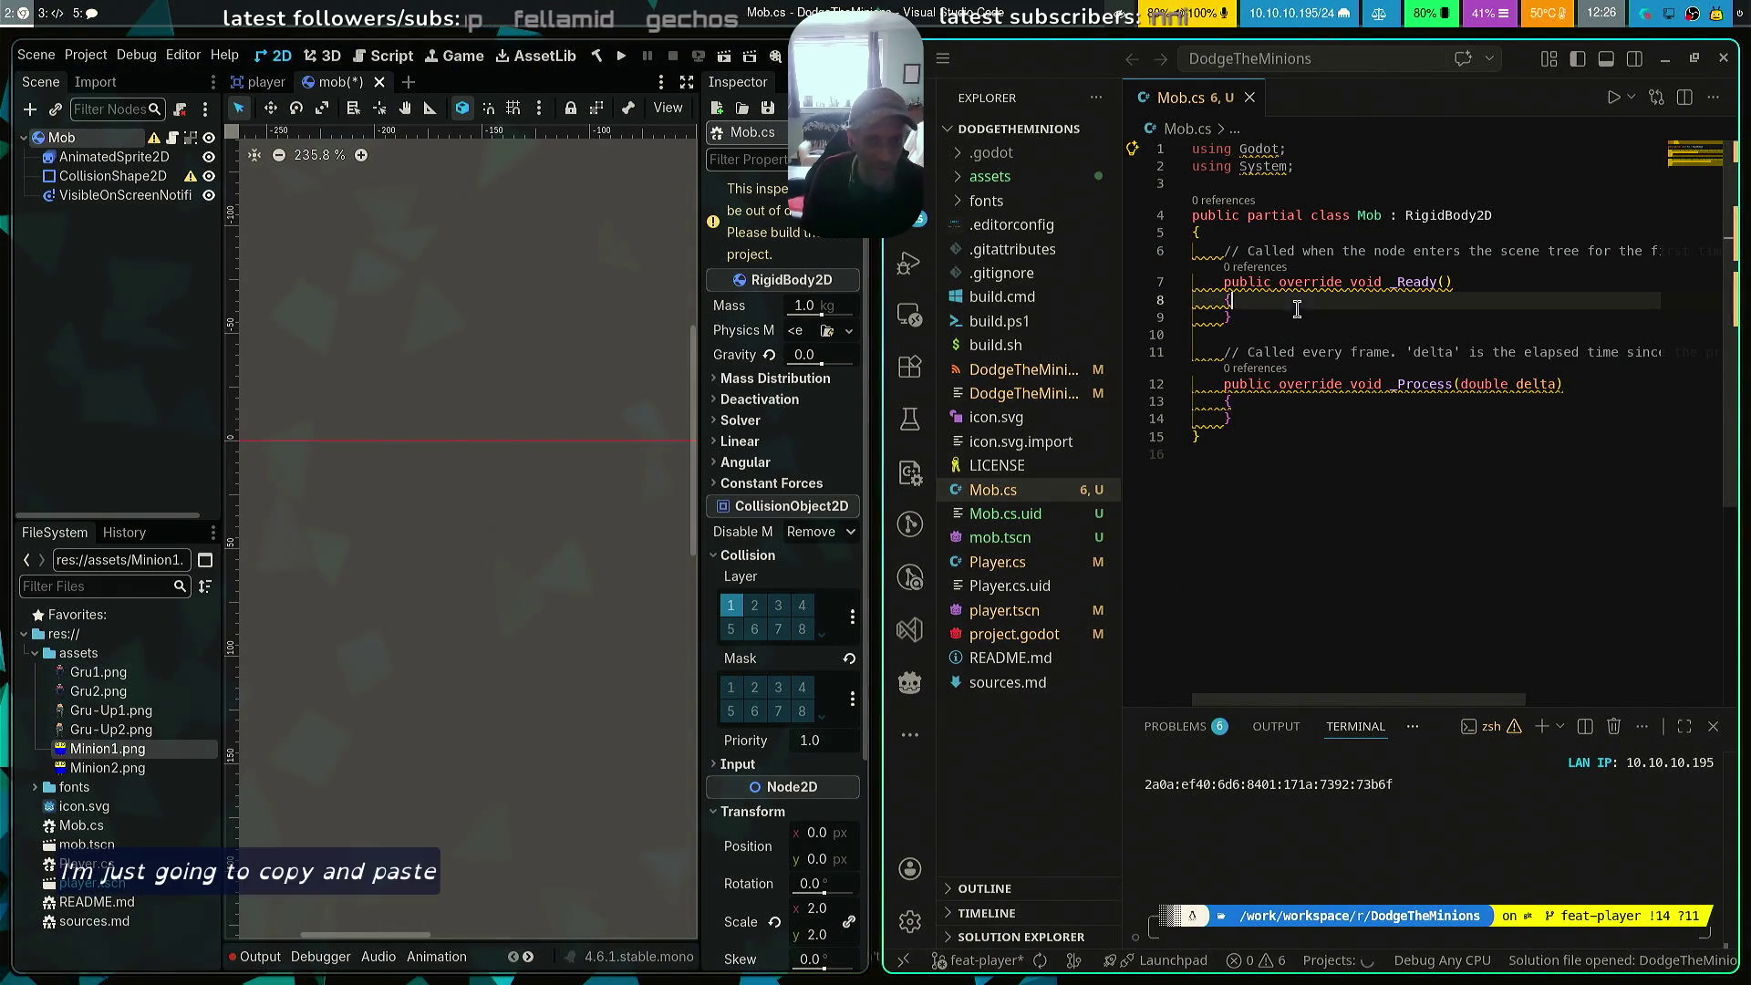
key("shift+alt+f")
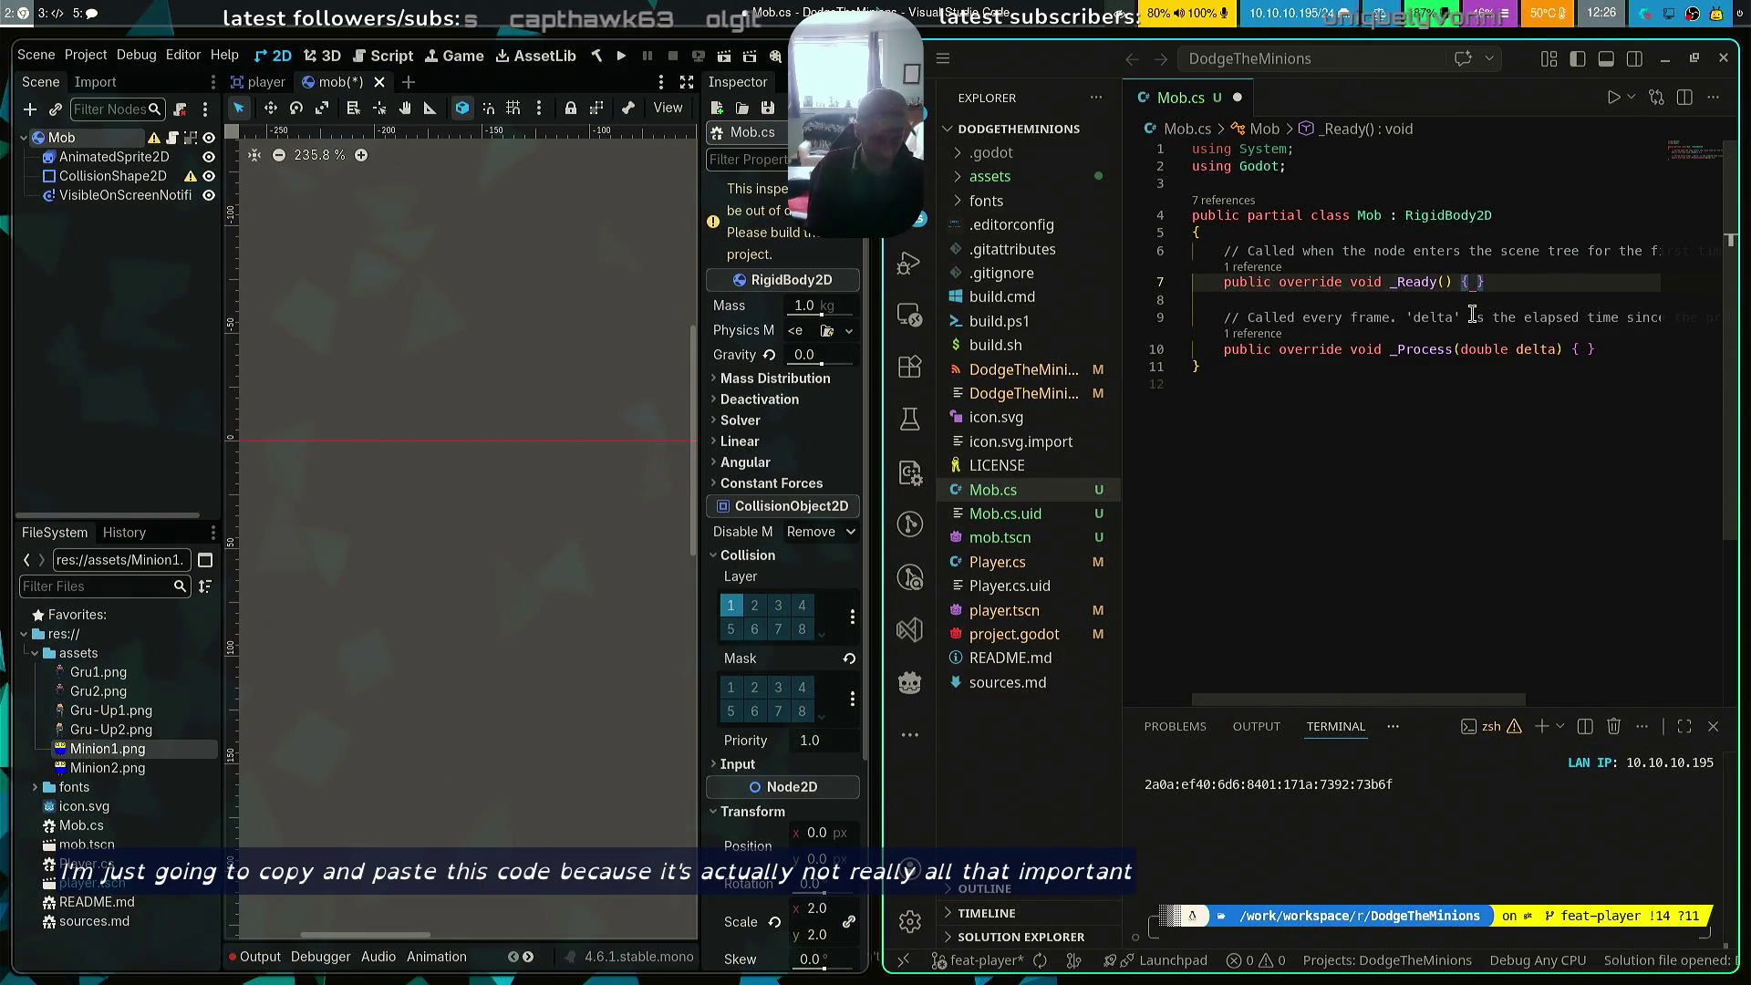
key("ctrl+v")
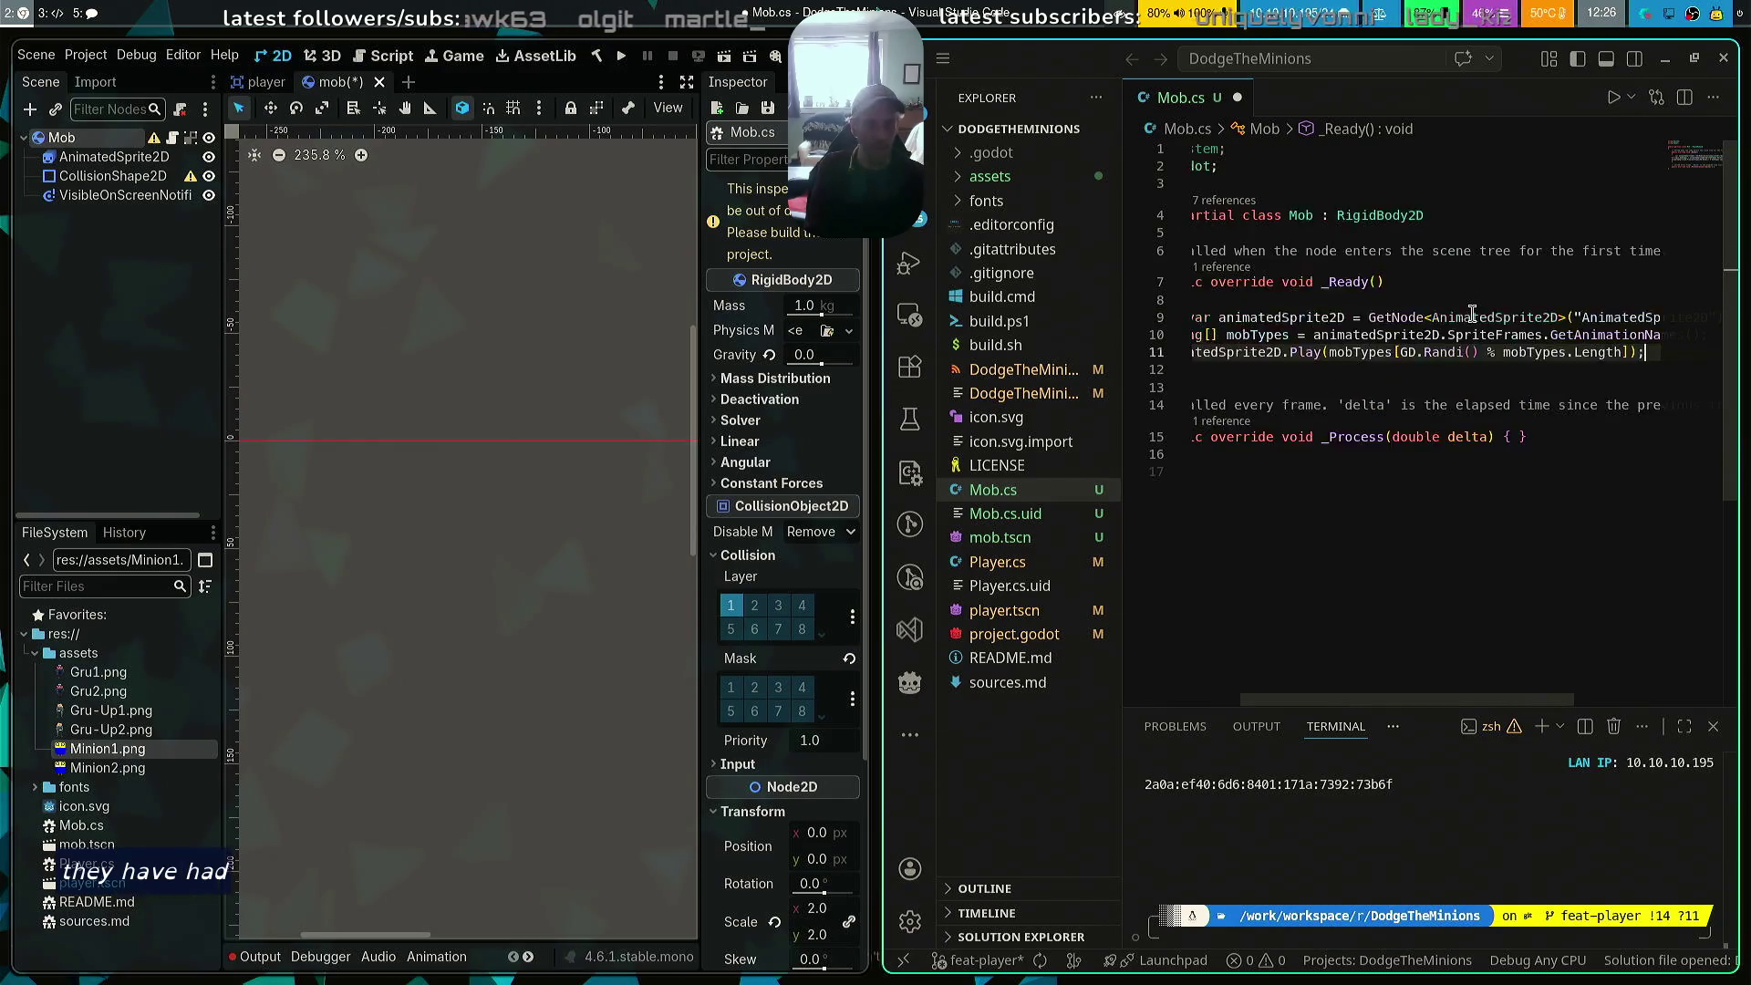
key("ctrl+s")
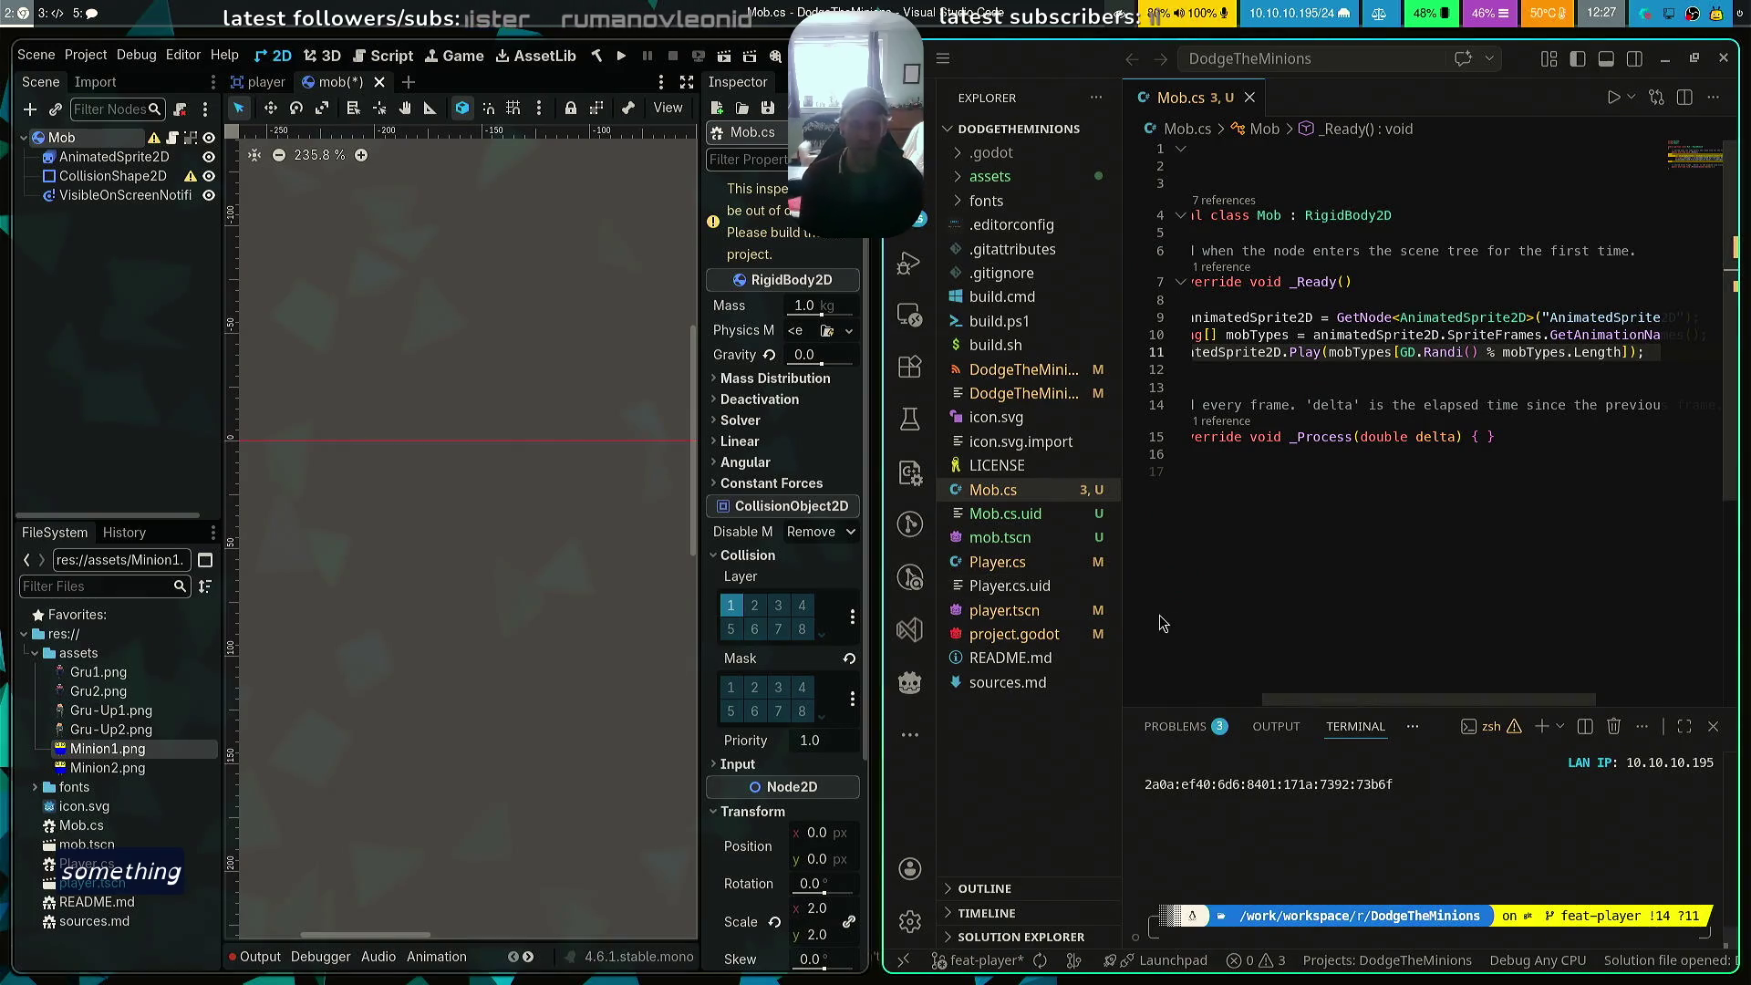
Widen the VS Code window and place the cursor after the class declaration
key("super+l")
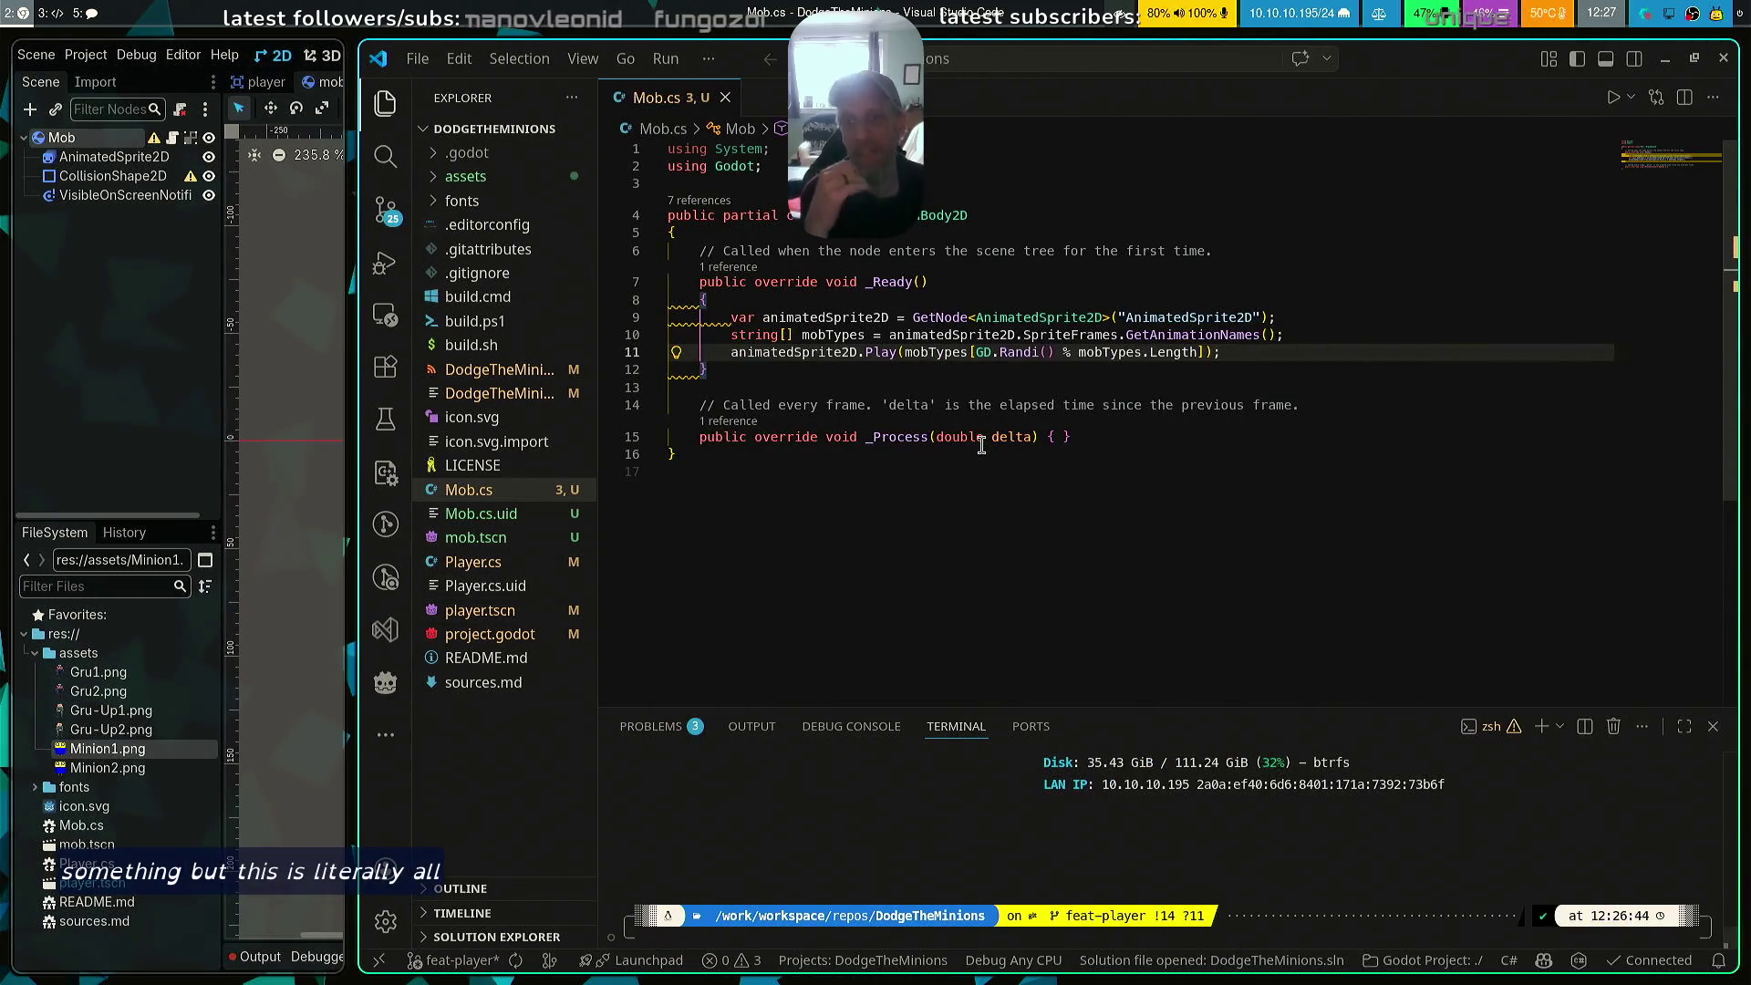
left_click(942, 307)
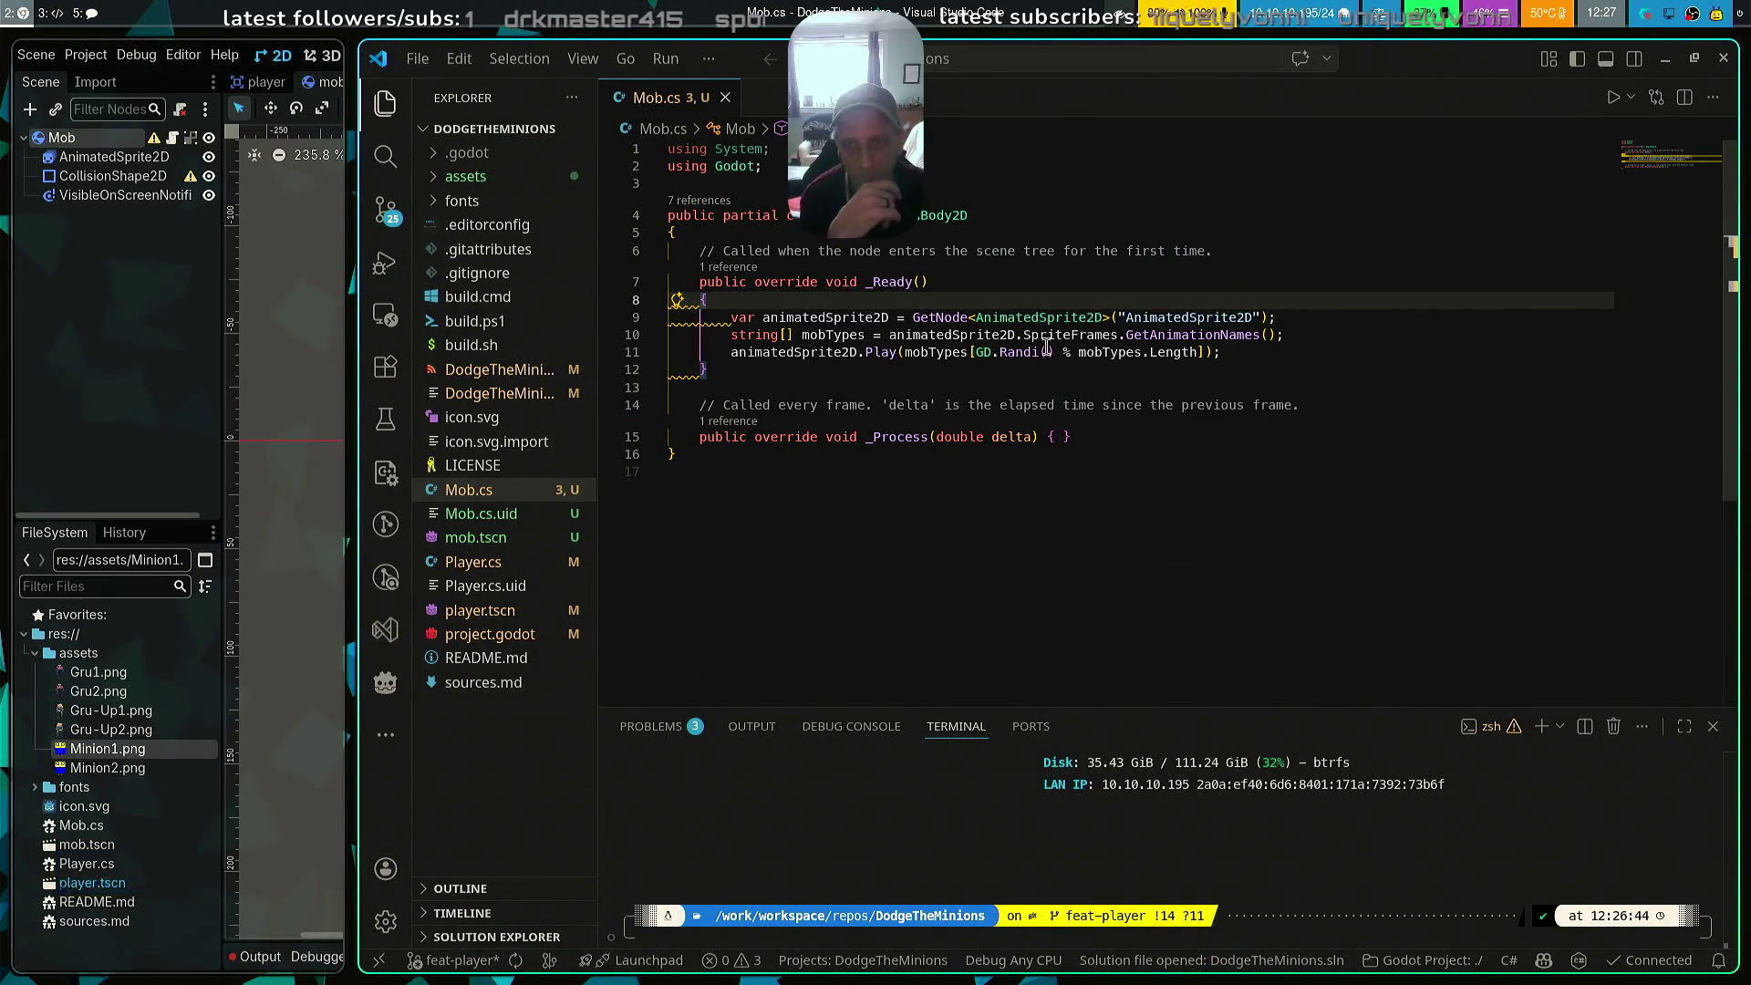
left_click(1049, 225)
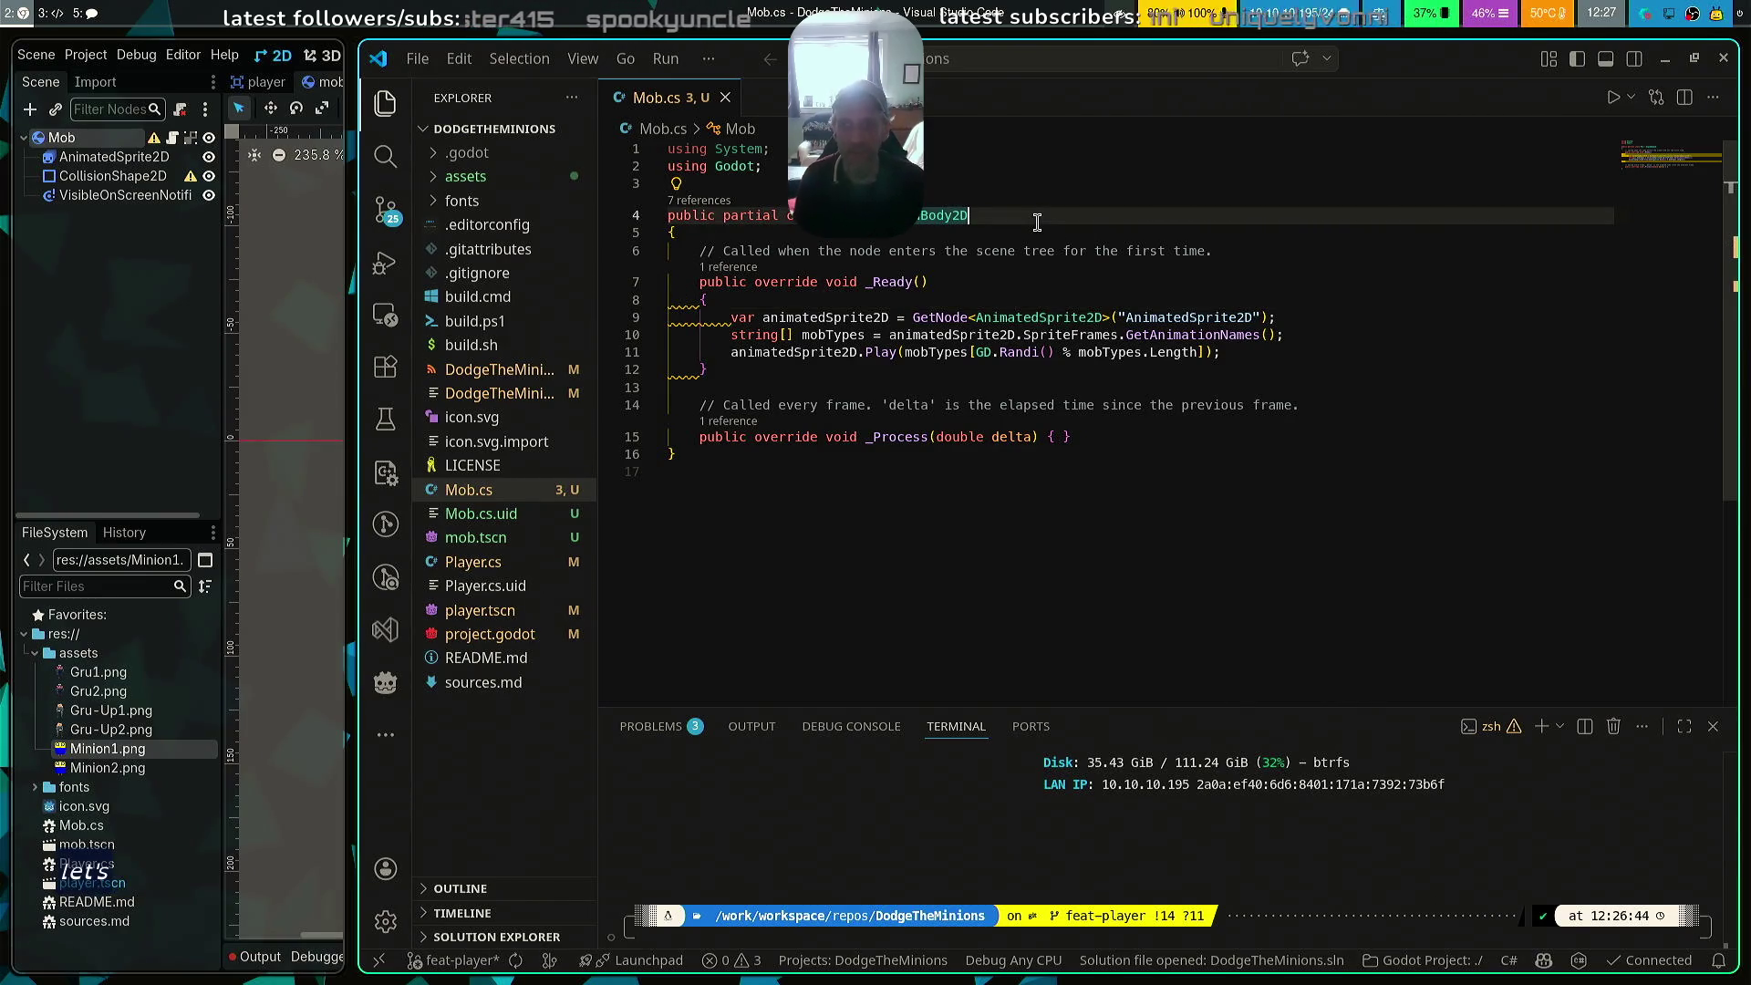
Declare an [Export] AnimatedSprite2D animatedSprite; field at the top of the Mob class
key("Return")
type("/")
key("BackSpace")
type("[")
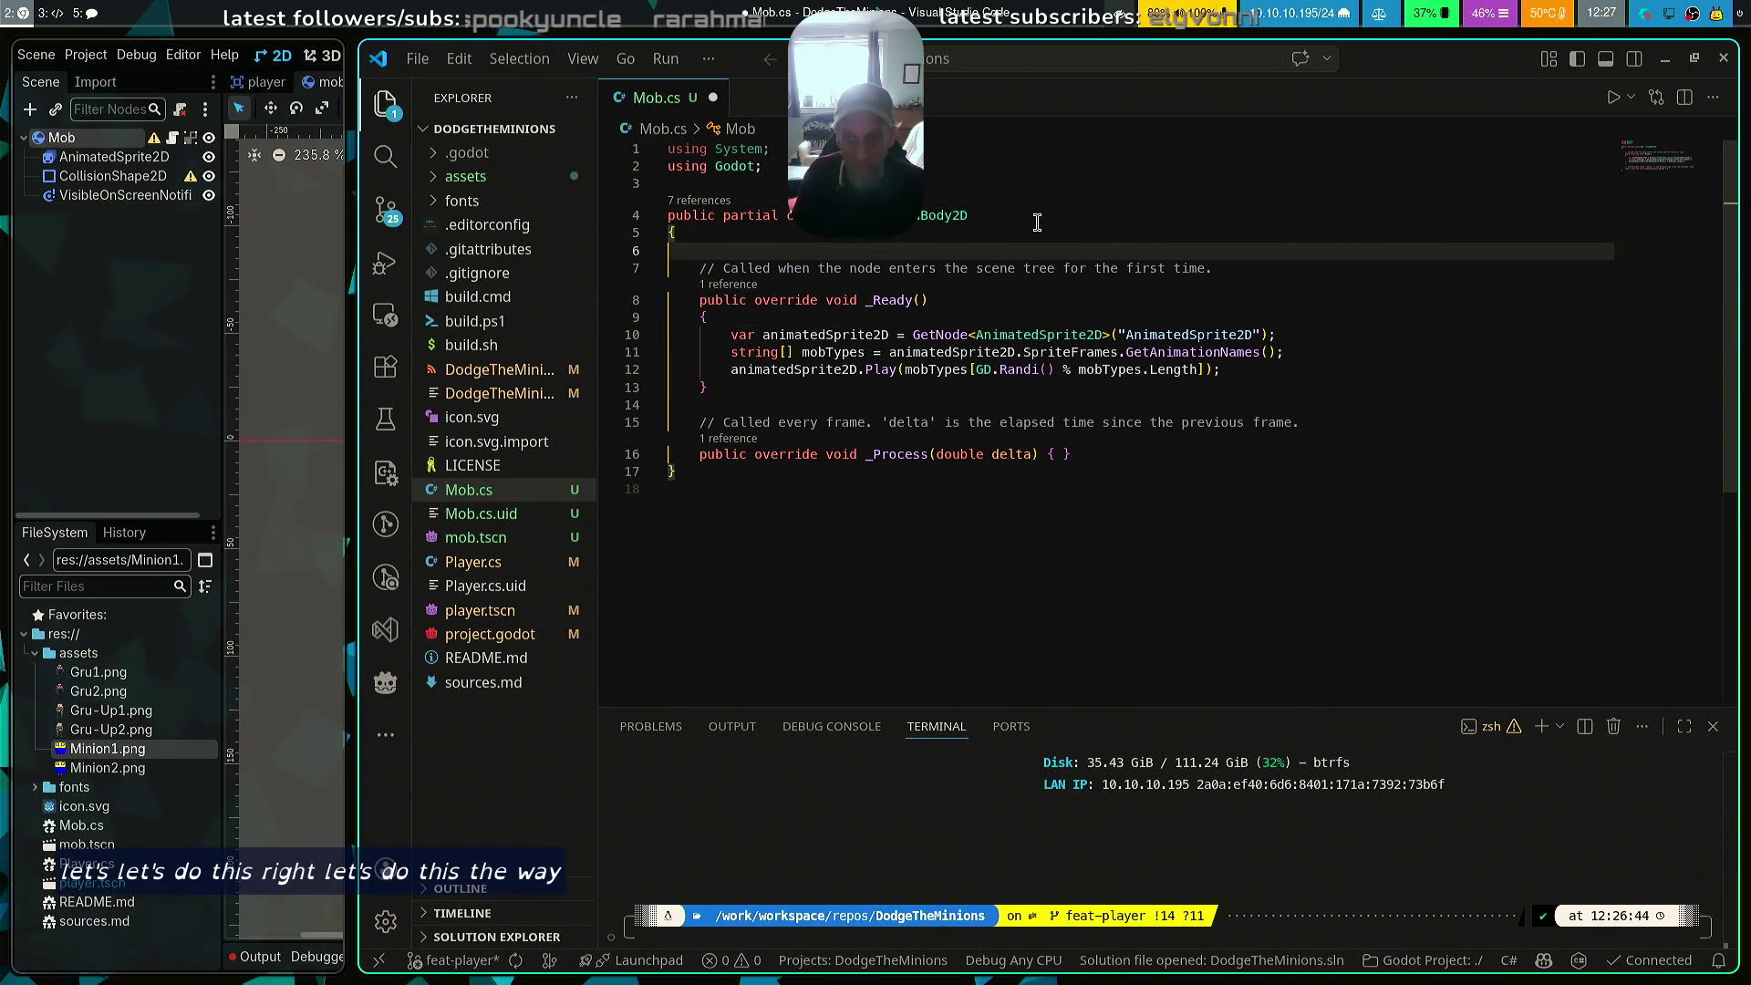
type("Export")
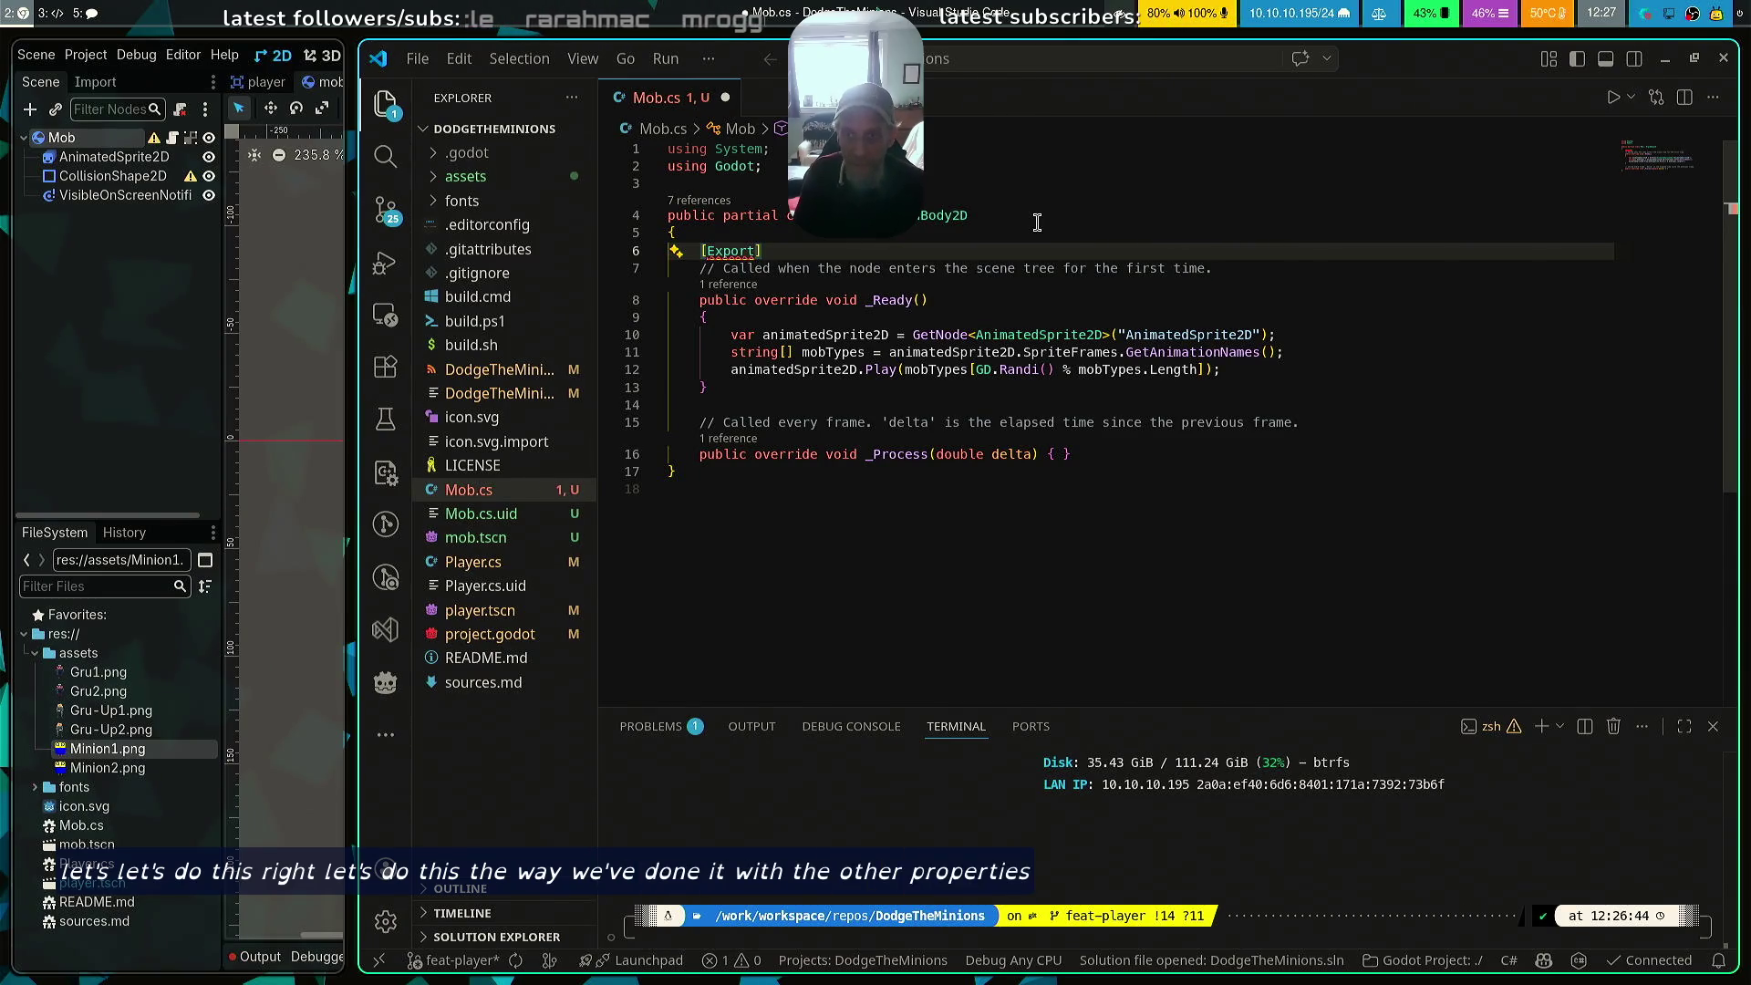
key("Down")
key("Home")
key("Return")
key("Return")
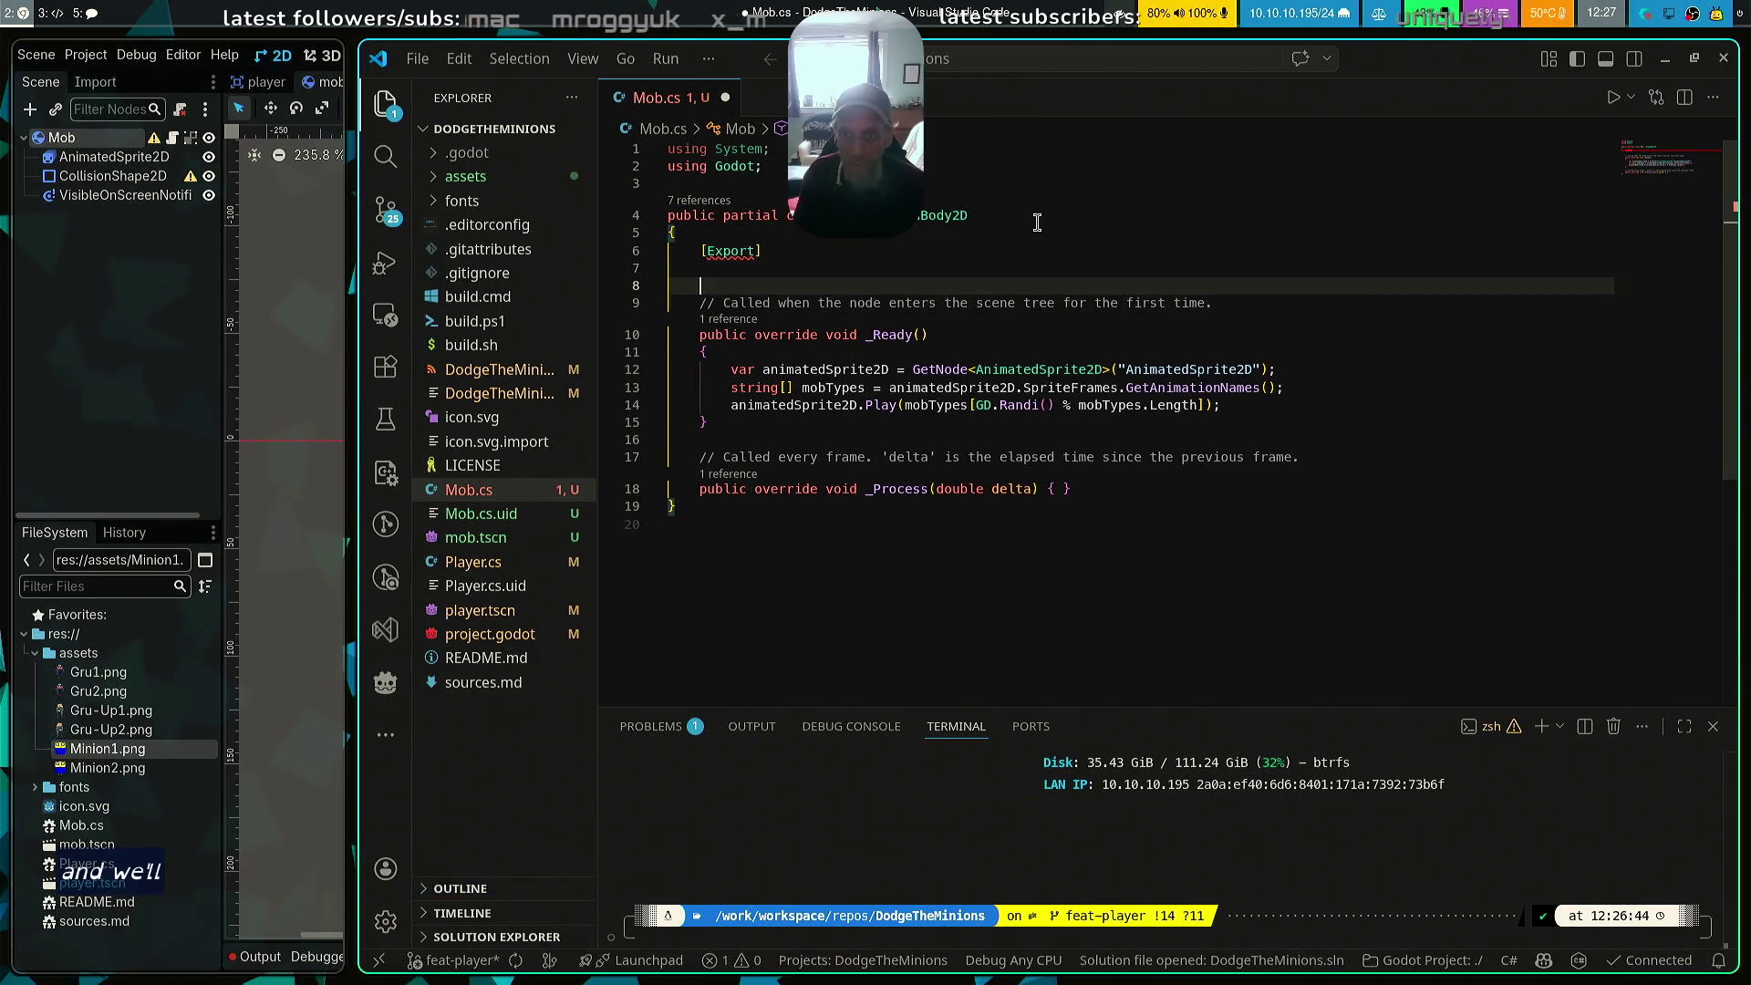
key("Up")
key("Up")
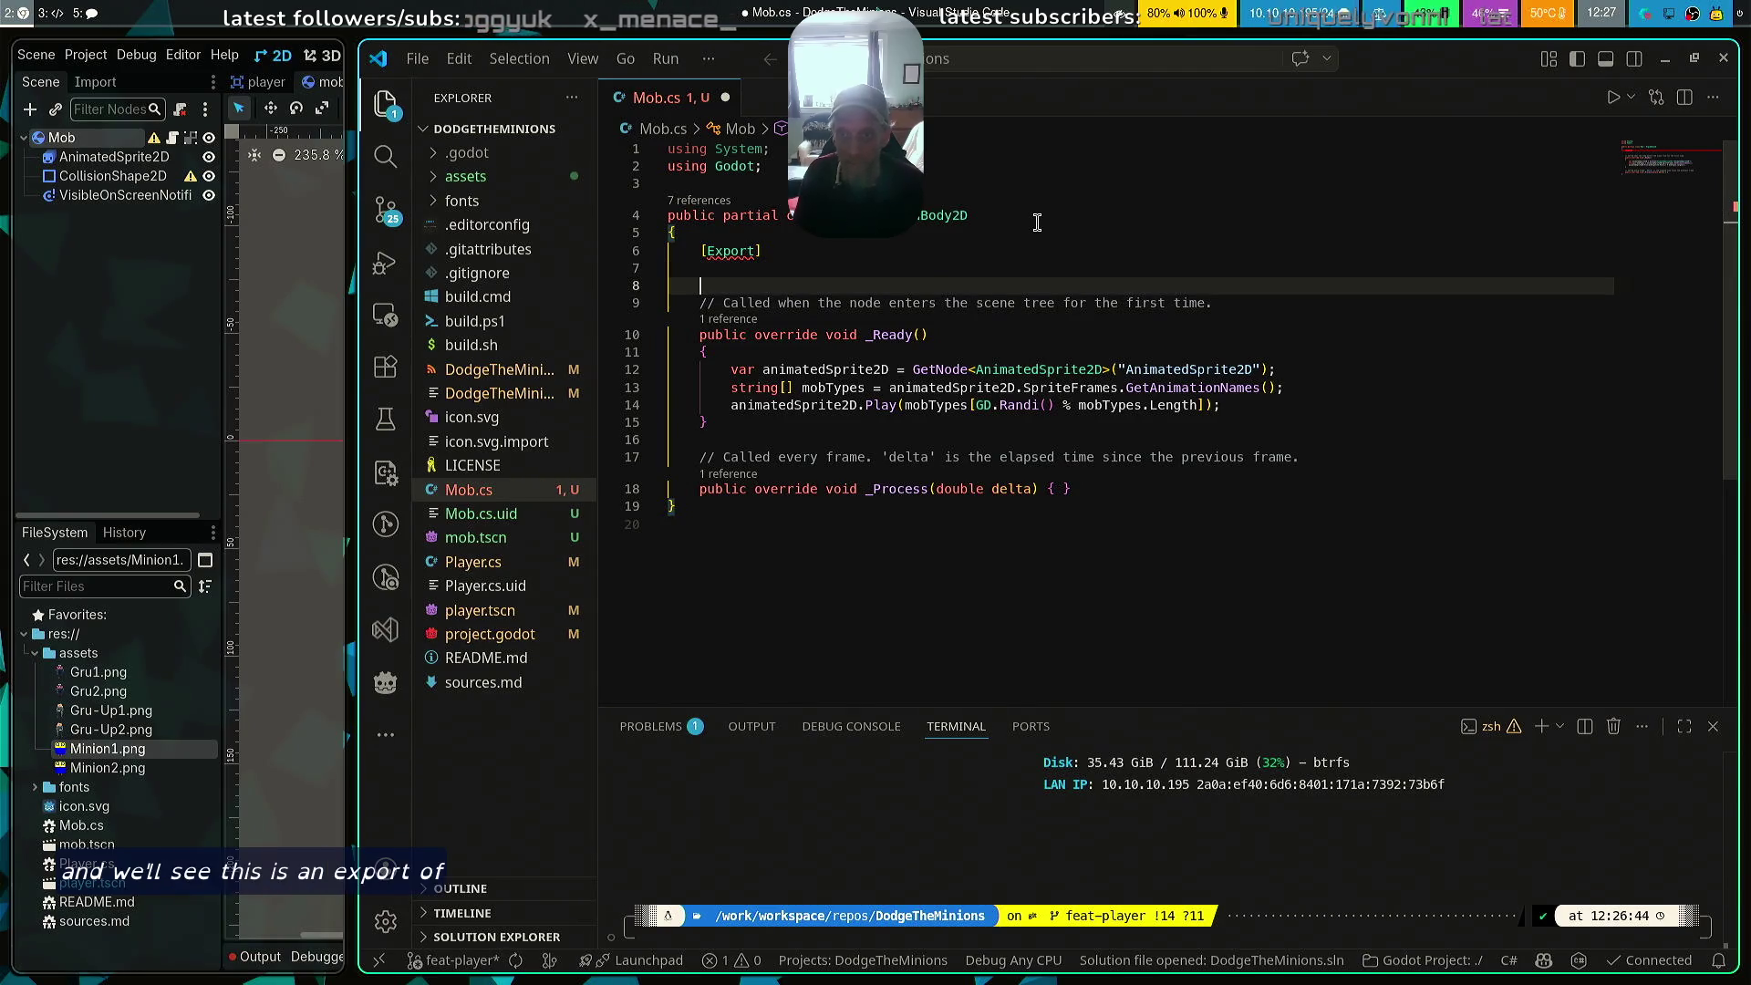
type("Anim")
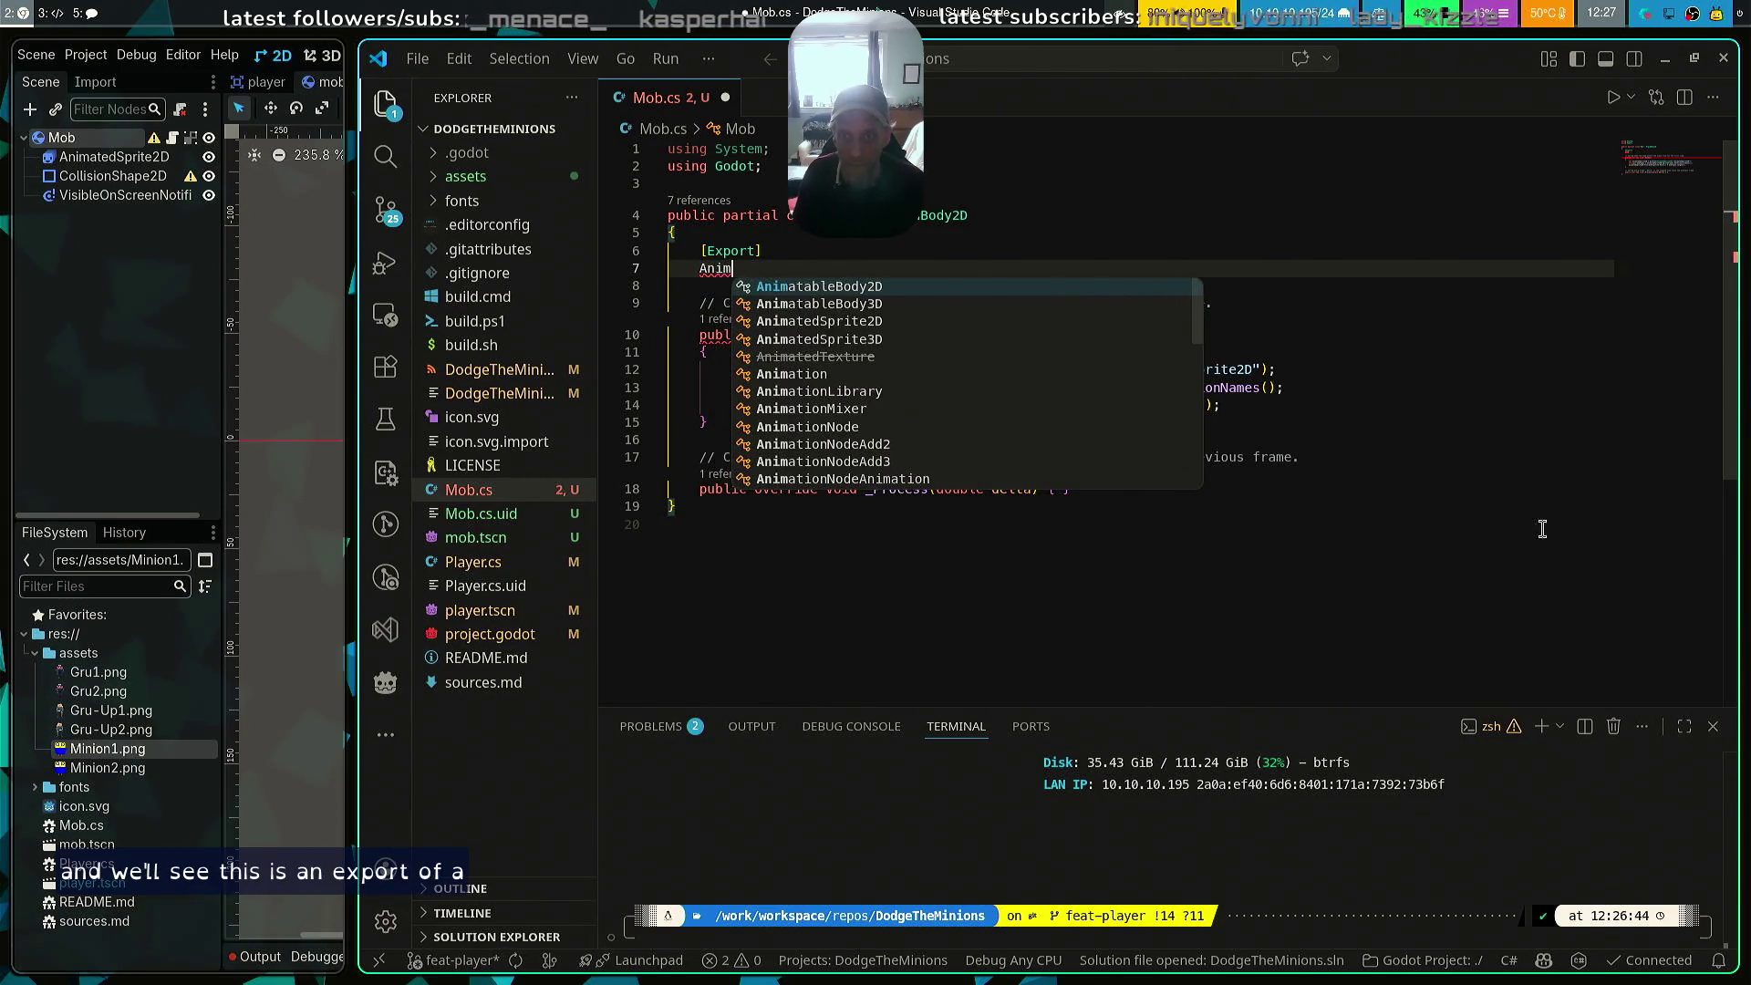
key("Down")
key("Down")
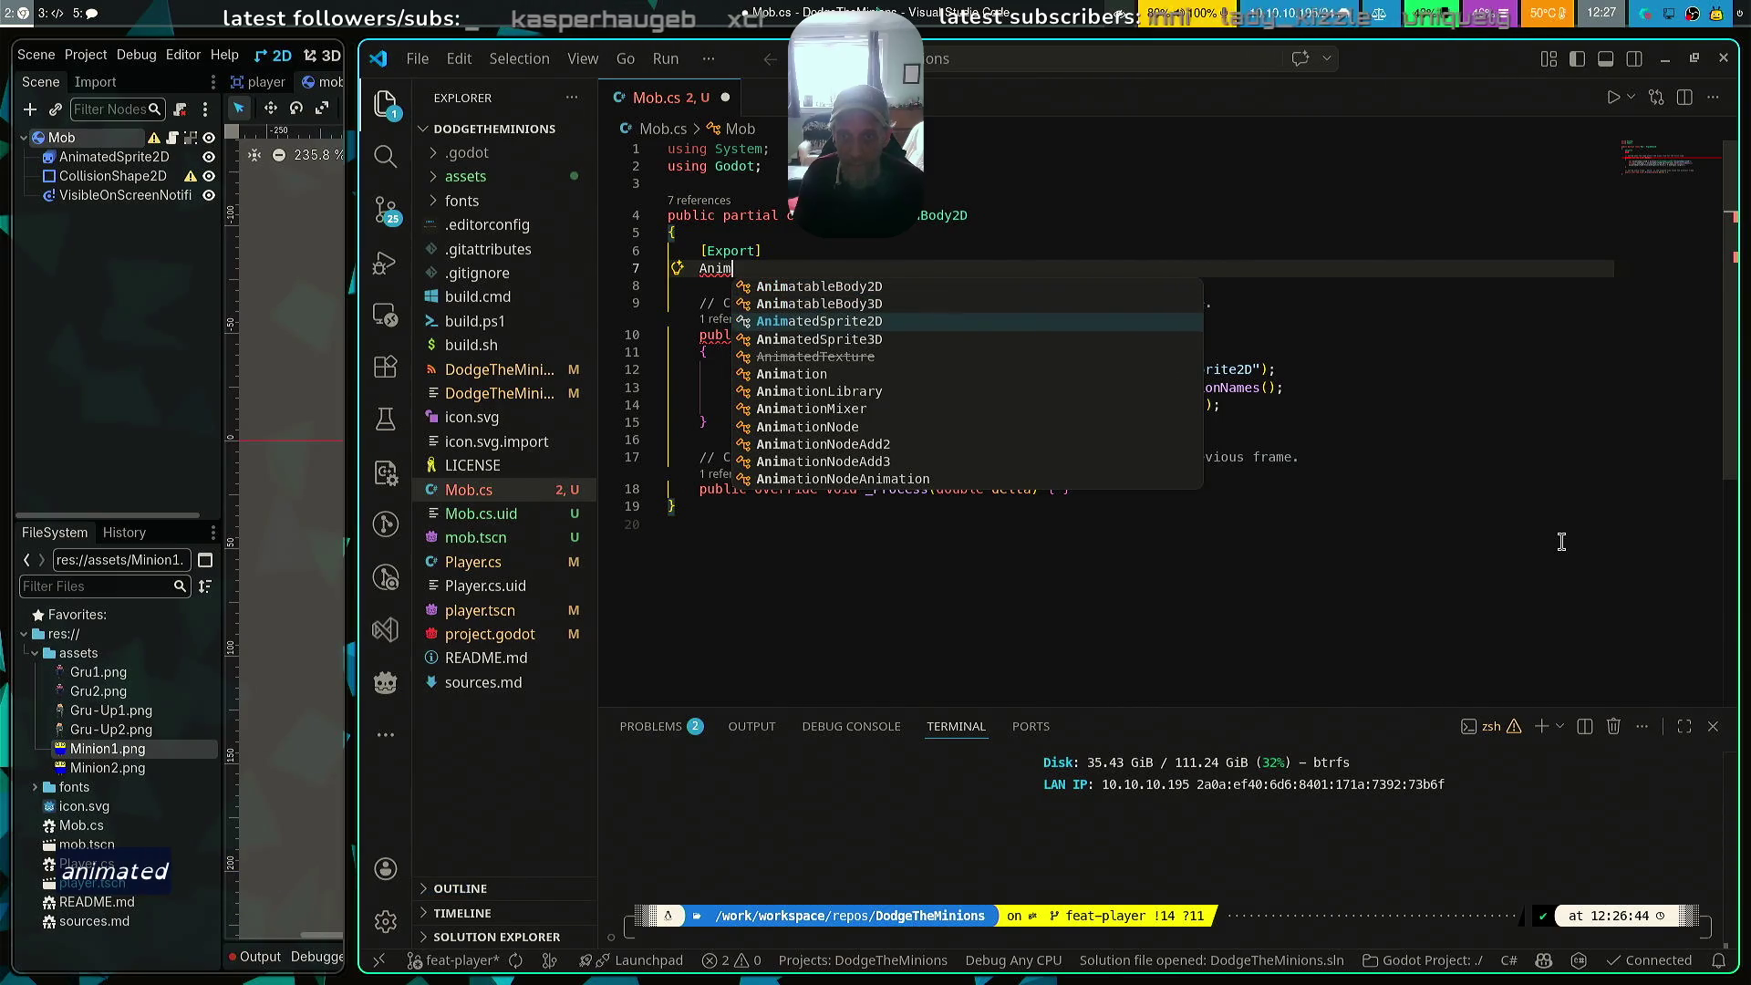
key("Return")
type("animate")
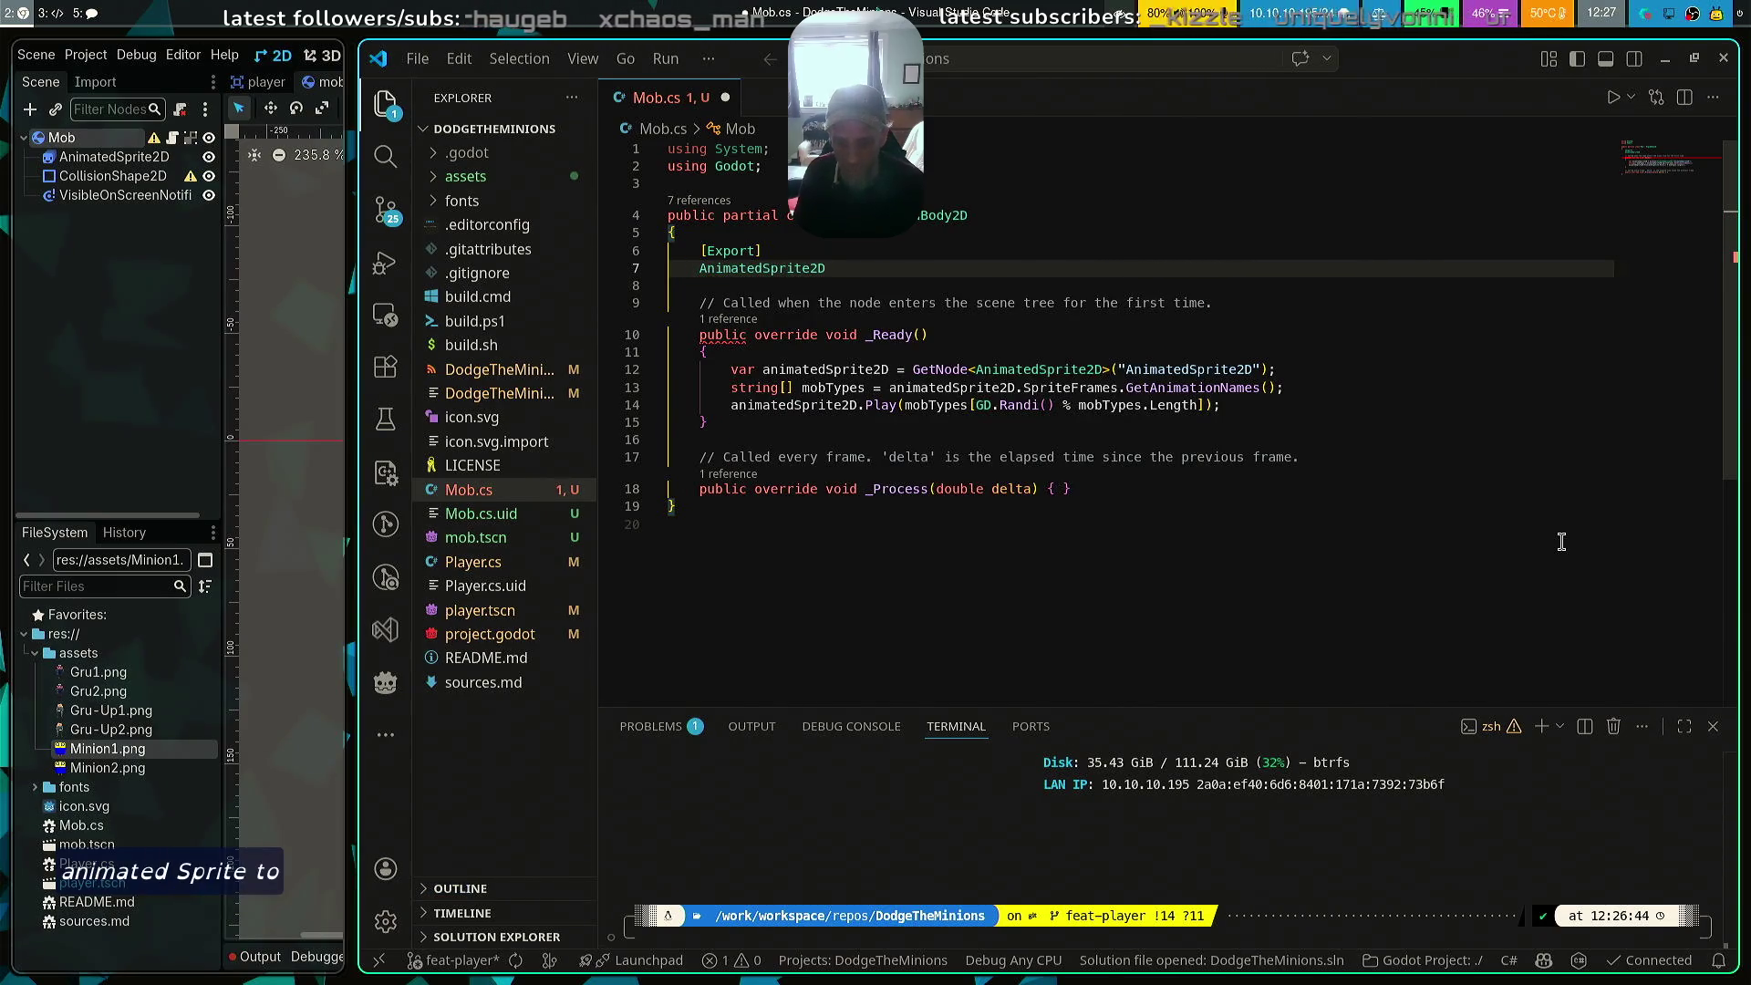
type("dSprite")
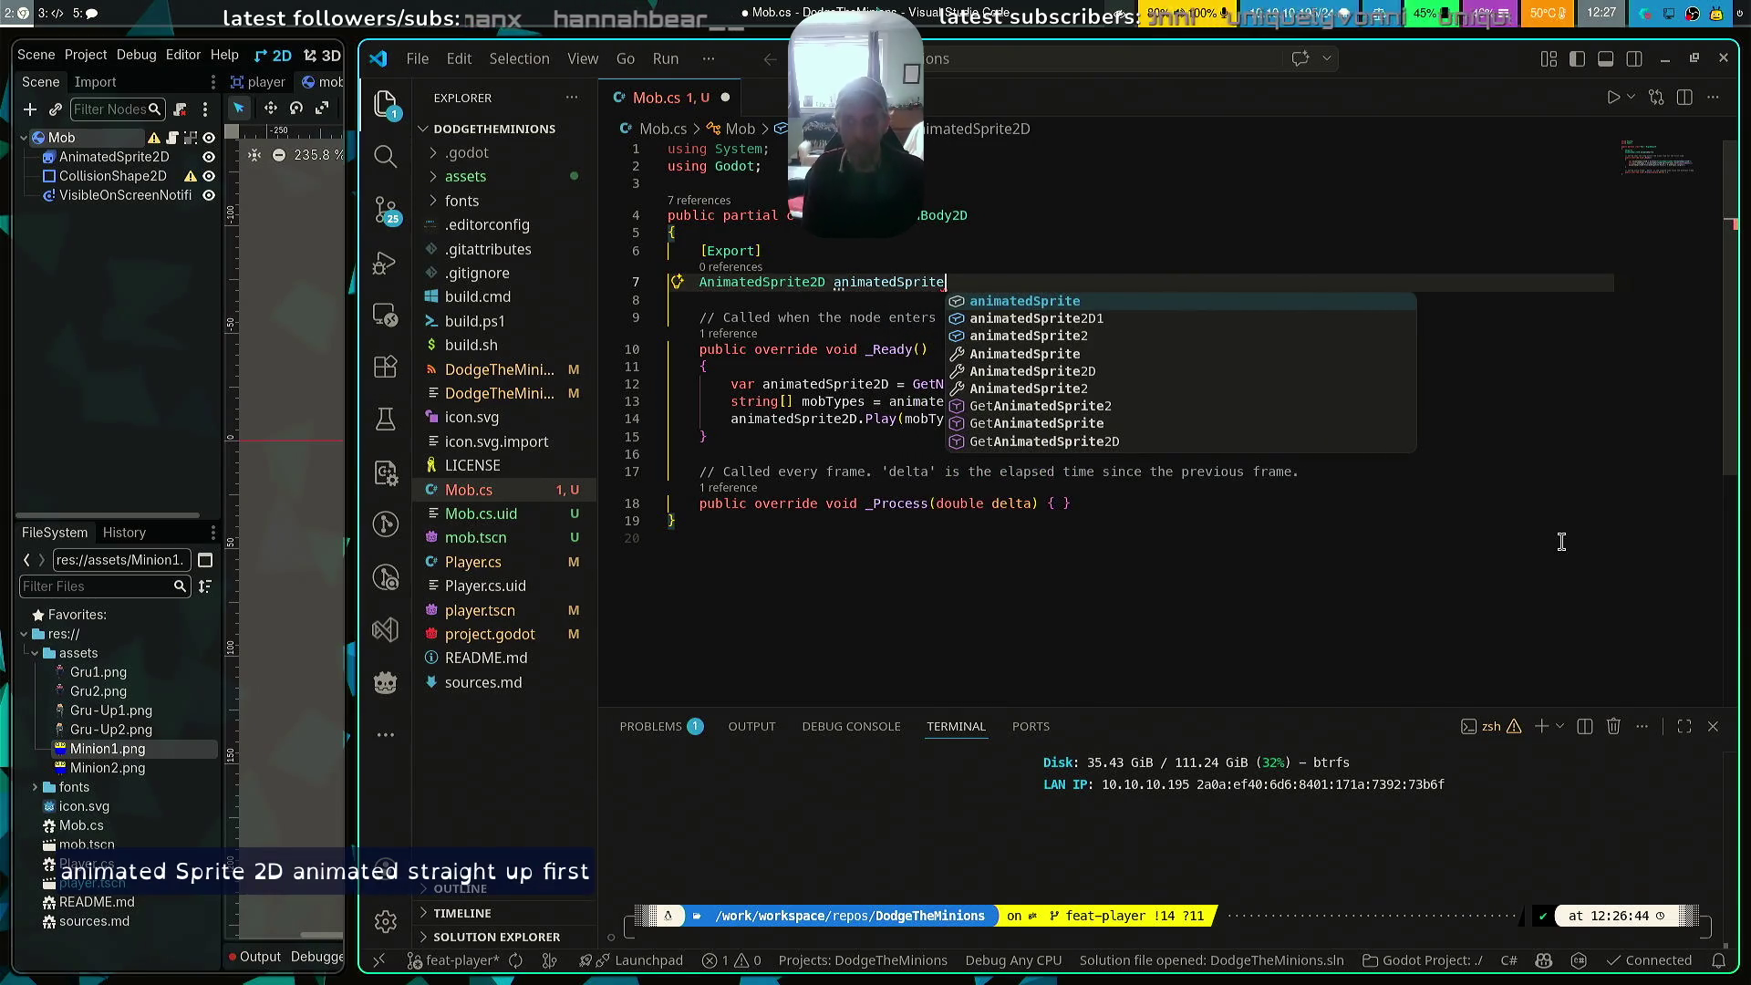
type(";")
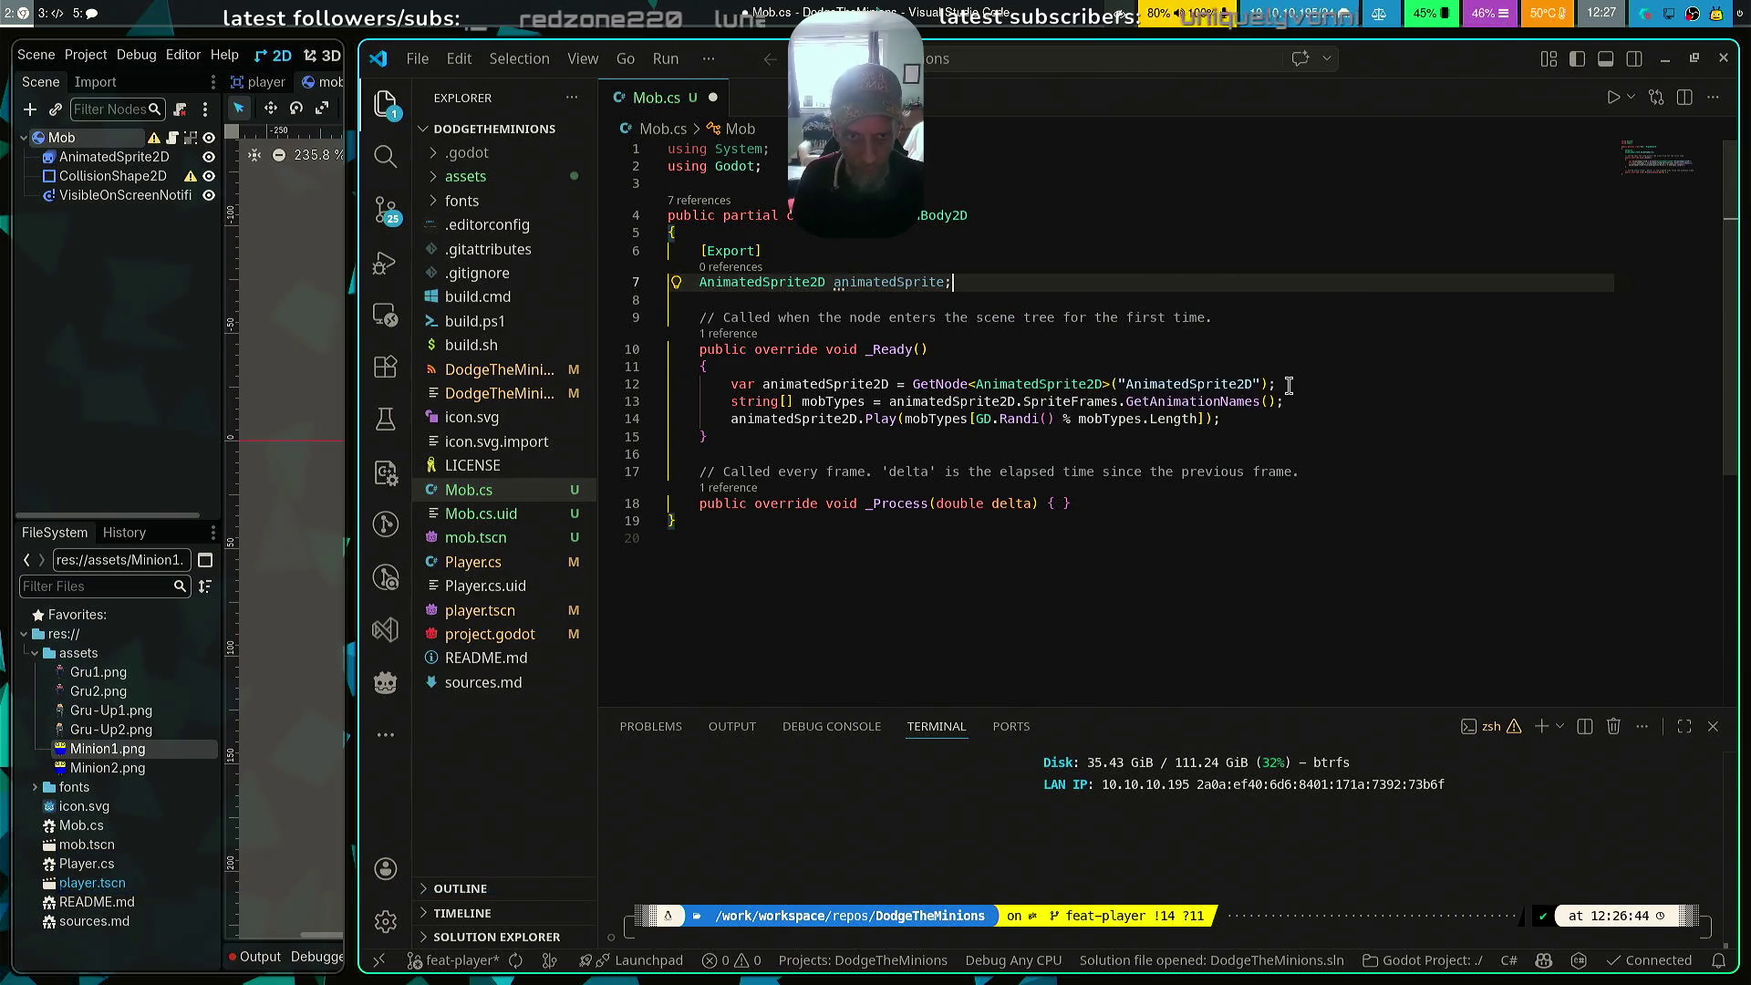
Delete the GetNode line, rename animatedSprite2D references to animatedSprite, and save Mob.cs
triple_click(1620, 378)
key("BackSpace")
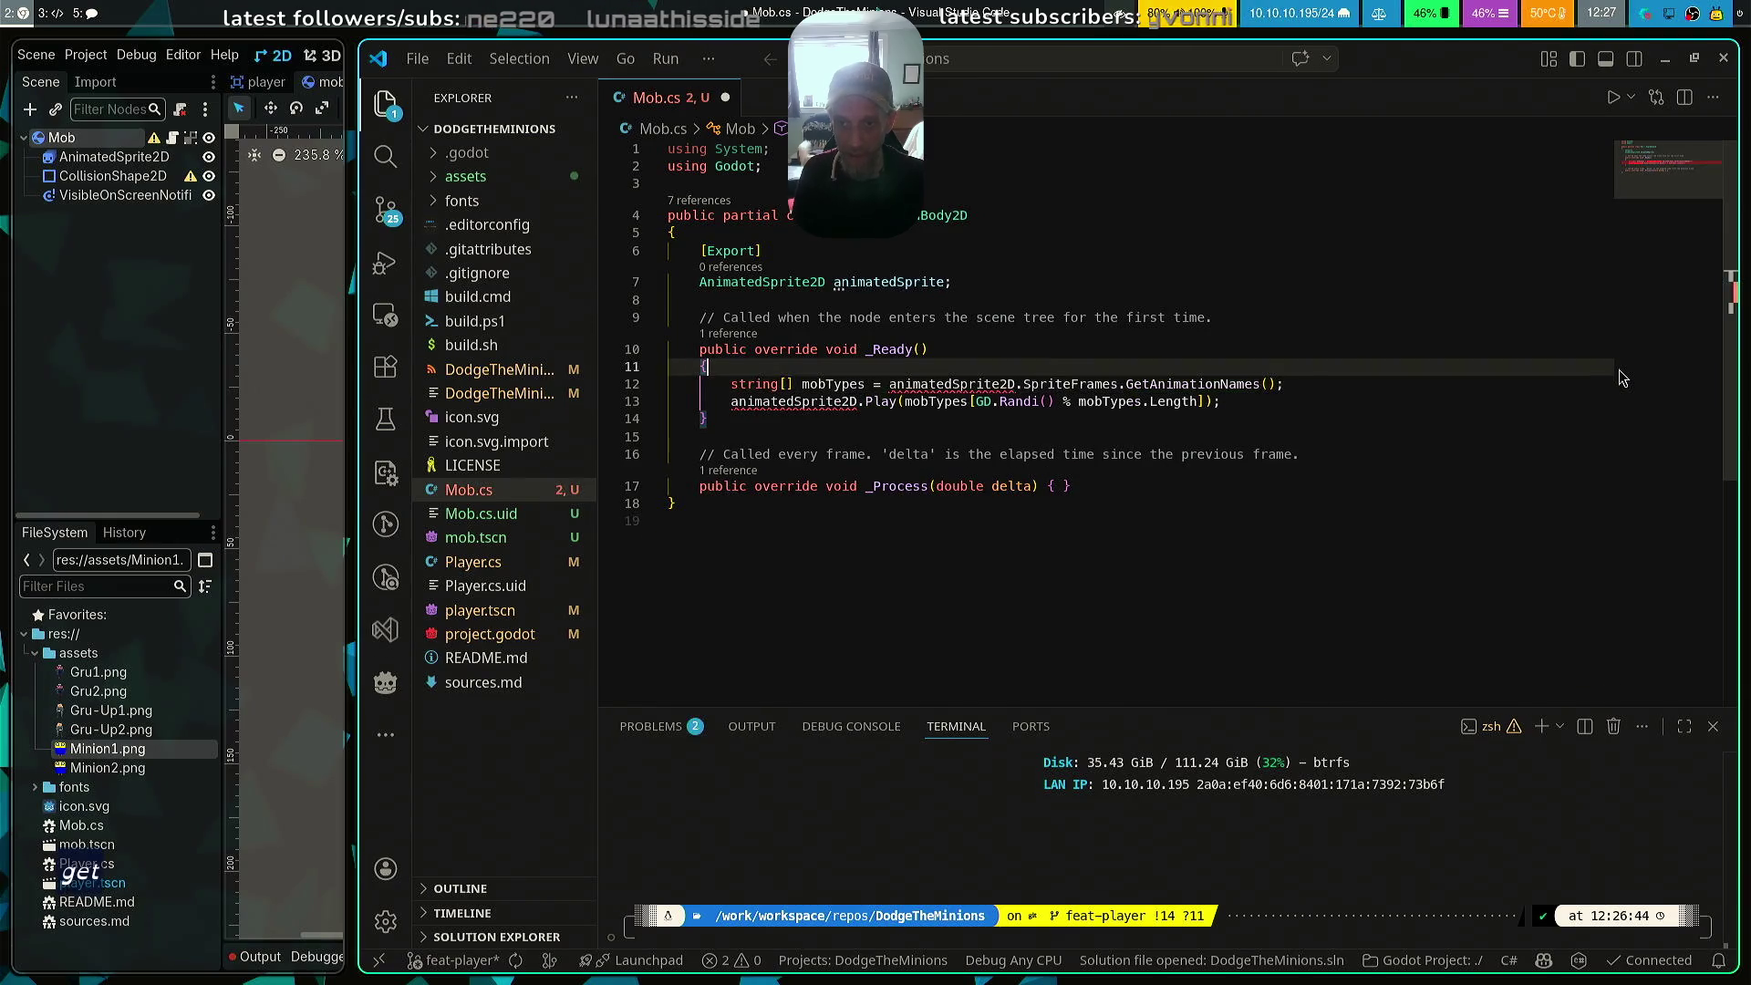
key("Down")
key("Right")
key("Right")
key("Right")
key("Right")
key("Right")
key("Right")
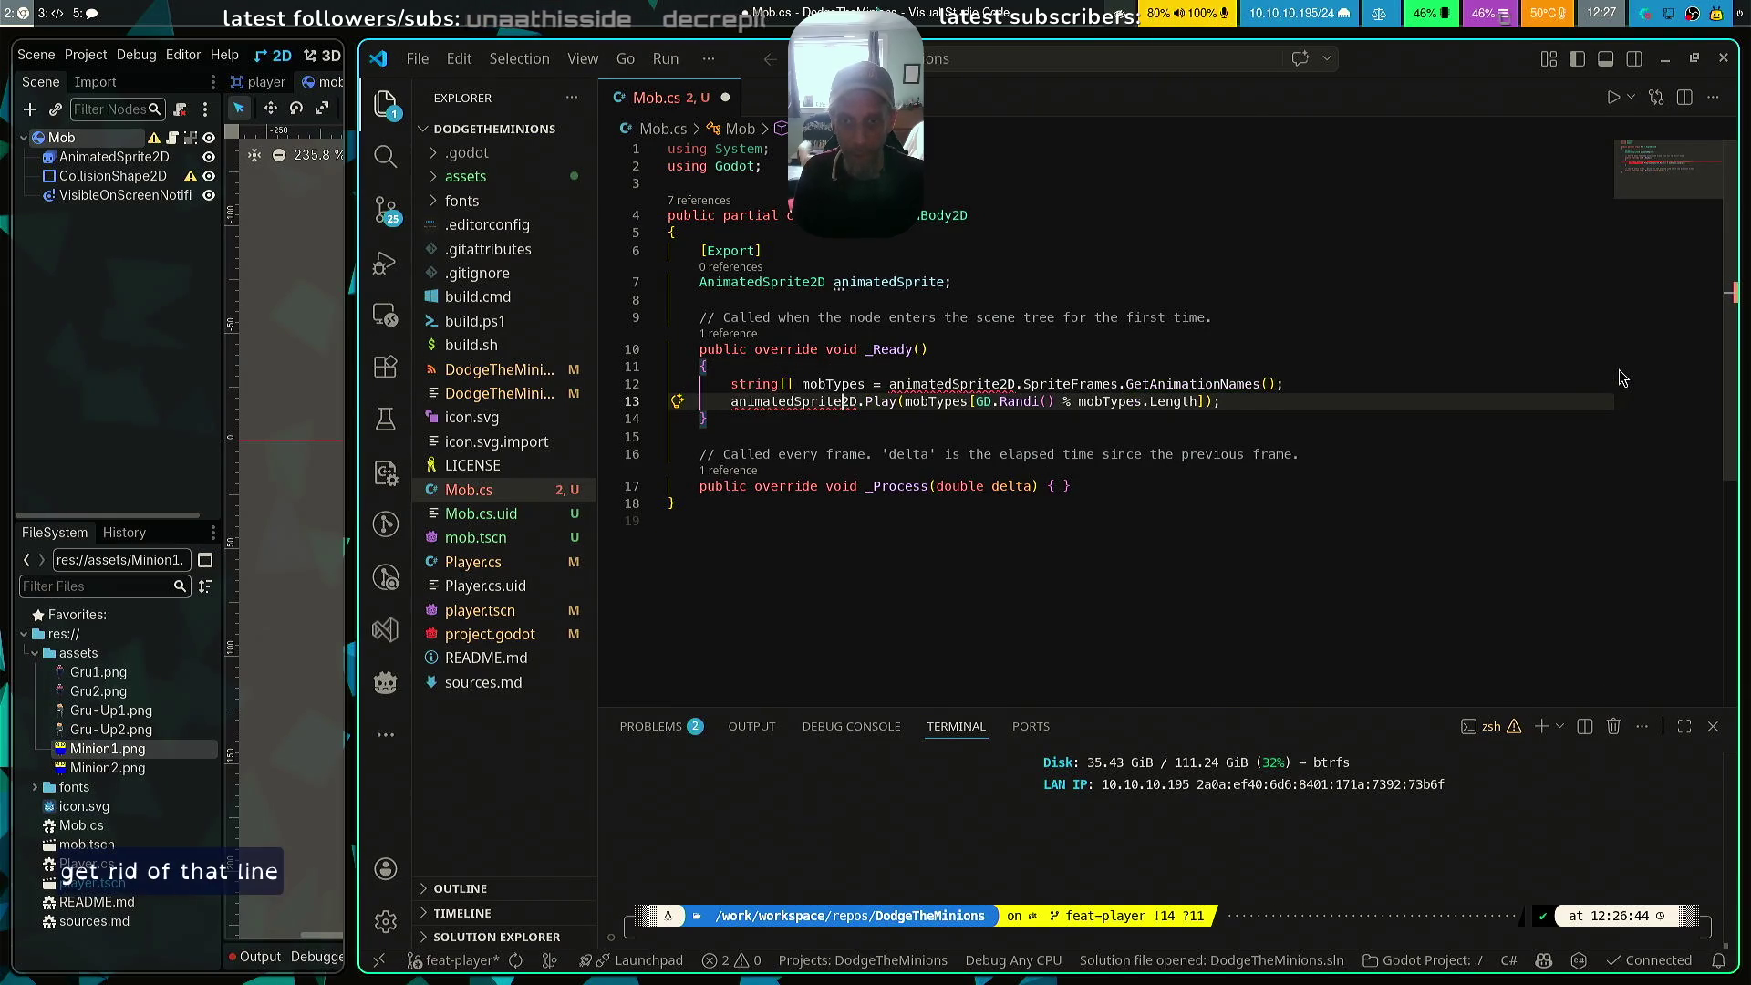
key("Up")
key("Left")
key("BackSpace")
key("BackSpace")
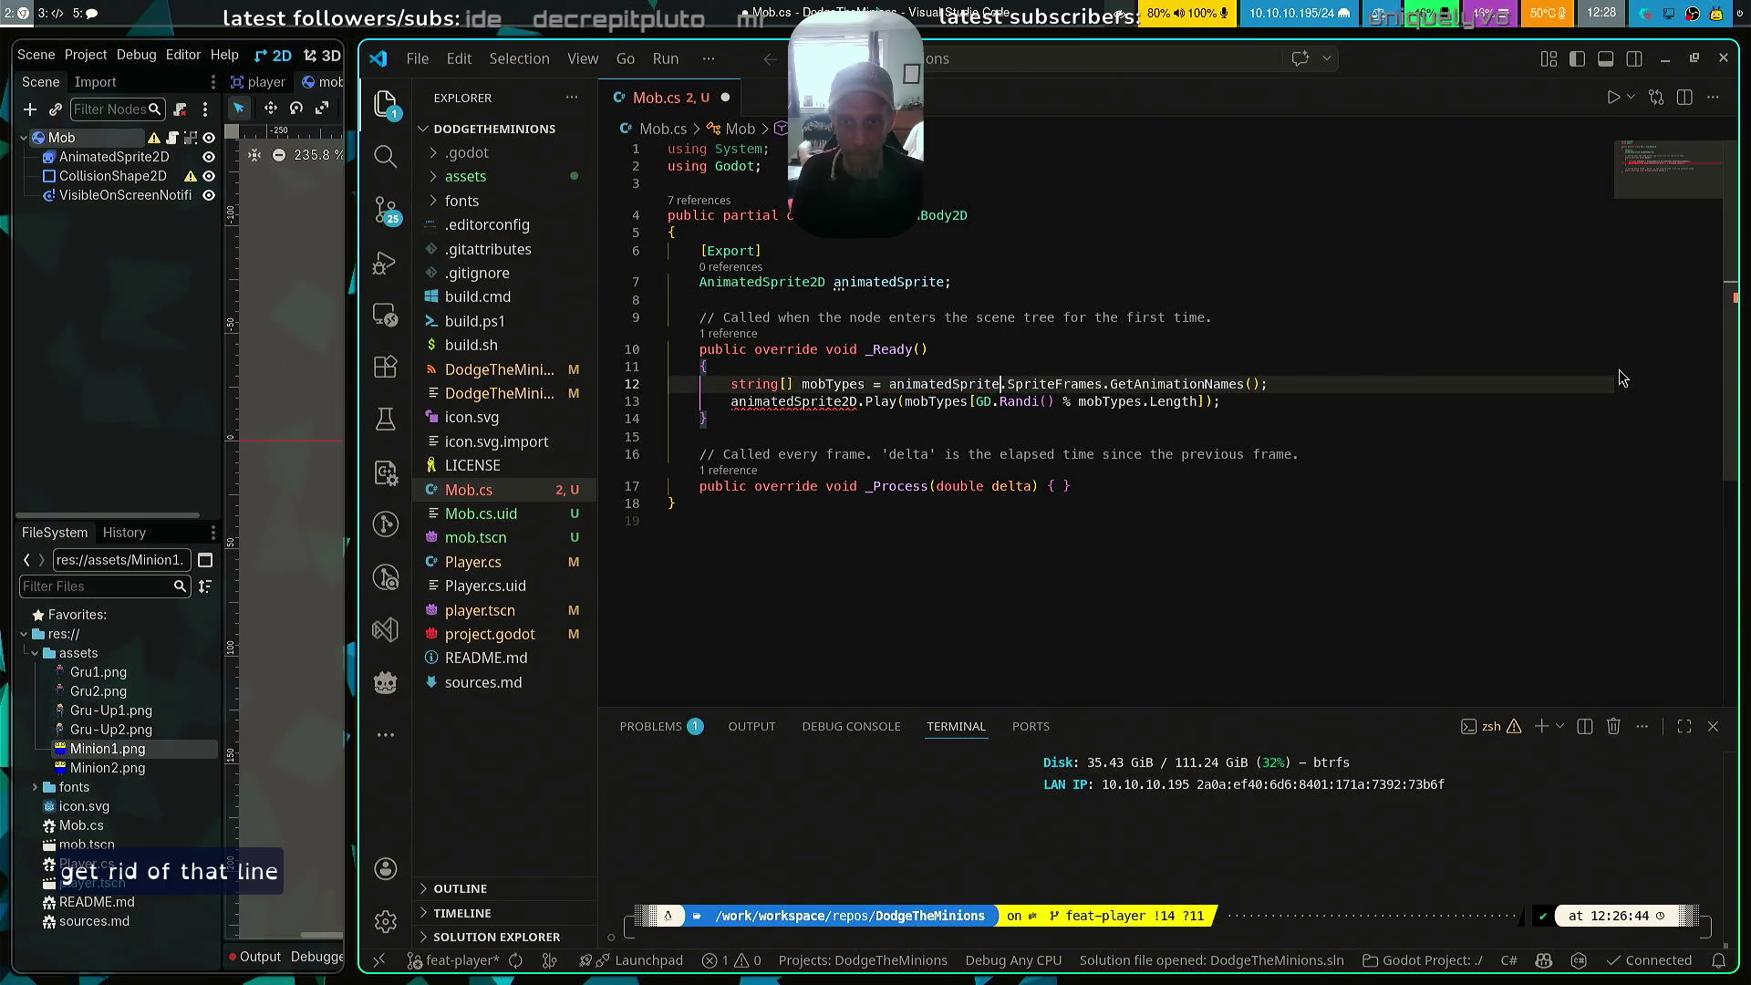
key("Down")
key("Left")
key("Left")
key("Left")
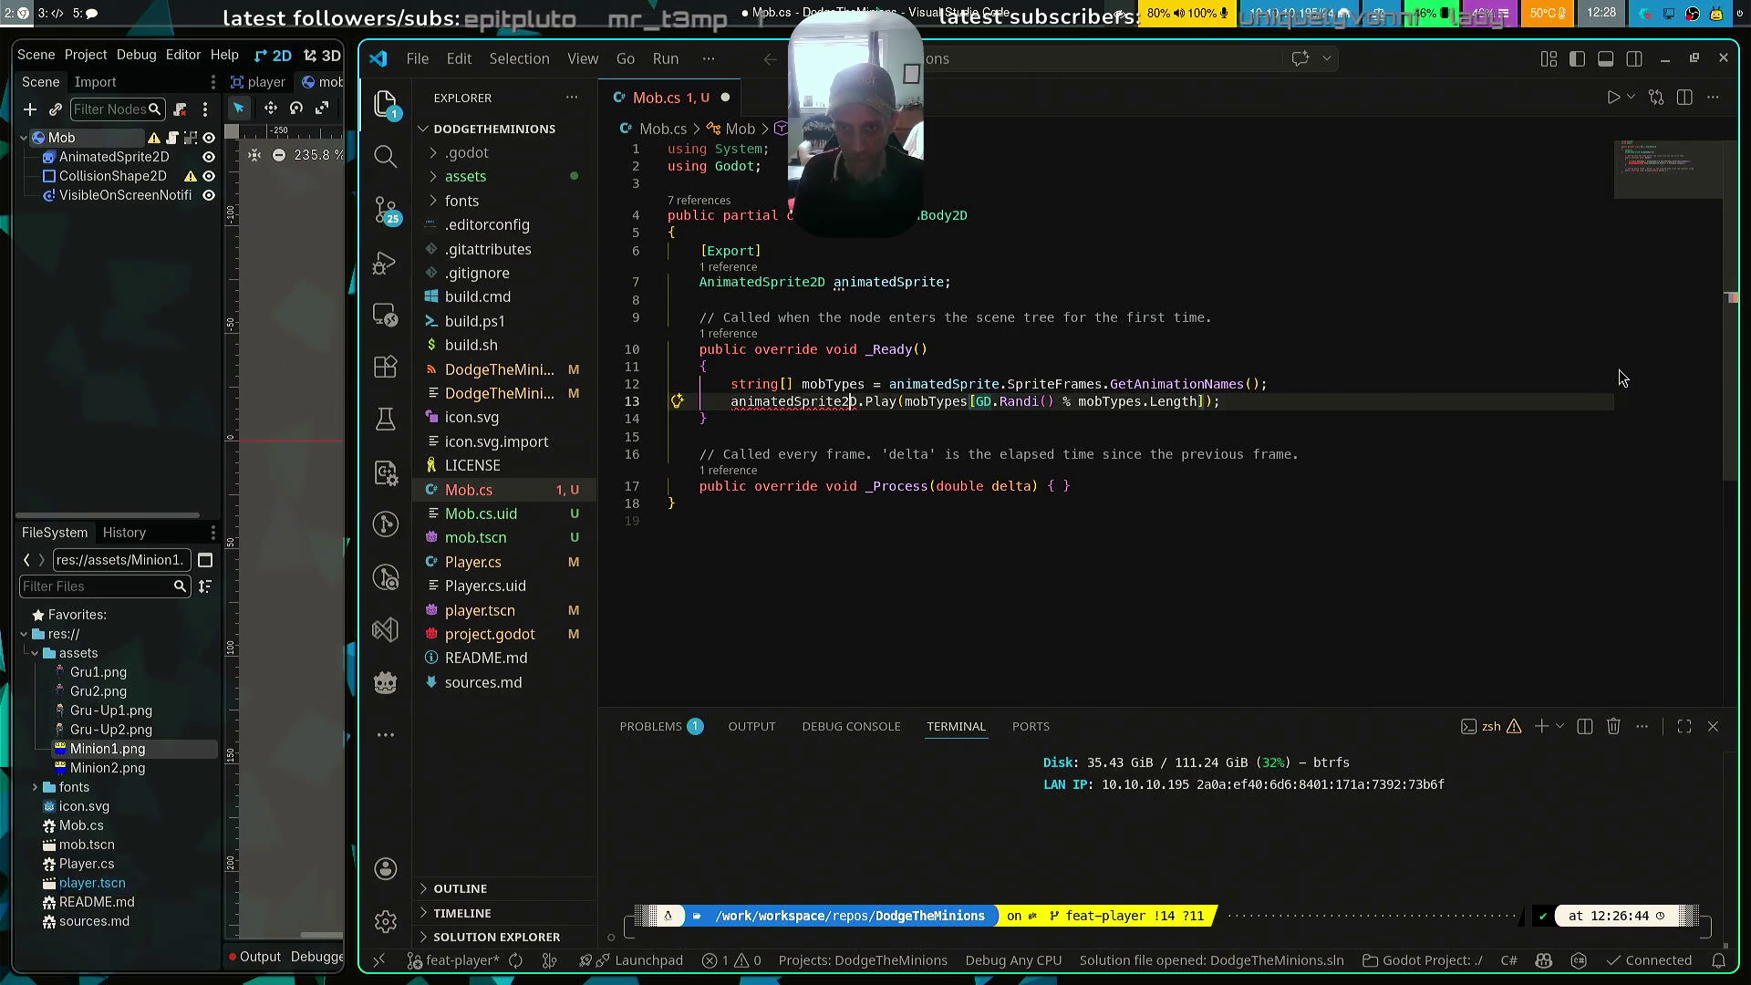
key("BackSpace")
key("BackSpace")
key("End")
key("ctrl+s")
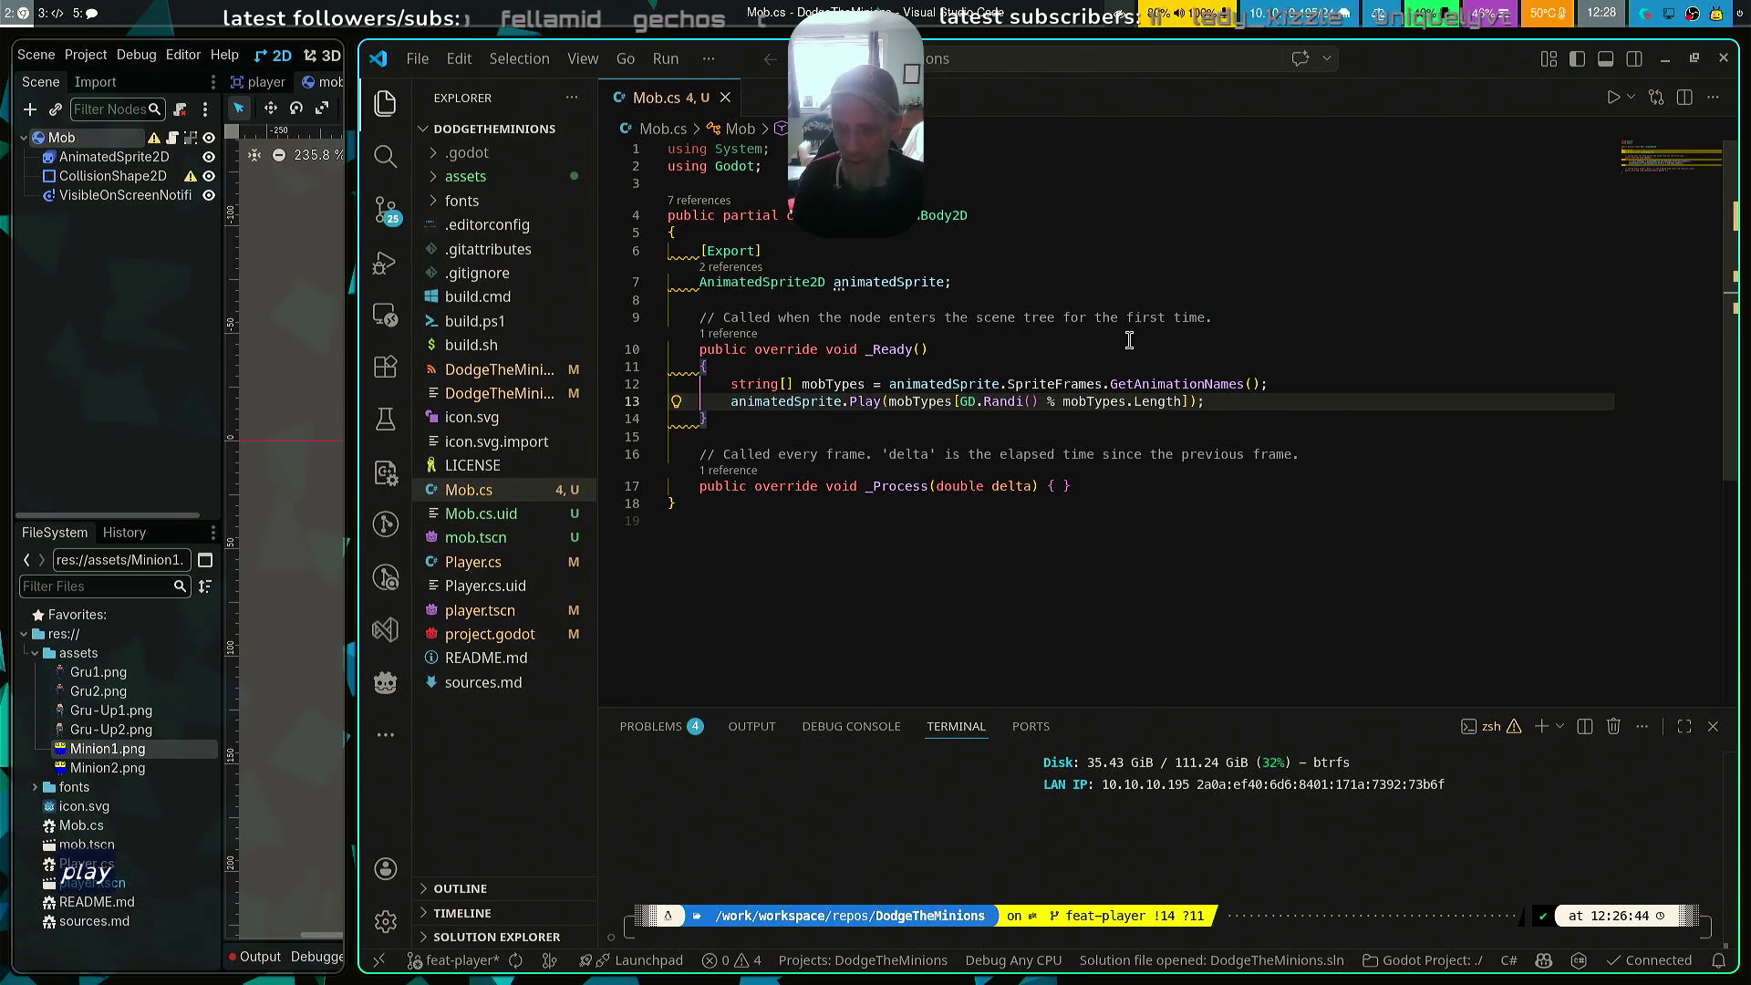
key("ctrl+s")
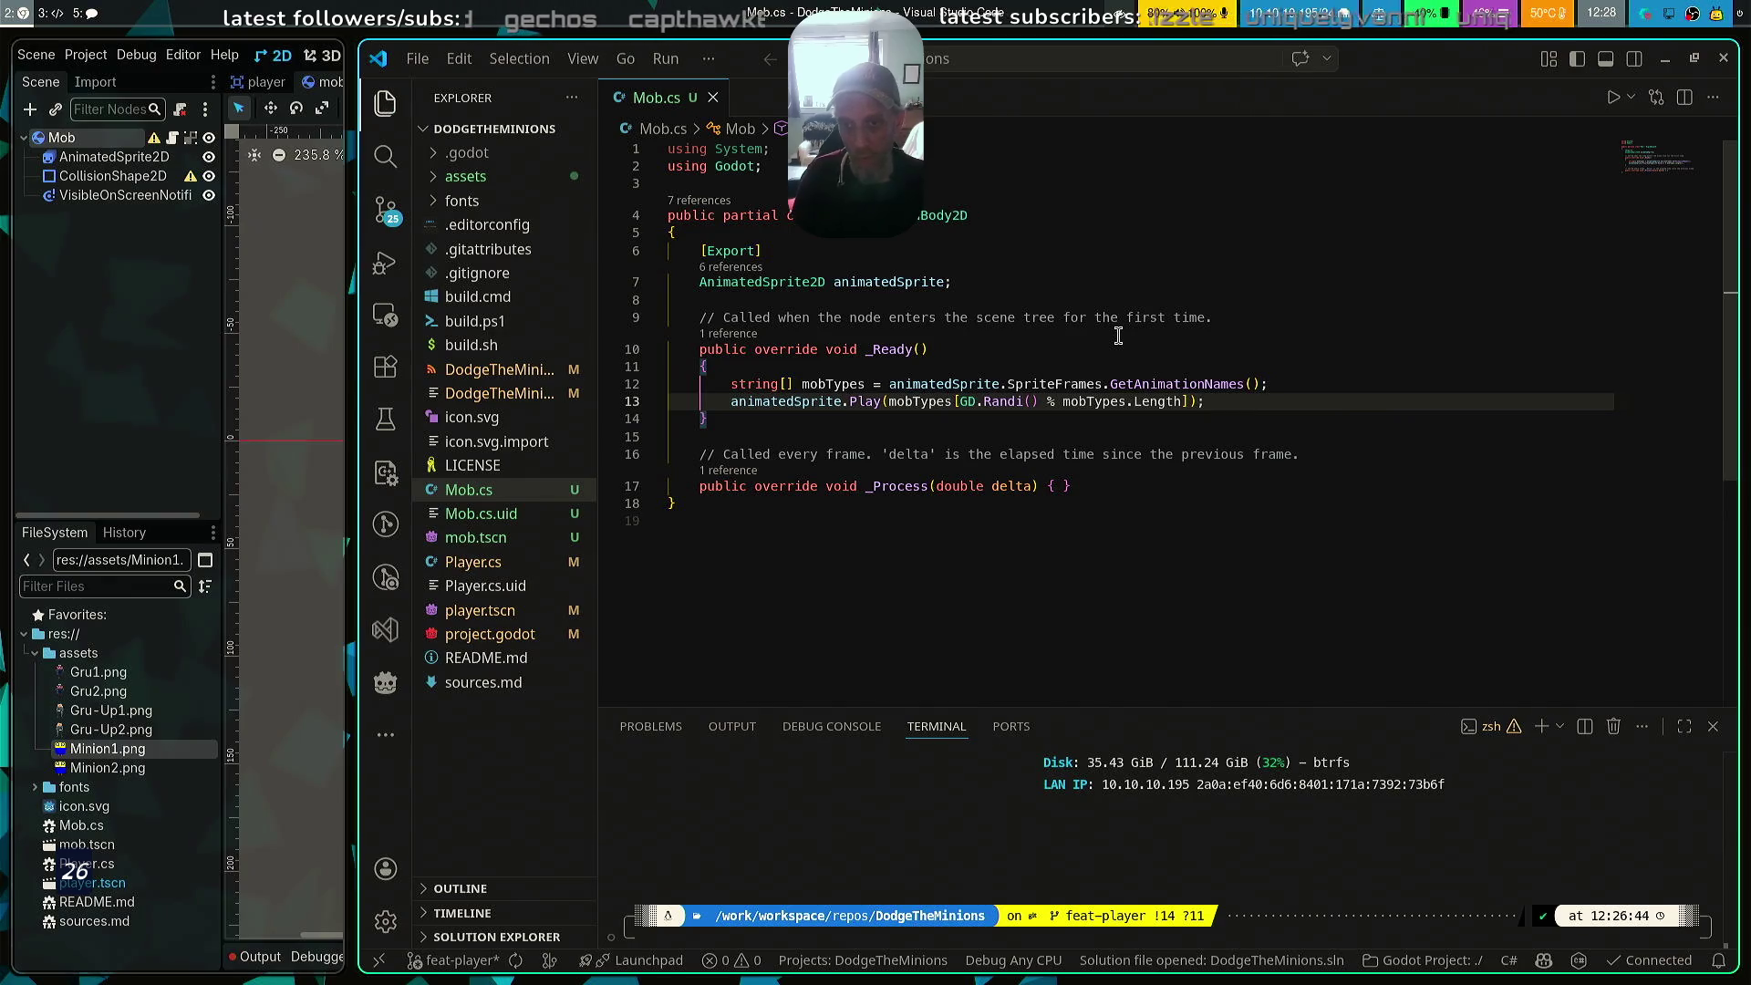
Build the C# project, then assign the AnimatedSprite2D node to Mob's Animated Sprite property
key("super+Left")
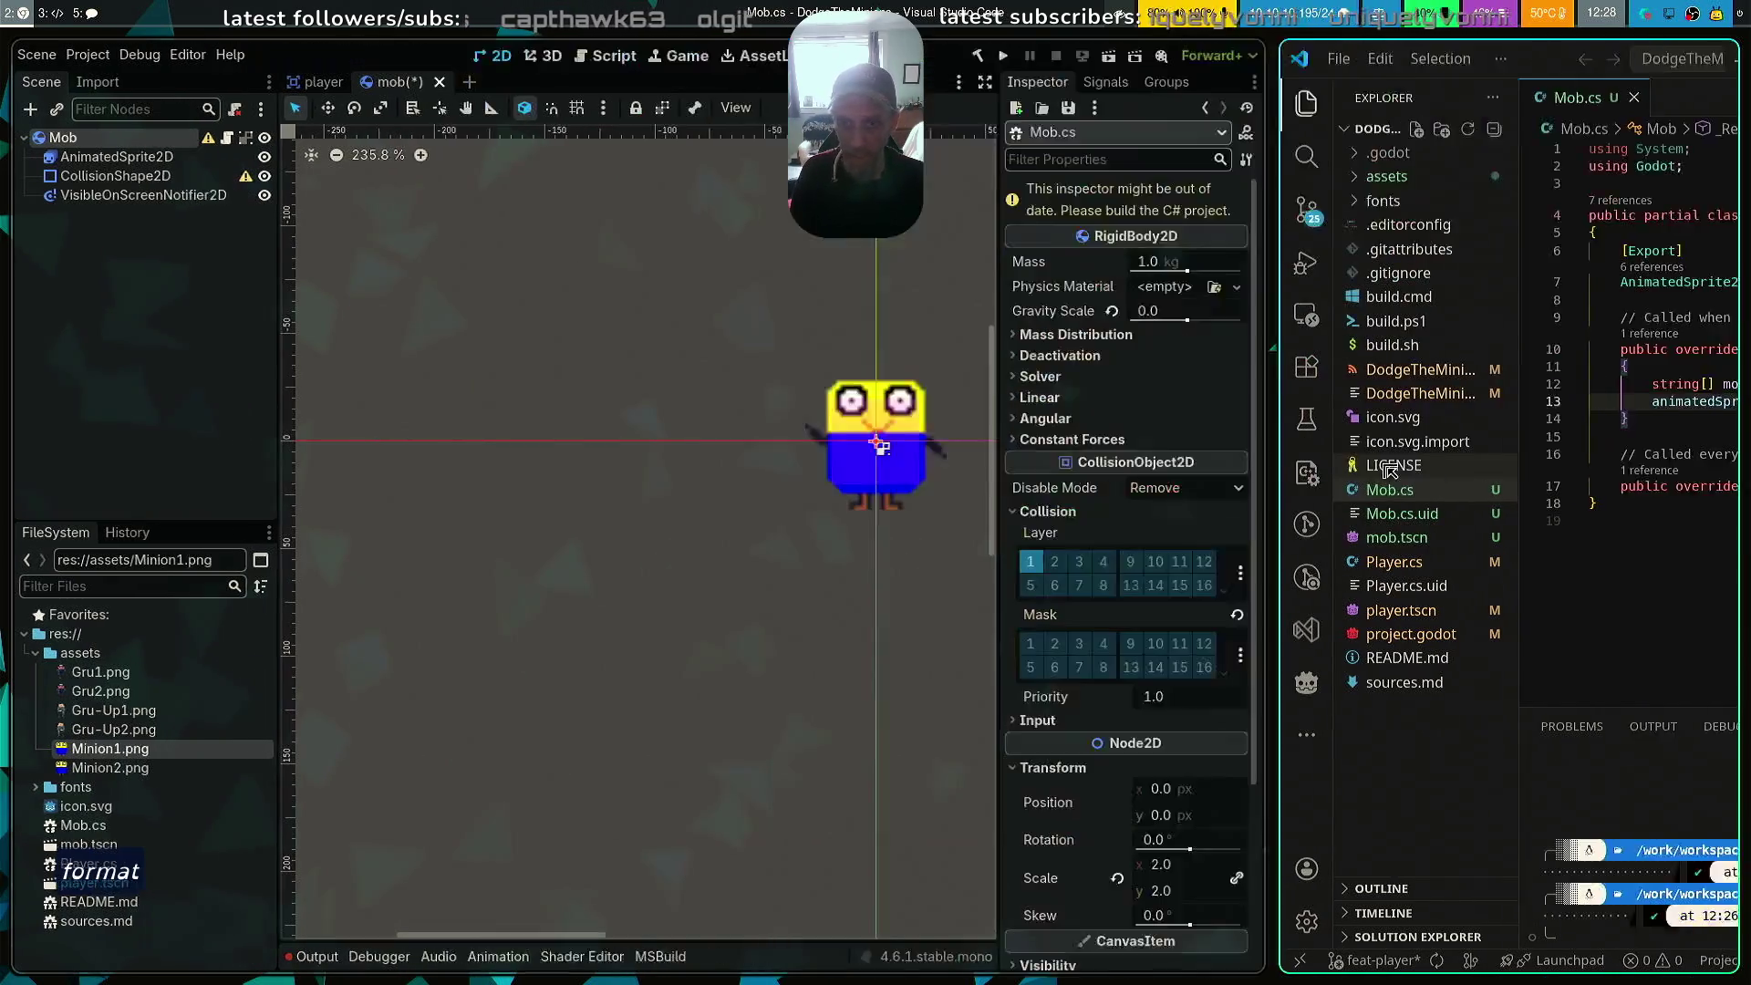
left_click(1020, 58)
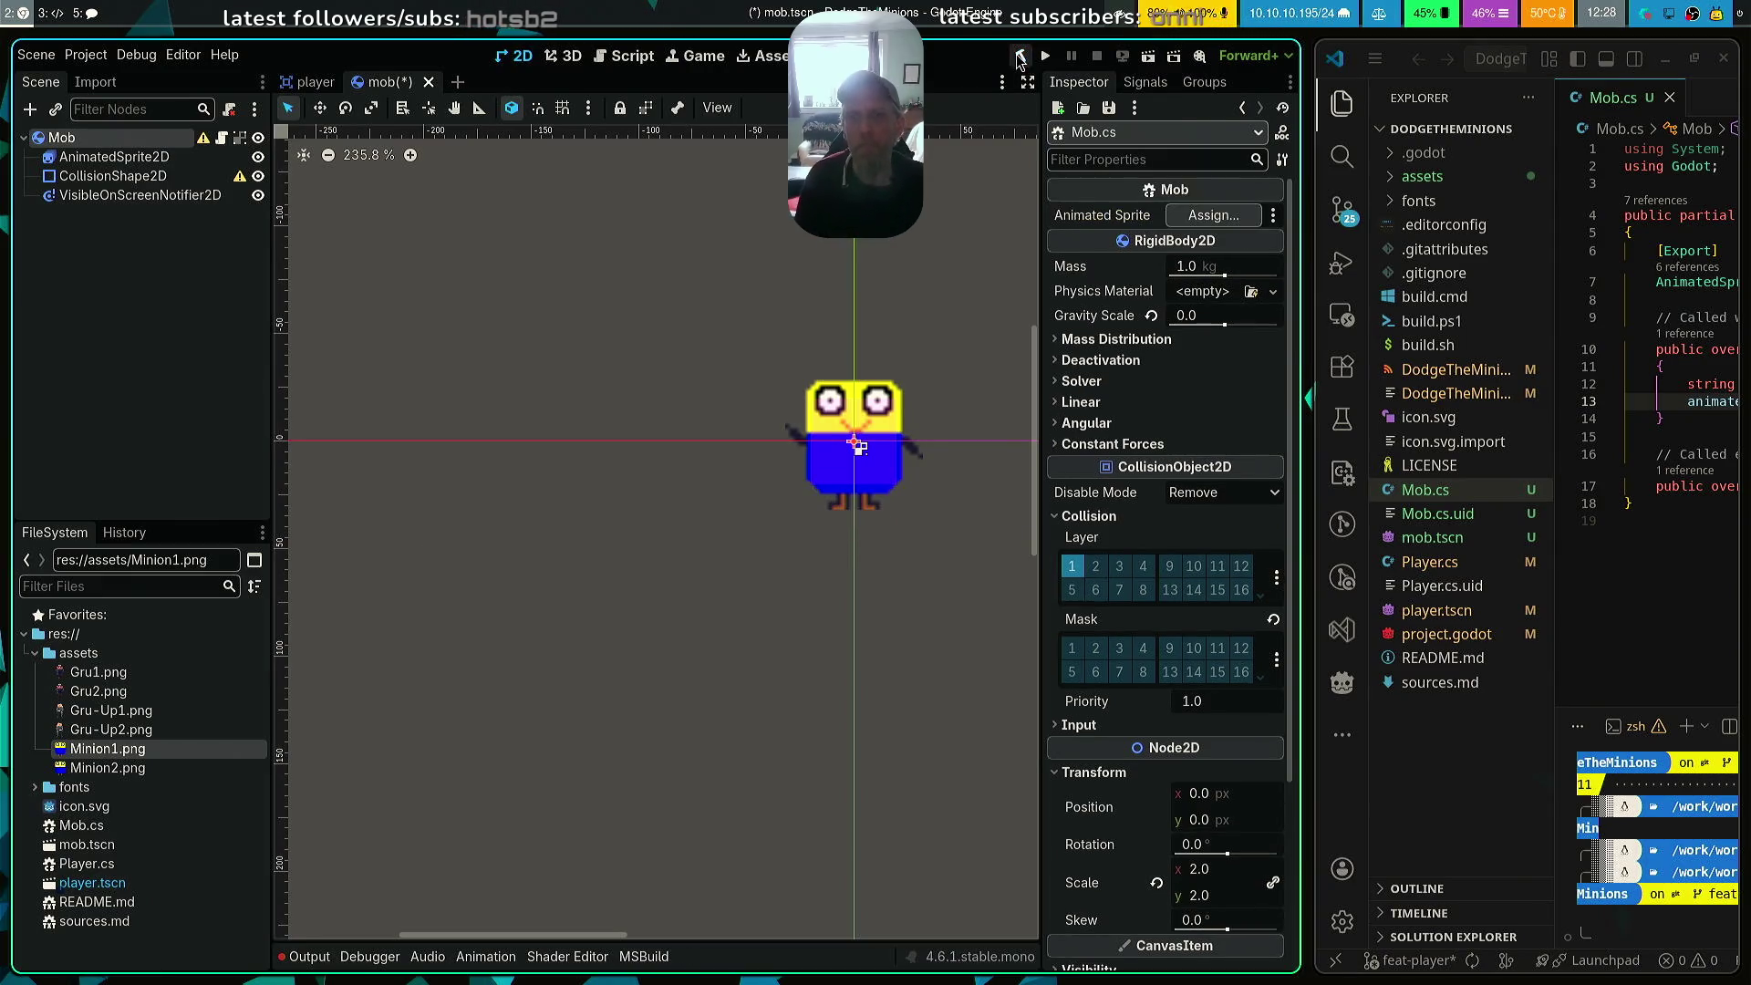
left_click(1210, 216)
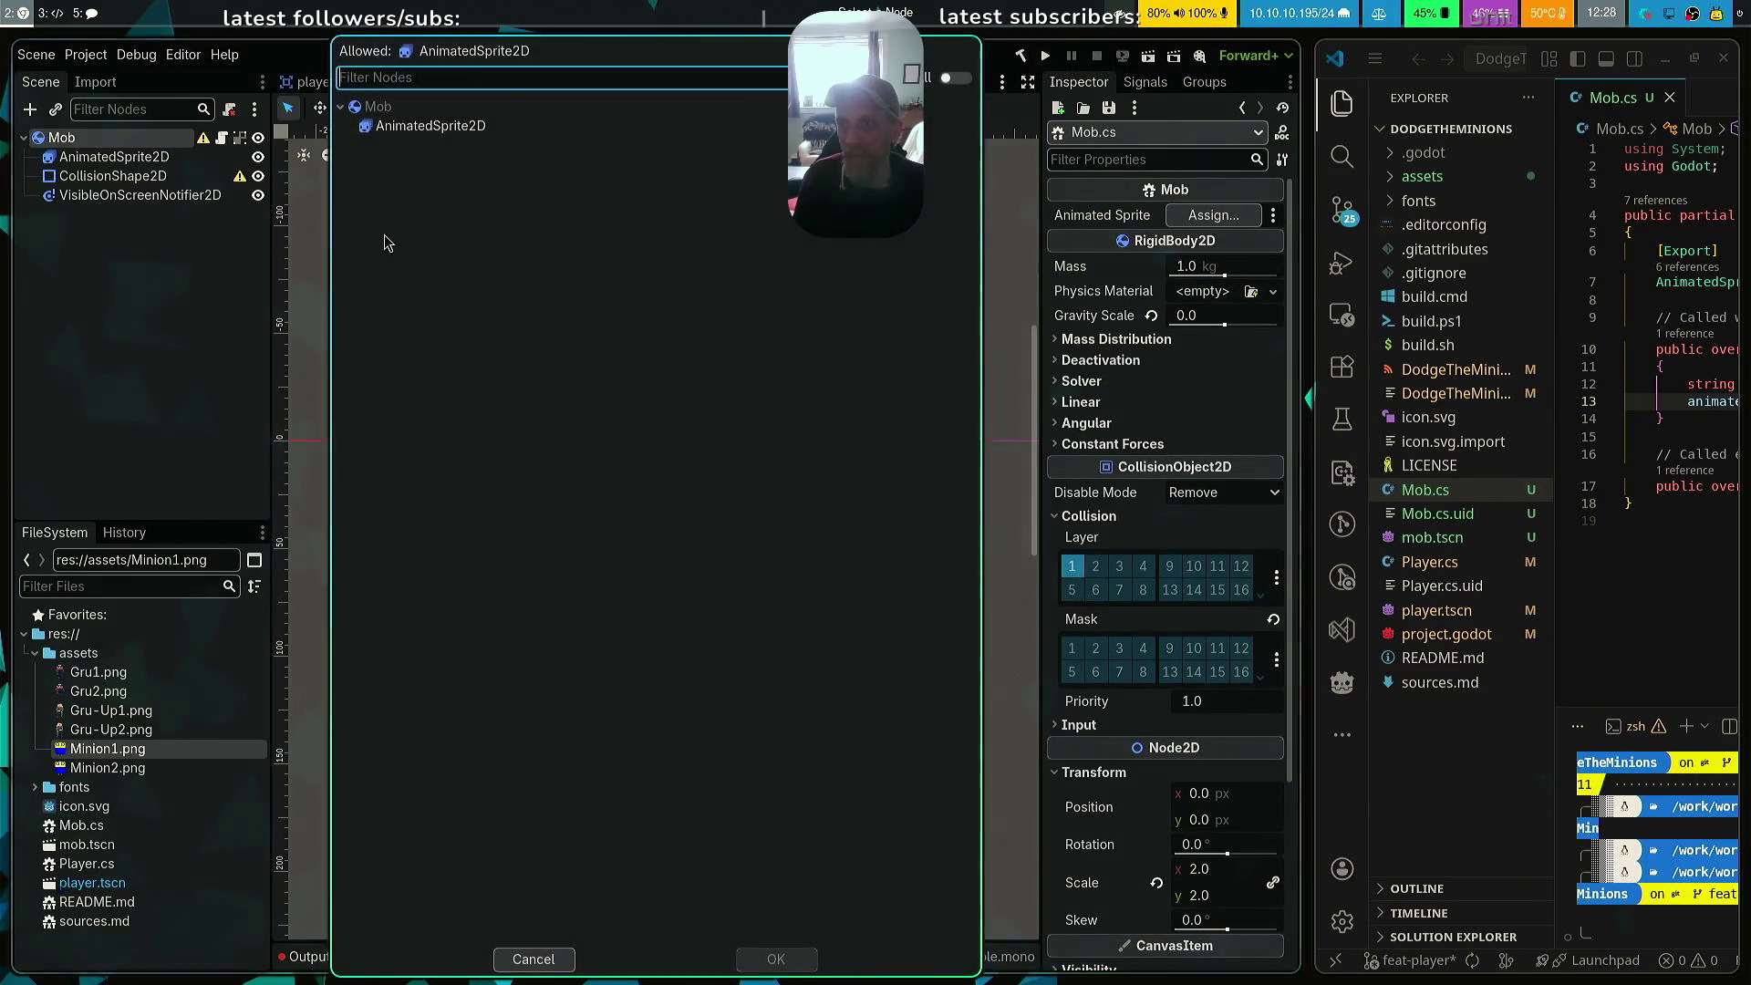
left_click(419, 126)
left_click(803, 960)
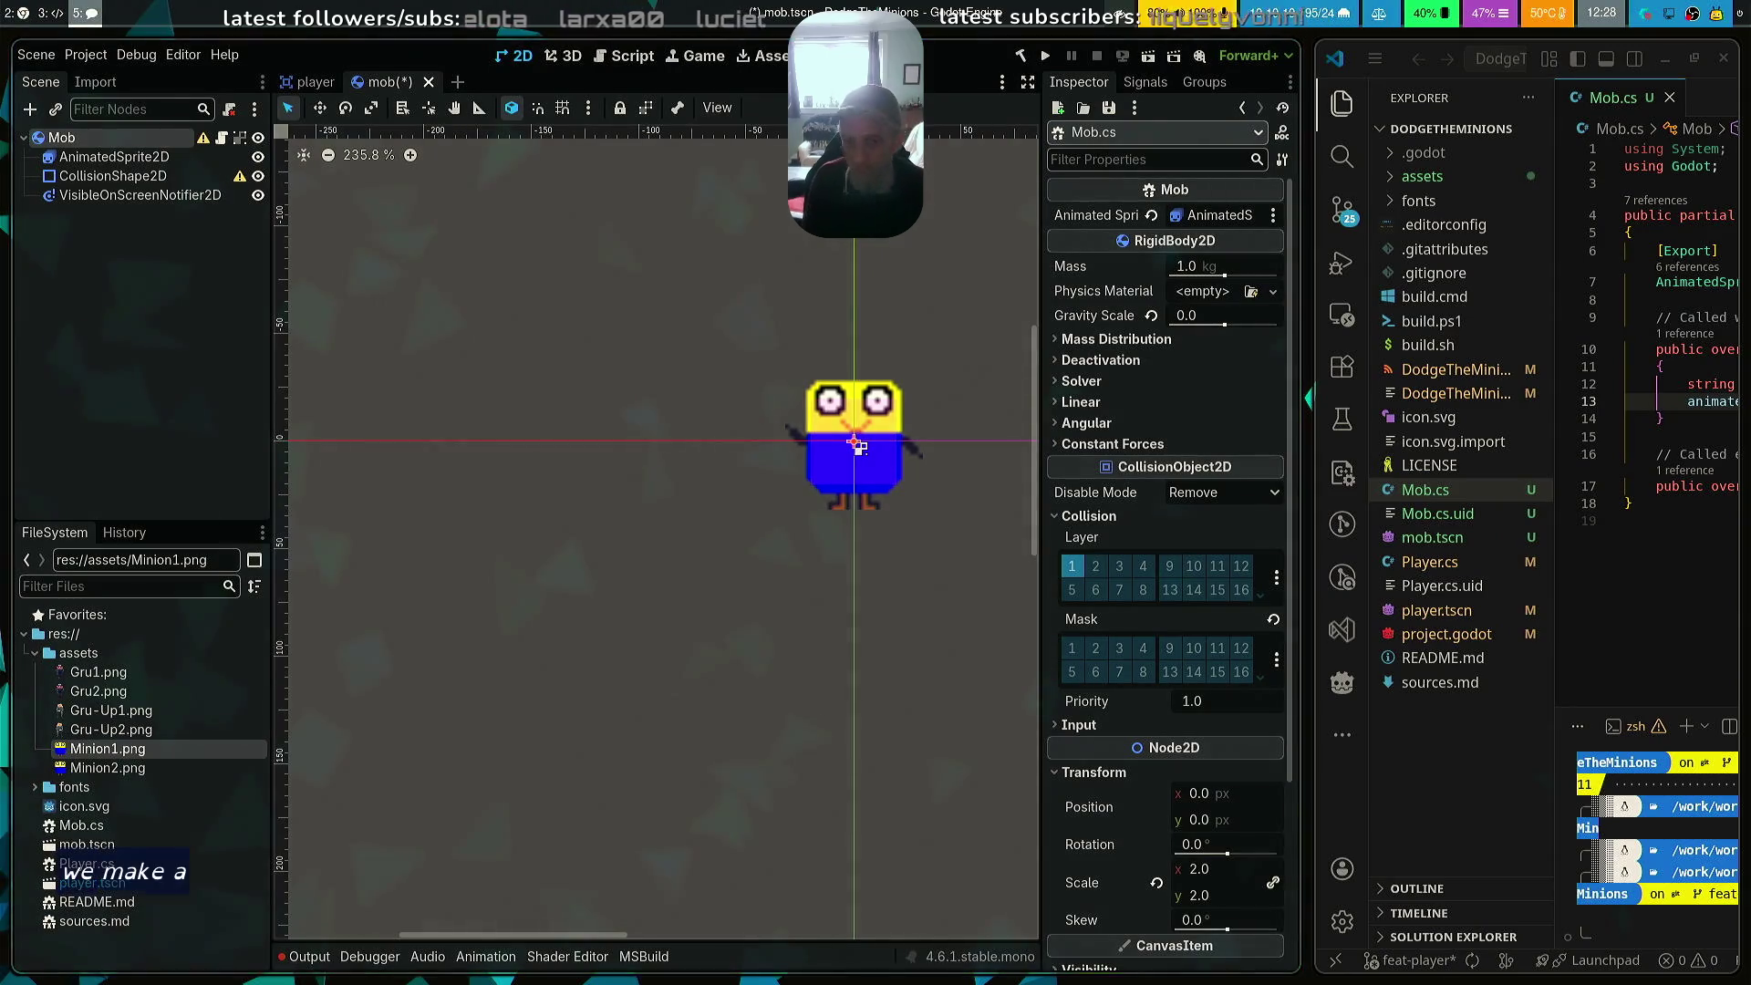
Add private void OnVisibleOnScreenNotifier2DScreenExited() below _Process with a QueueFree(); body
key("super+ctrl+Left")
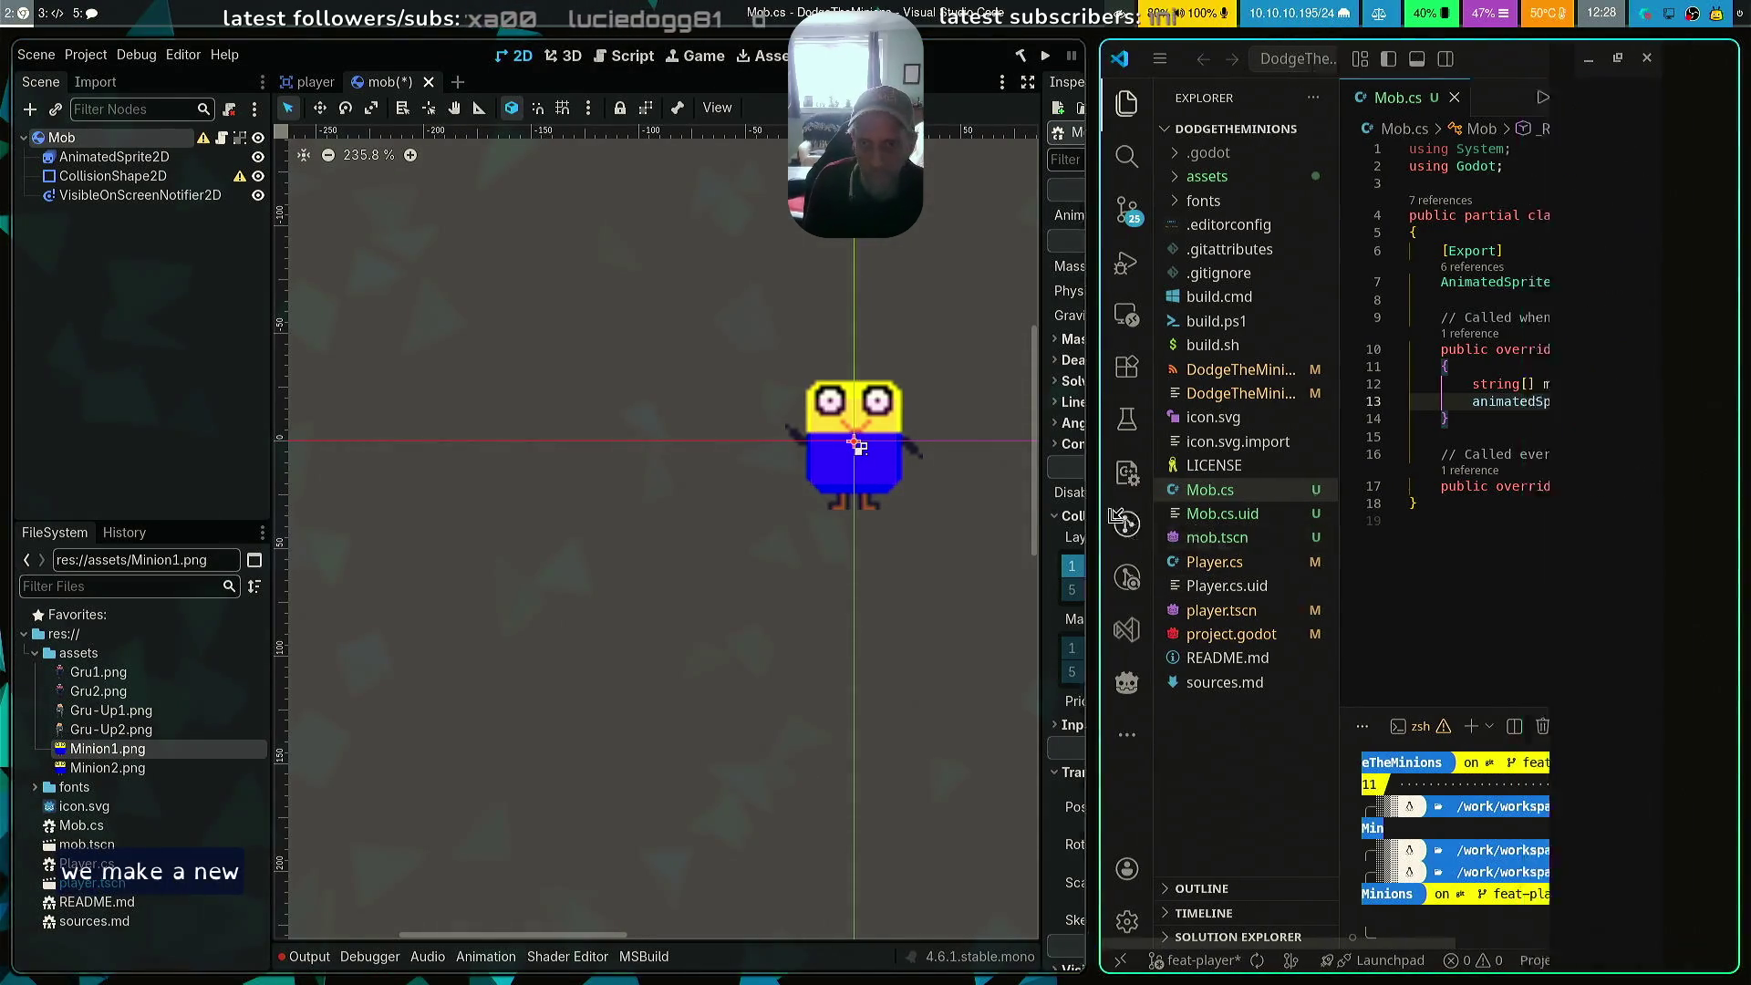
left_click(1258, 492)
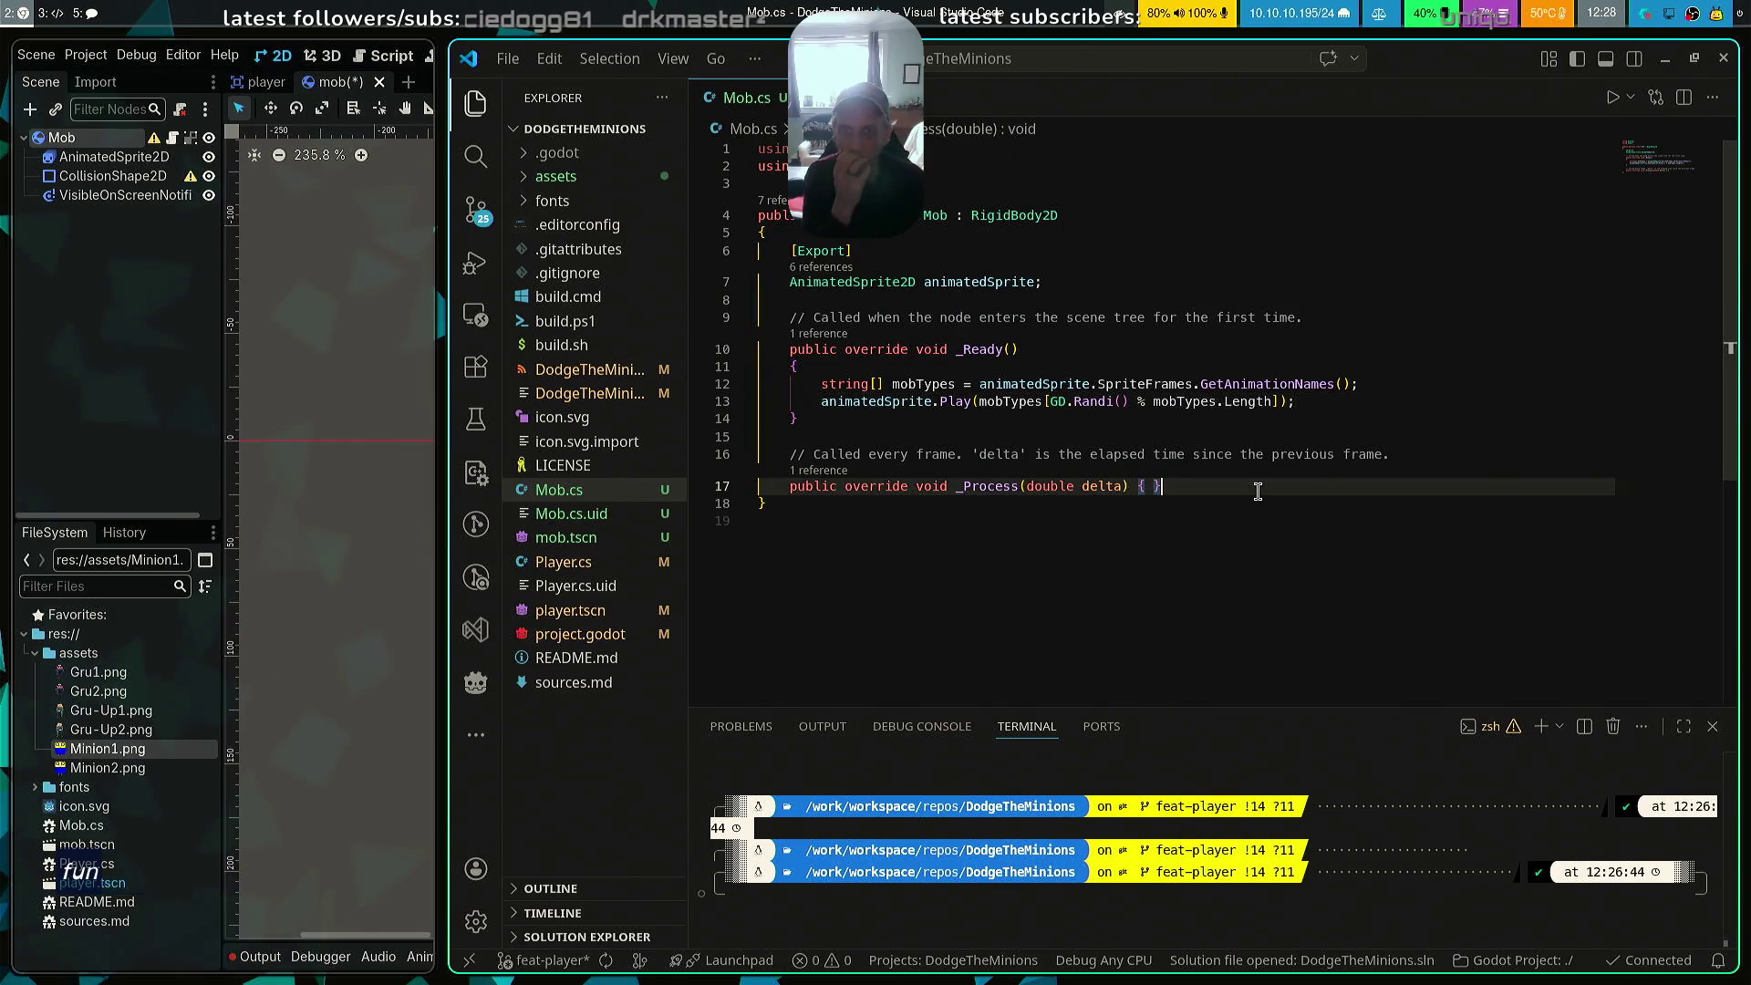
key("Return")
key("Return")
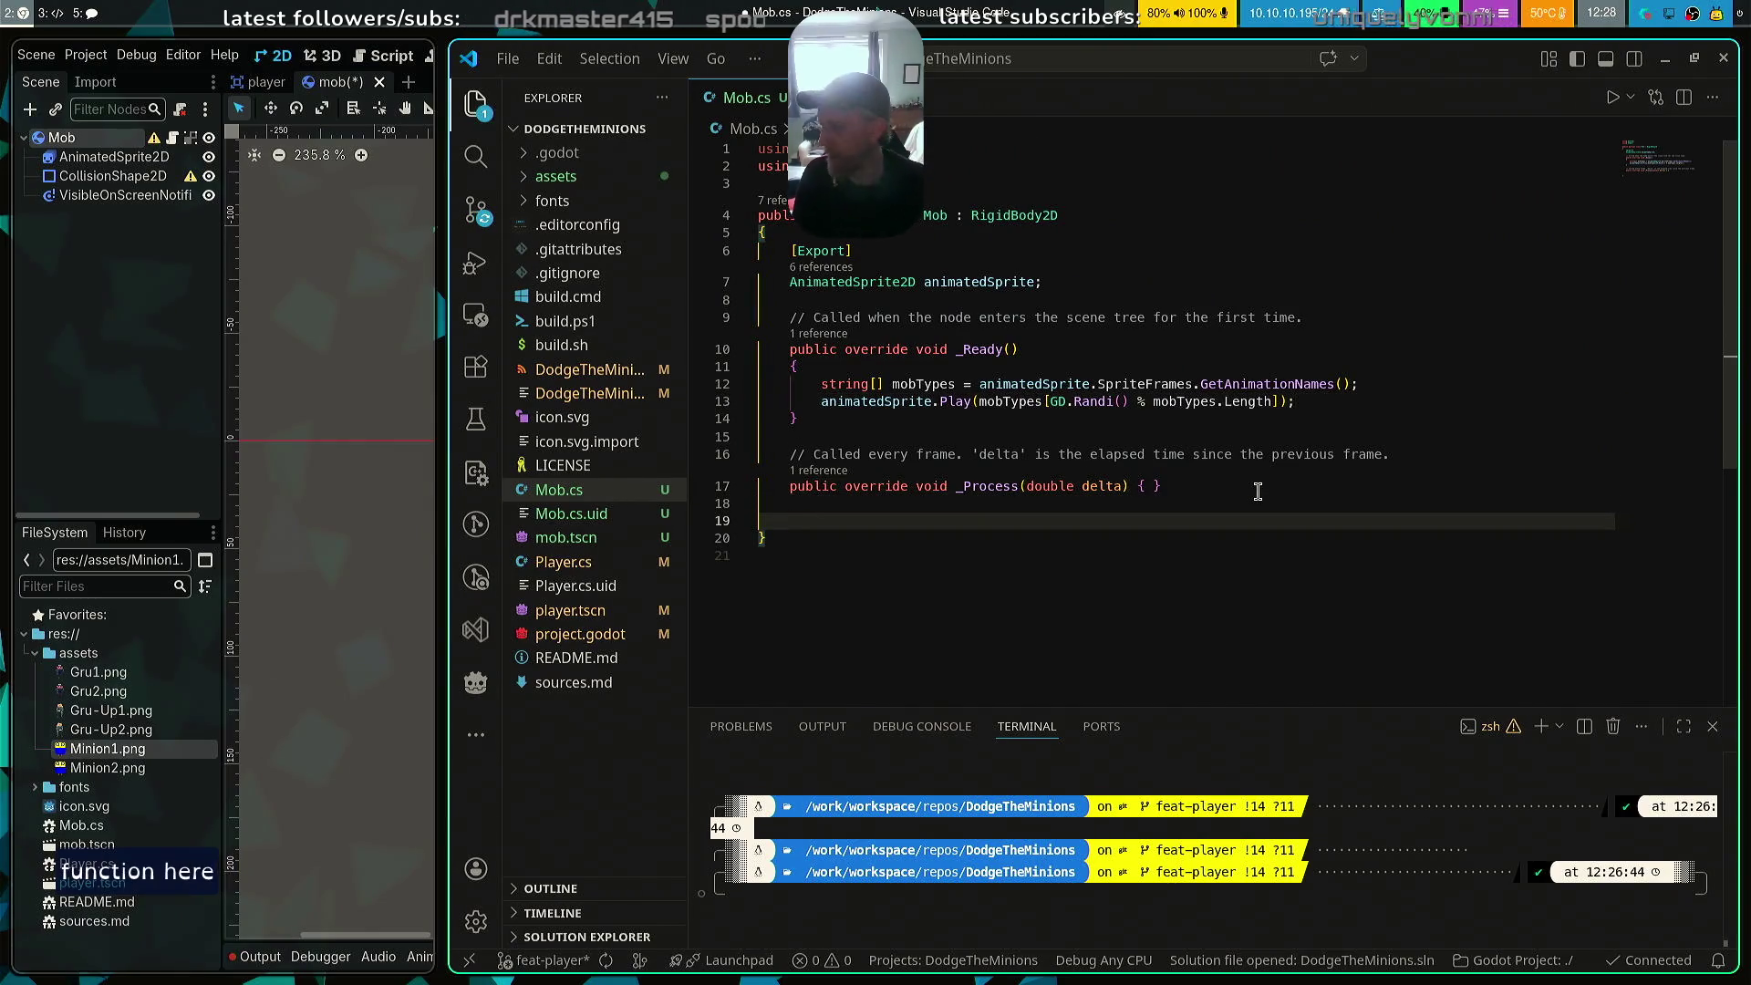
type("private void OnVisibleOnScreenNotifier2DScreenExited")
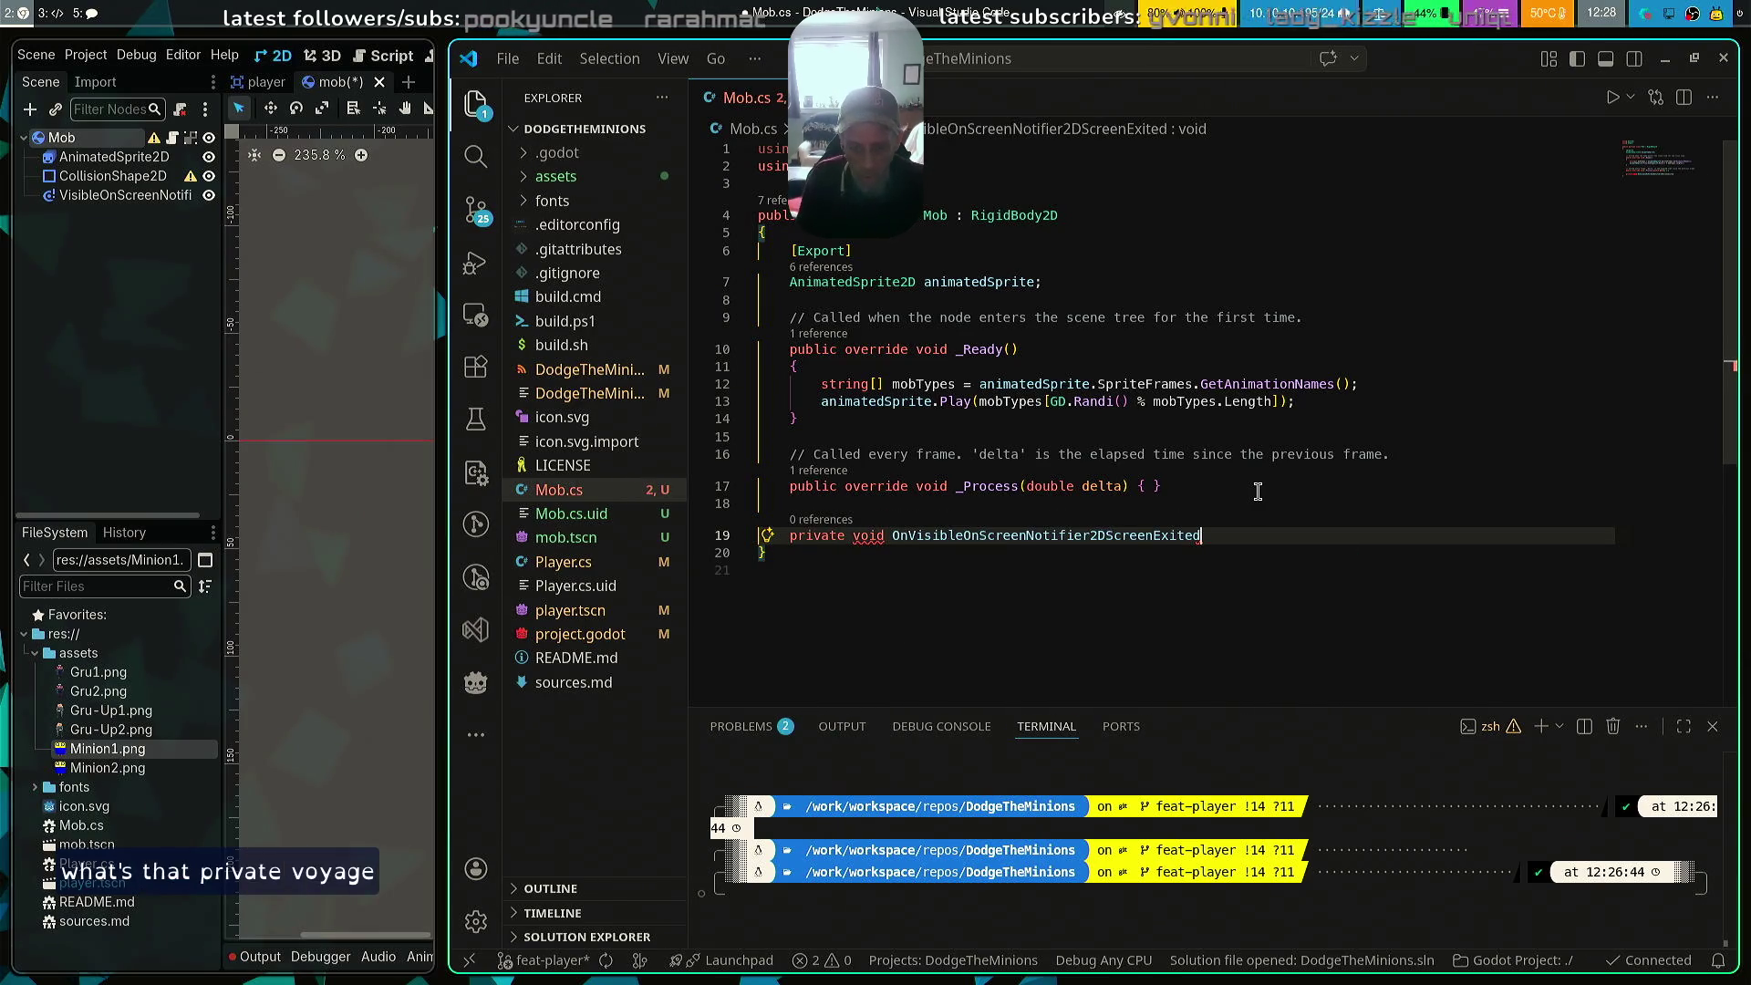
type("()")
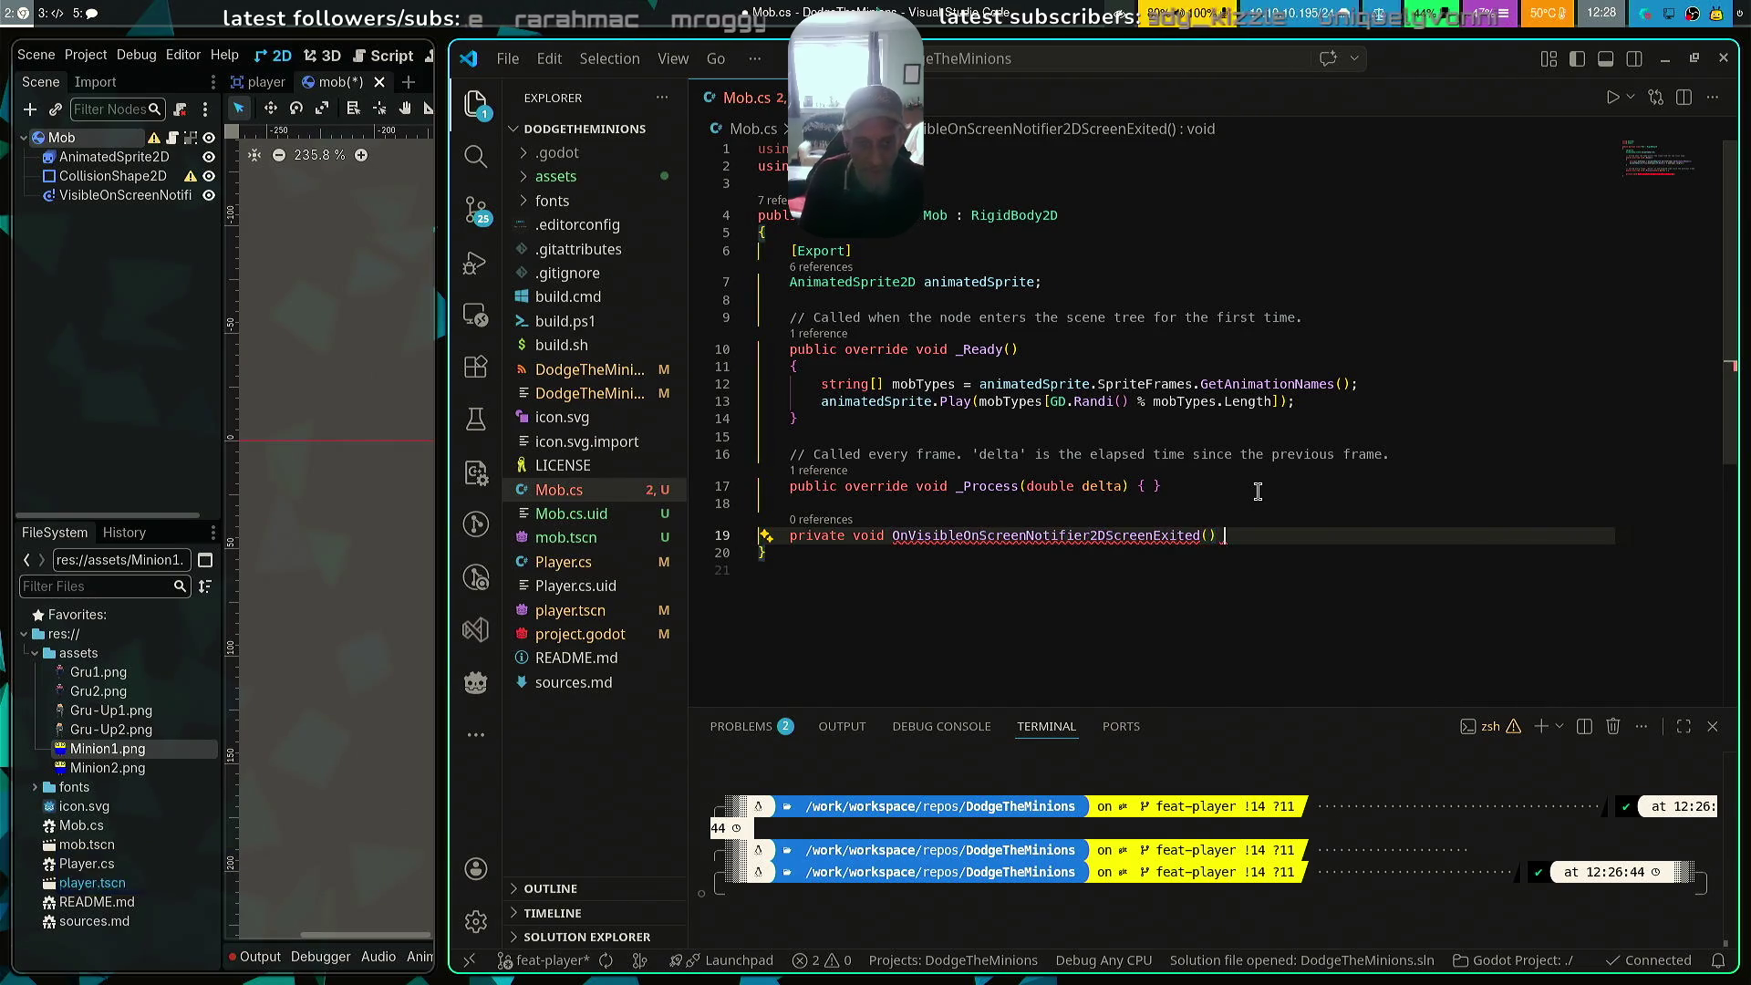
key("Return")
type("{")
key("Return")
type("Queue")
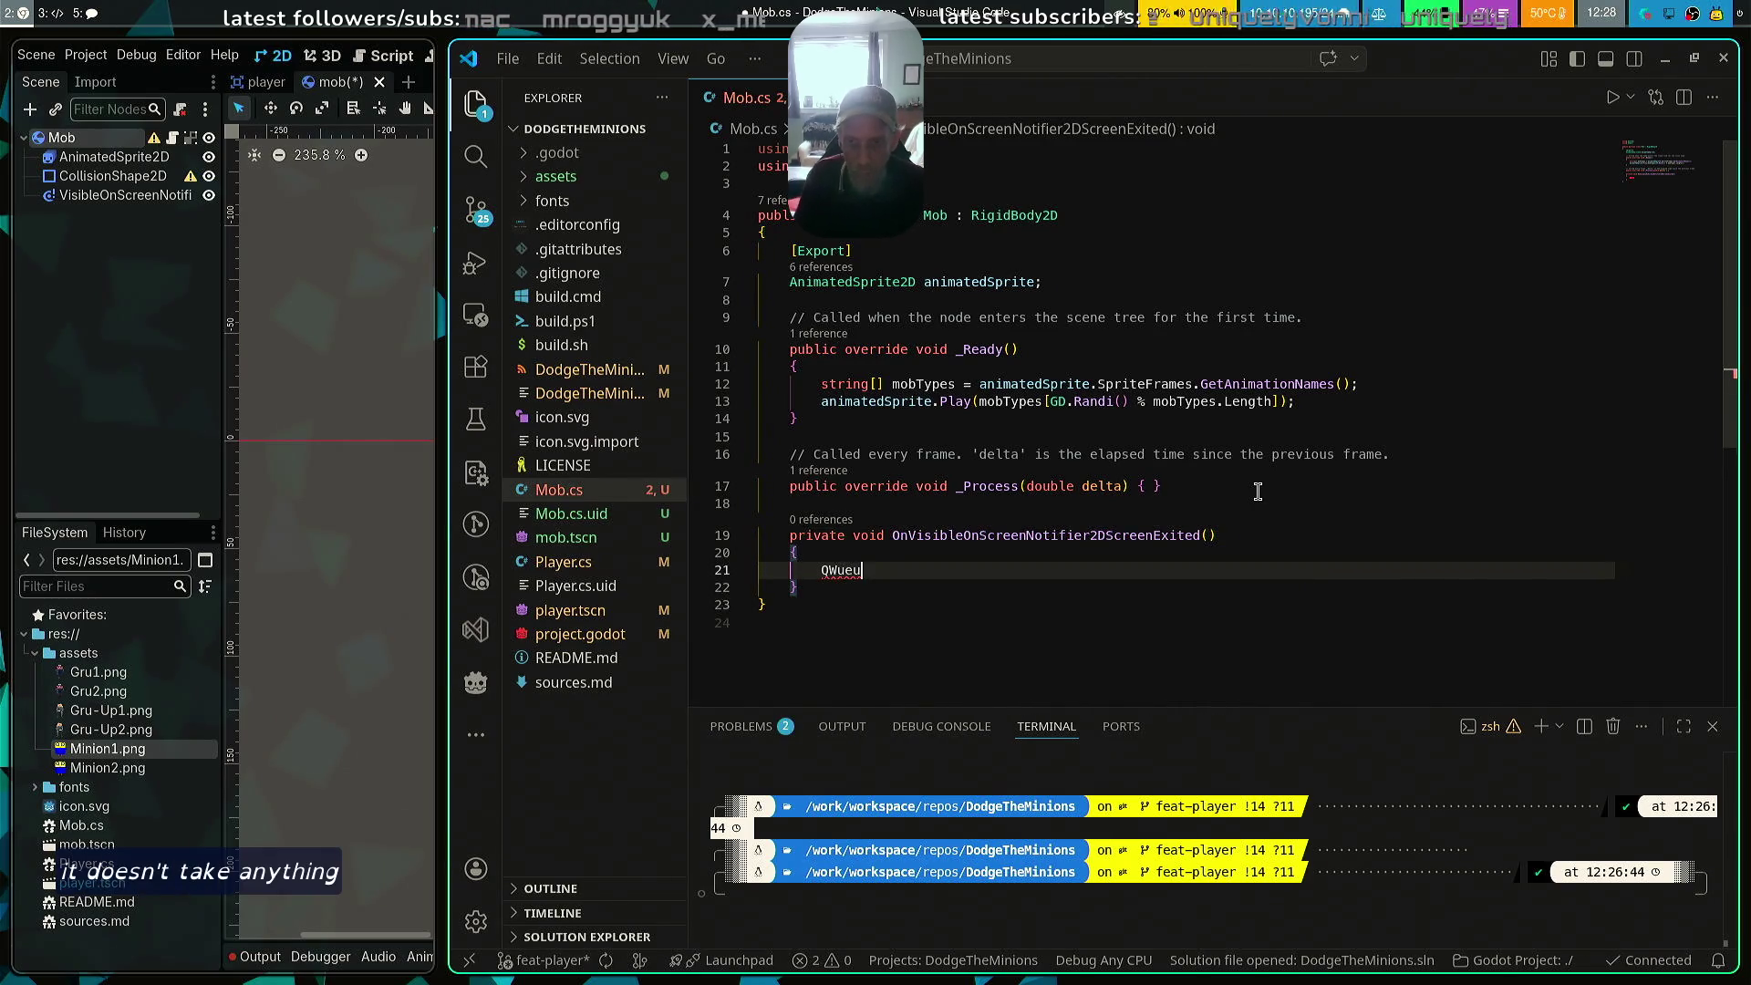
key("BackSpace")
key("BackSpace")
key("BackSpace")
type("ueue")
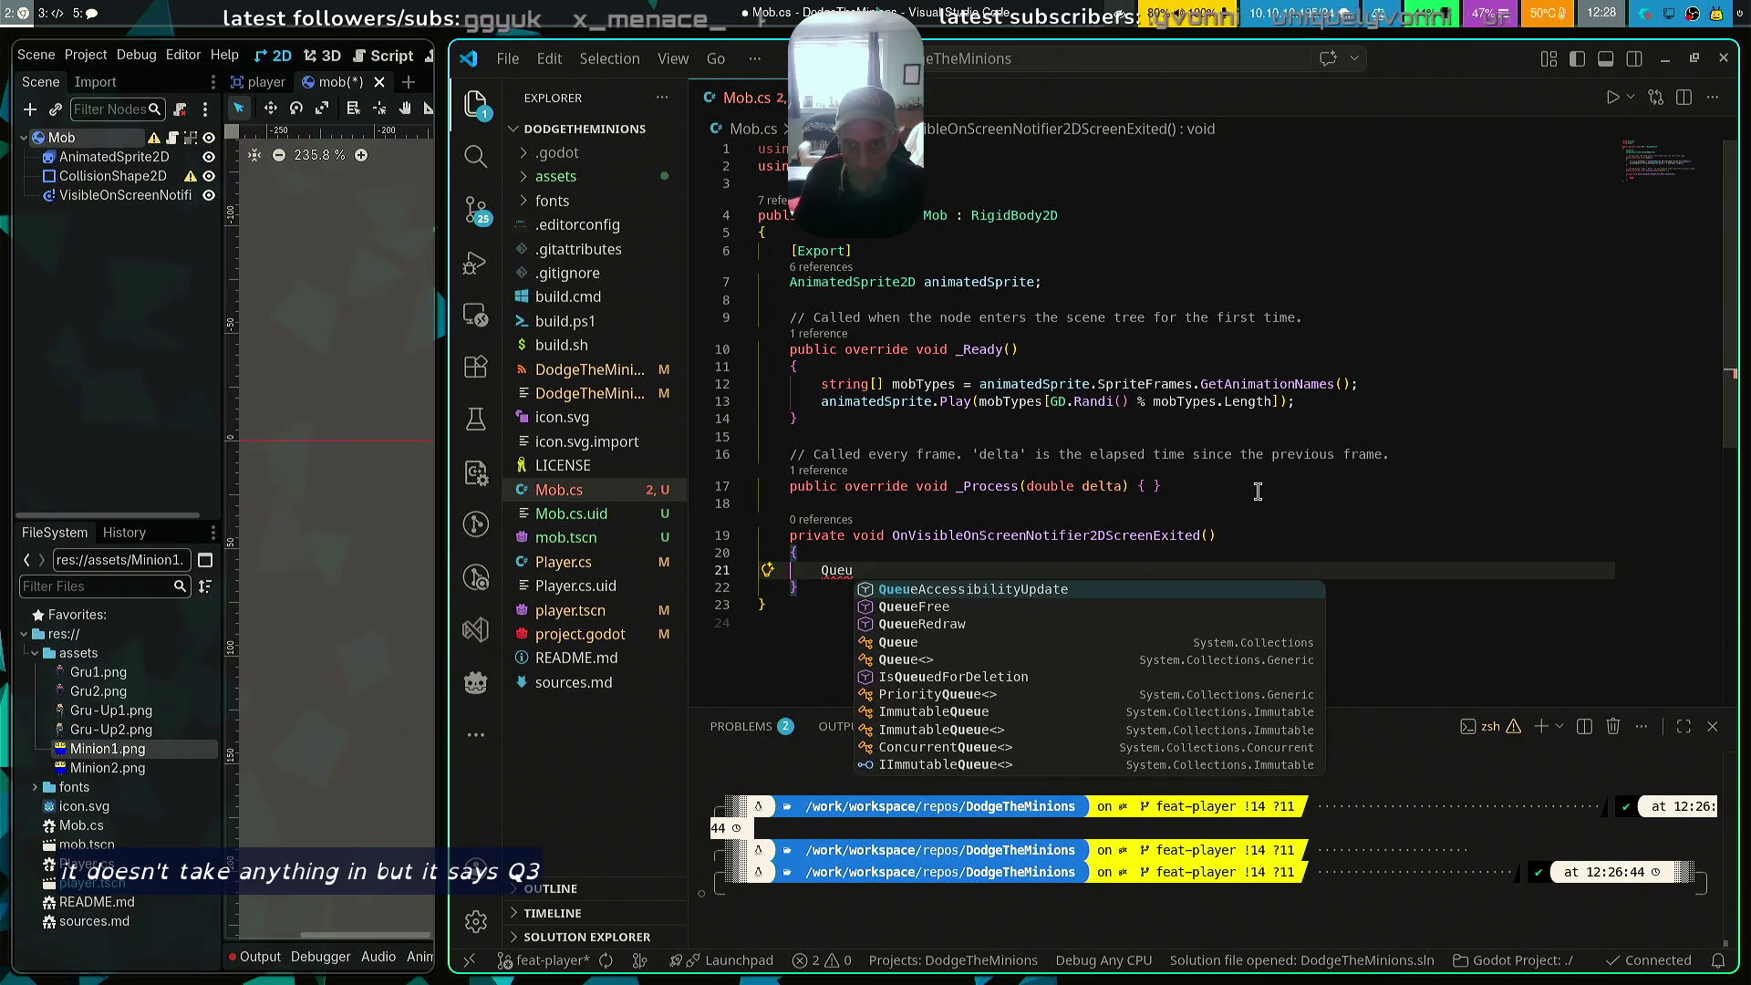
key("Return")
type("();")
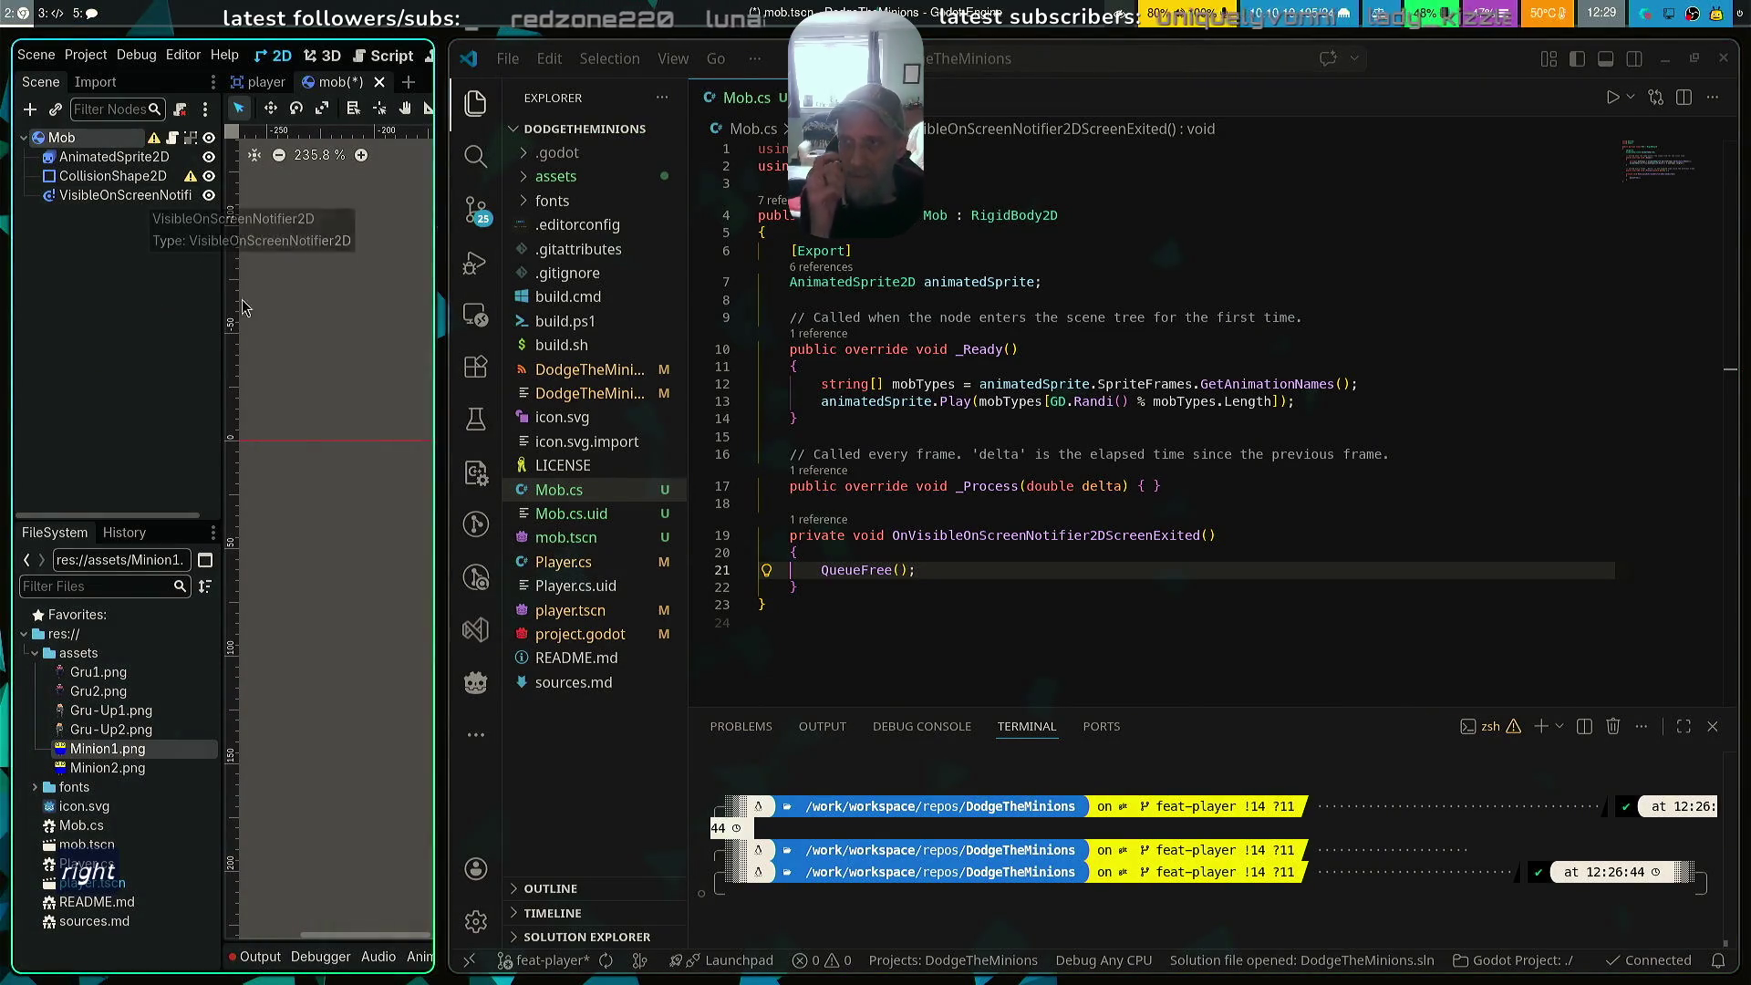
Try connecting the notifier's screen_exited signal, cancel when no method is listed, and rebuild the C# project
key("super+r")
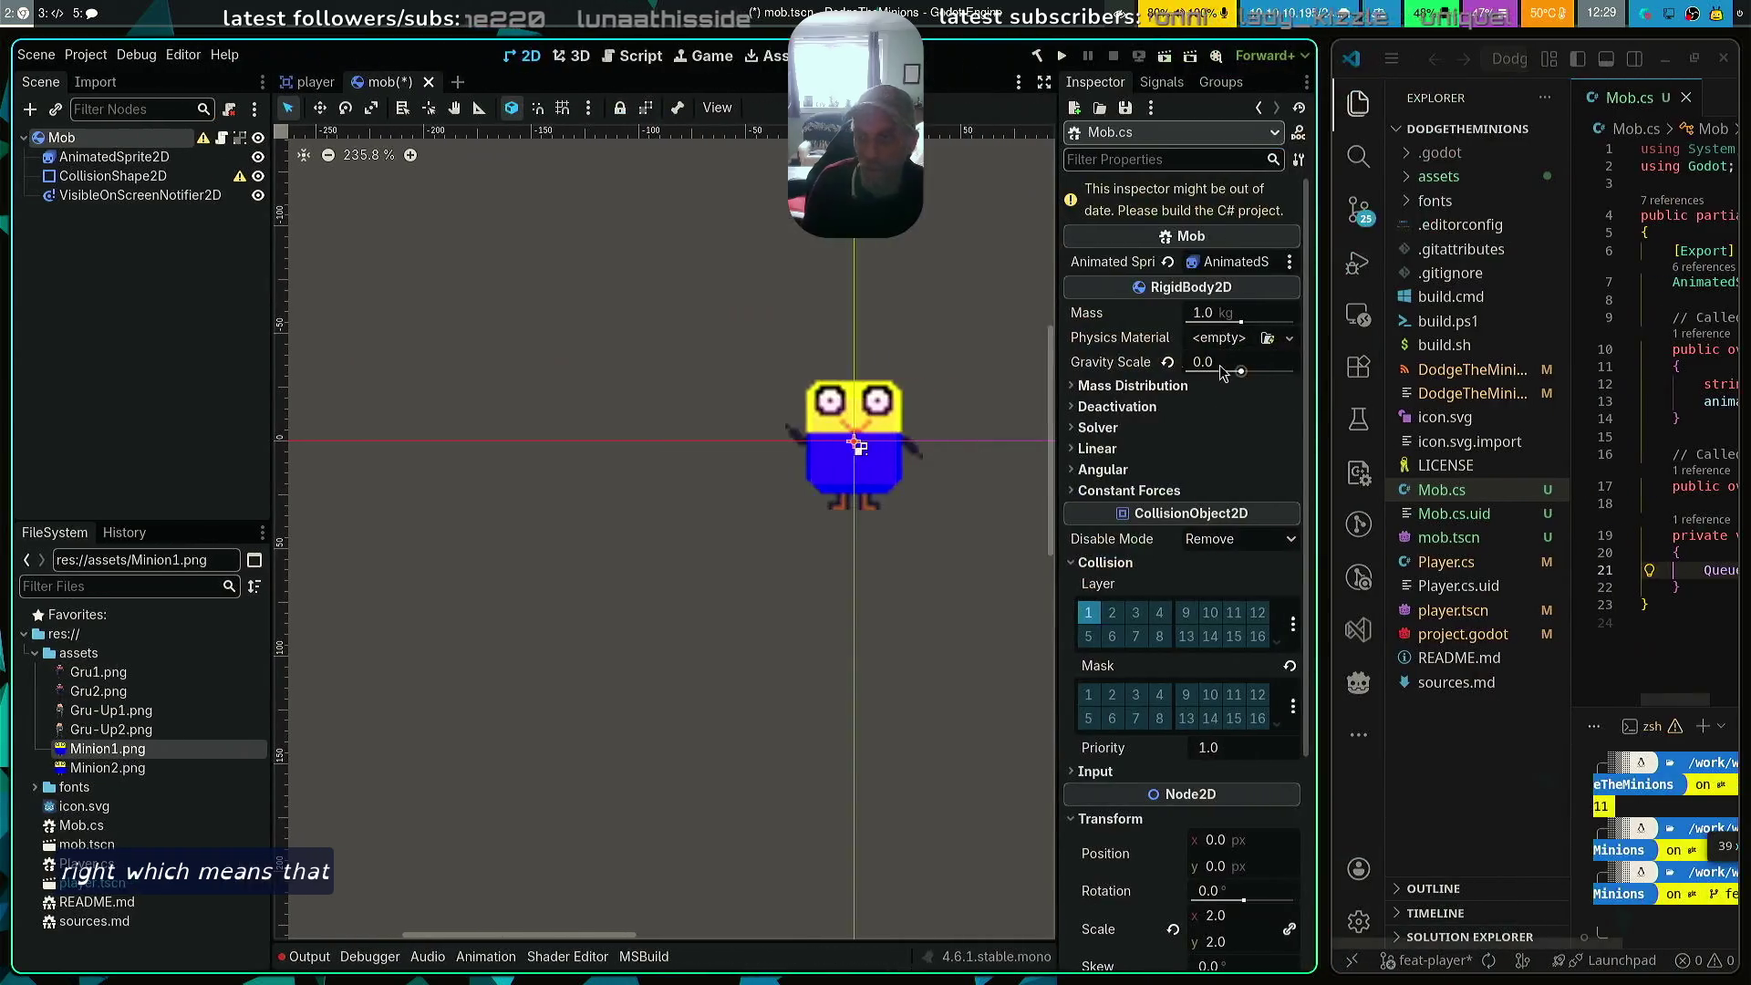
left_click(140, 195)
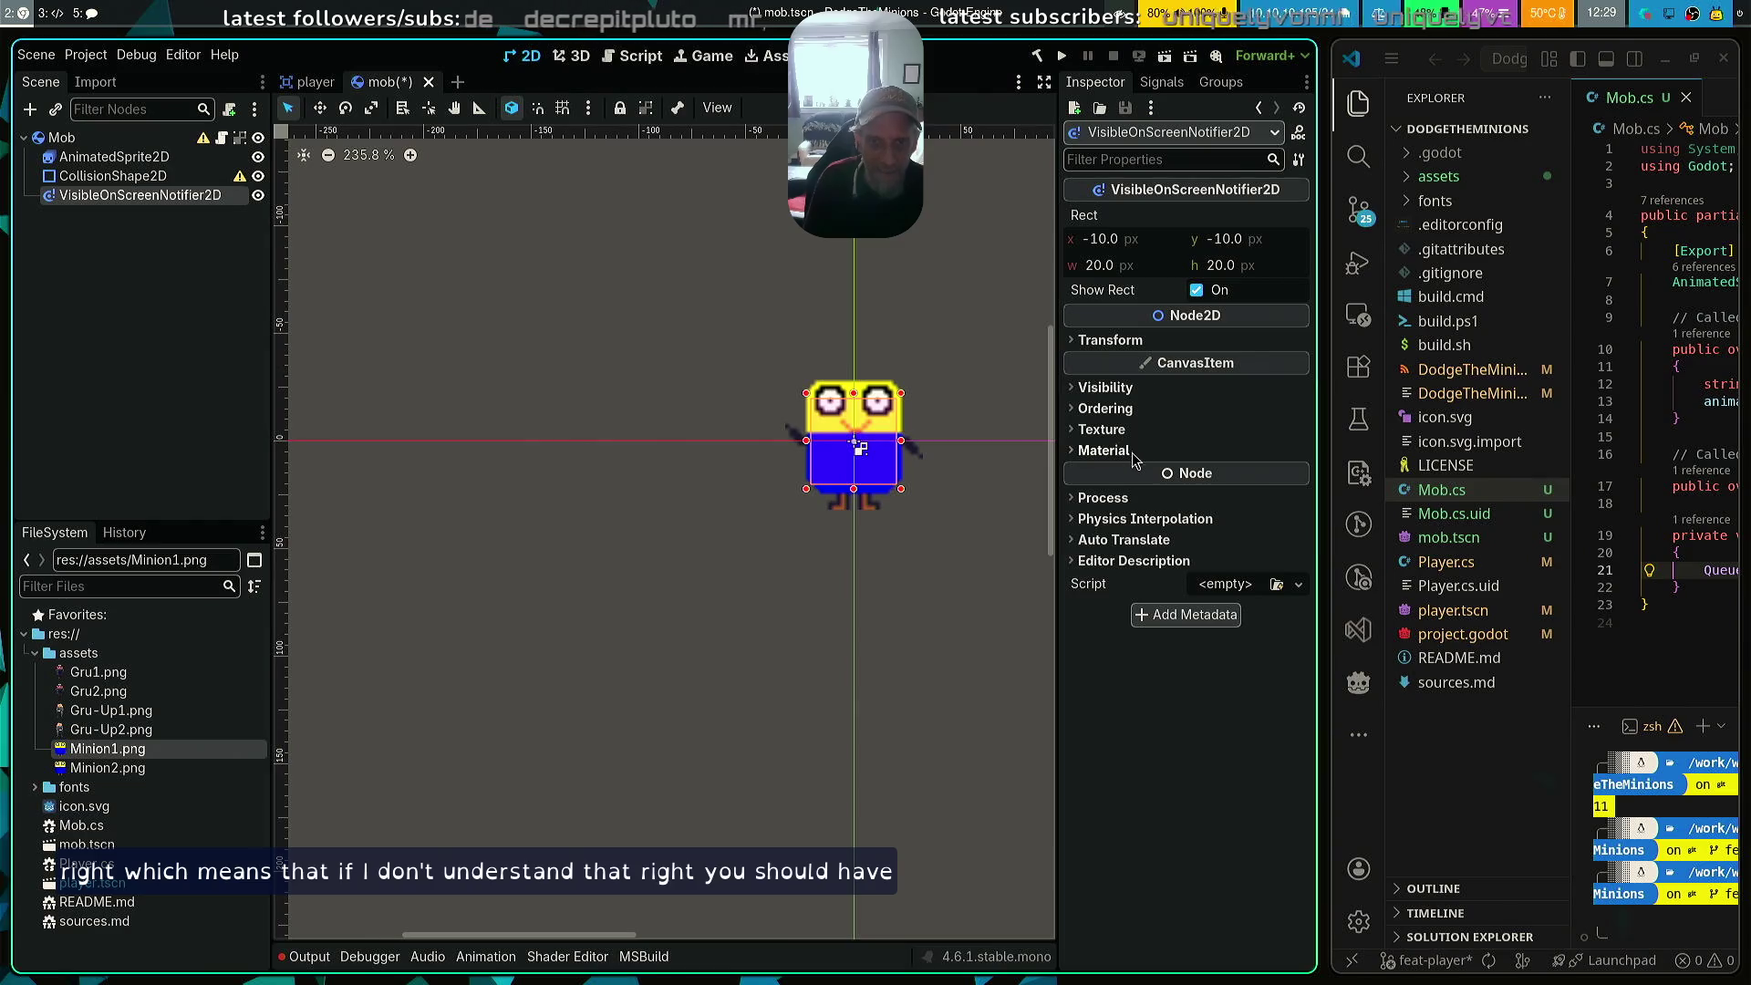
left_click(1153, 84)
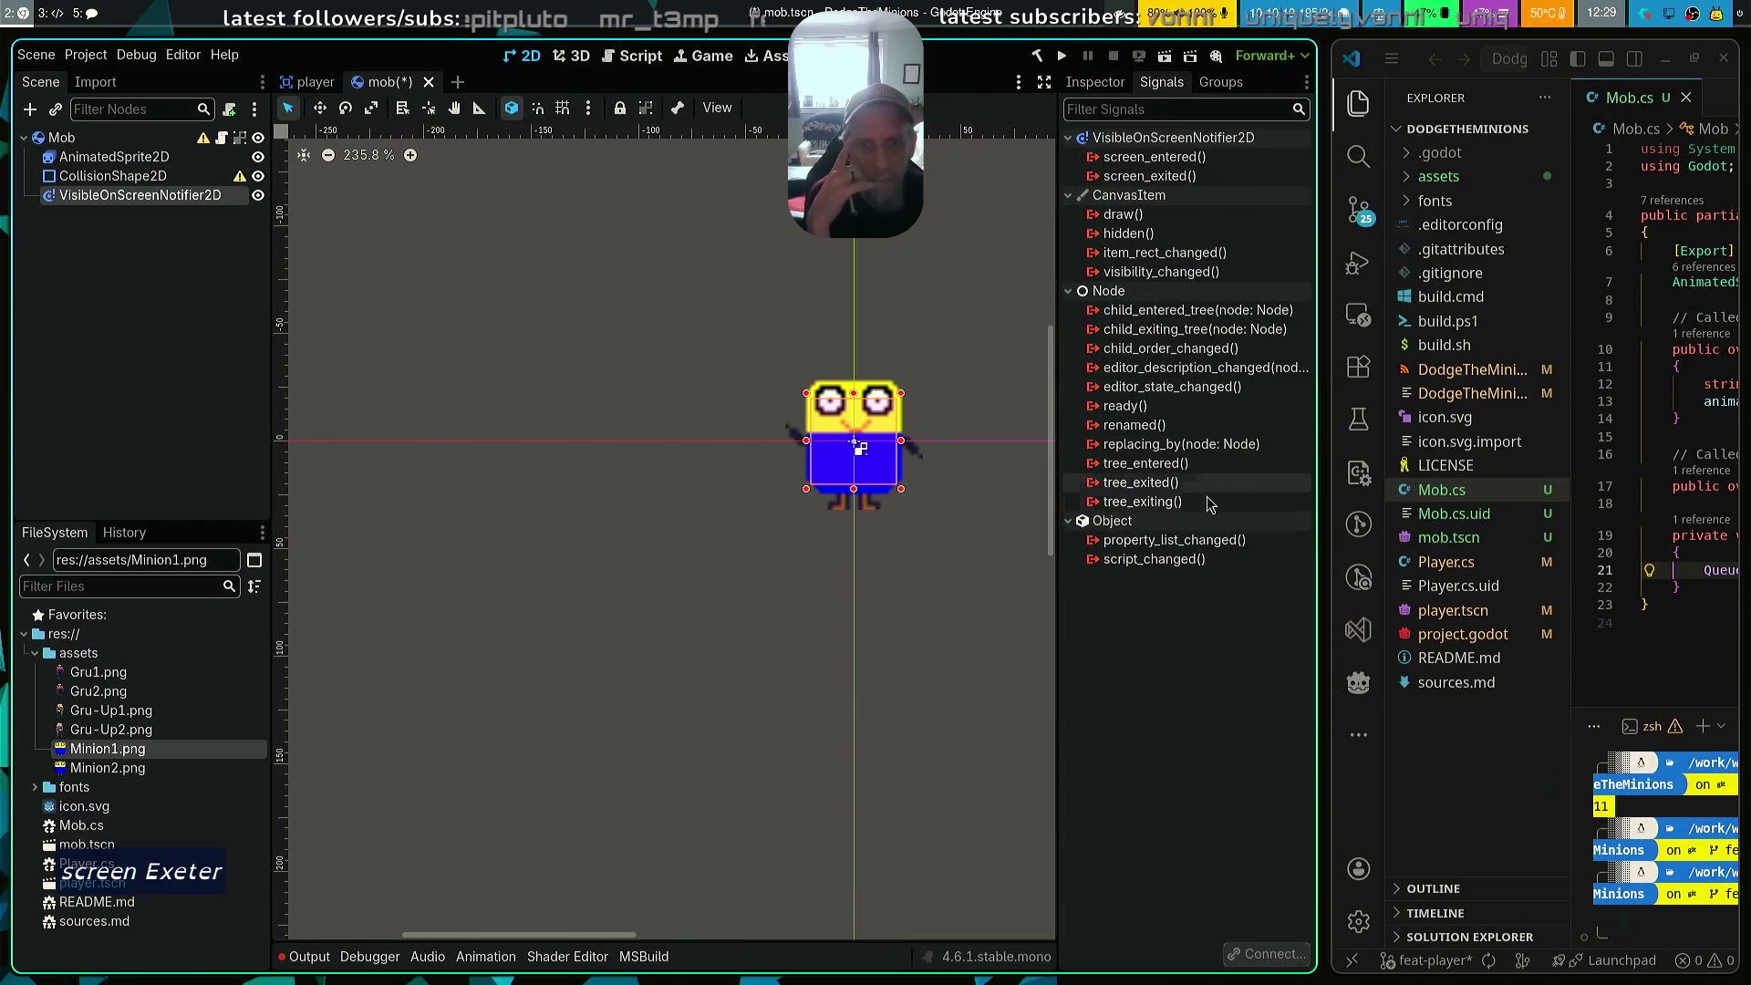
double_click(1195, 175)
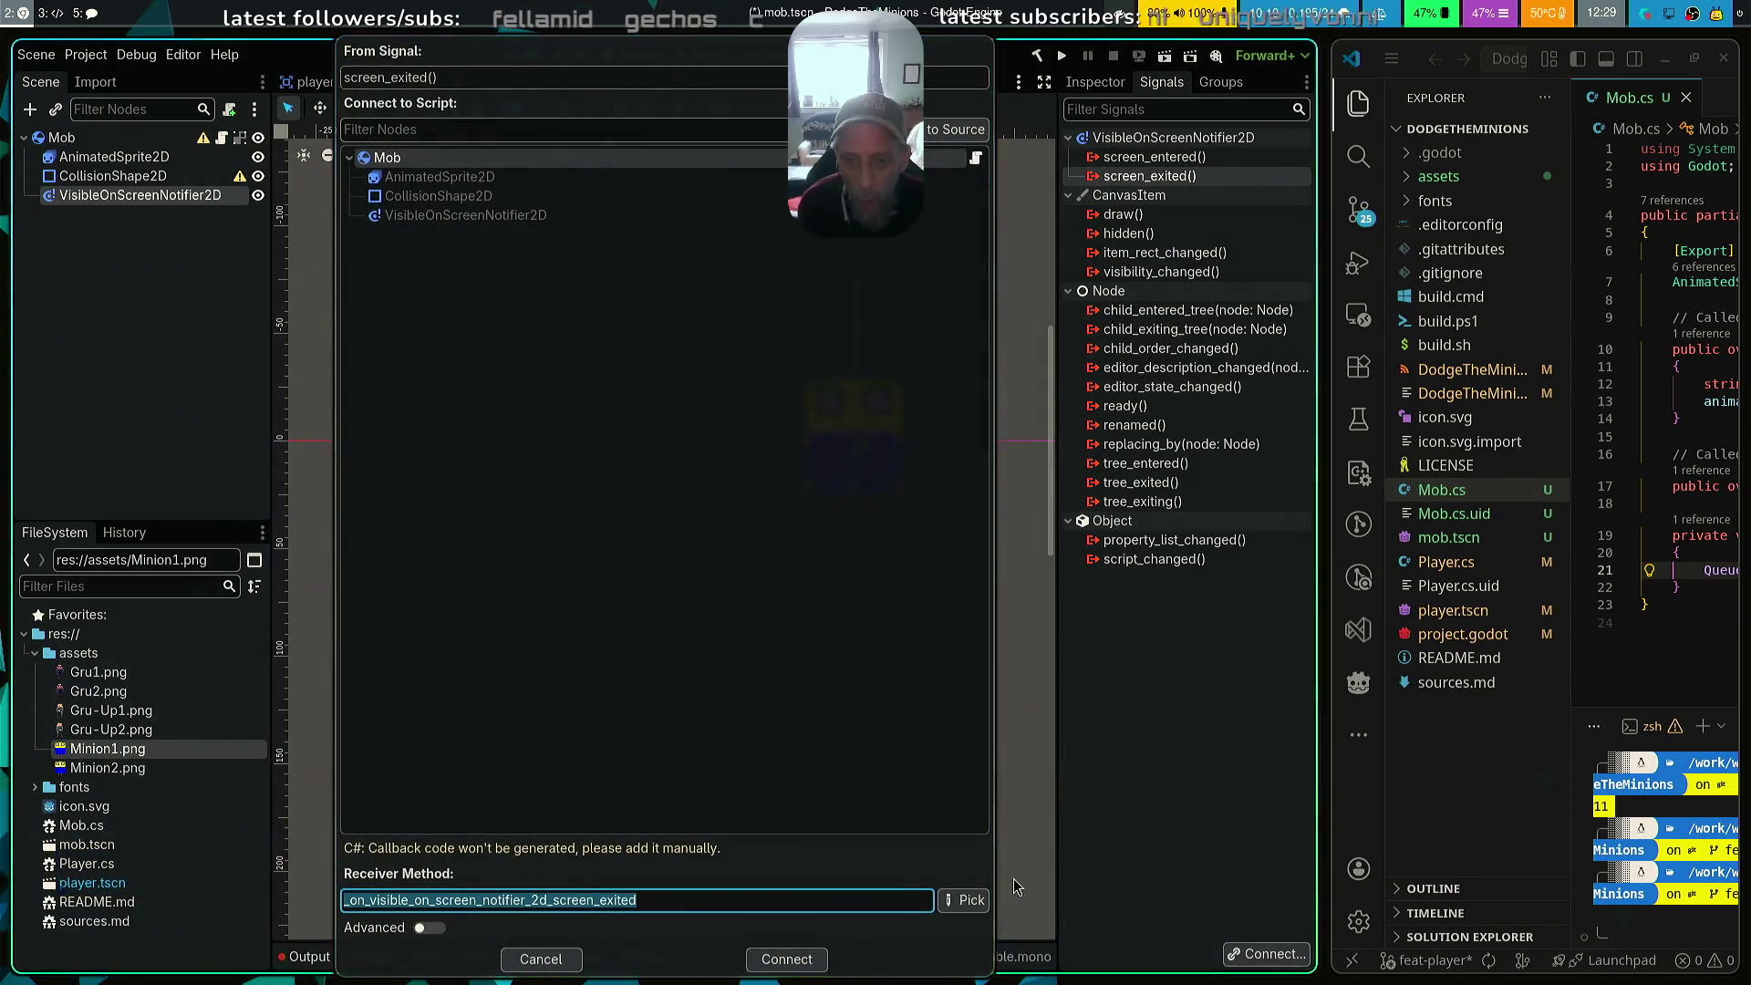
left_click(965, 900)
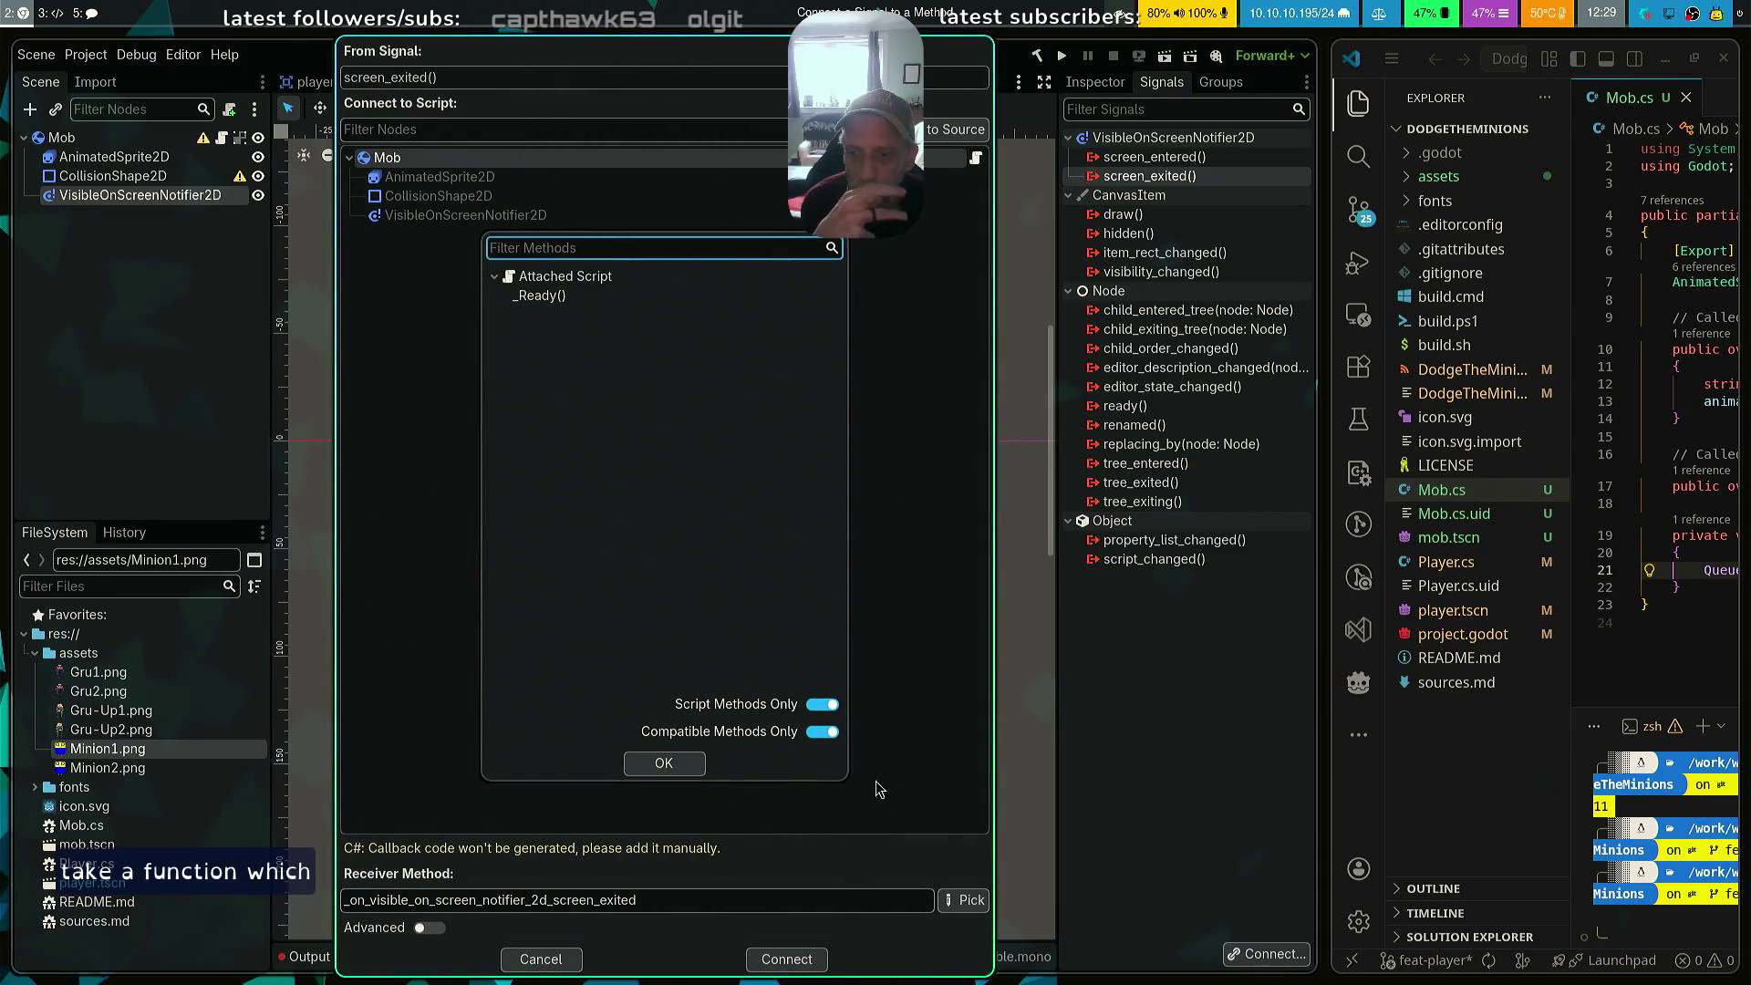
left_click(919, 643)
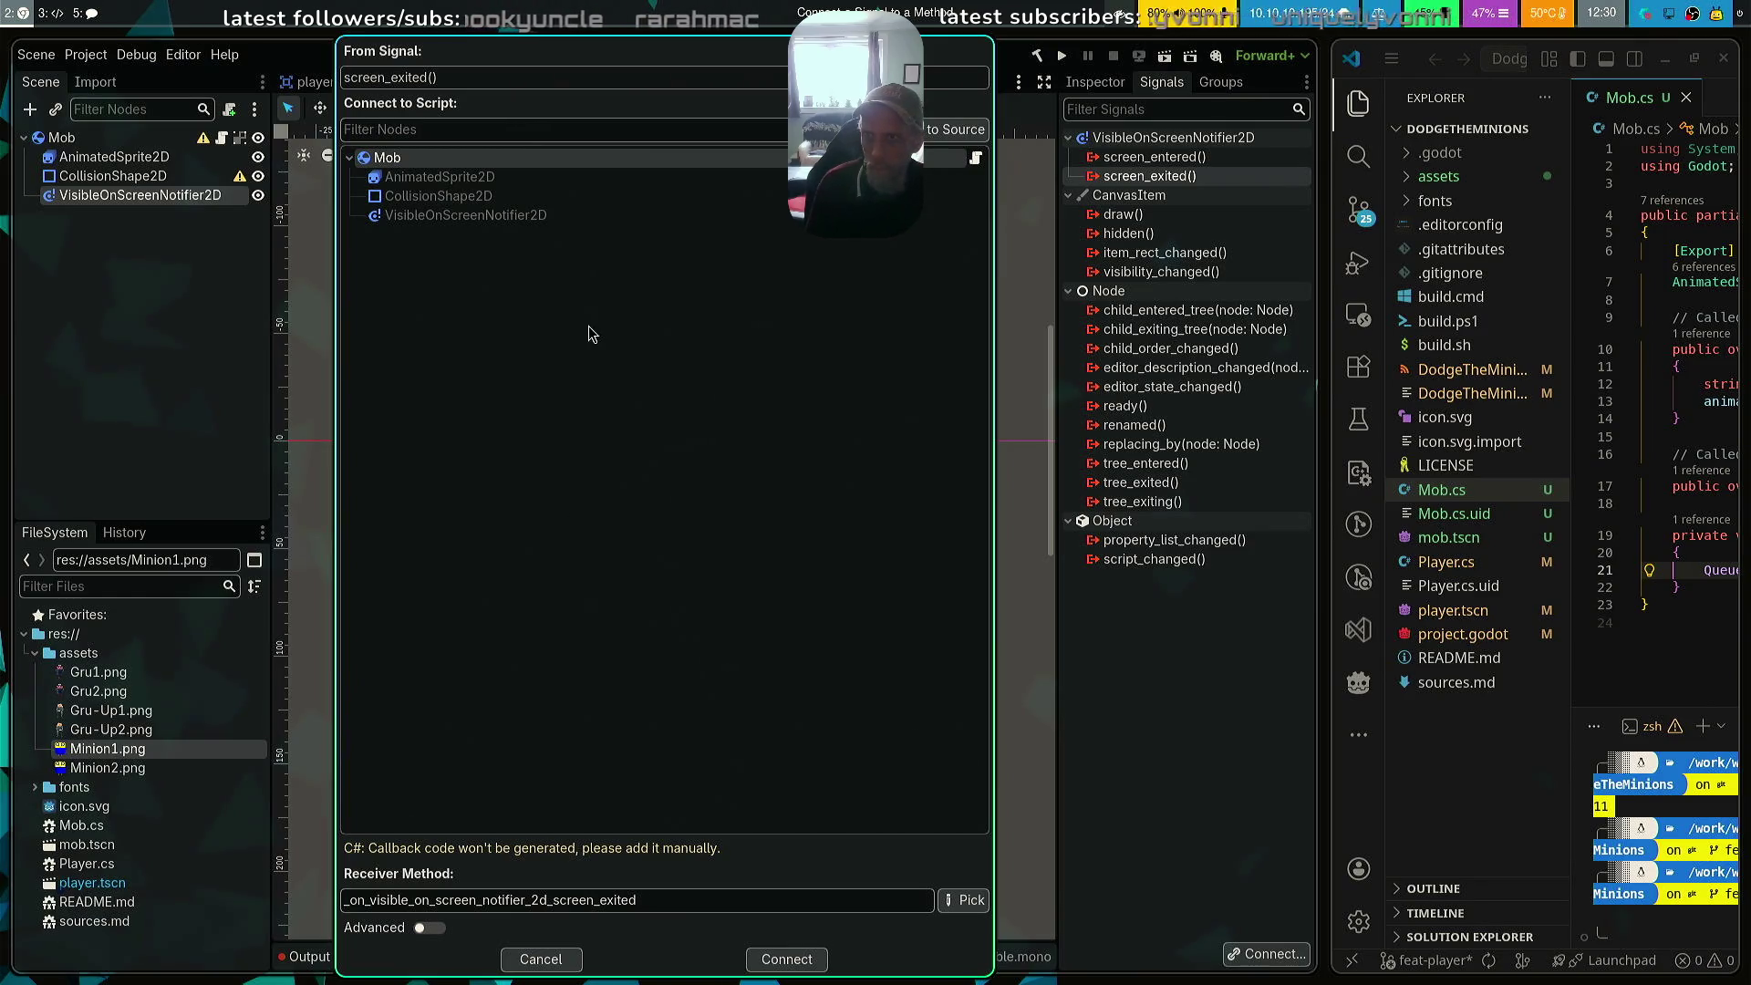
left_click(964, 900)
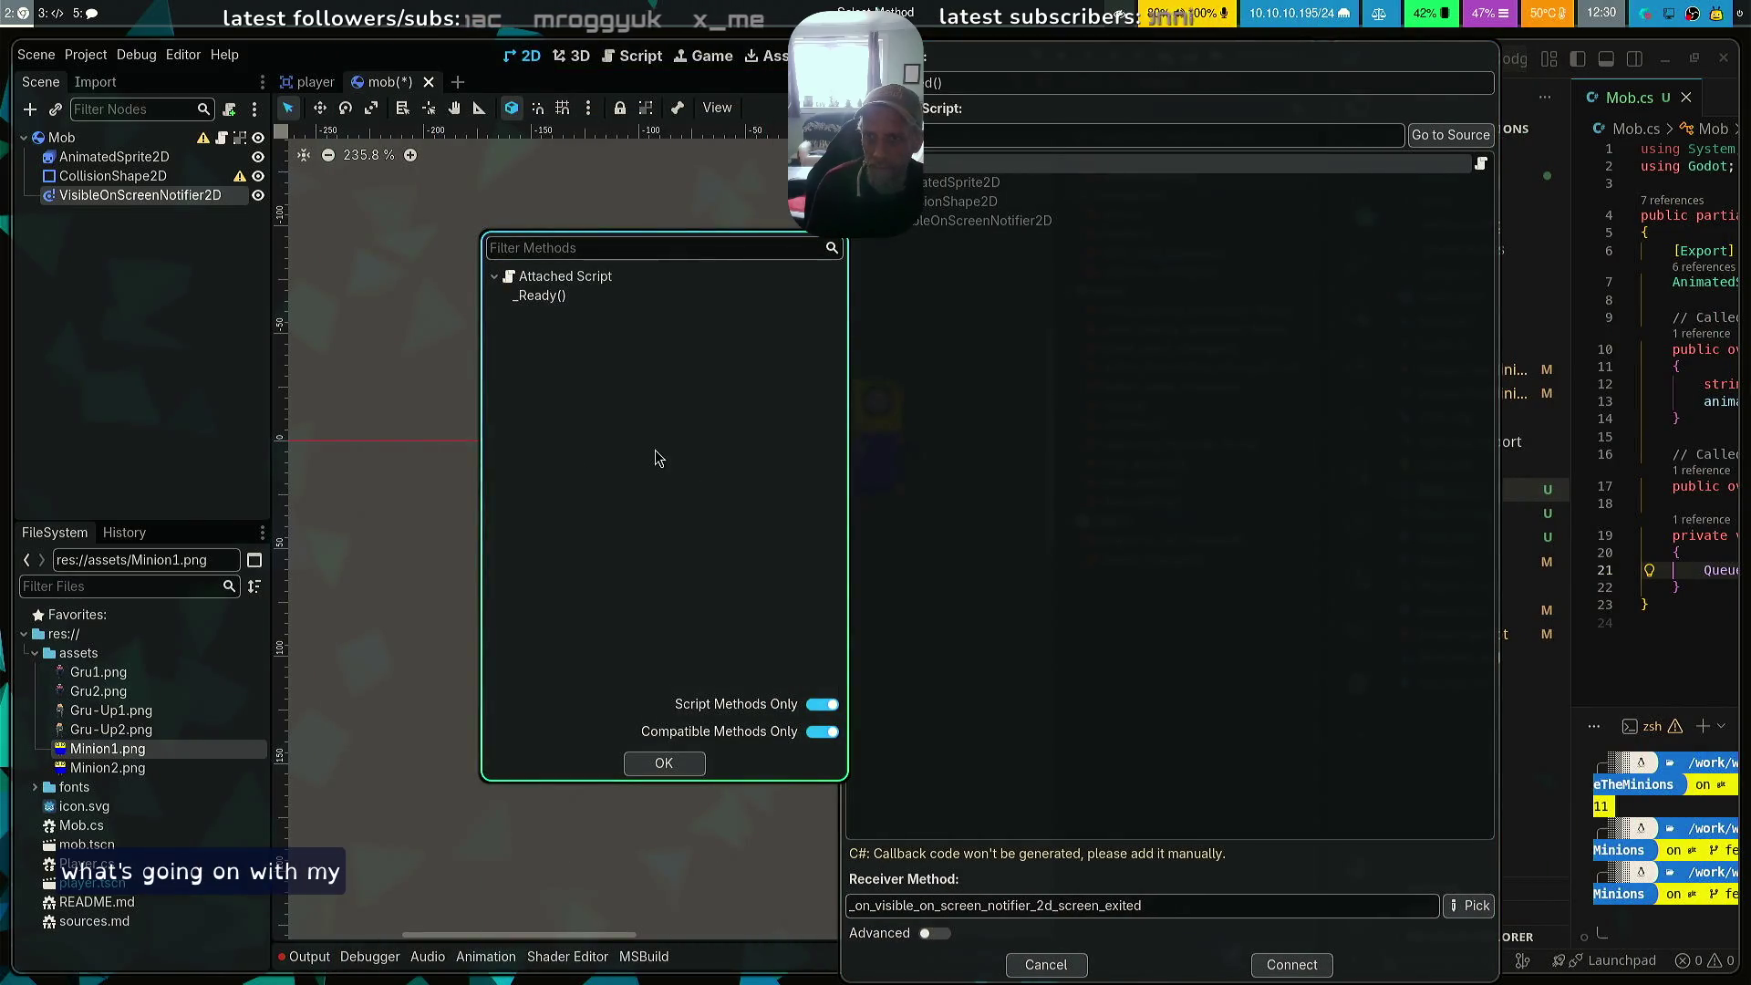
key("super")
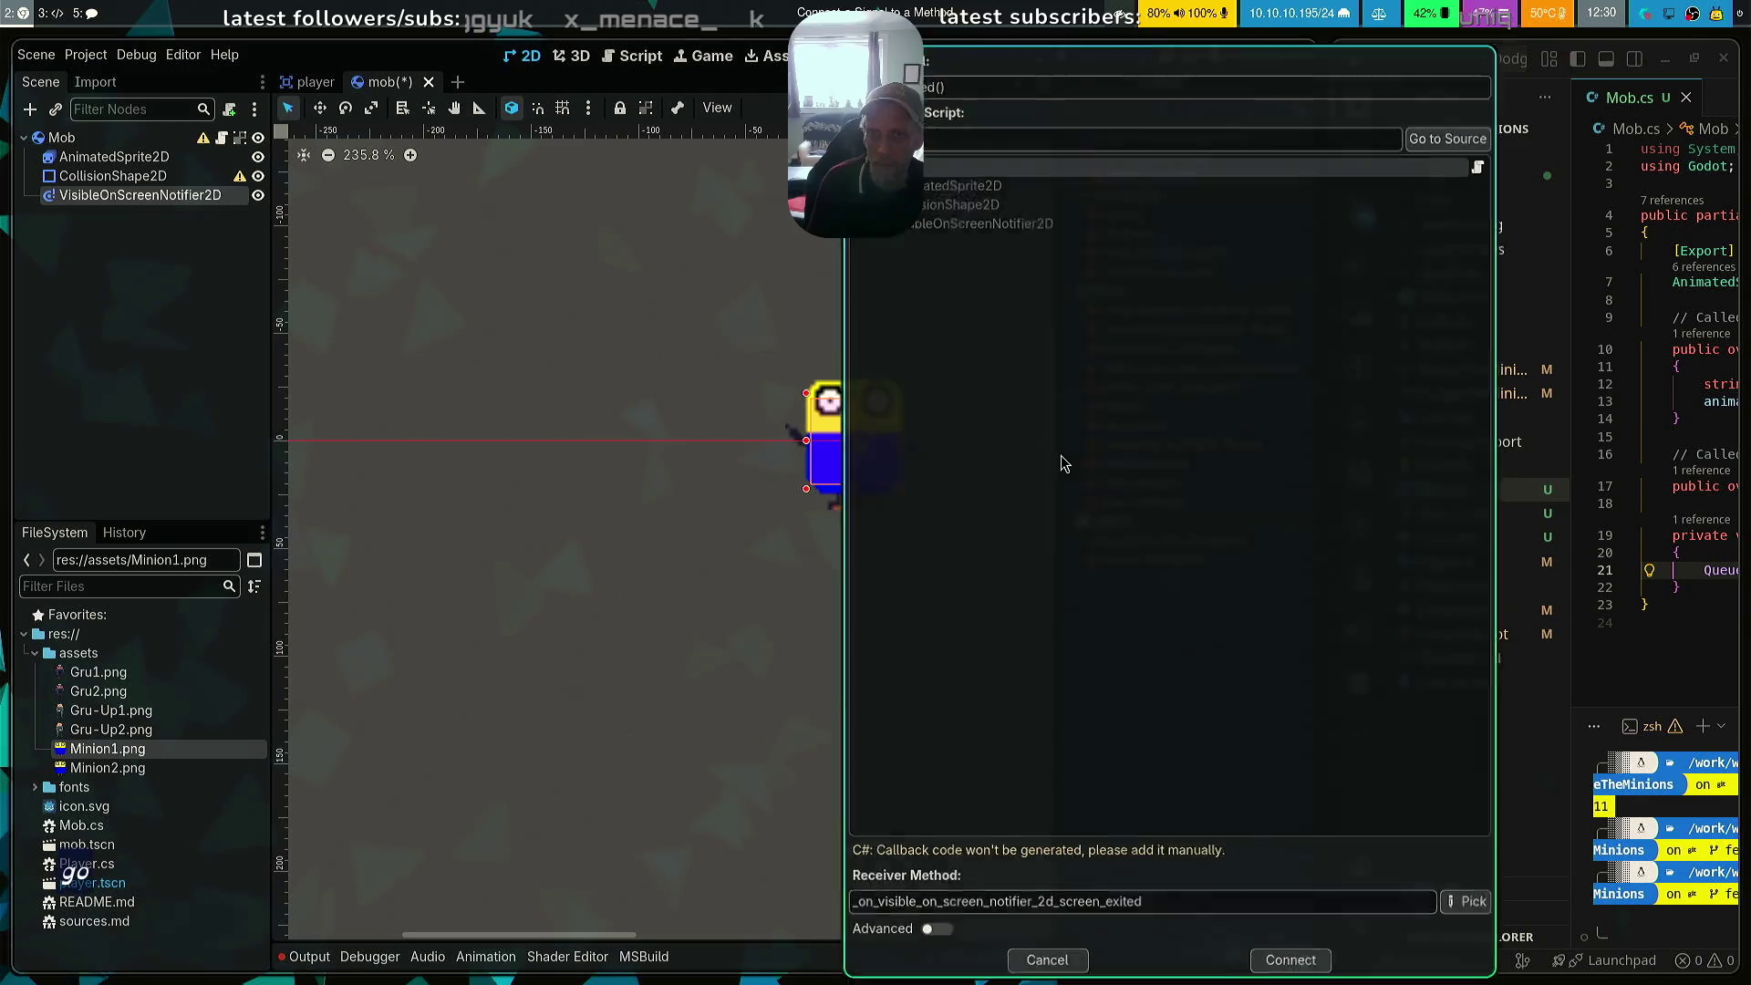
key("Escape")
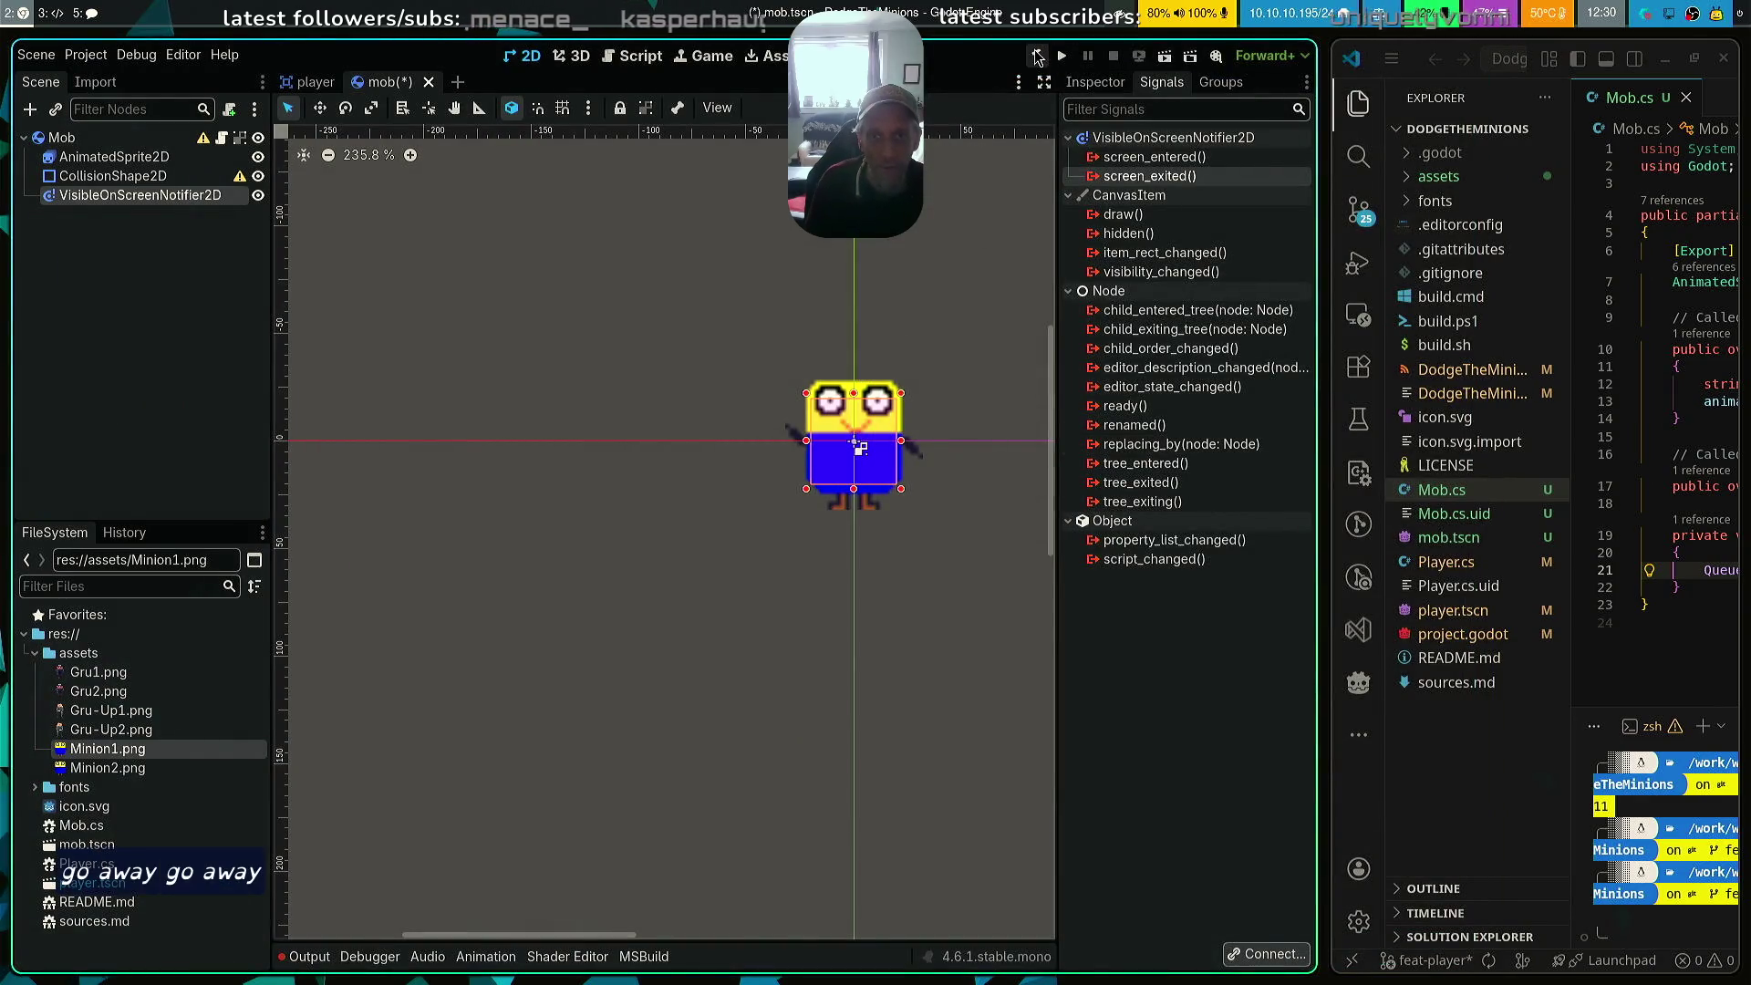
left_click(1036, 55)
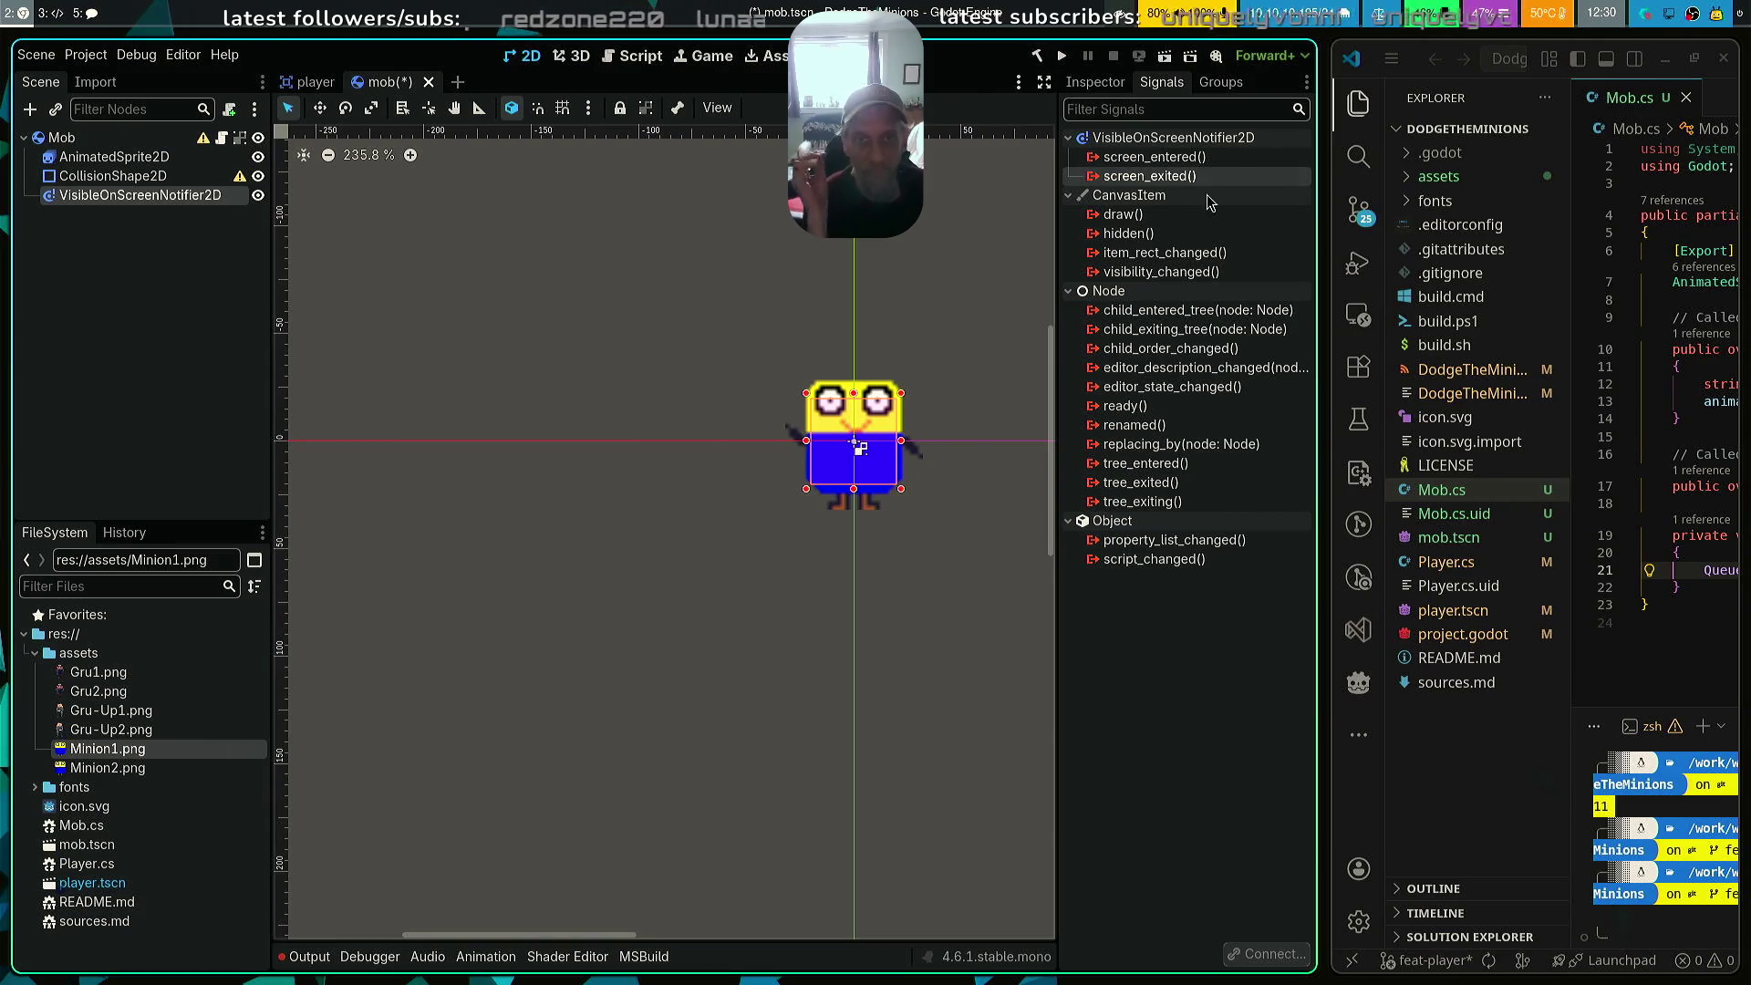
Connect screen_exited to the picked OnVisibleOnScreenNotifier2DScreenExited method of the Mob script
double_click(1176, 178)
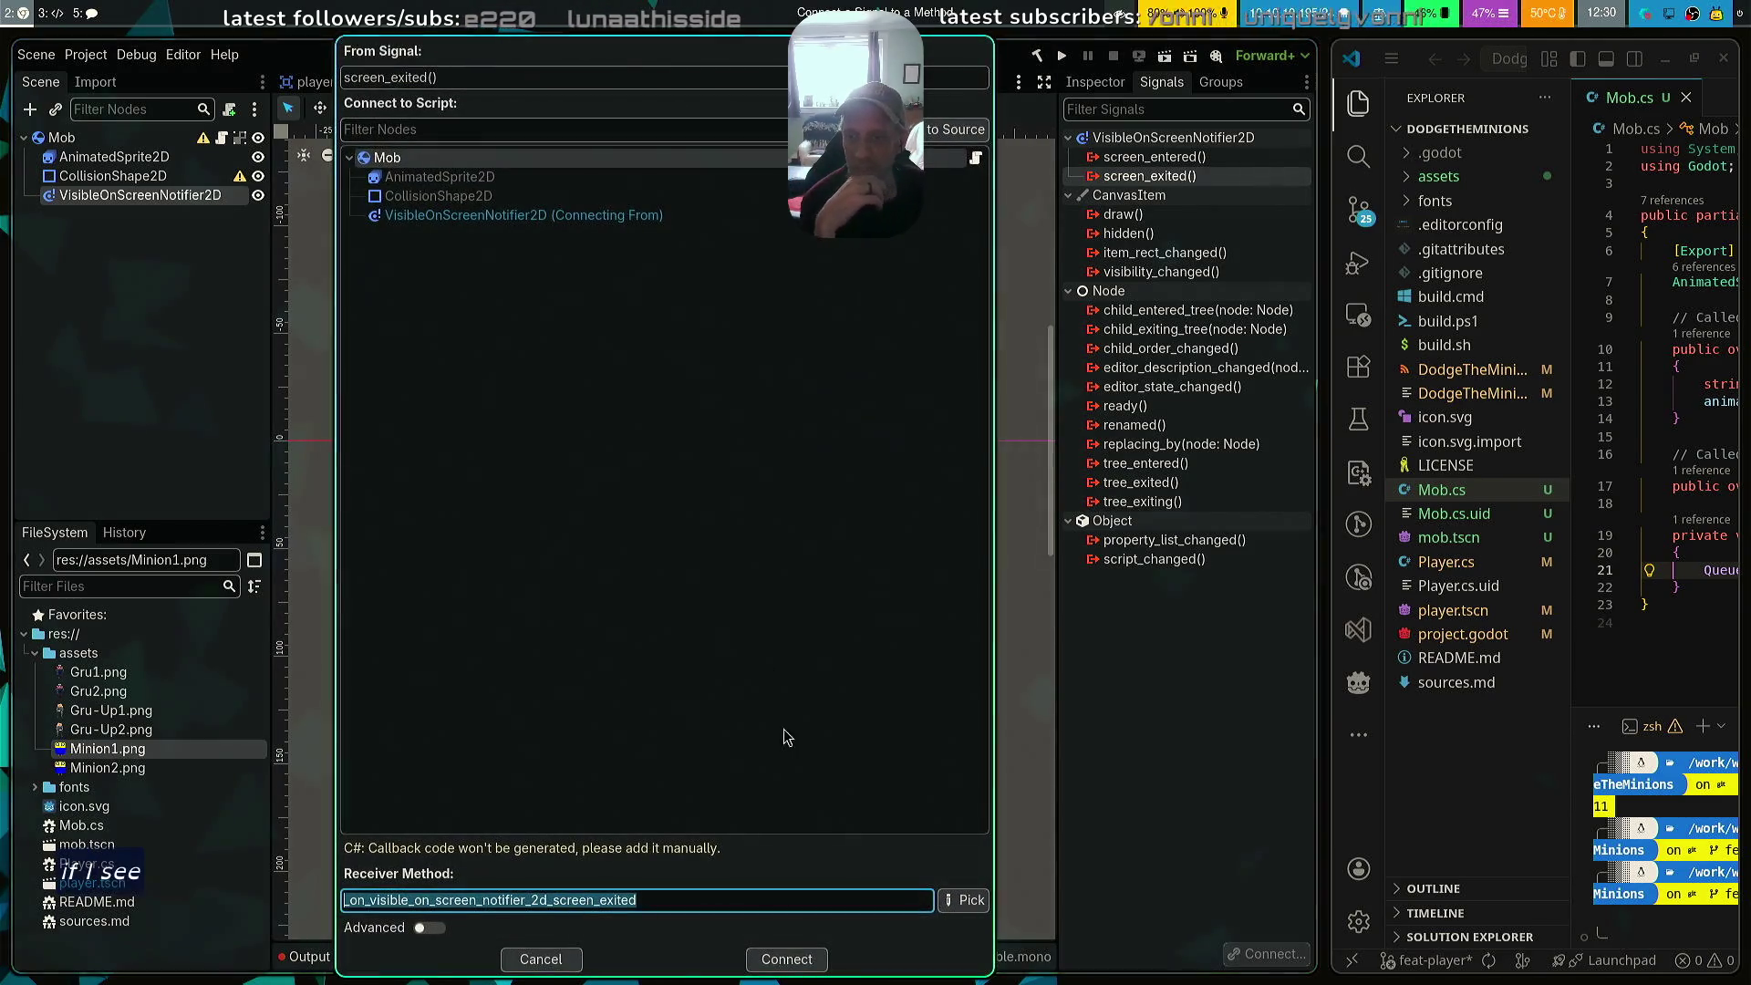
left_click(960, 895)
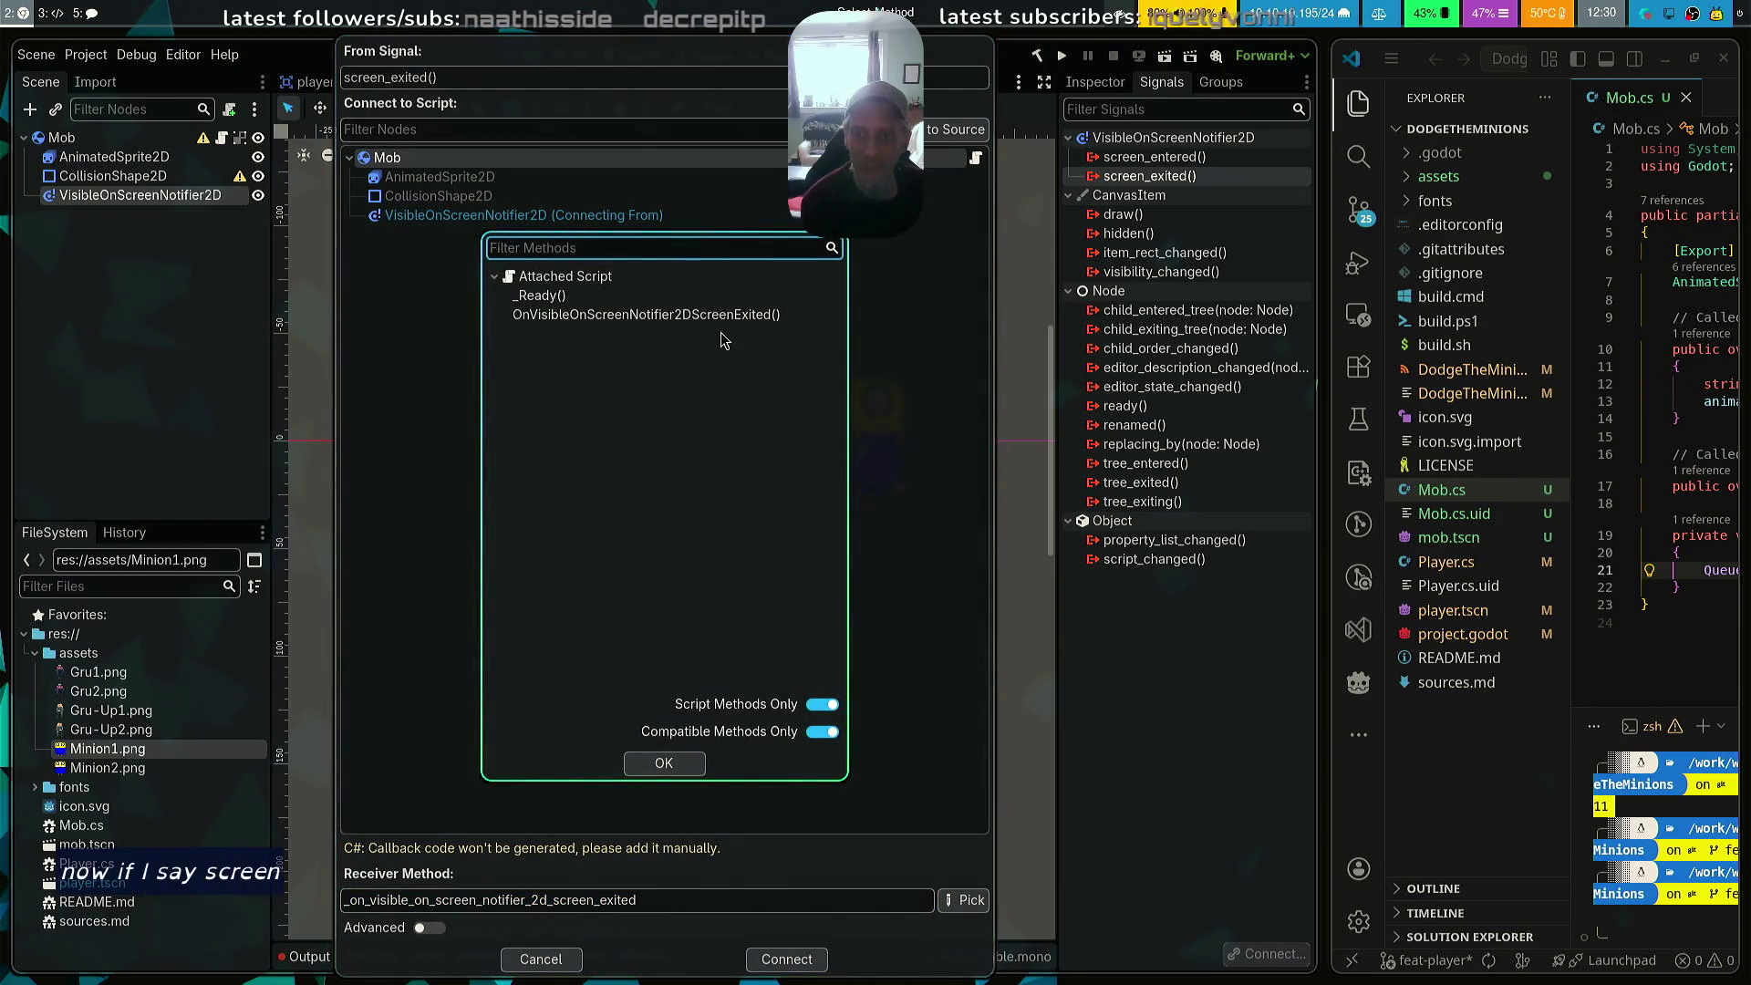
left_click(730, 316)
left_click(691, 763)
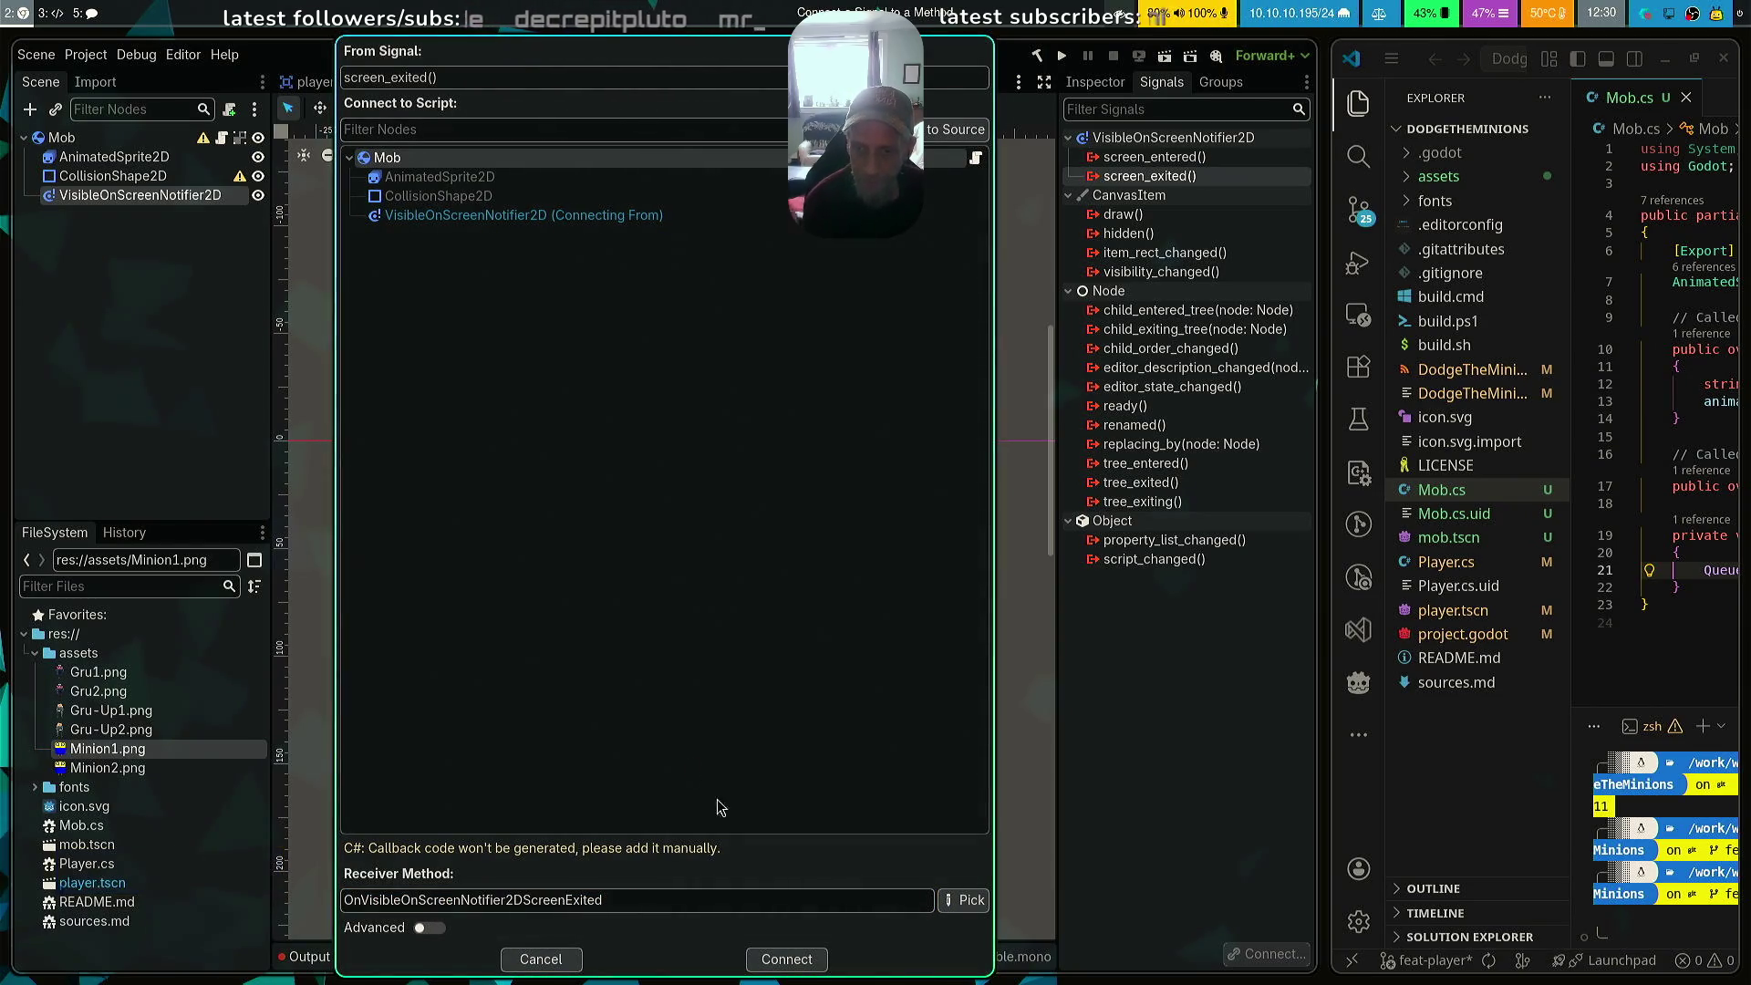
left_click(791, 949)
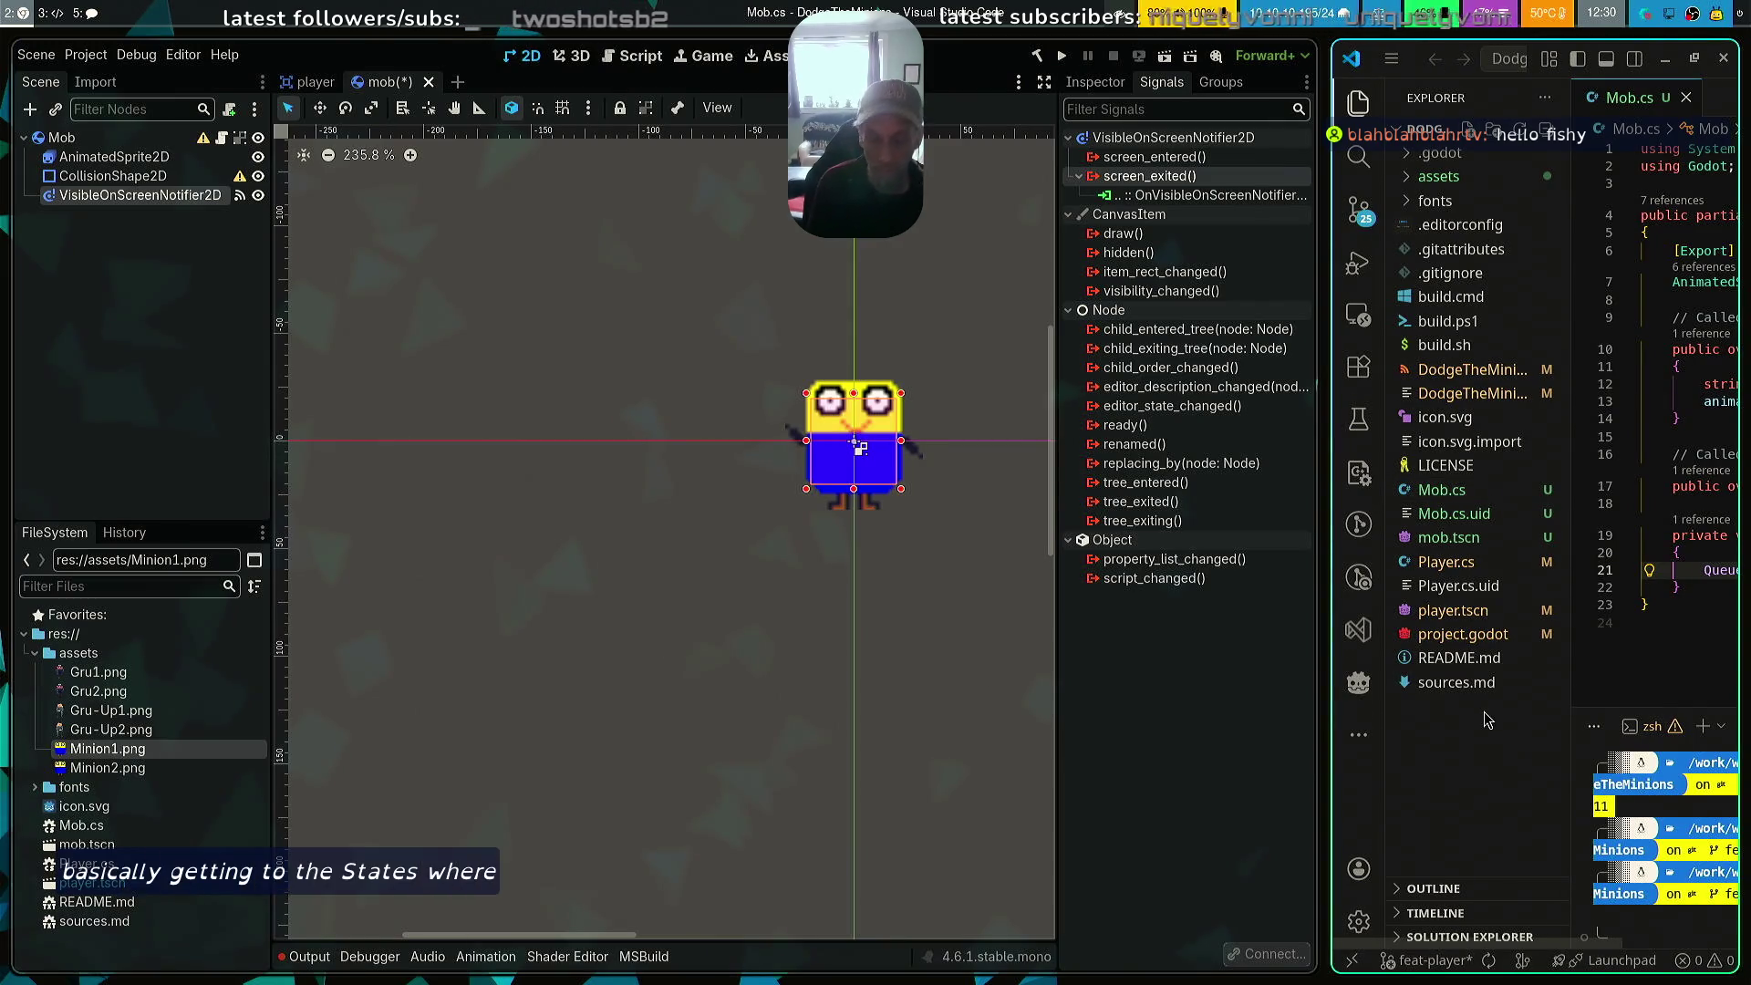
Tile VS Code beside Godot and show the widened Source Control changes list
key("super+Tab")
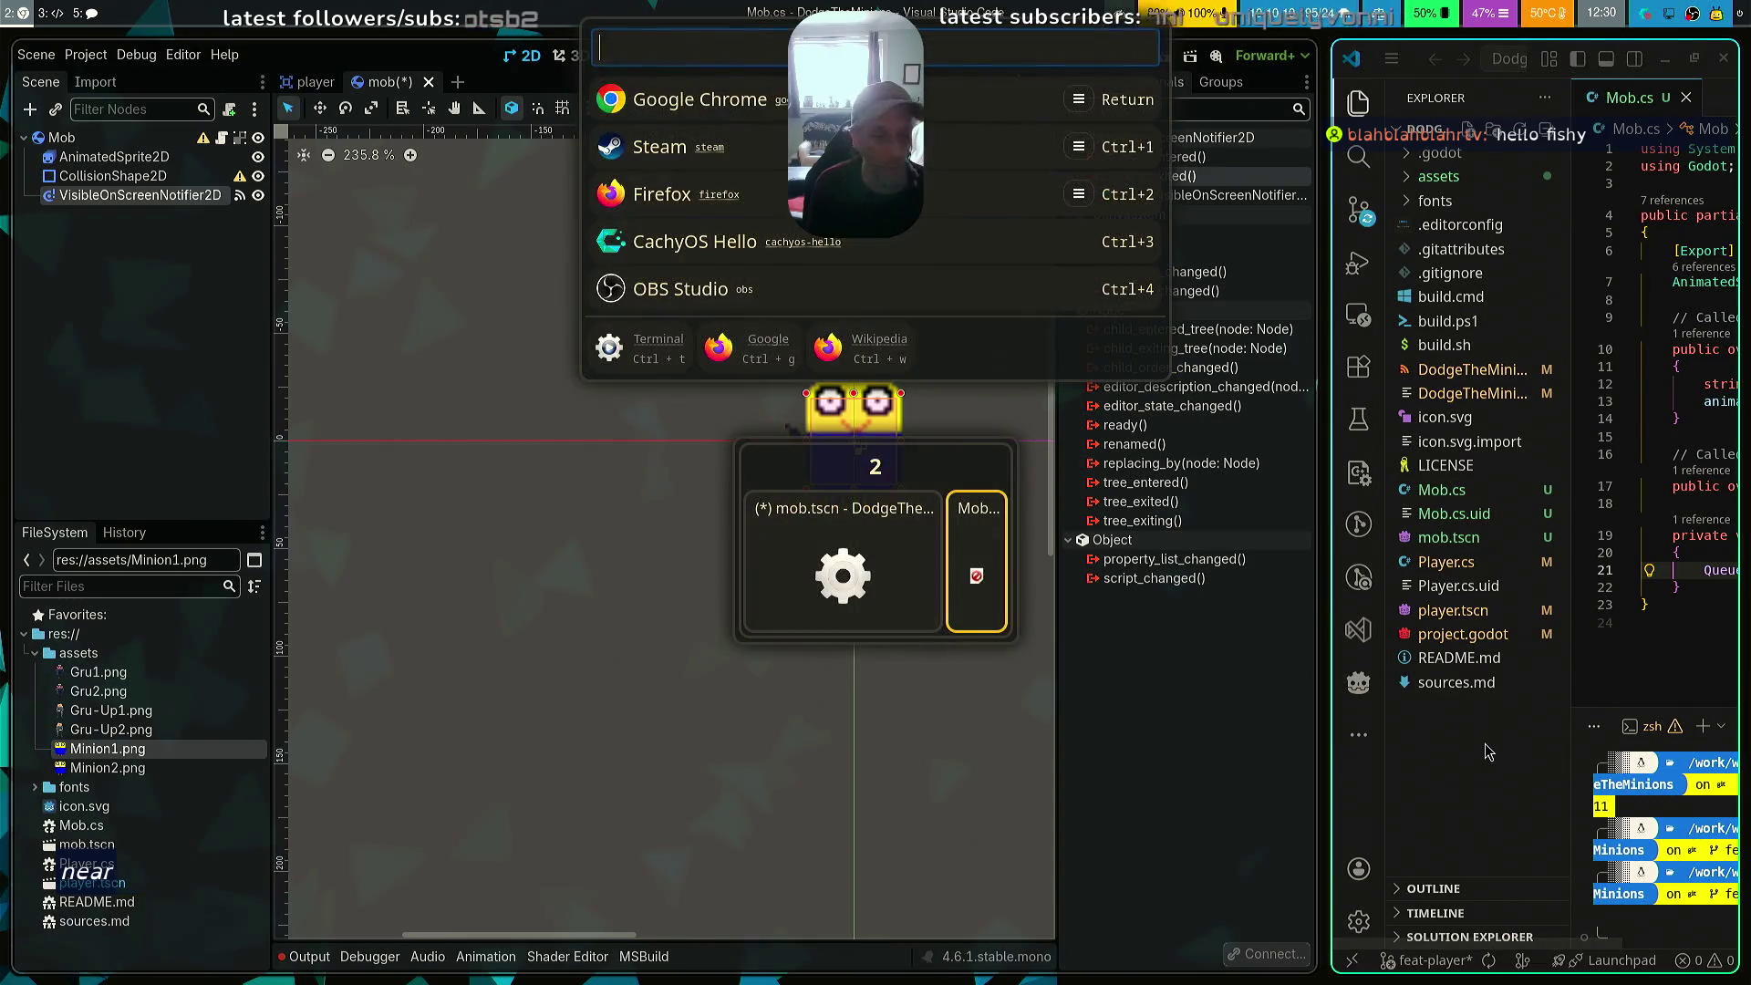
key("super+v")
left_click_drag(1456, 745, 1277, 729)
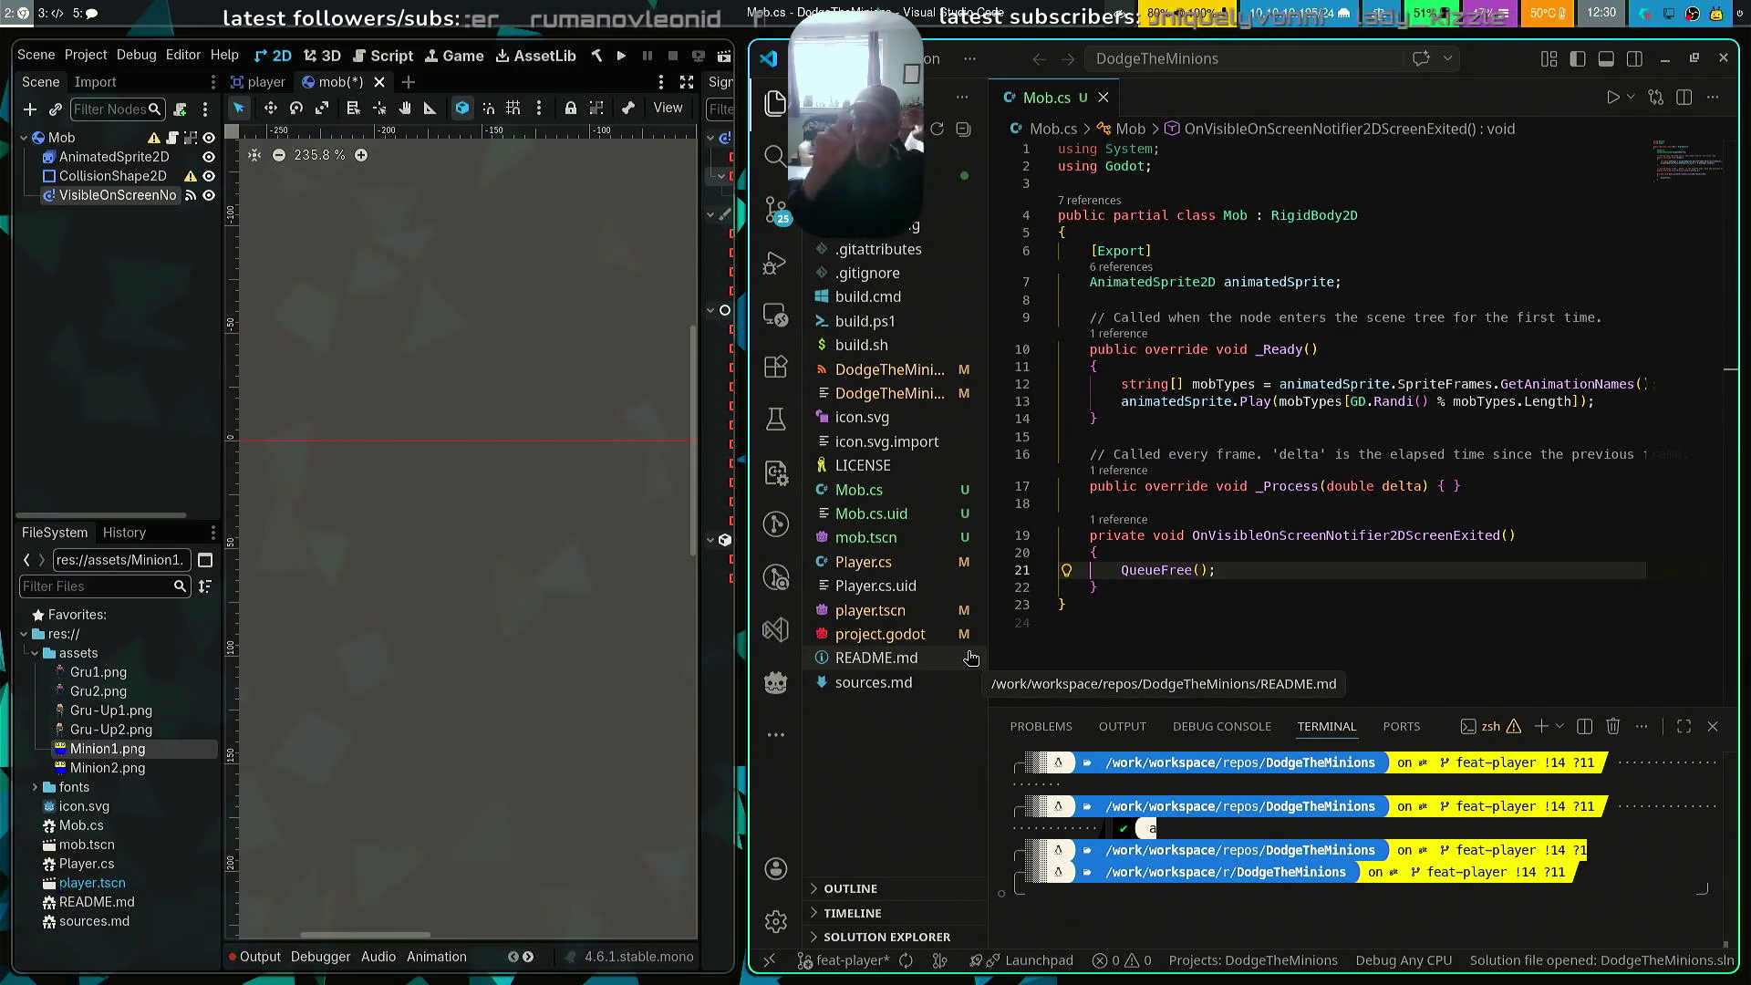
left_click(778, 212)
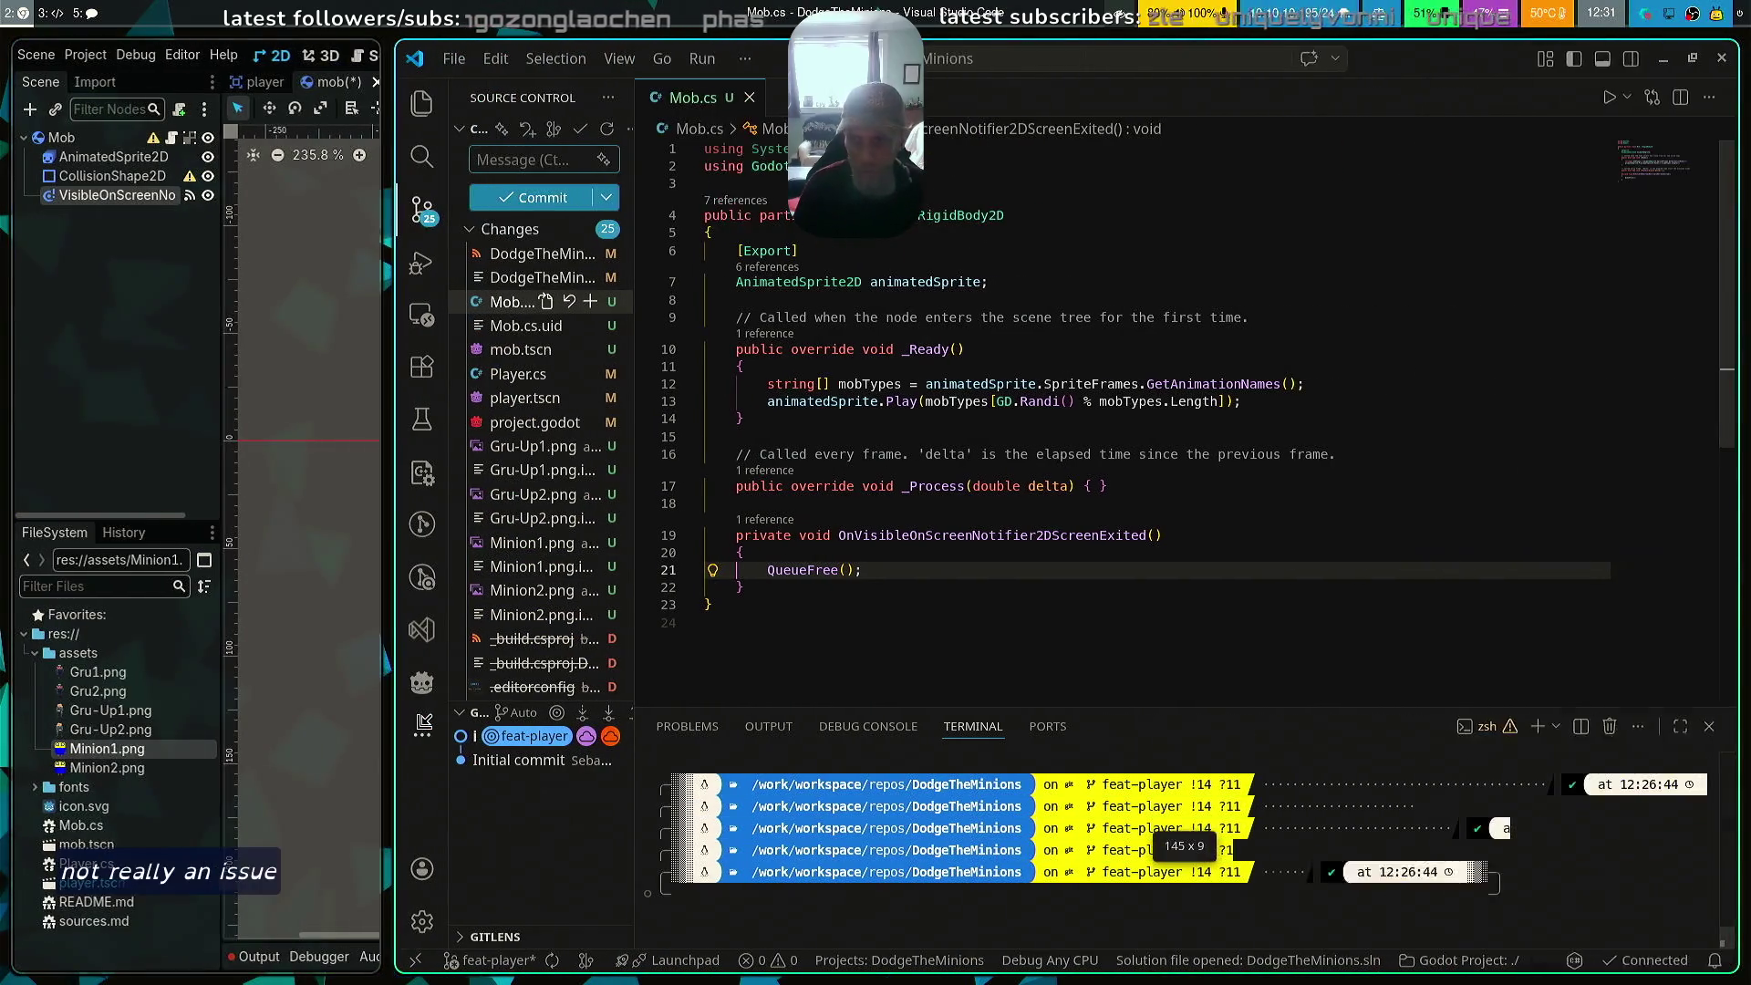
left_click_drag(748, 784, 394, 757)
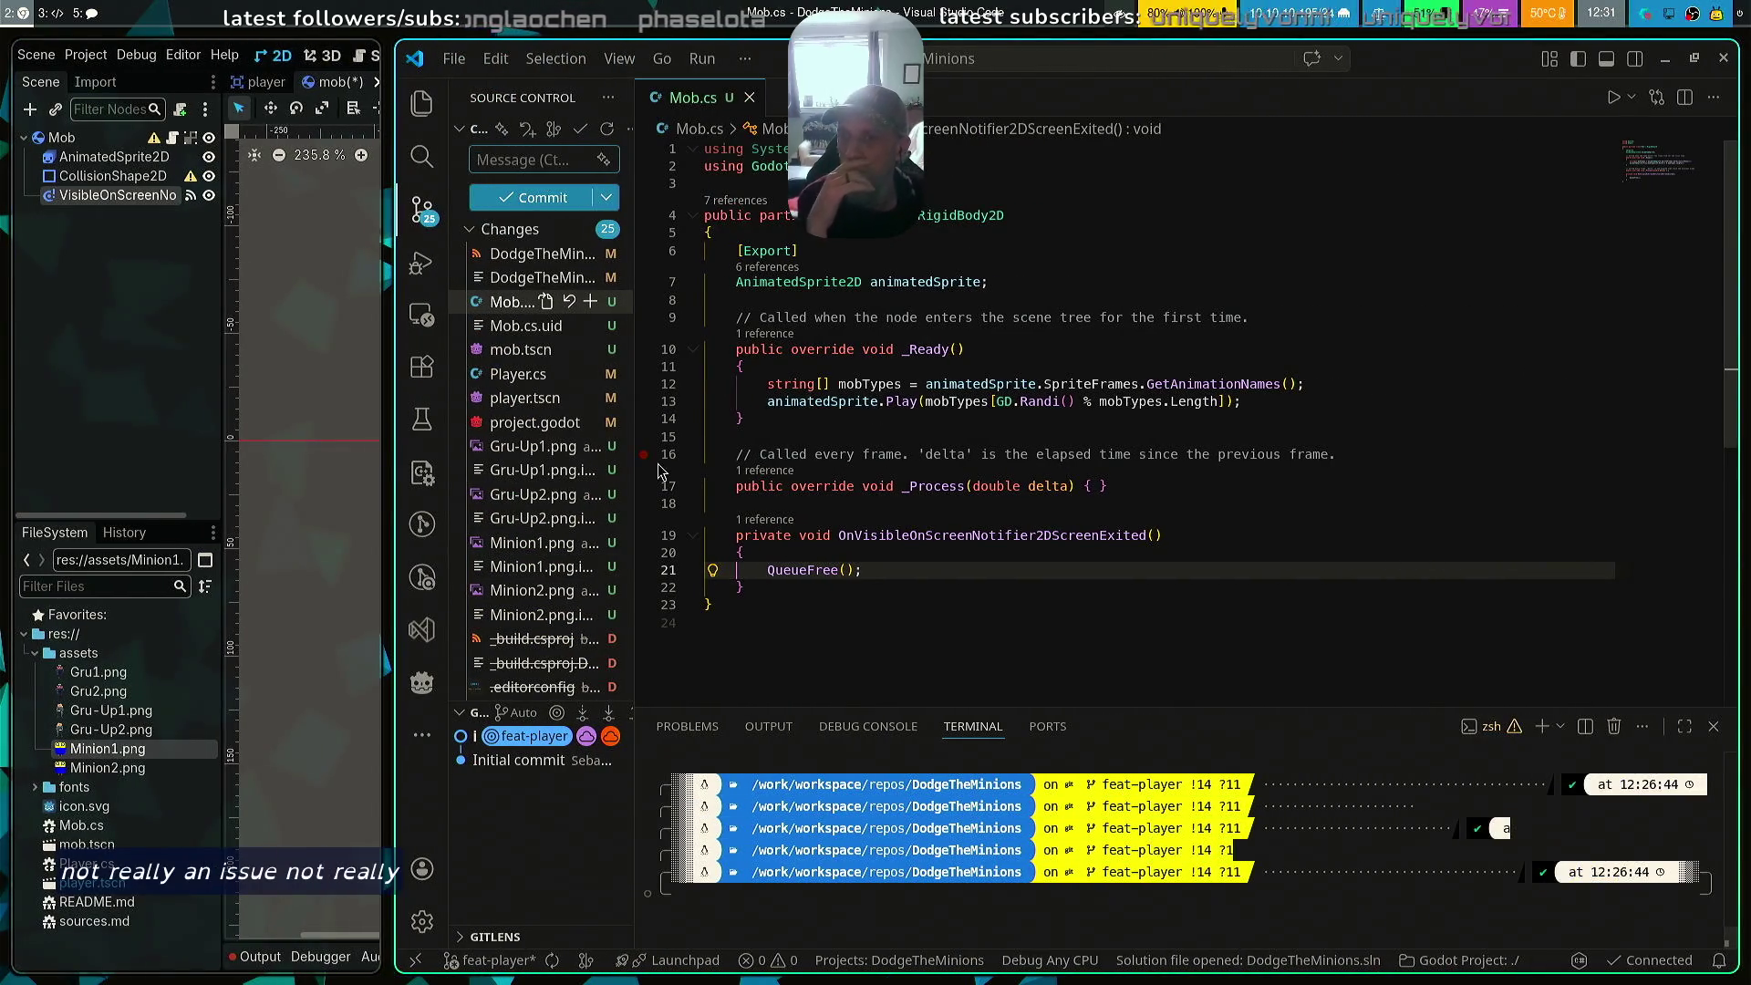
left_click_drag(638, 478, 796, 468)
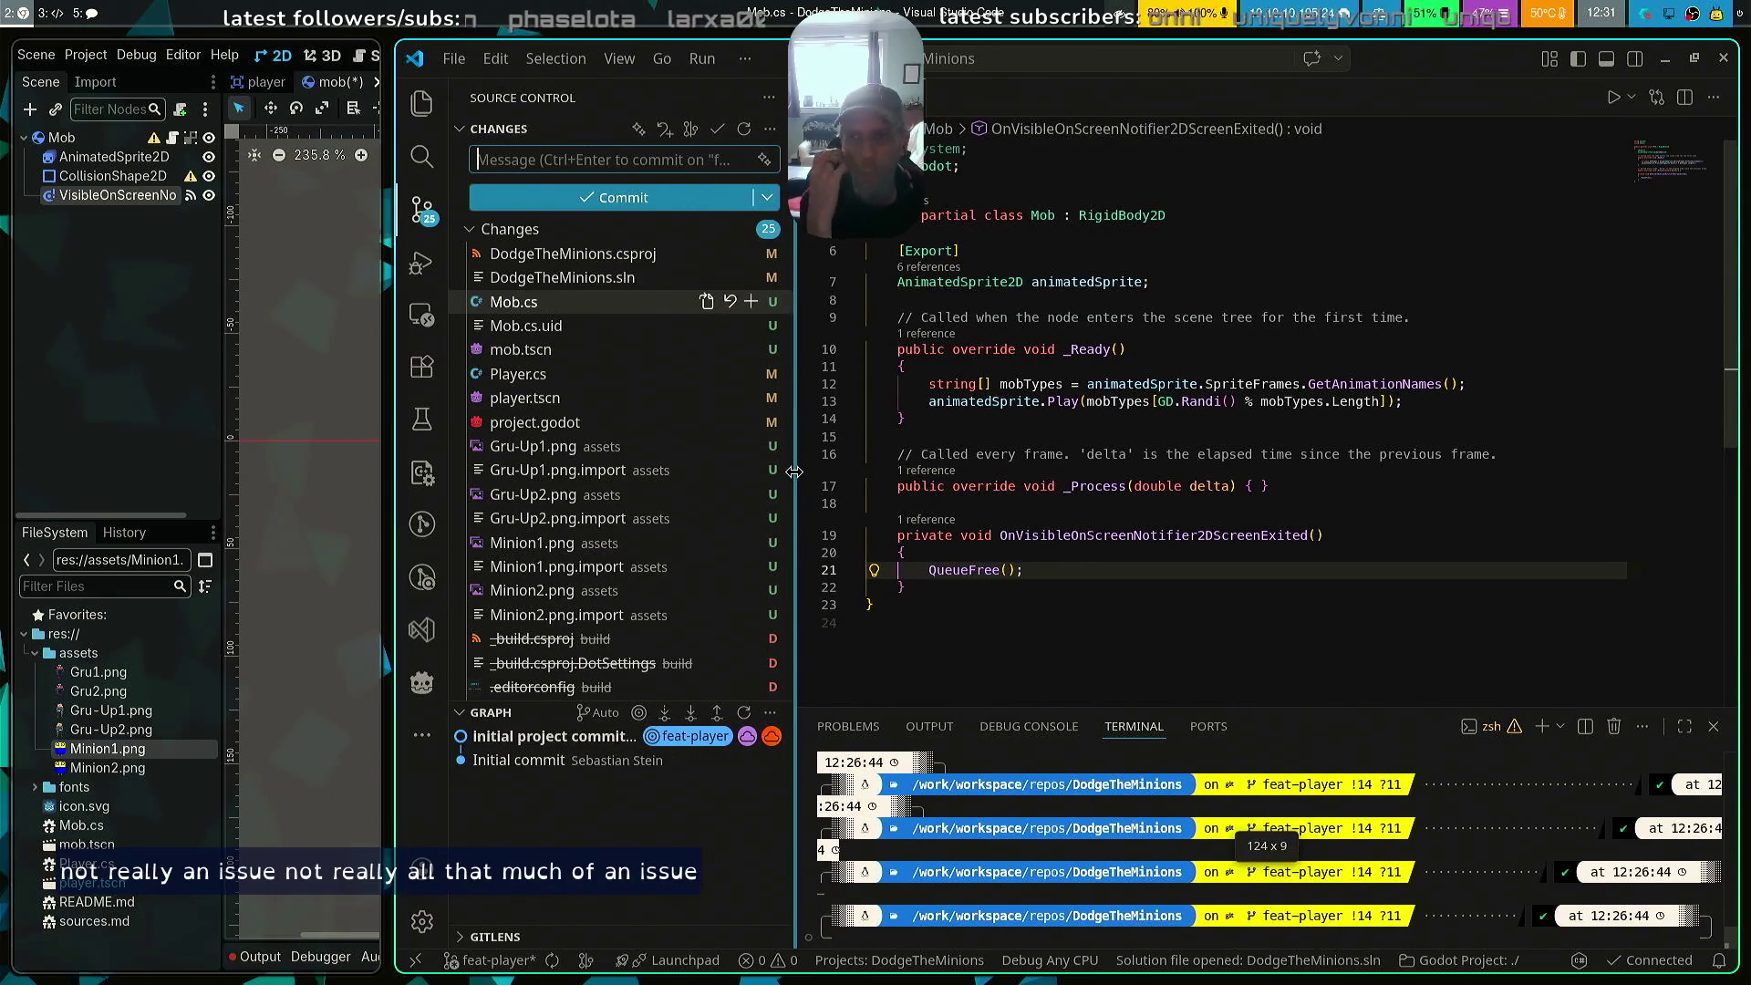
scroll(649, 547, "down", 3)
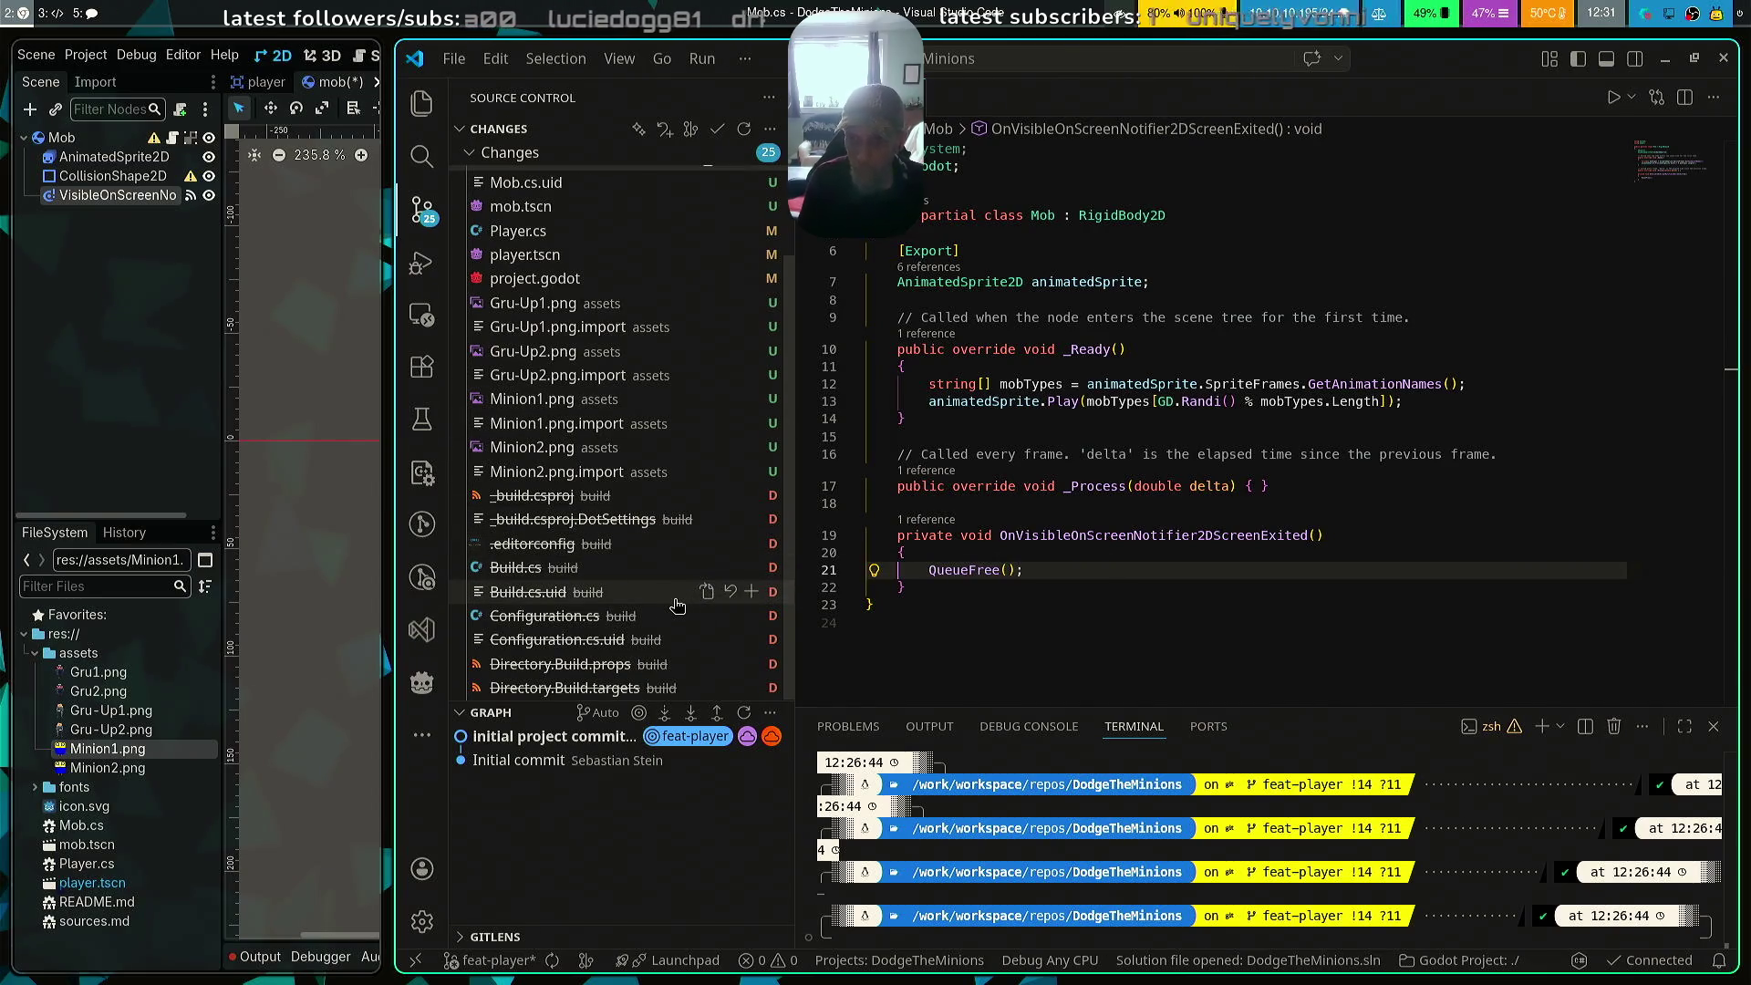
scroll(673, 597, "up", 3)
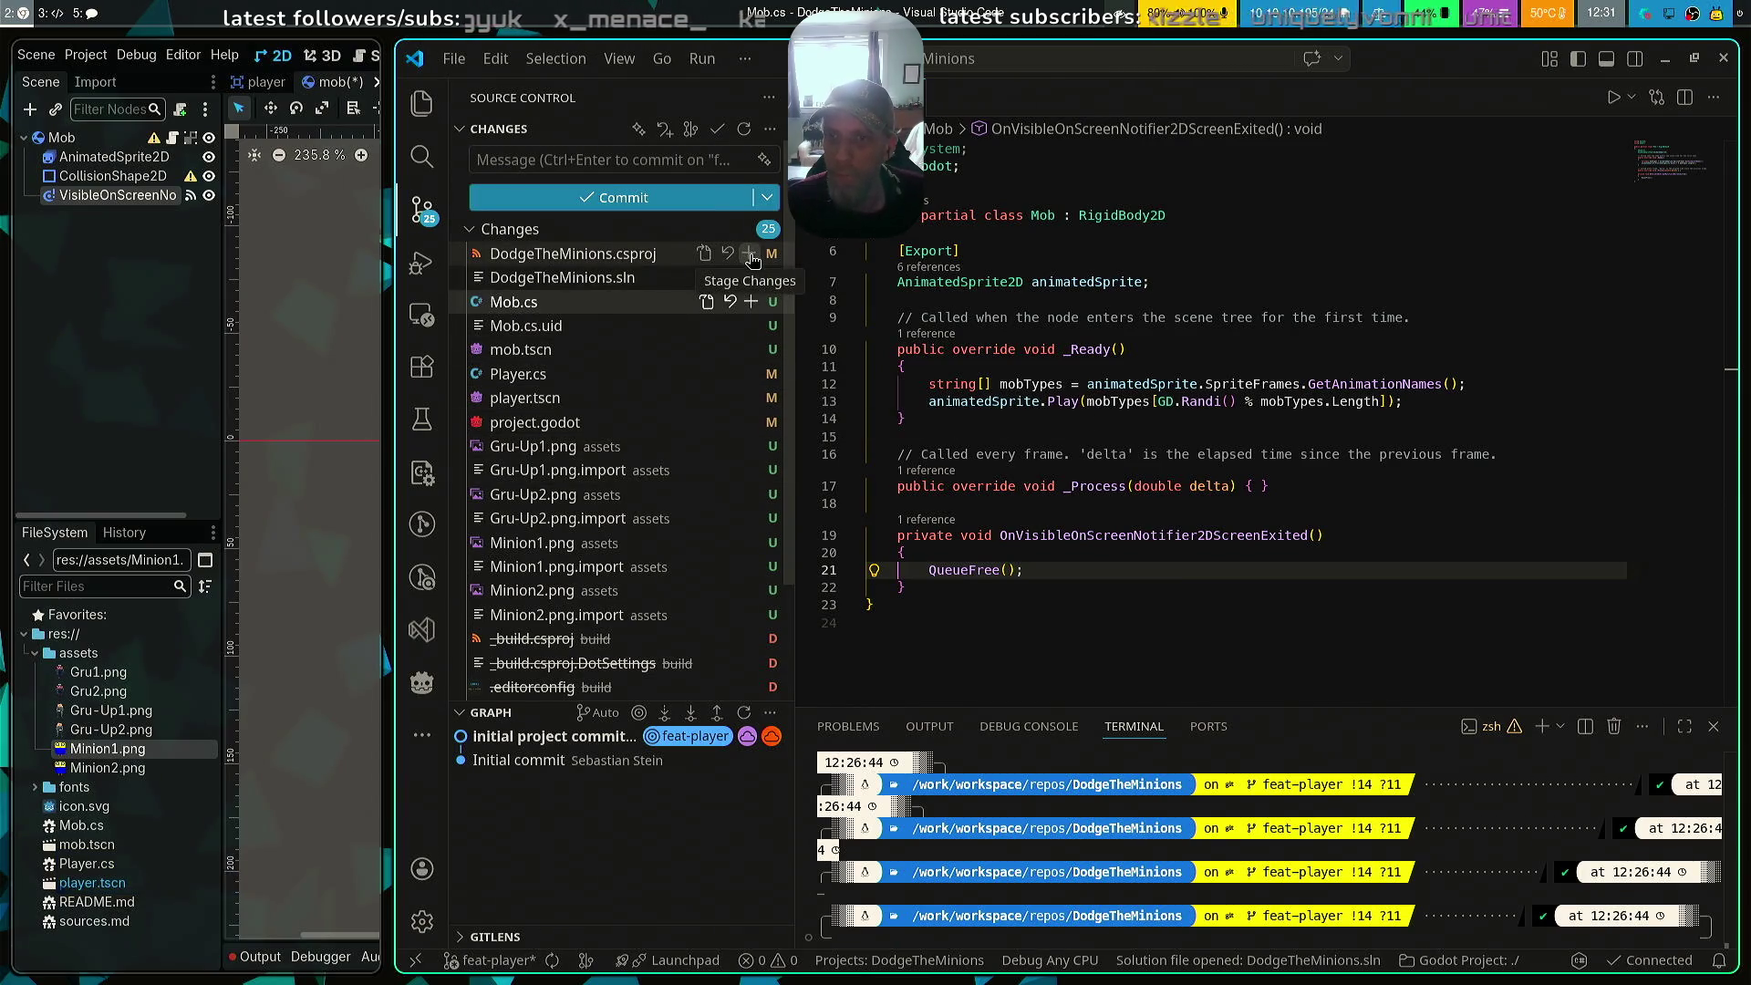
Stage DodgeTheMinions.csproj, DodgeTheMinions.sln, Player.cs, player.tscn and project.godot
left_click(750, 254)
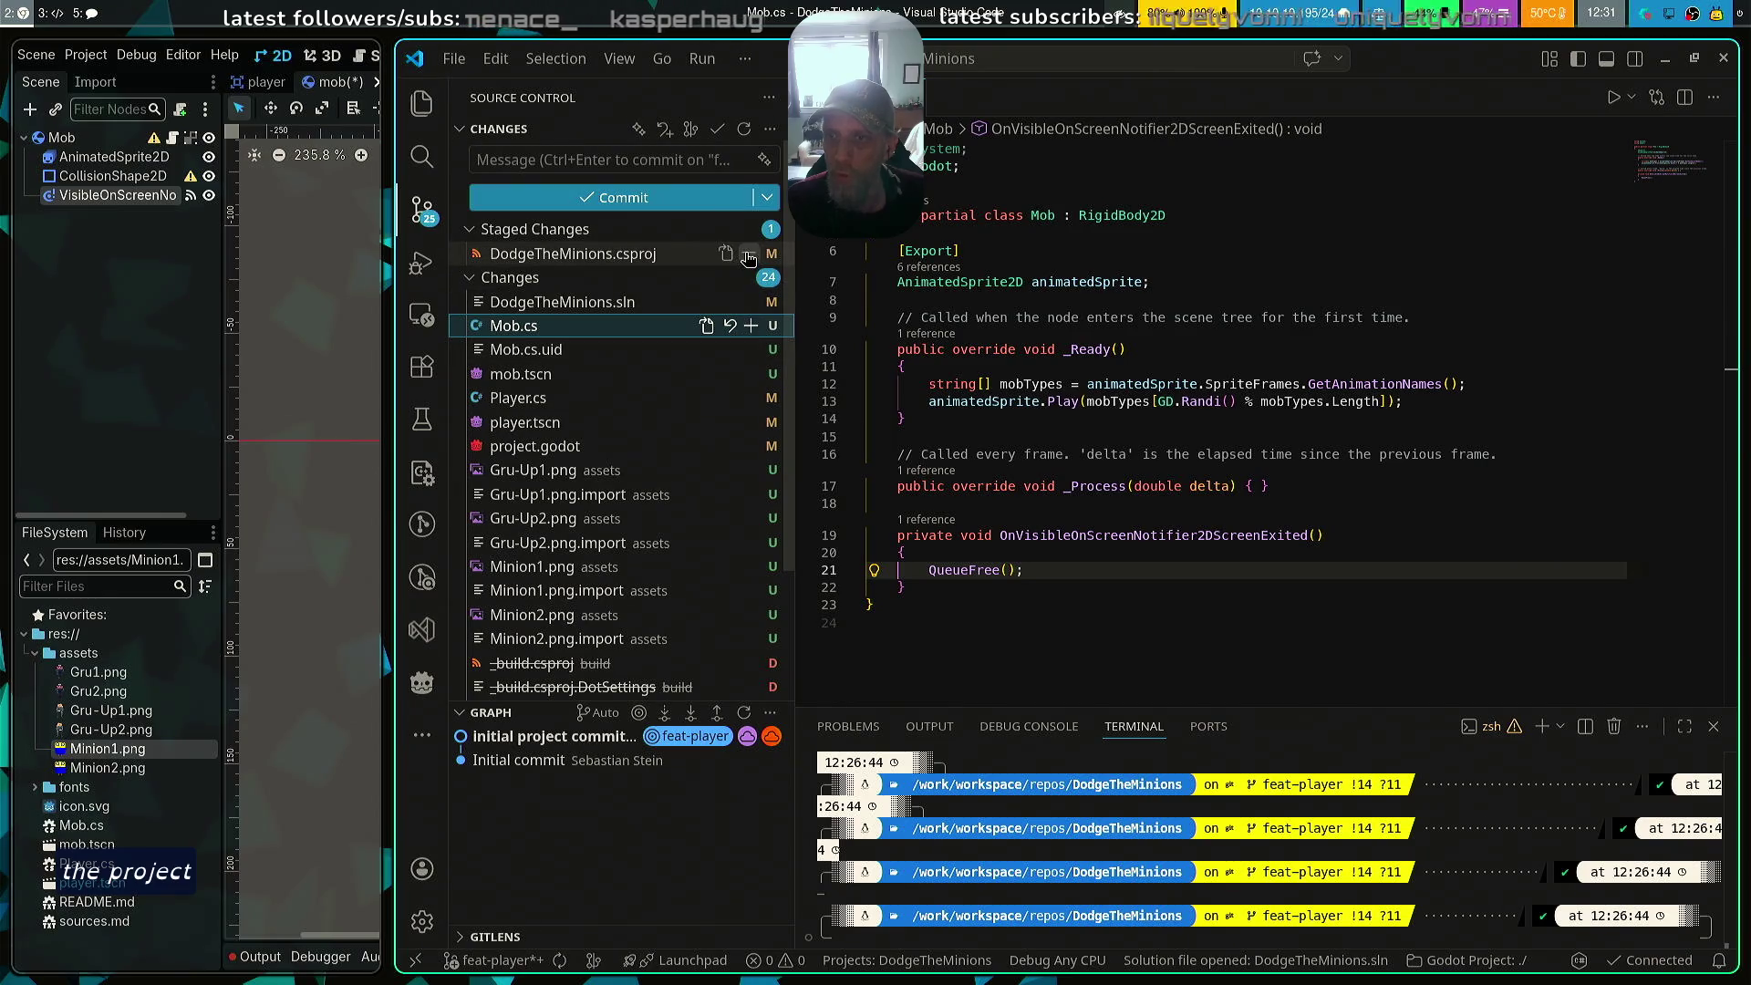
left_click(750, 303)
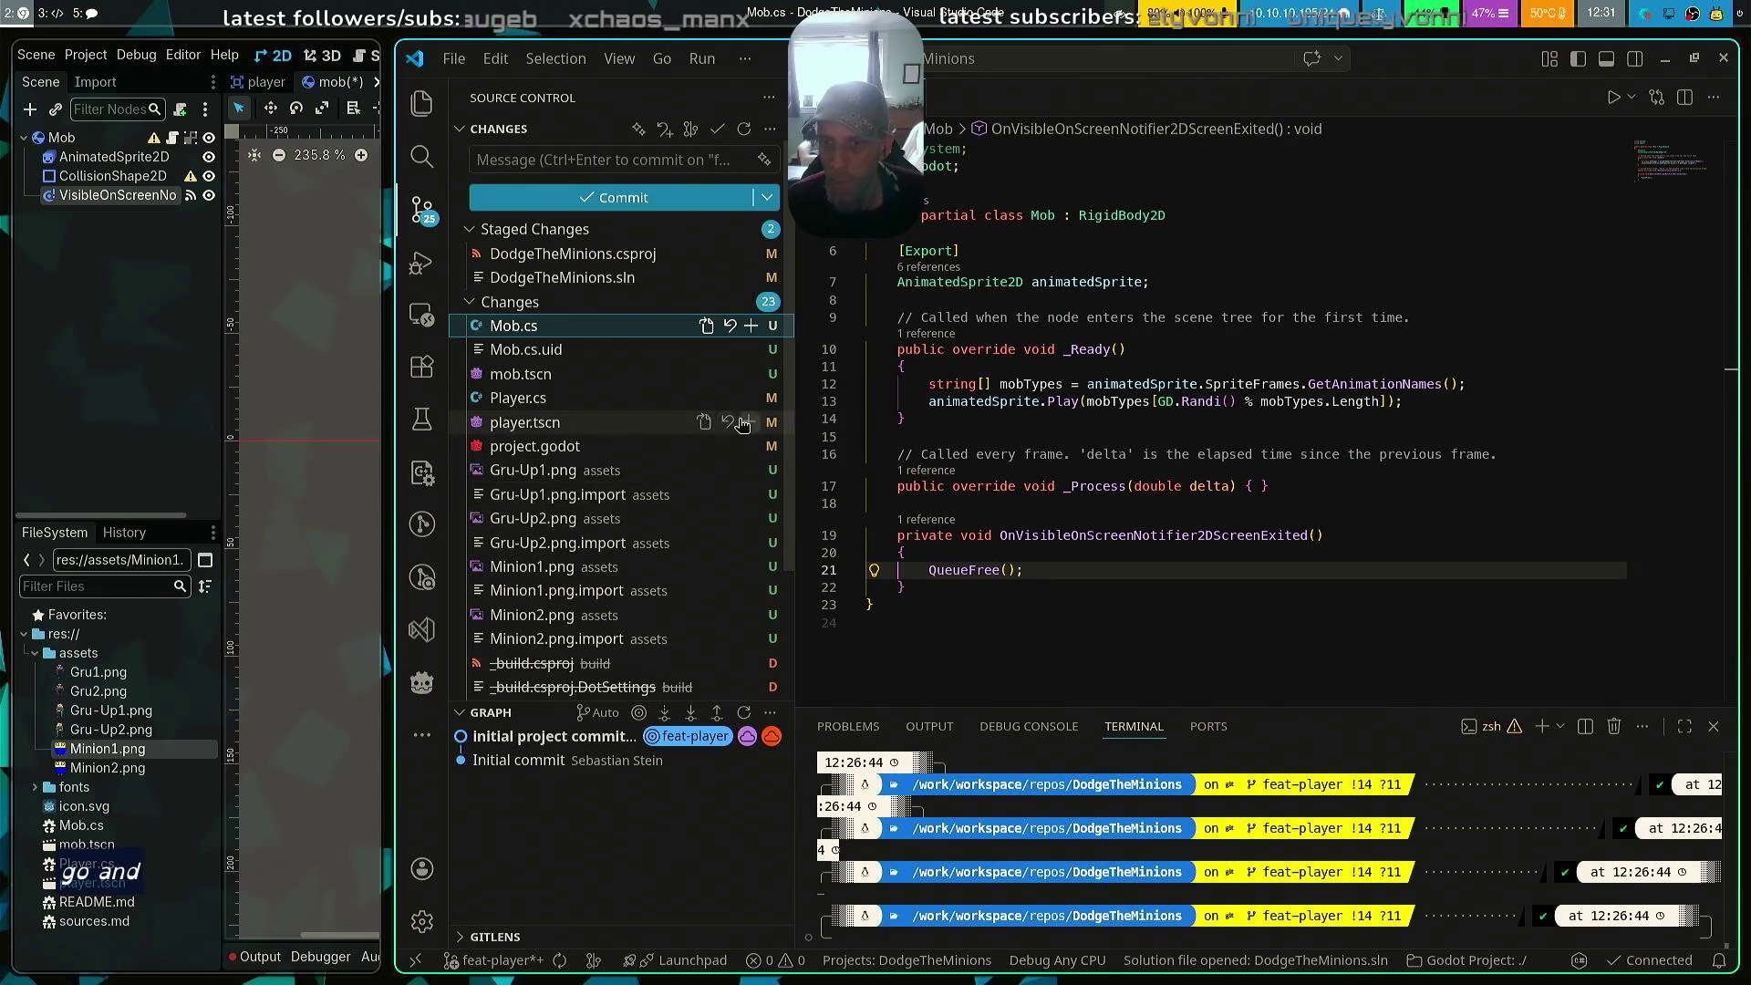
left_click(749, 398)
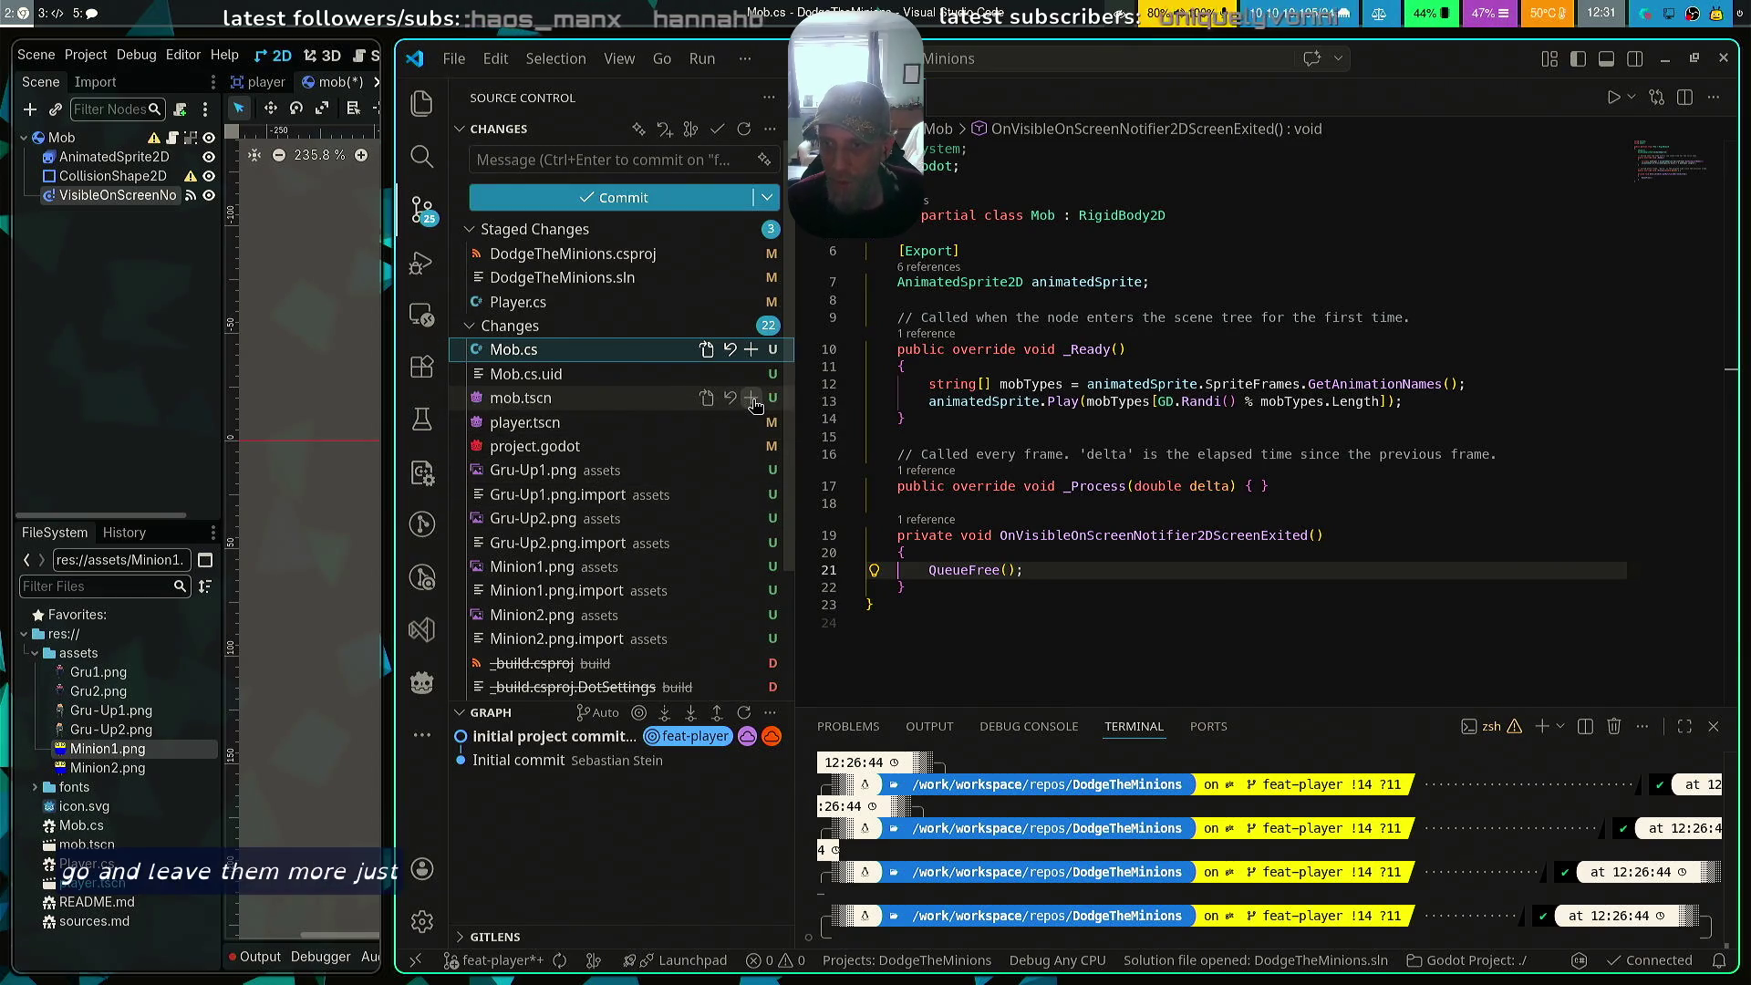
left_click(750, 422)
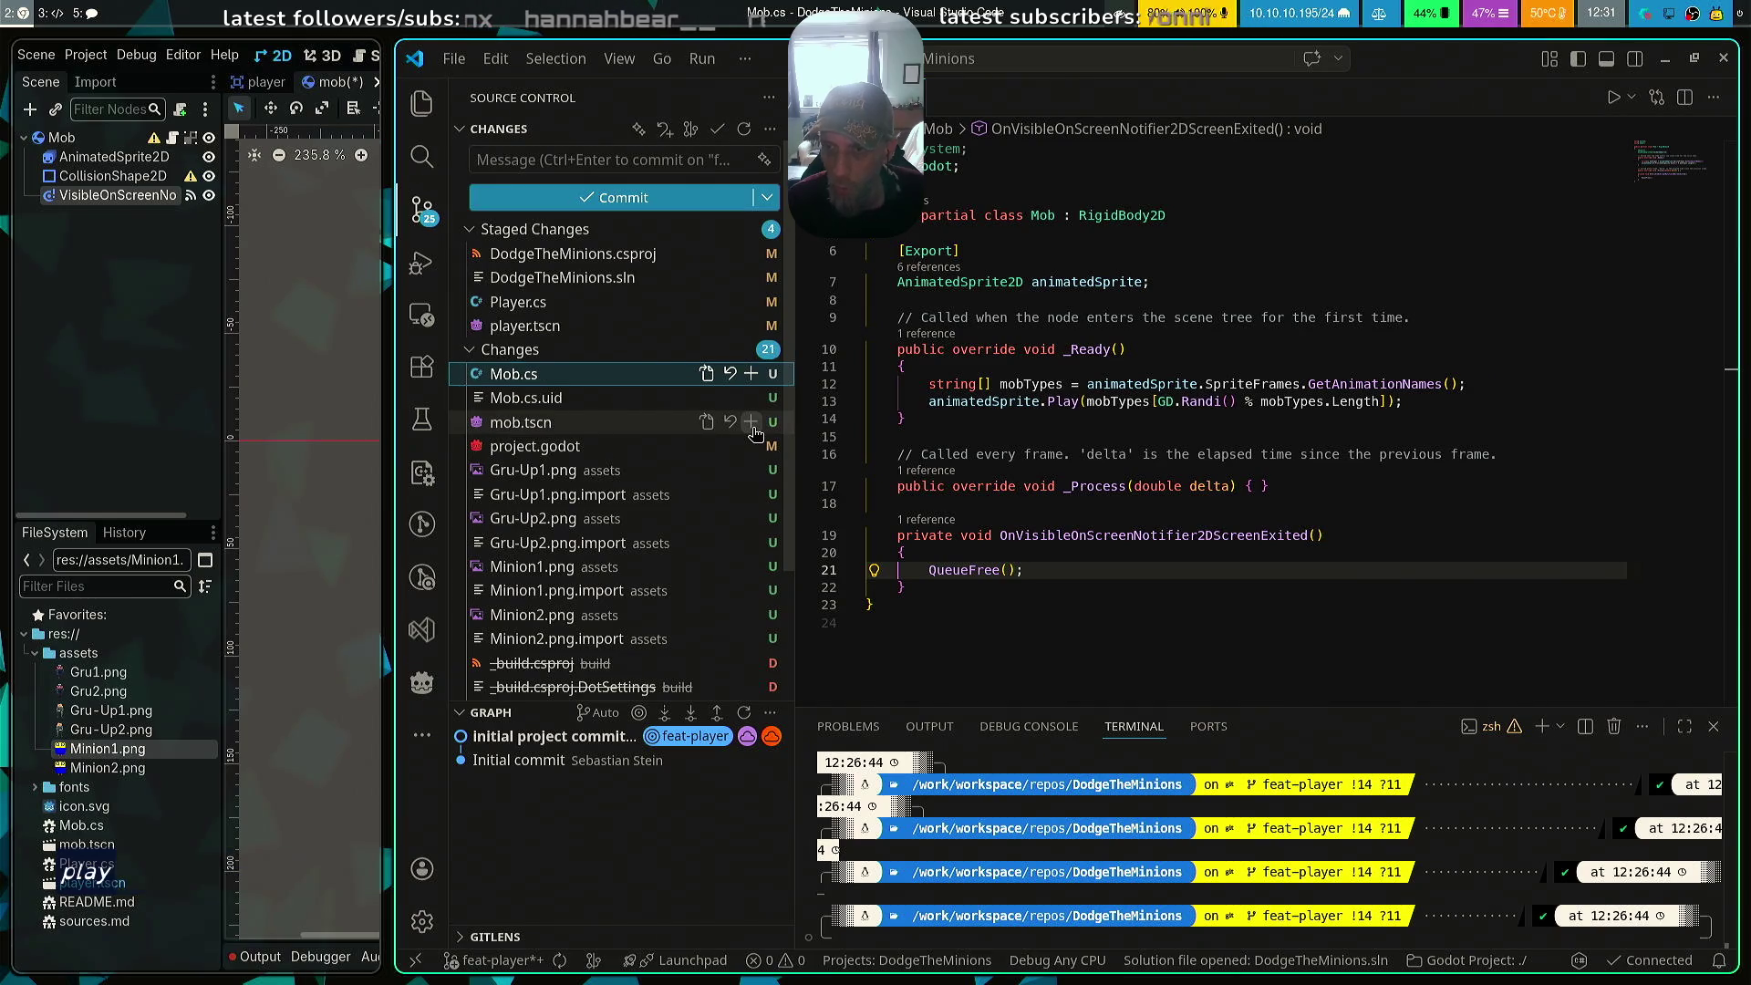
left_click(750, 446)
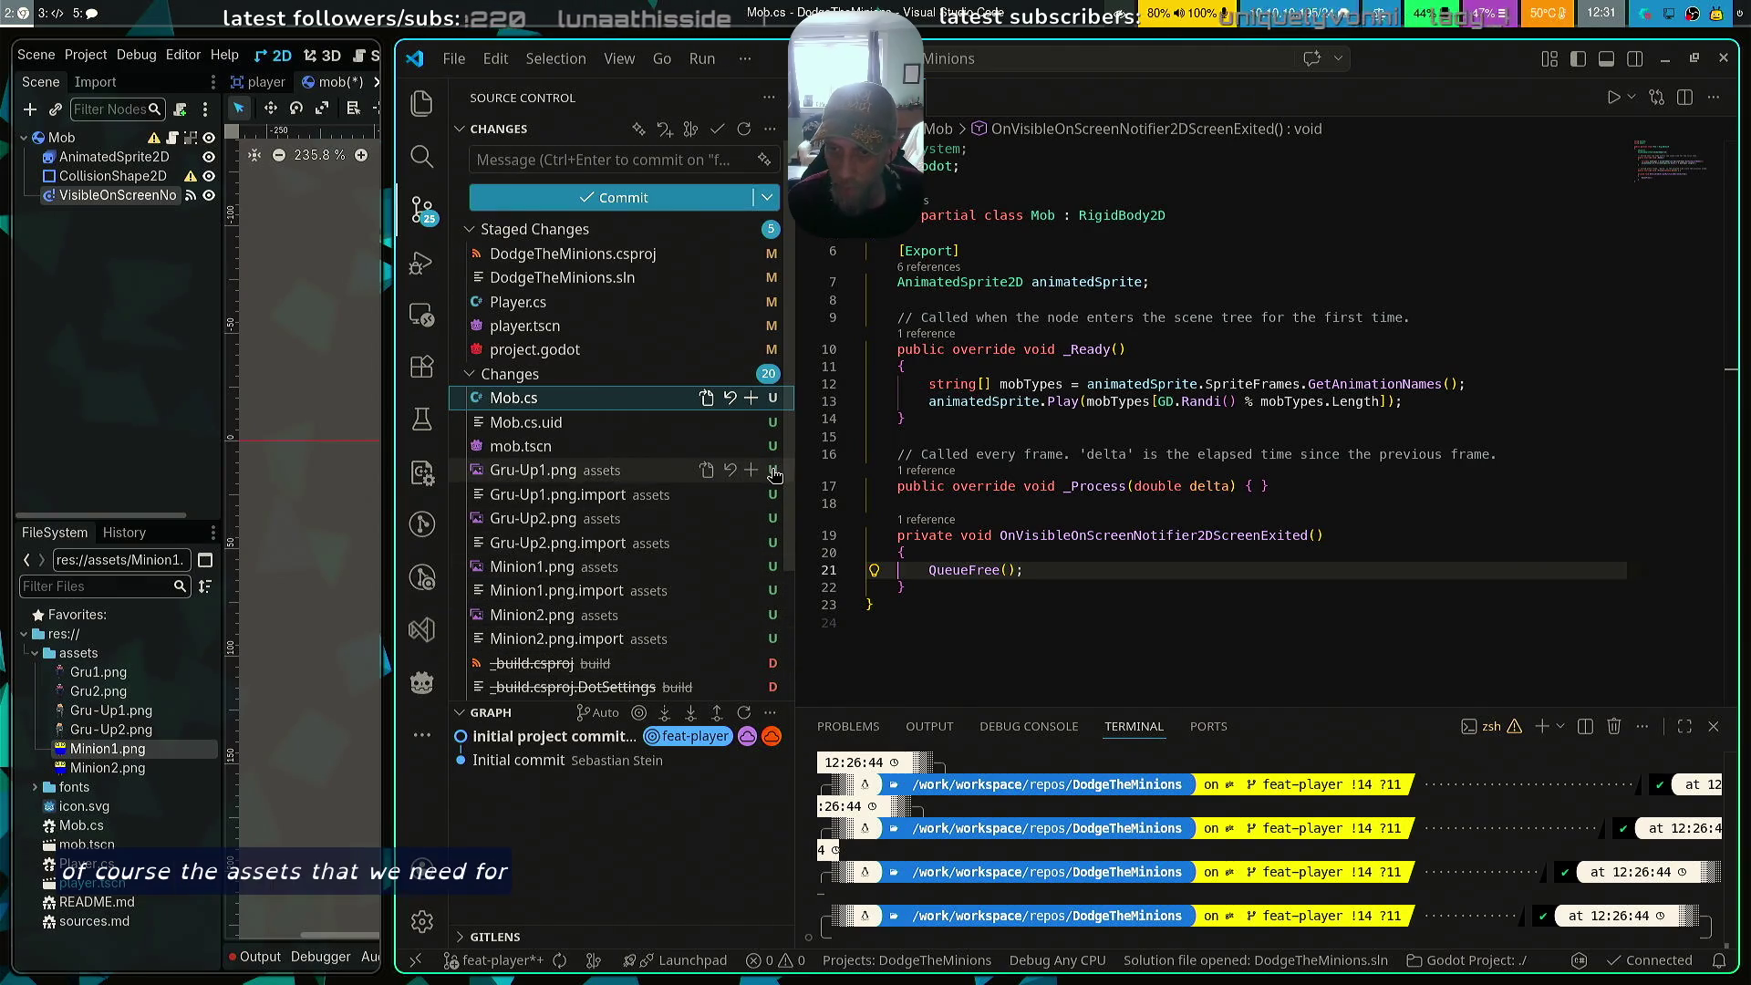
Stage Gru-Up1.png, Gru-Up2.png and their .import files
left_click(753, 472)
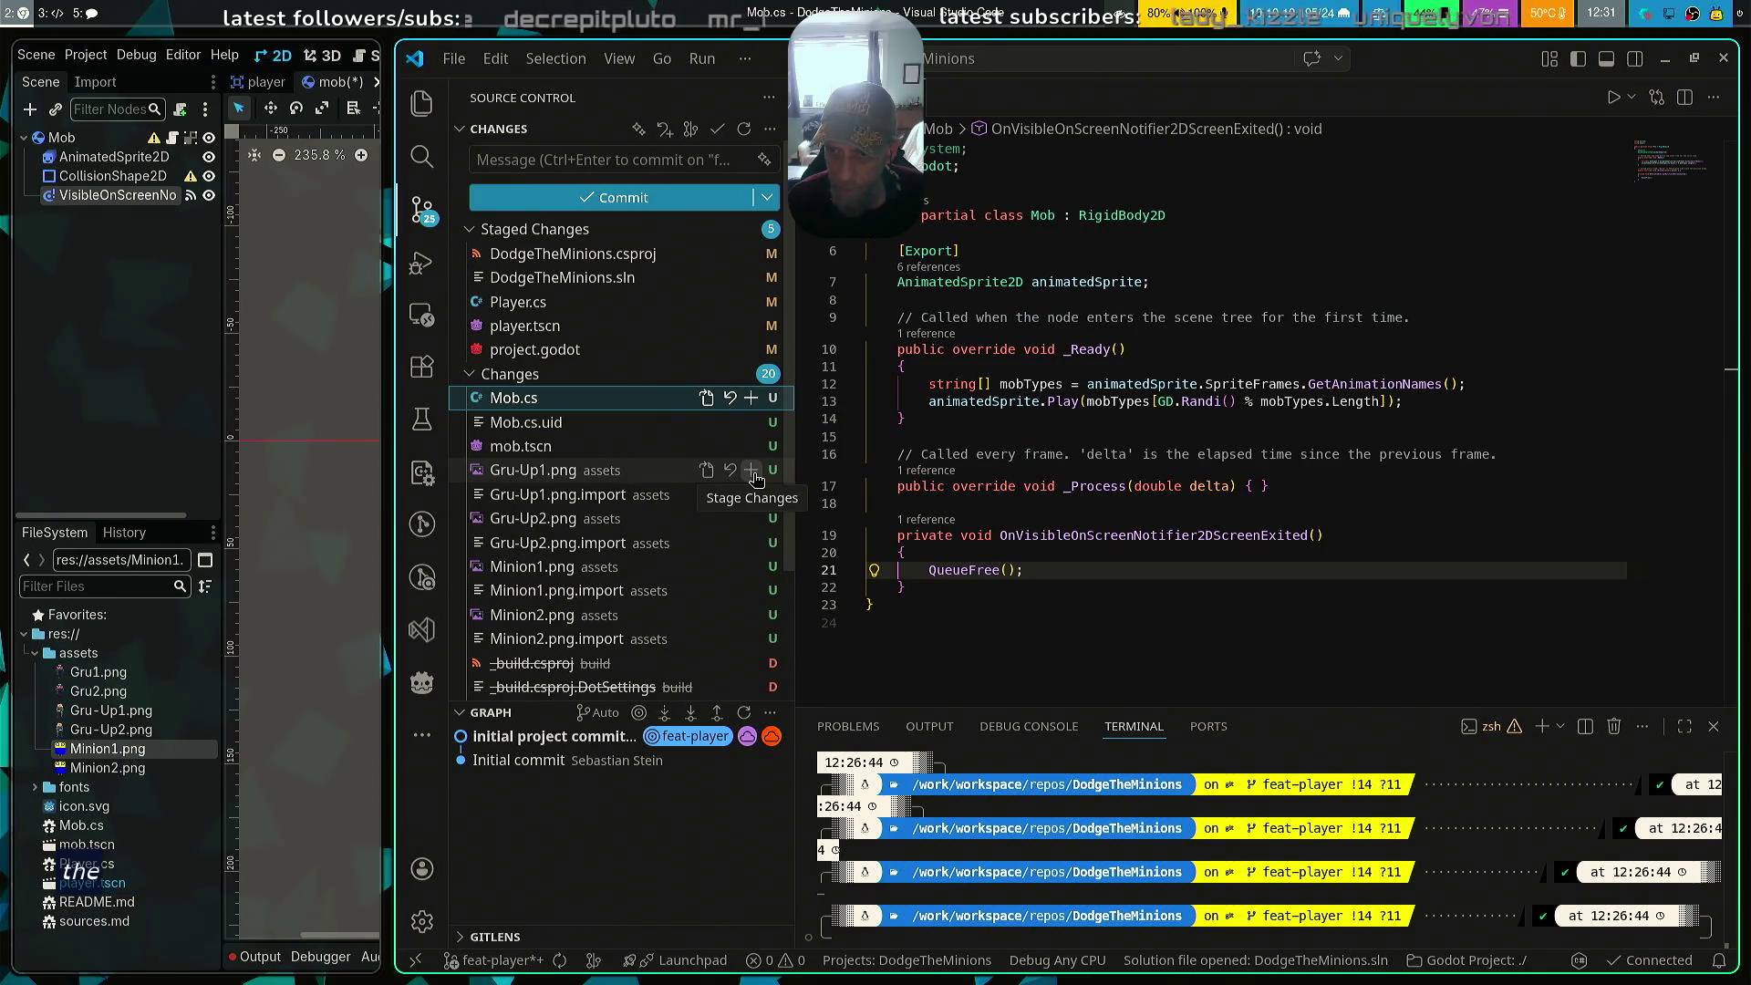
left_click(751, 471)
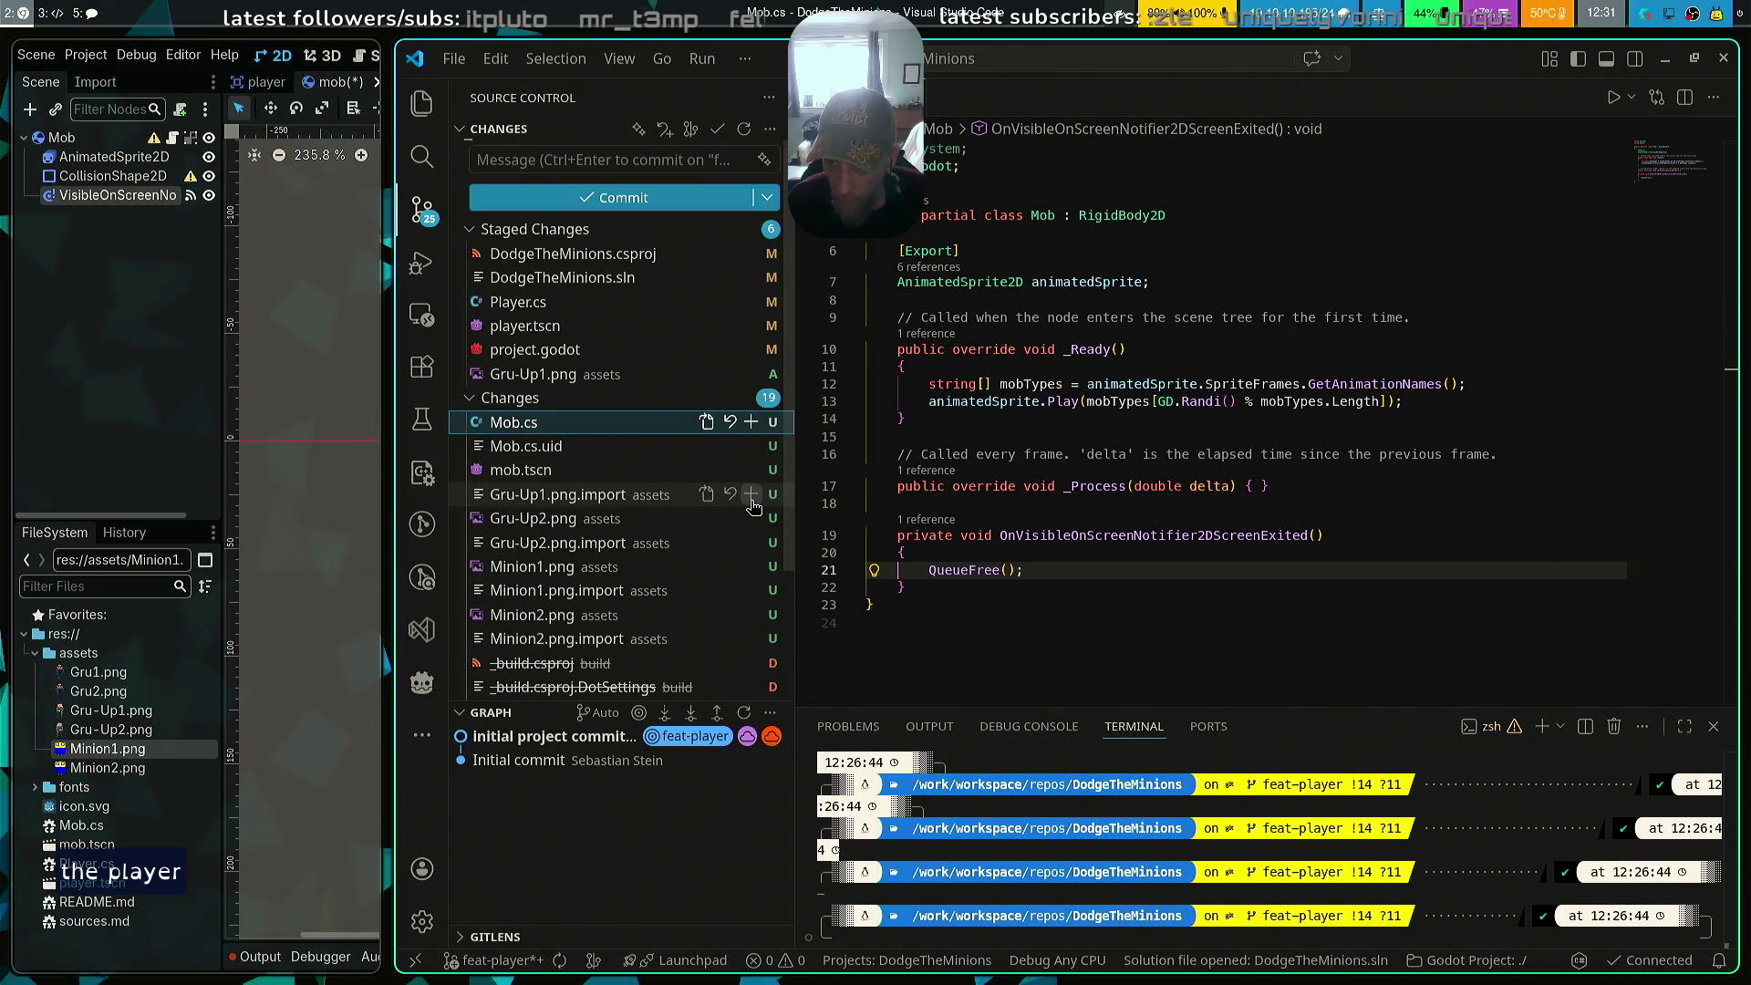
left_click(752, 497)
left_click(751, 520)
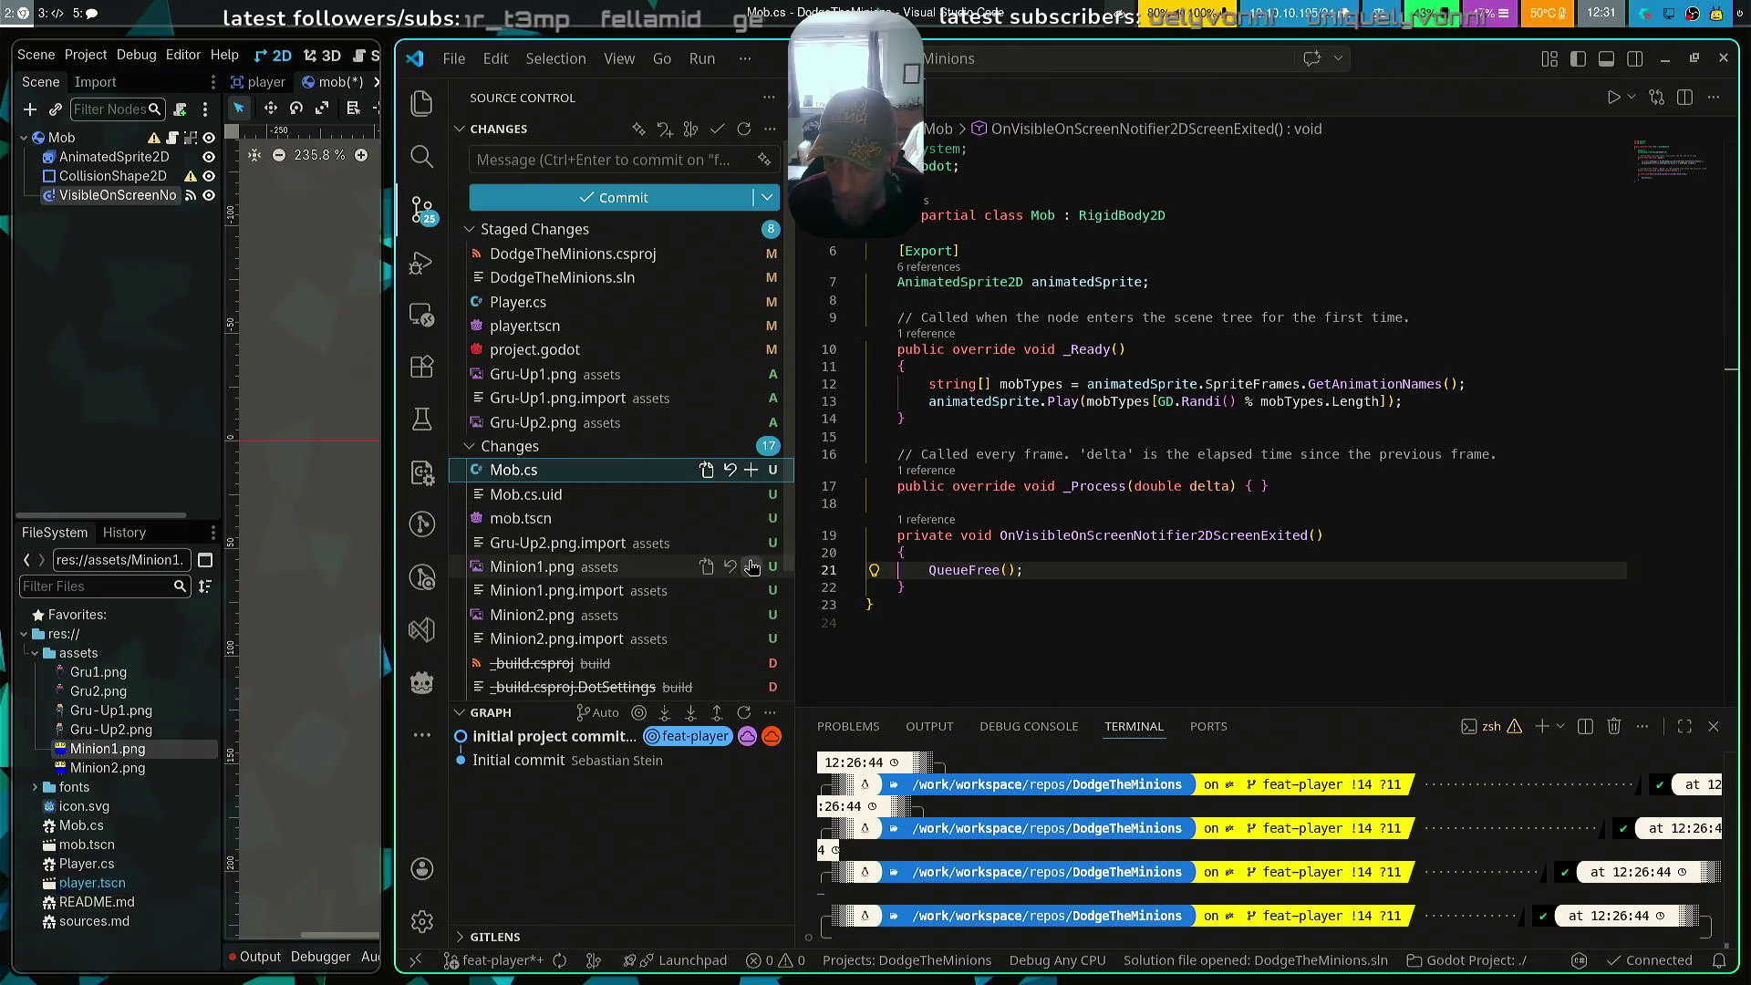
left_click(752, 543)
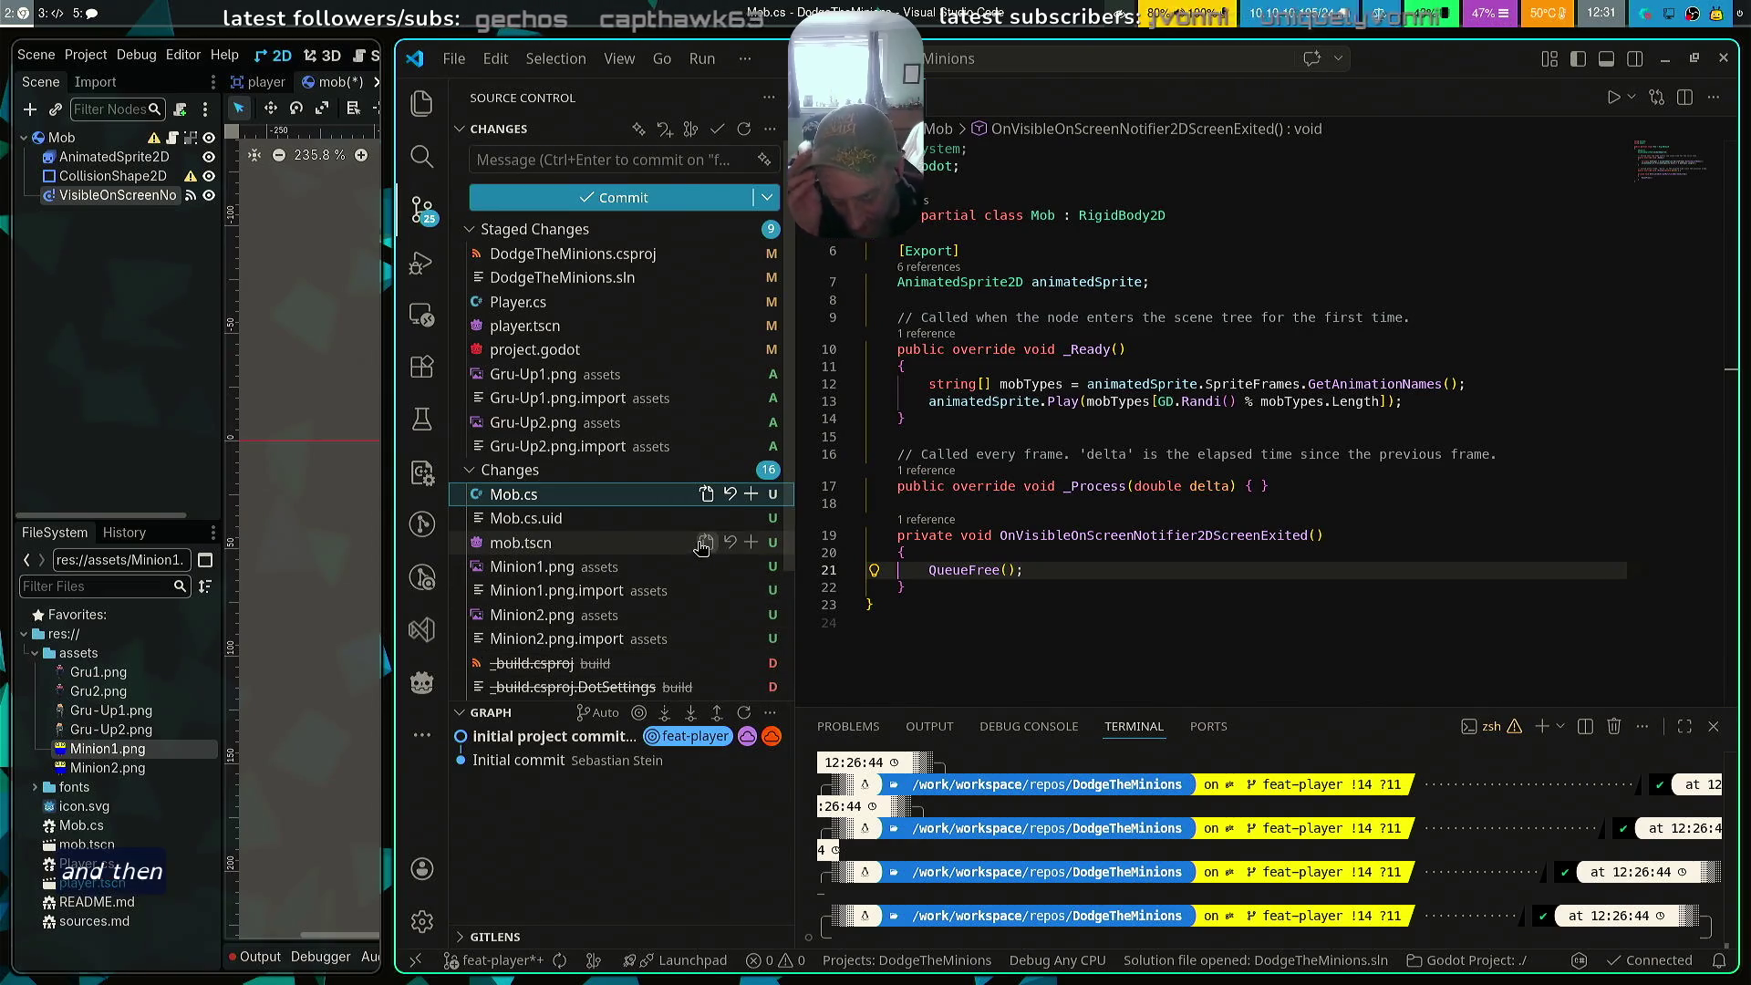
scroll(679, 565, "down", 3)
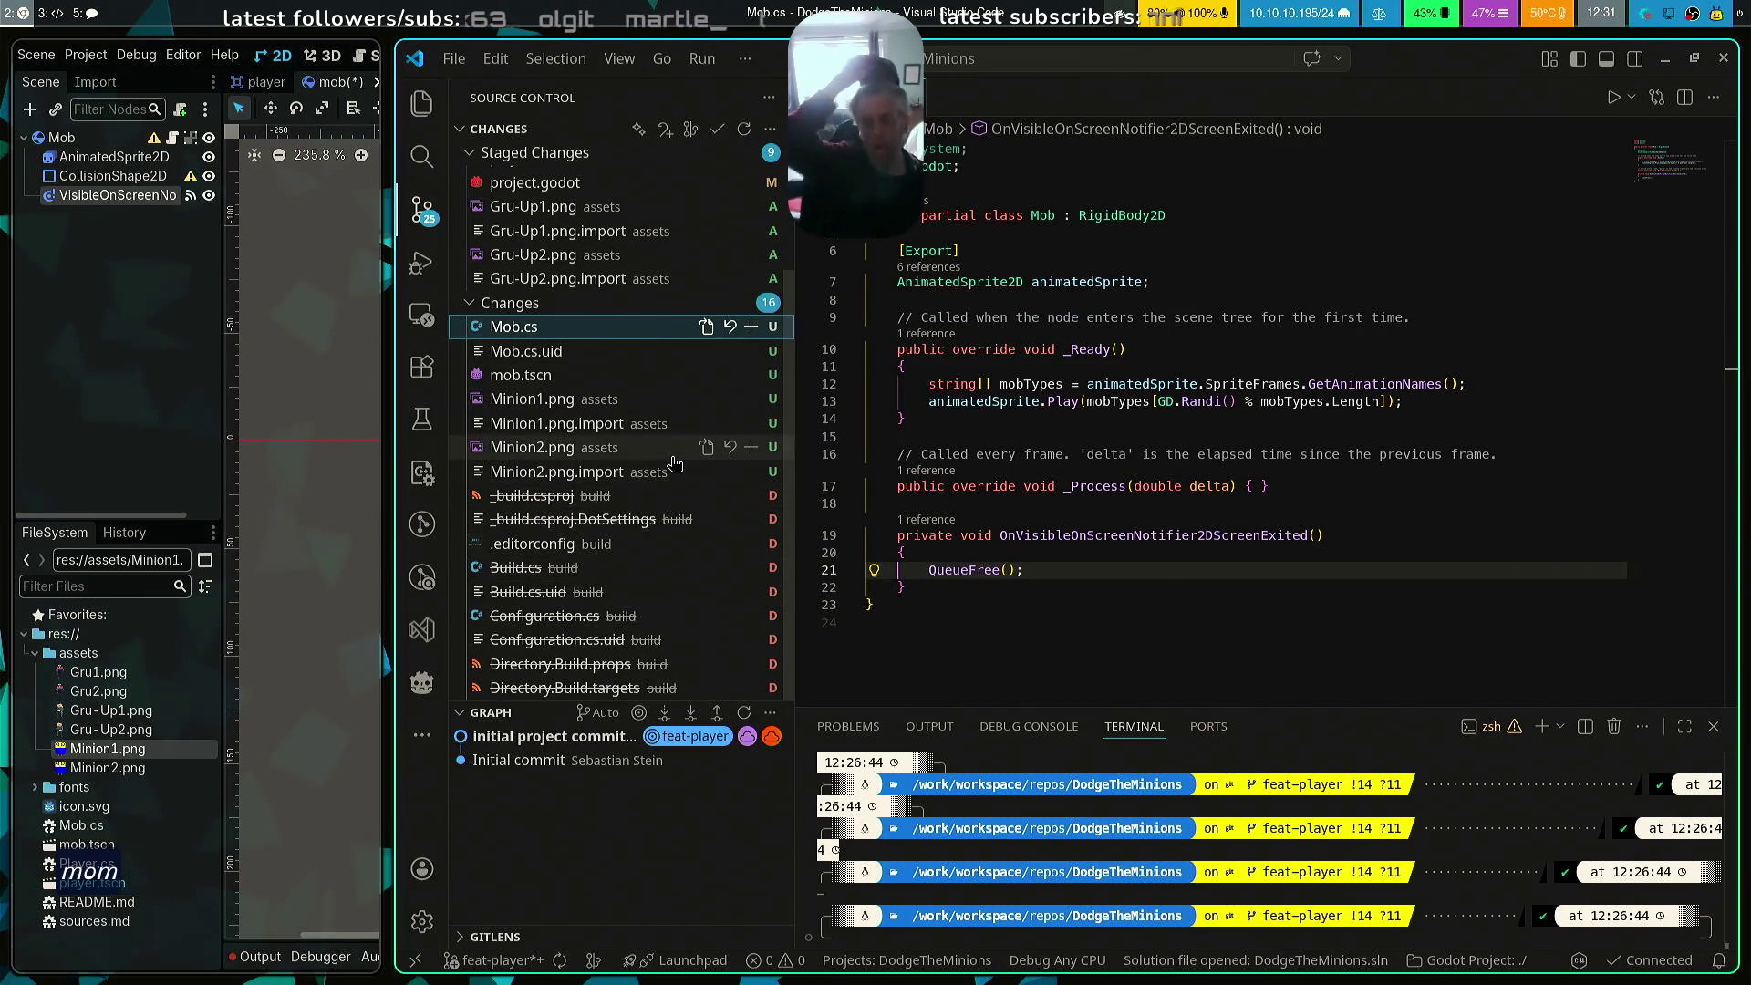
scroll(670, 456, "up", 1)
scroll(670, 456, "up", 3)
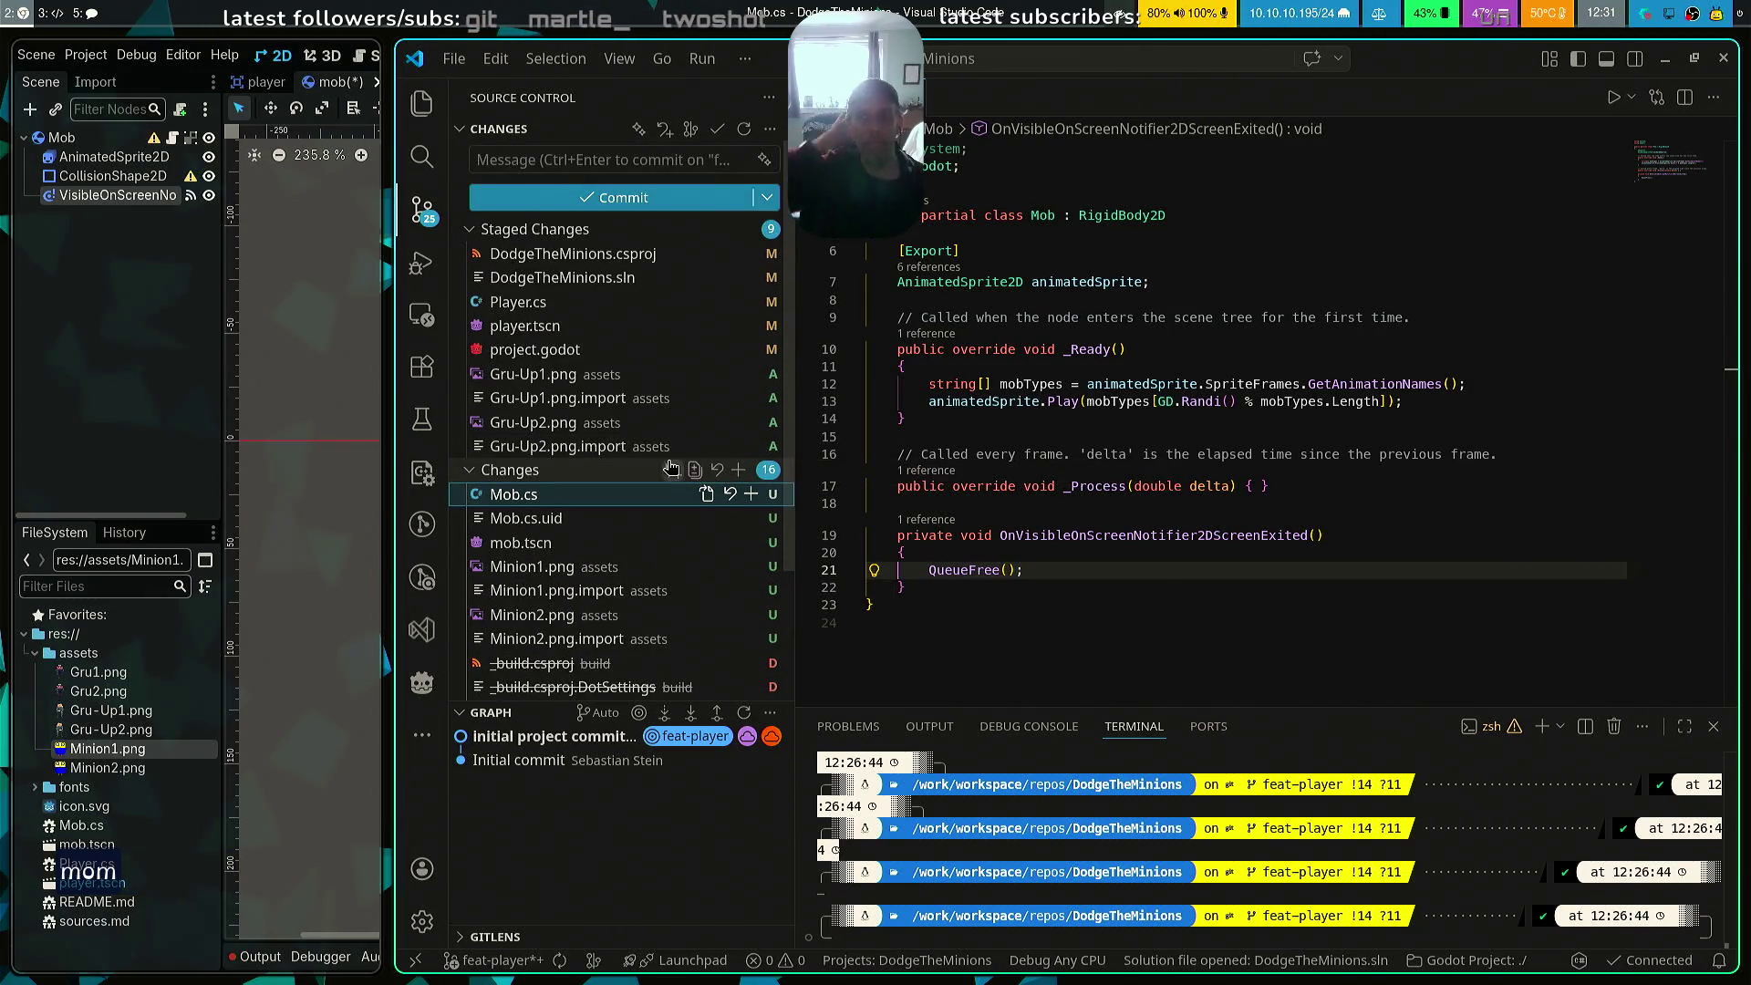
Commit the staged files as 'removed nuke build (for now)' / 'player finished', entering the GPG passphrase
left_click(558, 160)
type("removed nuke build (for now")
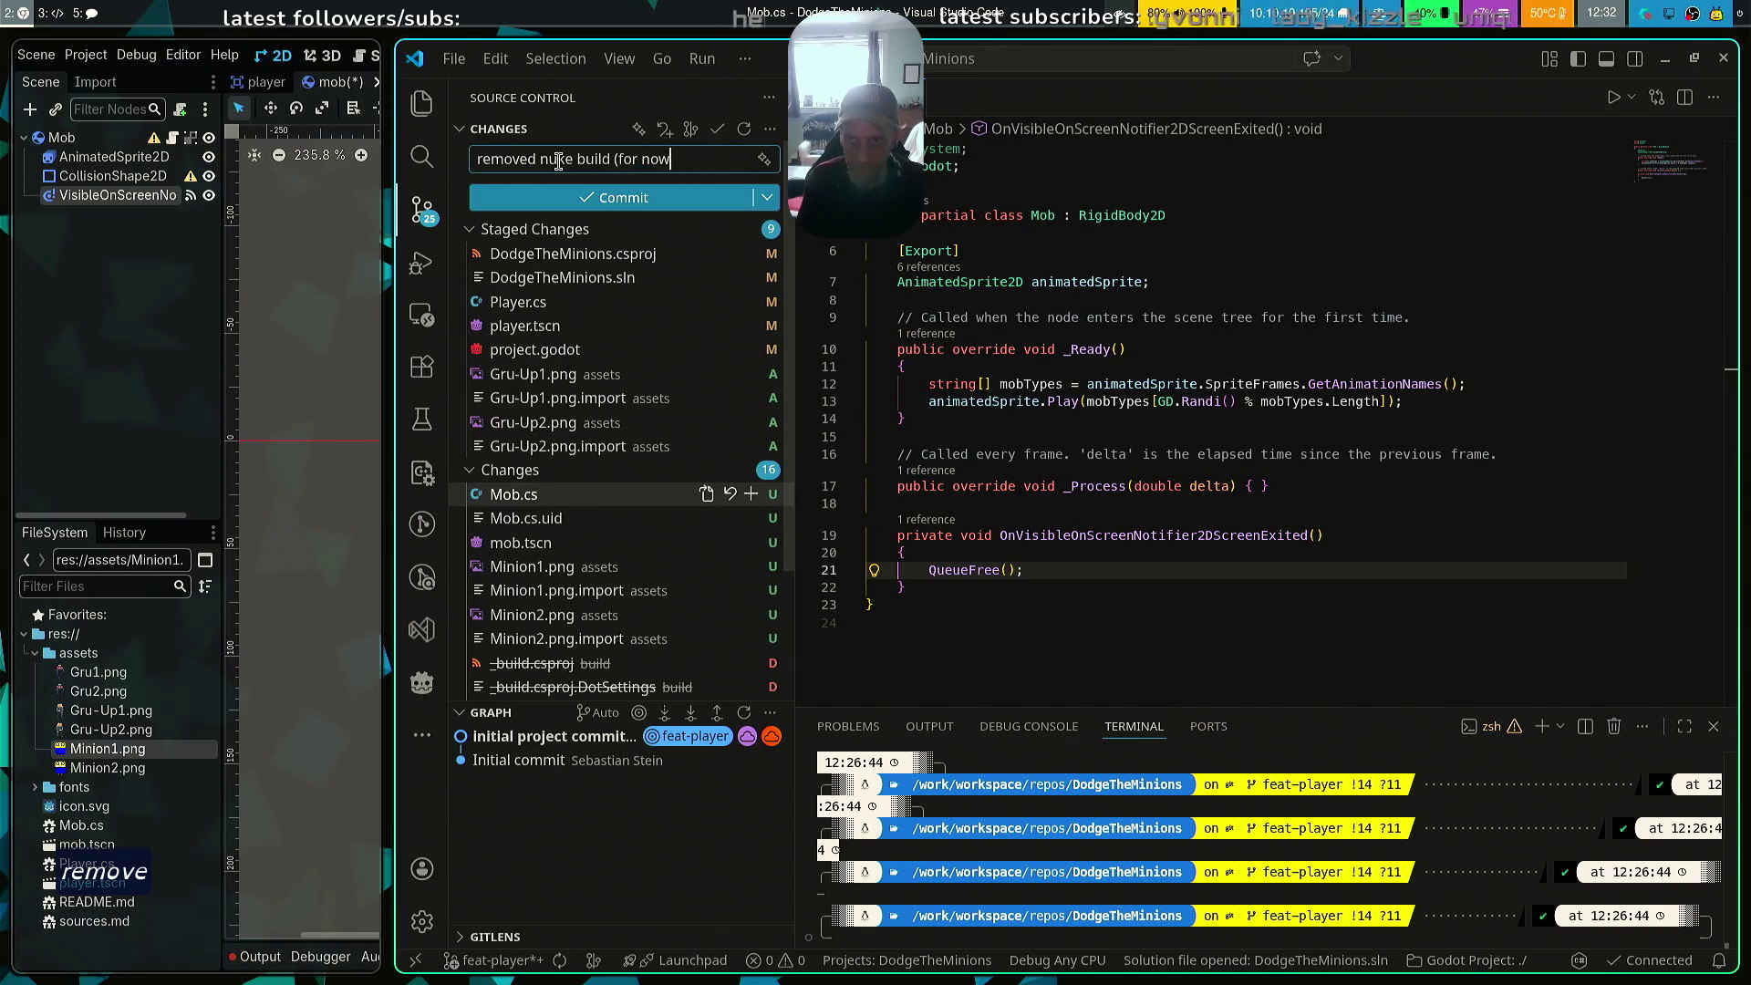
type(")")
key("Return")
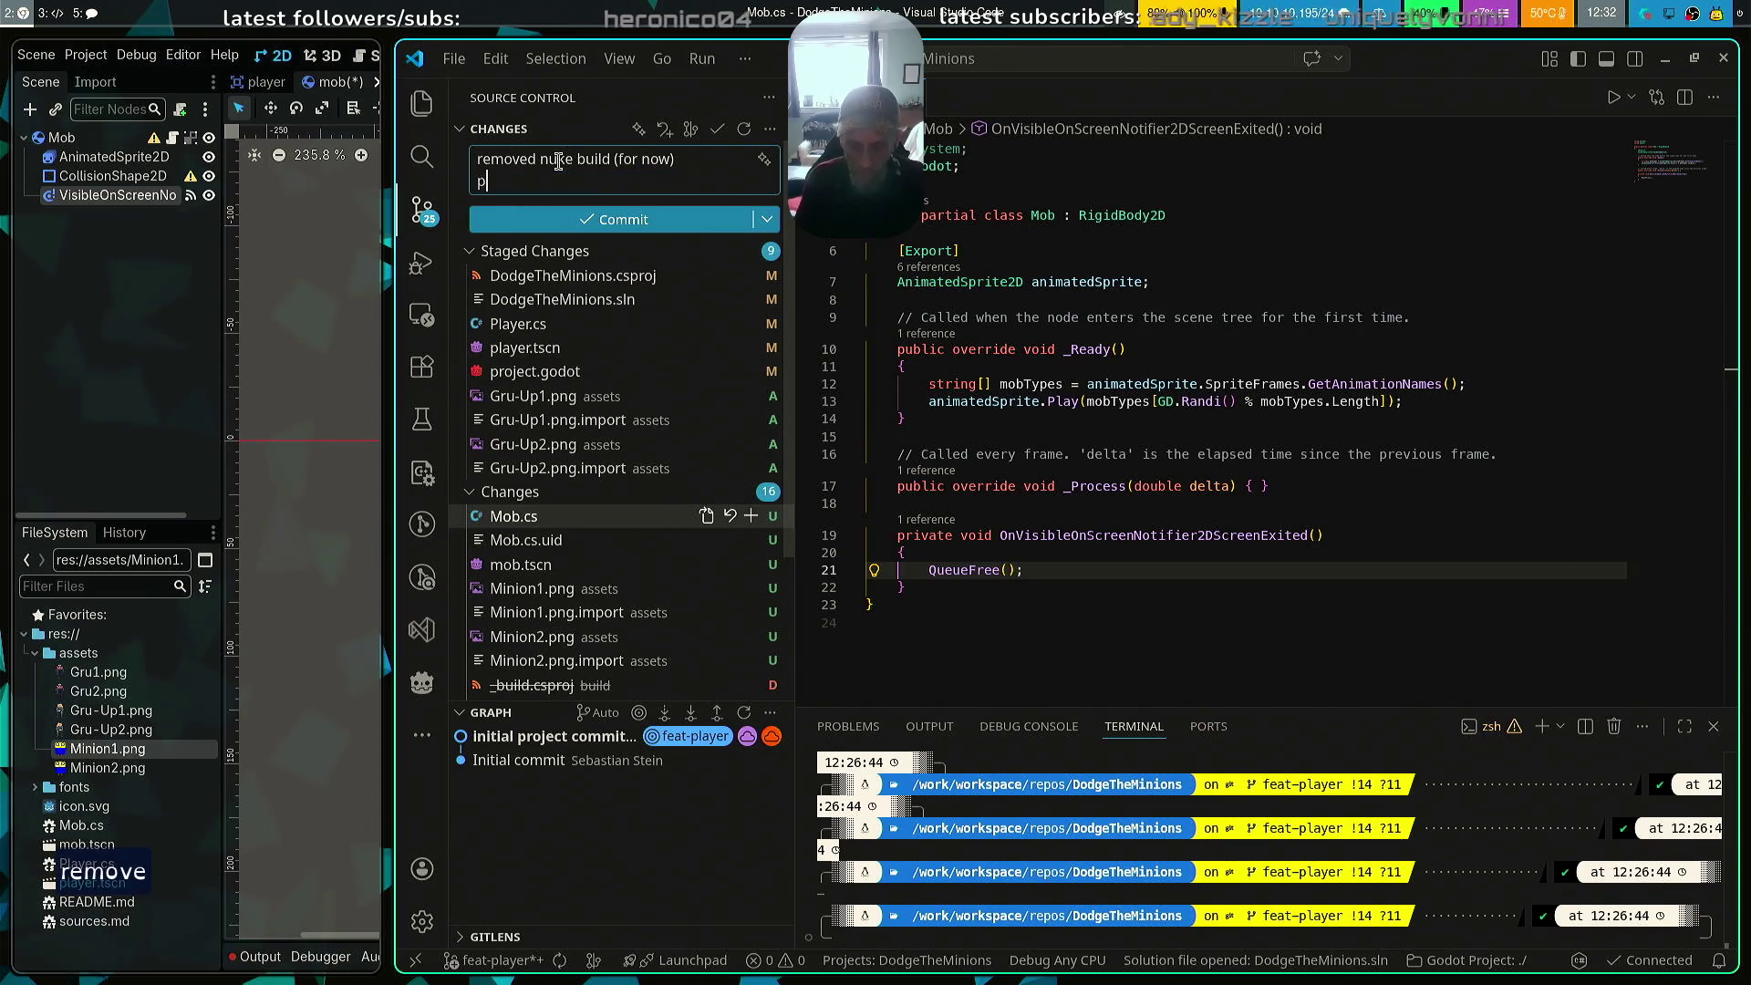
type("layer finished")
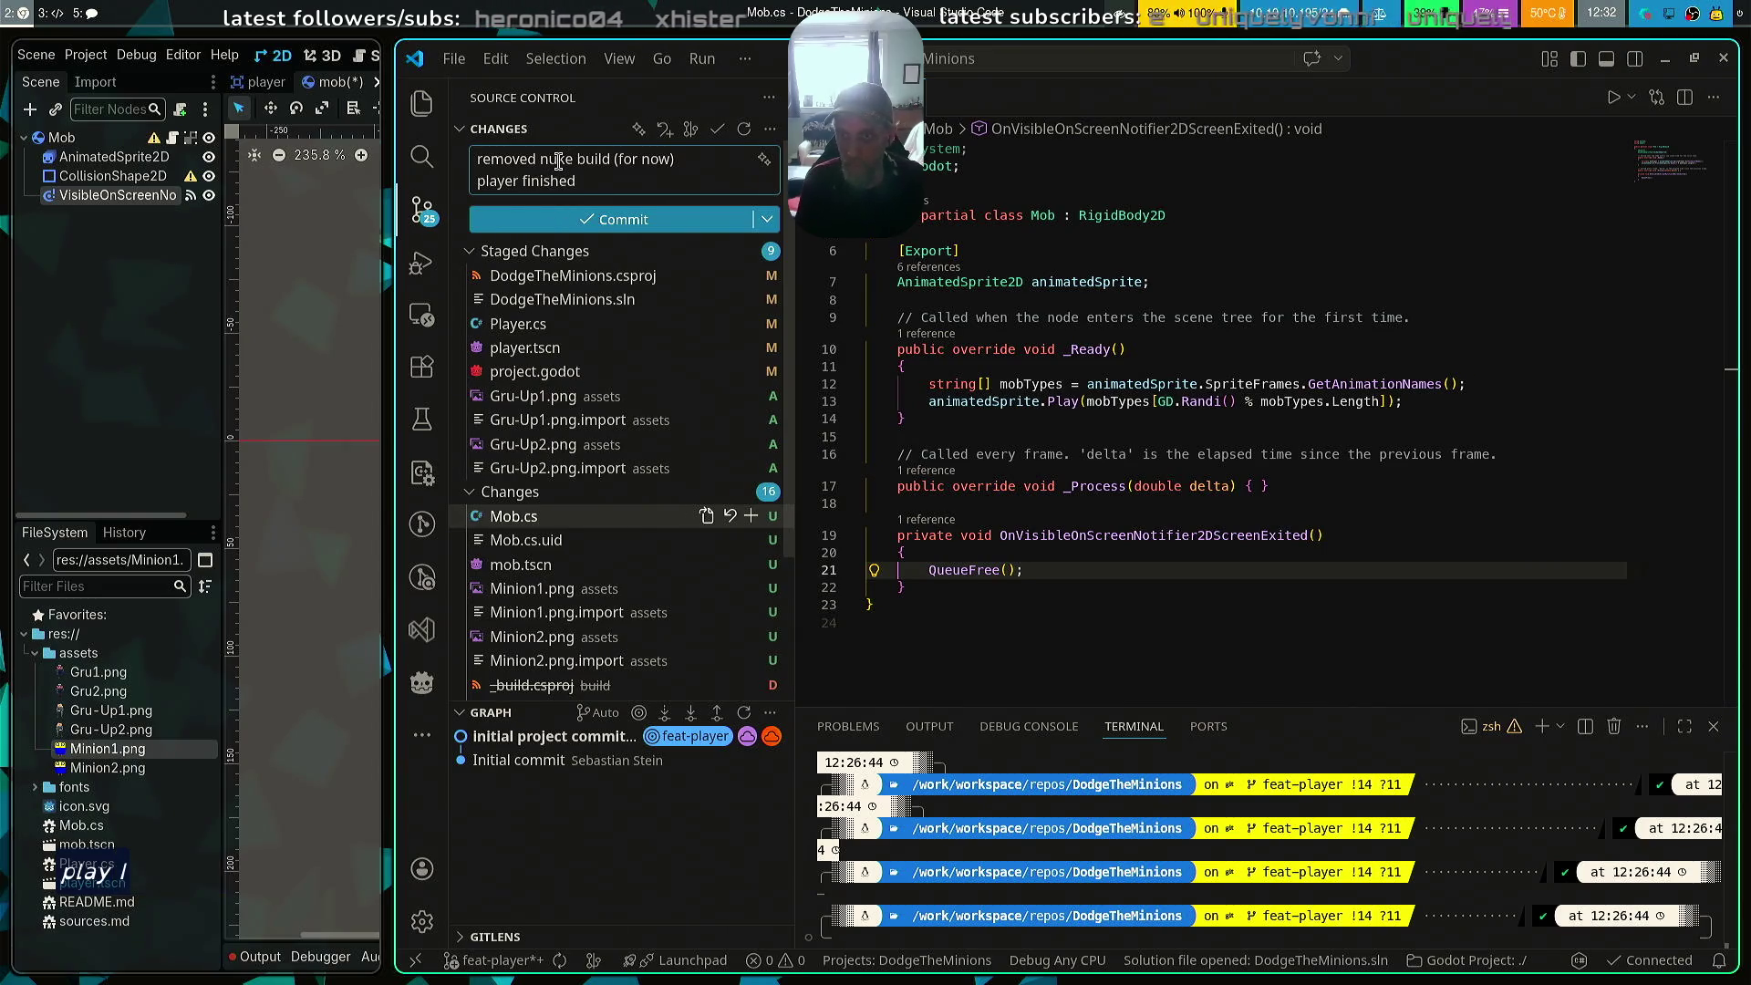
key("ctrl+Return")
type("********")
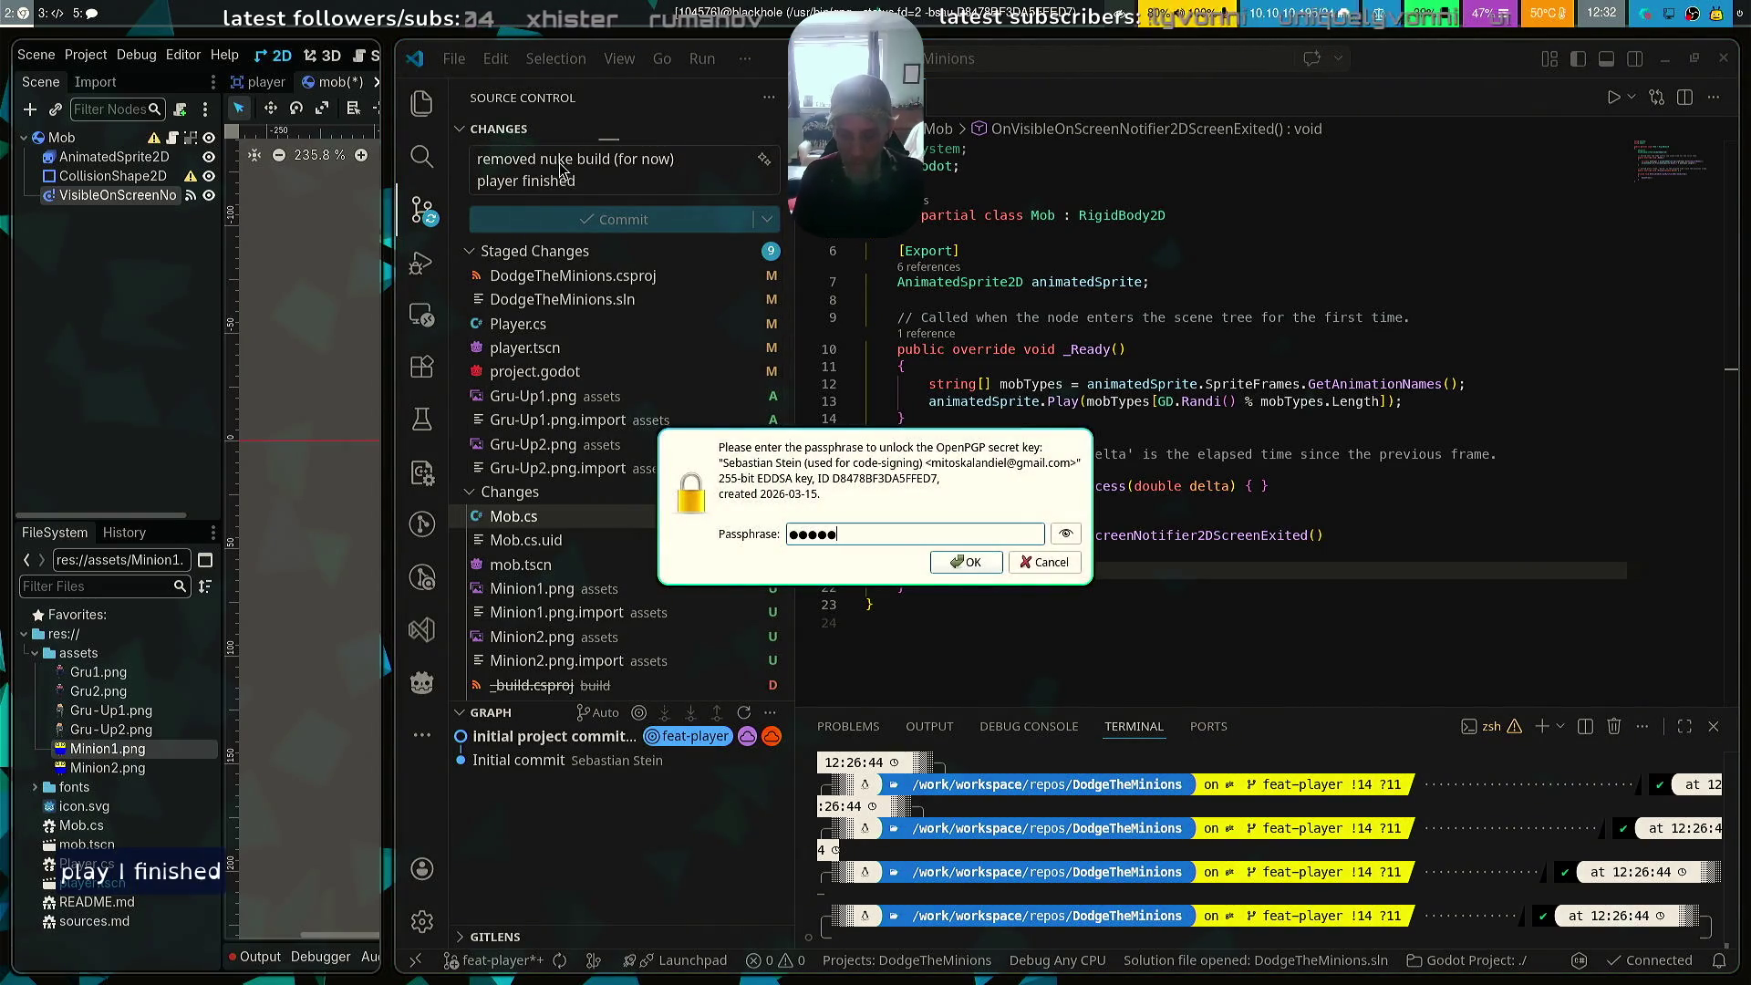
type("***")
key("Return")
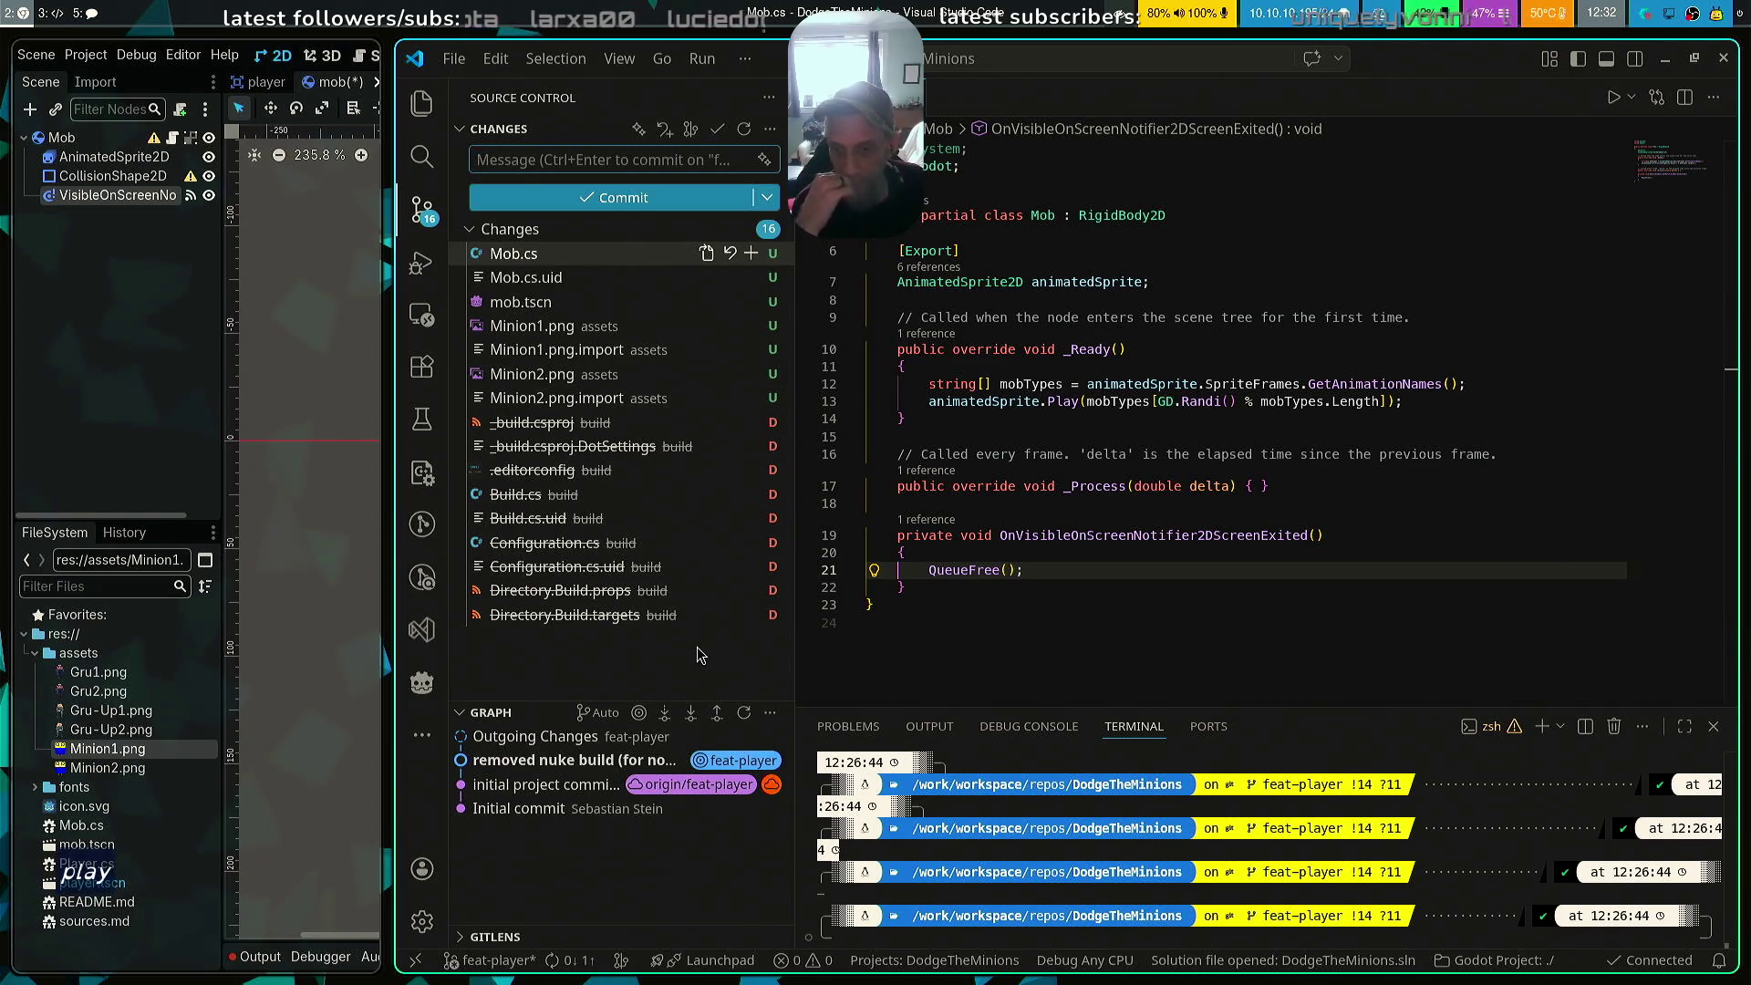
Stage the nine deleted build files, including Directory.Build.targets, Build.cs and _build.csproj
left_click(755, 623)
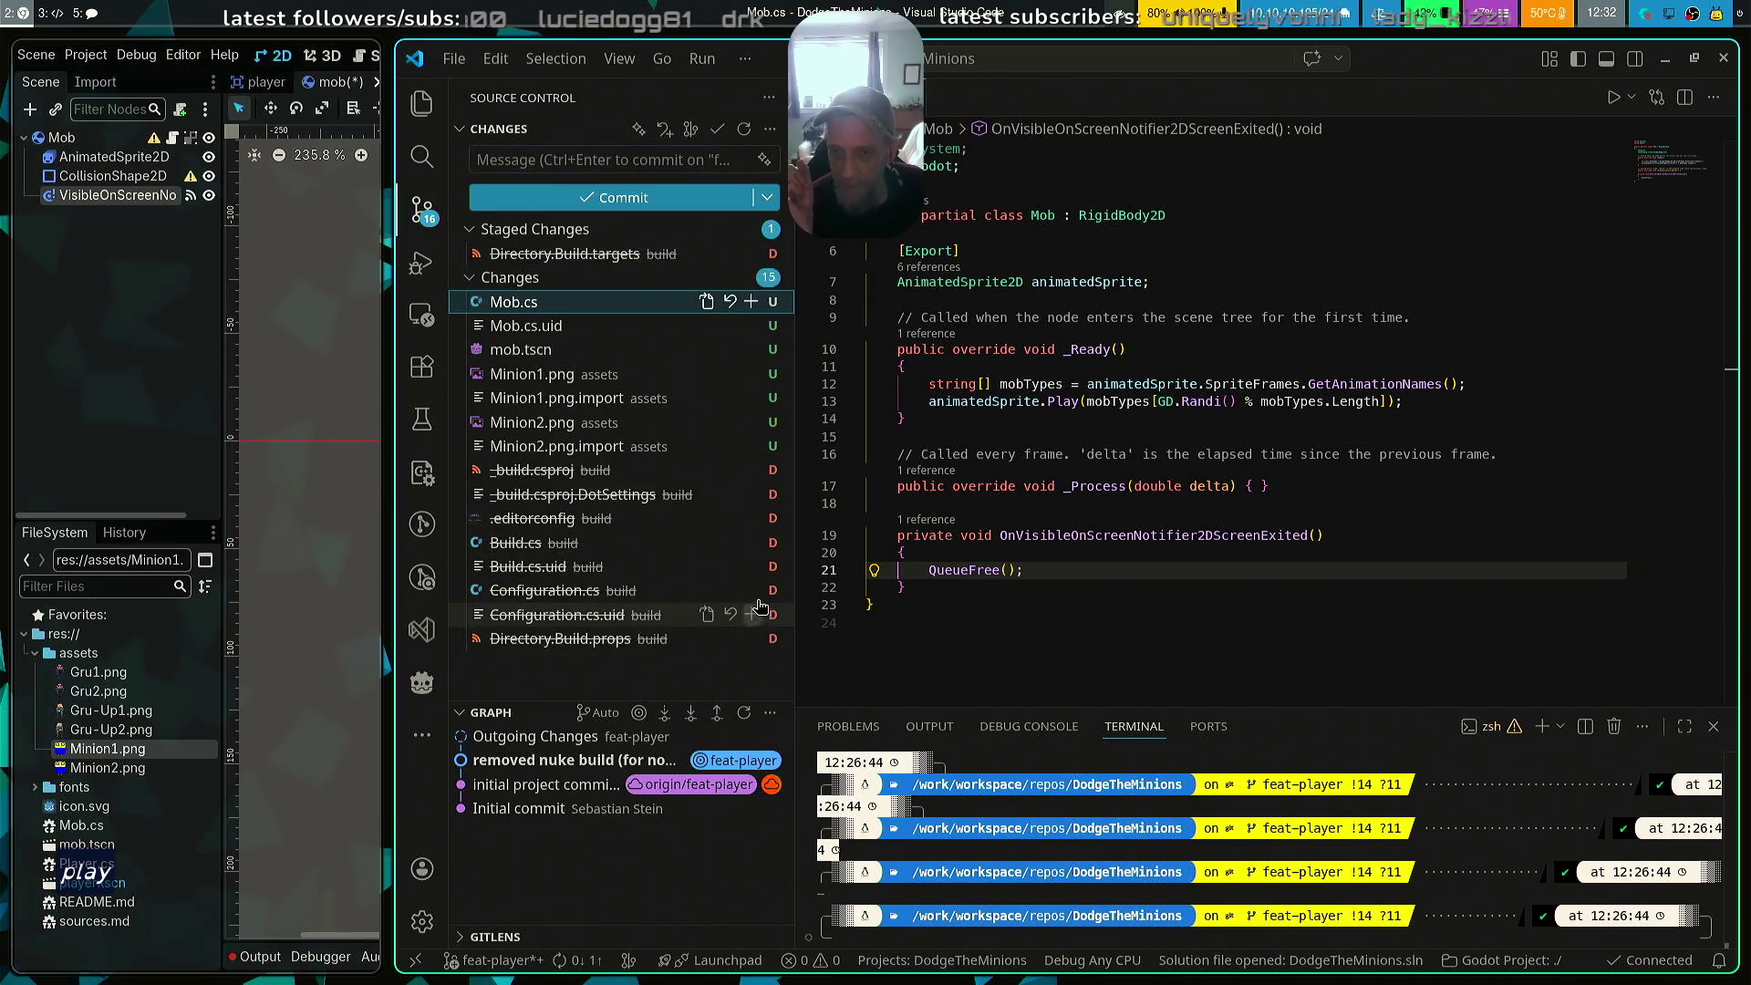
left_click(753, 642)
left_click(754, 642)
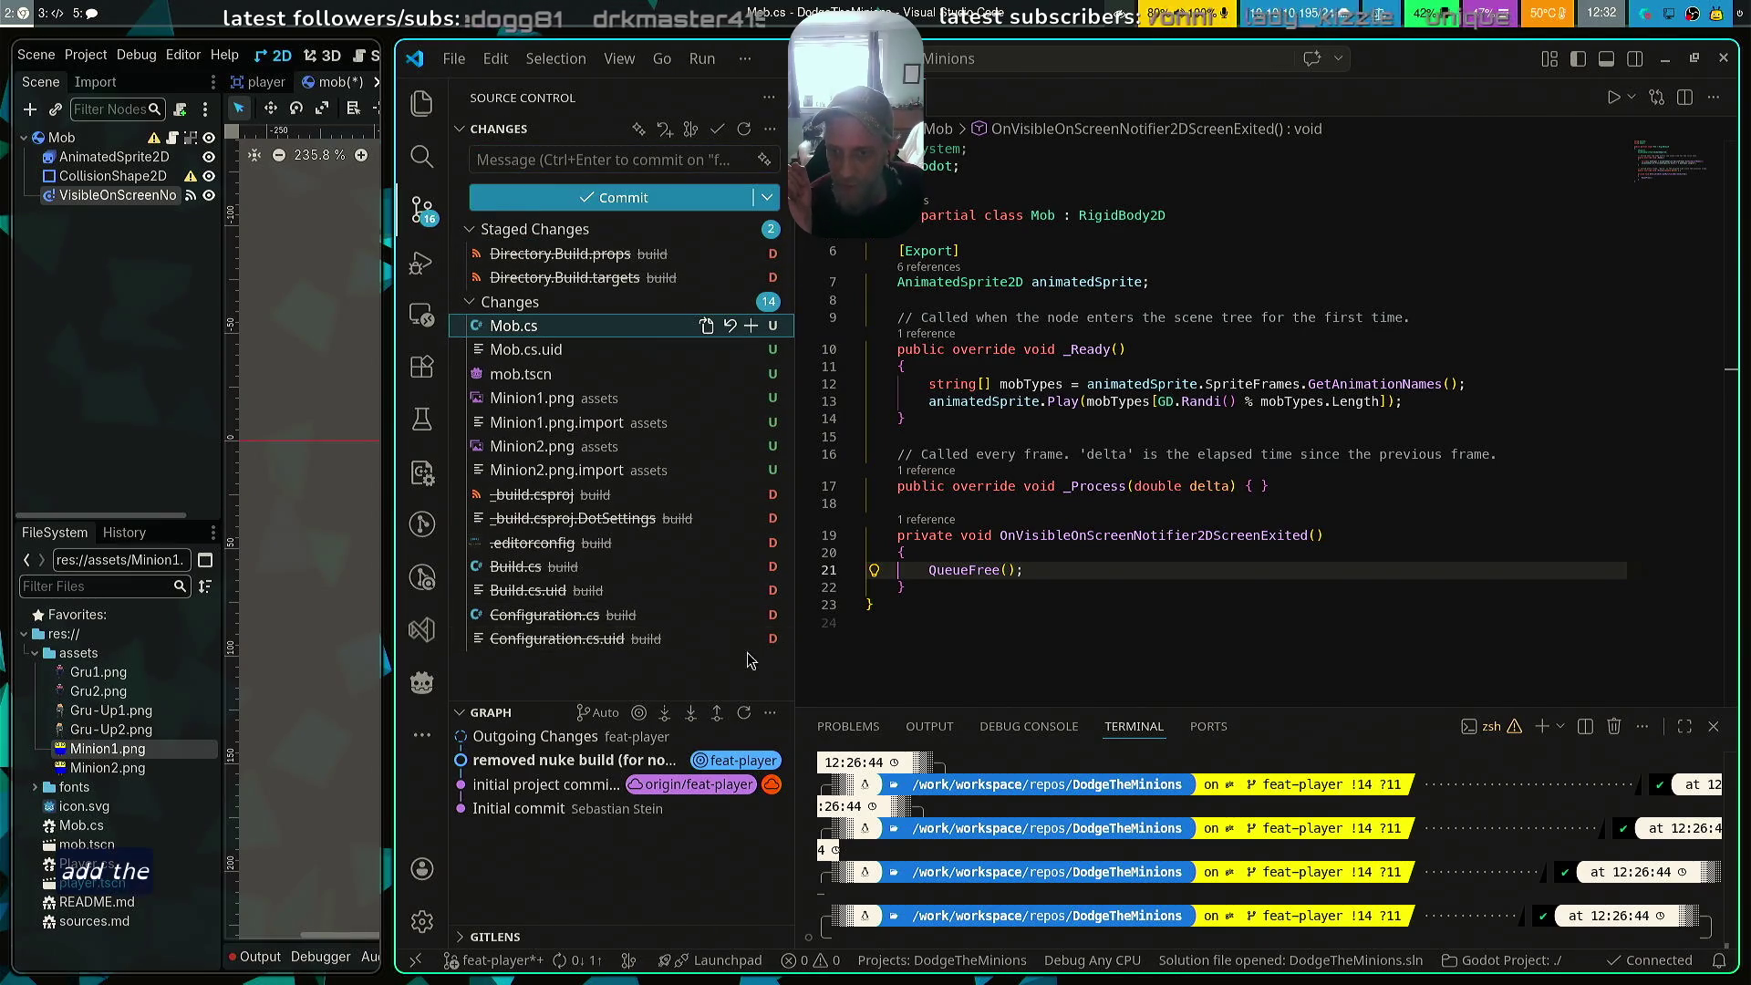
left_click(753, 642)
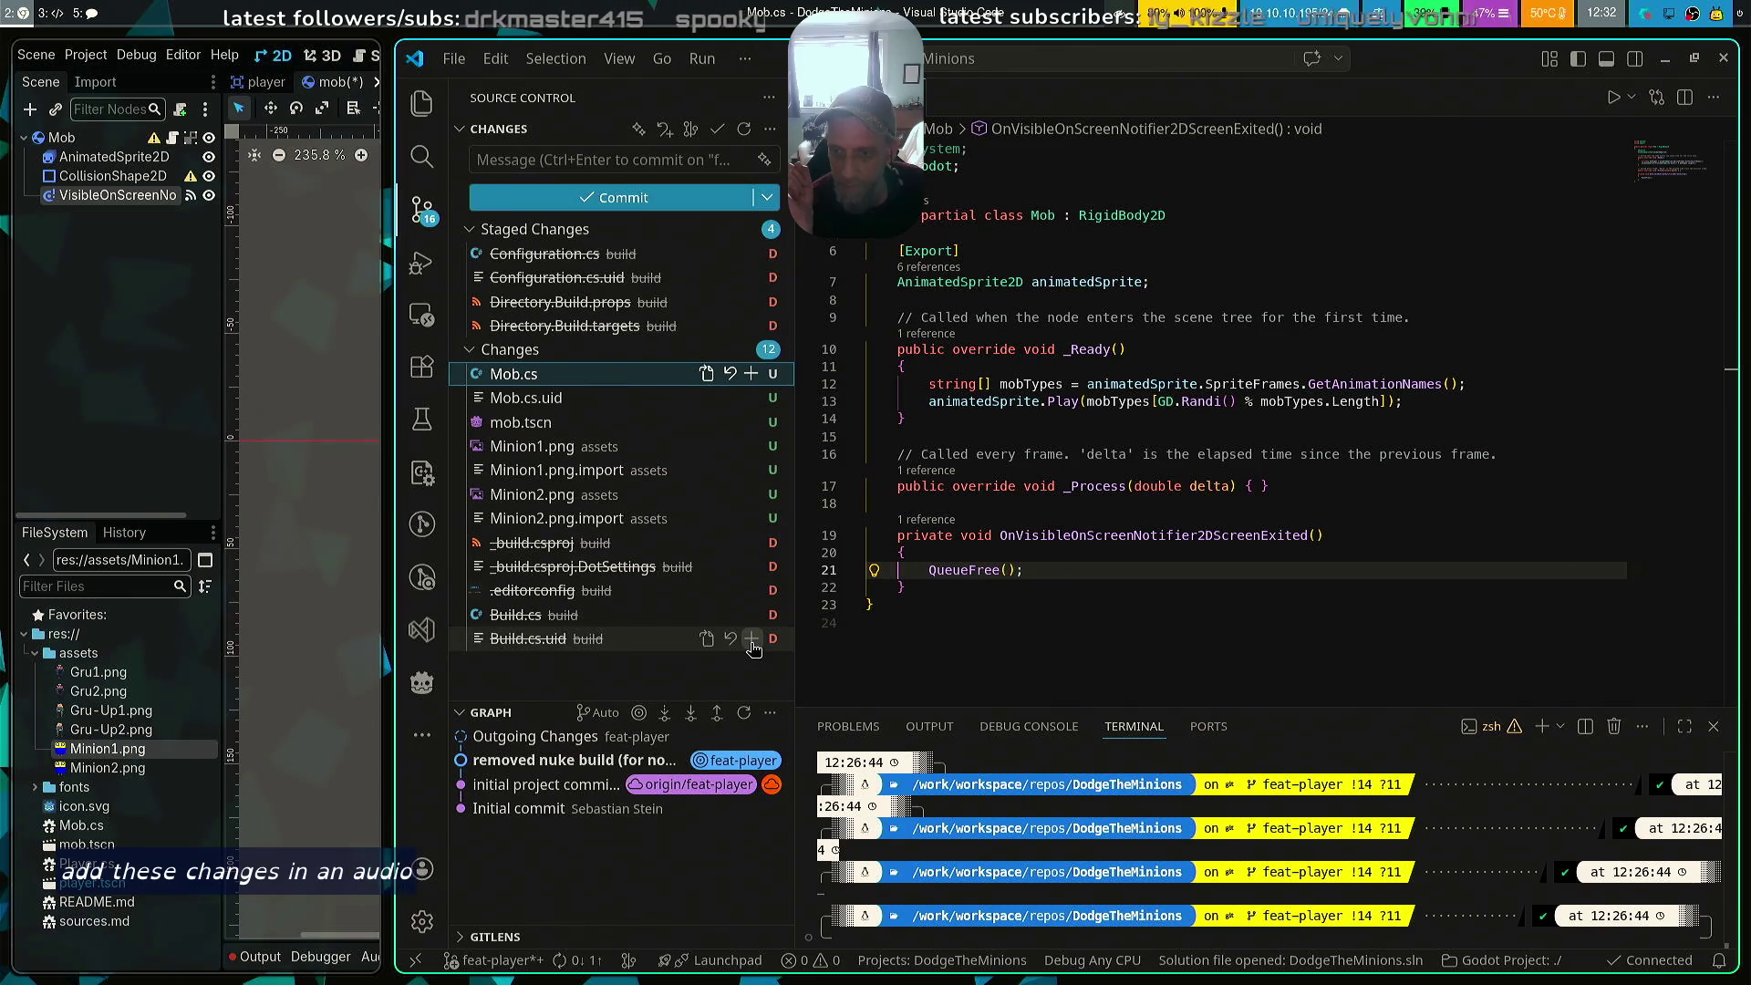
left_click(753, 642)
left_click(753, 642)
left_click(754, 642)
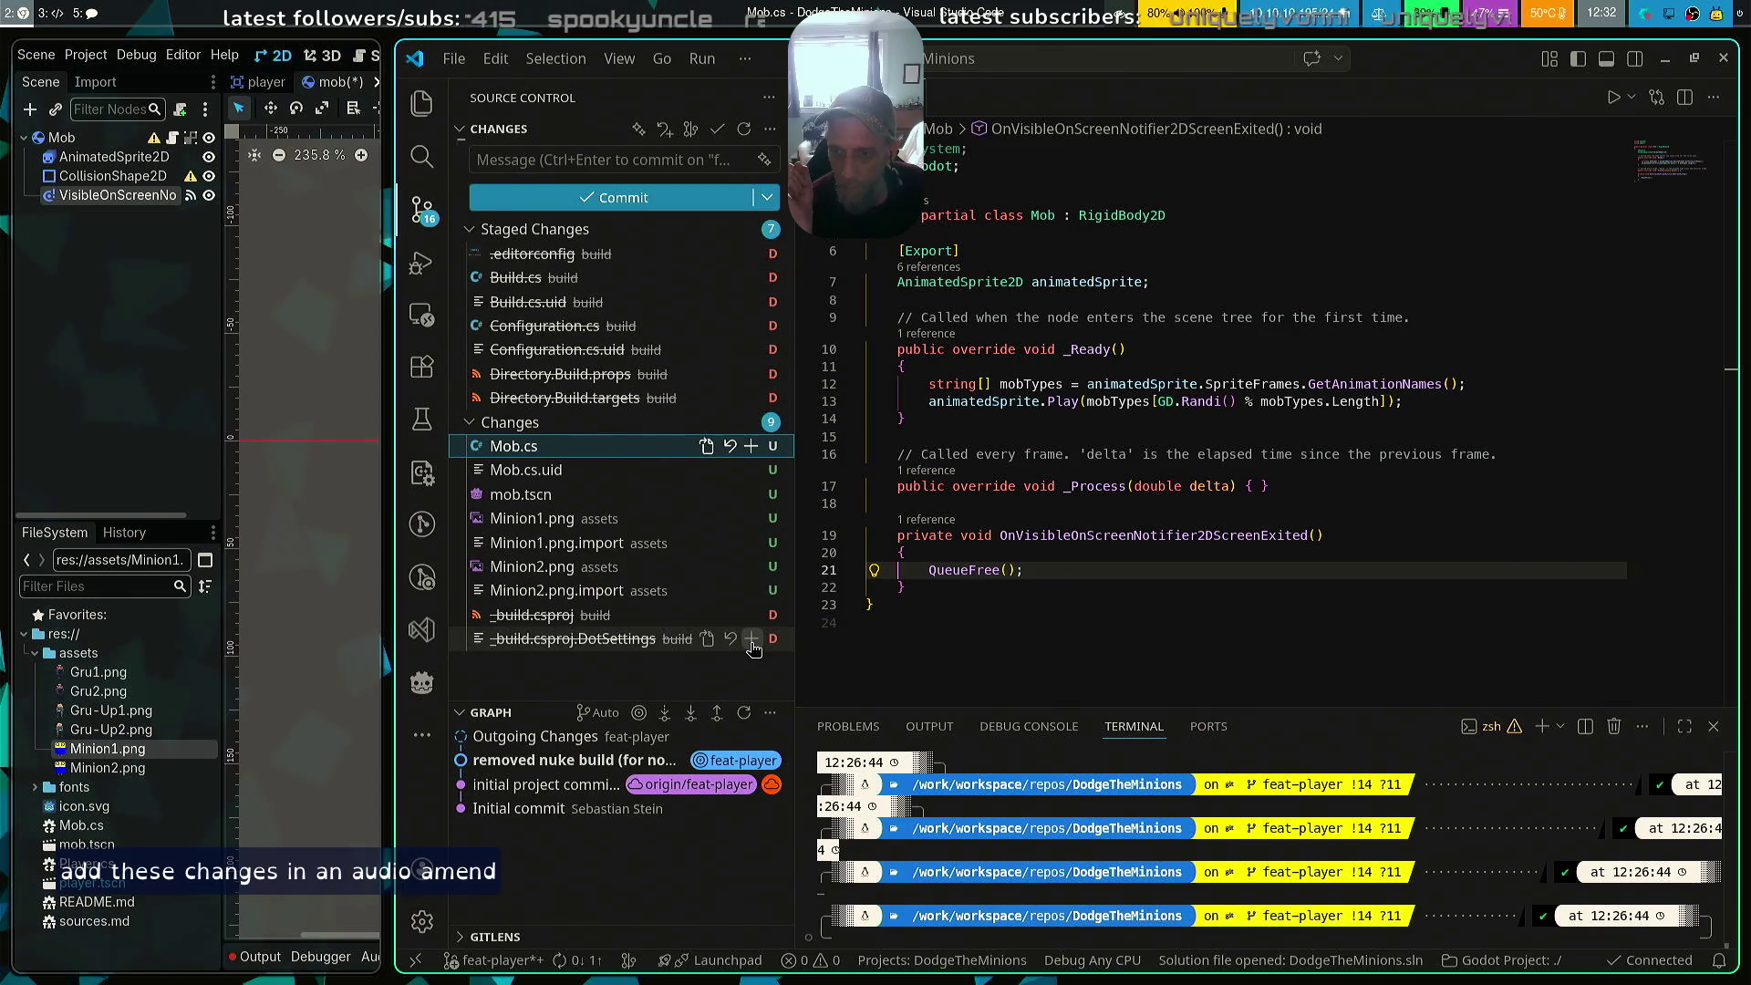
left_click(754, 642)
left_click(753, 642)
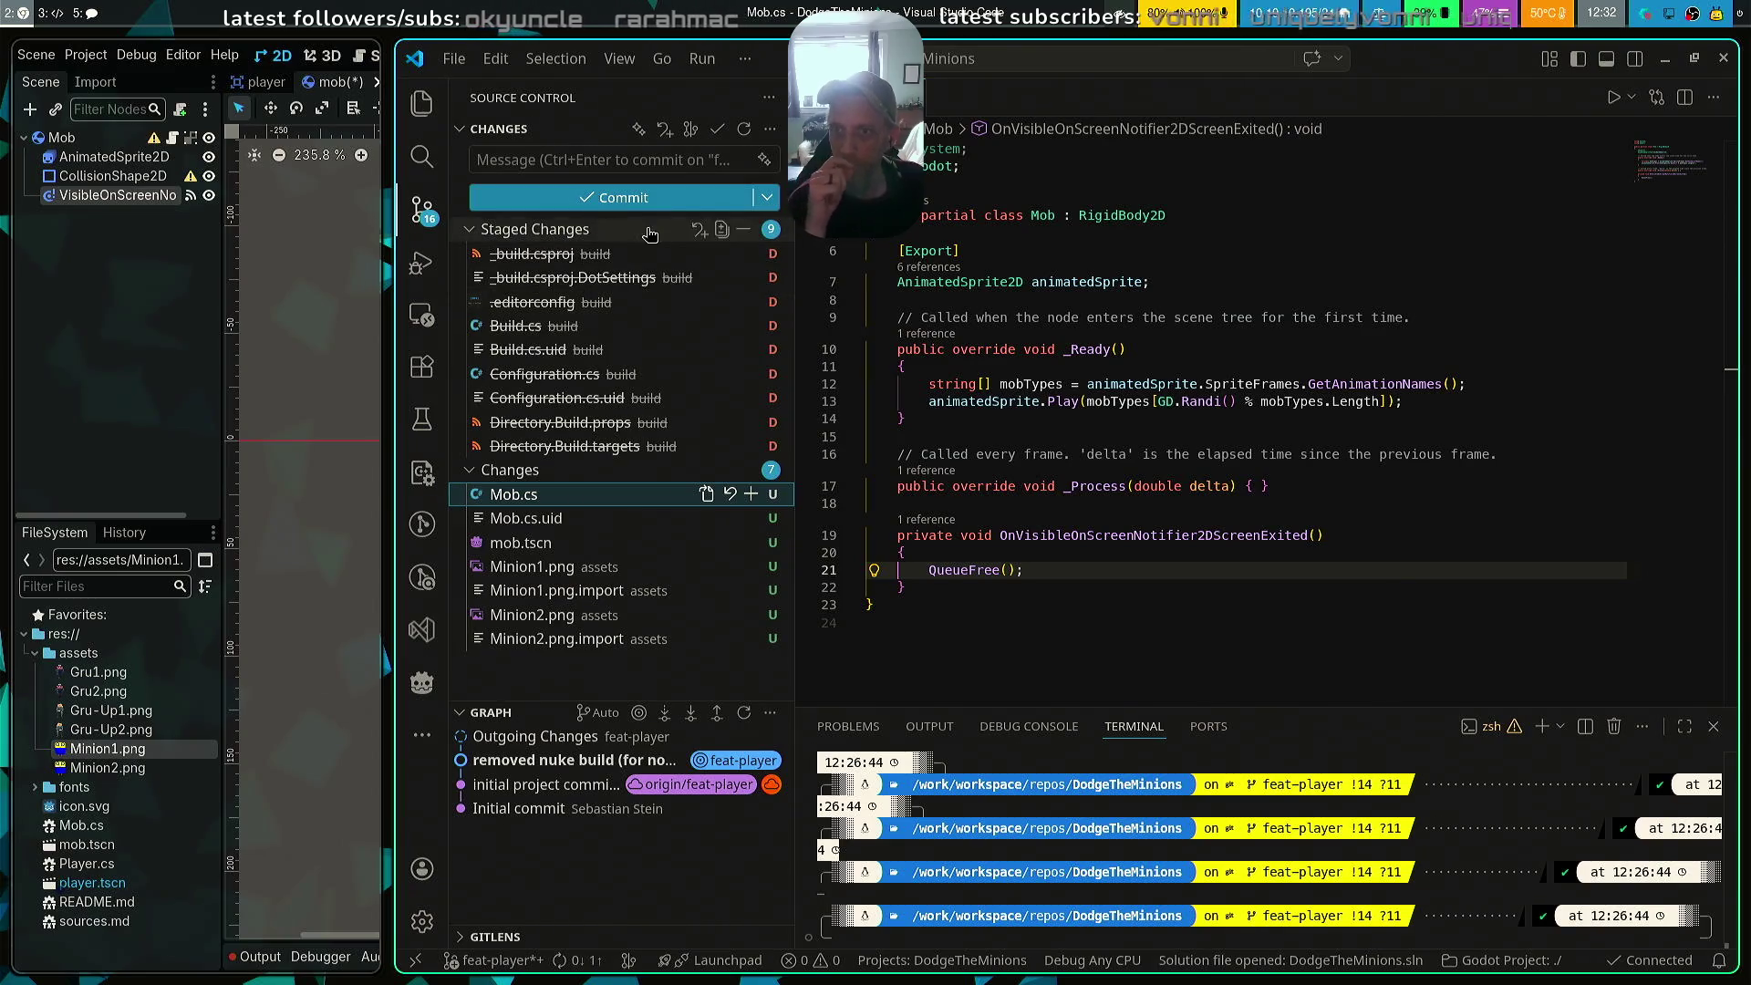
Amend the previous commit with the staged deletions using Commit Staged (Amend)
left_click(770, 129)
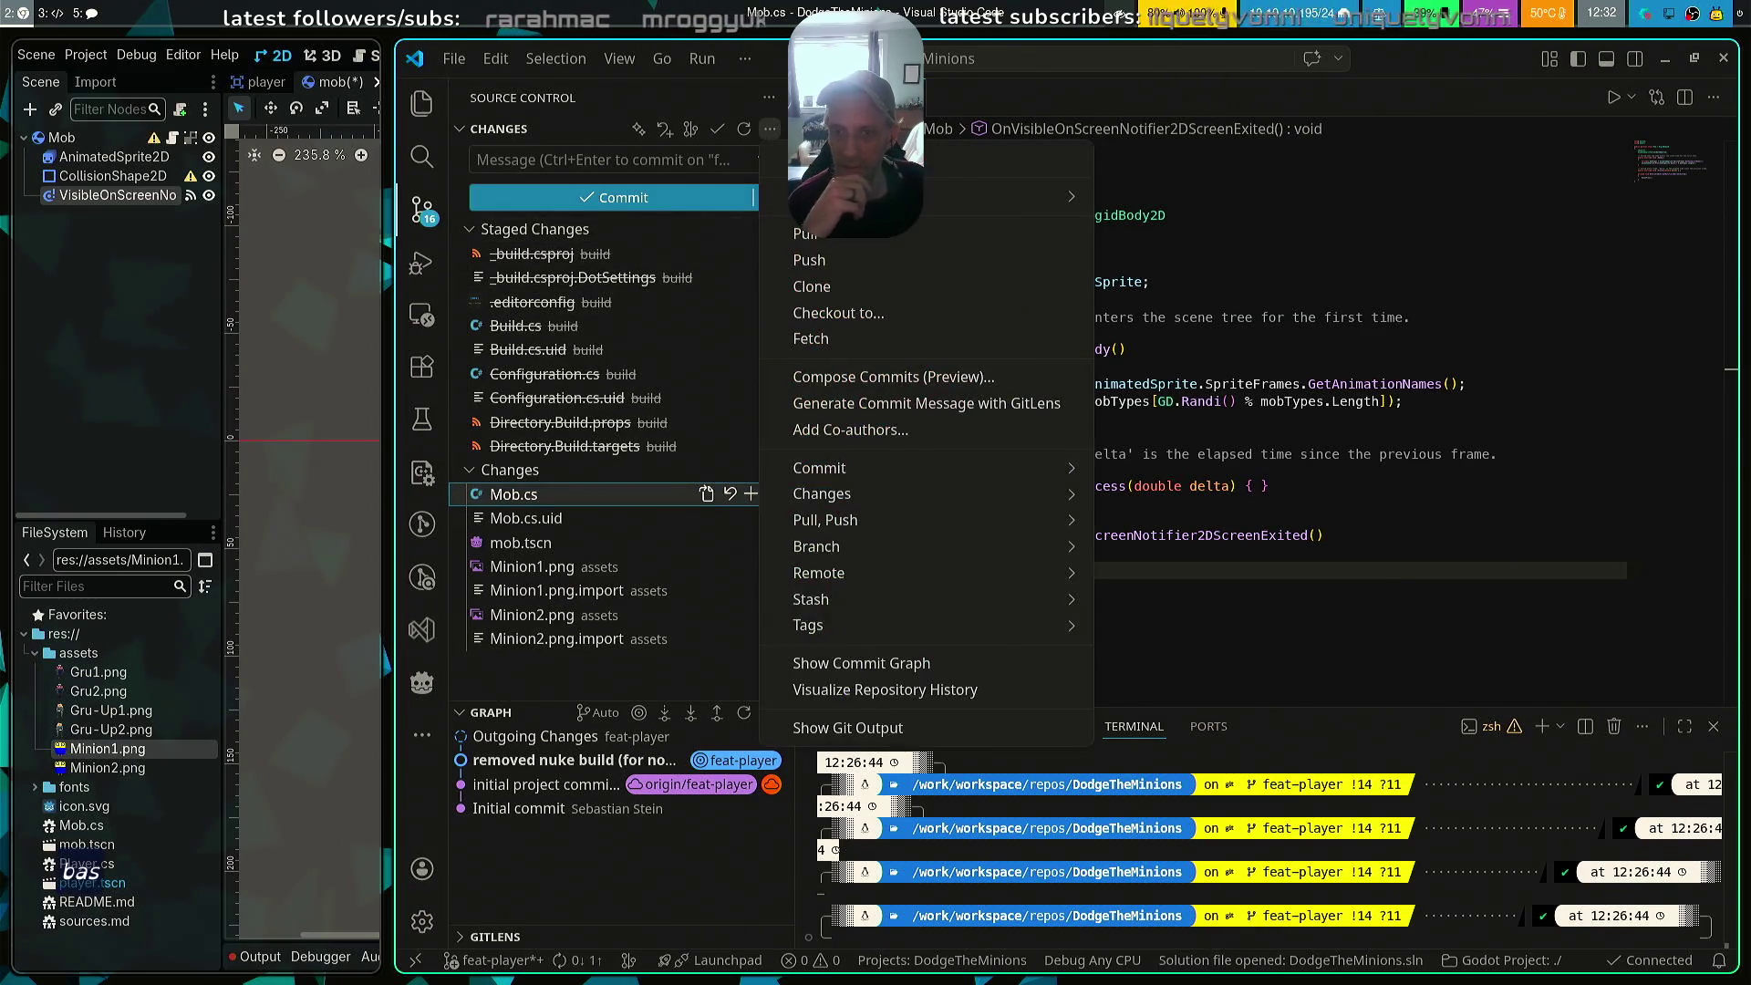
mouse_move(912, 468)
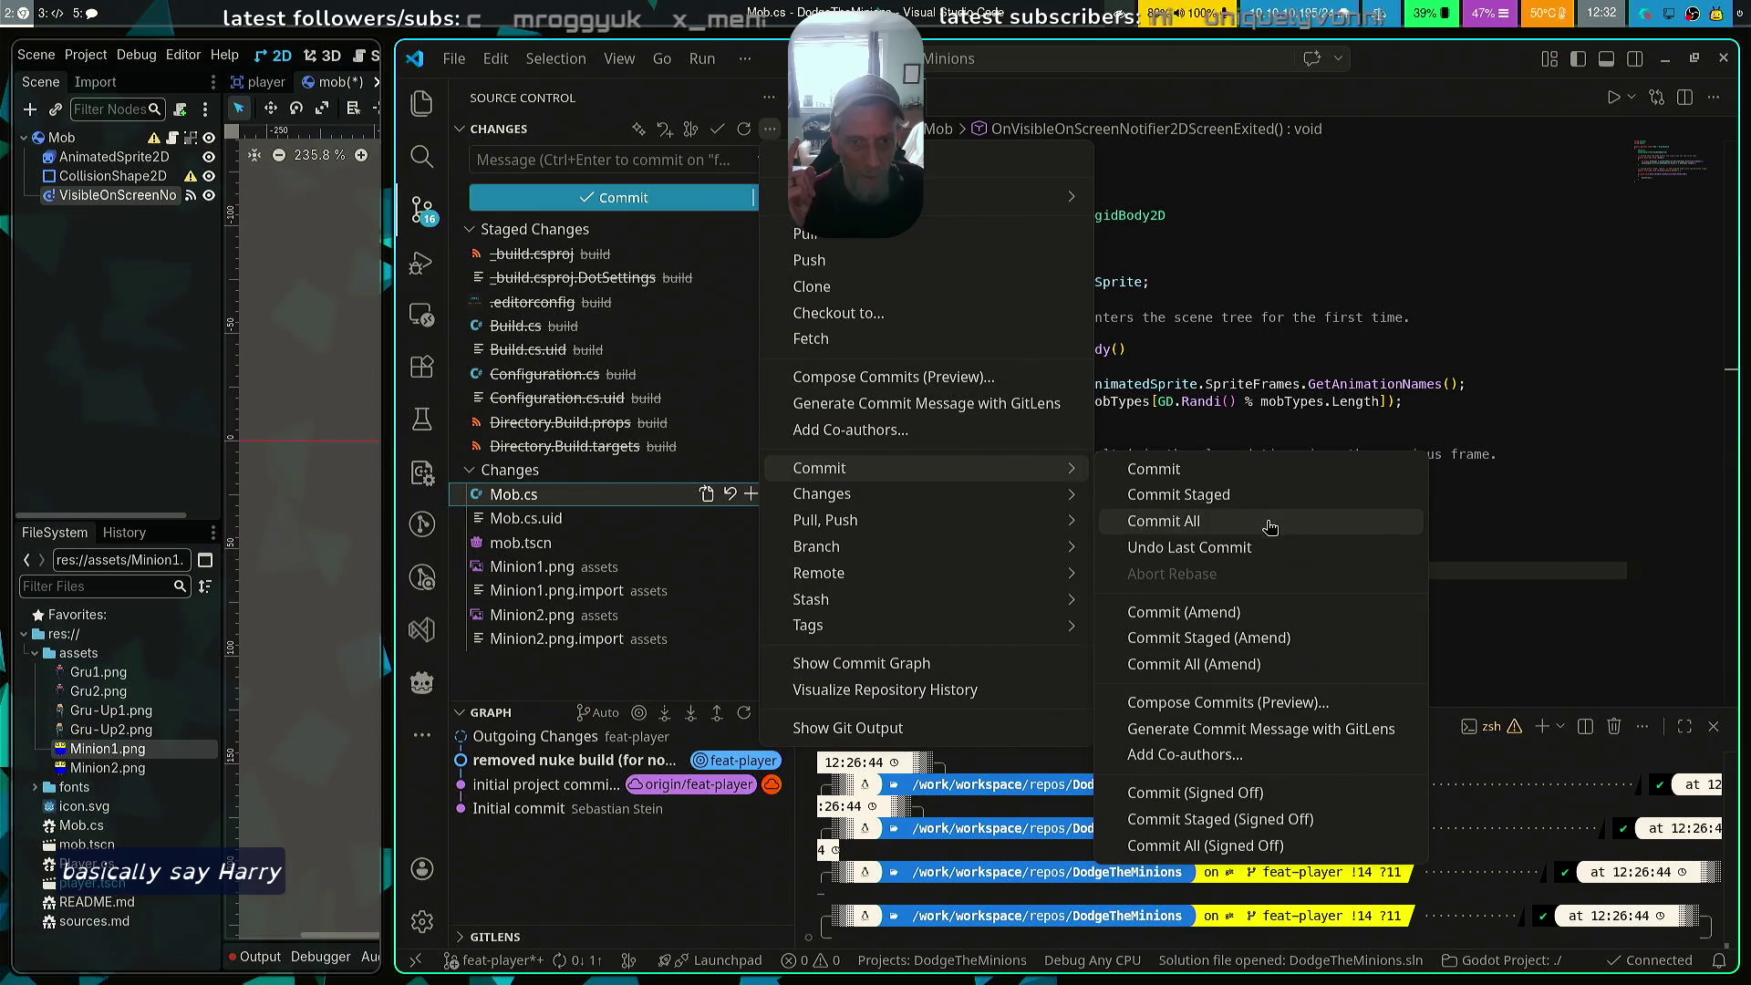
left_click(1276, 617)
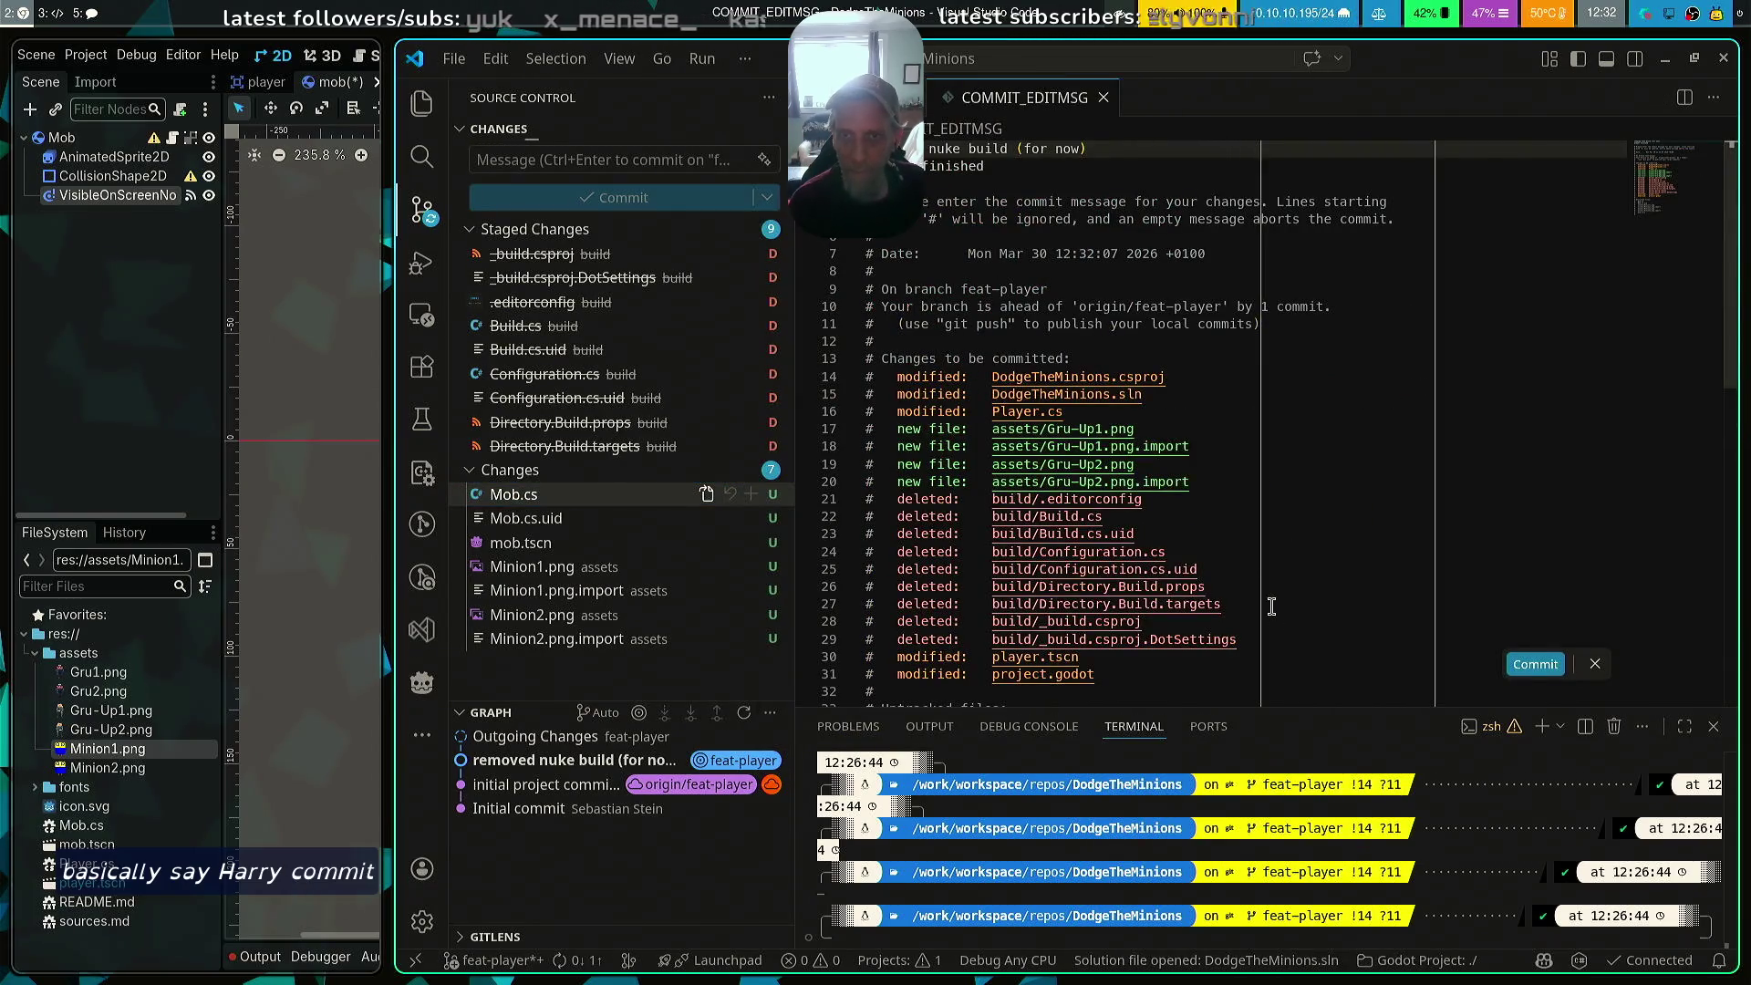
left_click(1536, 666)
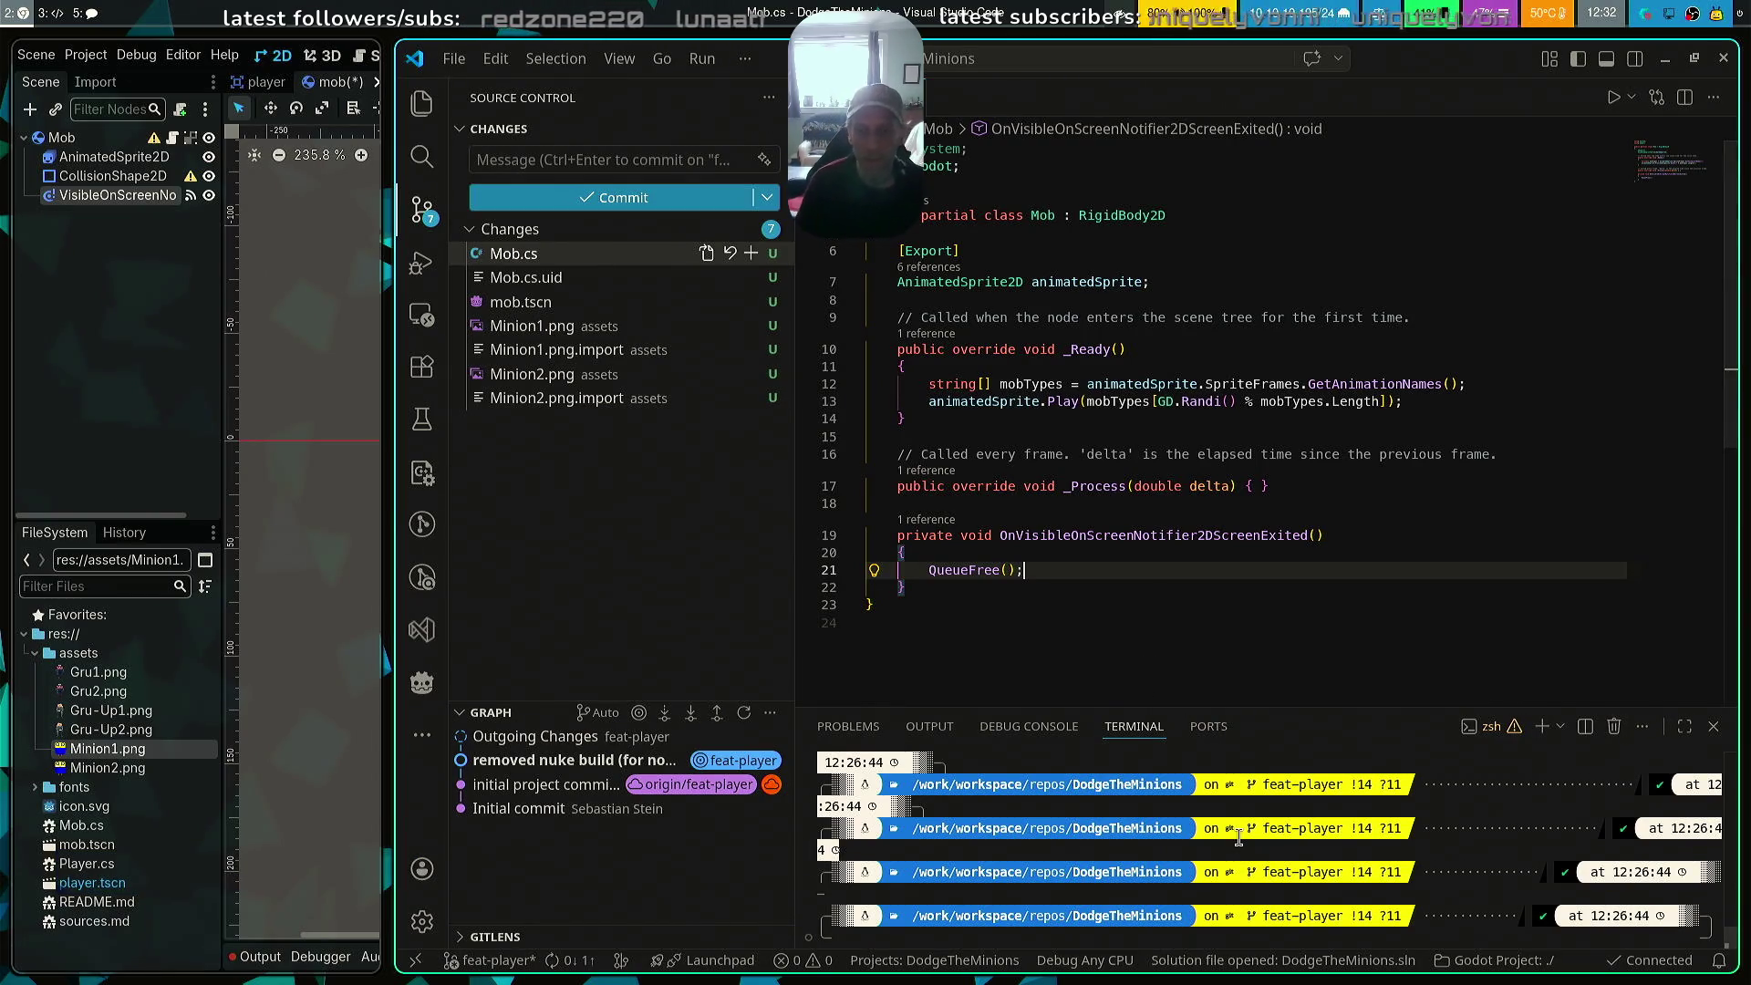
Switch to main and merge feat-player into it from the terminal
left_click(1434, 937)
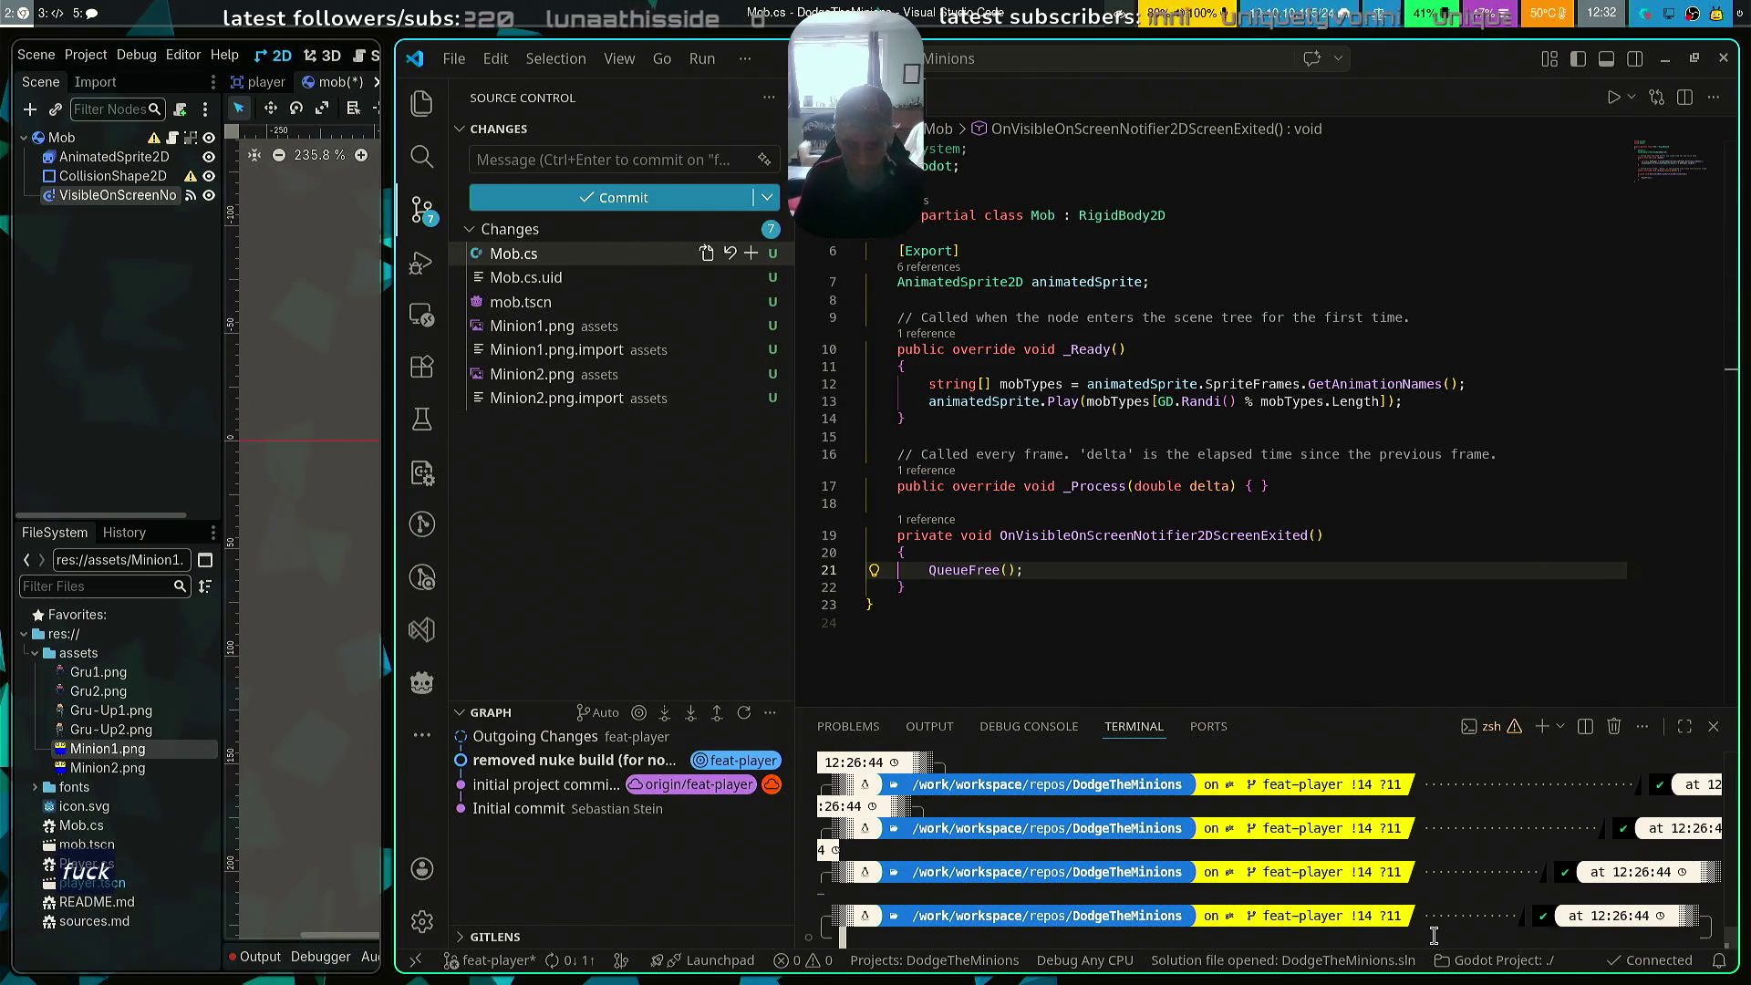
type("git ")
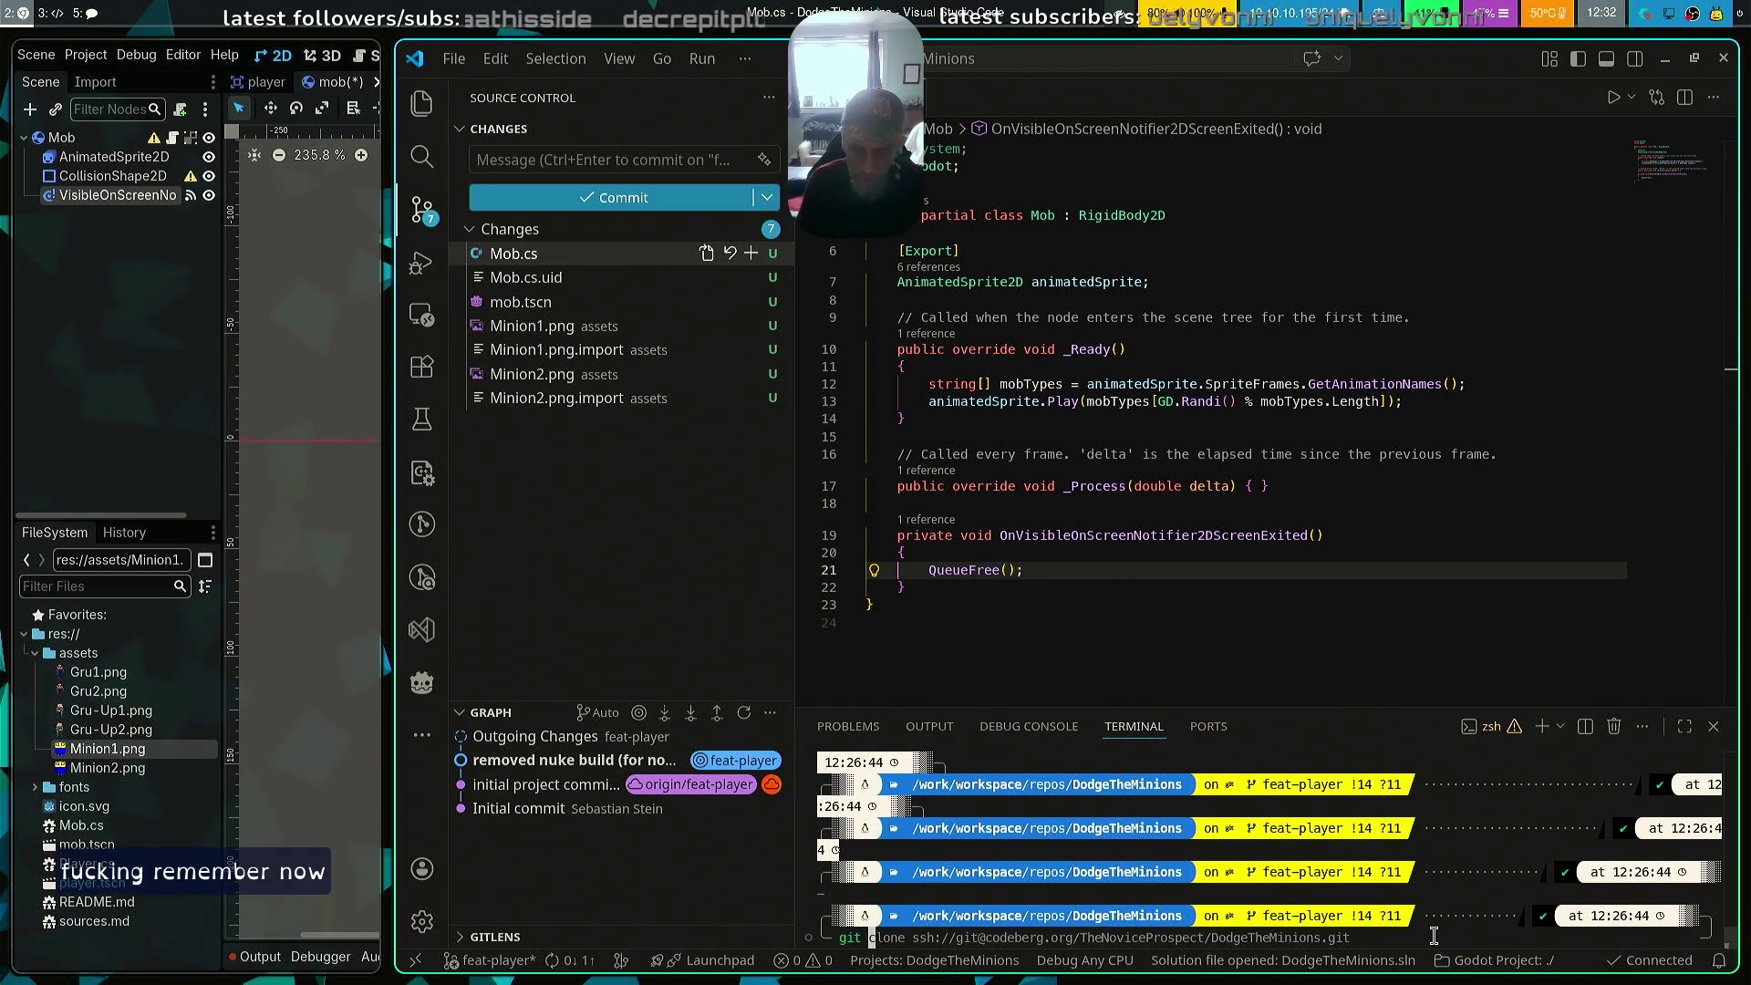
type("check")
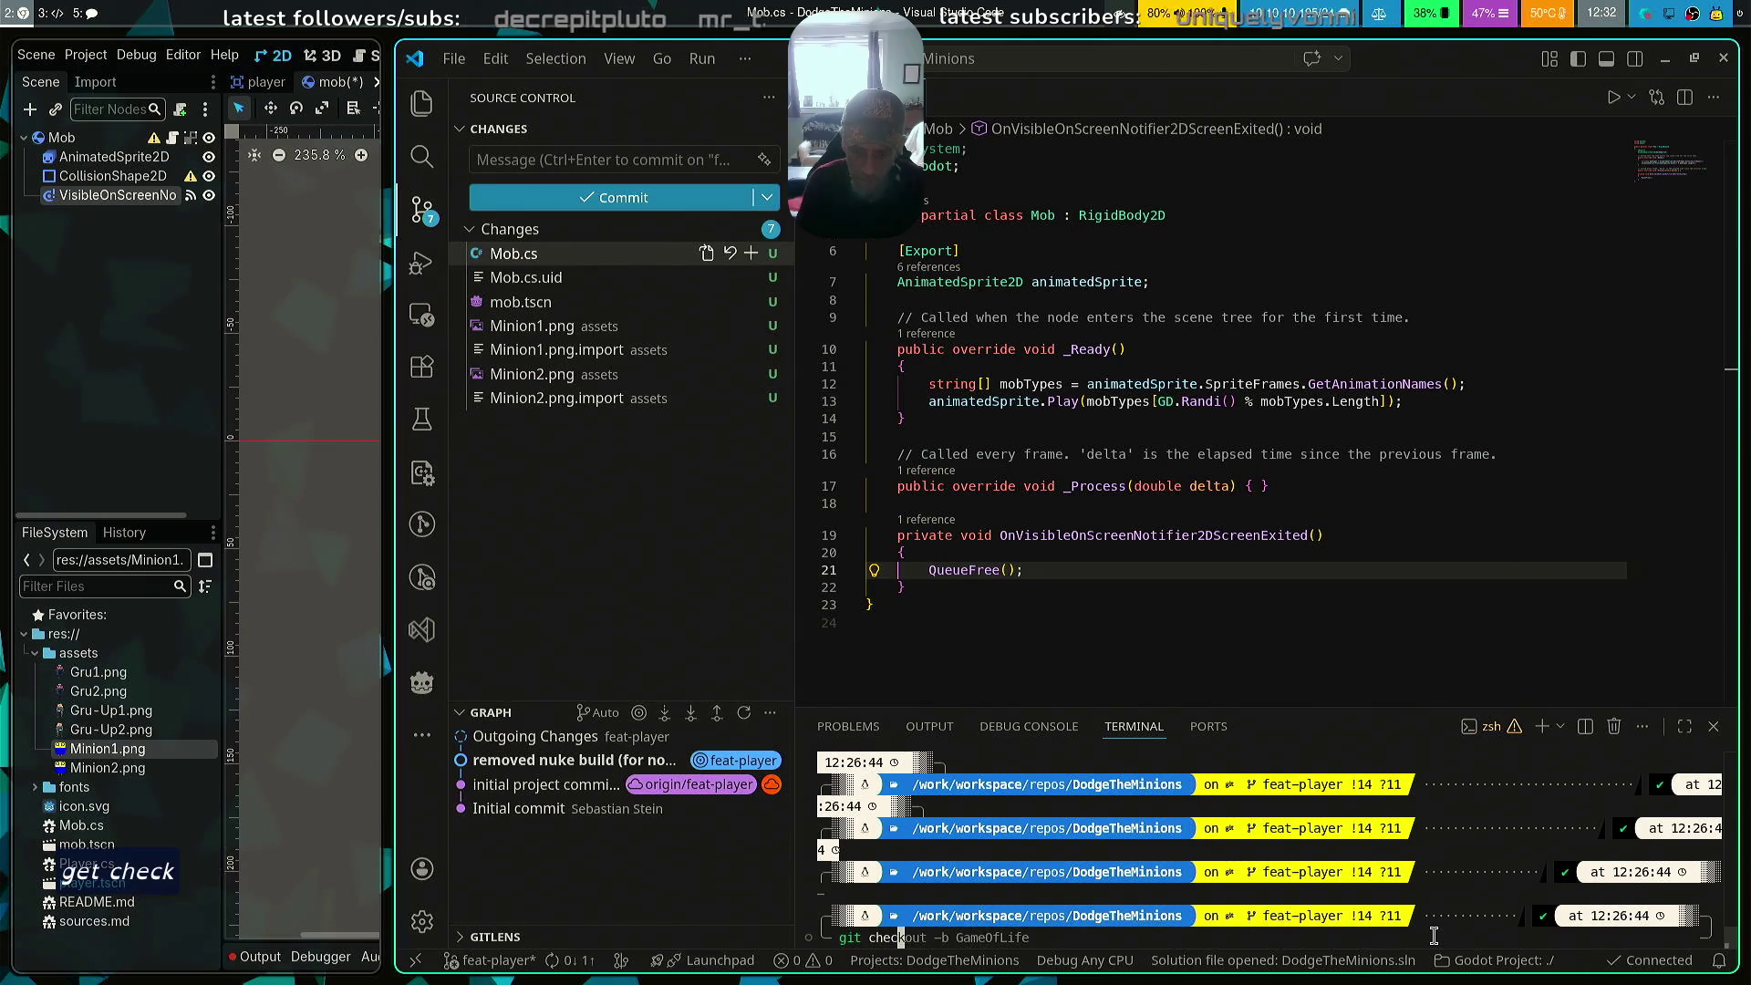
type("out main")
key("Return")
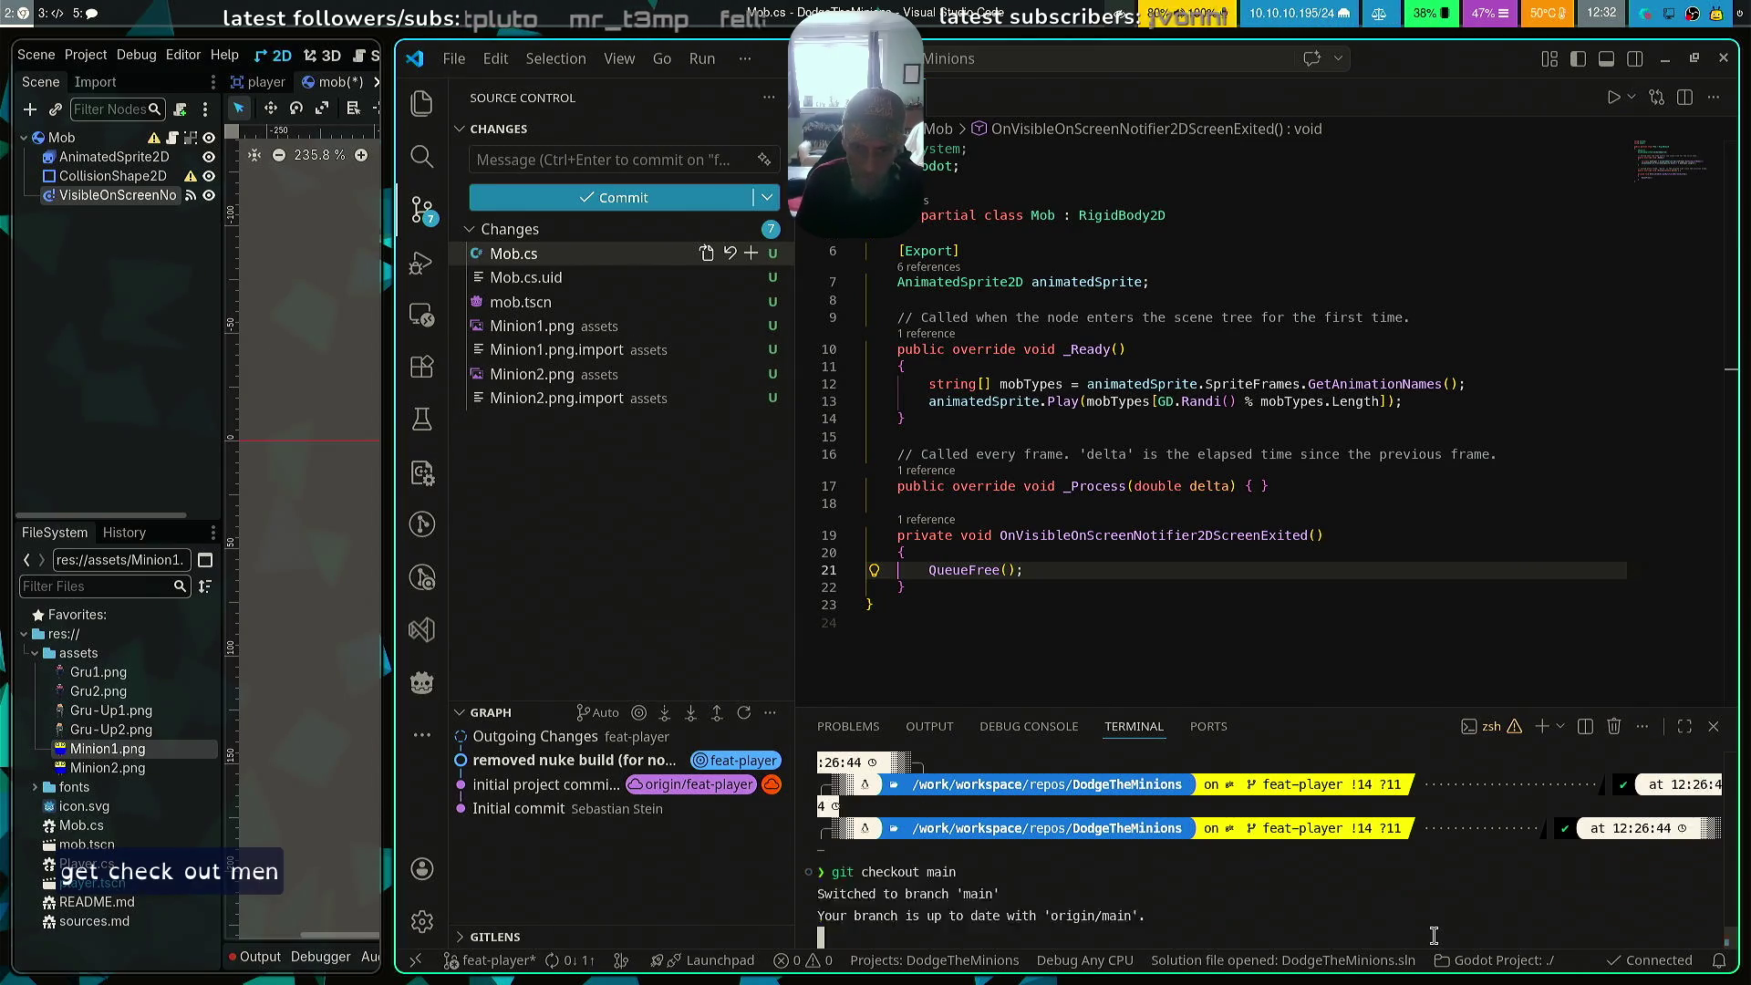
type("git merge feat-player")
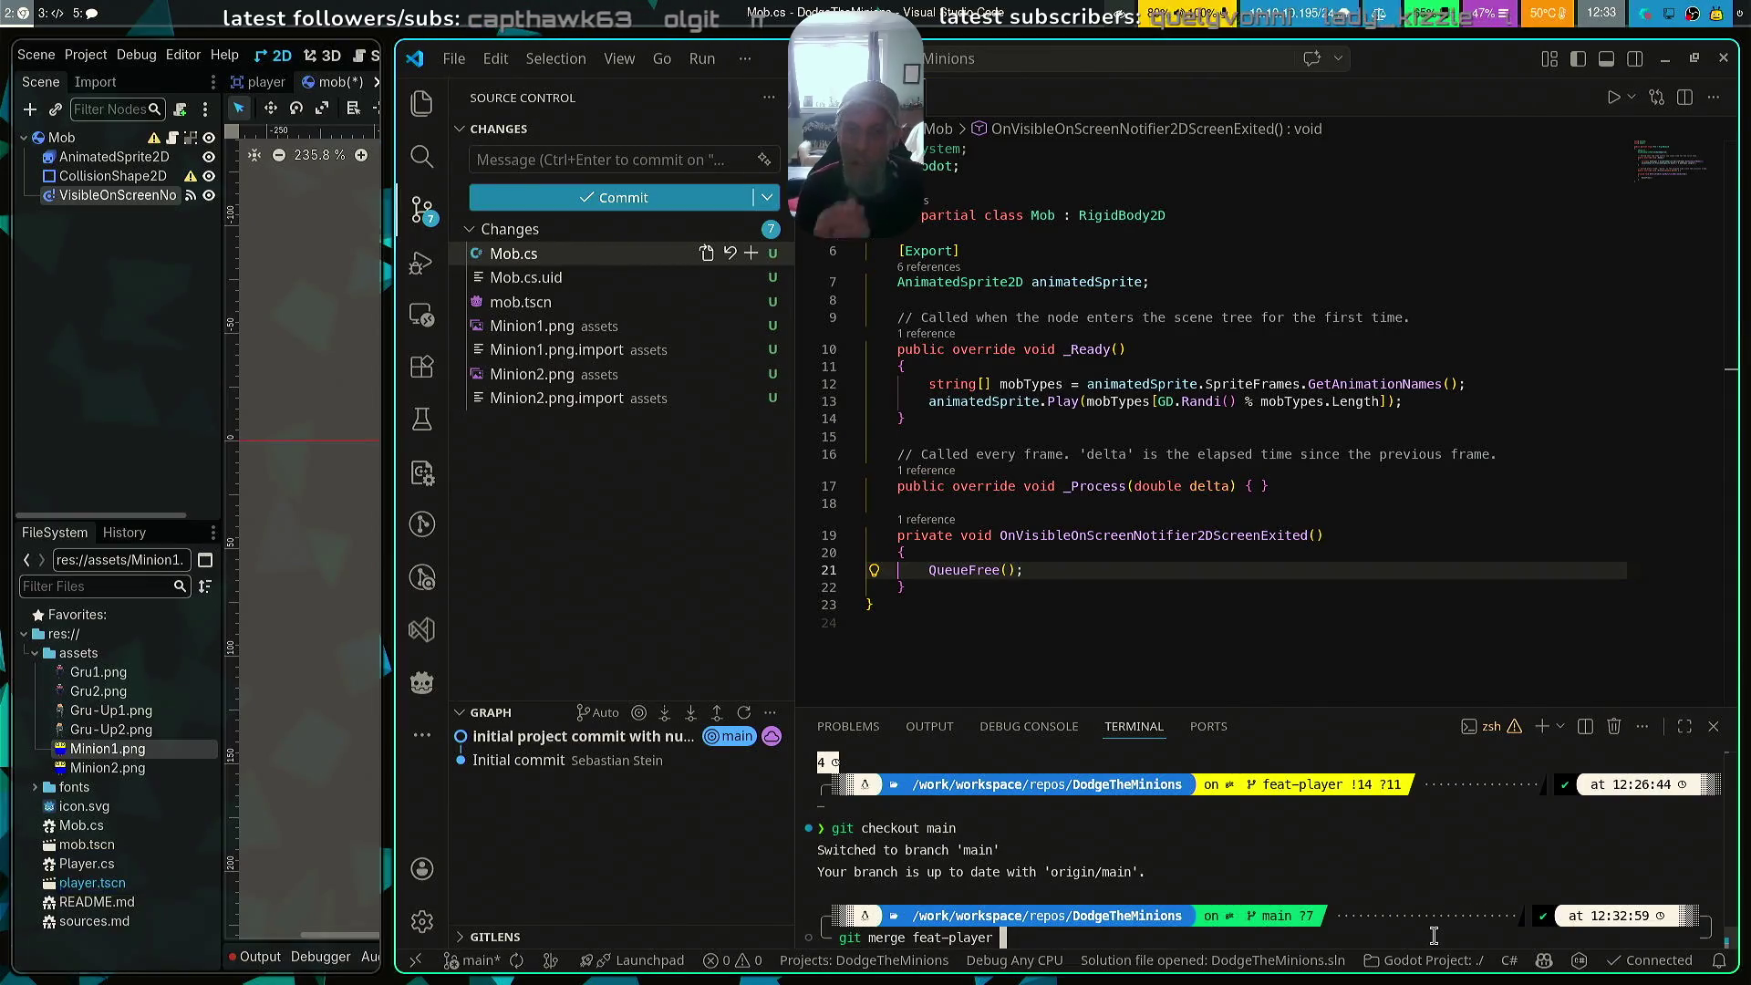
key("Return")
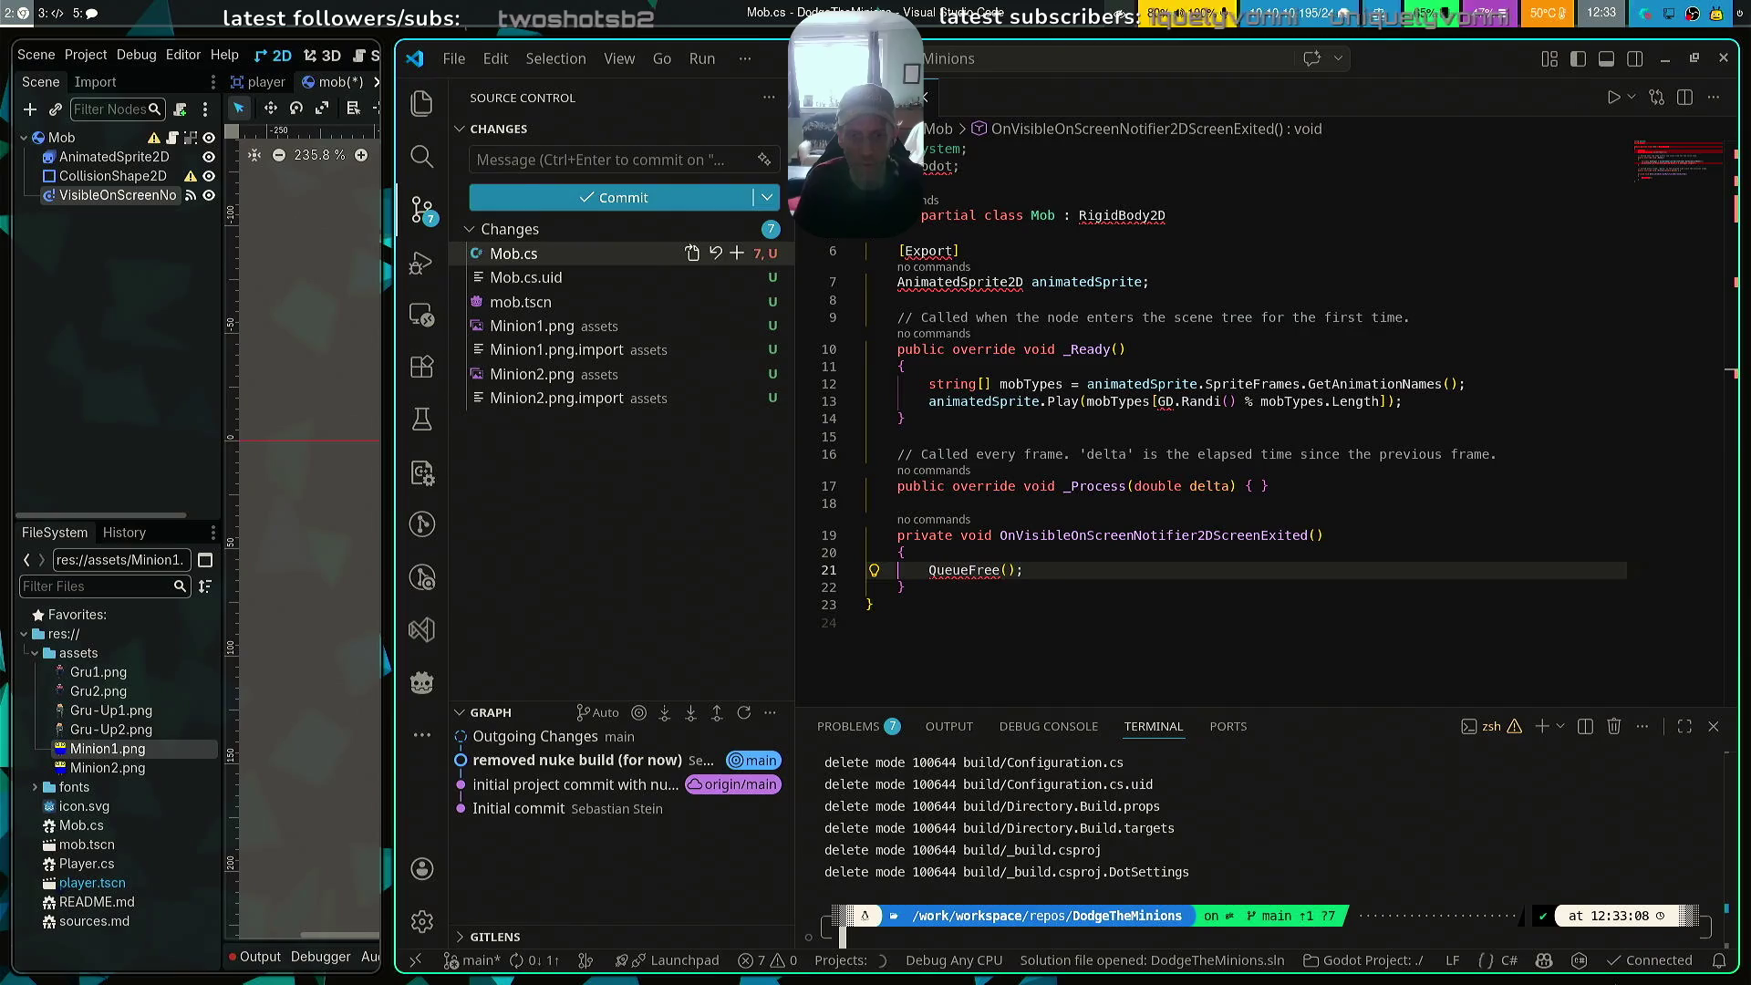
Check git status, then create and switch to the new feat-mobs branch
type("git status")
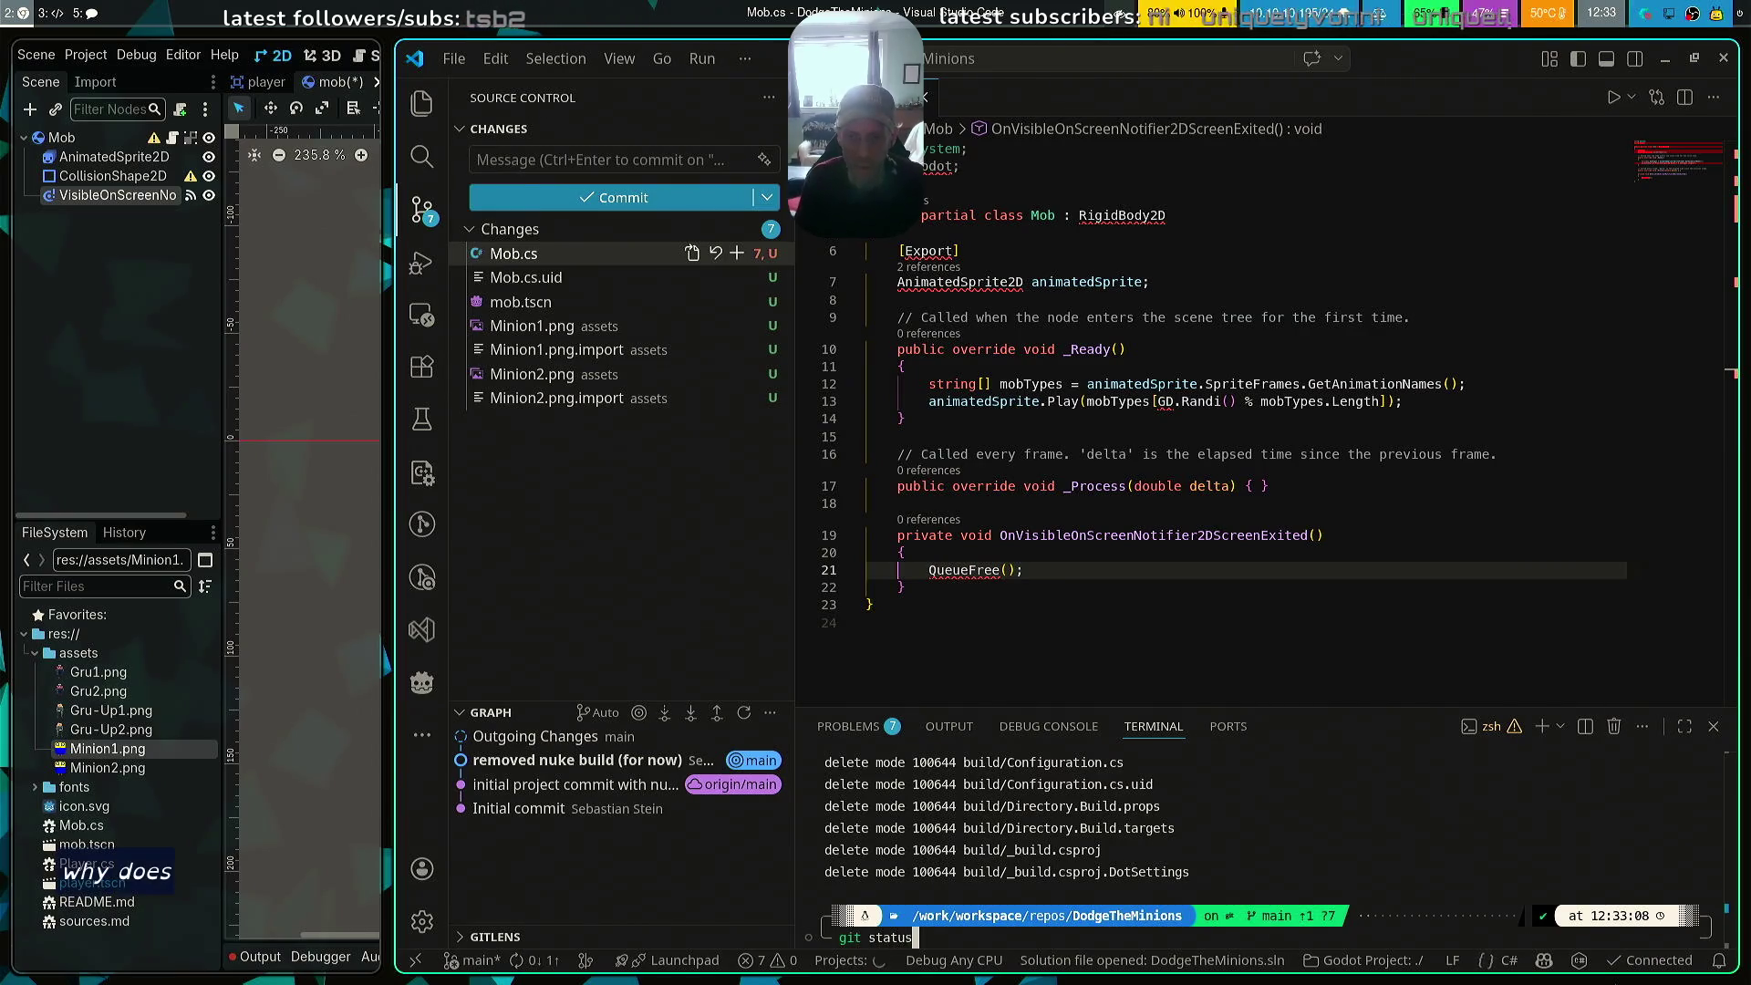
key("Return")
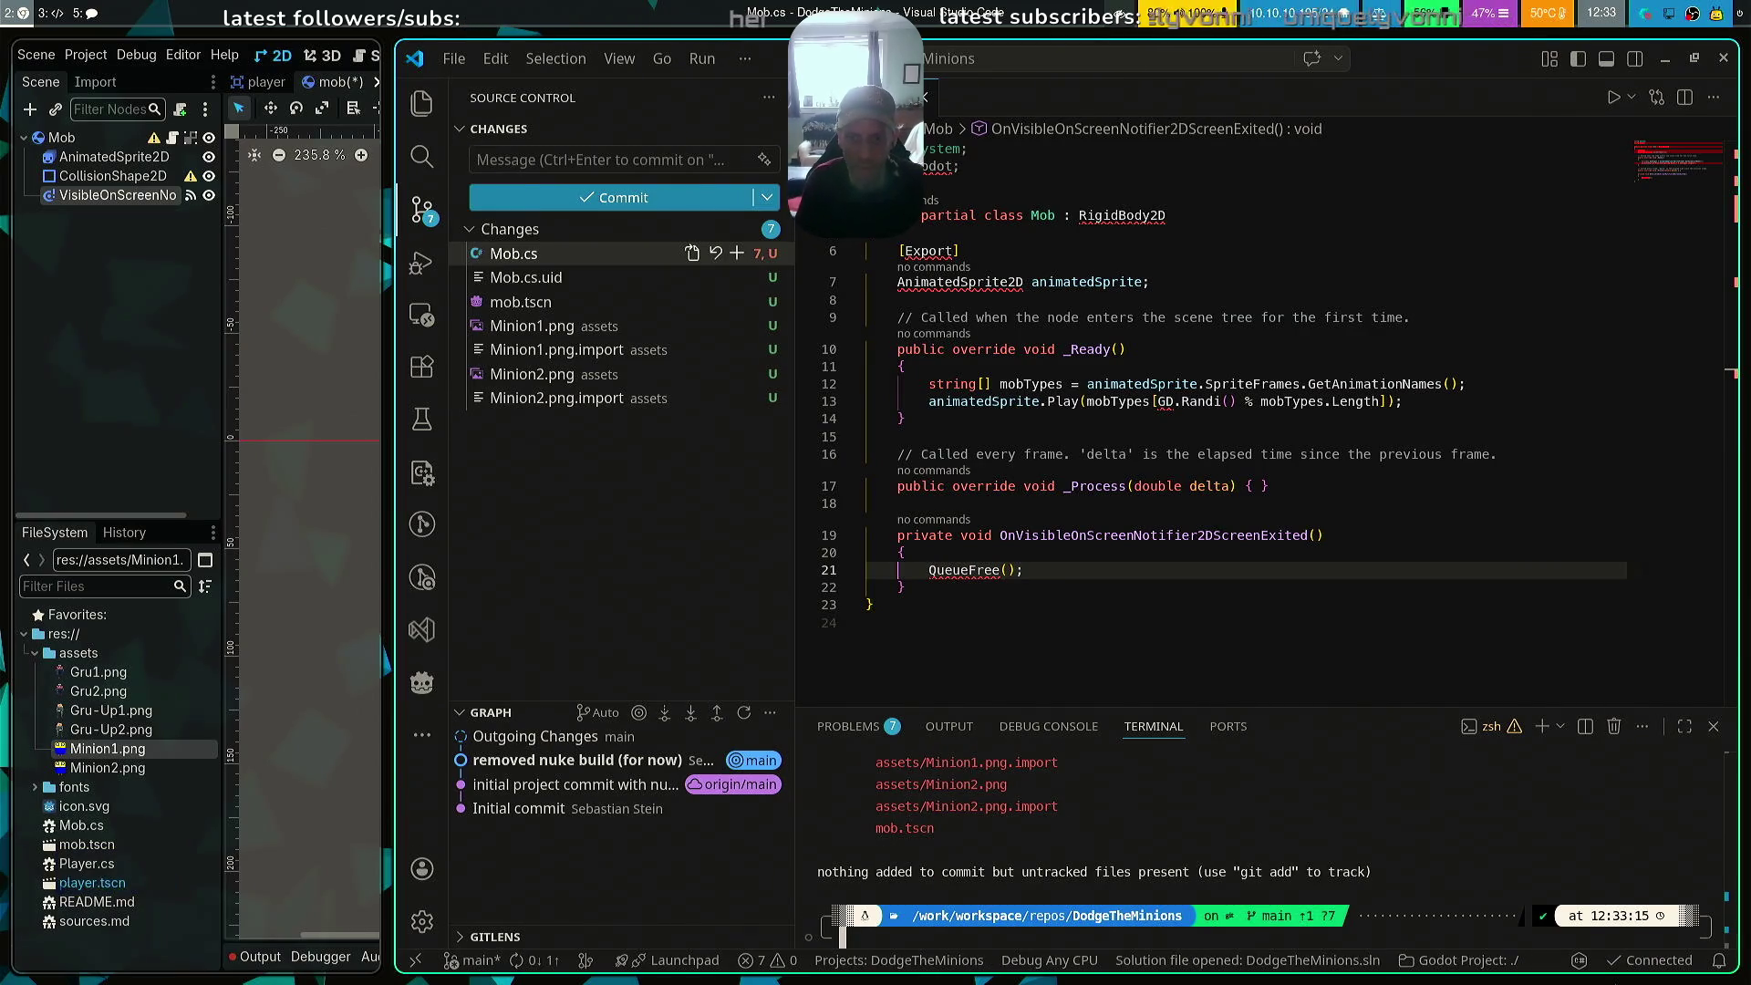
type("git ")
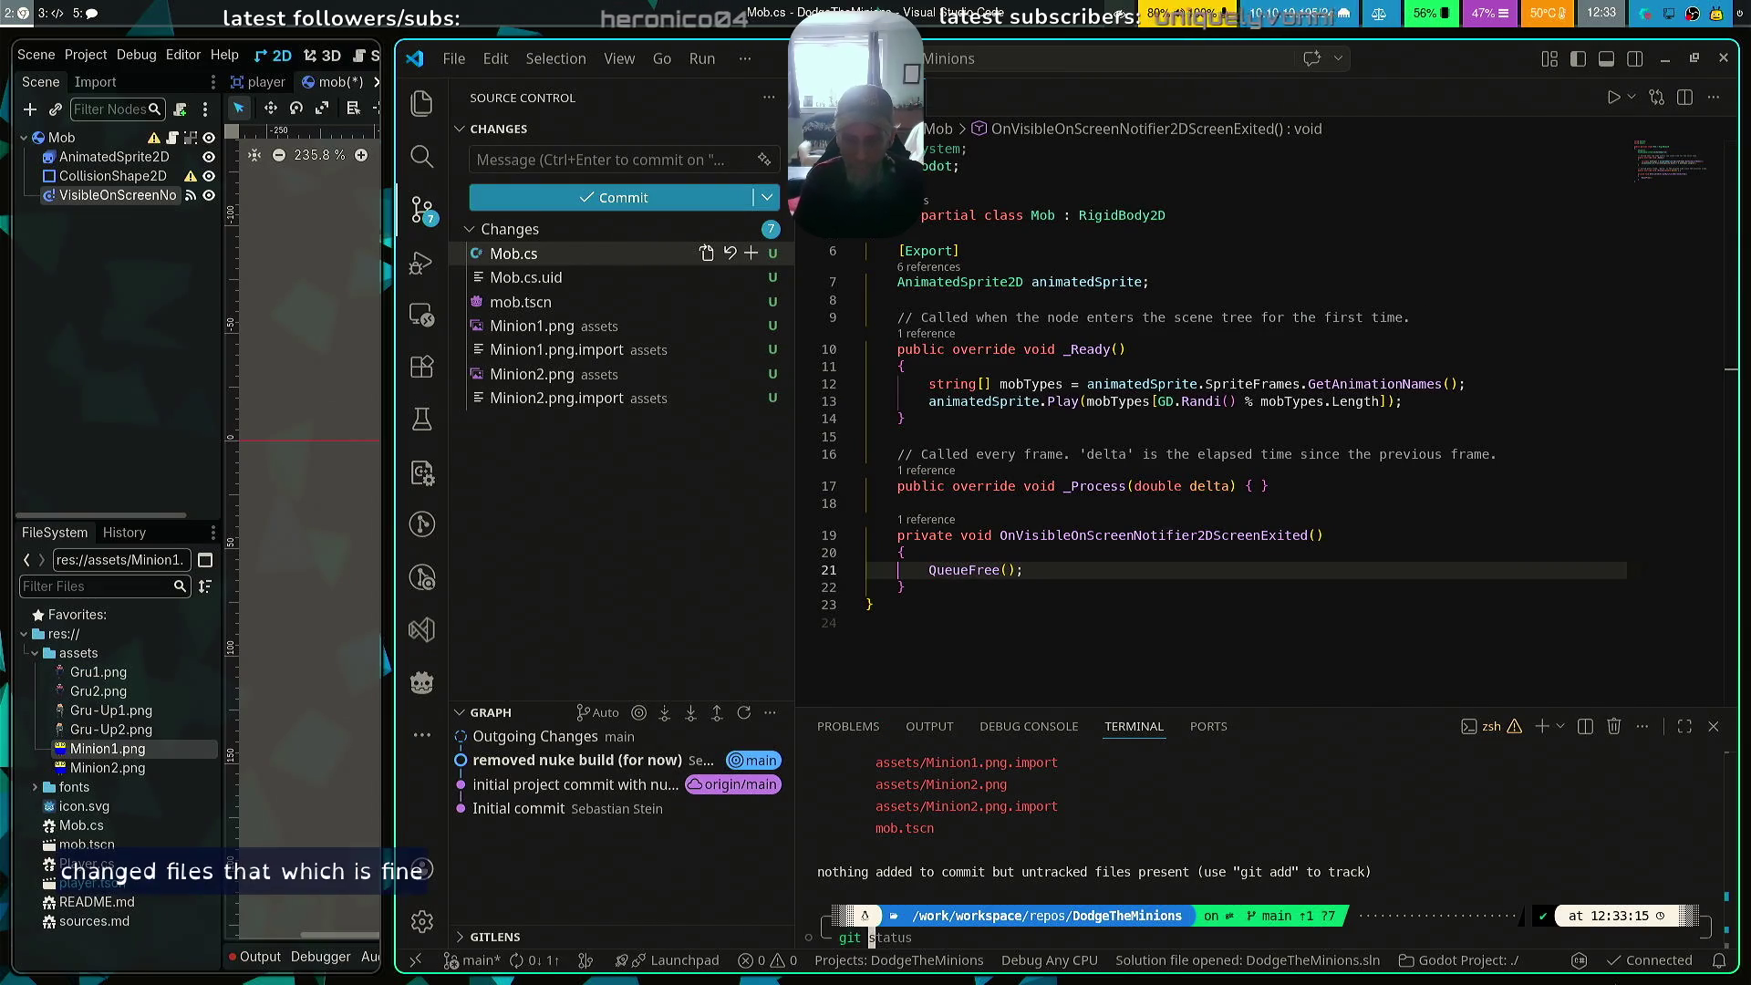
type("checkout -b feat")
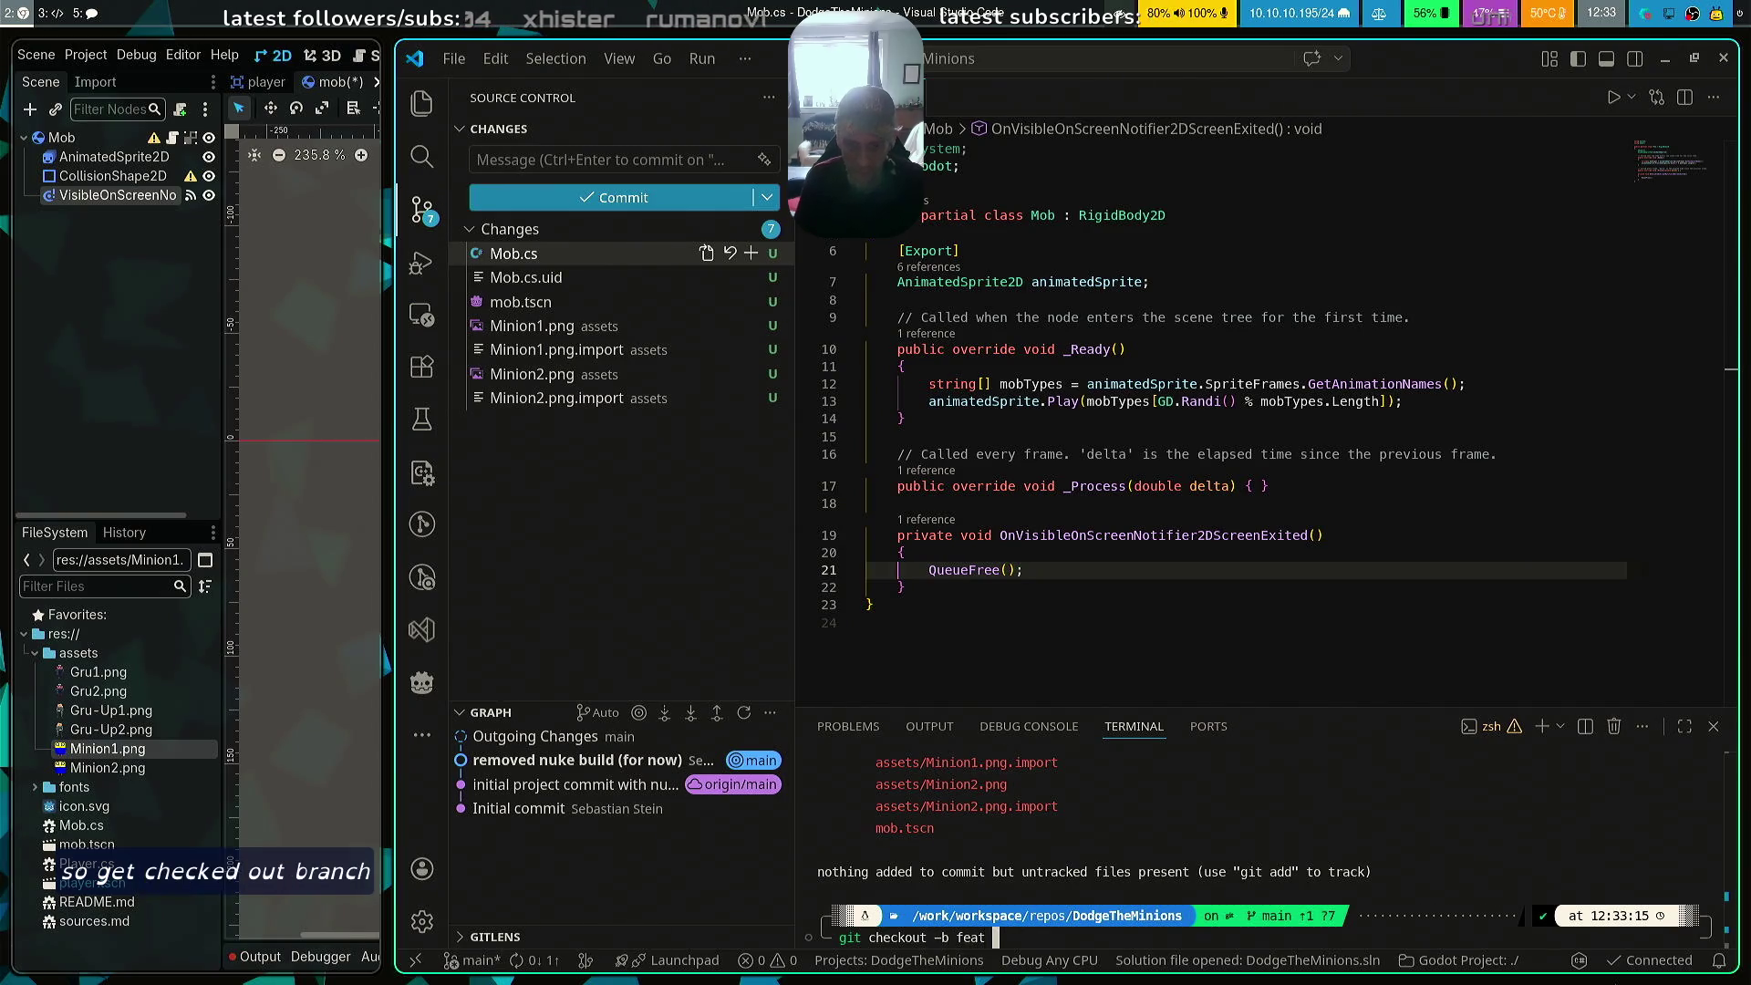
type("-mobs")
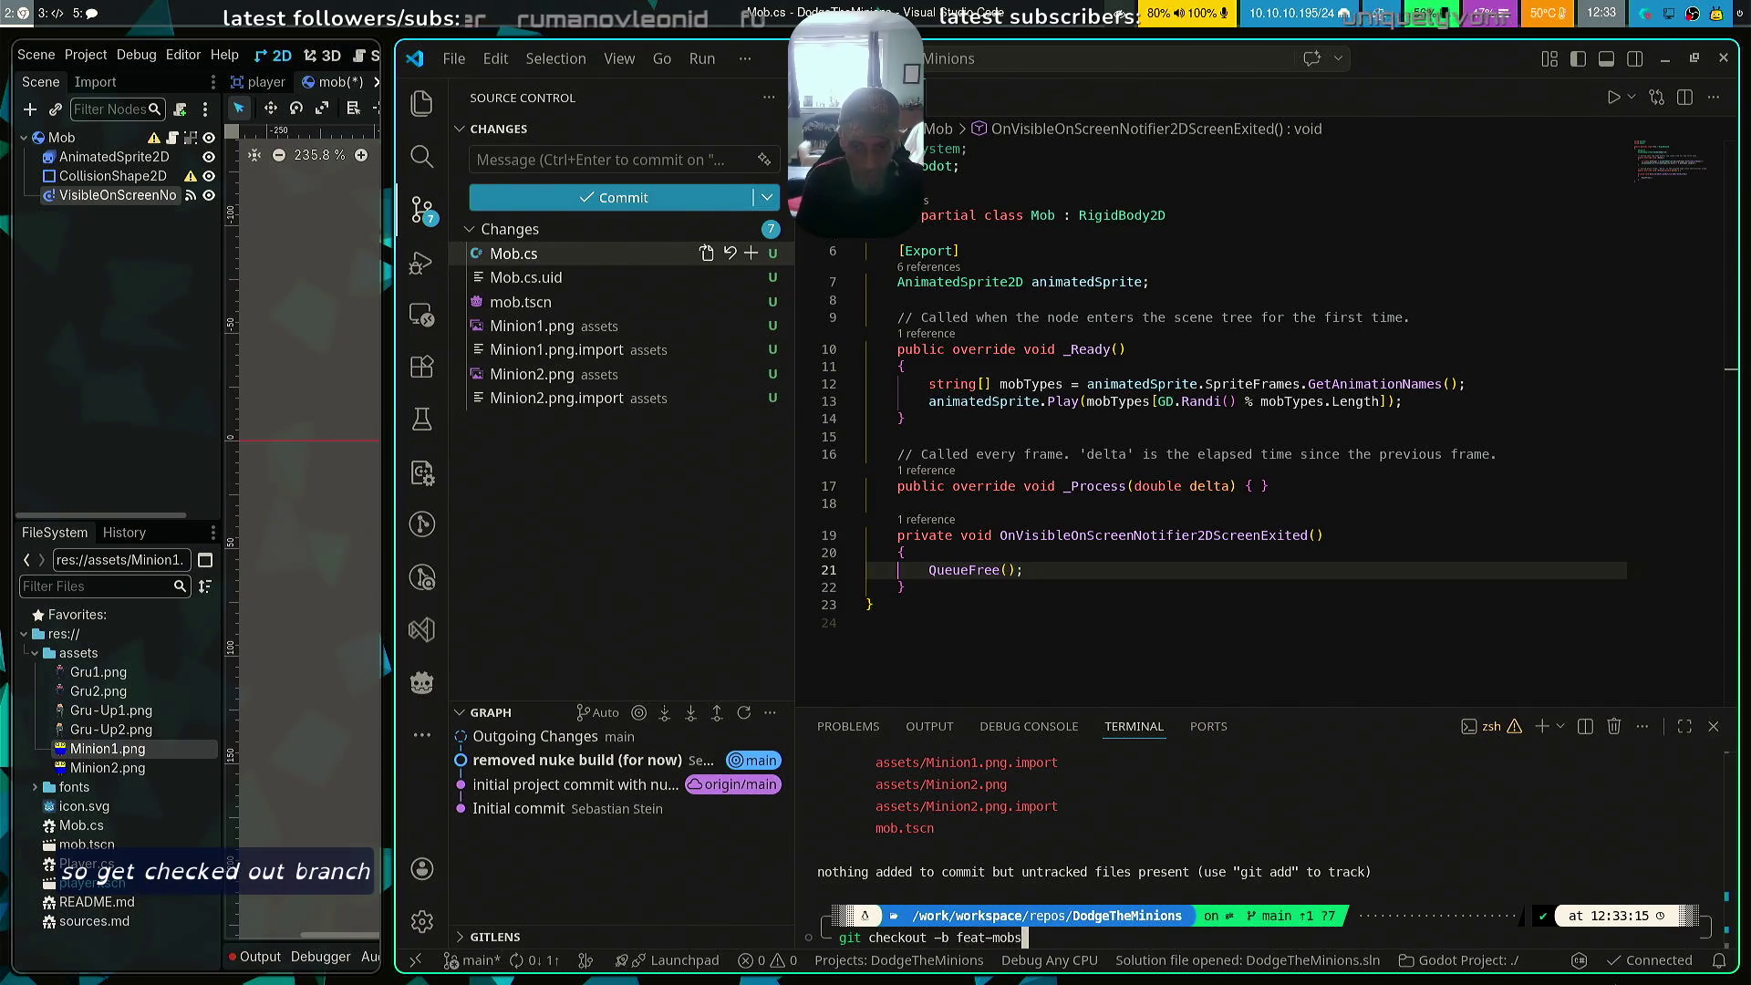
key("Return")
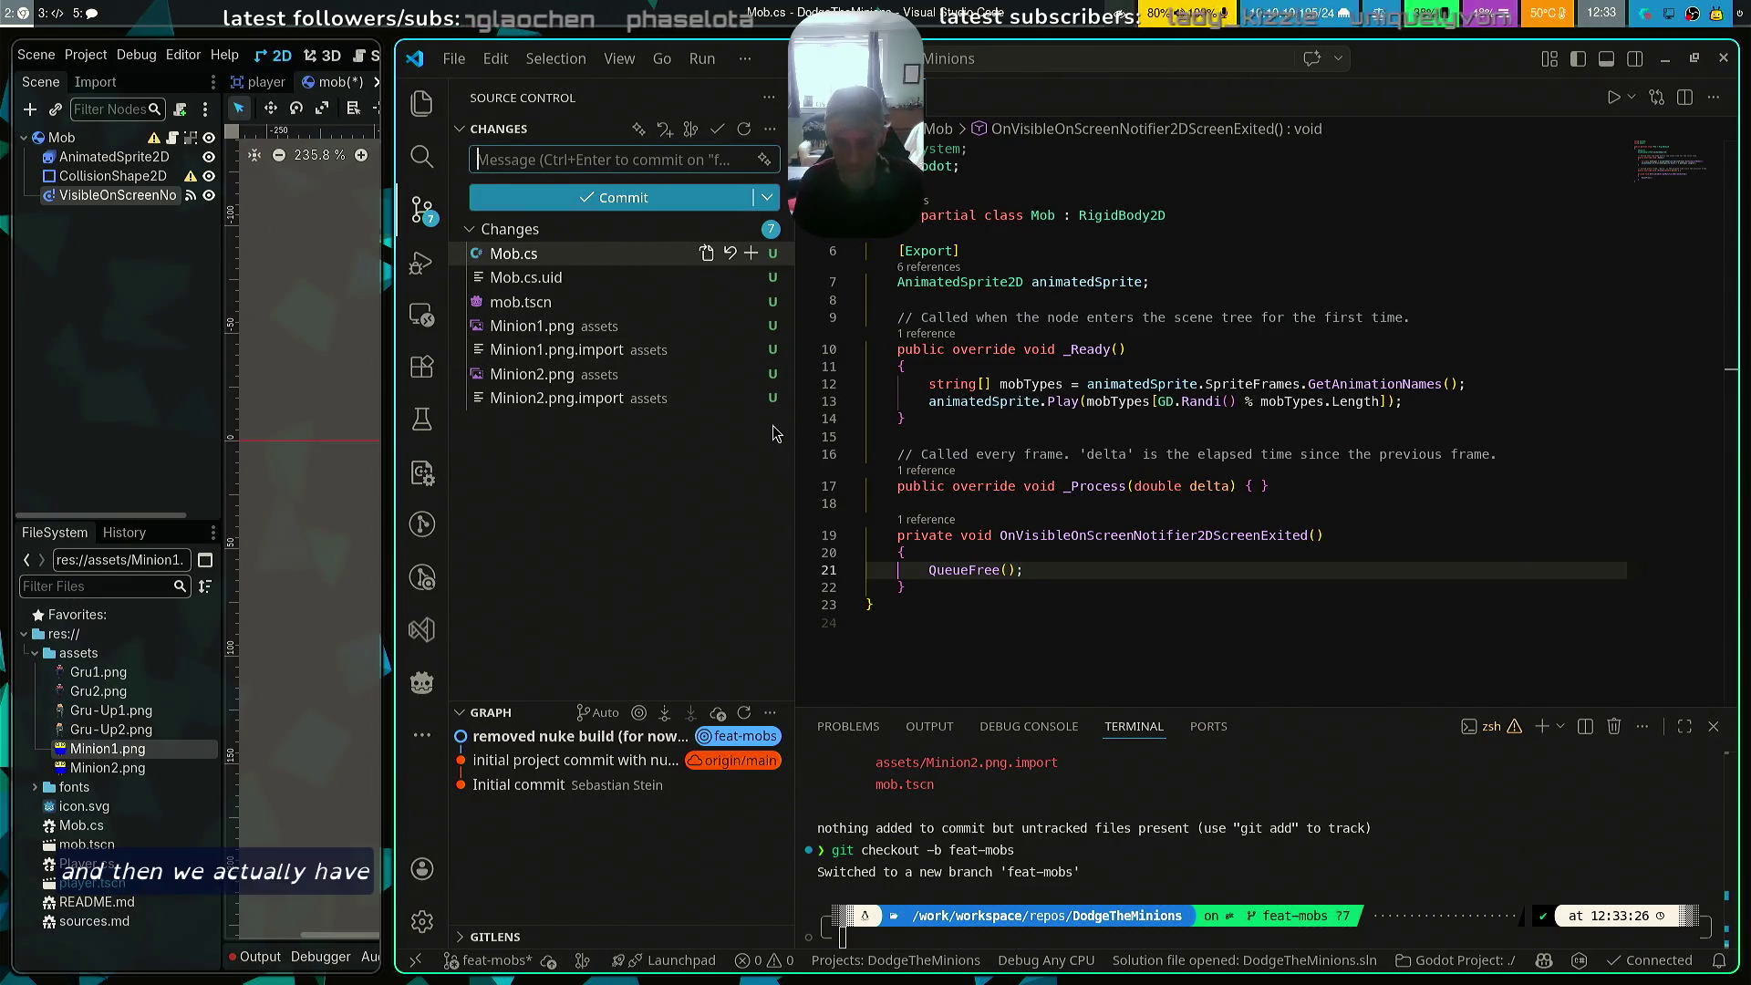
Commit all pending mob changes on feat-mobs with the message 'mobs first implementation + assets'
type("mobs f")
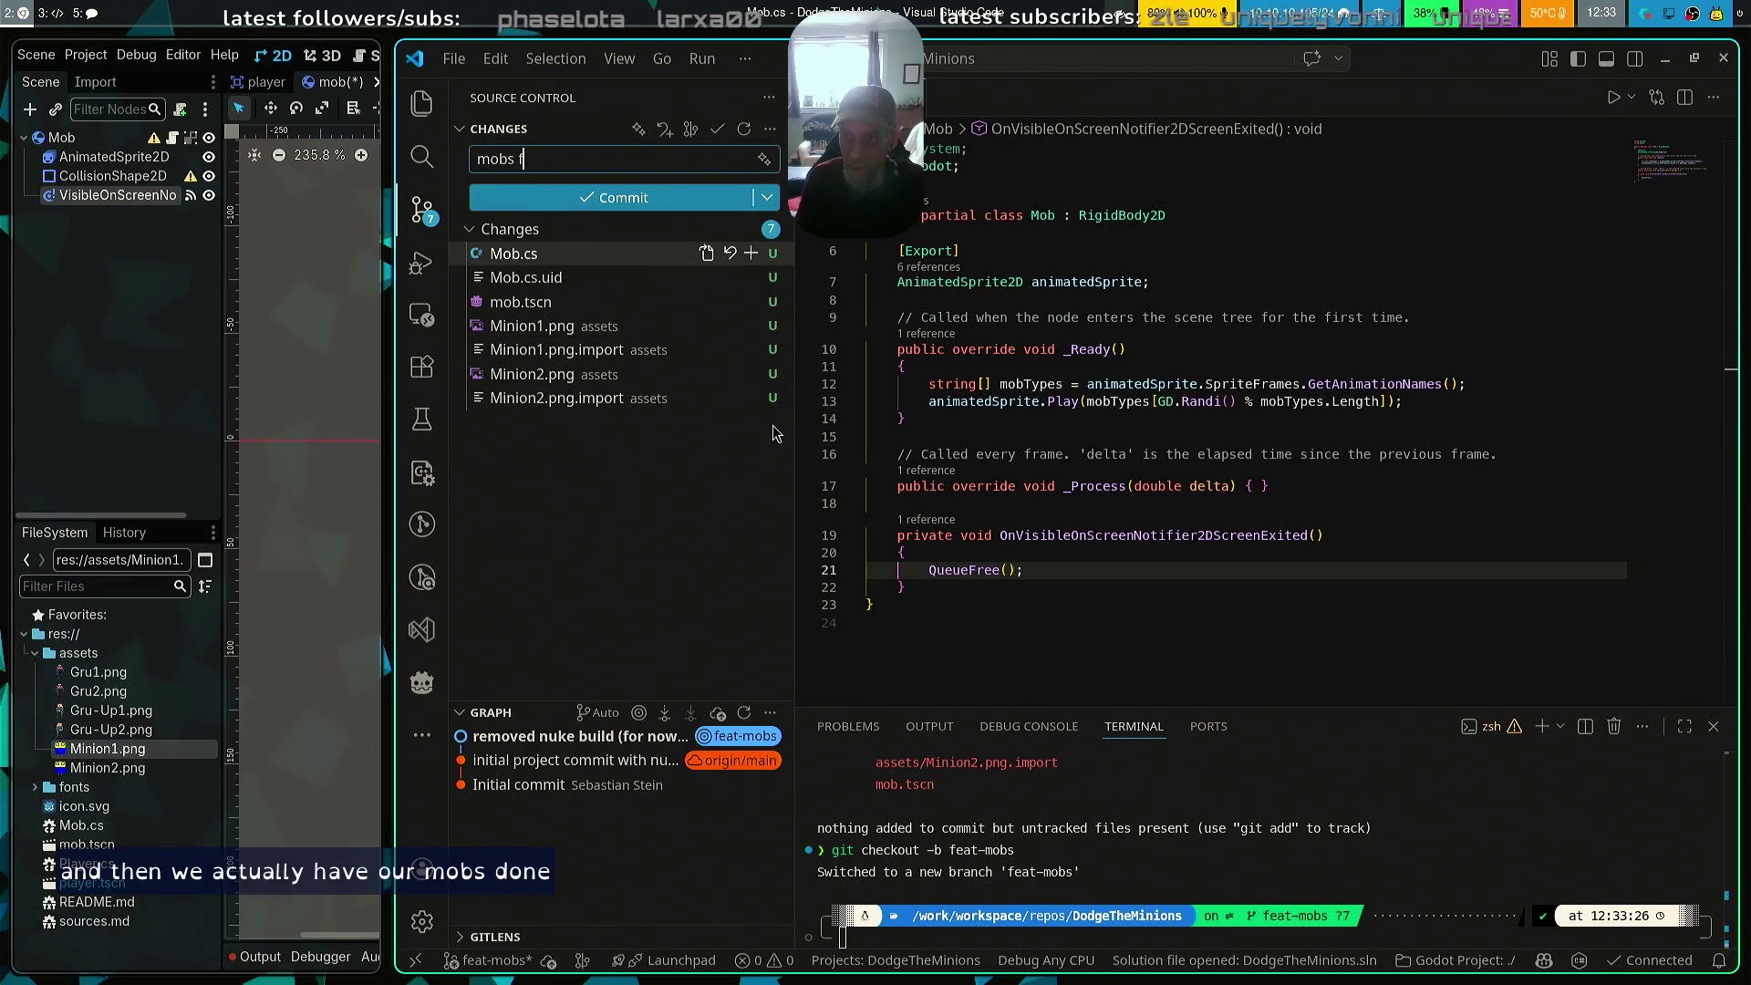
type("infirst implementatt")
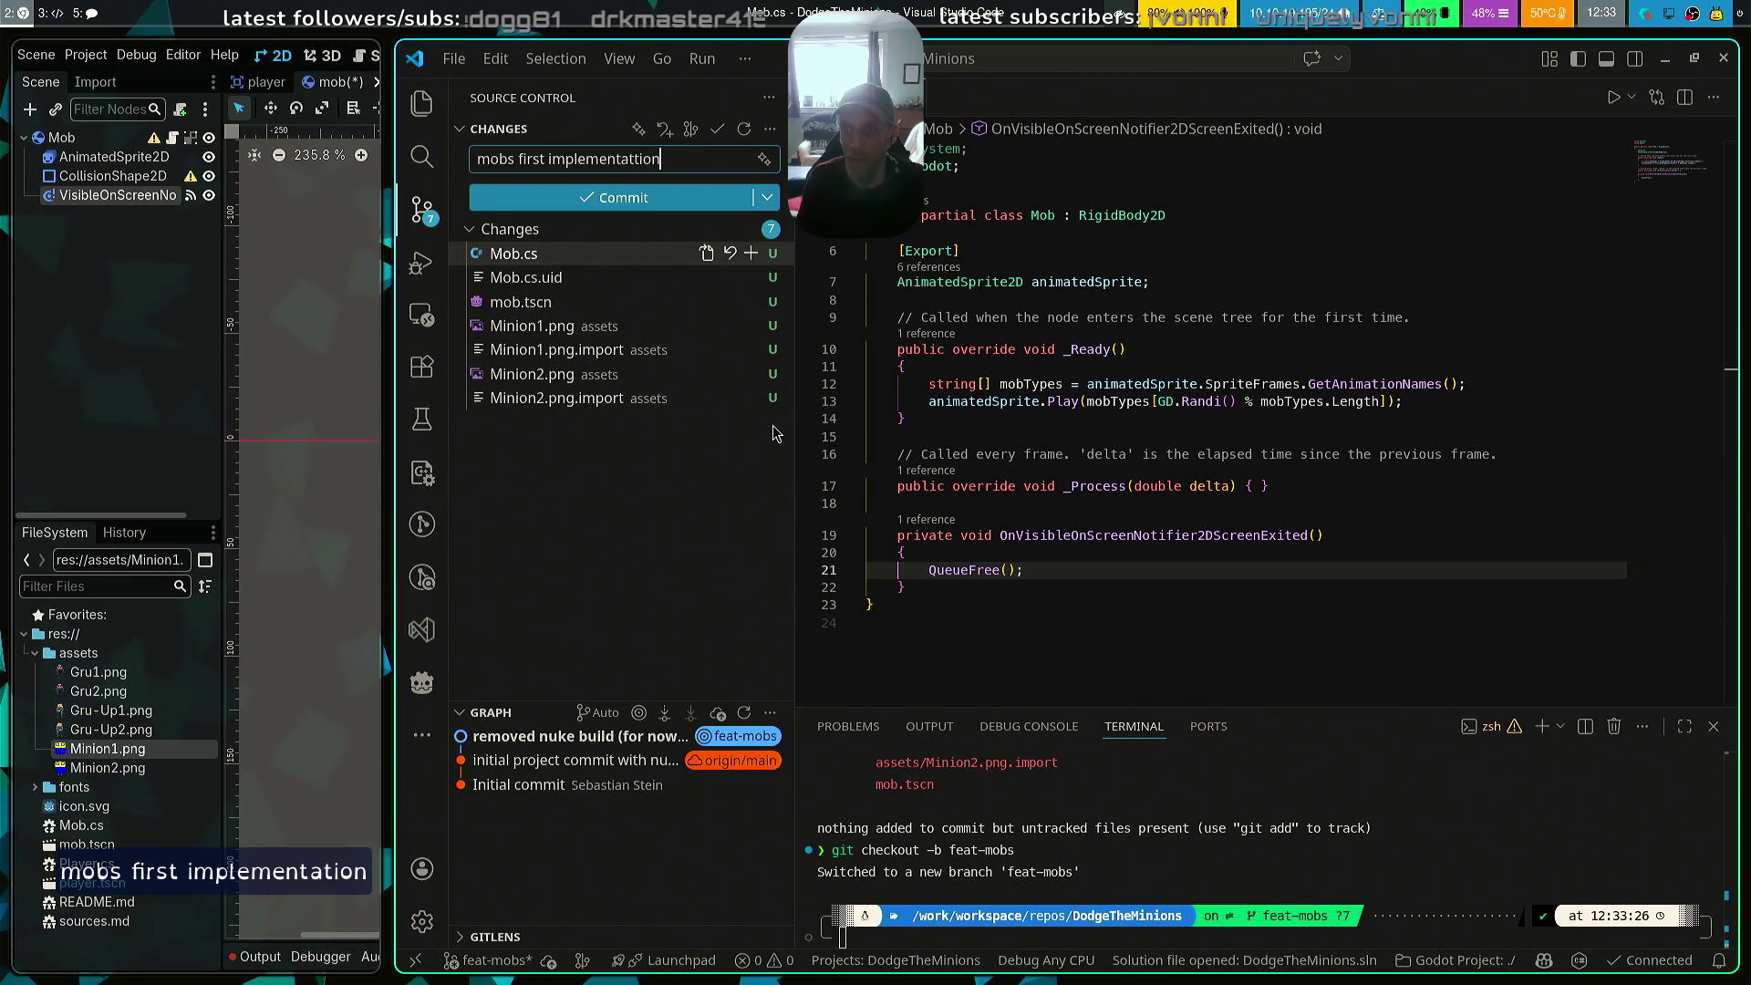
key("BackSpace")
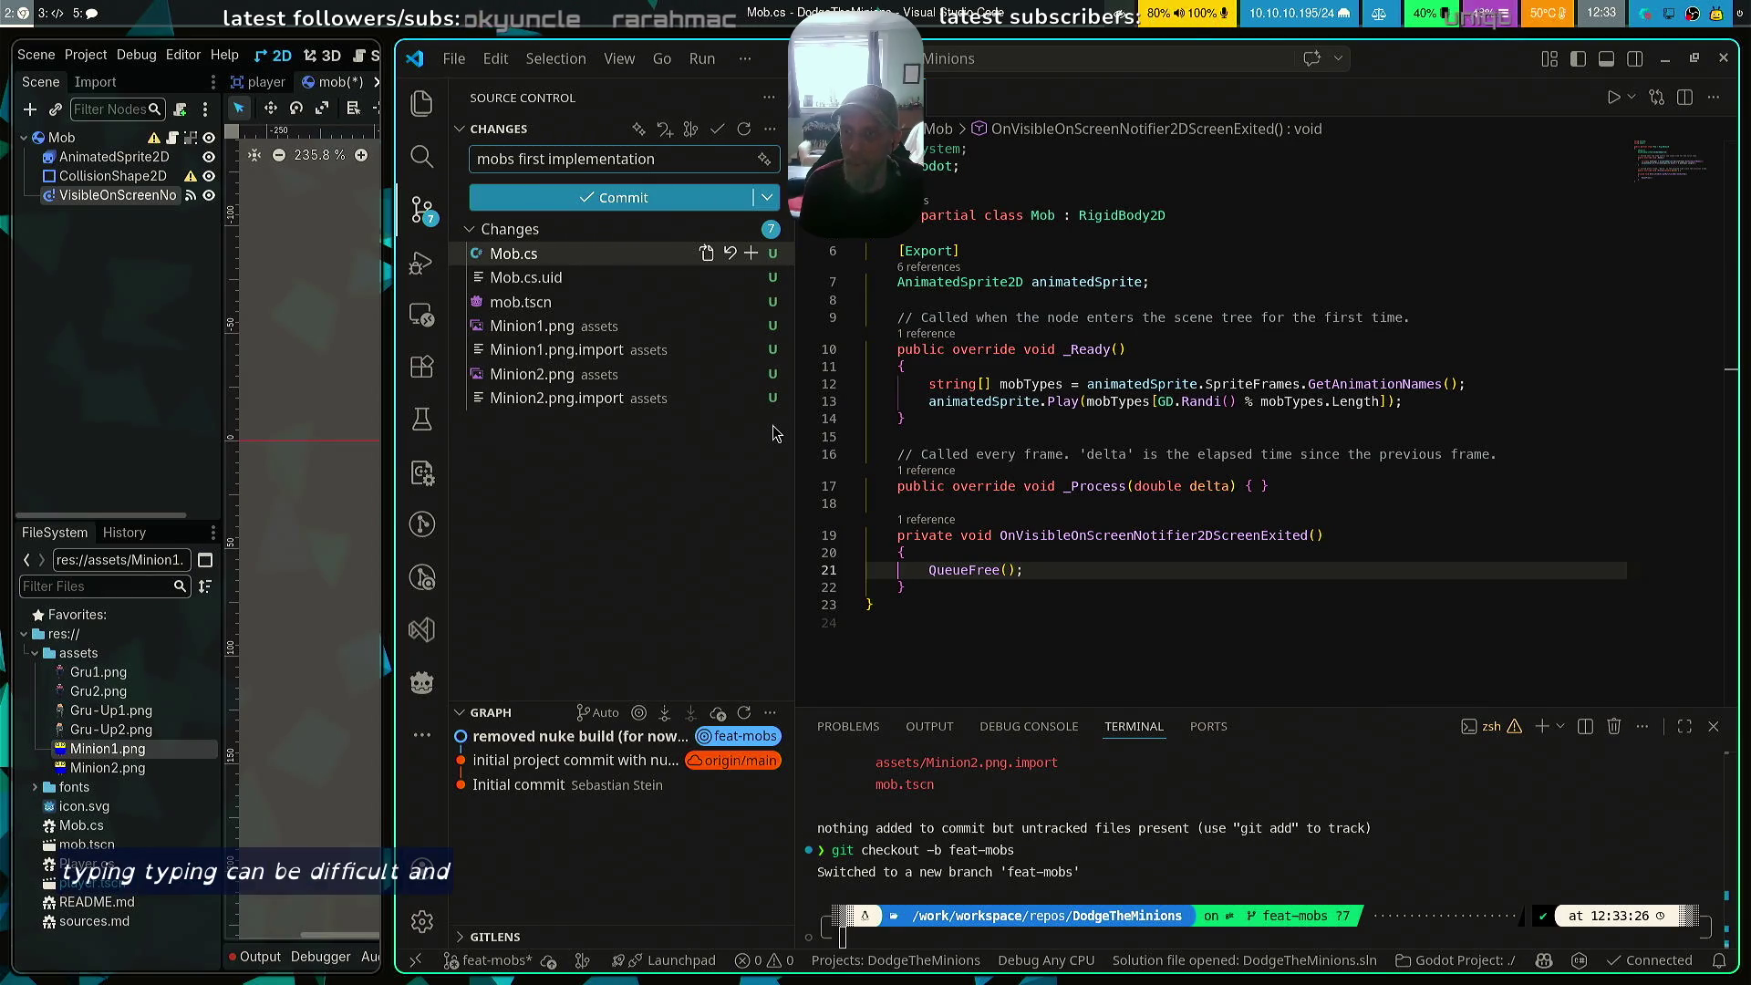
type(" +")
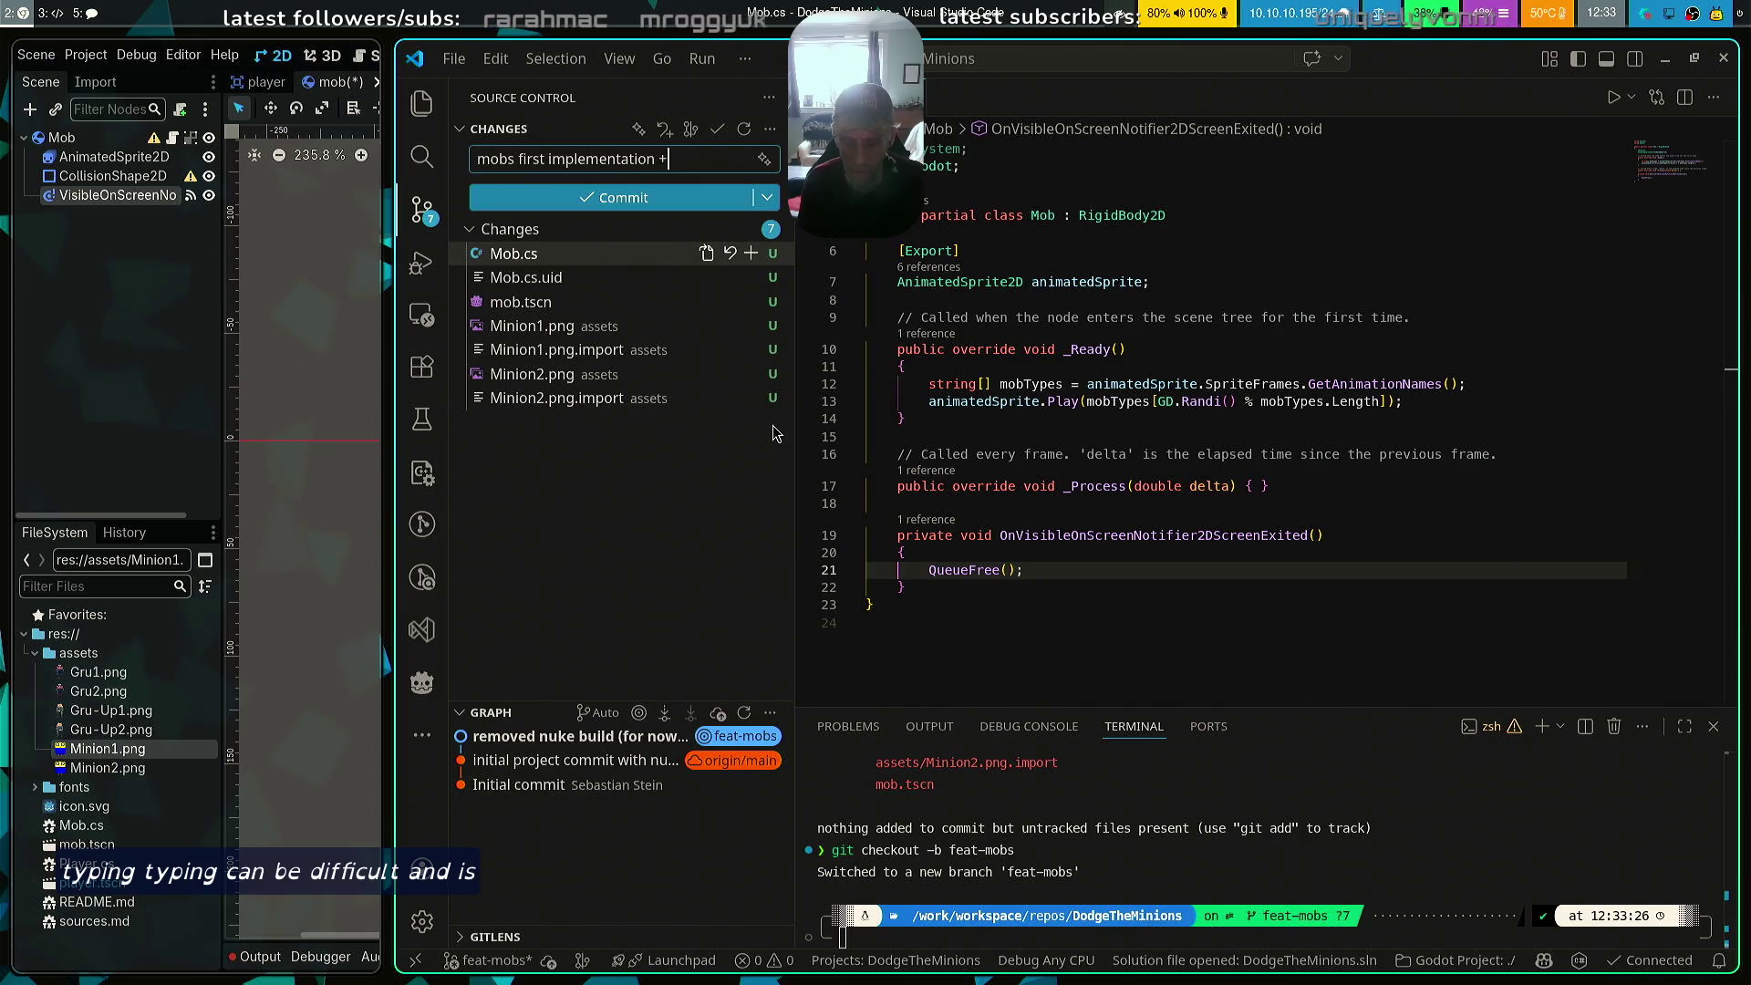
type(" assetr")
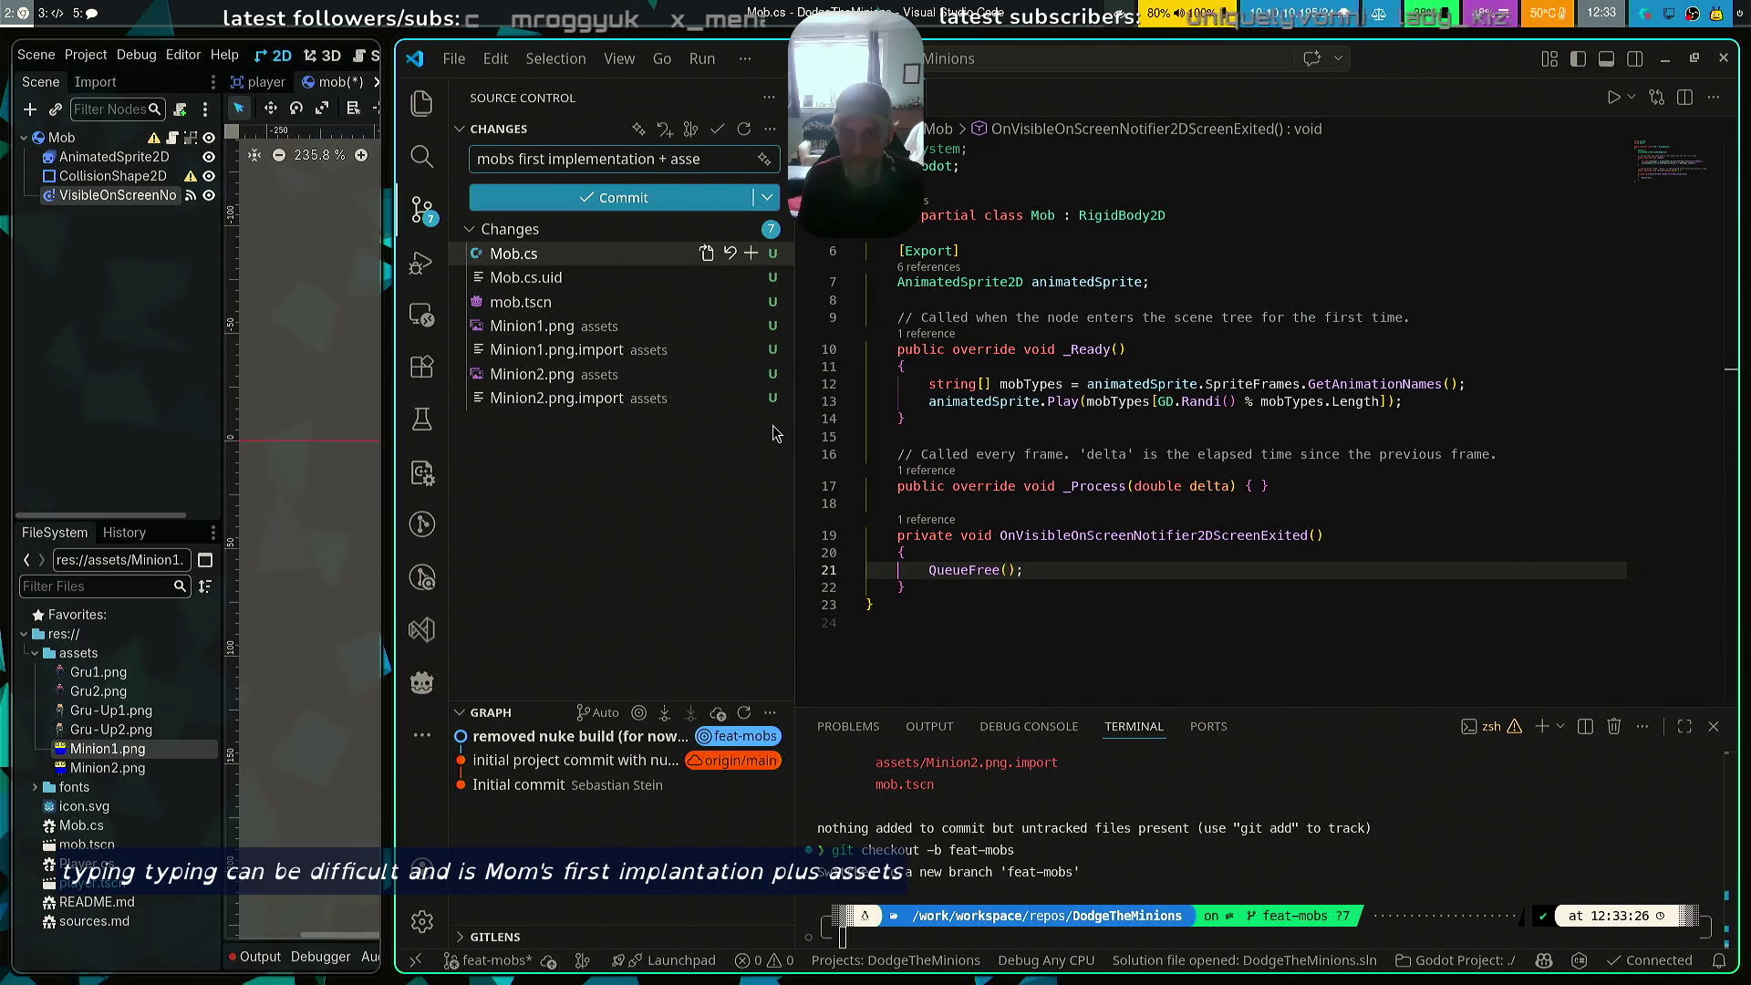
key("BackSpace")
type("s")
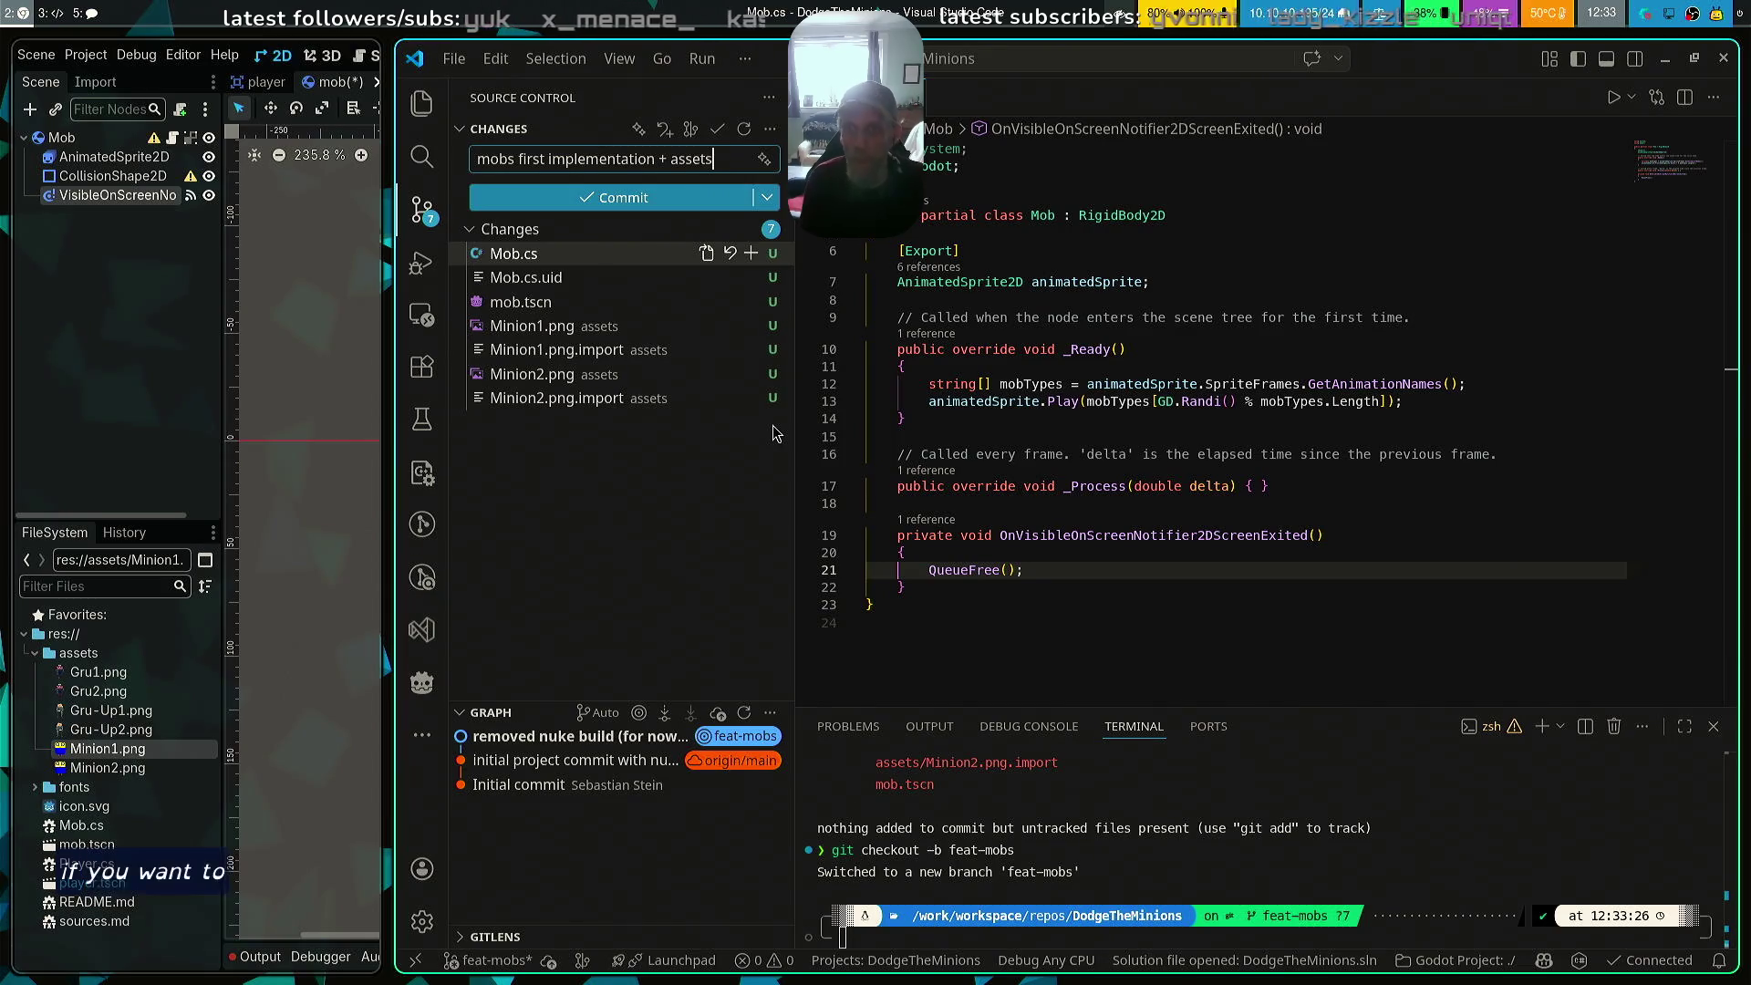
key("Return")
key("BackSpace")
key("ctrl+Return")
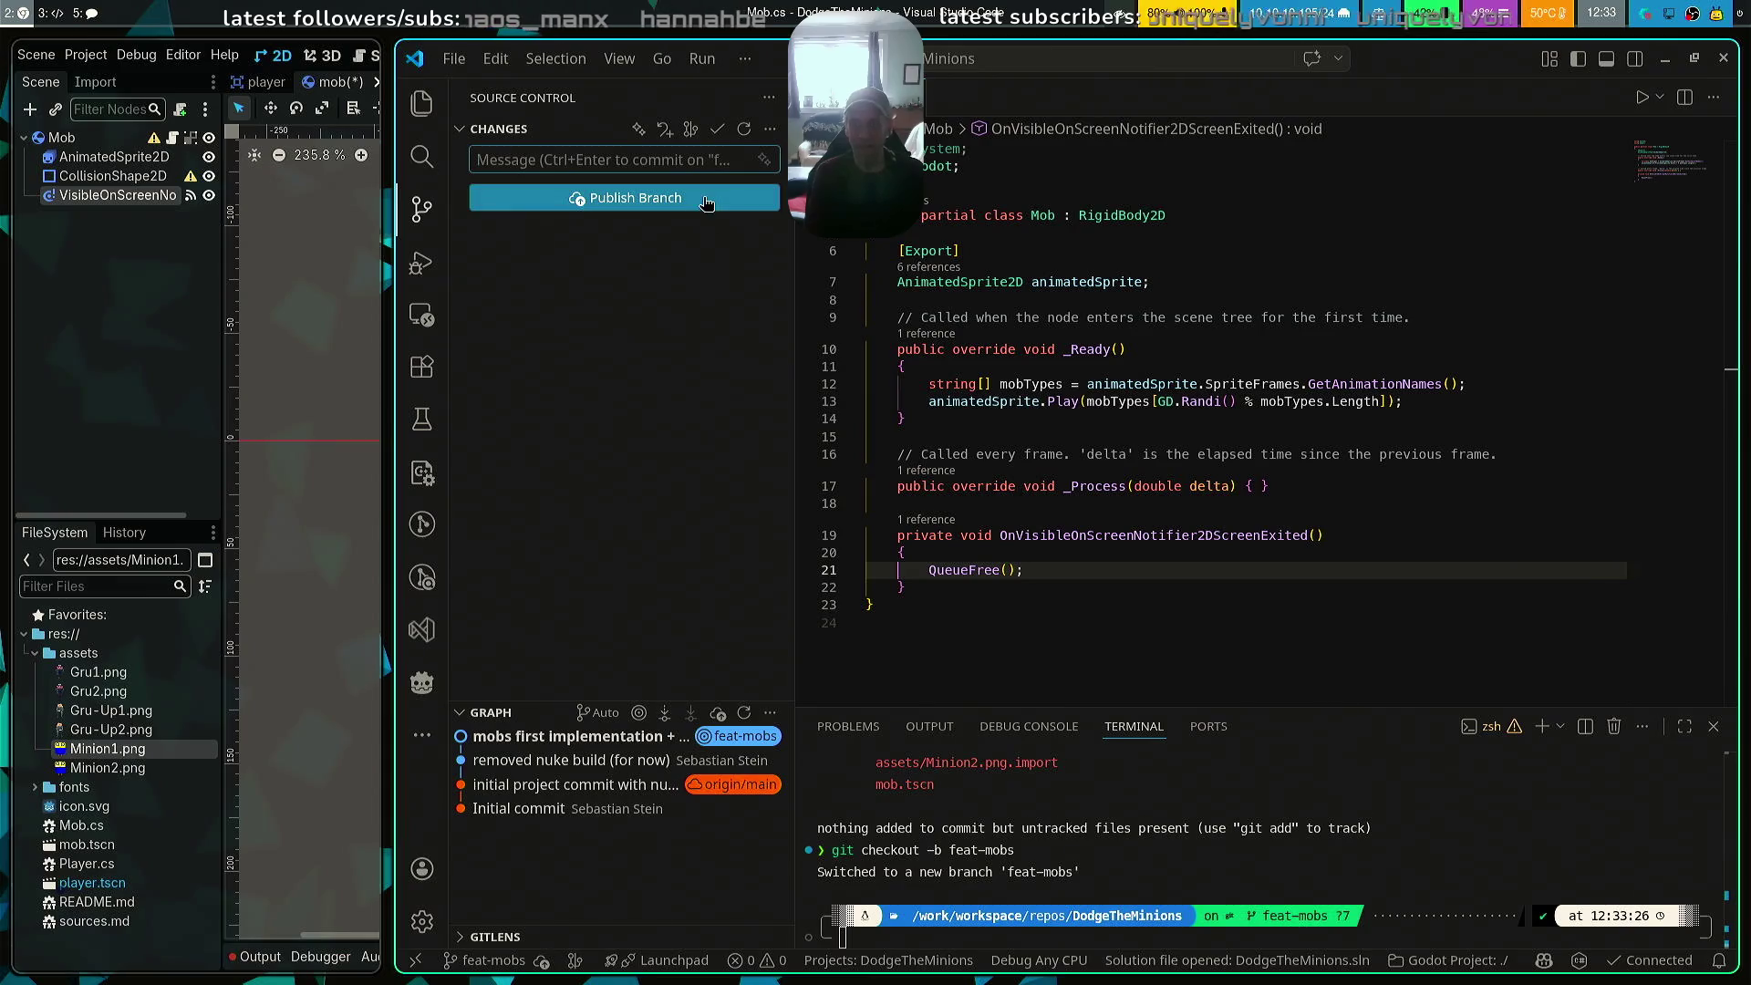
Publish the feat-mobs branch, sync main's outgoing commits to the remote, then return to feat-mobs
left_click(702, 197)
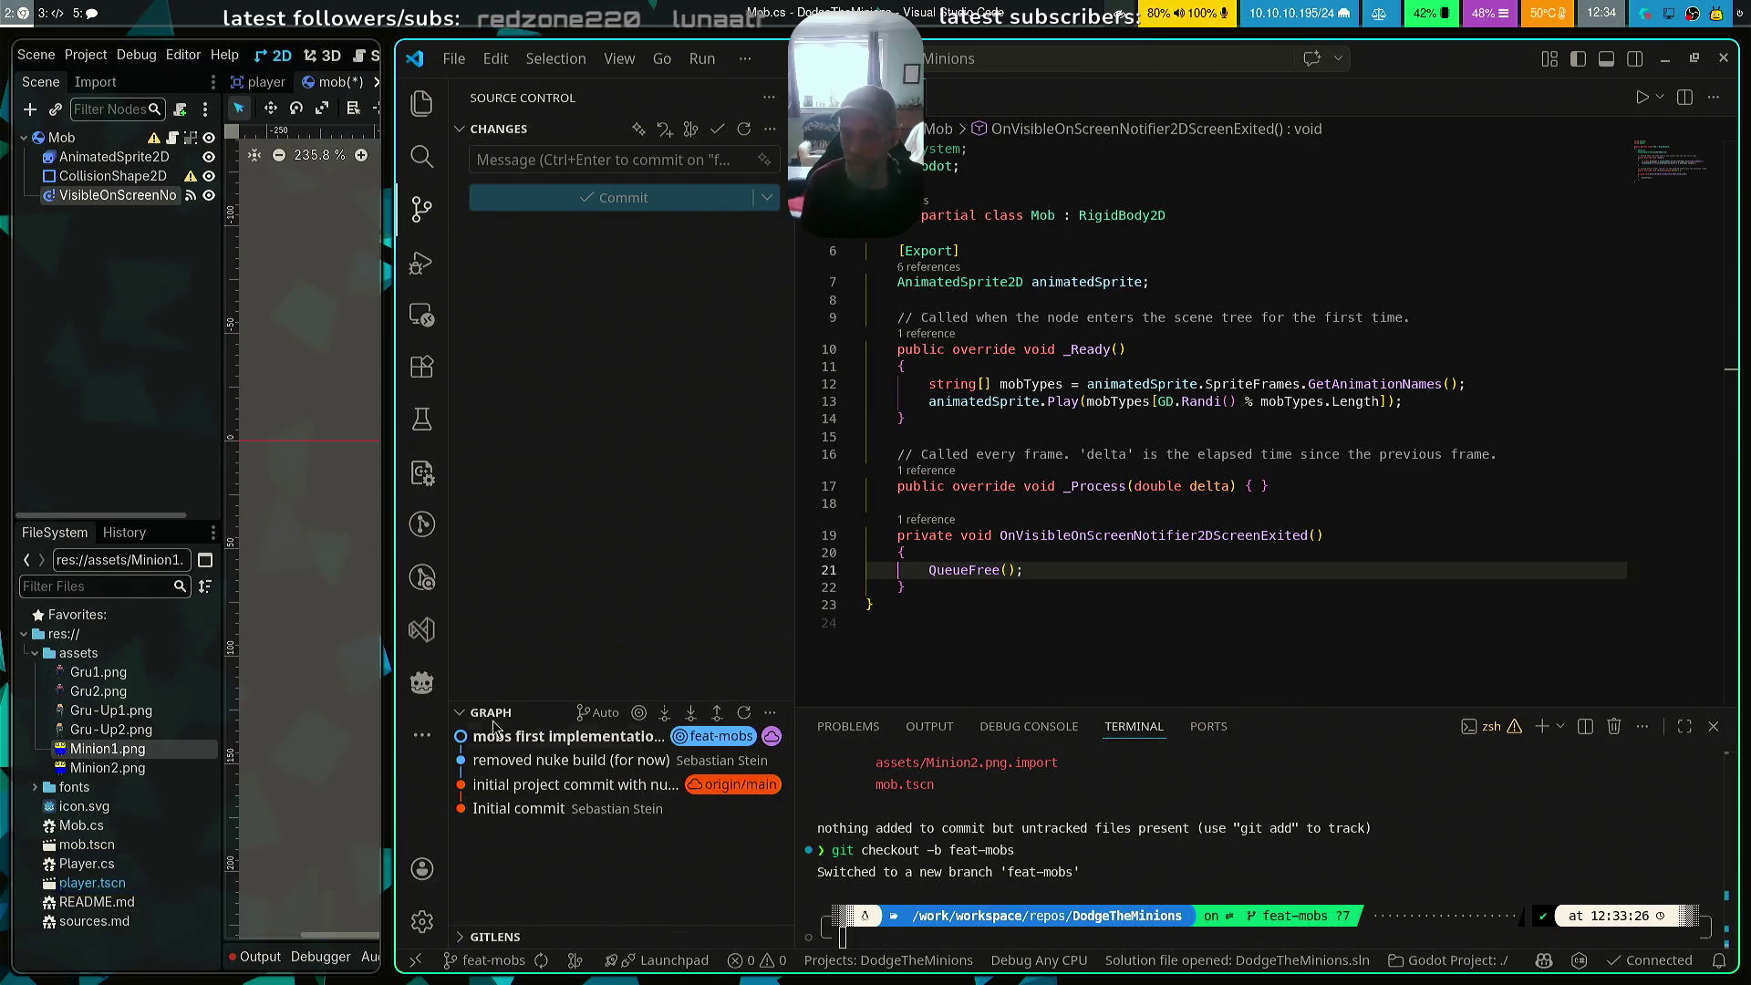
left_click(483, 960)
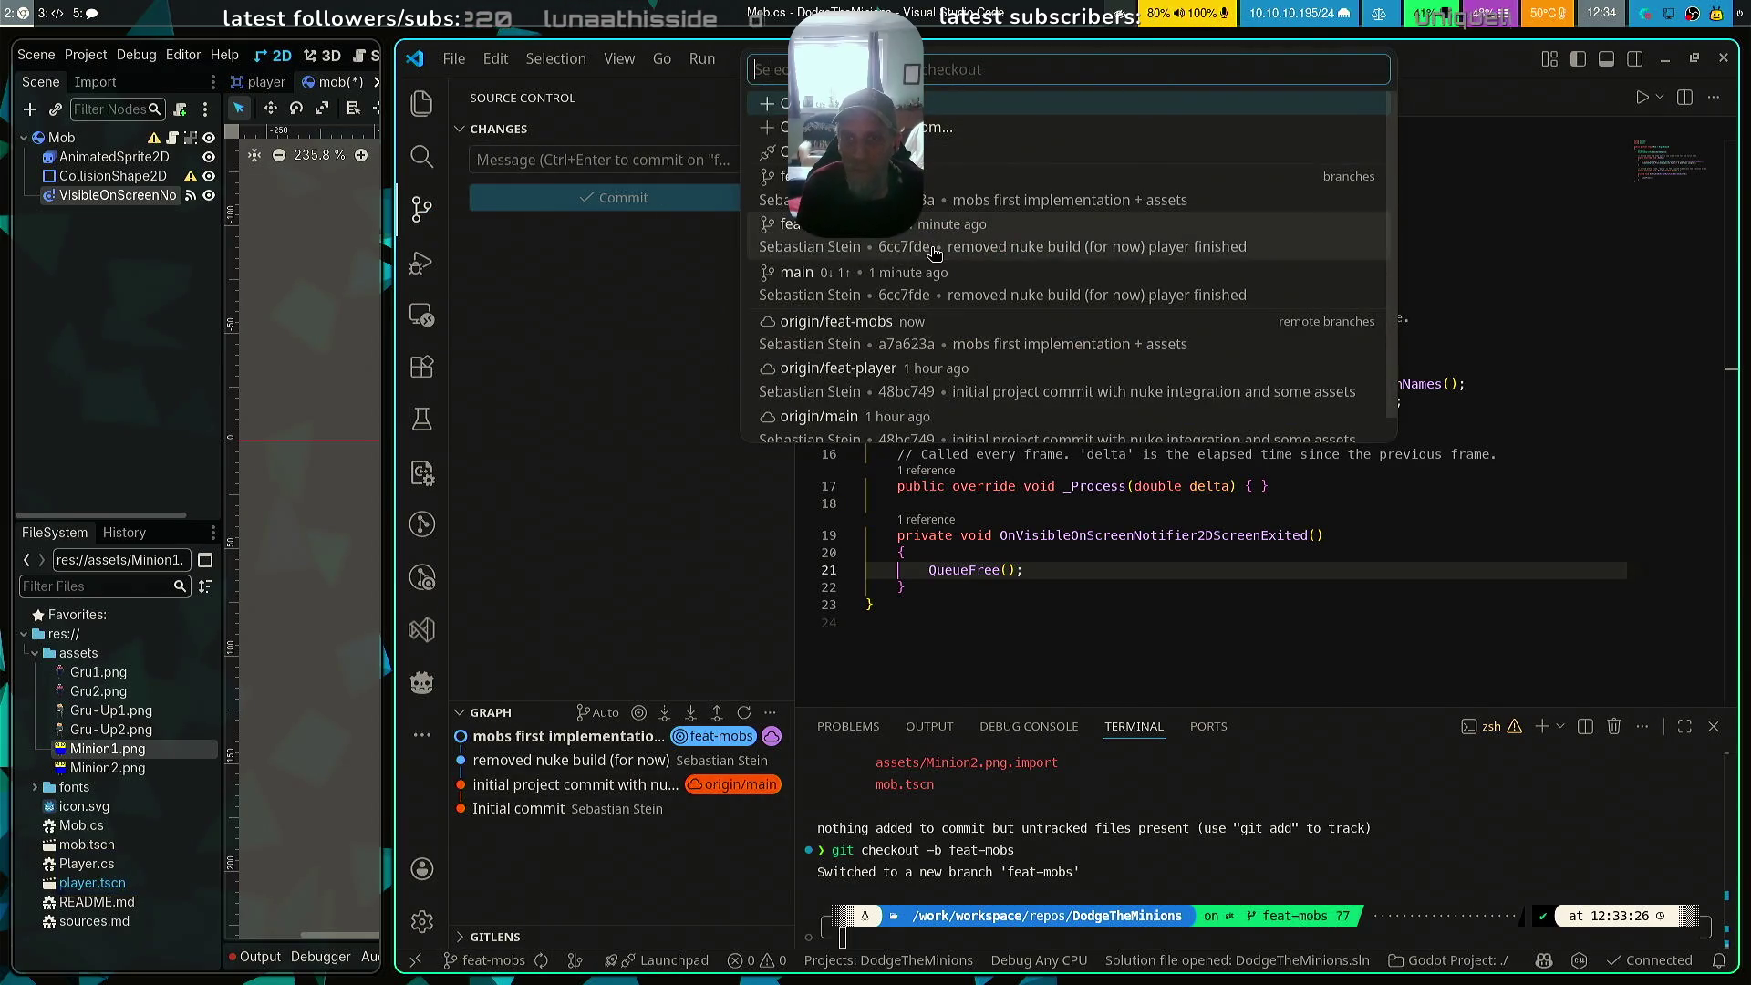
left_click(796, 272)
left_click(627, 203)
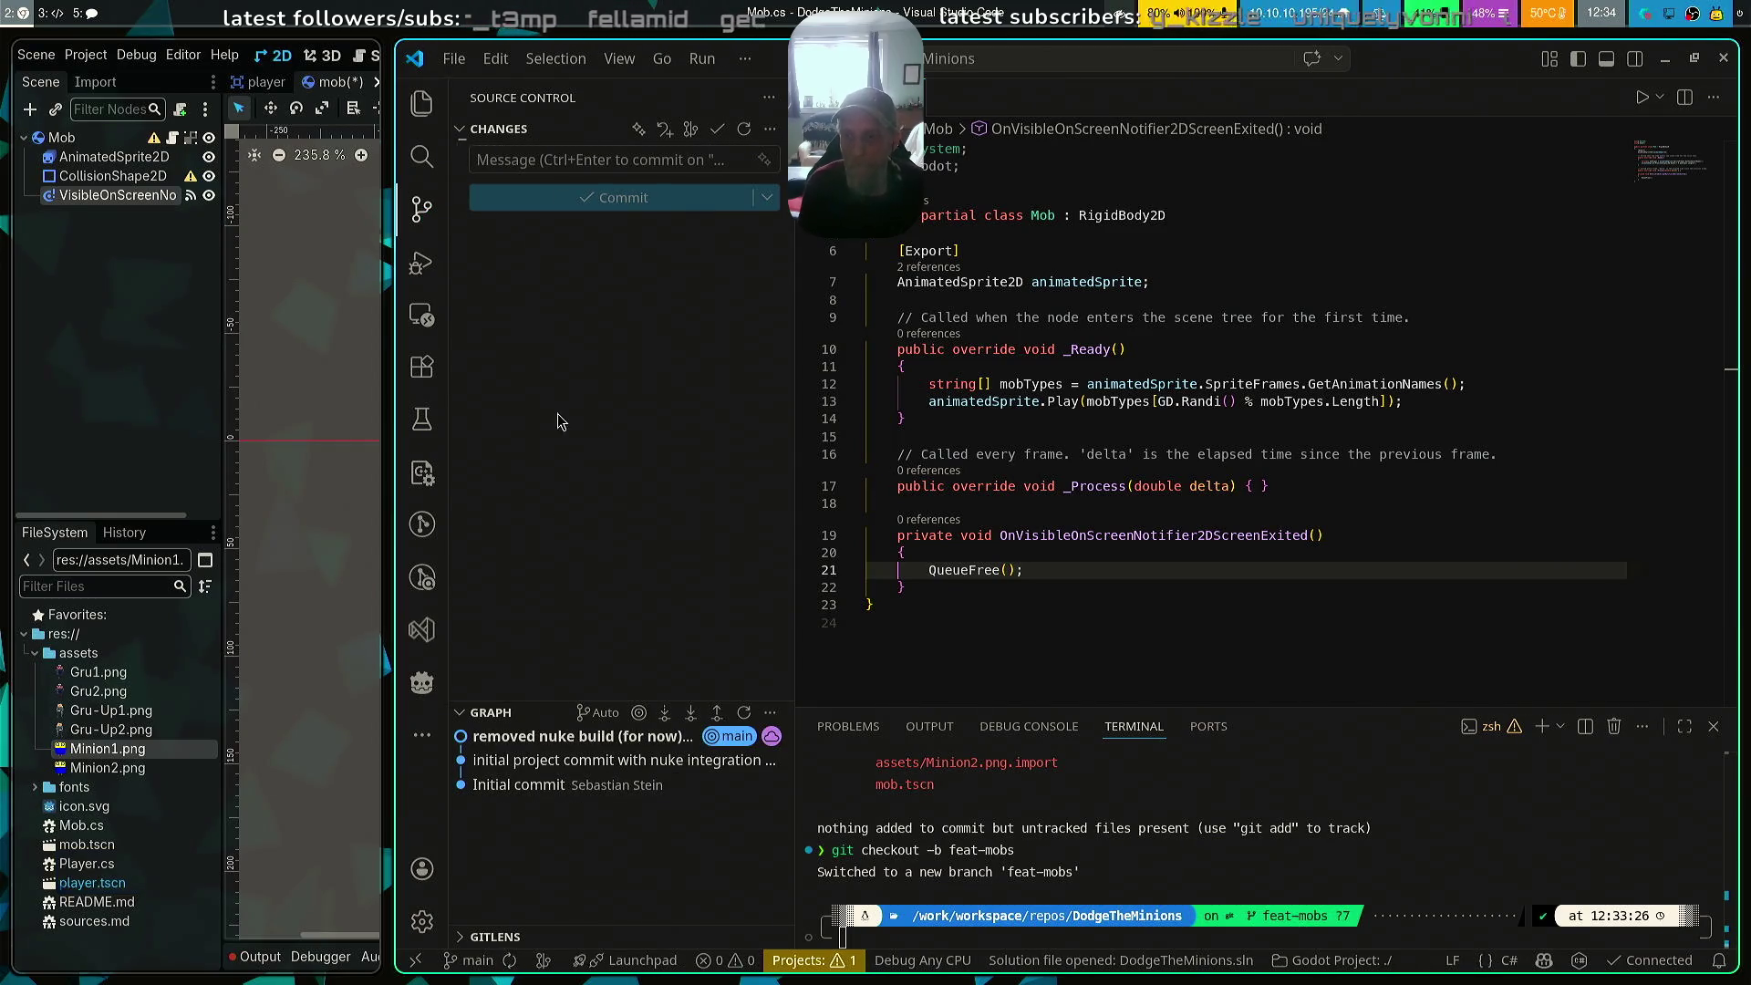
left_click(469, 960)
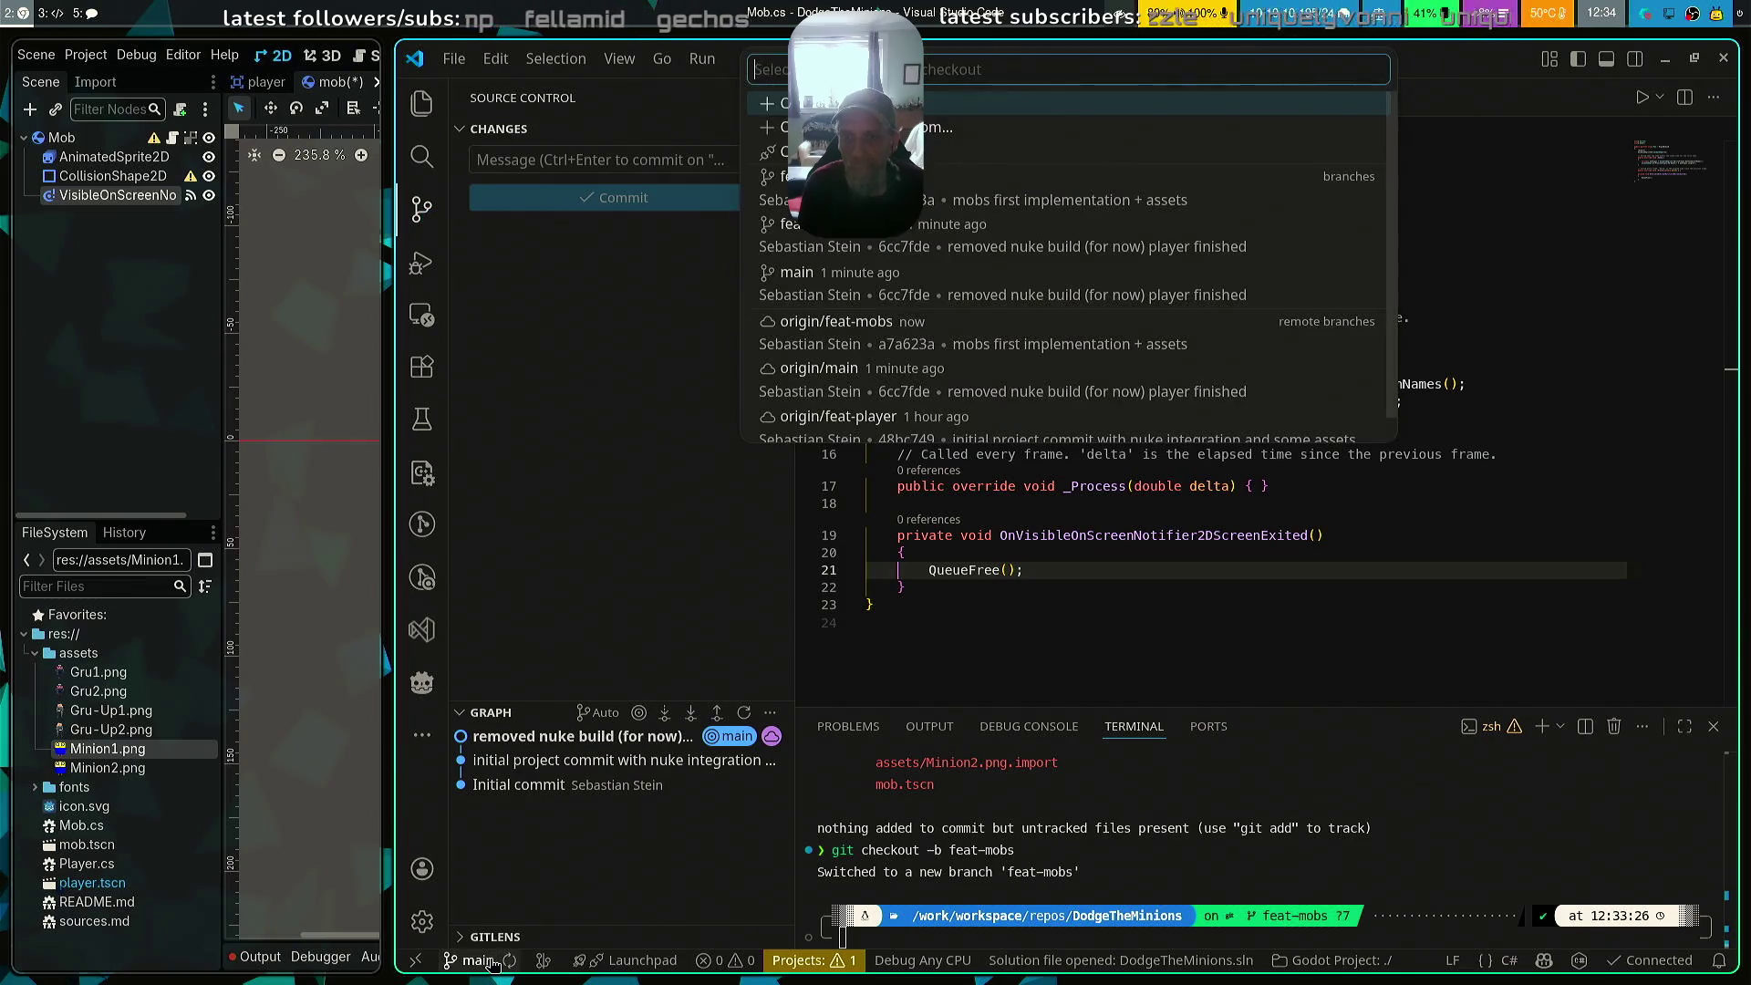
left_click(939, 202)
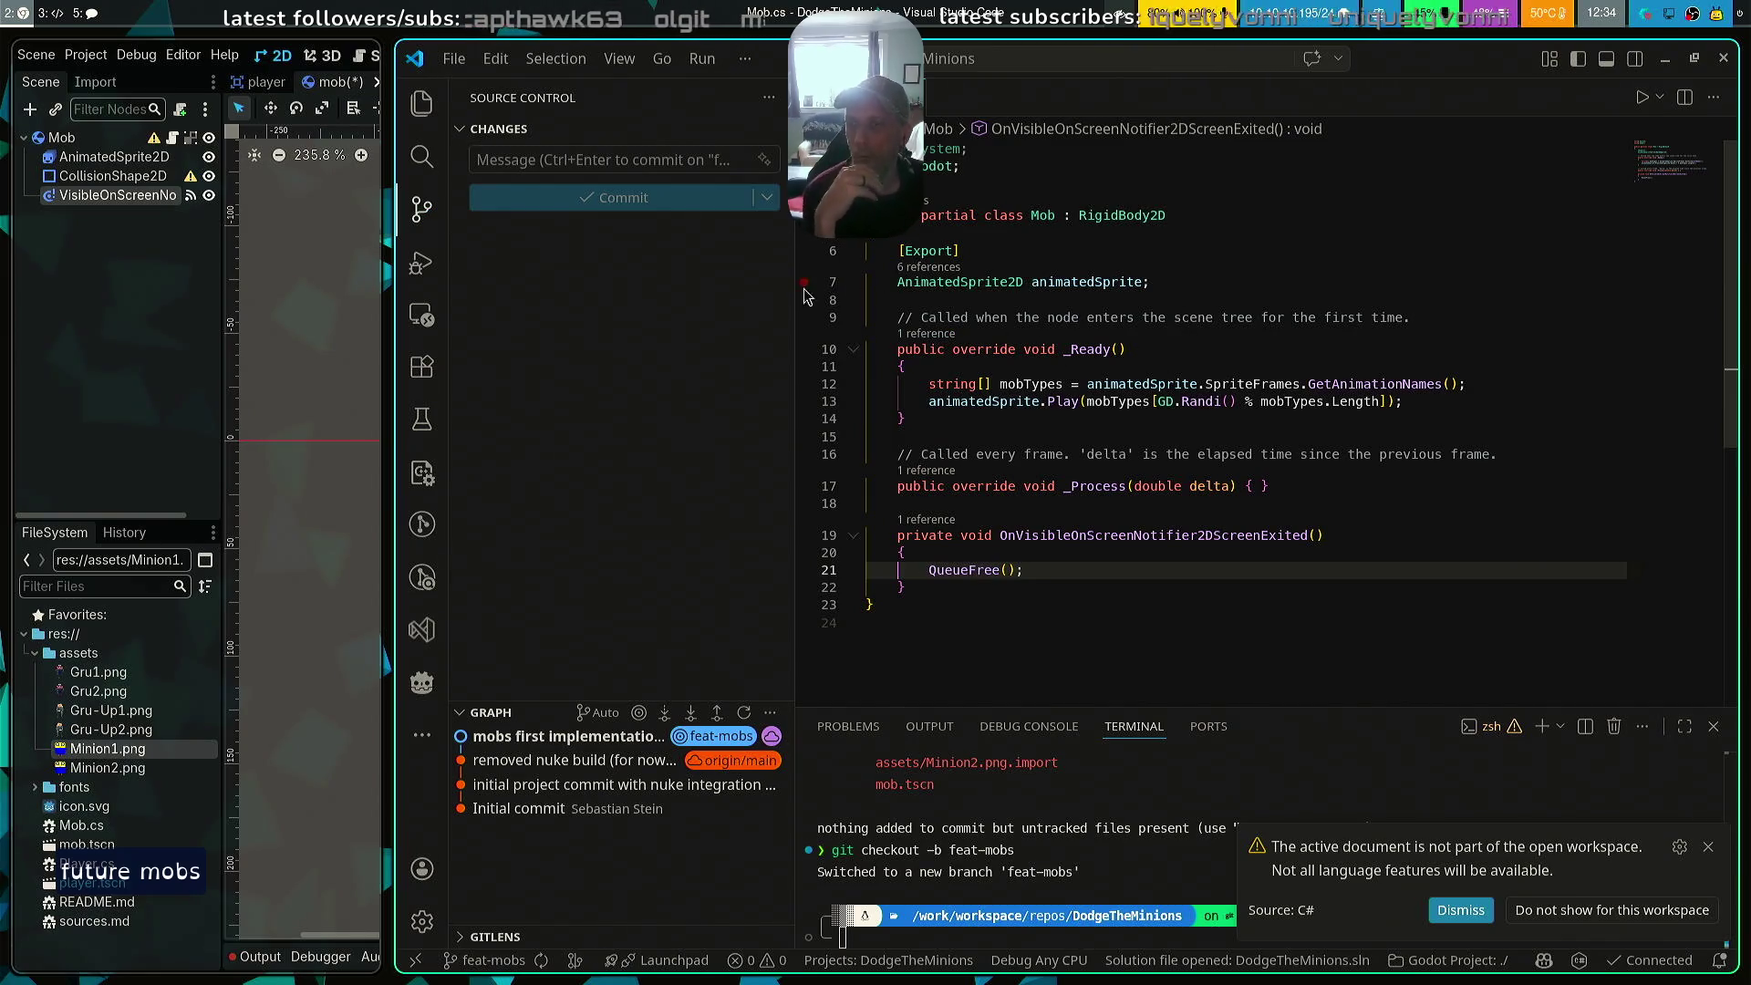
Reload the changed files from disk in Godot and snap its window to the left
mouse_move(344, 511)
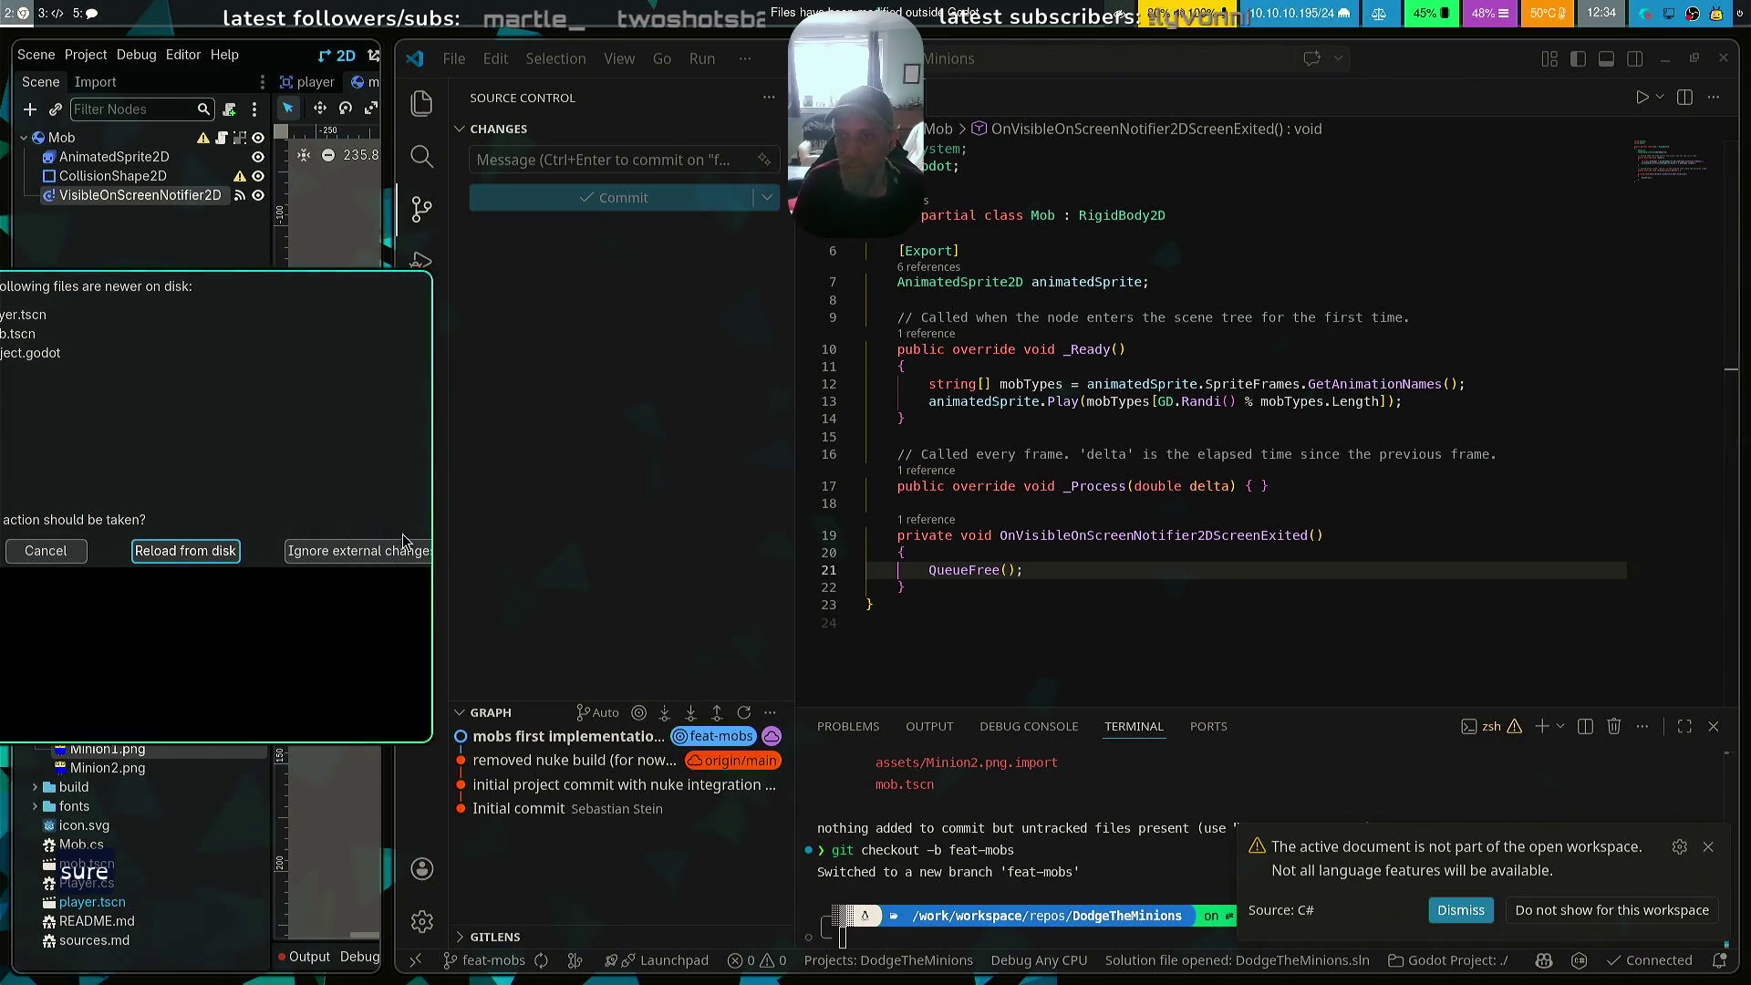
key("super")
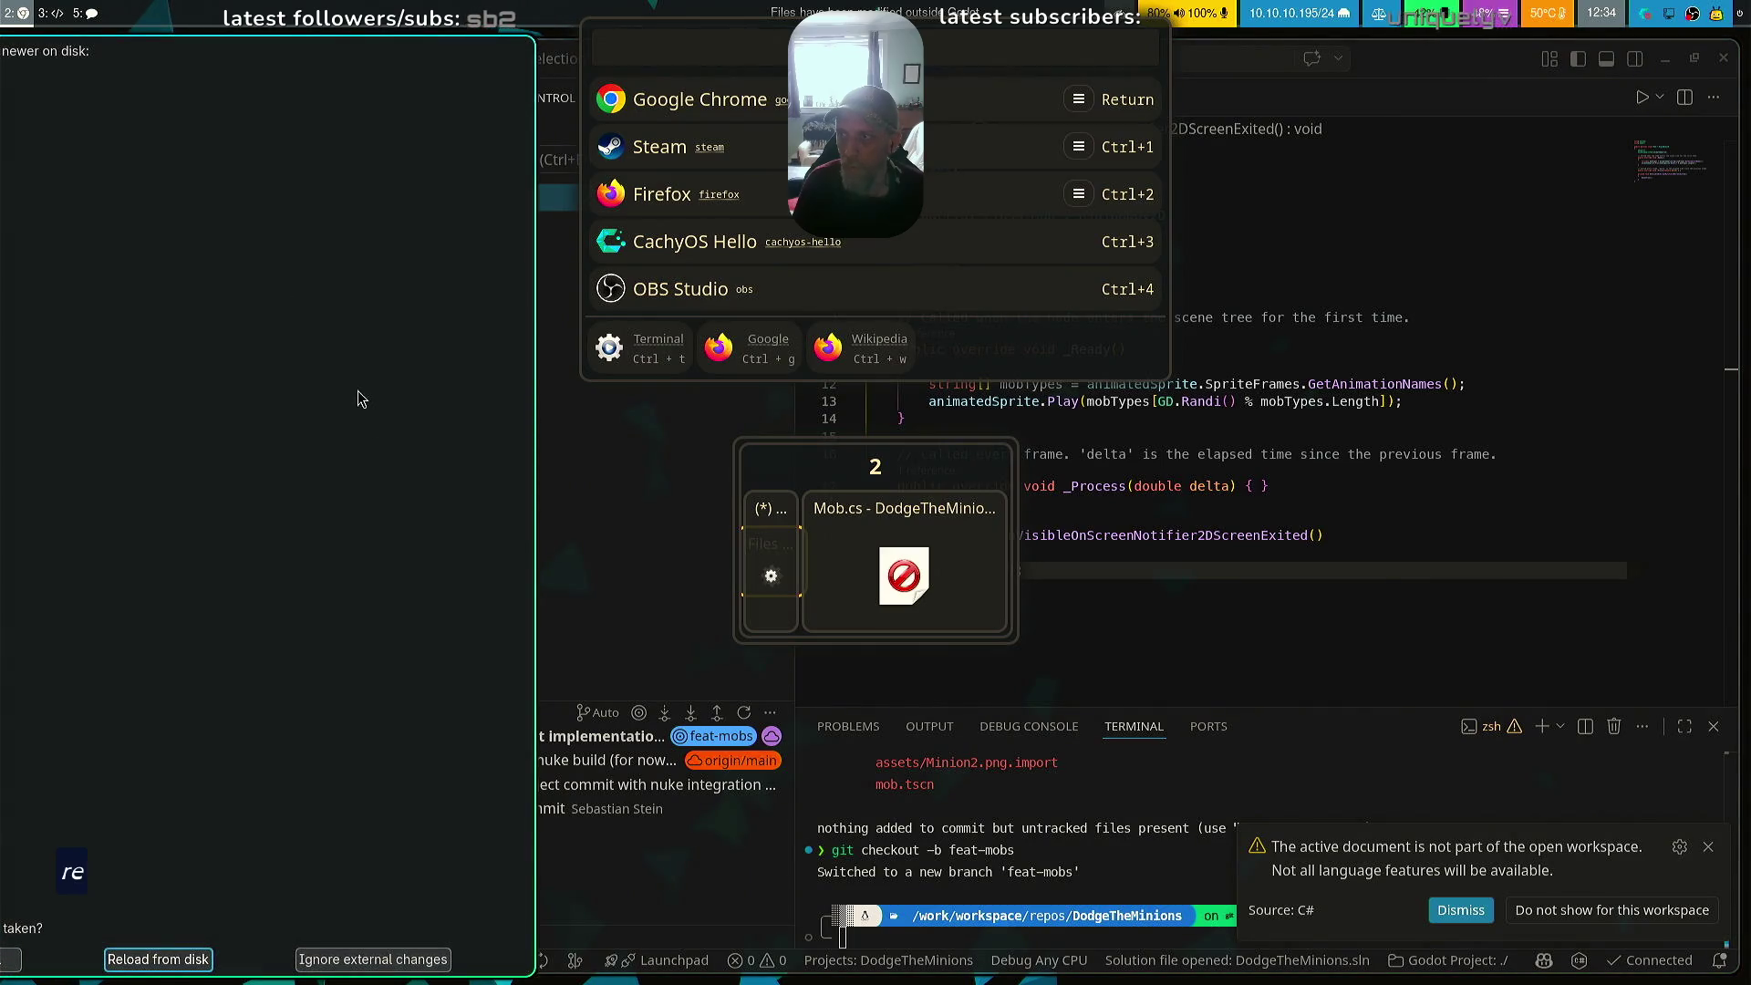
left_click(159, 959)
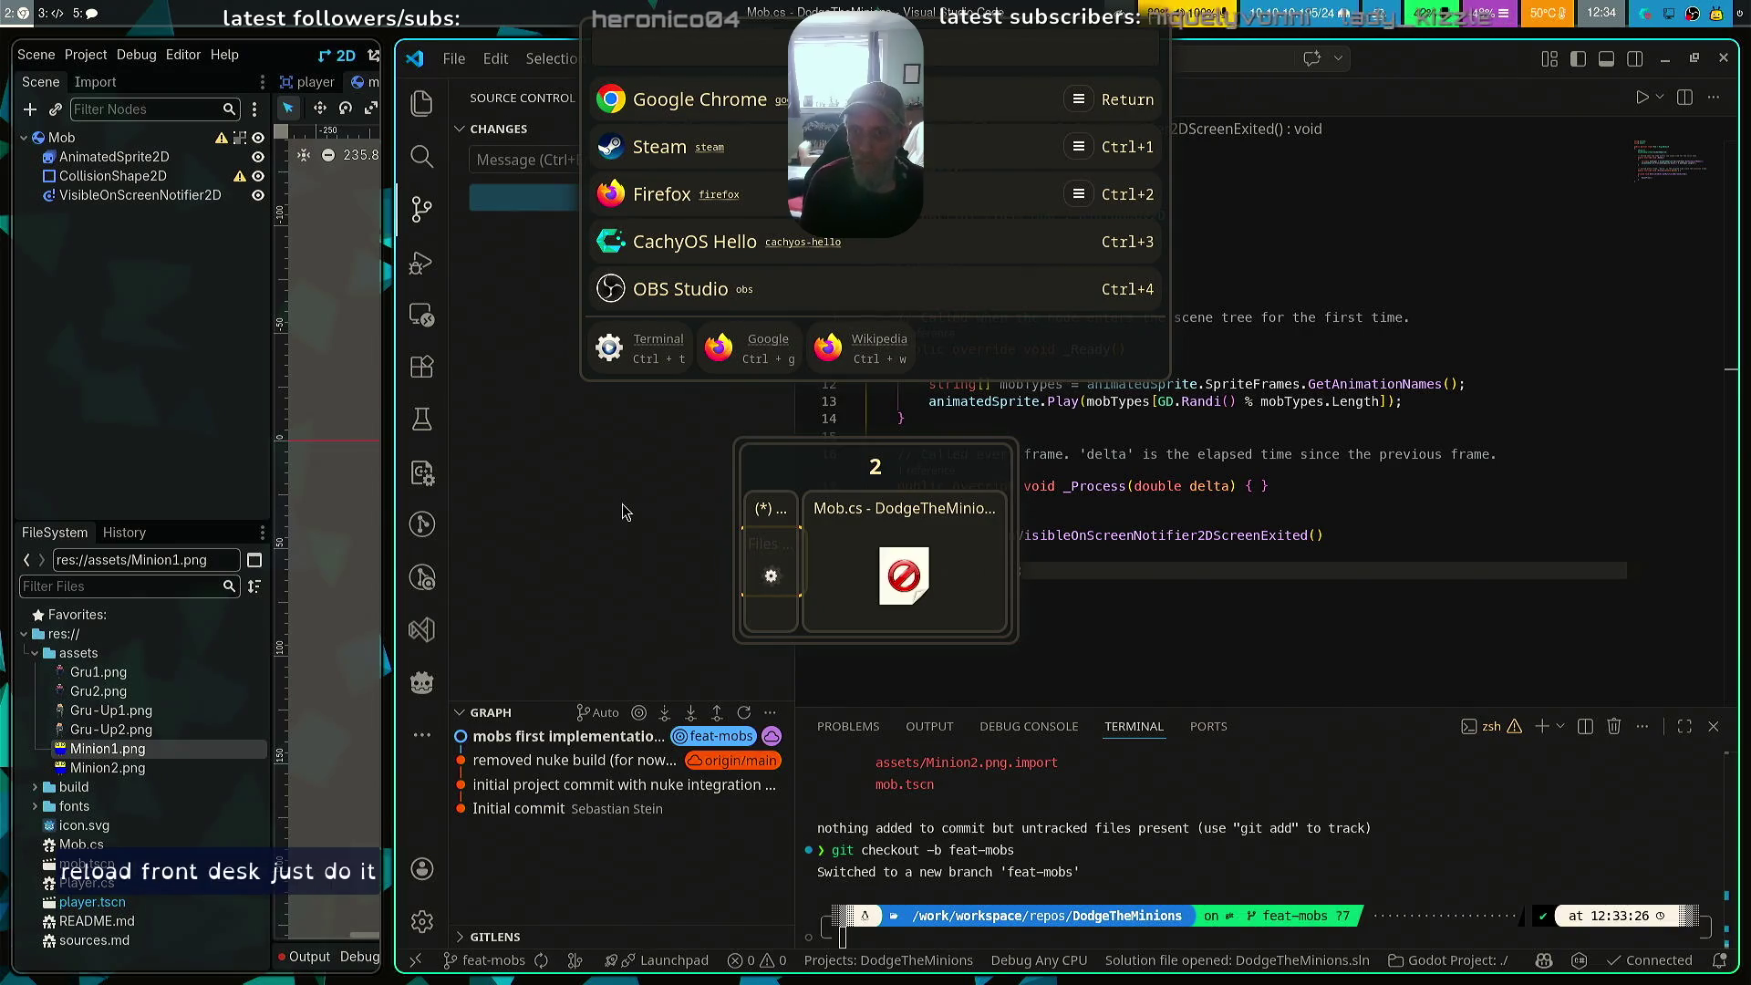
key("Escape")
key("super+Left")
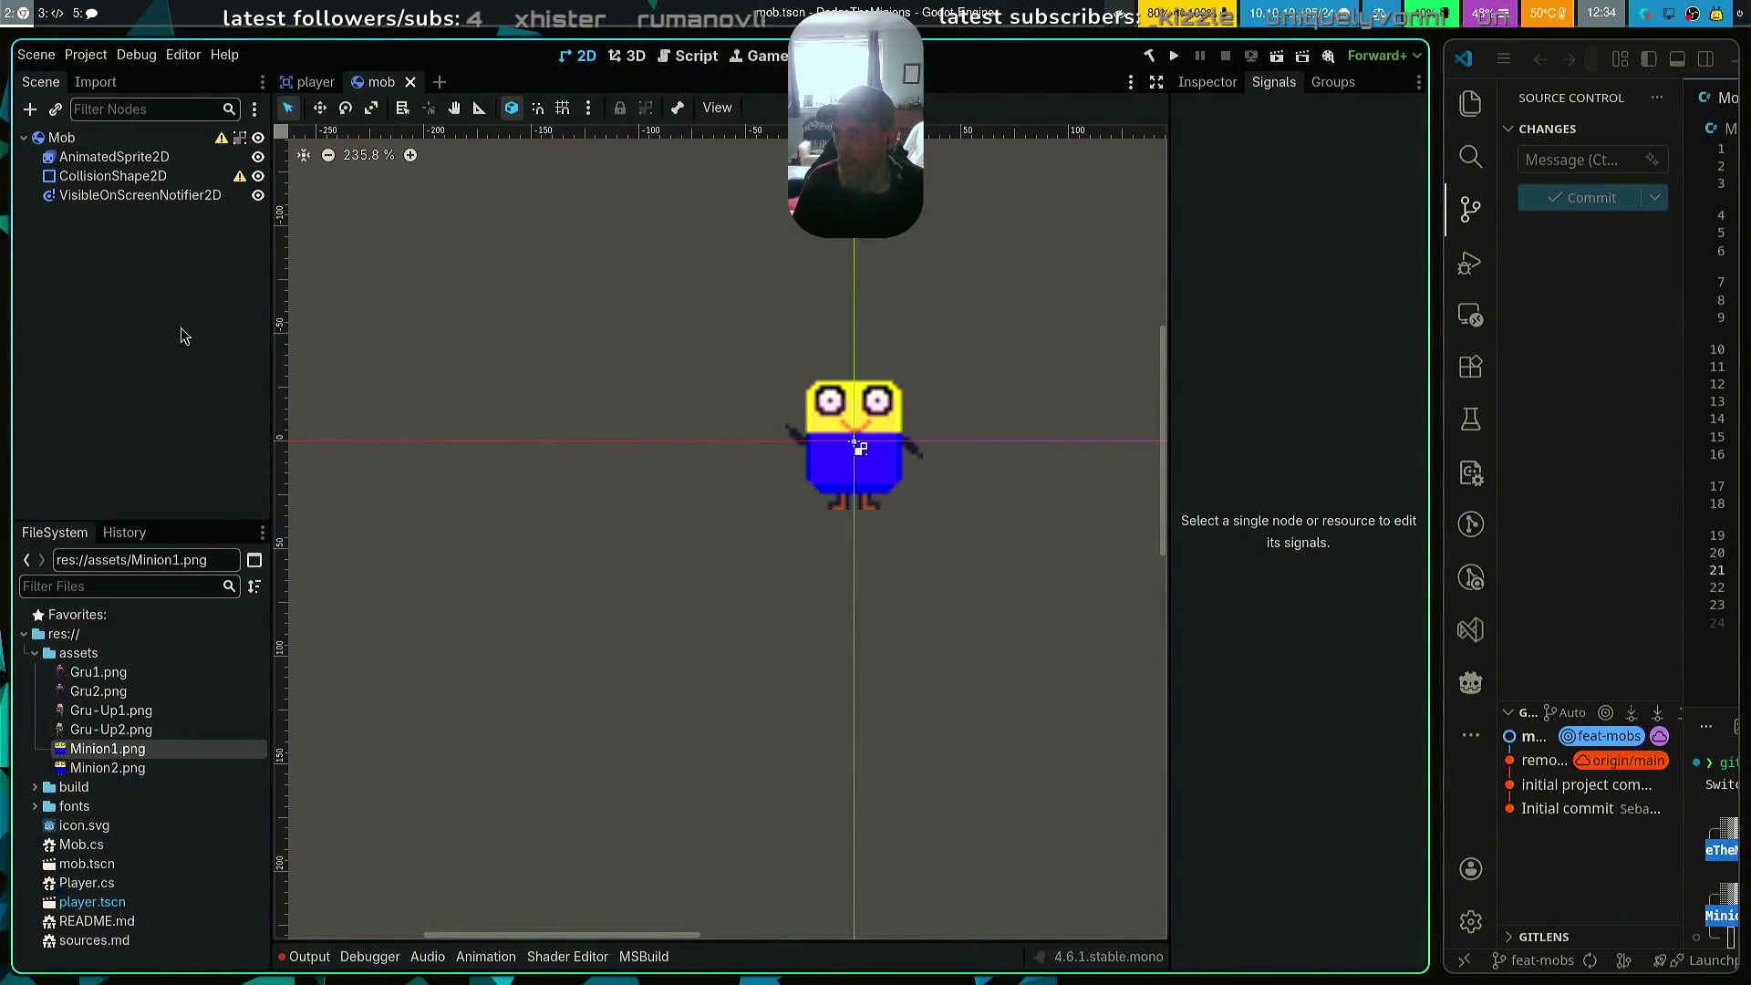
Create a new scene with a plain Node as its root
left_click(86, 55)
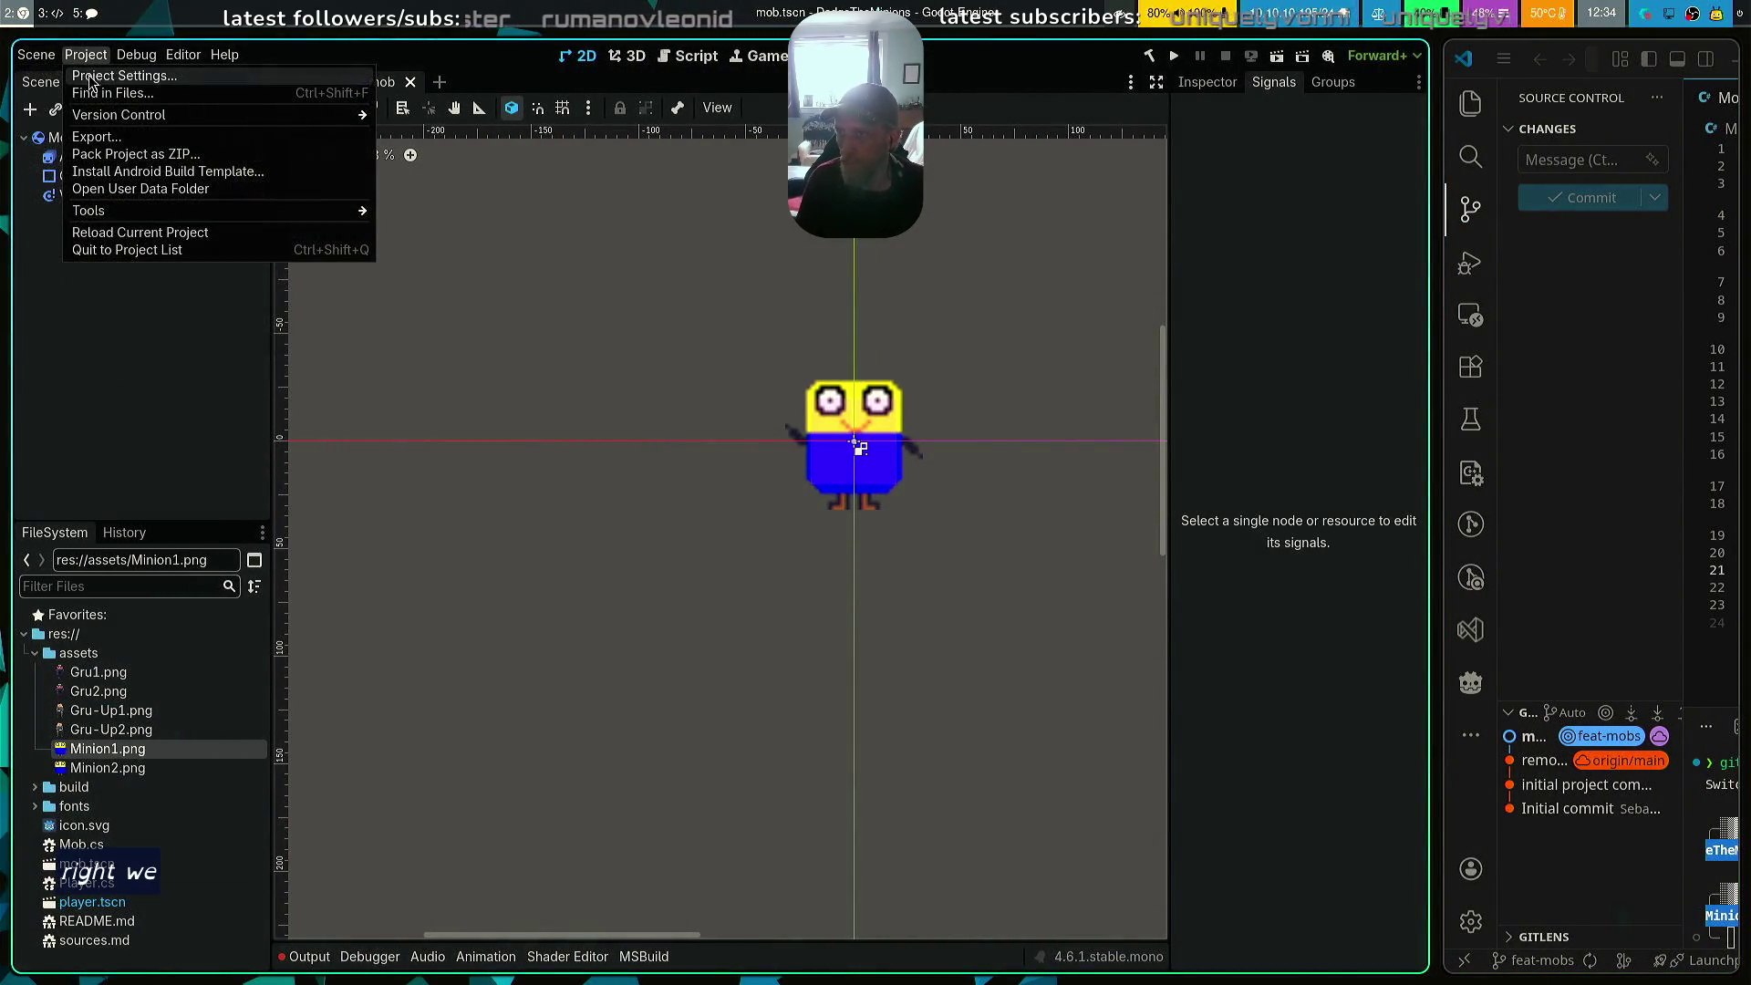
left_click(41, 81)
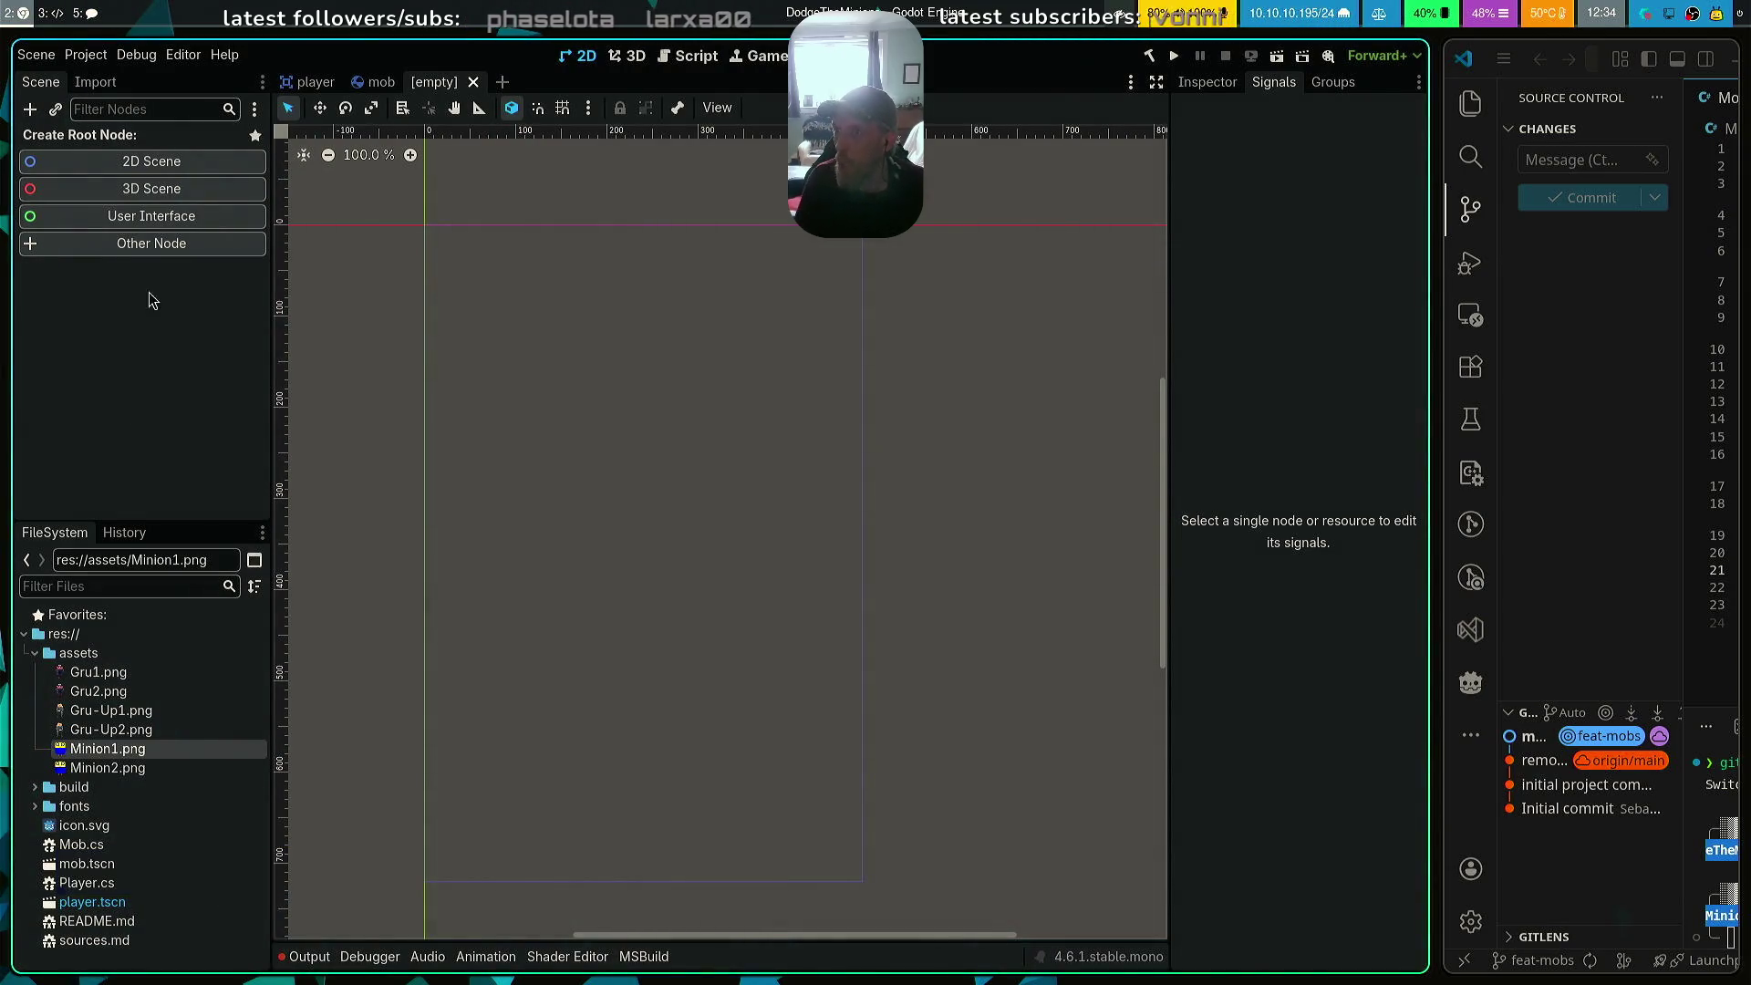
left_click(171, 246)
left_click(793, 131)
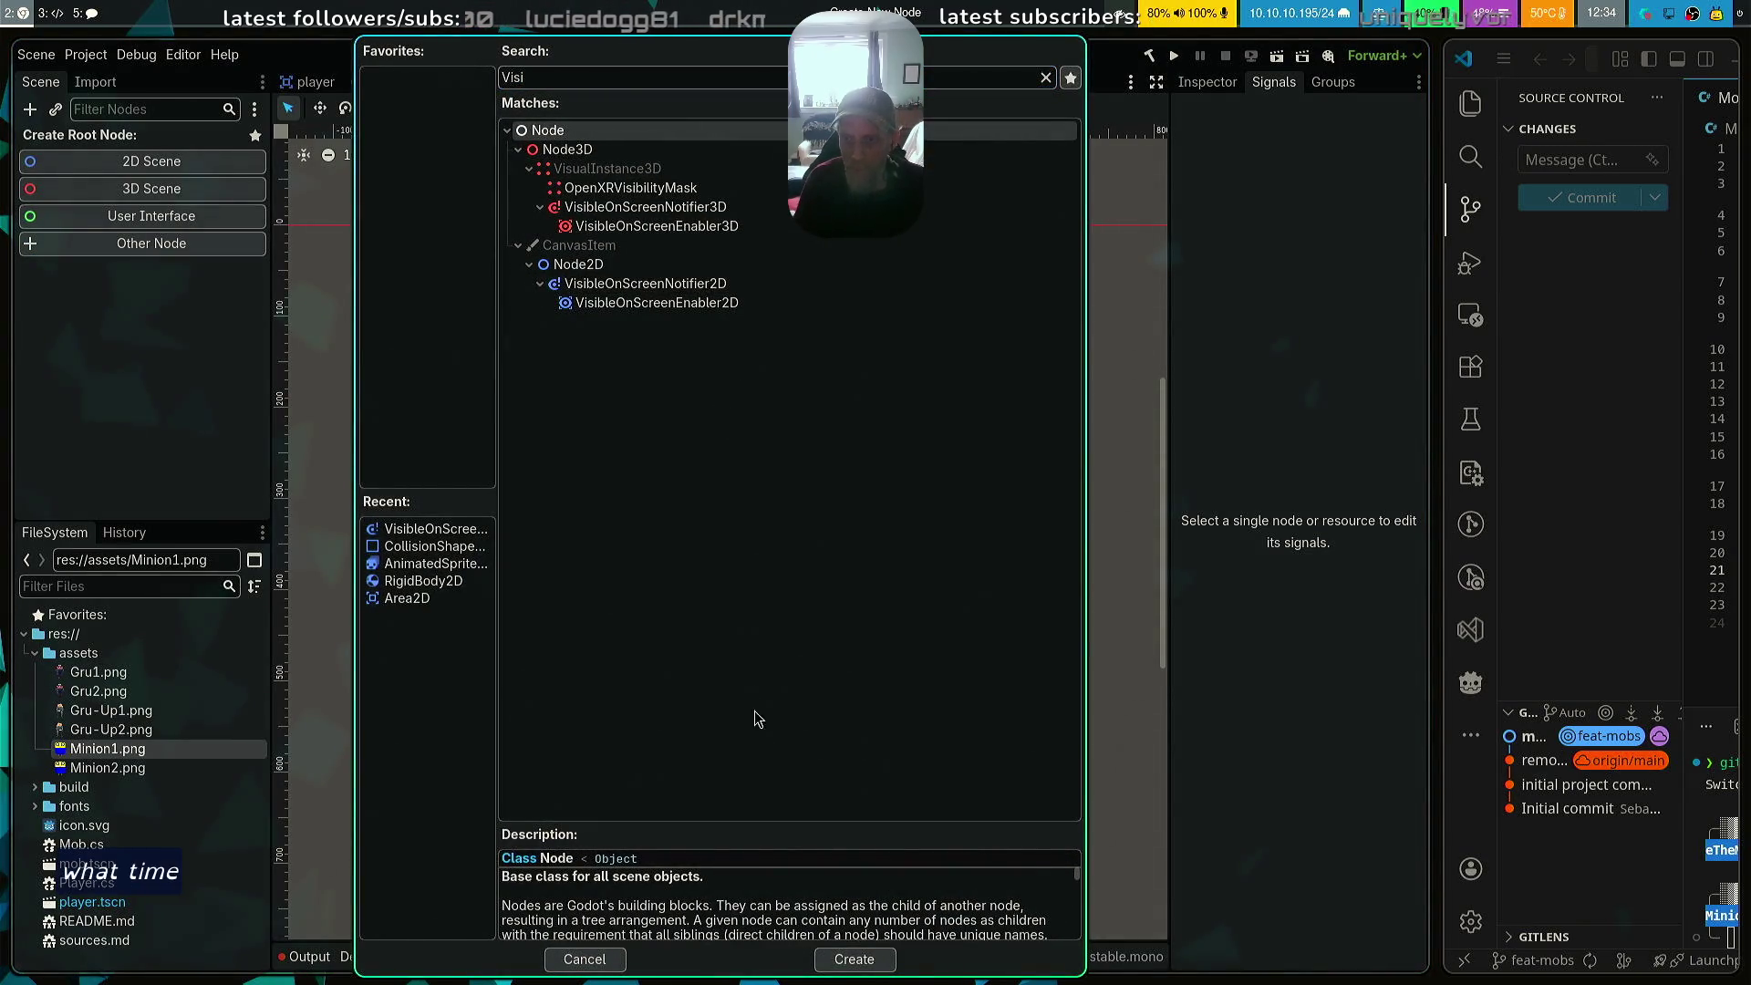
left_click(876, 962)
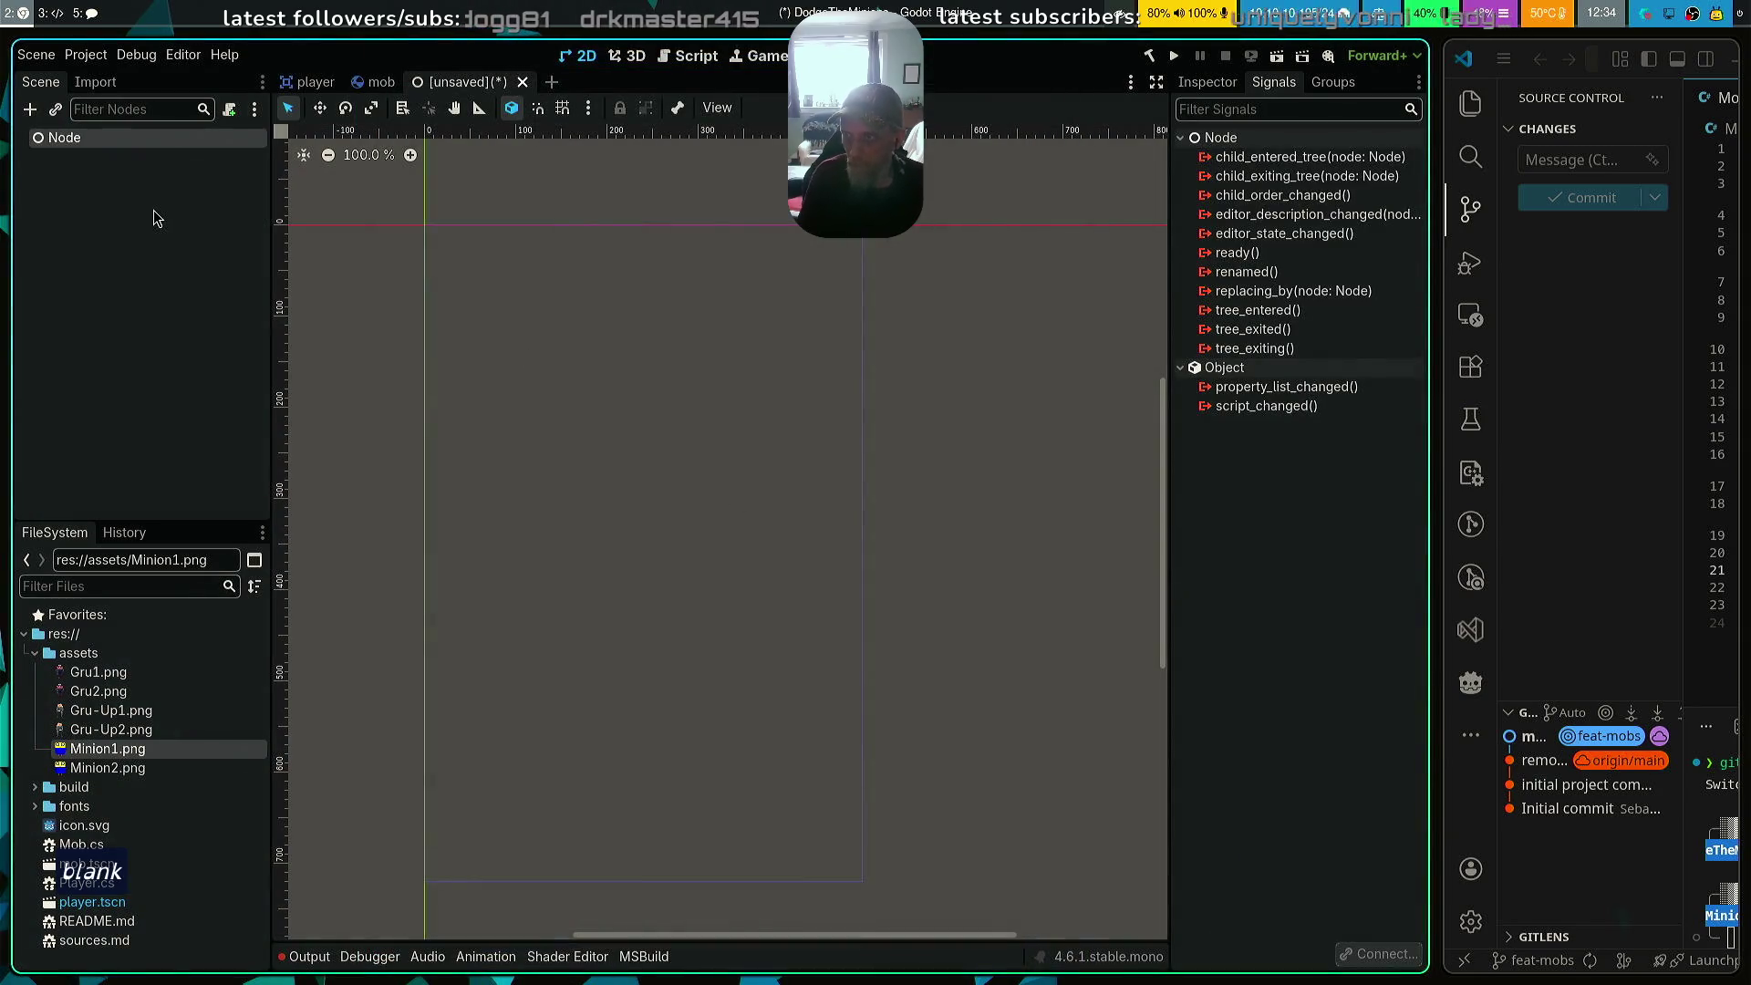
Rename the scene's root node to Main
key("F2")
type("Main")
key("Return")
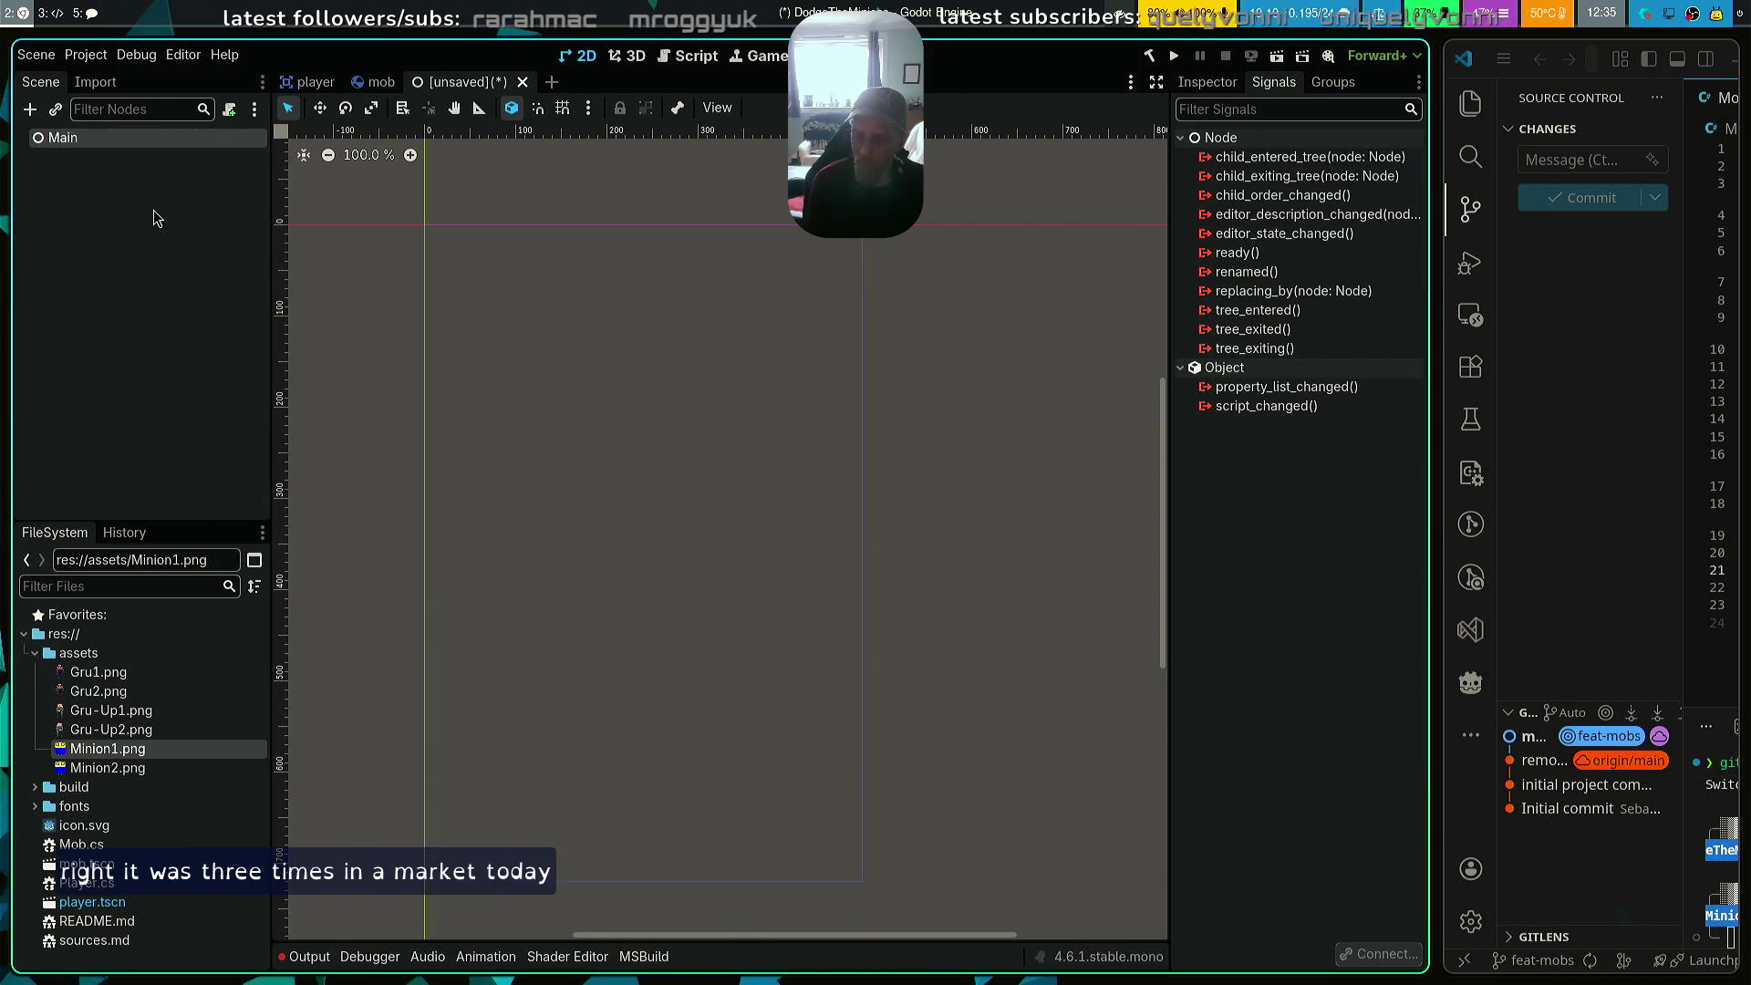
key("ctrl+a")
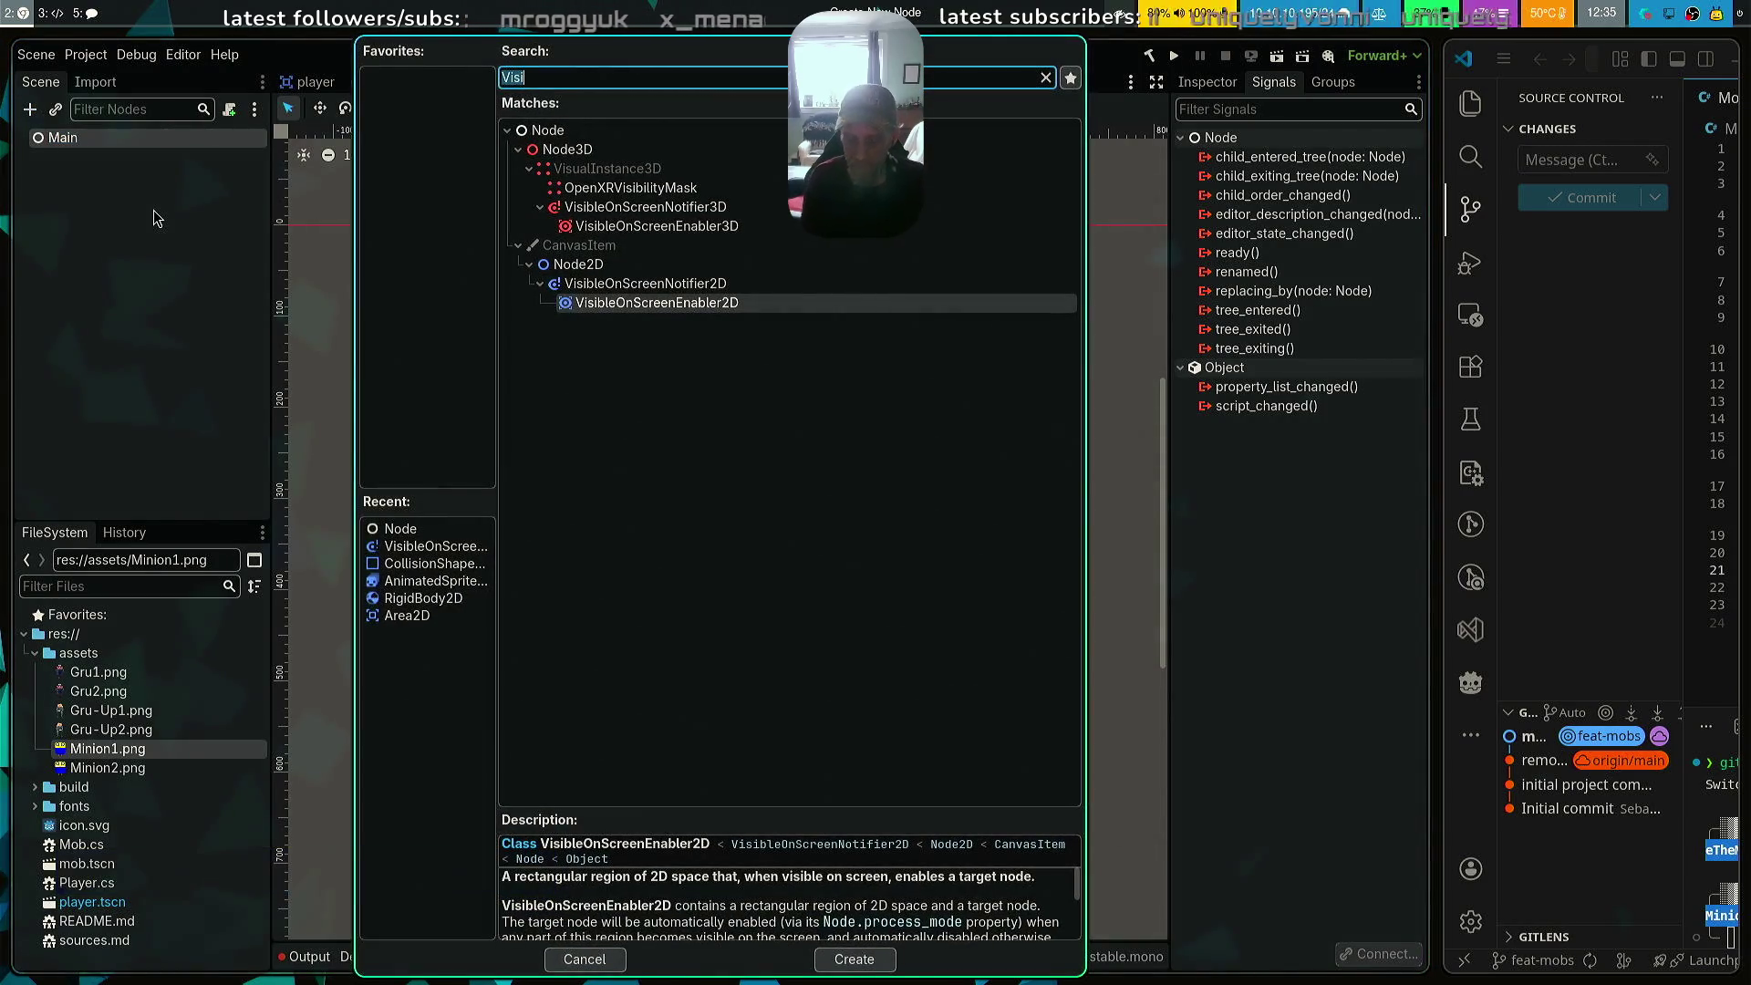
Add three Timer nodes and one Marker2D node as children of Main
type("timer")
key("Return")
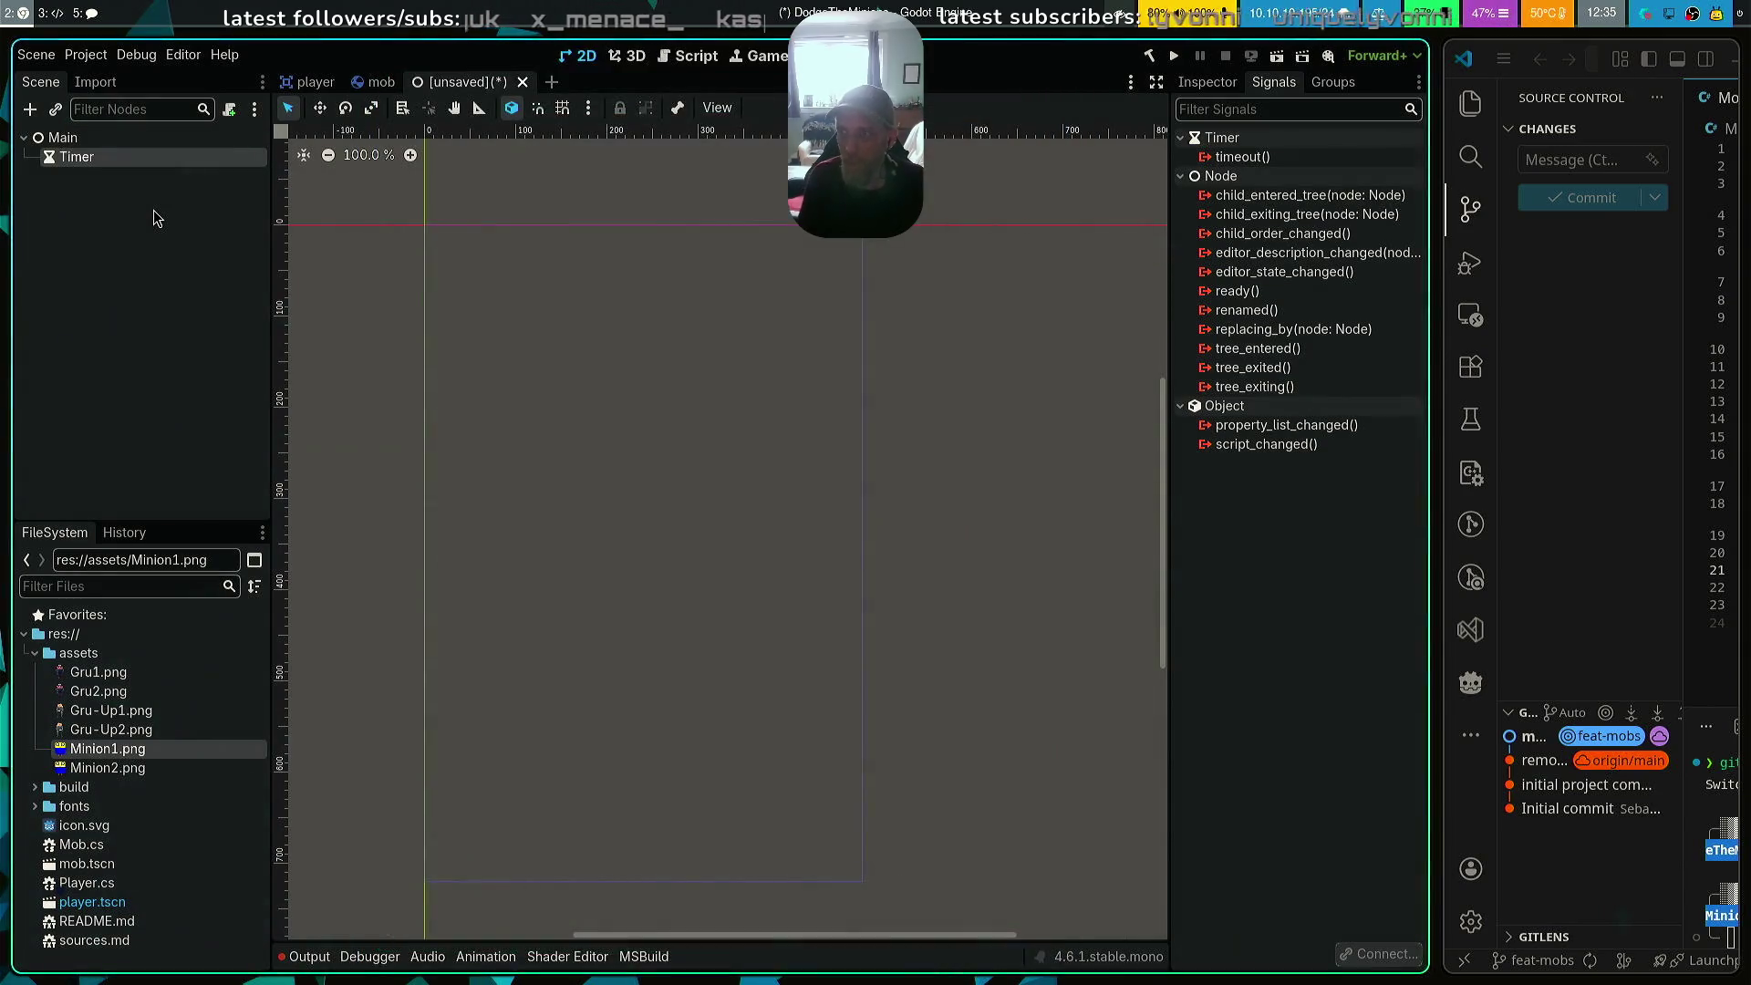
key("ctrl+a")
key("Return")
key("Up")
key("Up")
key("ctrl+a")
key("Return")
key("Up")
key("Up")
key("Up")
key("ctrl+a")
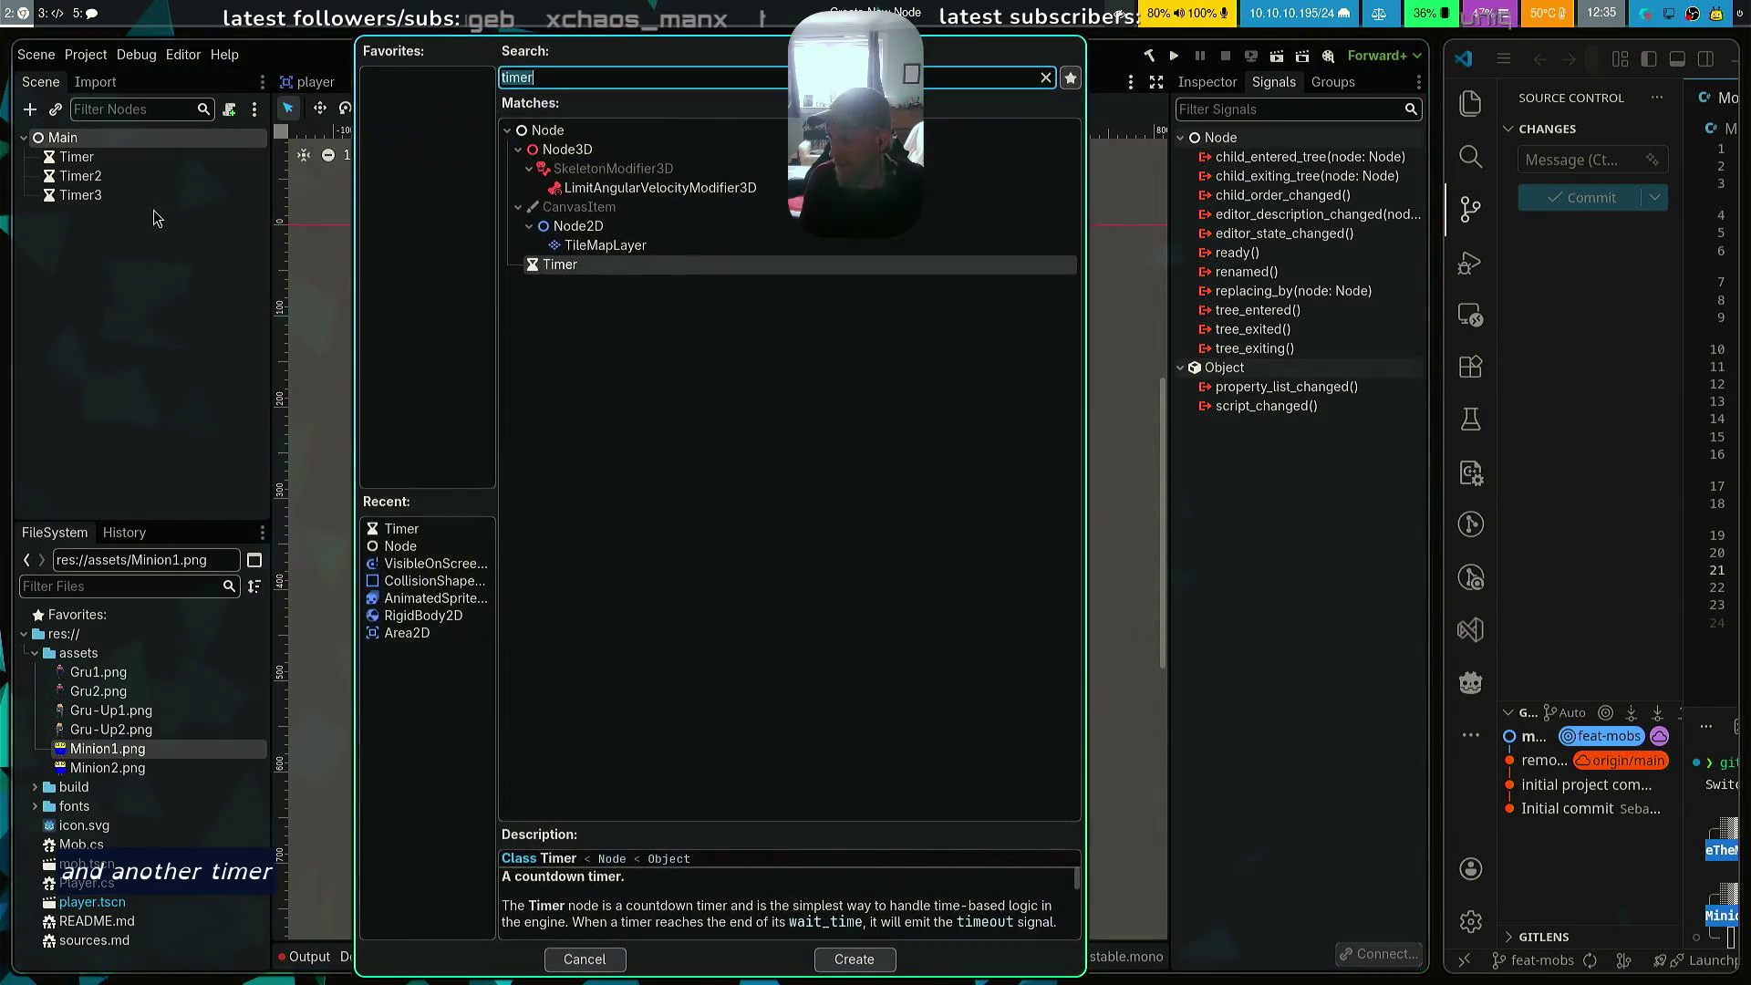
type("Mark")
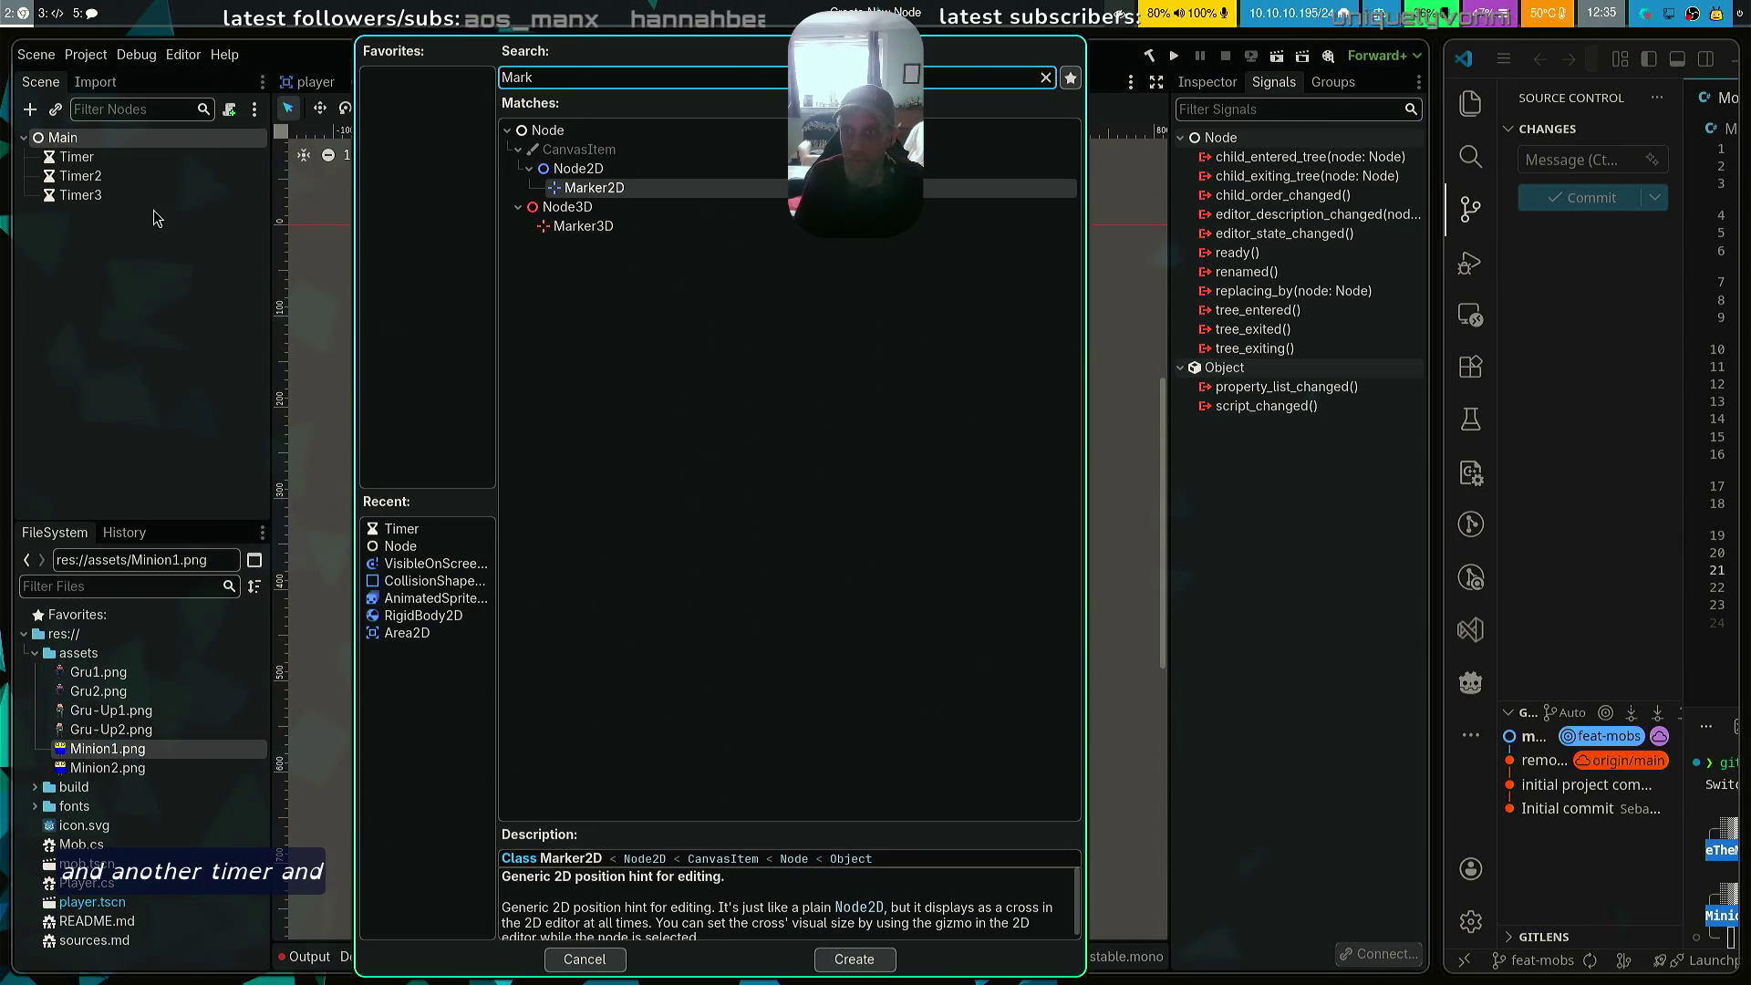
key("Return")
Rename the first two timers to MobTimer and ScoreTimer
key("Up")
key("Up")
key("Up")
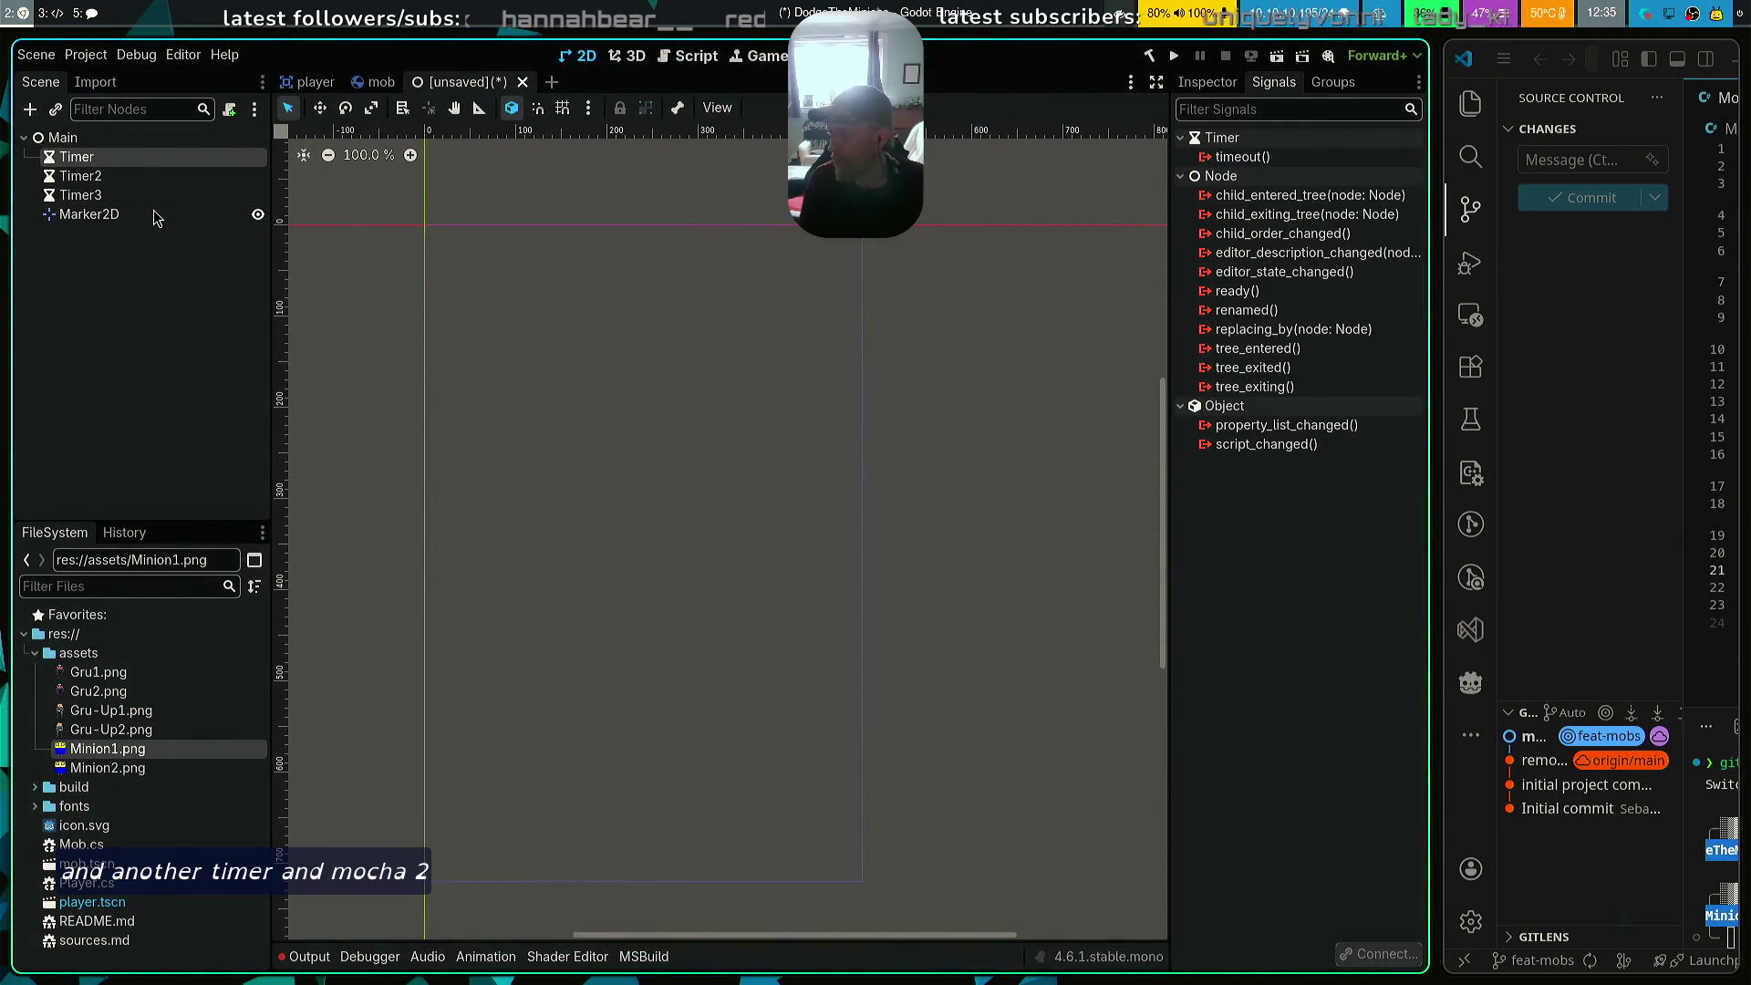
key("F2")
type("Mob")
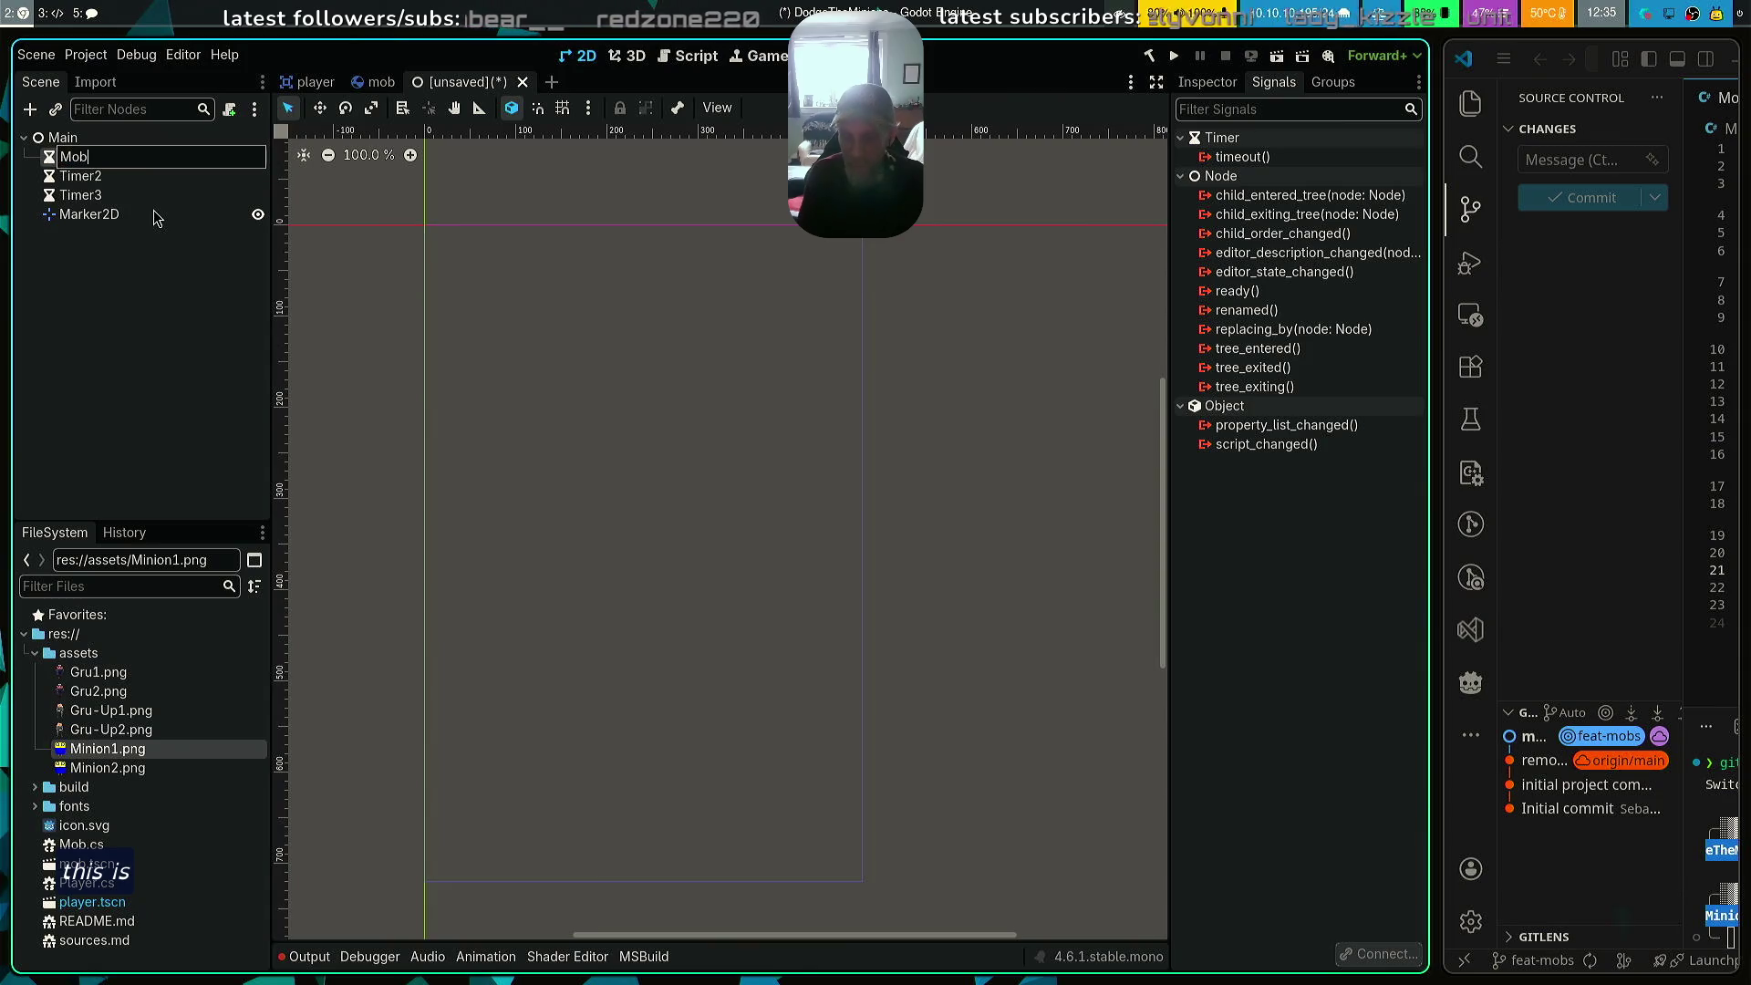
key("Return")
key("Down")
key("F2")
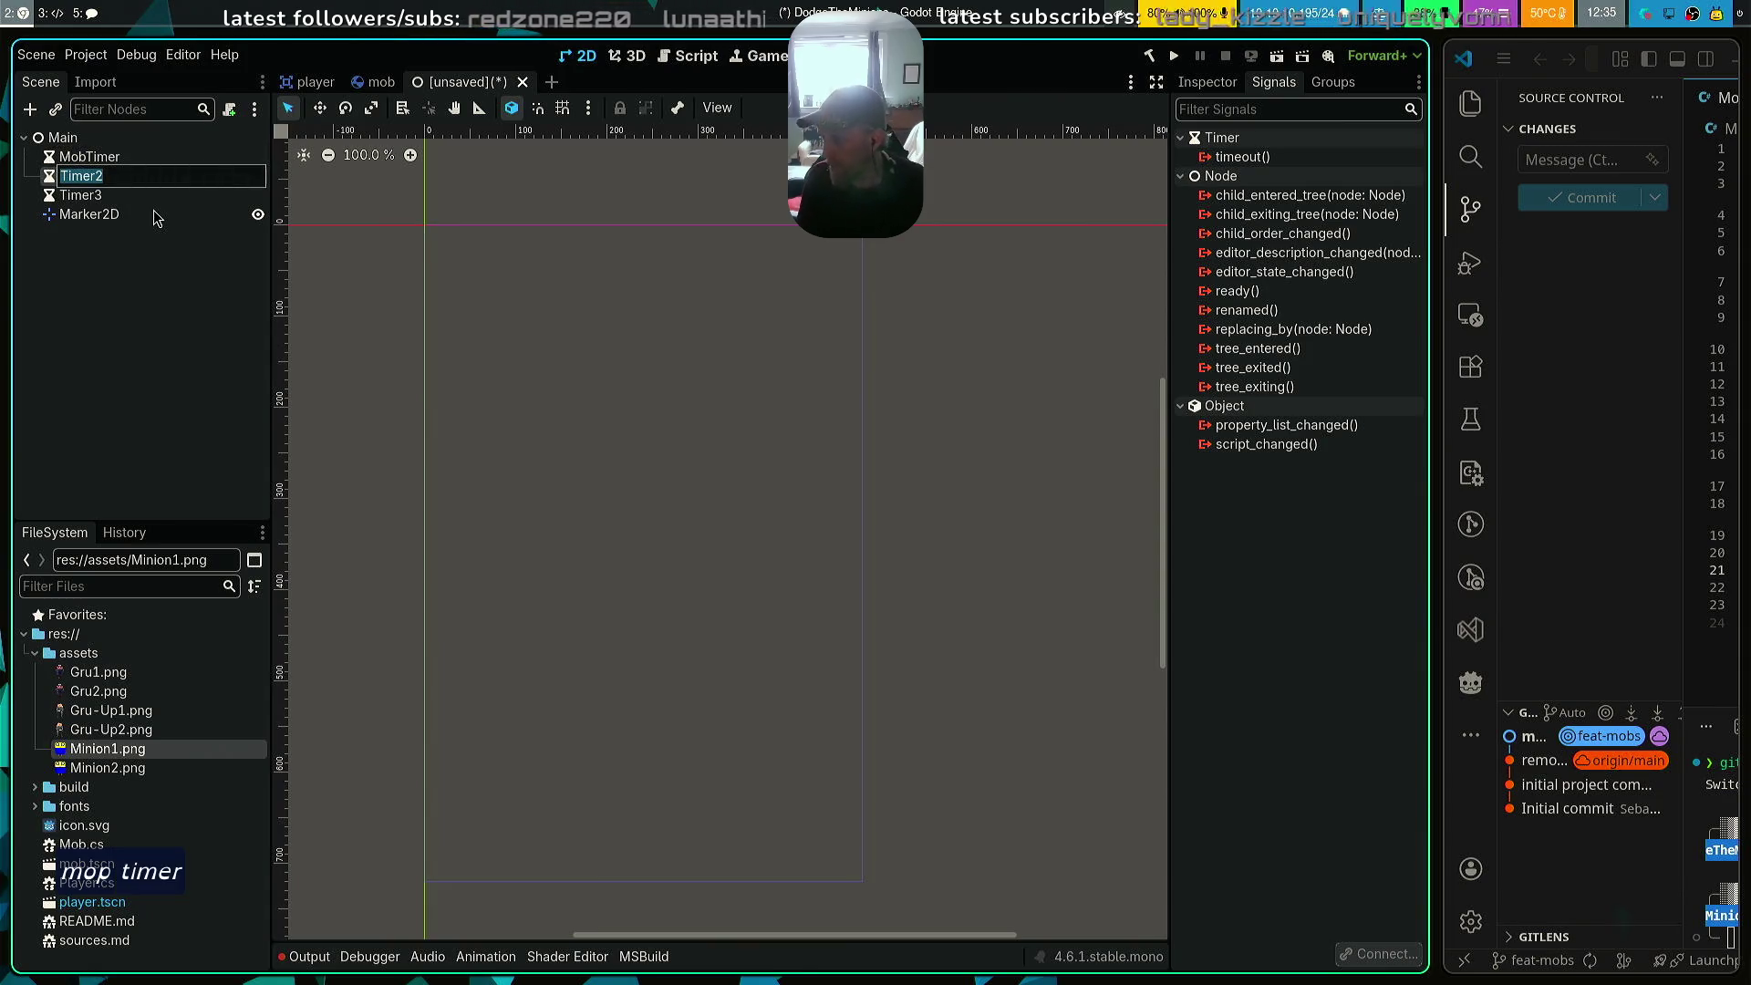
type("ScoreTimer")
key("Return")
Rename the third timer to StartTimer and the Marker2D to StartPosition
key("Down")
key("F2")
type("St")
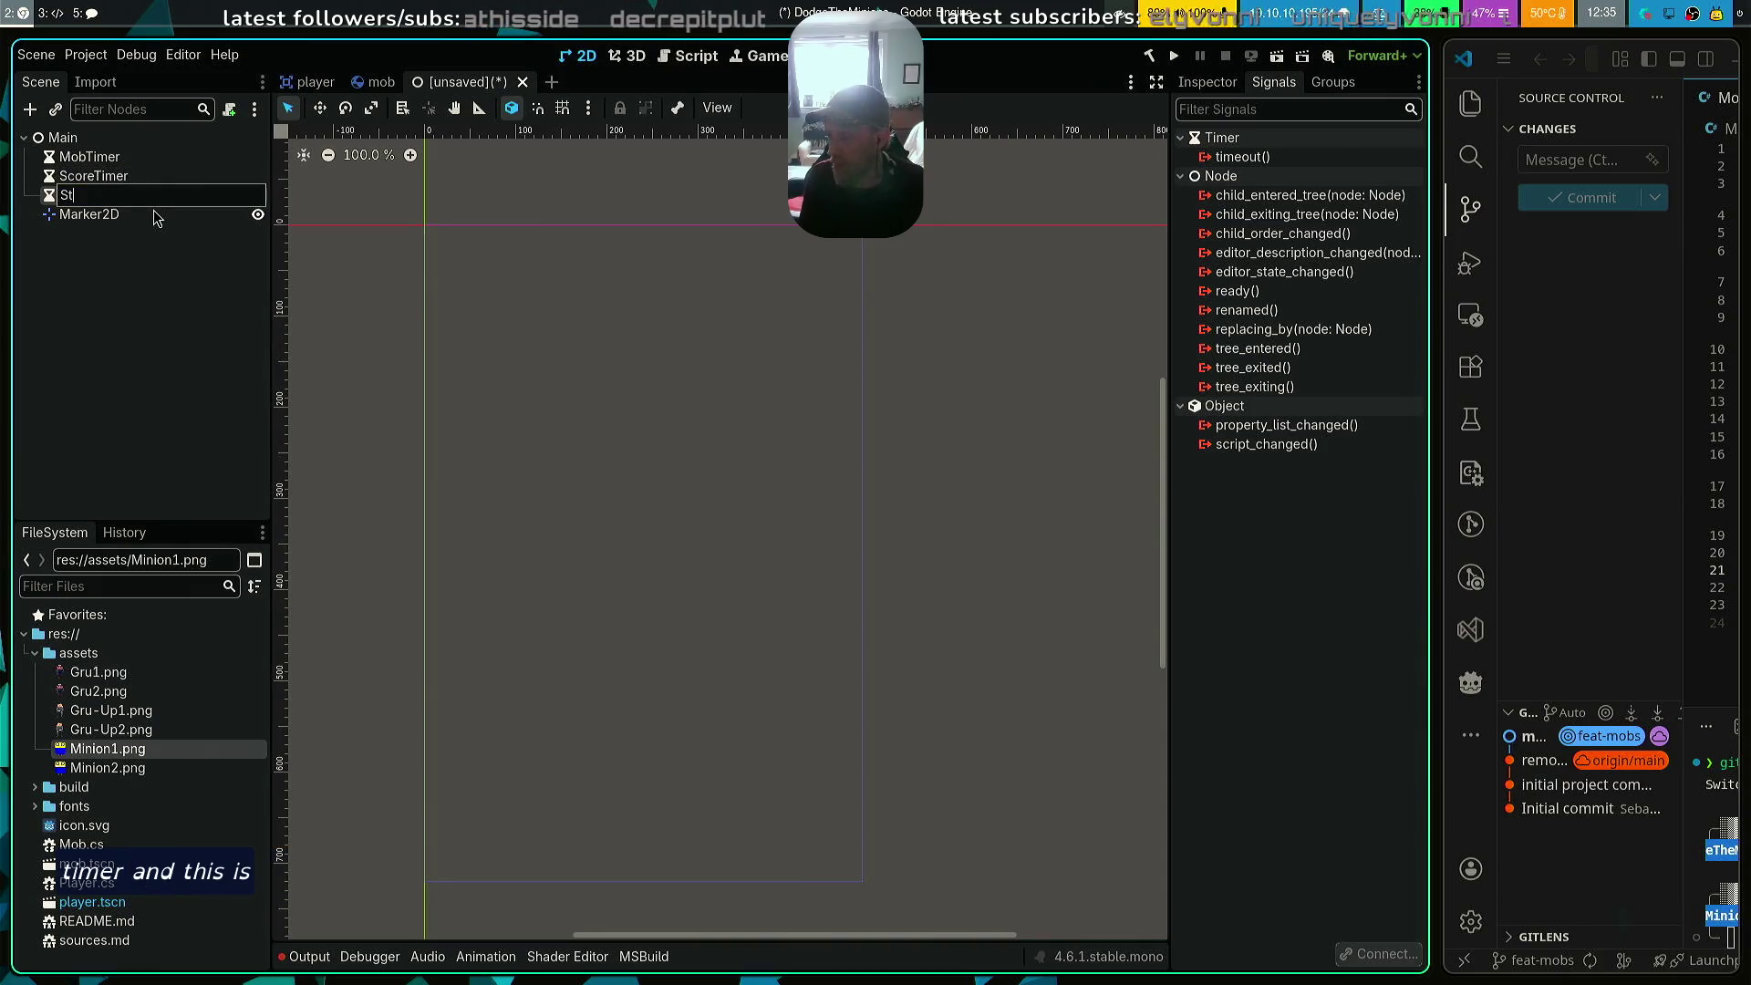
type("artTimer")
key("Return")
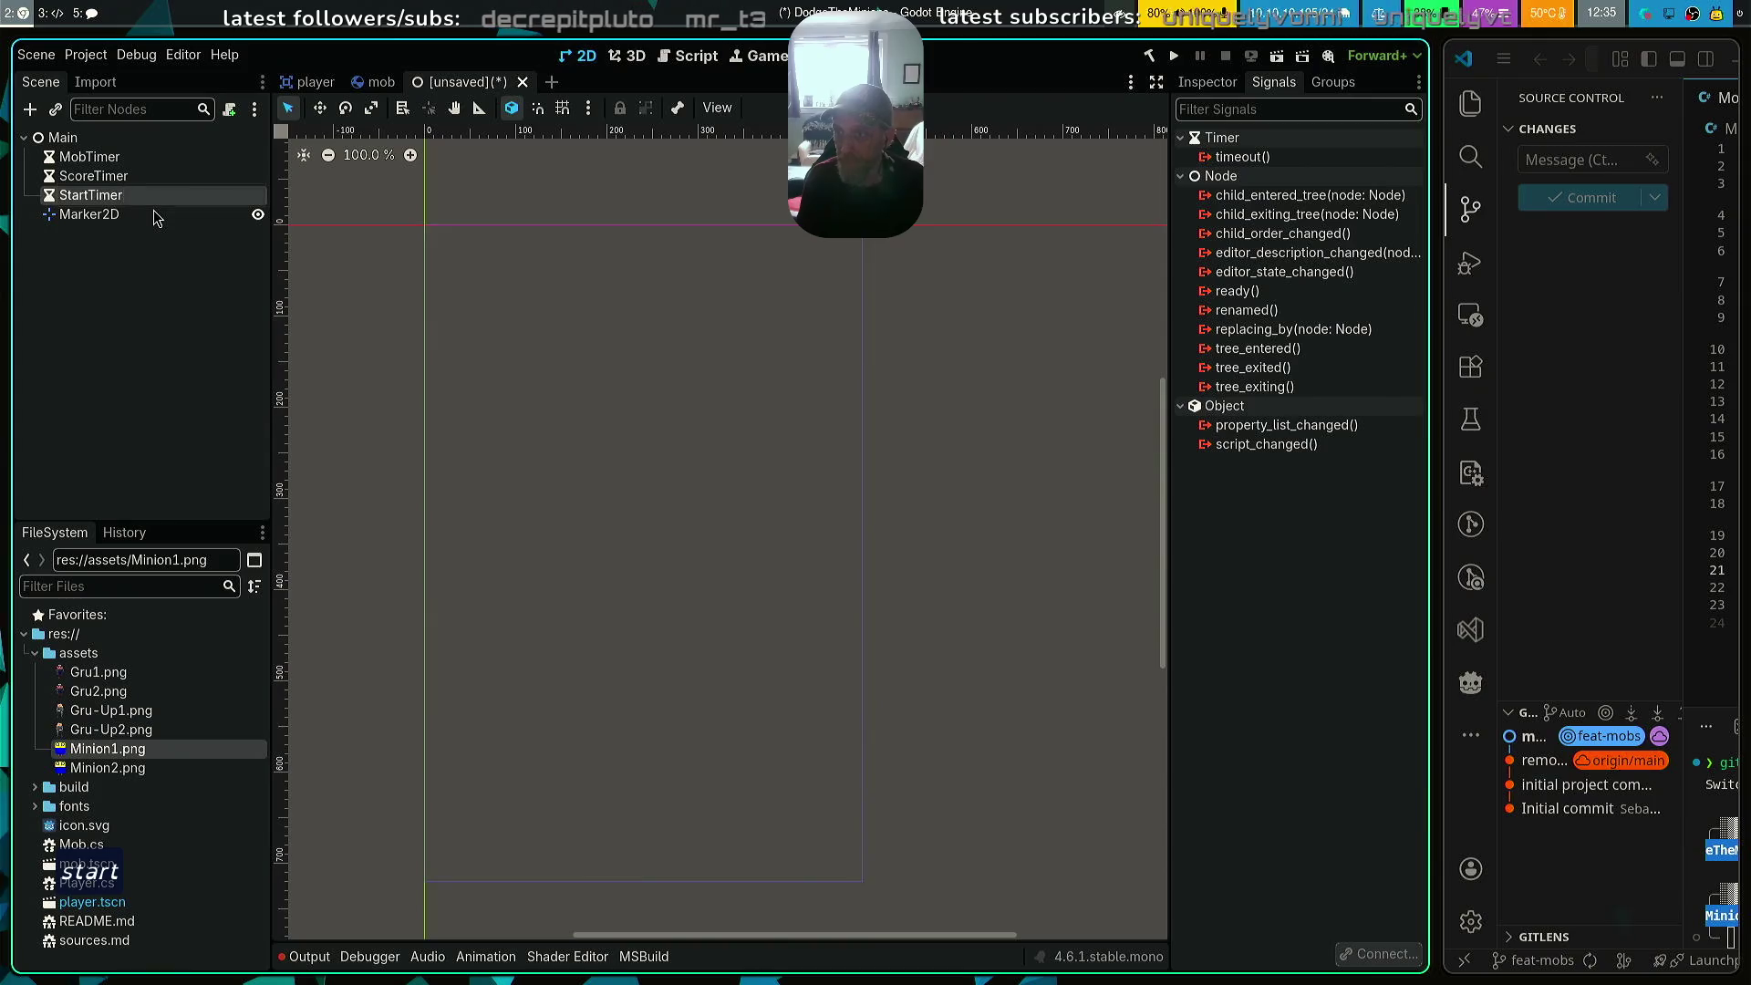
key("Down")
key("F2")
type("StartPosition")
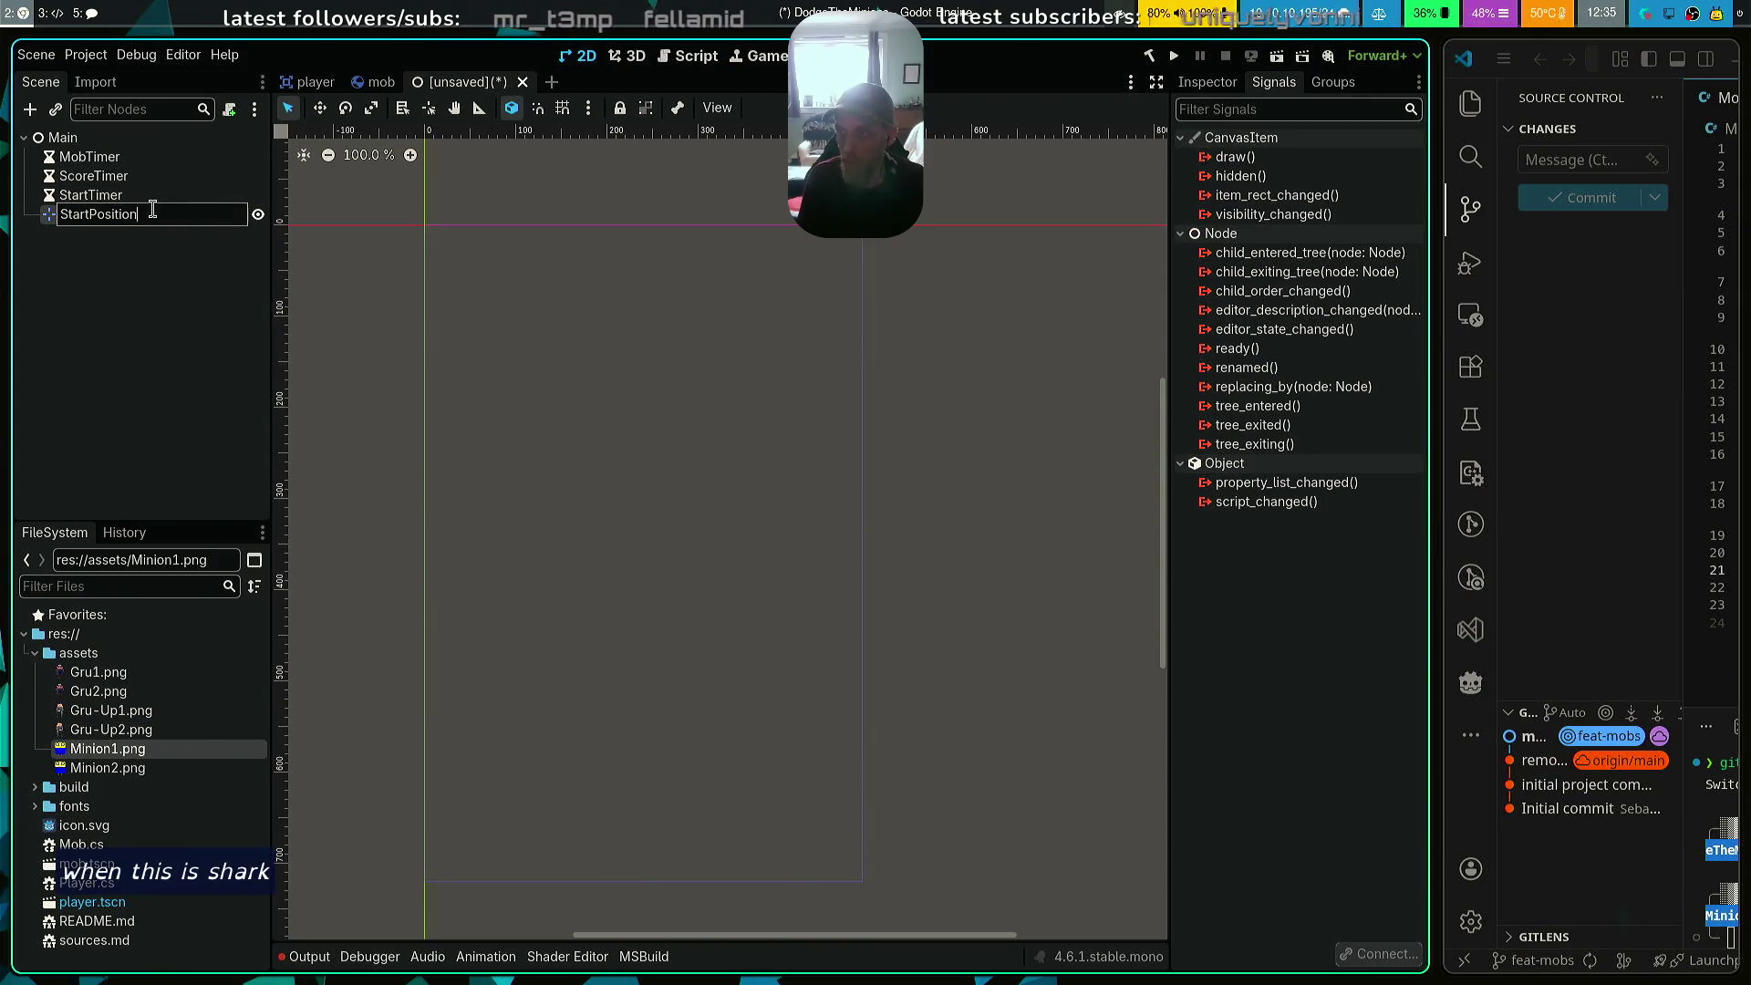
key("Return")
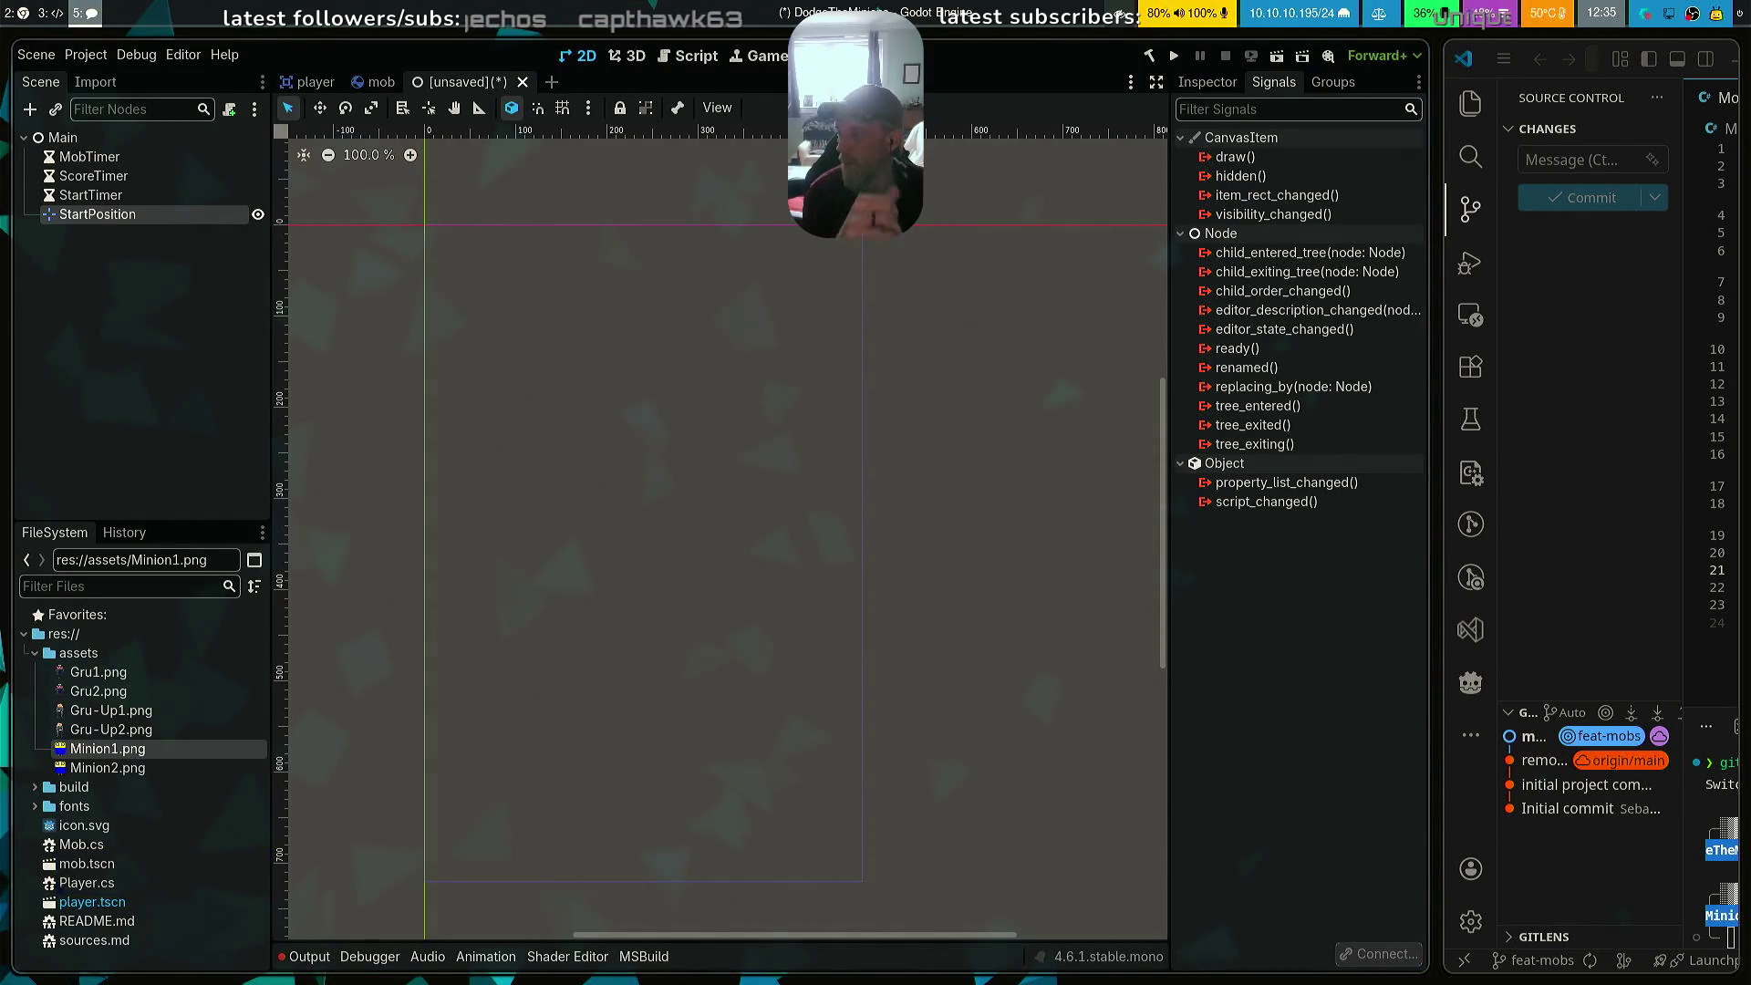
left_click(138, 158)
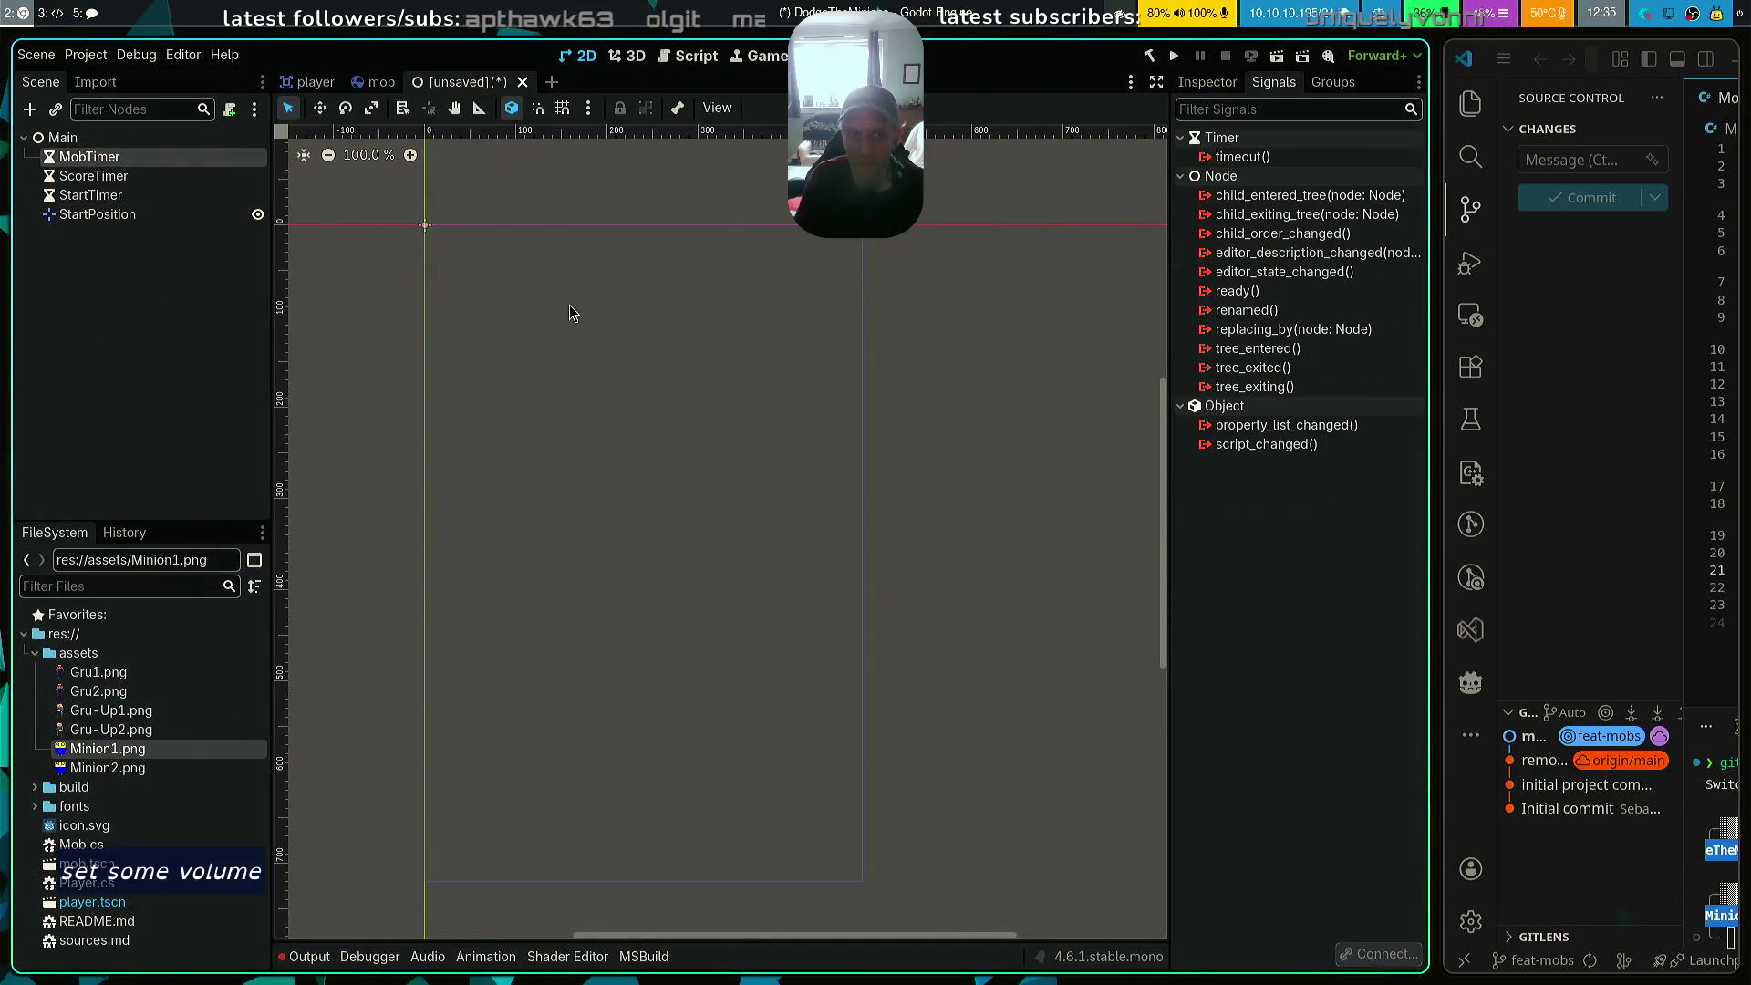
Set MobTimer's Wait Time to 0.5 seconds in the Inspector
left_click(1208, 84)
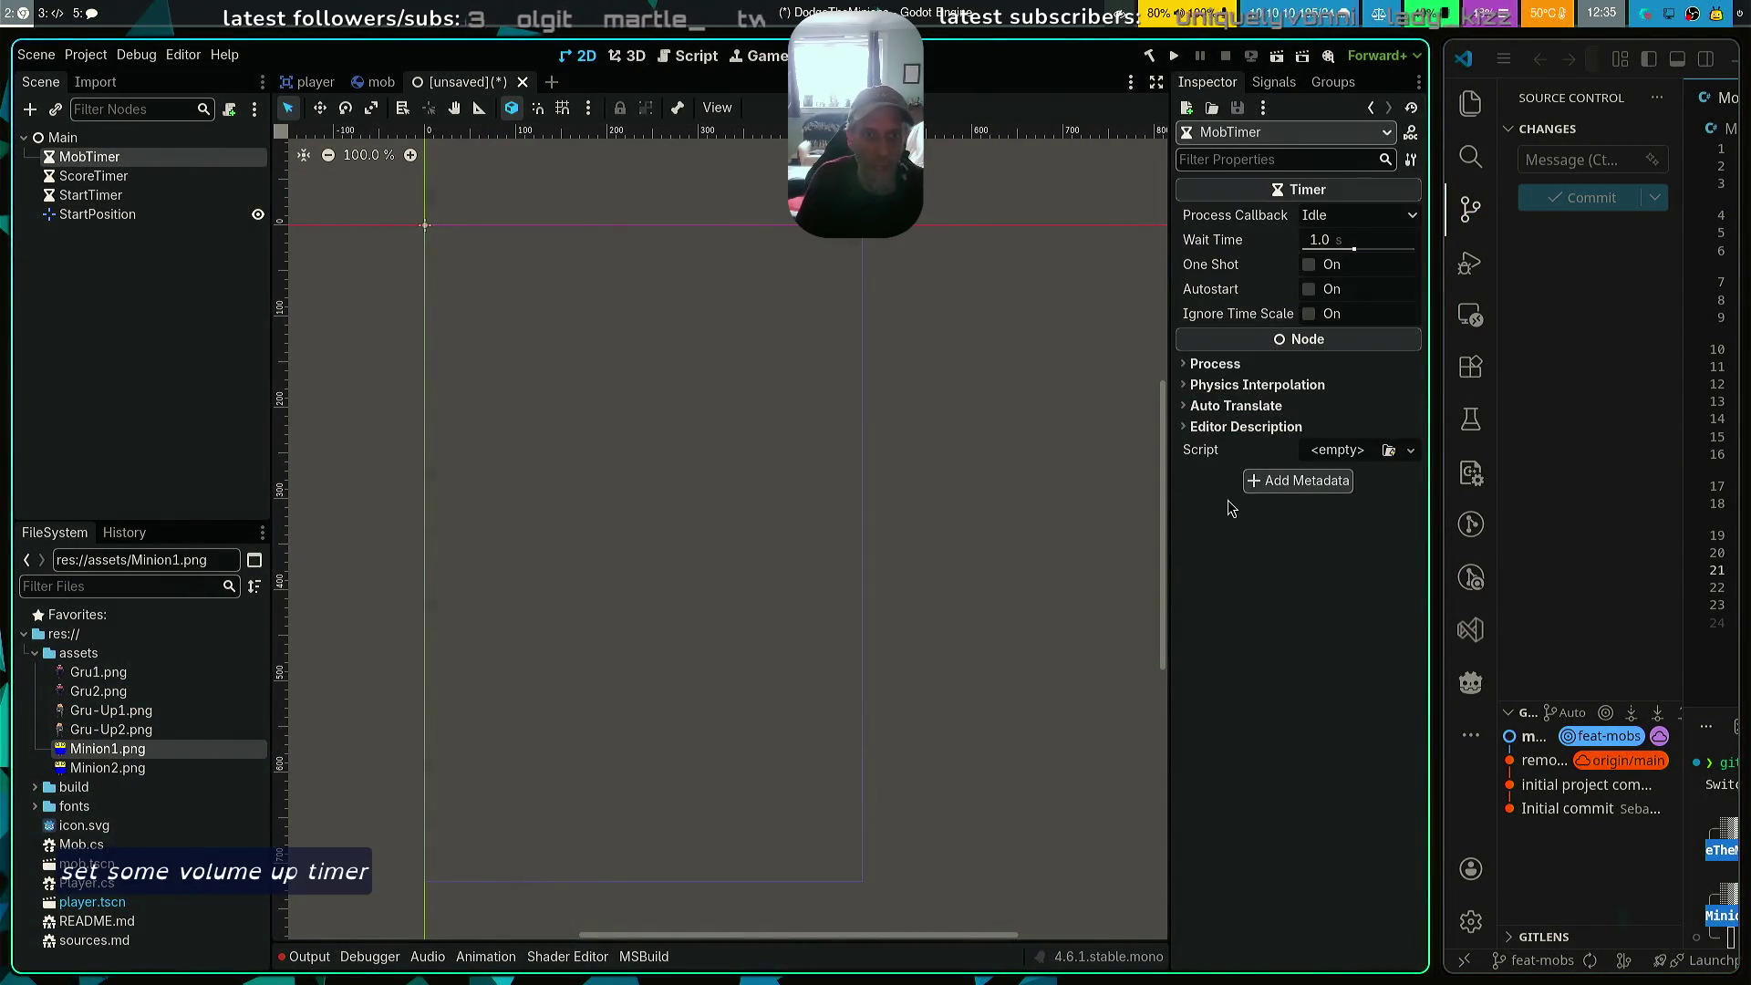
left_click(1355, 243)
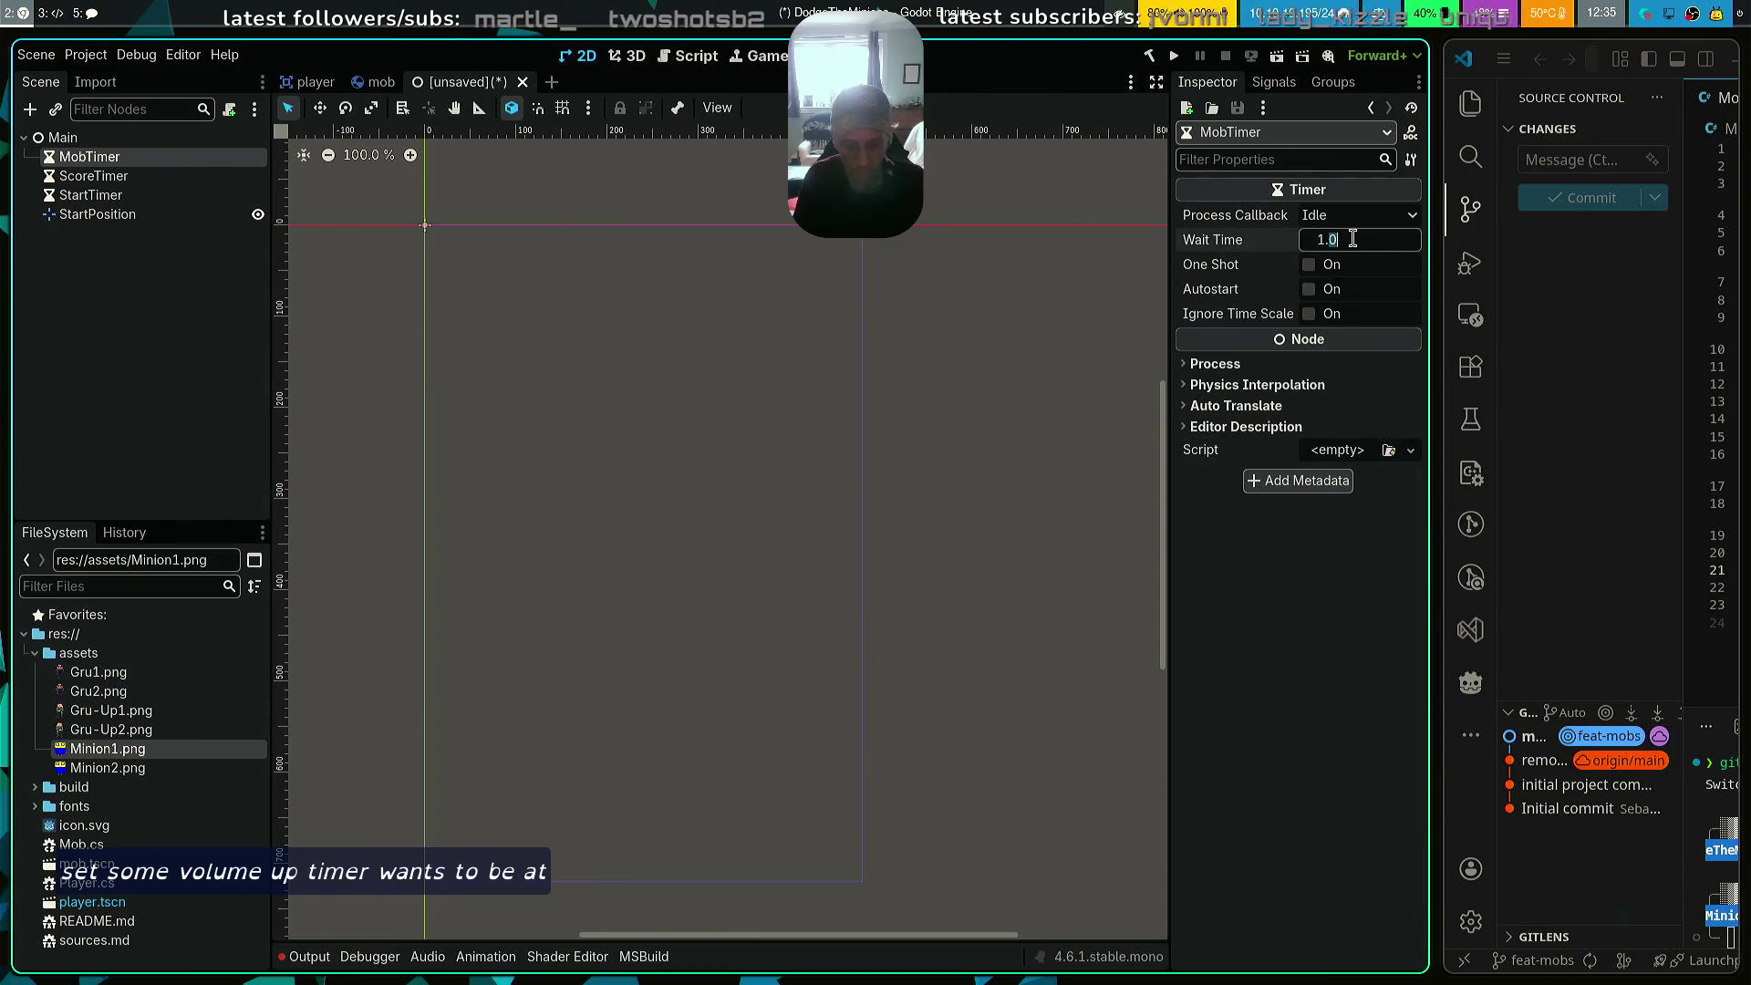
type("0.5")
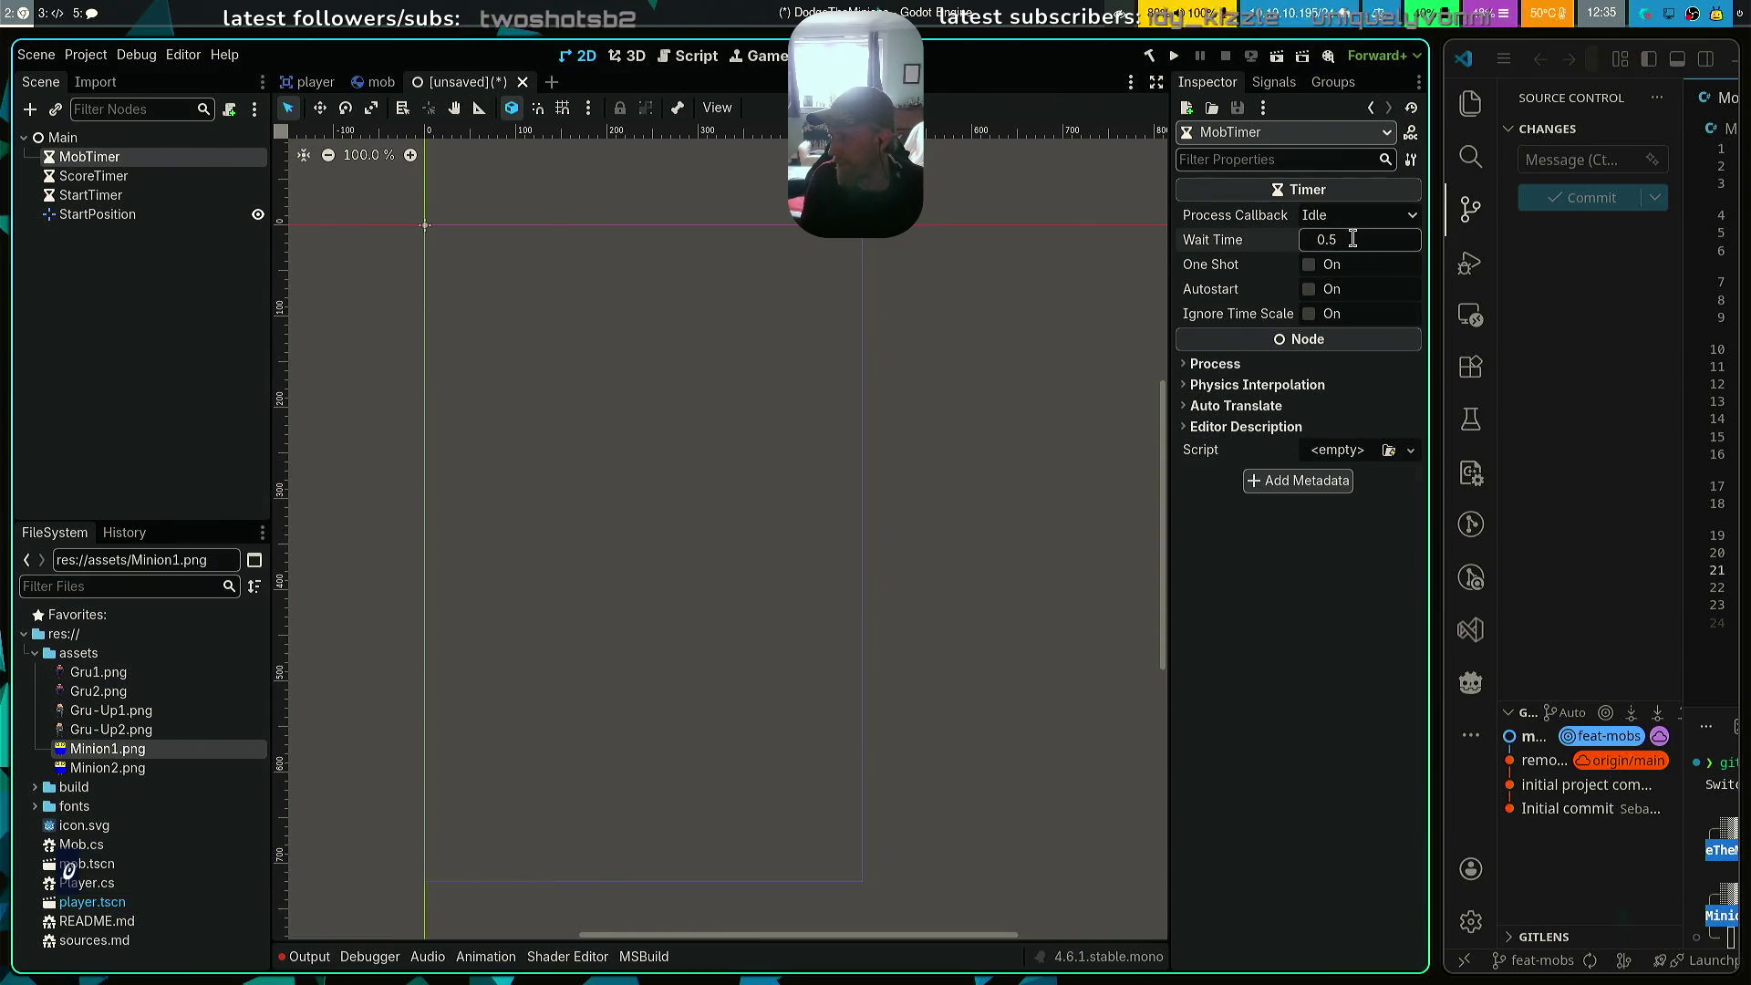
key("Return")
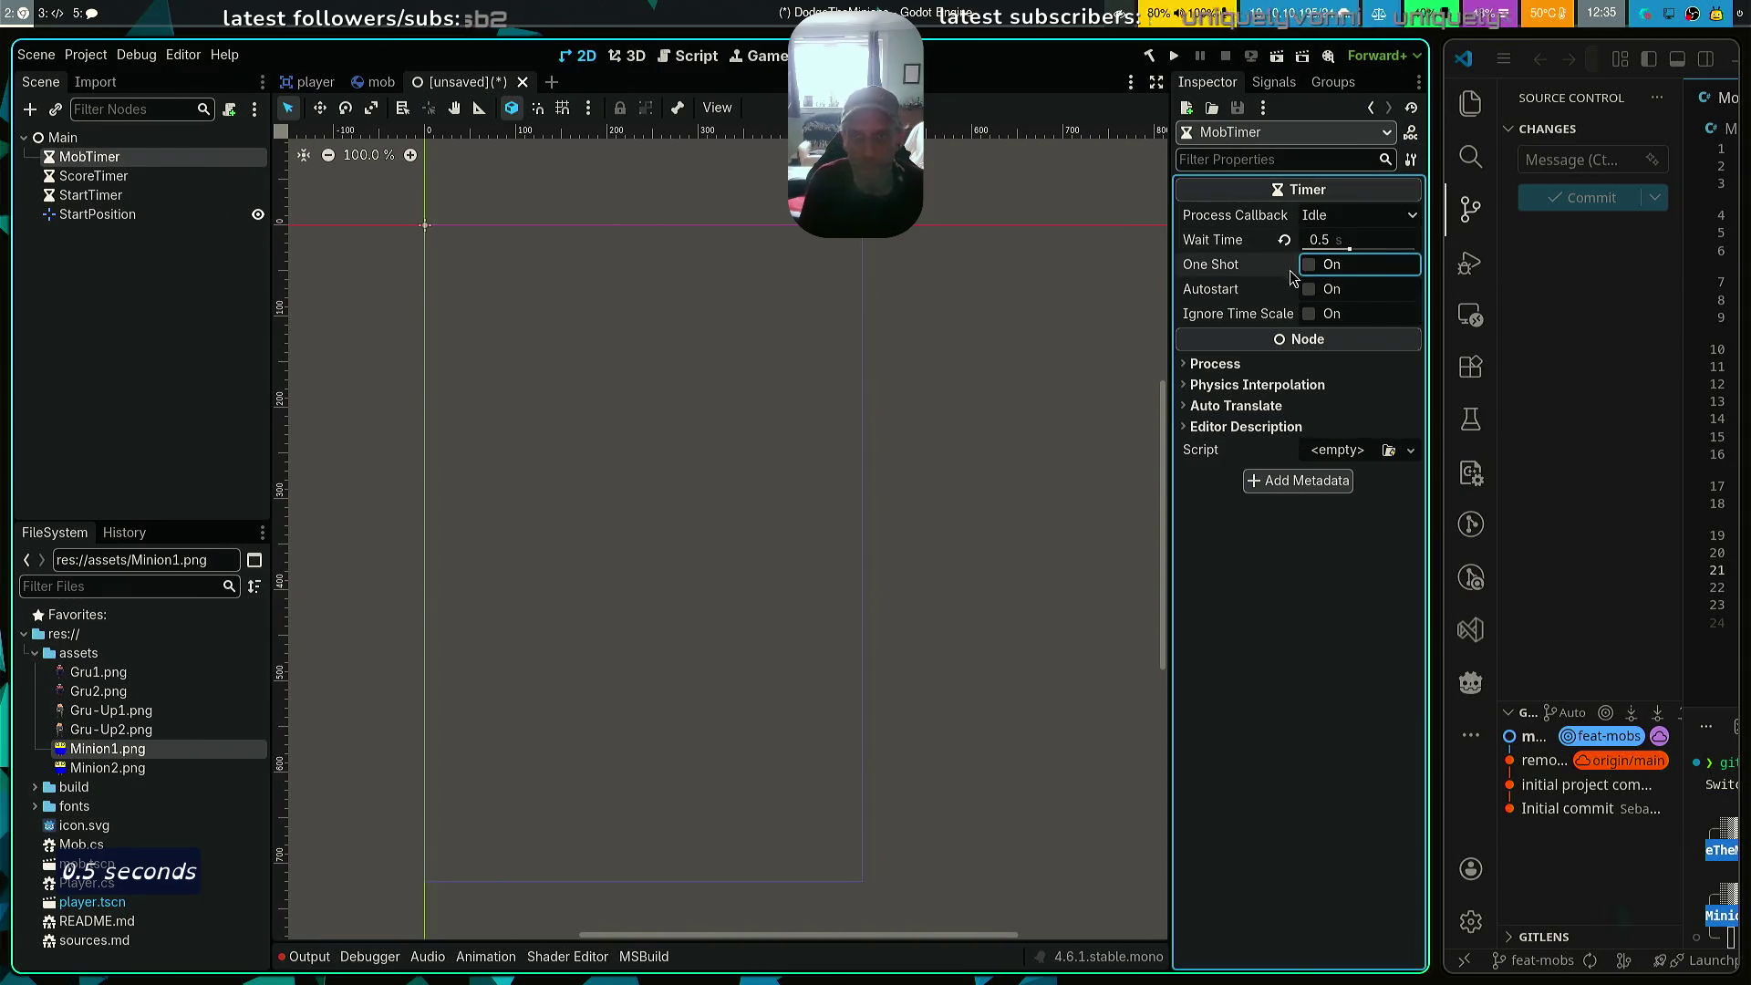
Set StartTimer's Wait Time to 2 seconds and enable One Shot
left_click(135, 182)
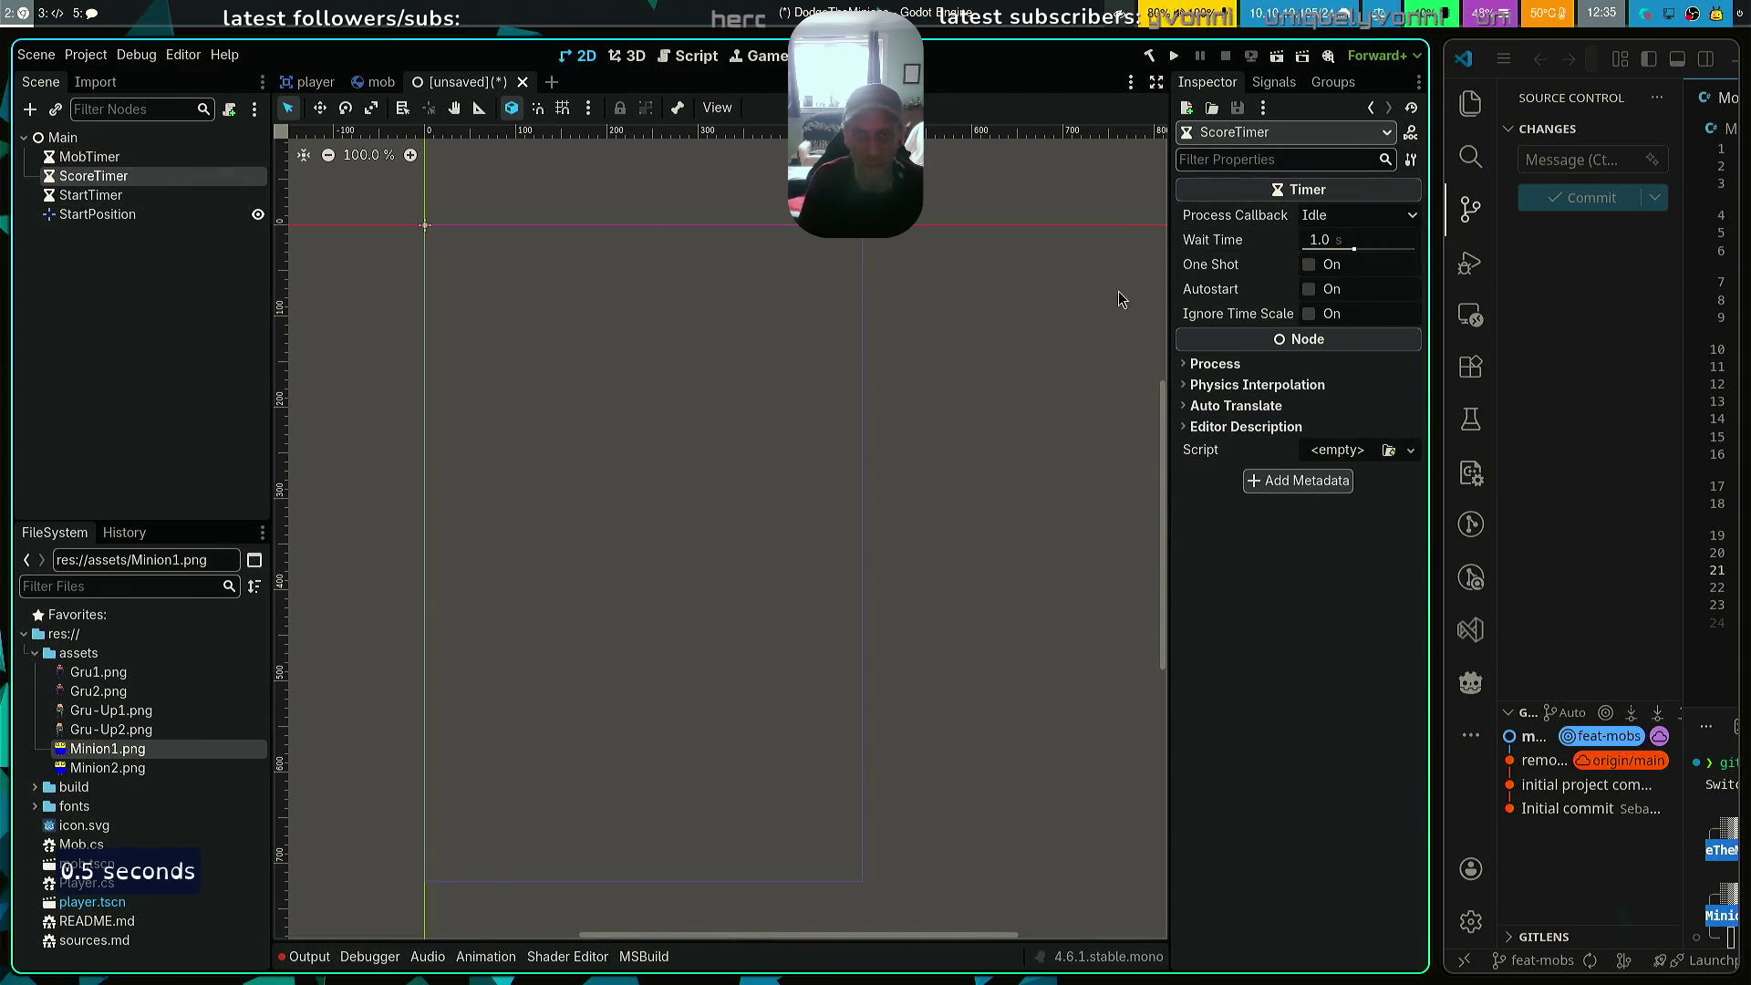
left_click(112, 195)
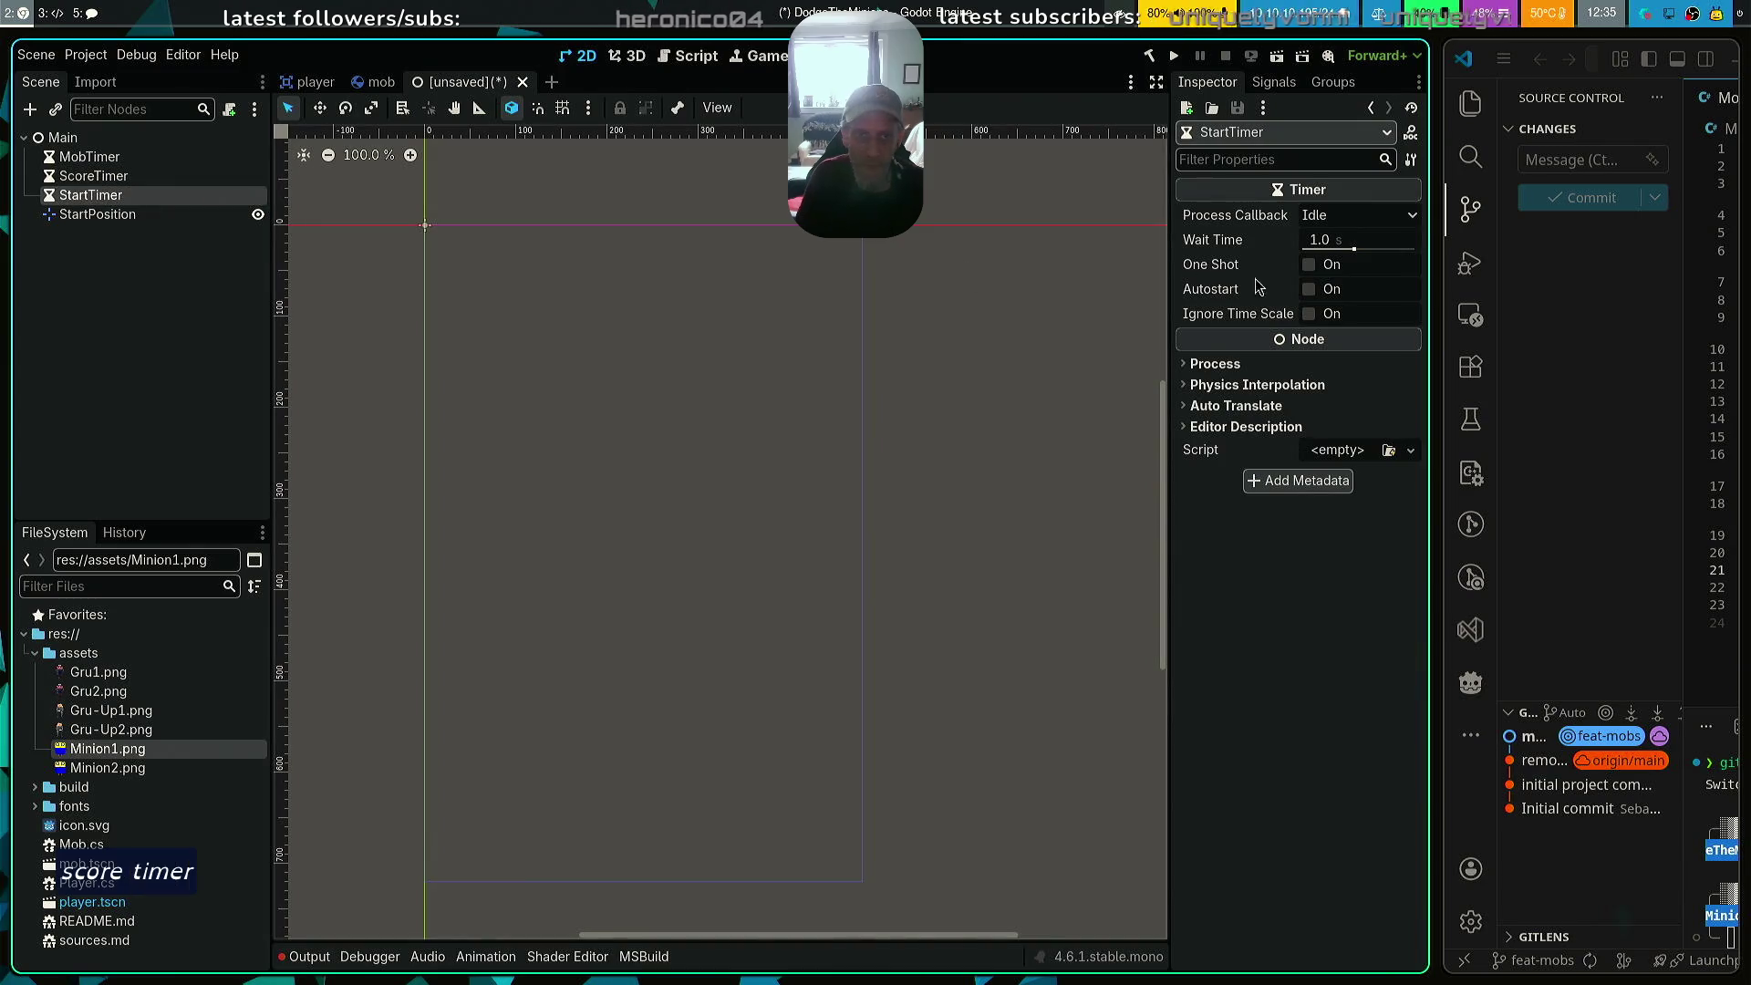
left_click(1318, 241)
type("2")
key("Return")
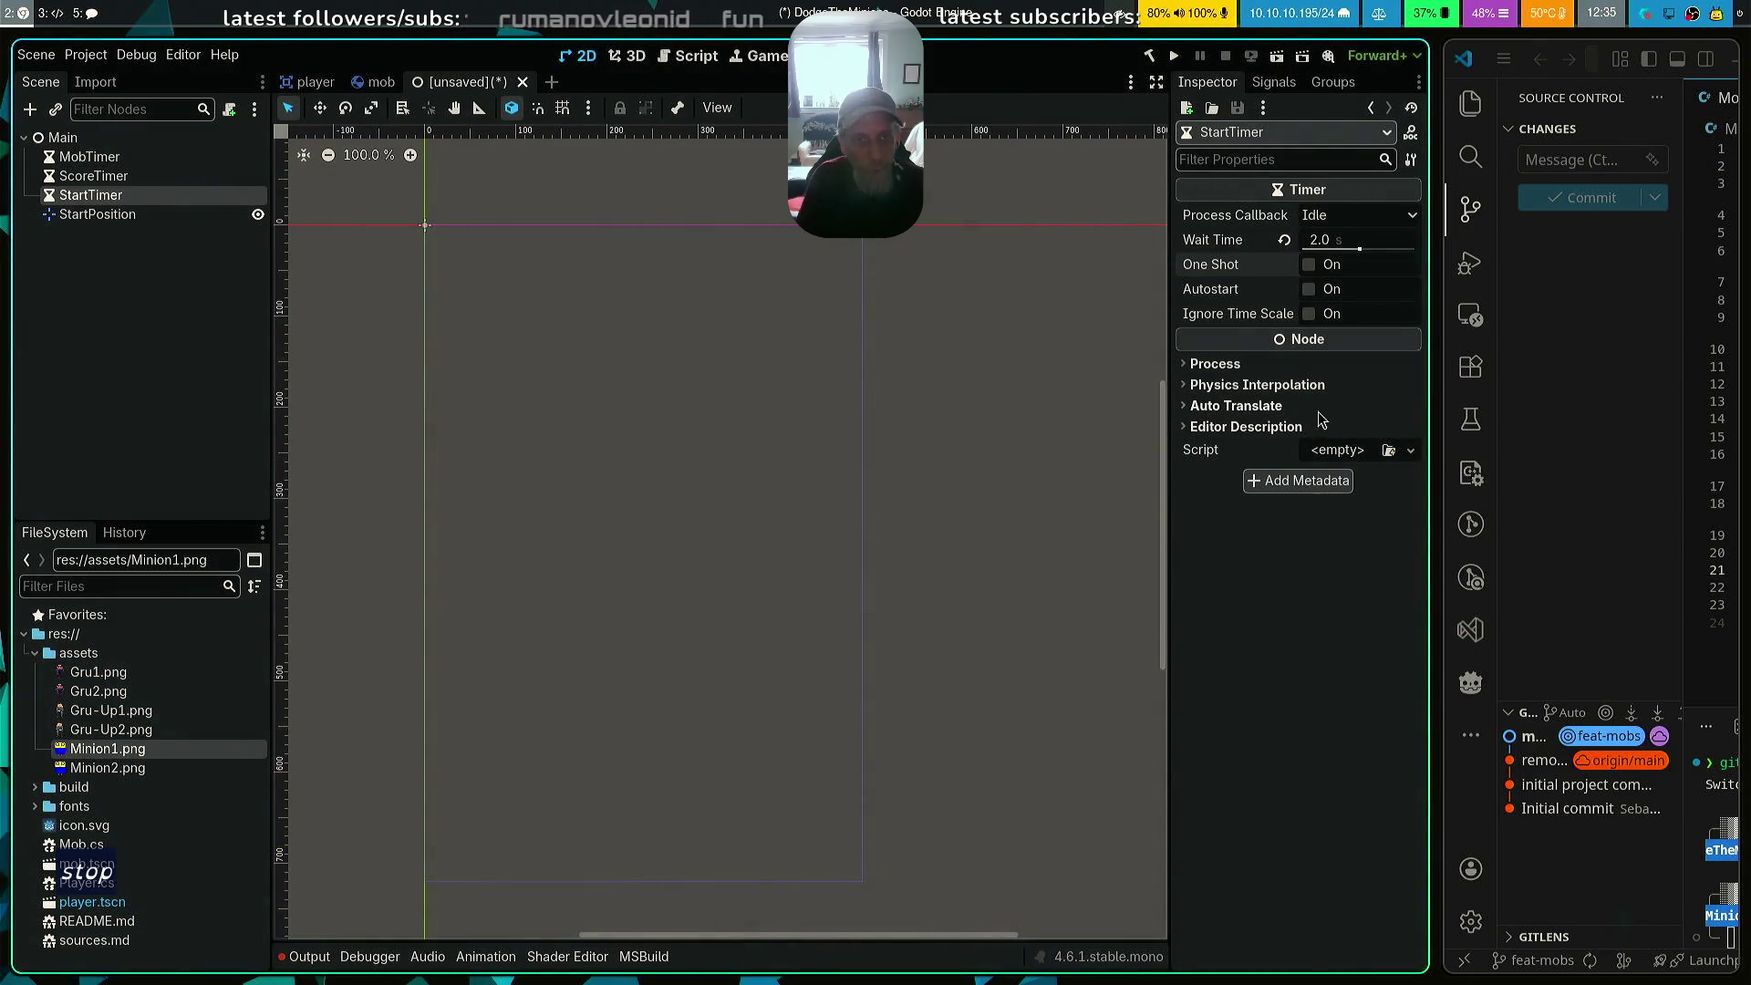
left_click(1309, 264)
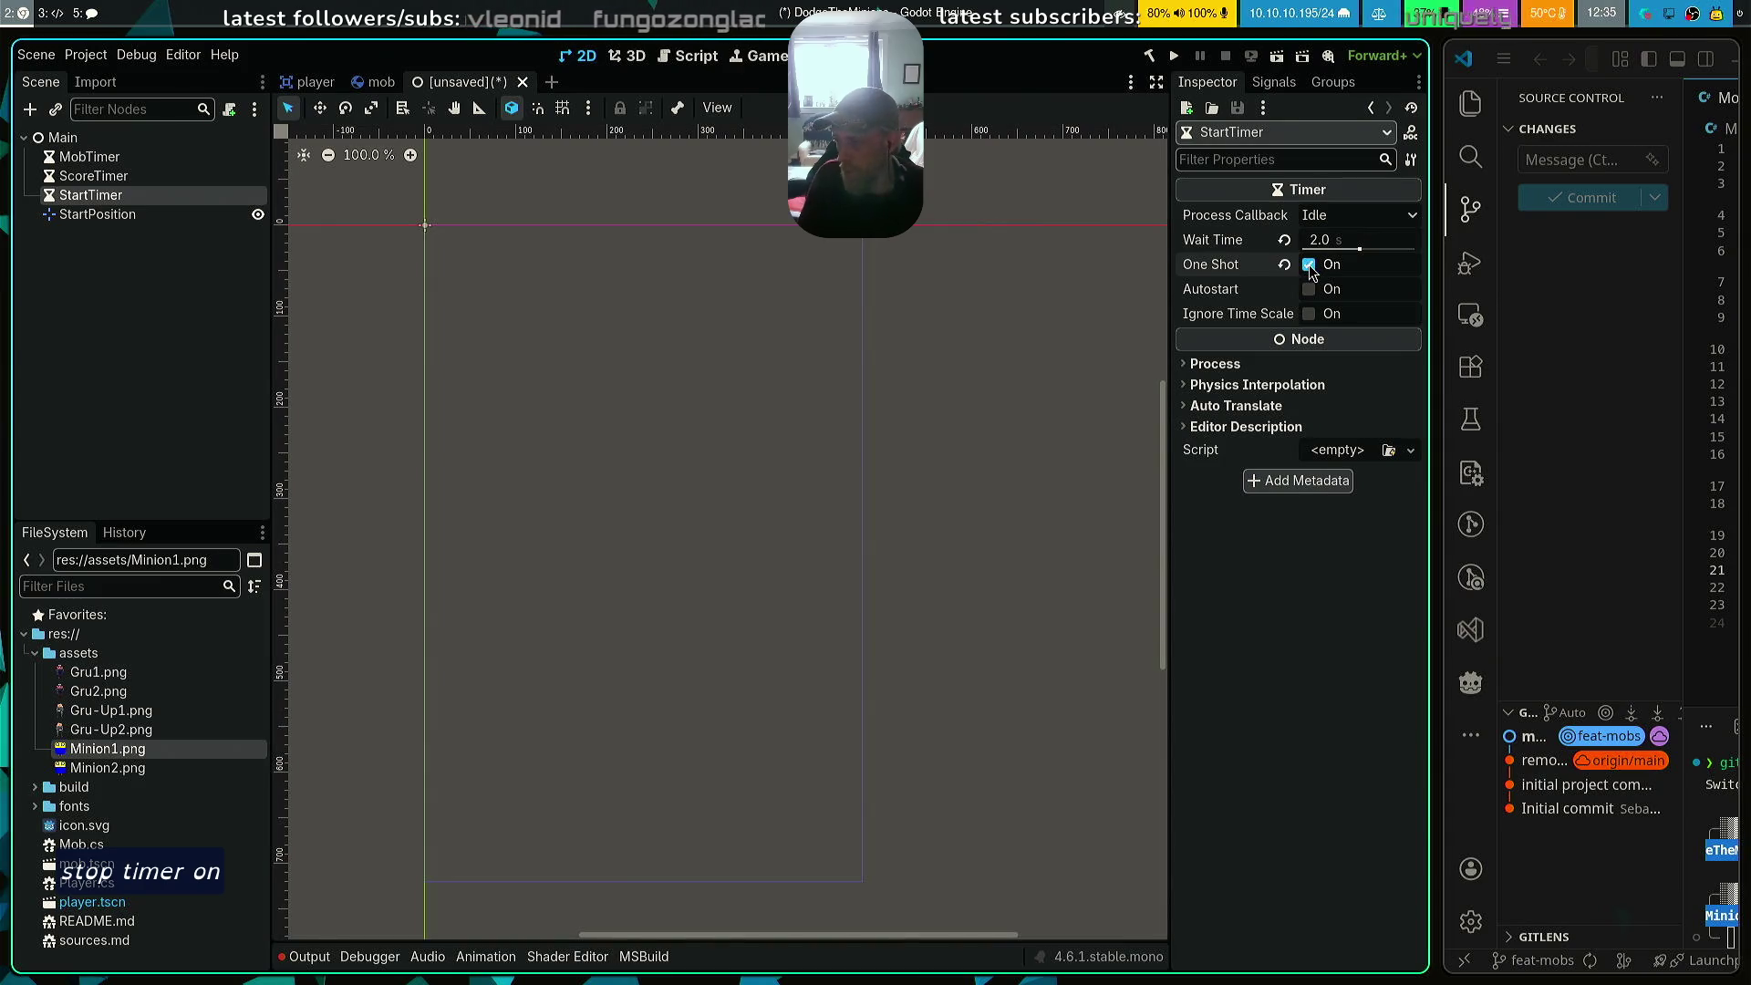
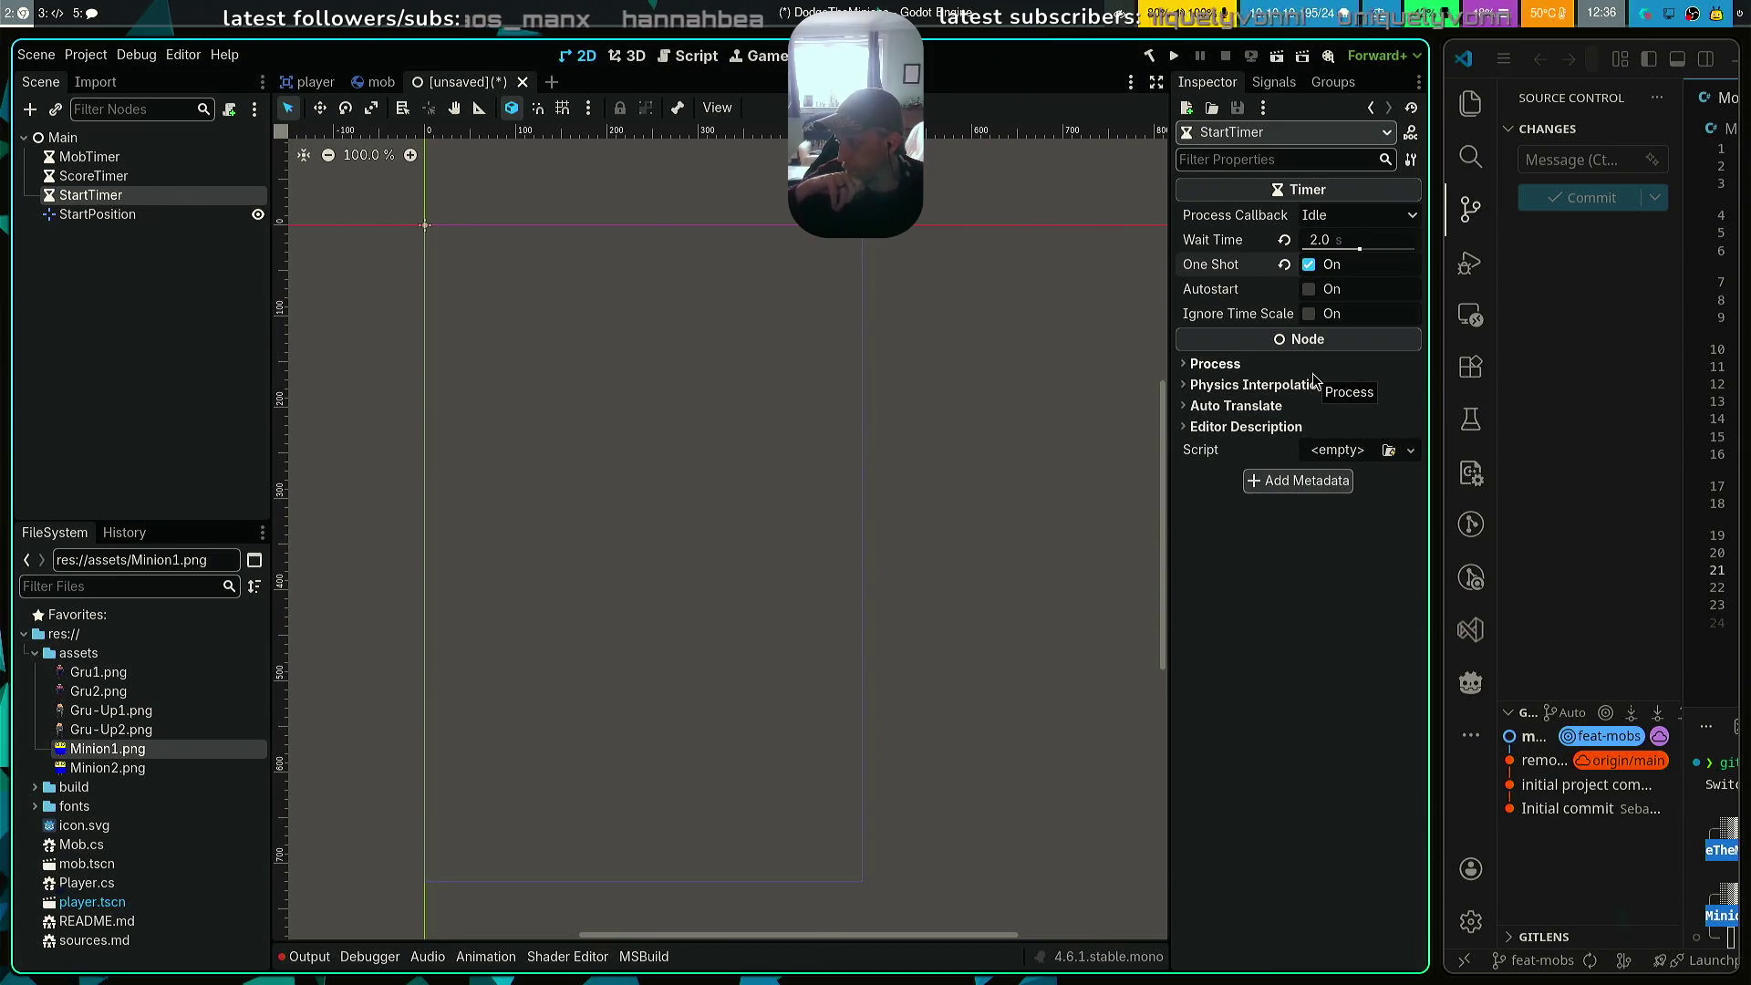
Select StartPosition and set its Transform position to x 240, y 450
left_click(111, 215)
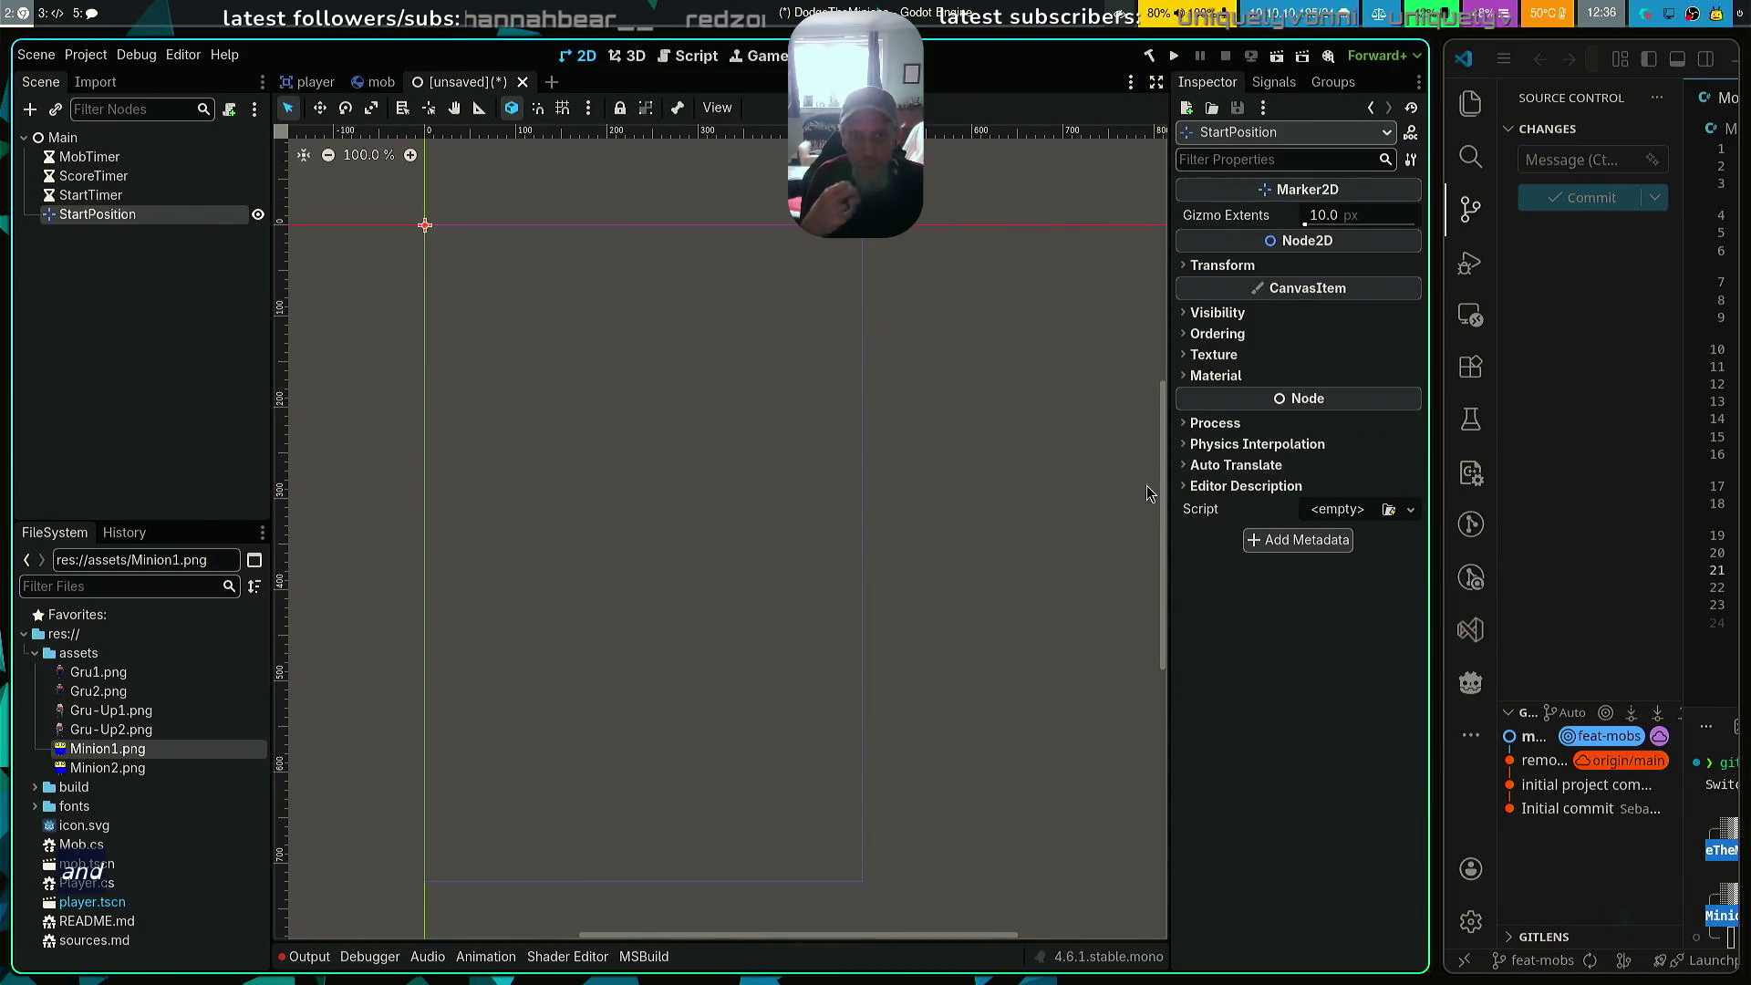
left_click(1185, 267)
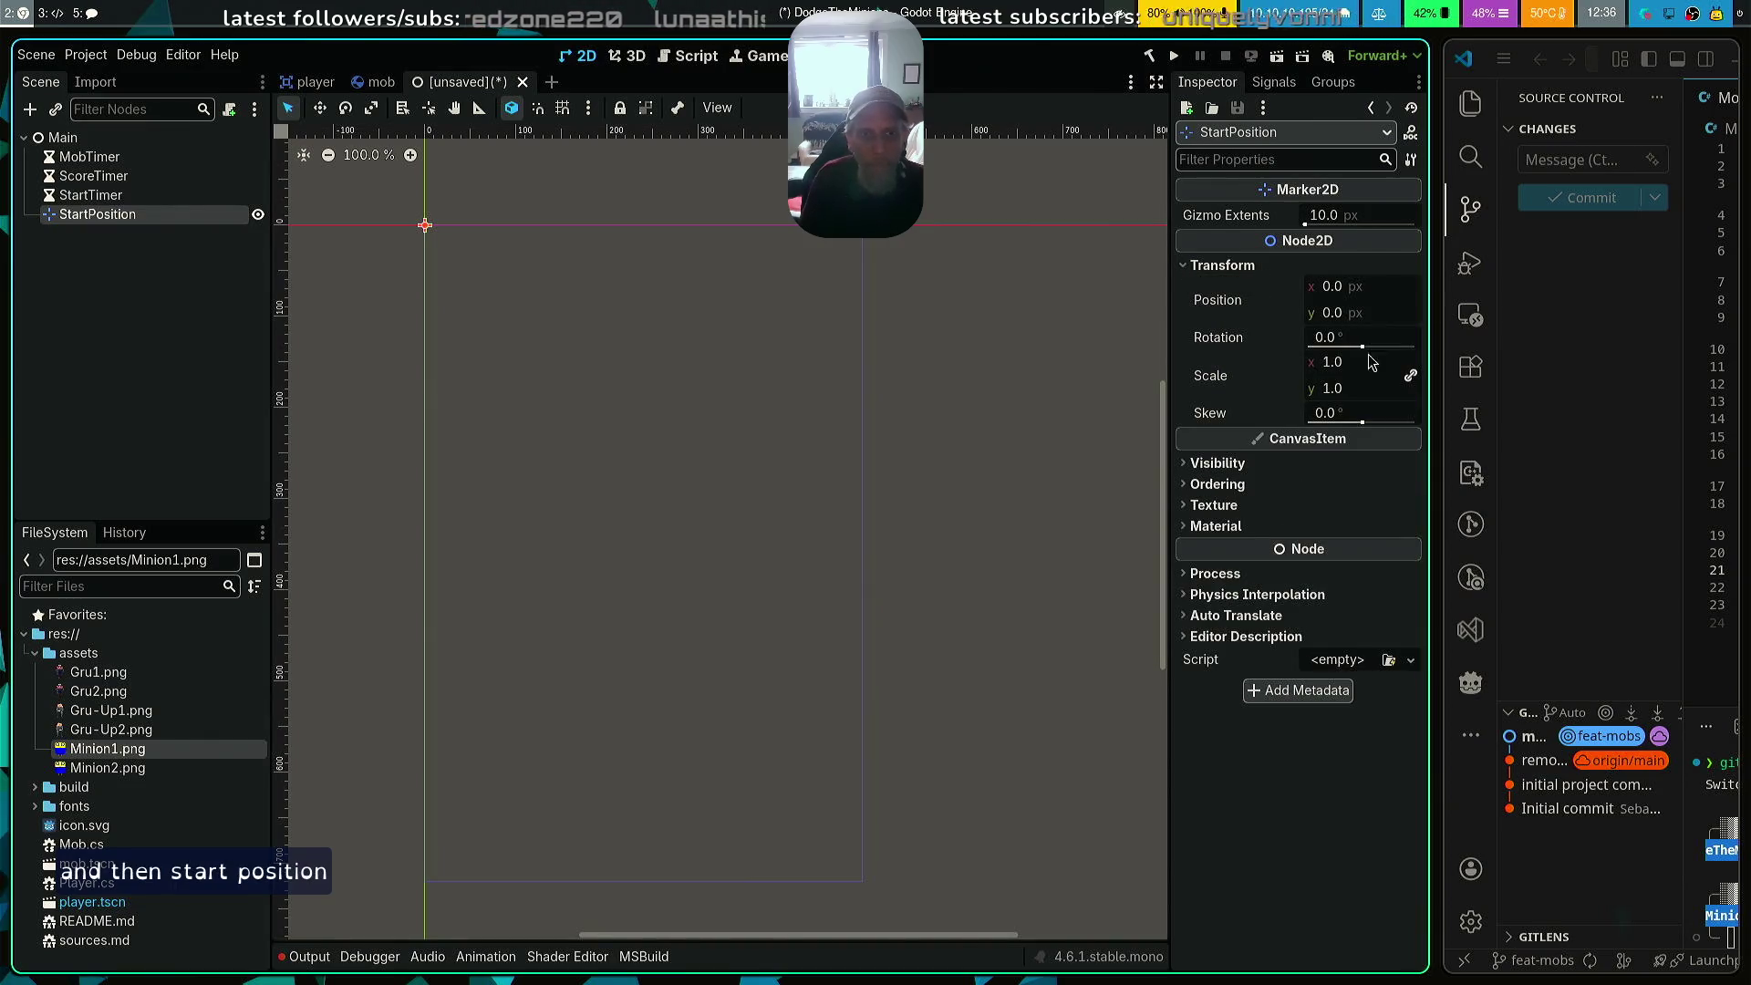
left_click(1386, 292)
type("240")
key("Tab")
type("450")
key("Tab")
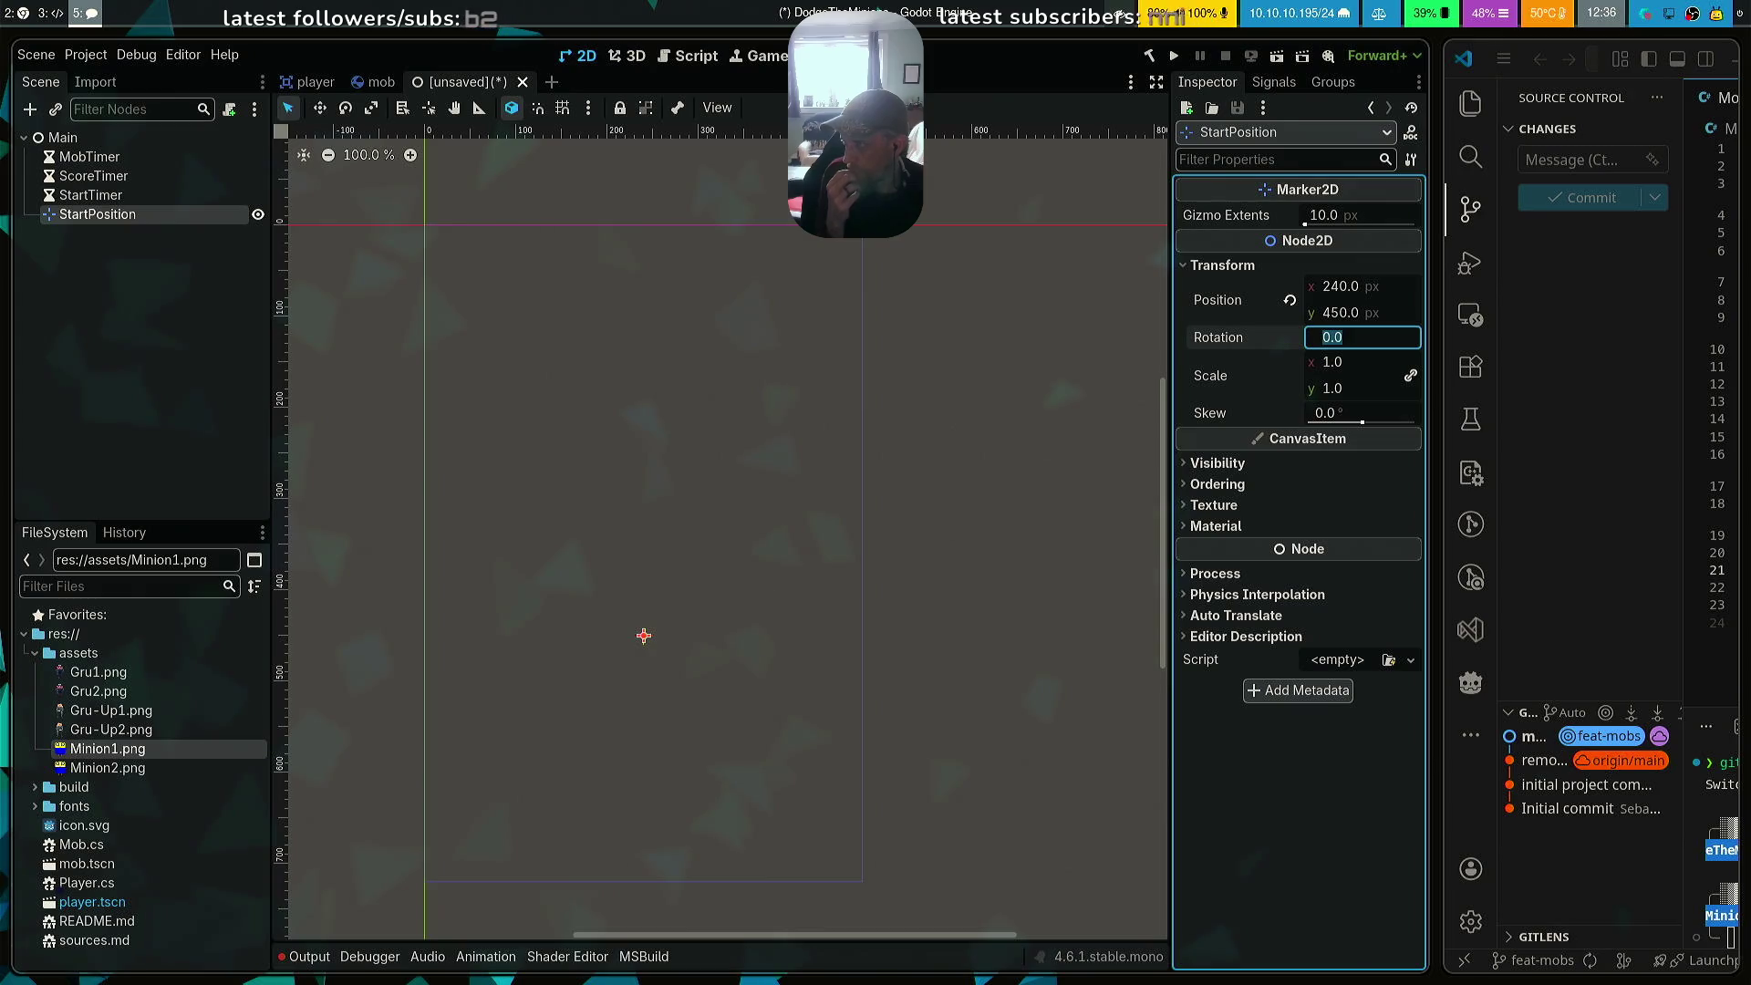
Add a Path2D child under Main, rename it MobPath, and pick PathFollow2D as the next node
right_click(95, 143)
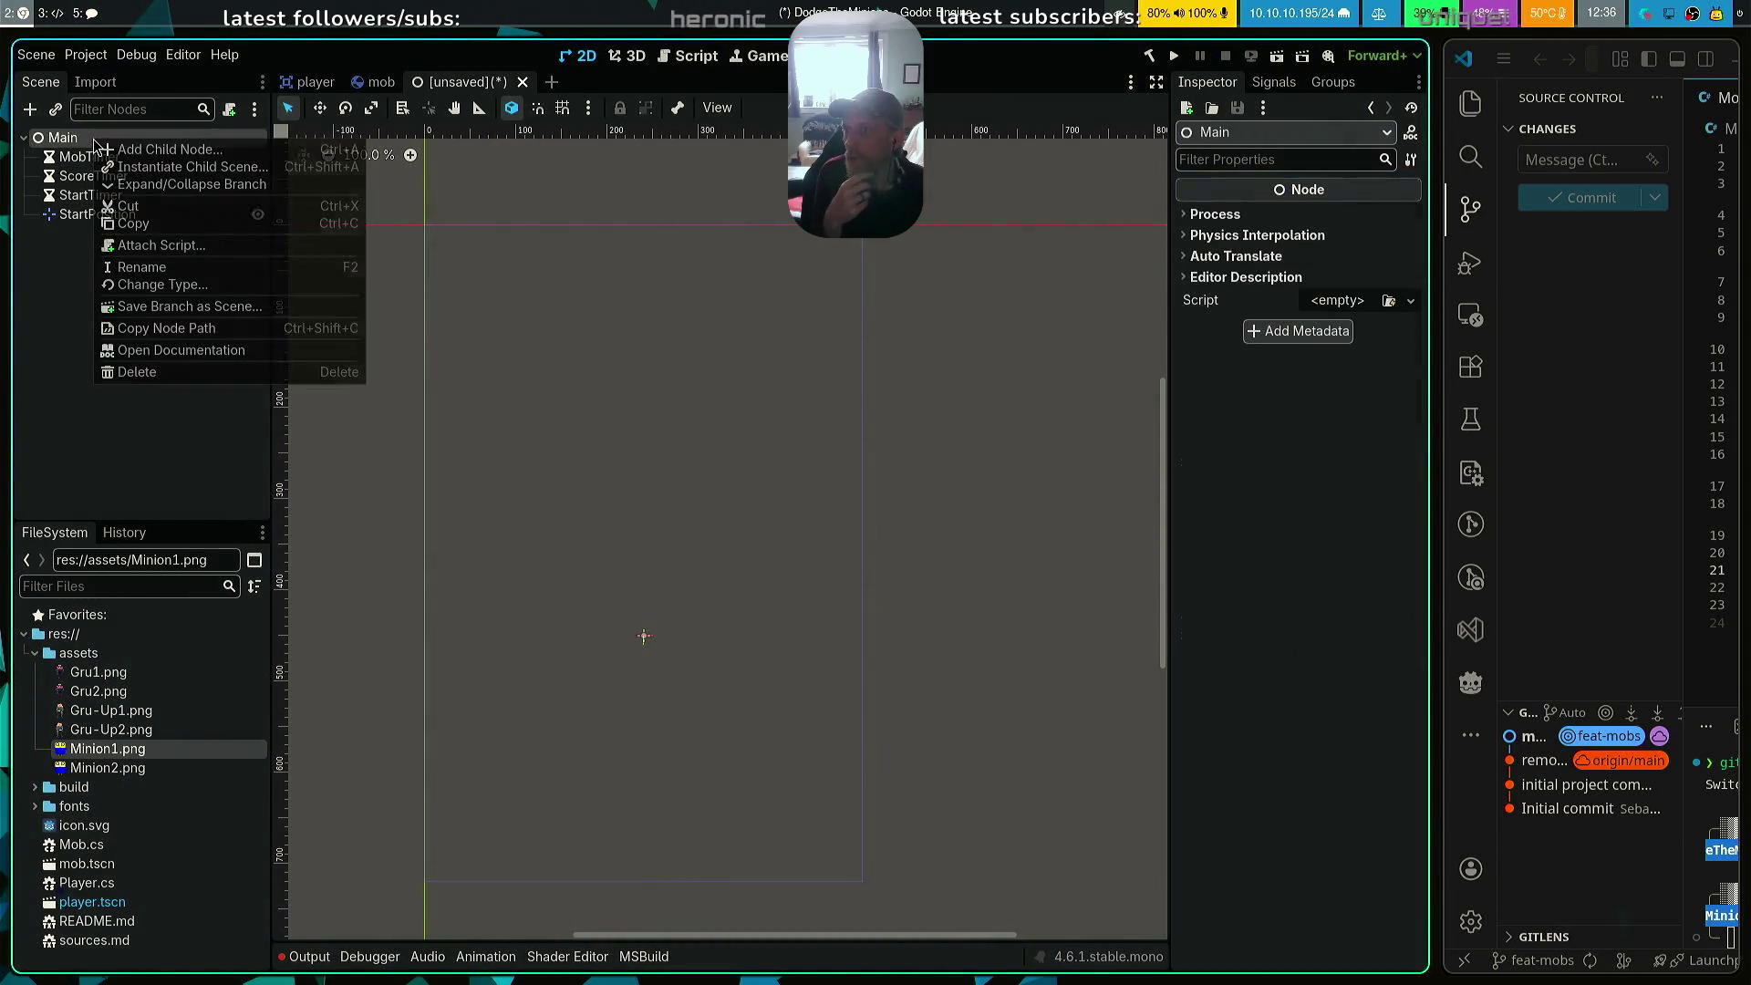
left_click(166, 150)
type("Path")
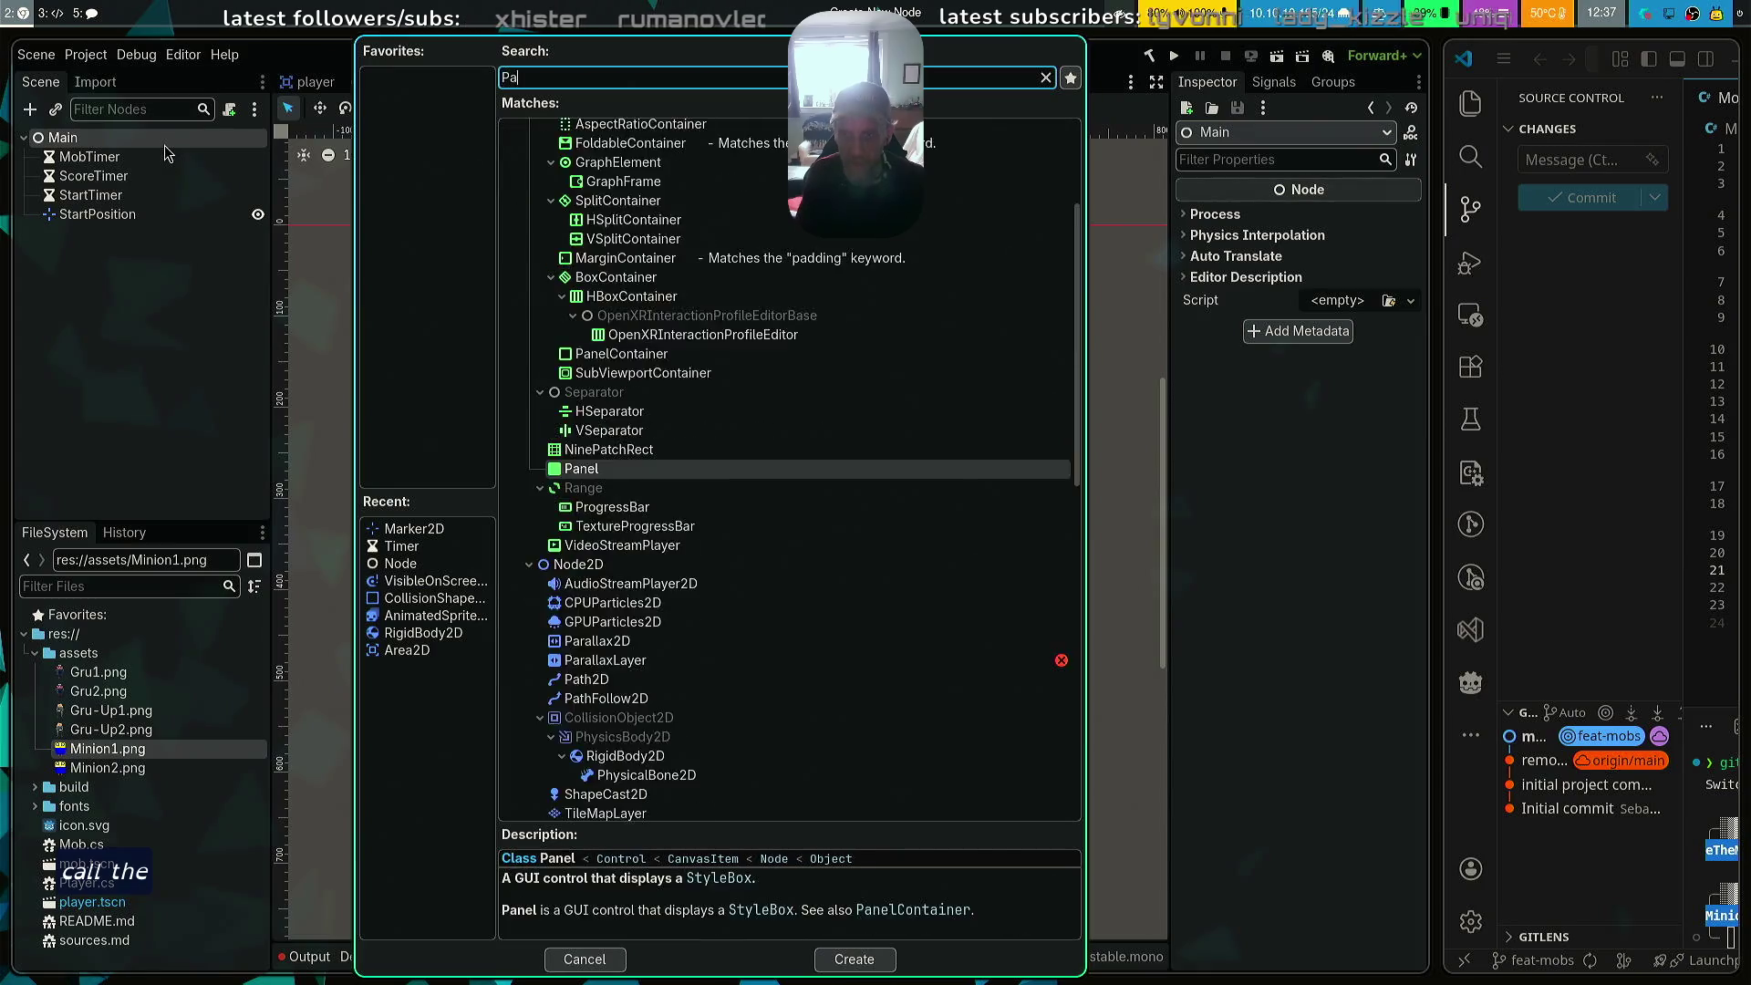
type("2")
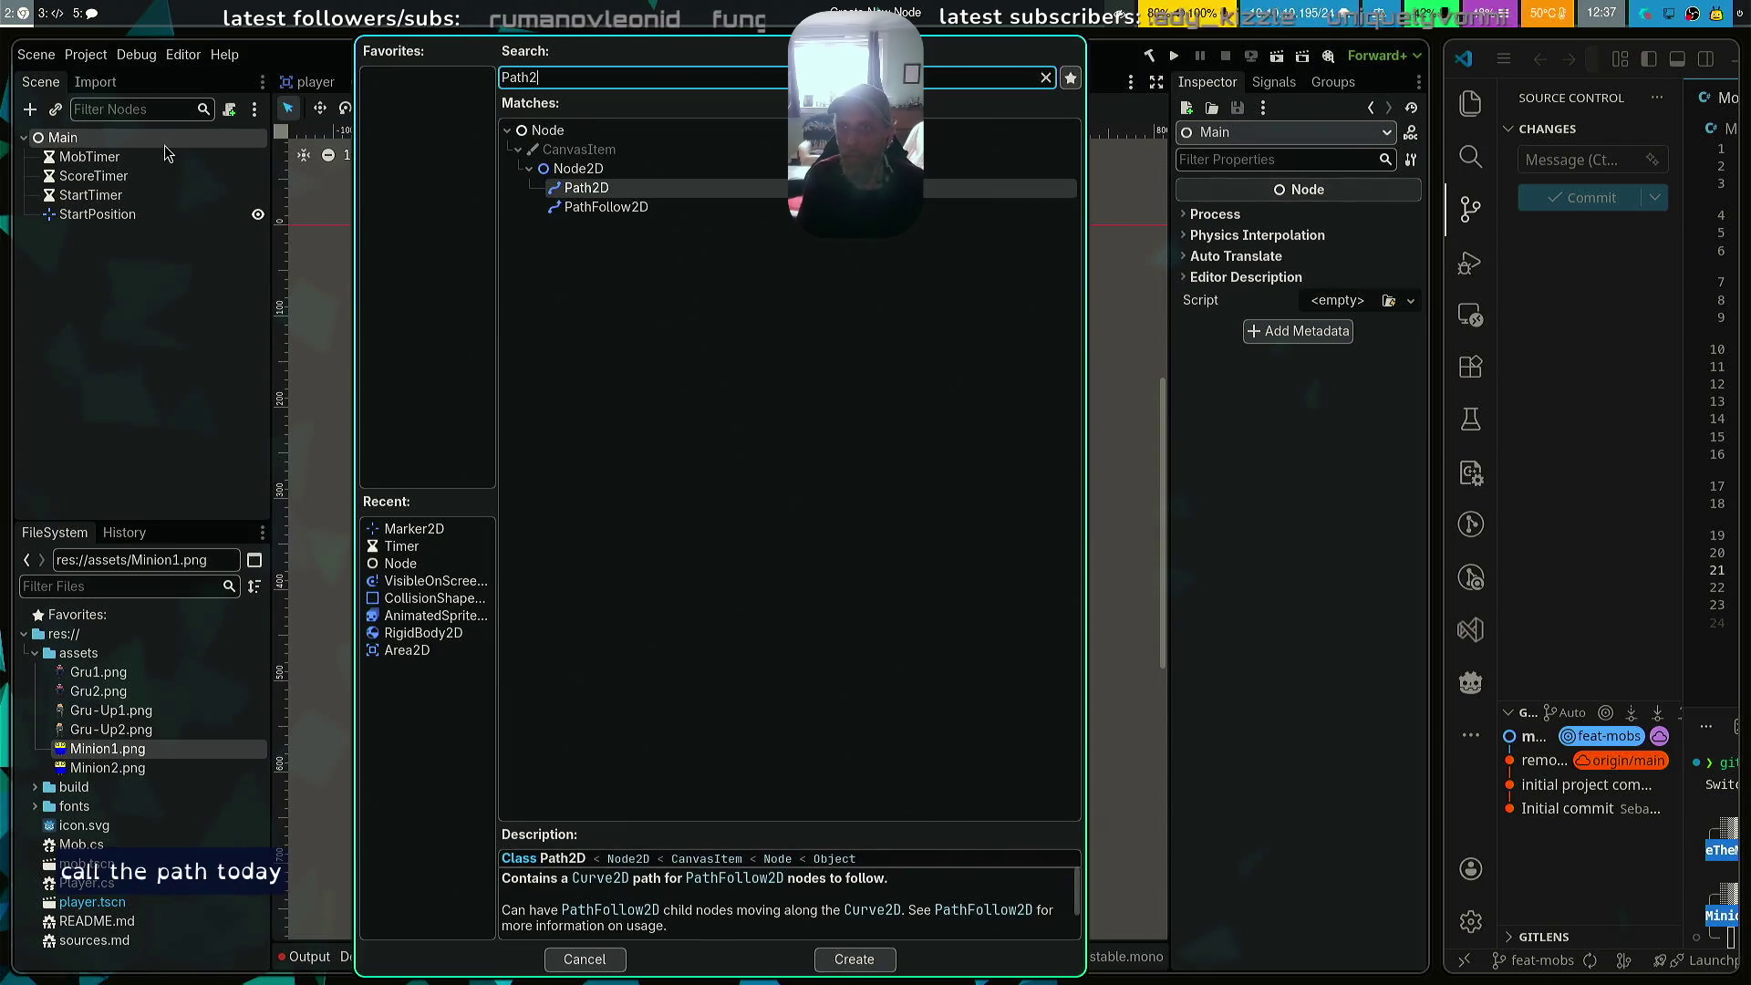
key("Return")
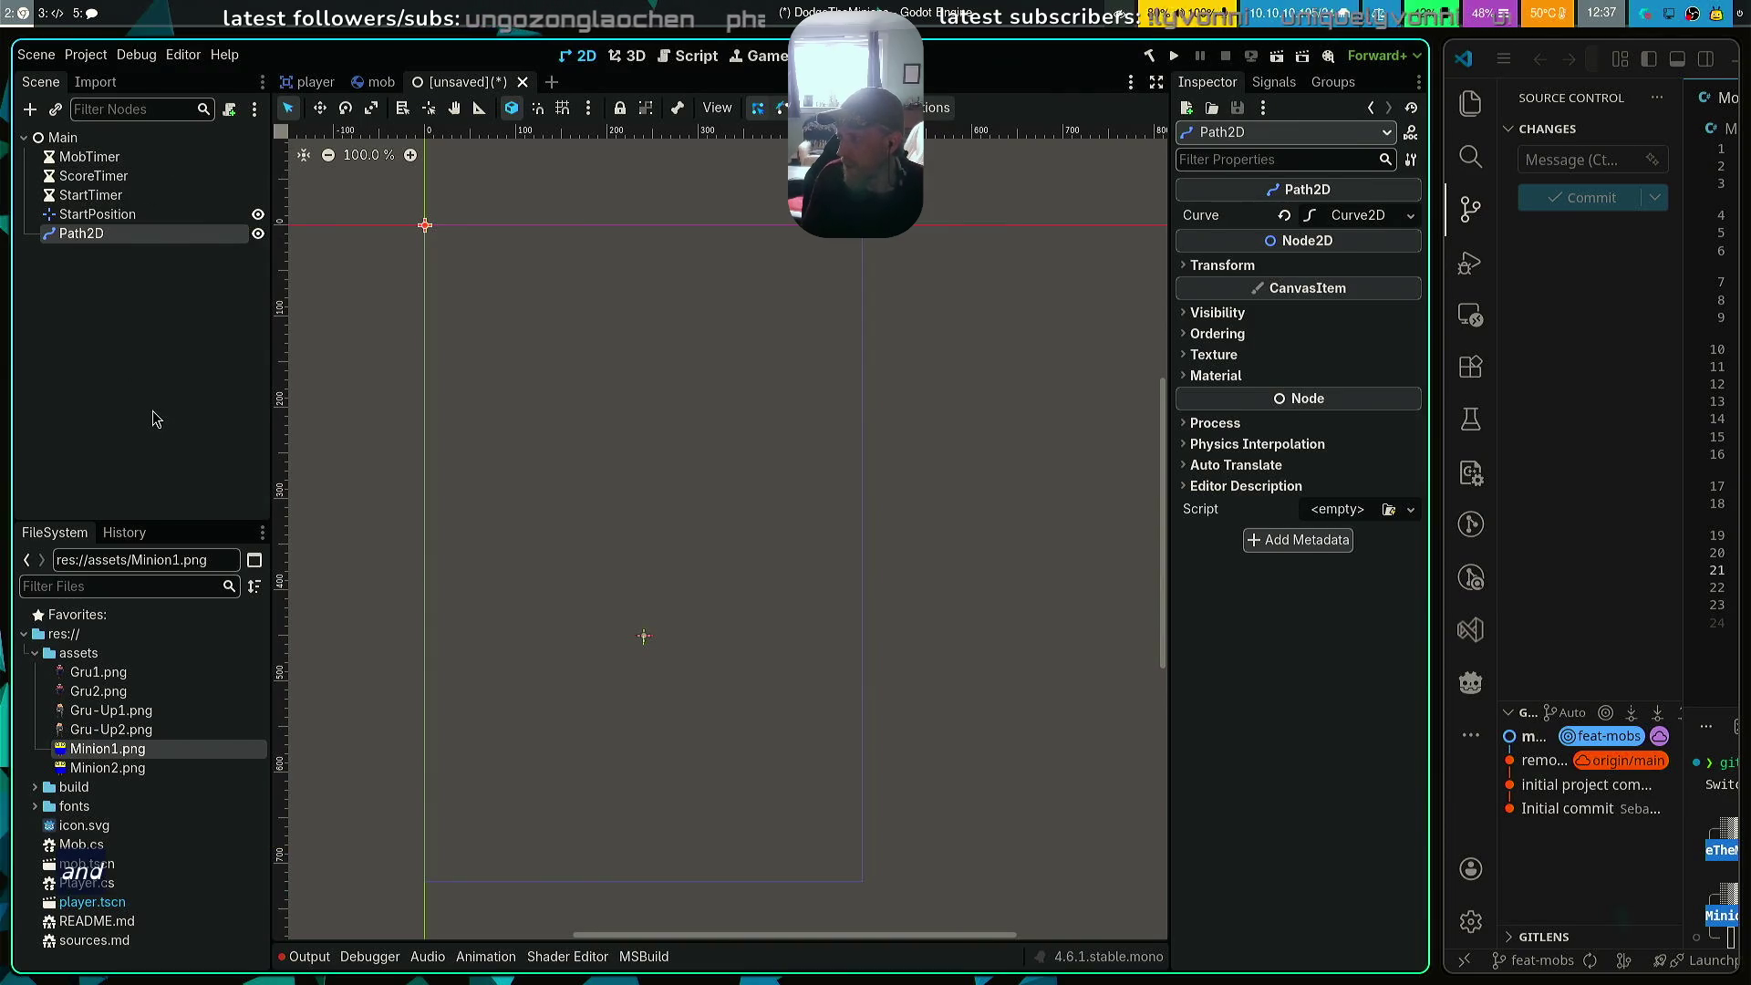
key("F2")
type("Mob")
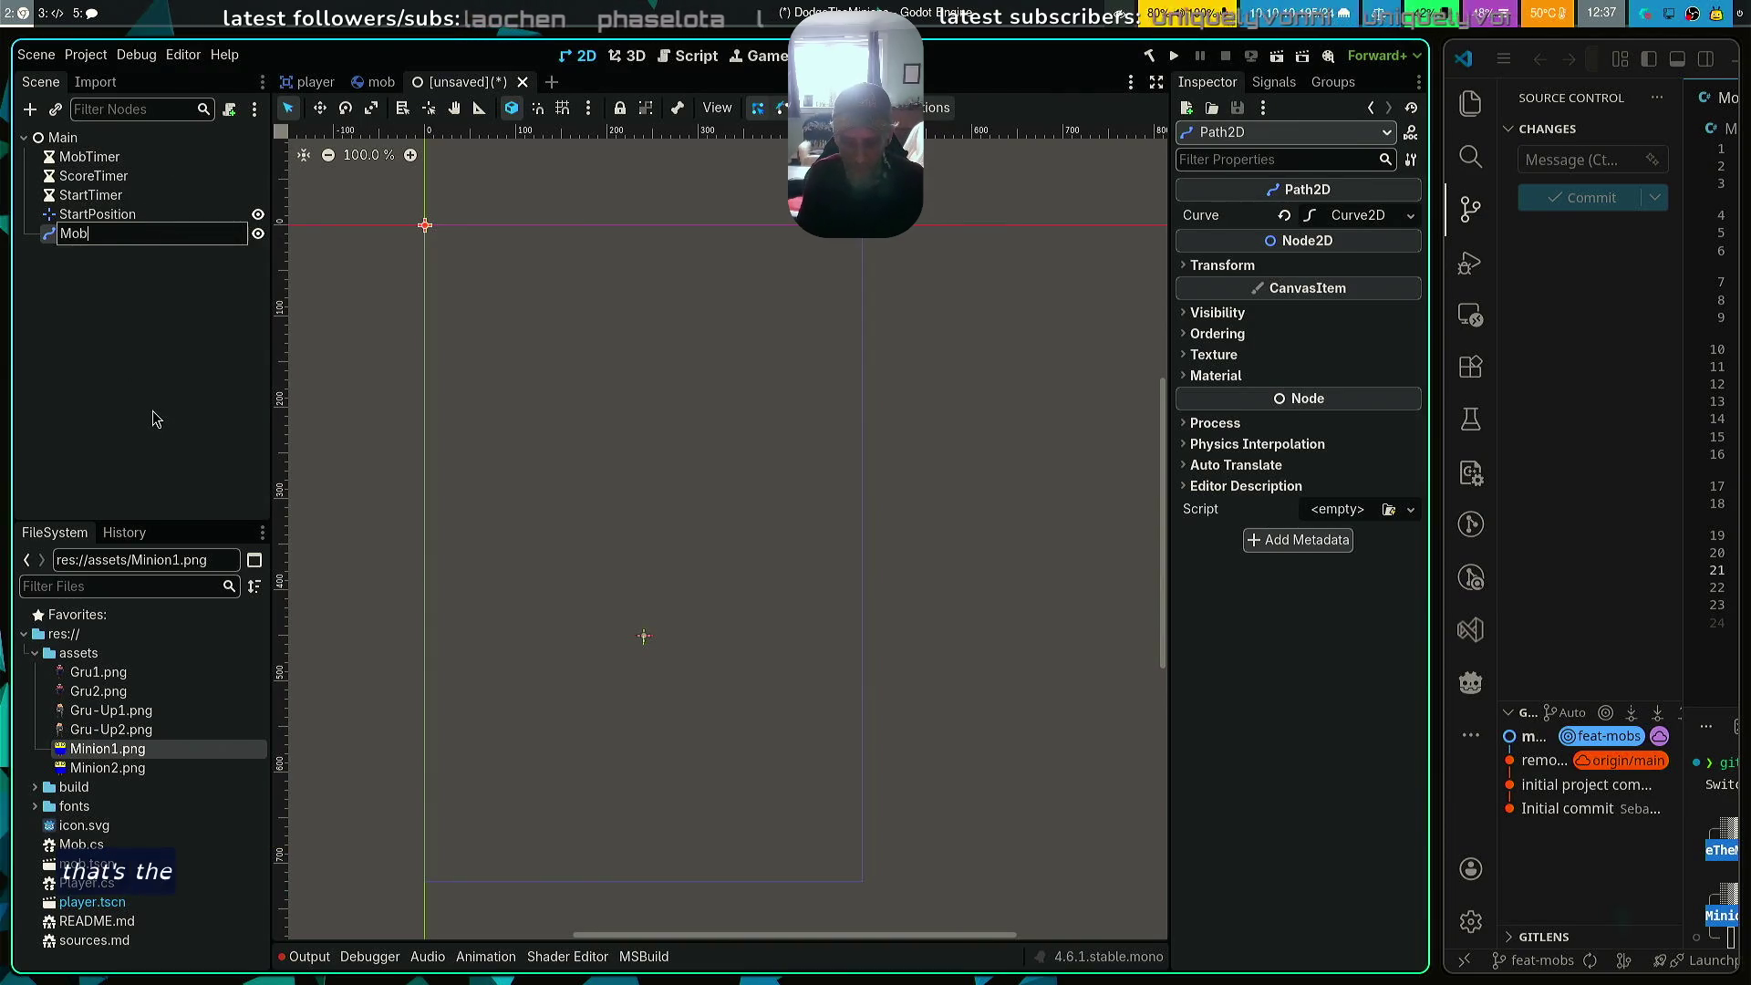
type("Path")
key("Return")
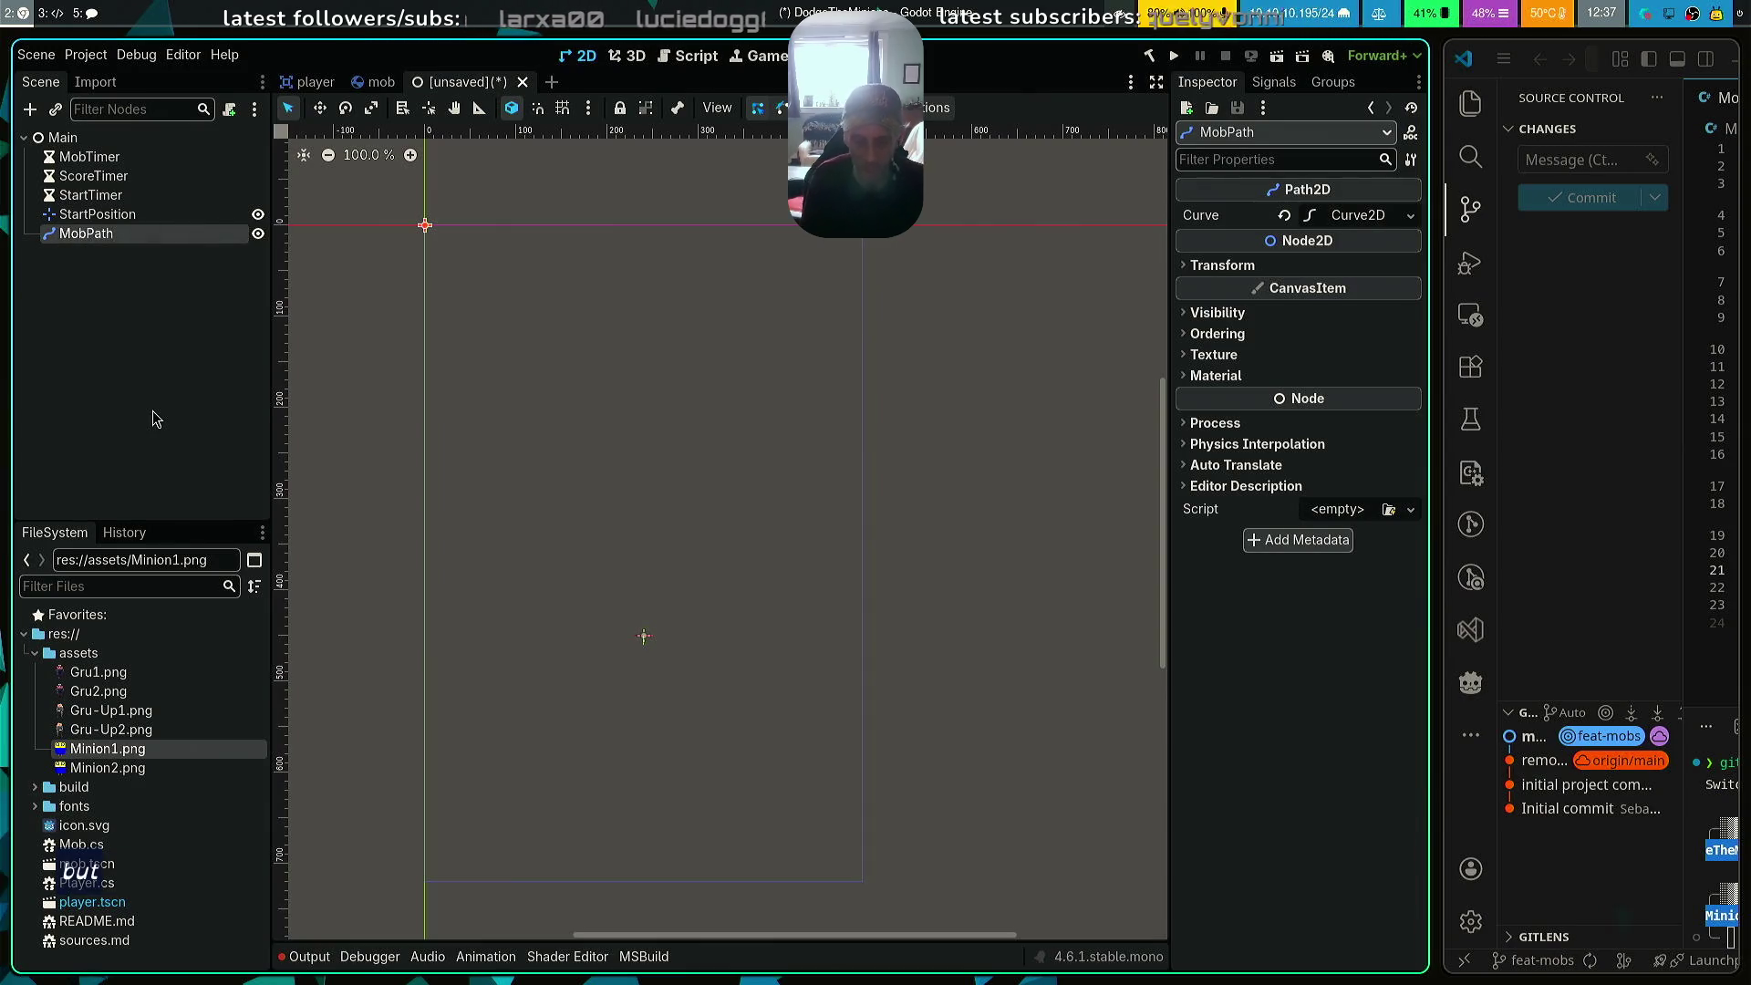
key("ctrl+a")
key("Down")
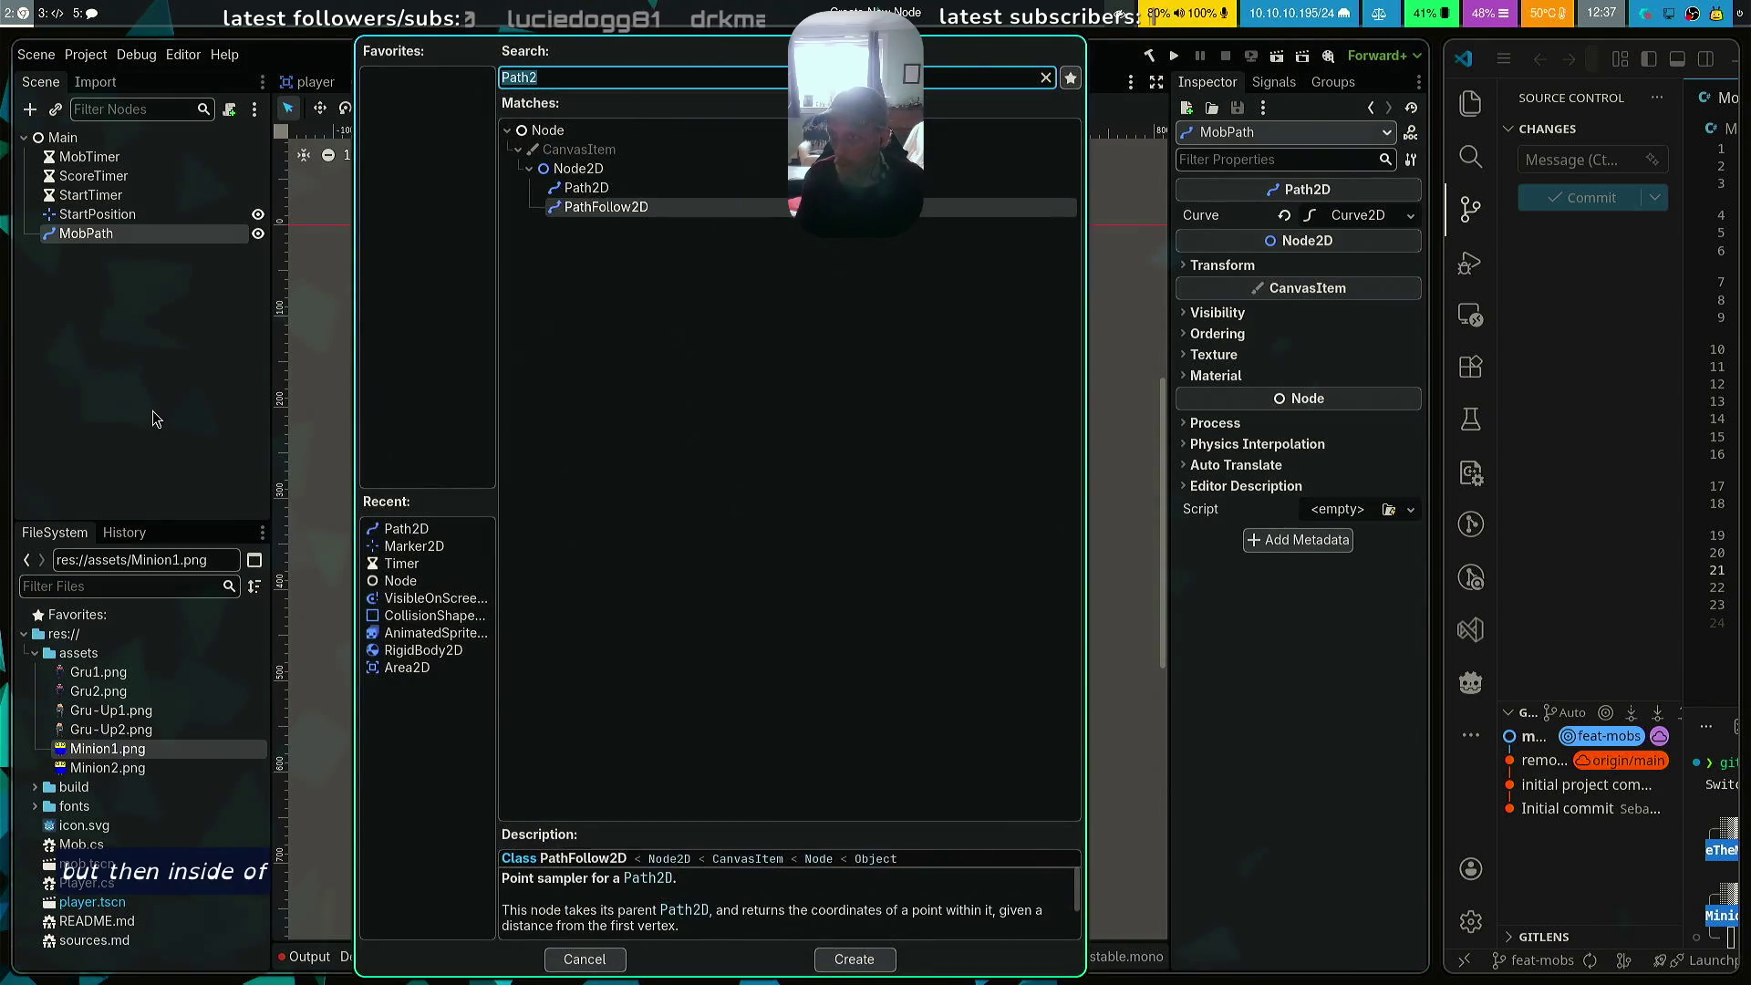
Create the PathFollow2D under MobPath and rename it MobSpawnLocation
key("Return")
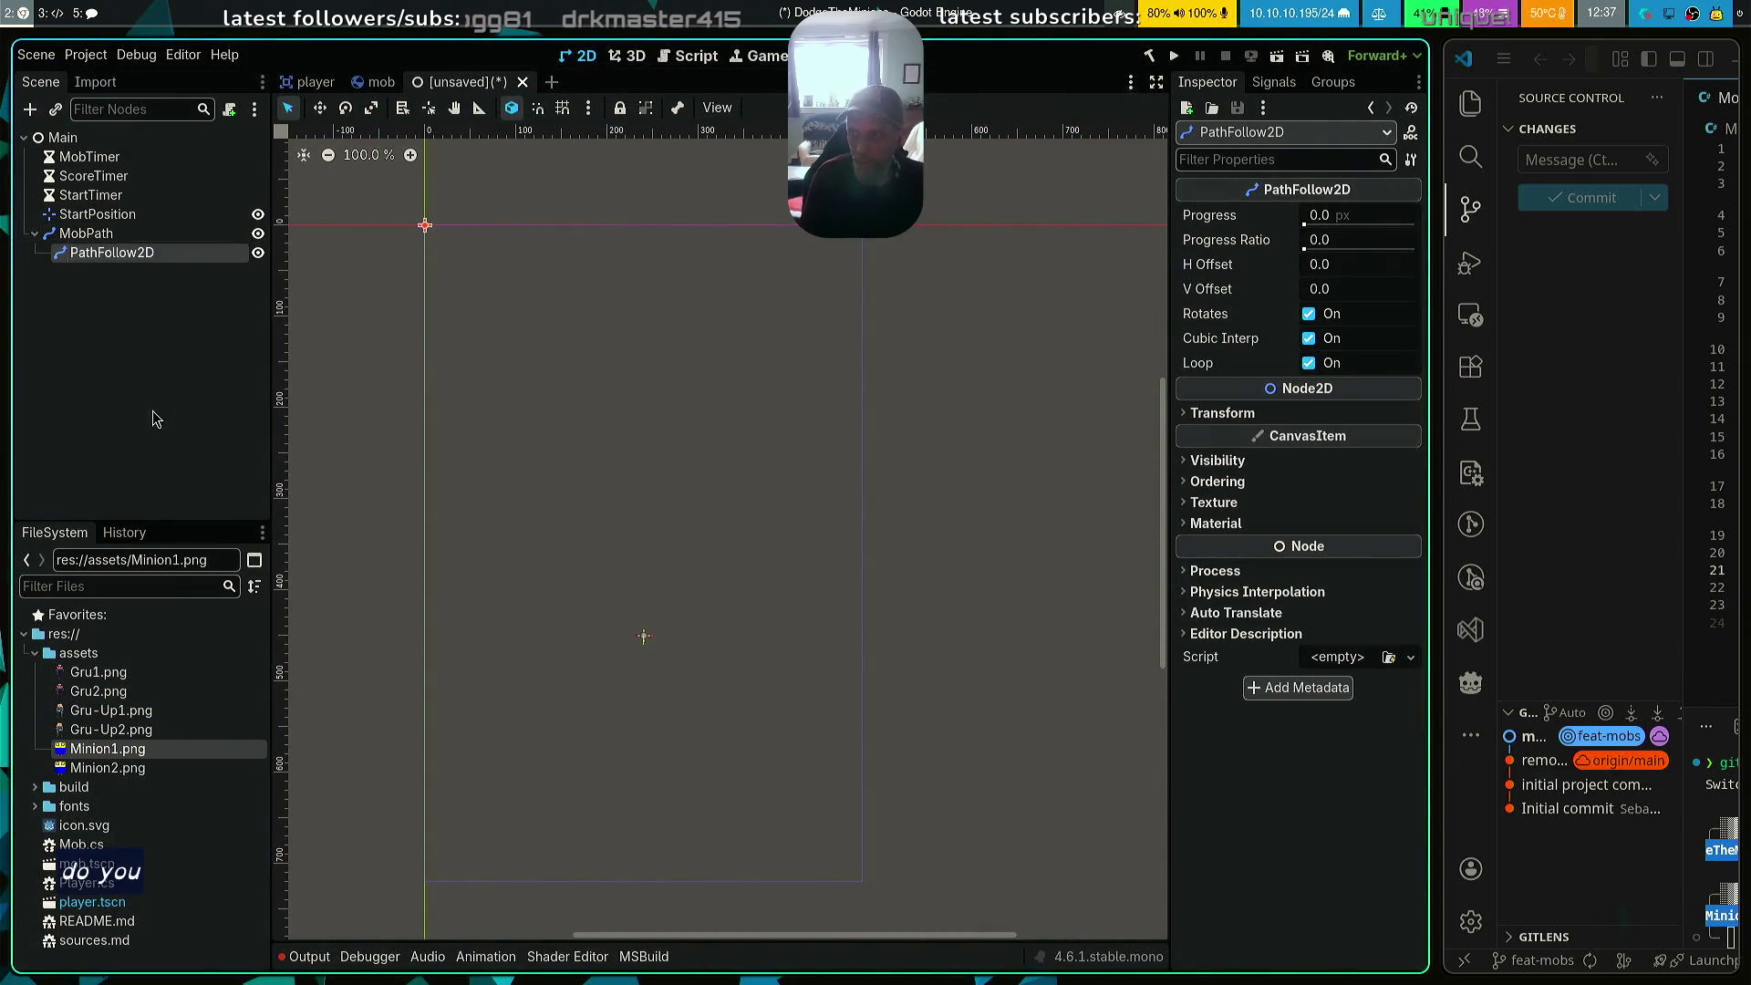
key("F2")
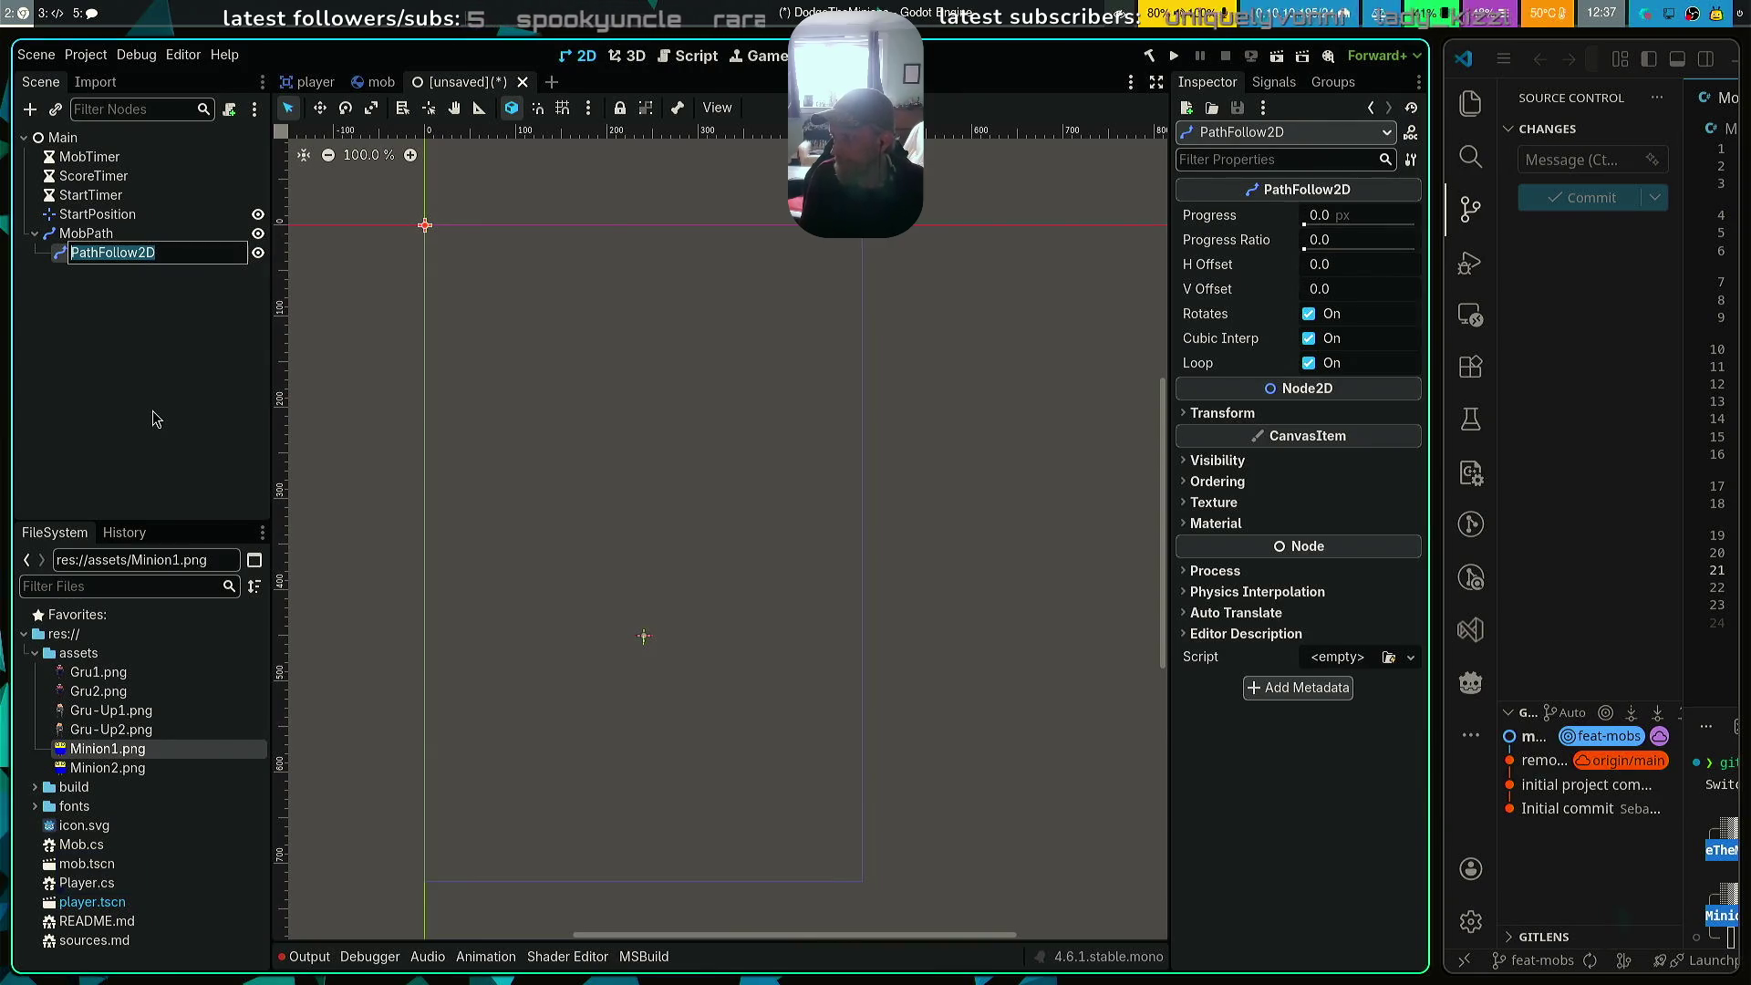
key("Return")
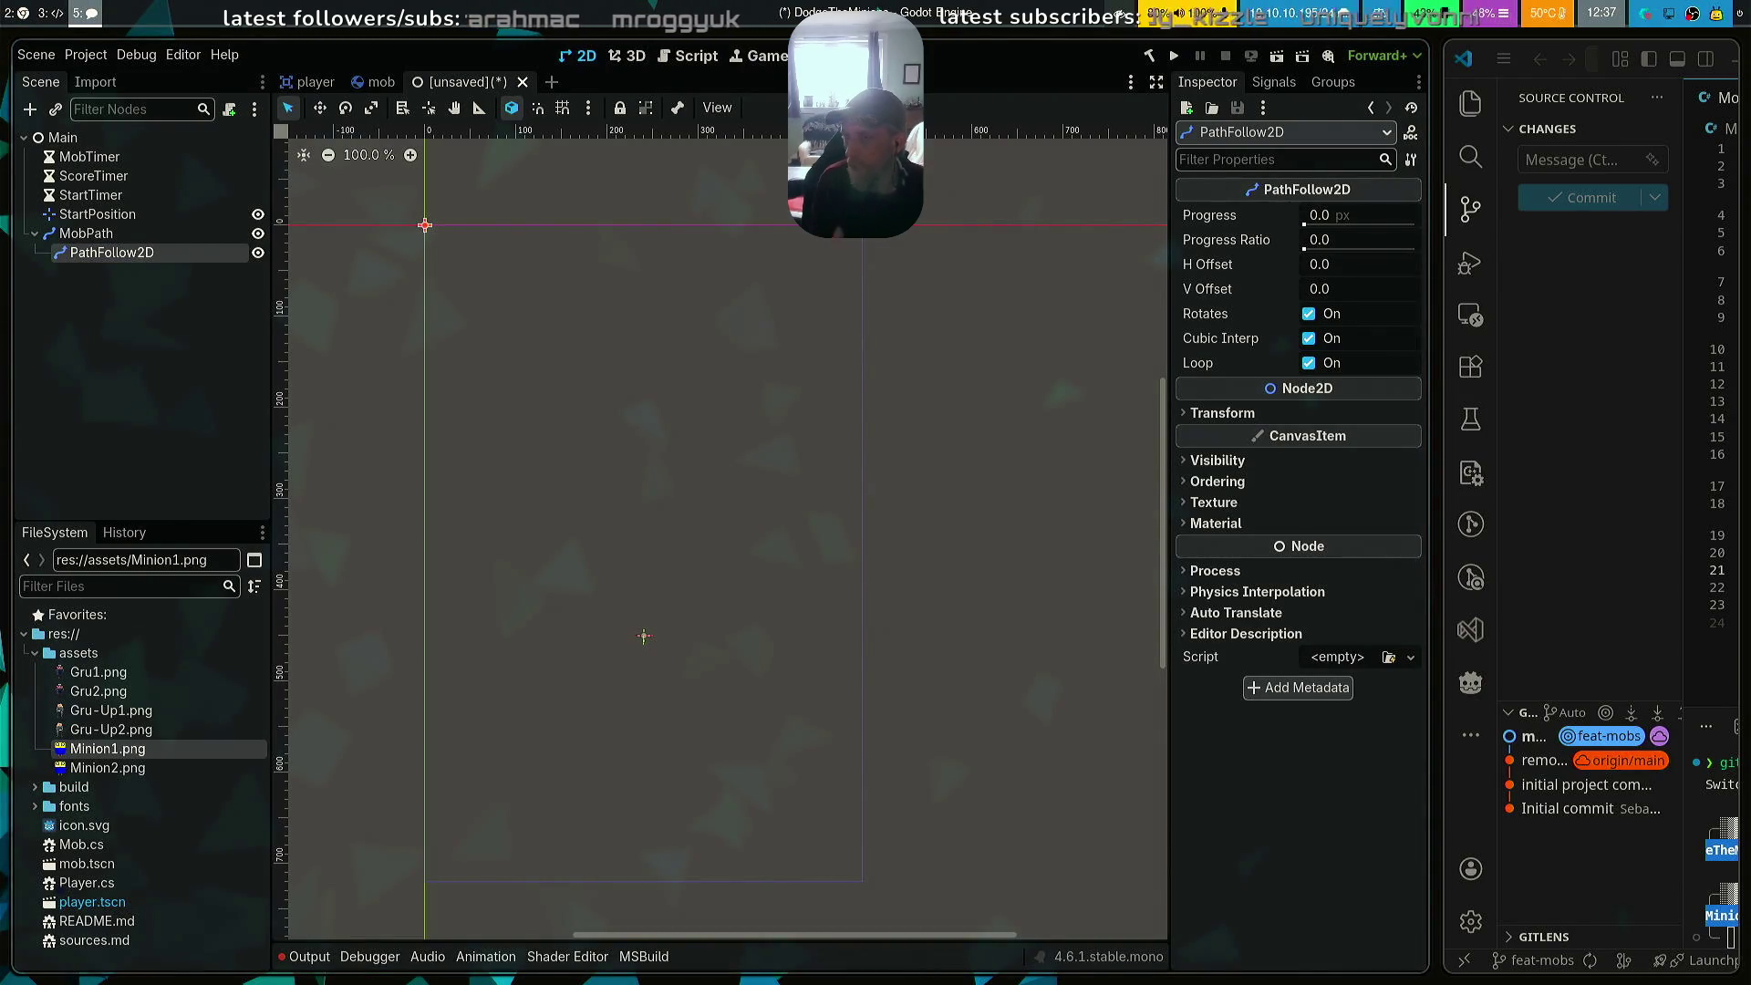
key("F2")
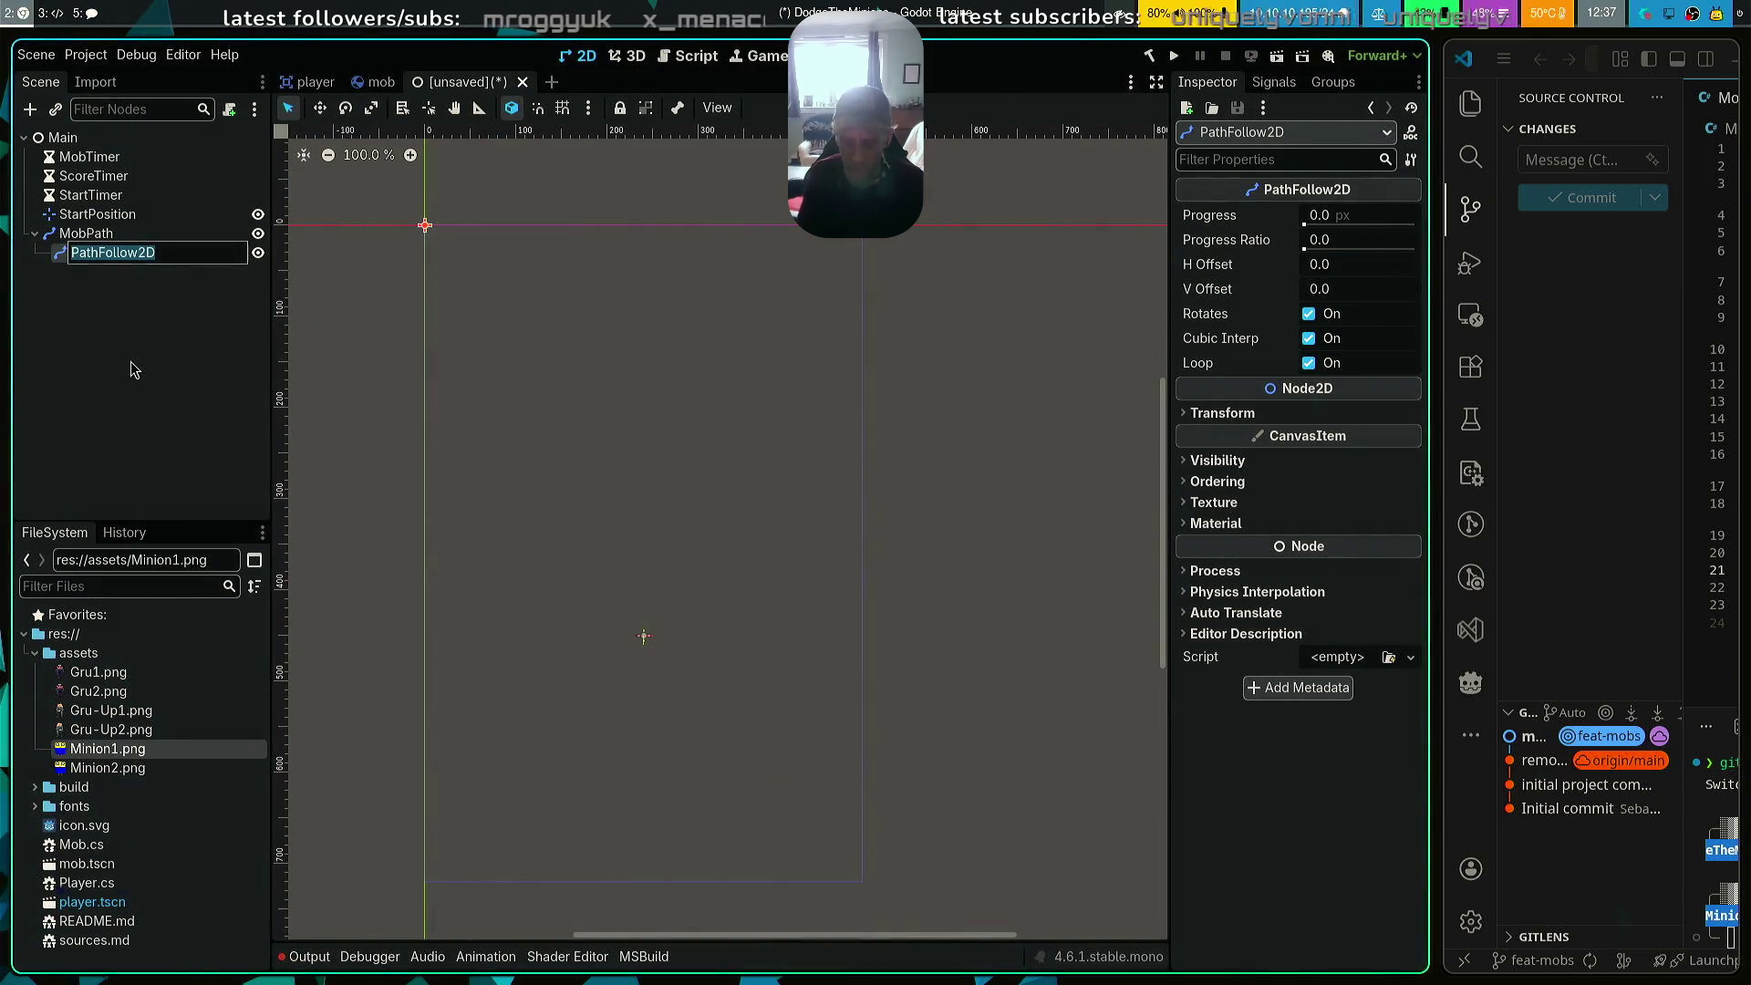
type("MobSpawnLocation")
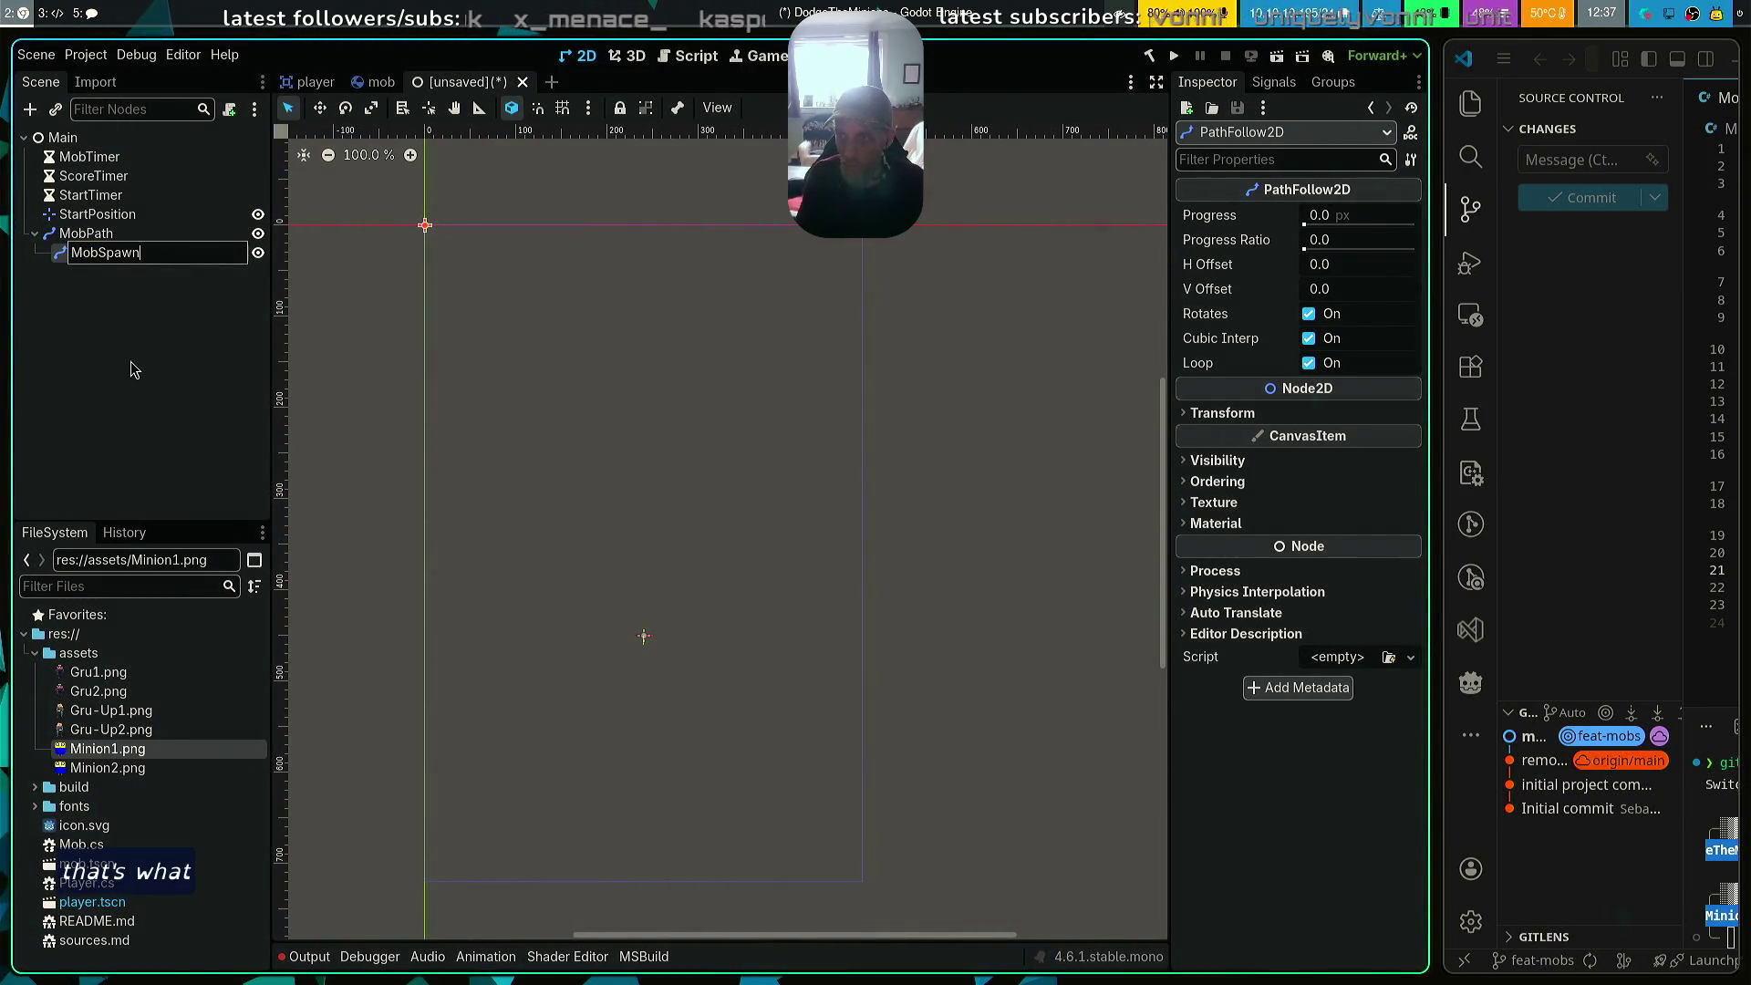
key("Return")
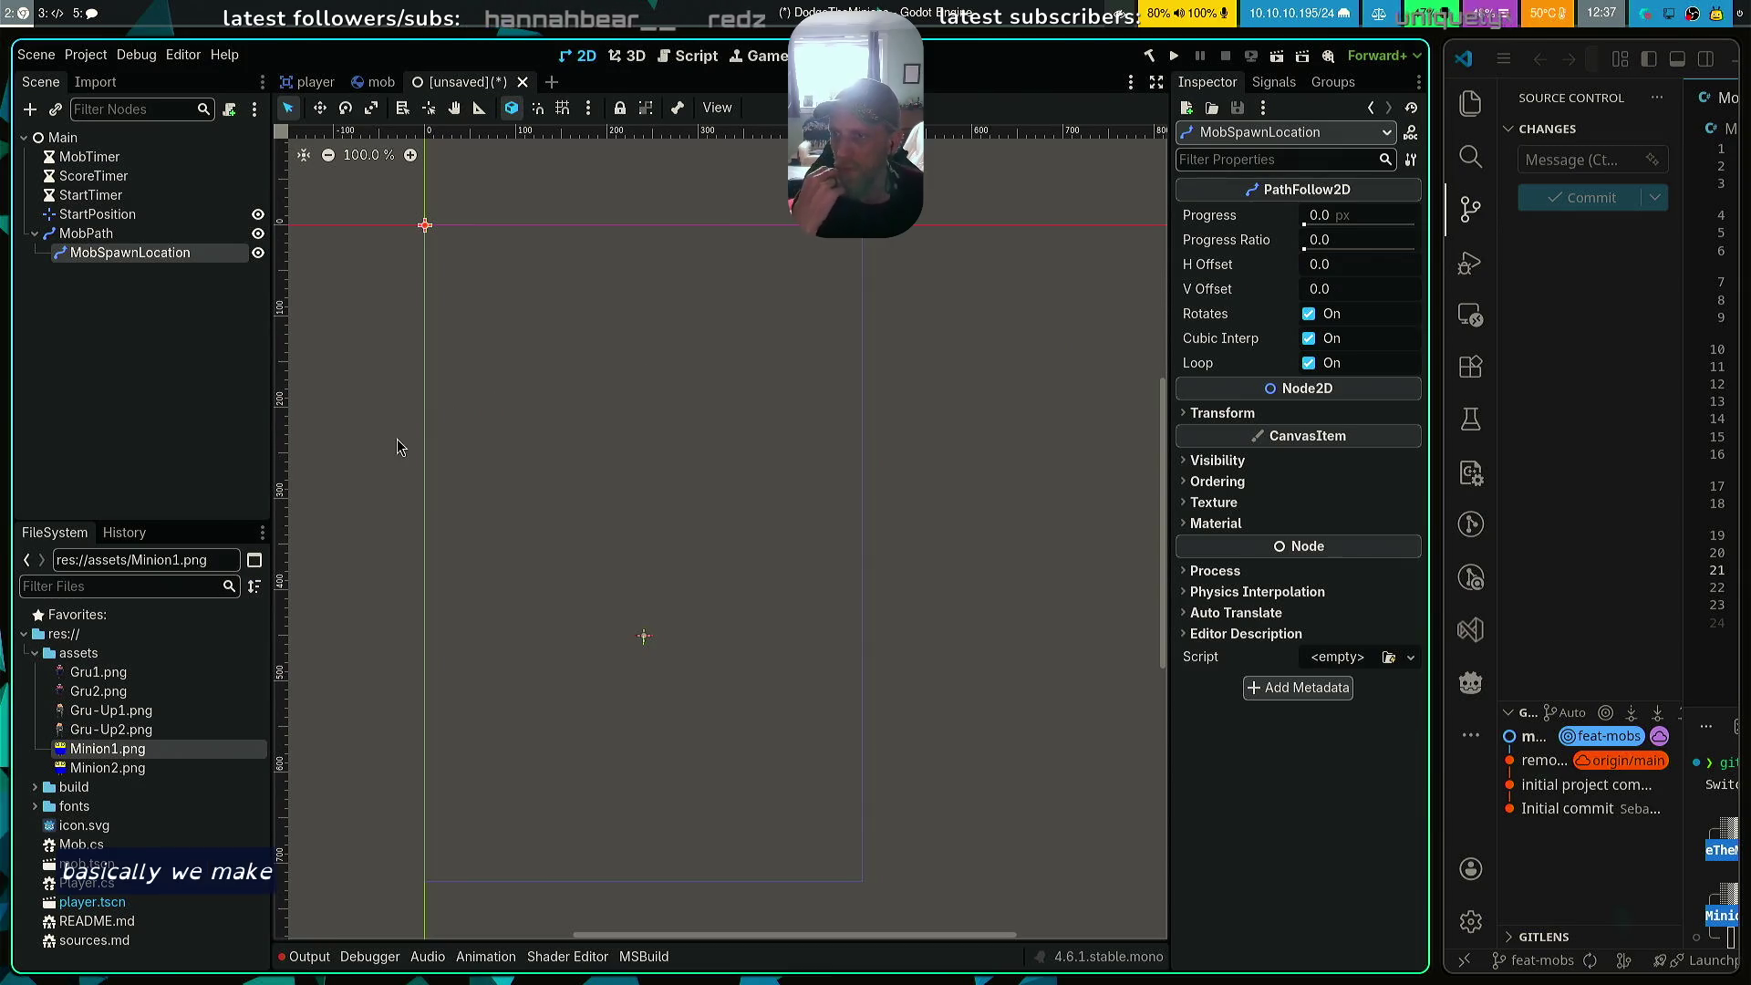
left_click(86, 234)
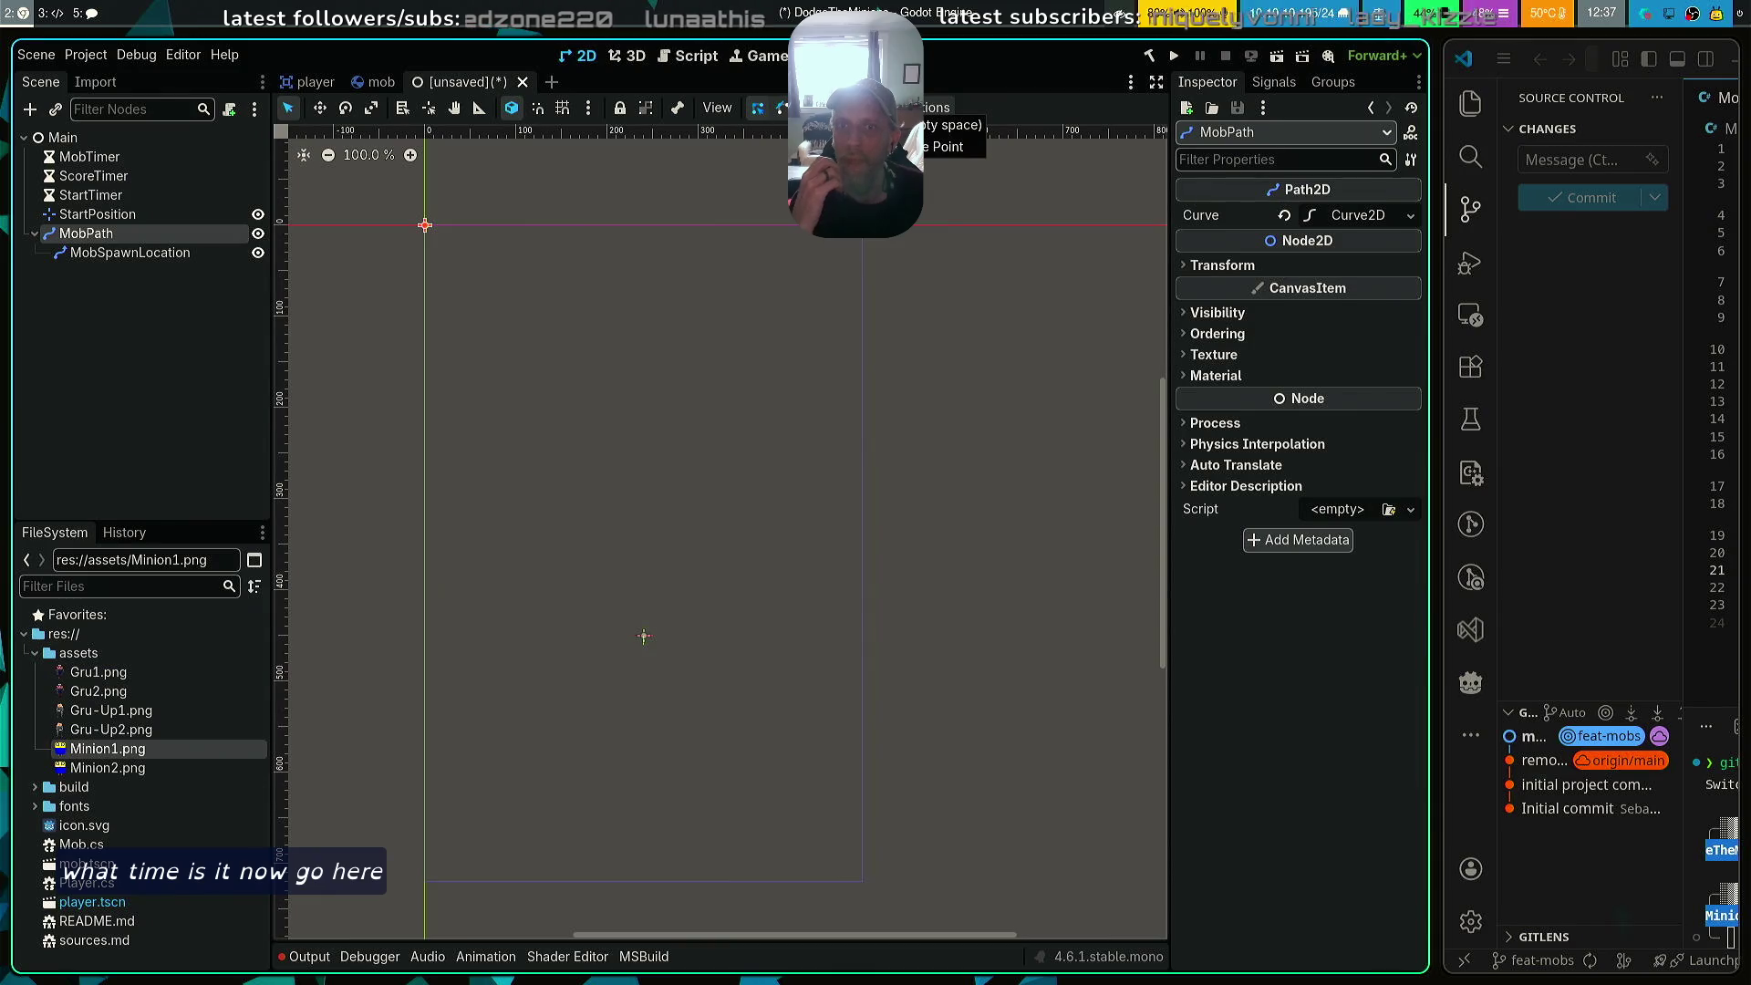
Draw MobPath's four corner points around the play area, undoing one stray point
left_click(425, 225)
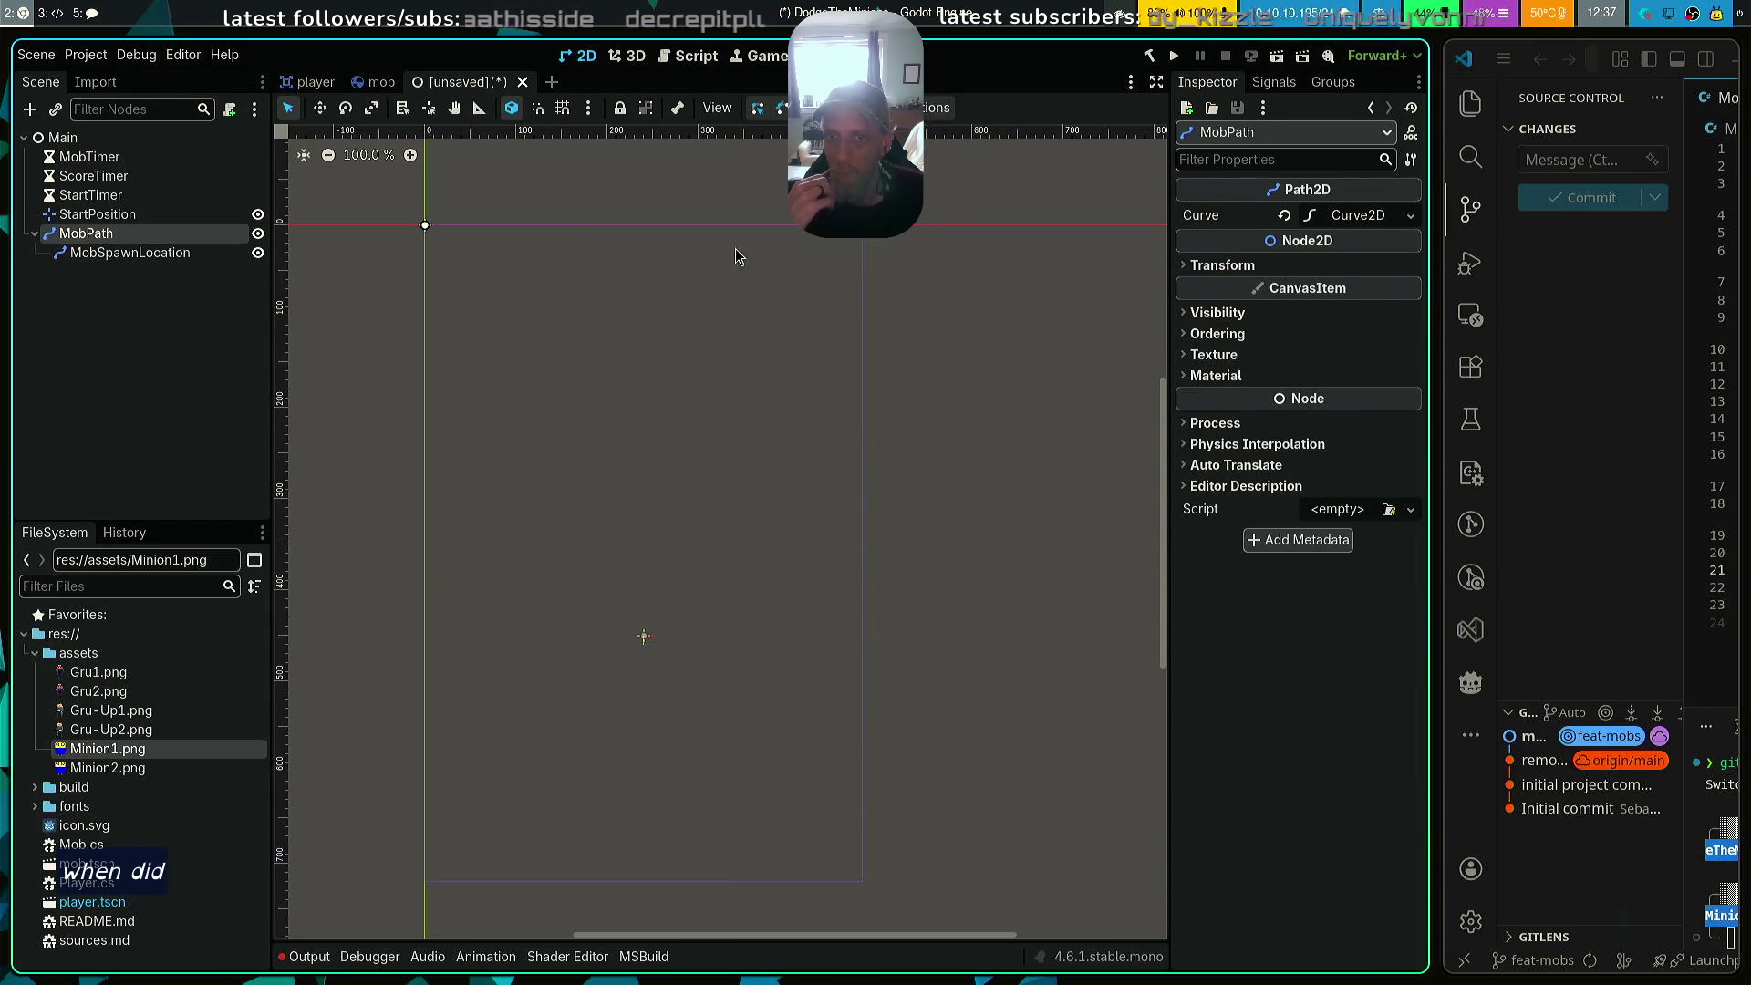
left_click(863, 228)
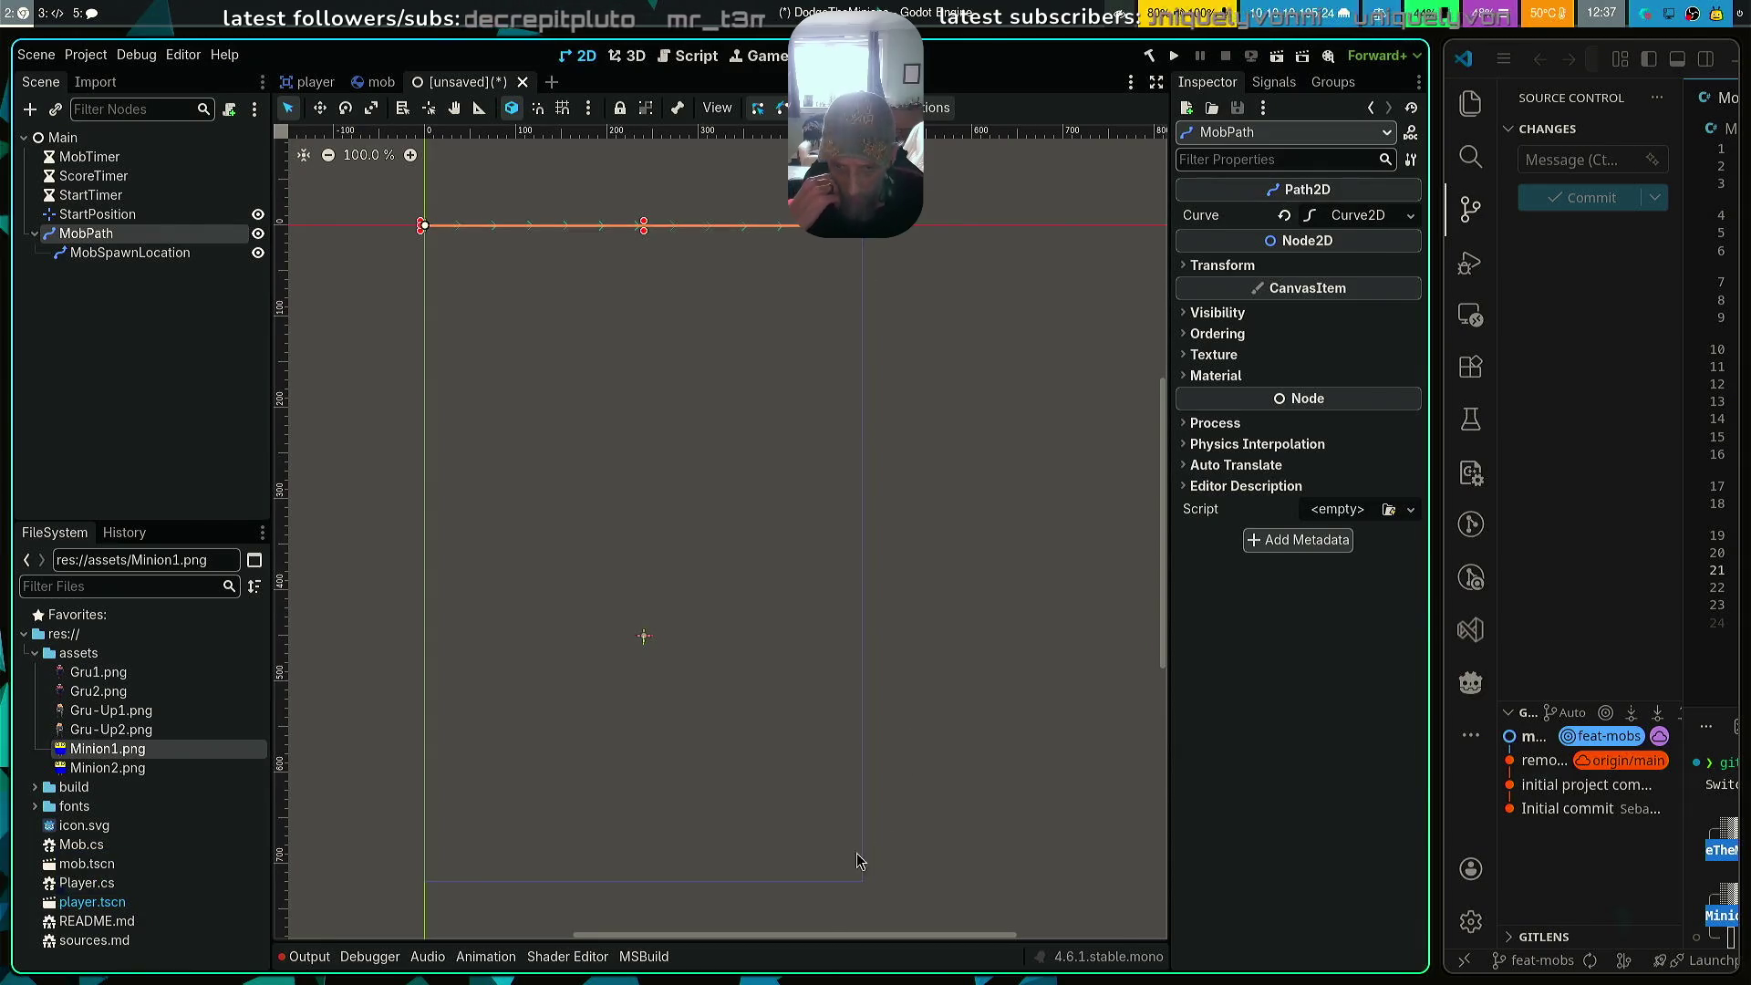
left_click(864, 882)
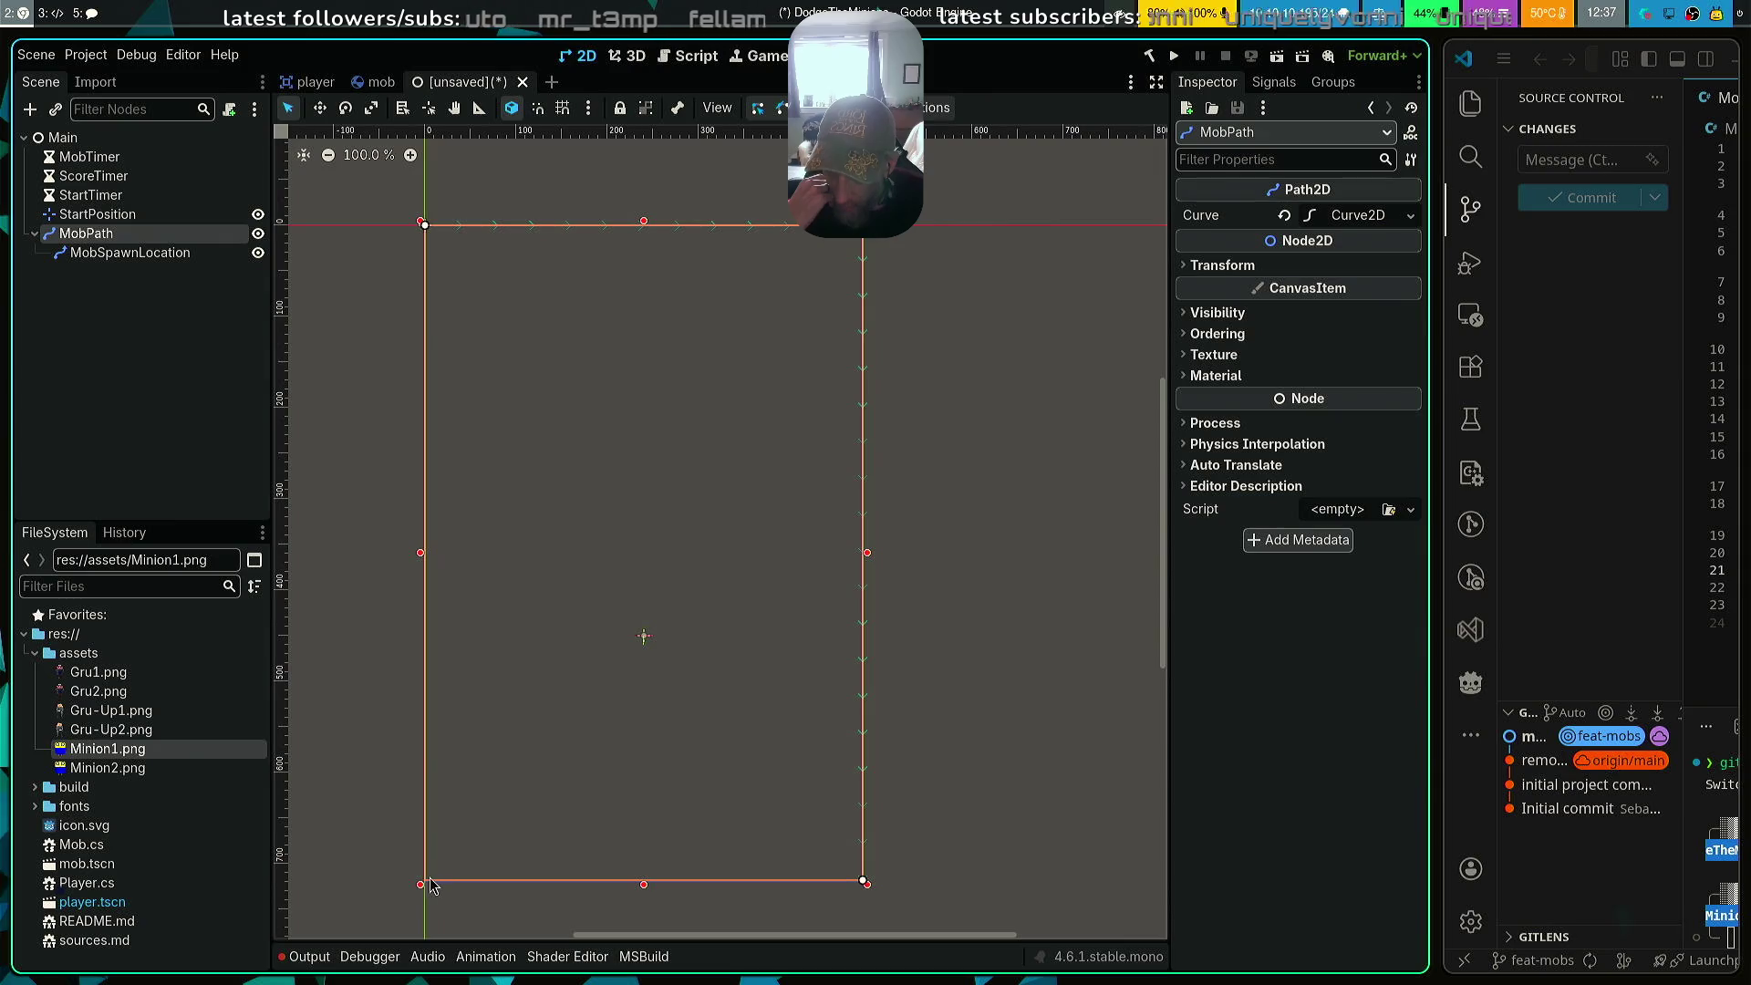
left_click(426, 884)
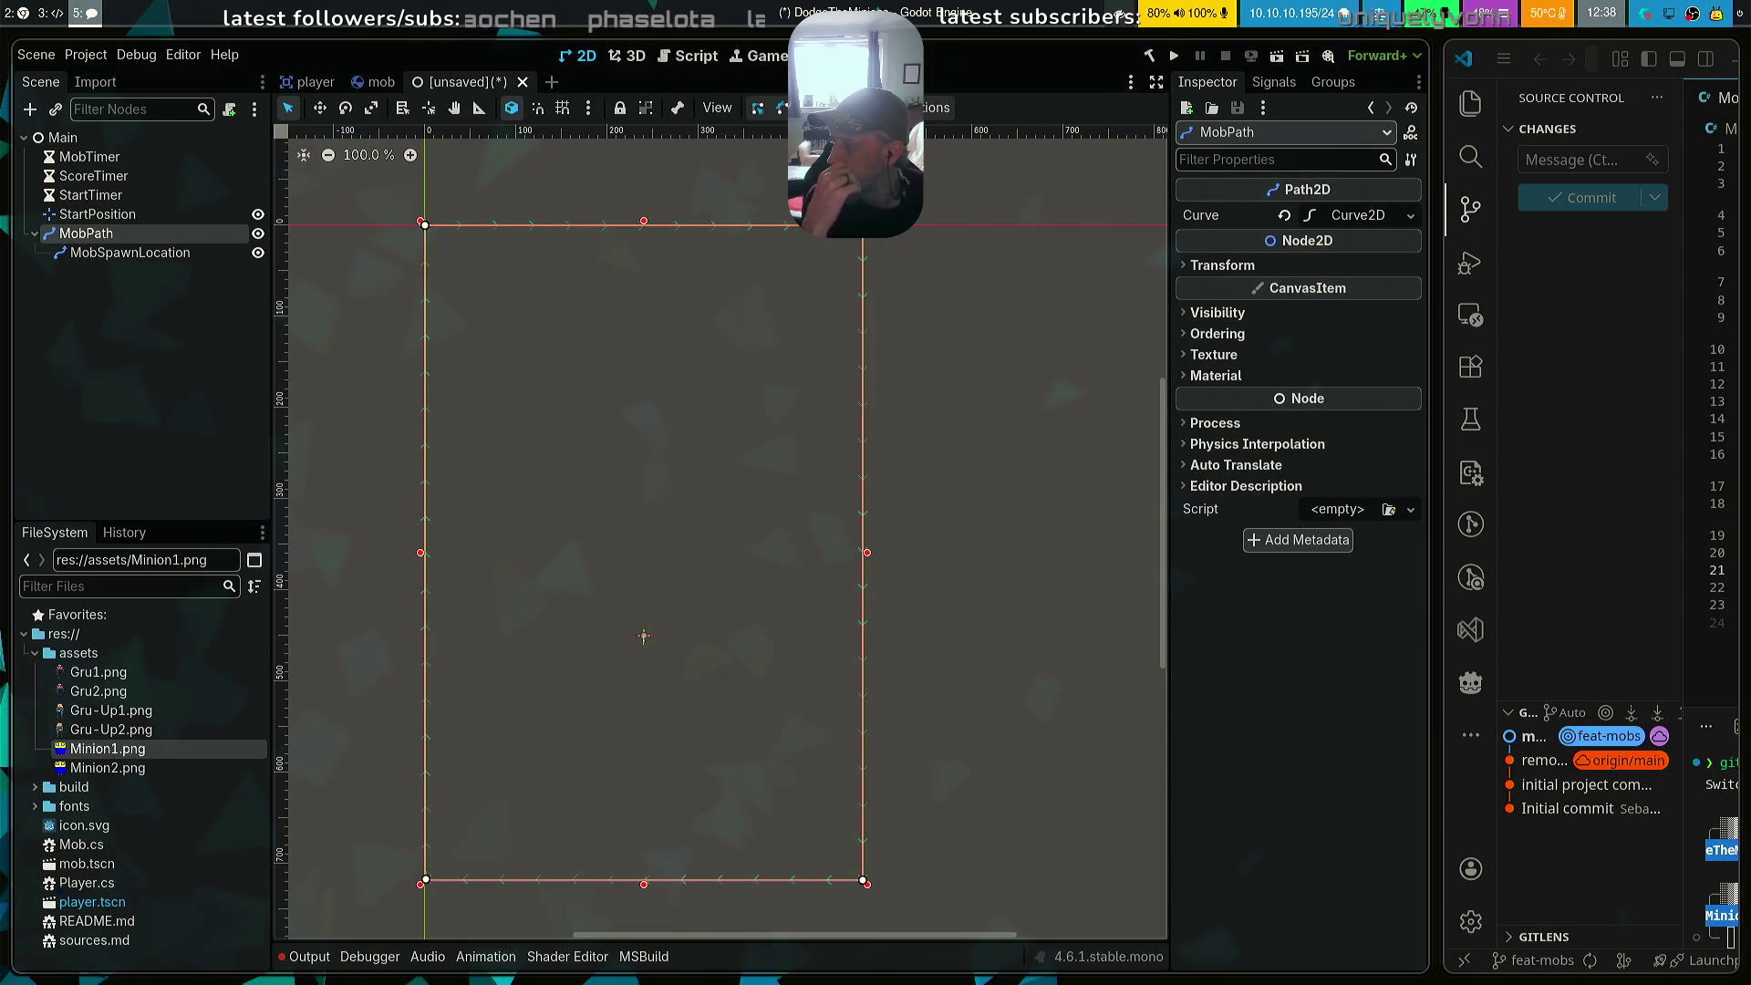
left_click(338, 375)
key("ctrl+z")
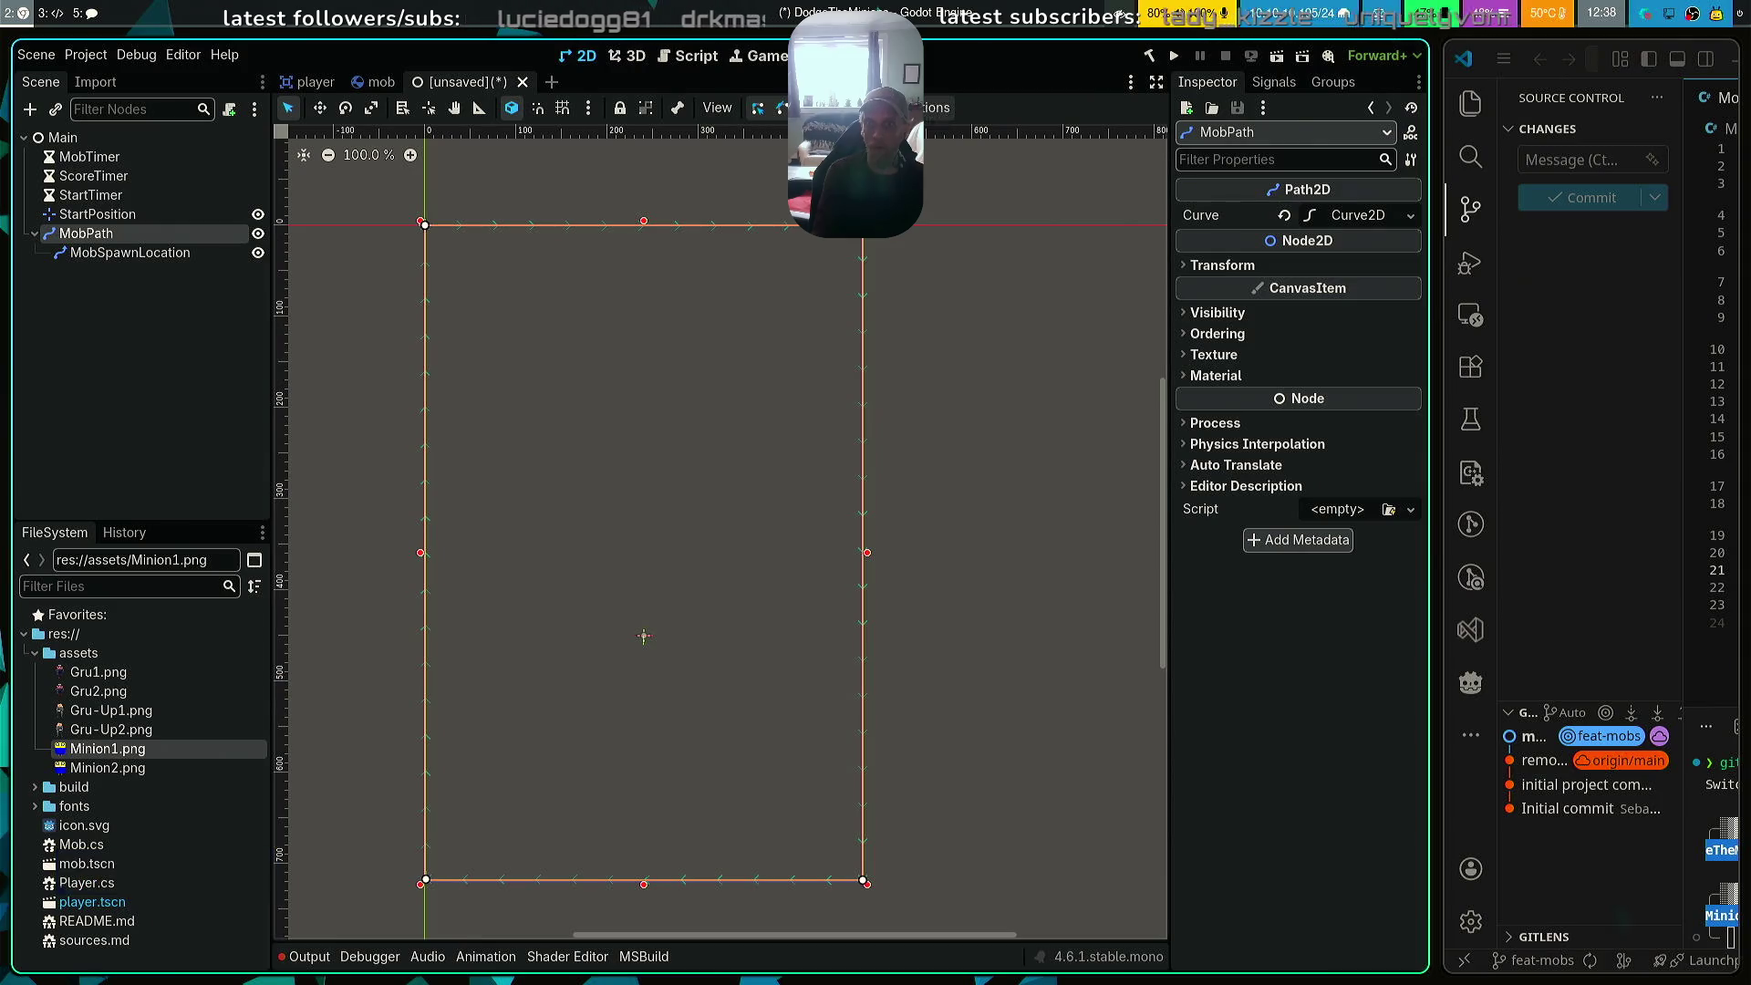
left_click(488, 214)
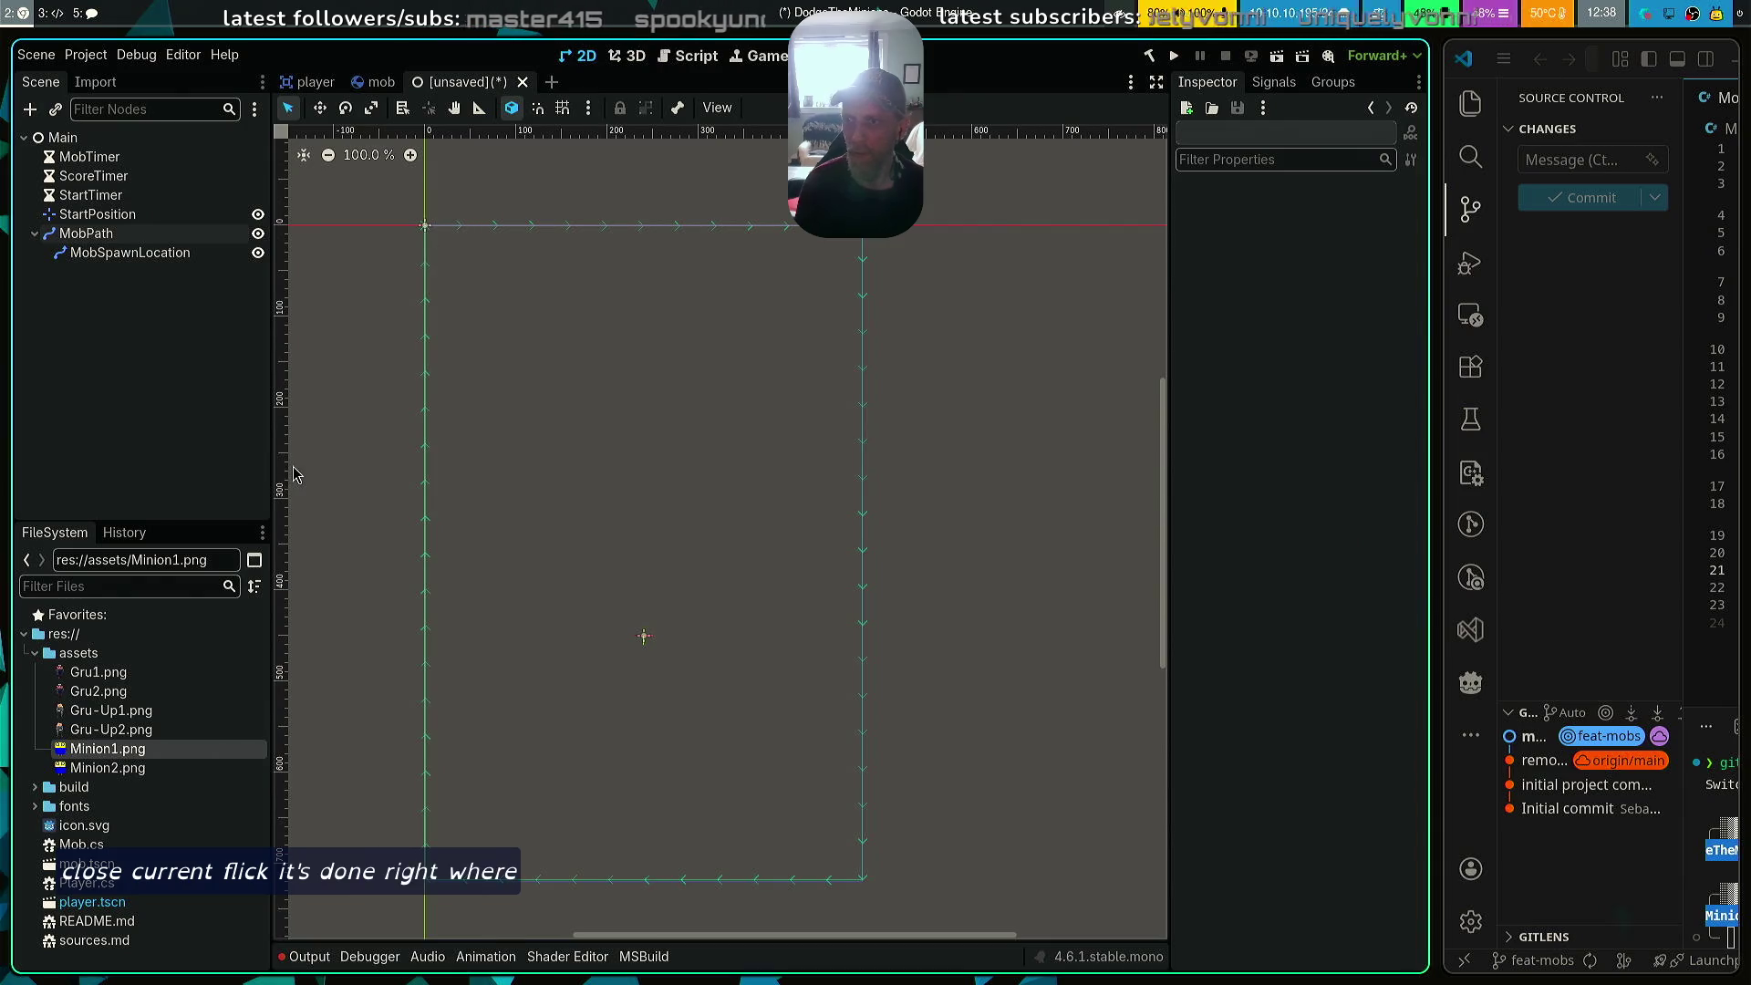
Attach a new C# script, Main.cs, to the Main node
left_click(100, 140)
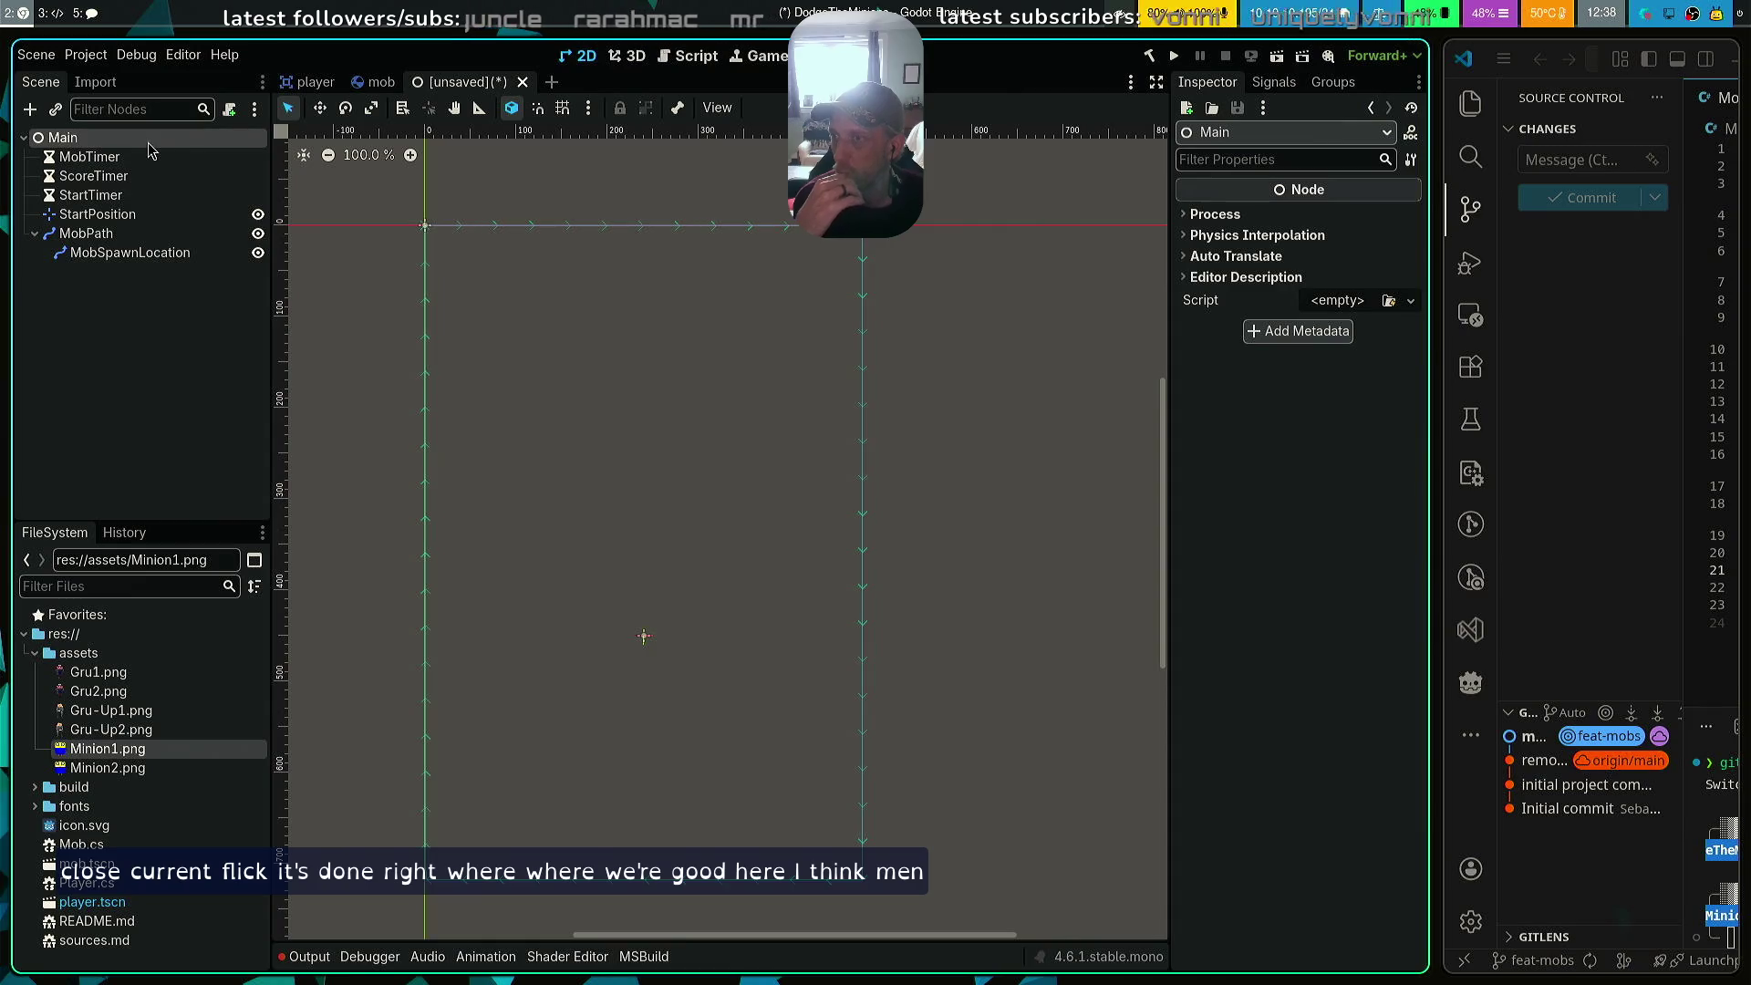
right_click(137, 142)
left_click(230, 250)
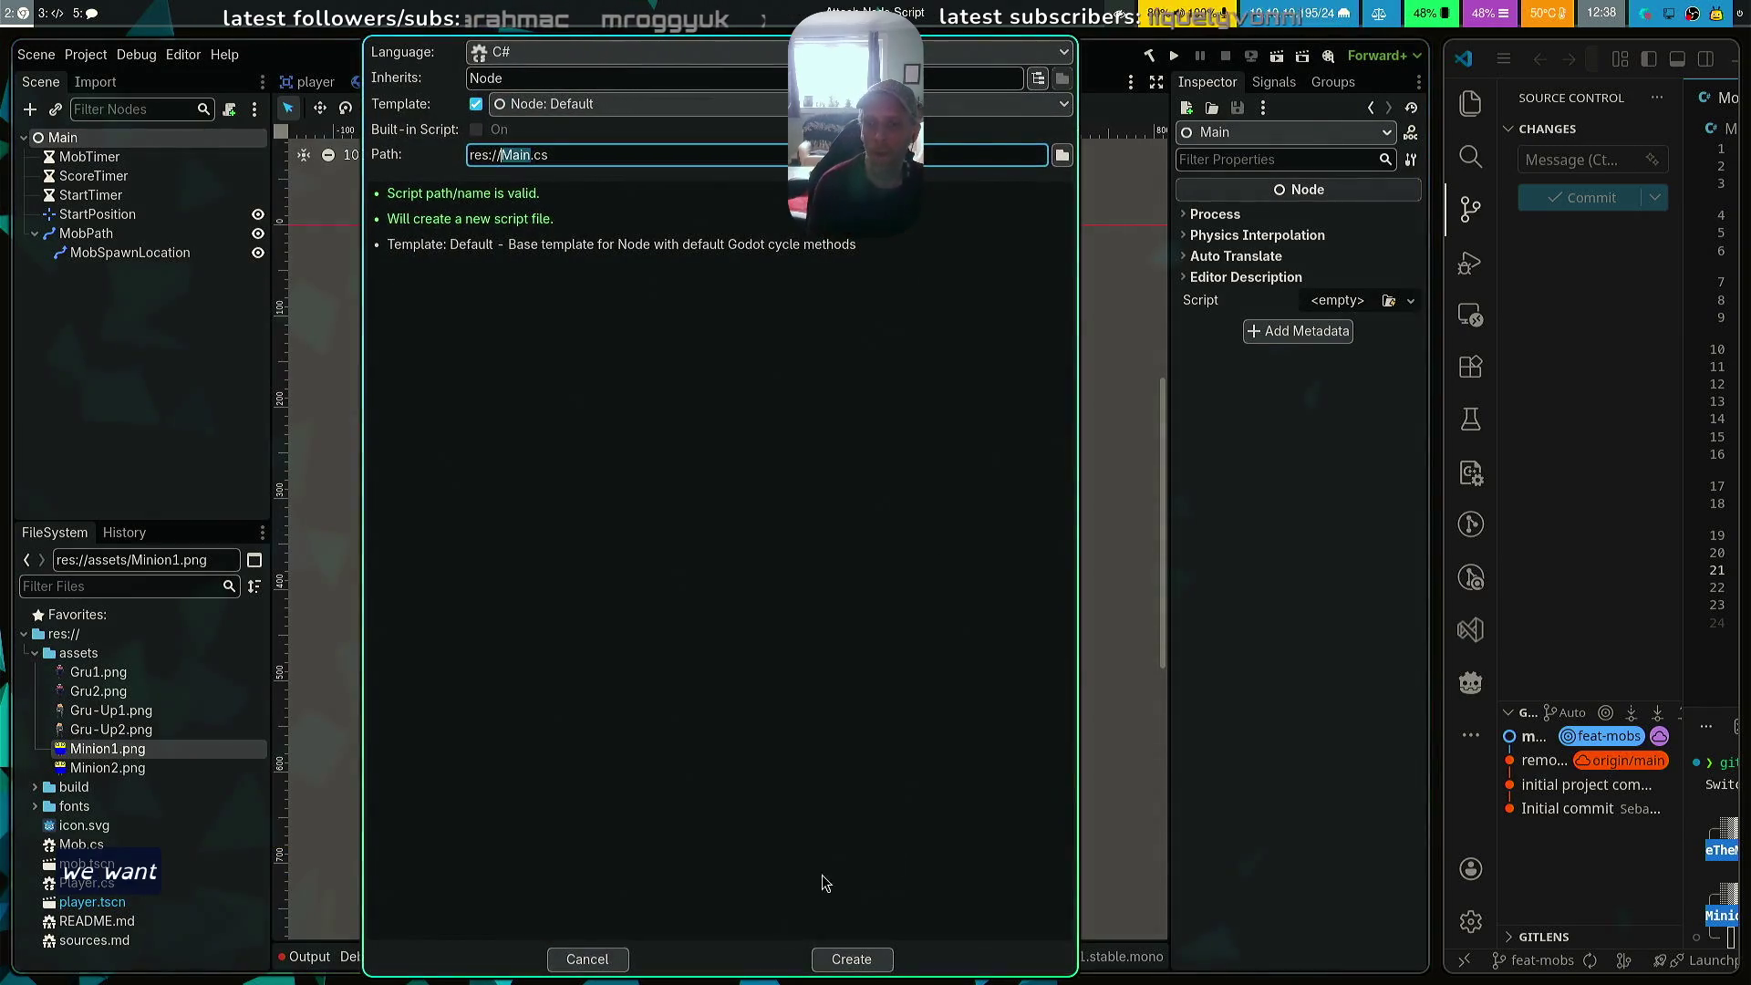
left_click(843, 961)
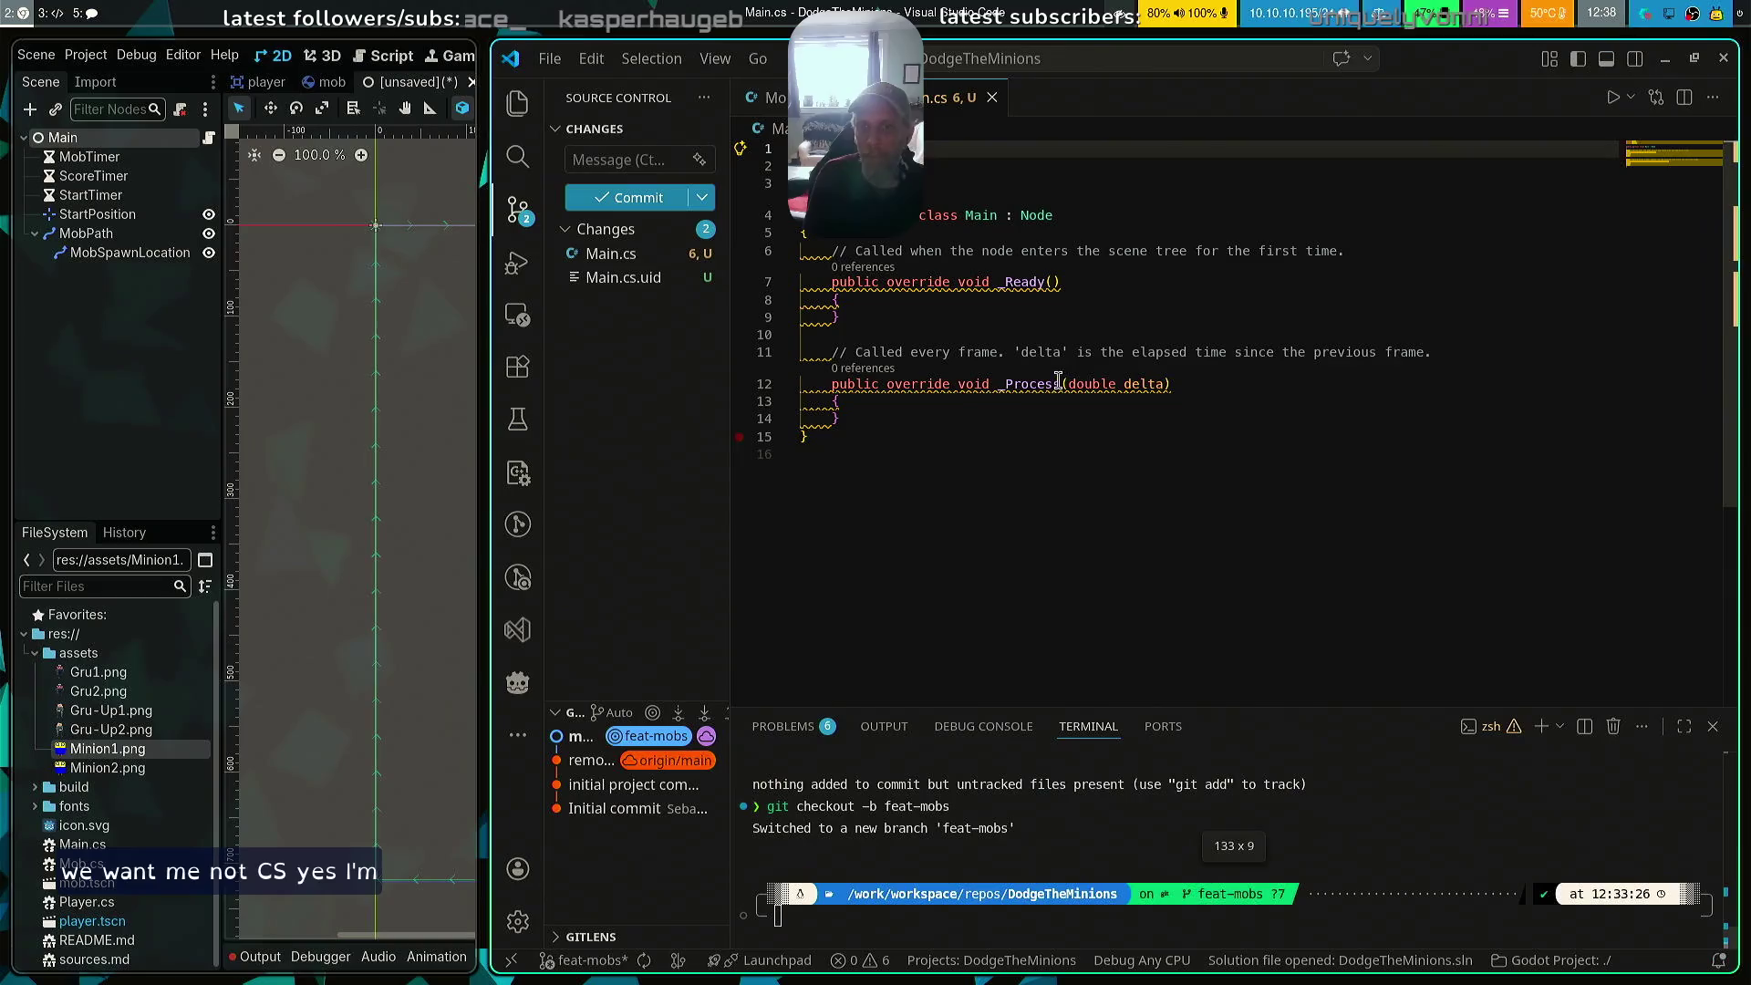
Reformat and save Main.cs, then open blank lines above the _Ready method
key("ctrl+shift+i")
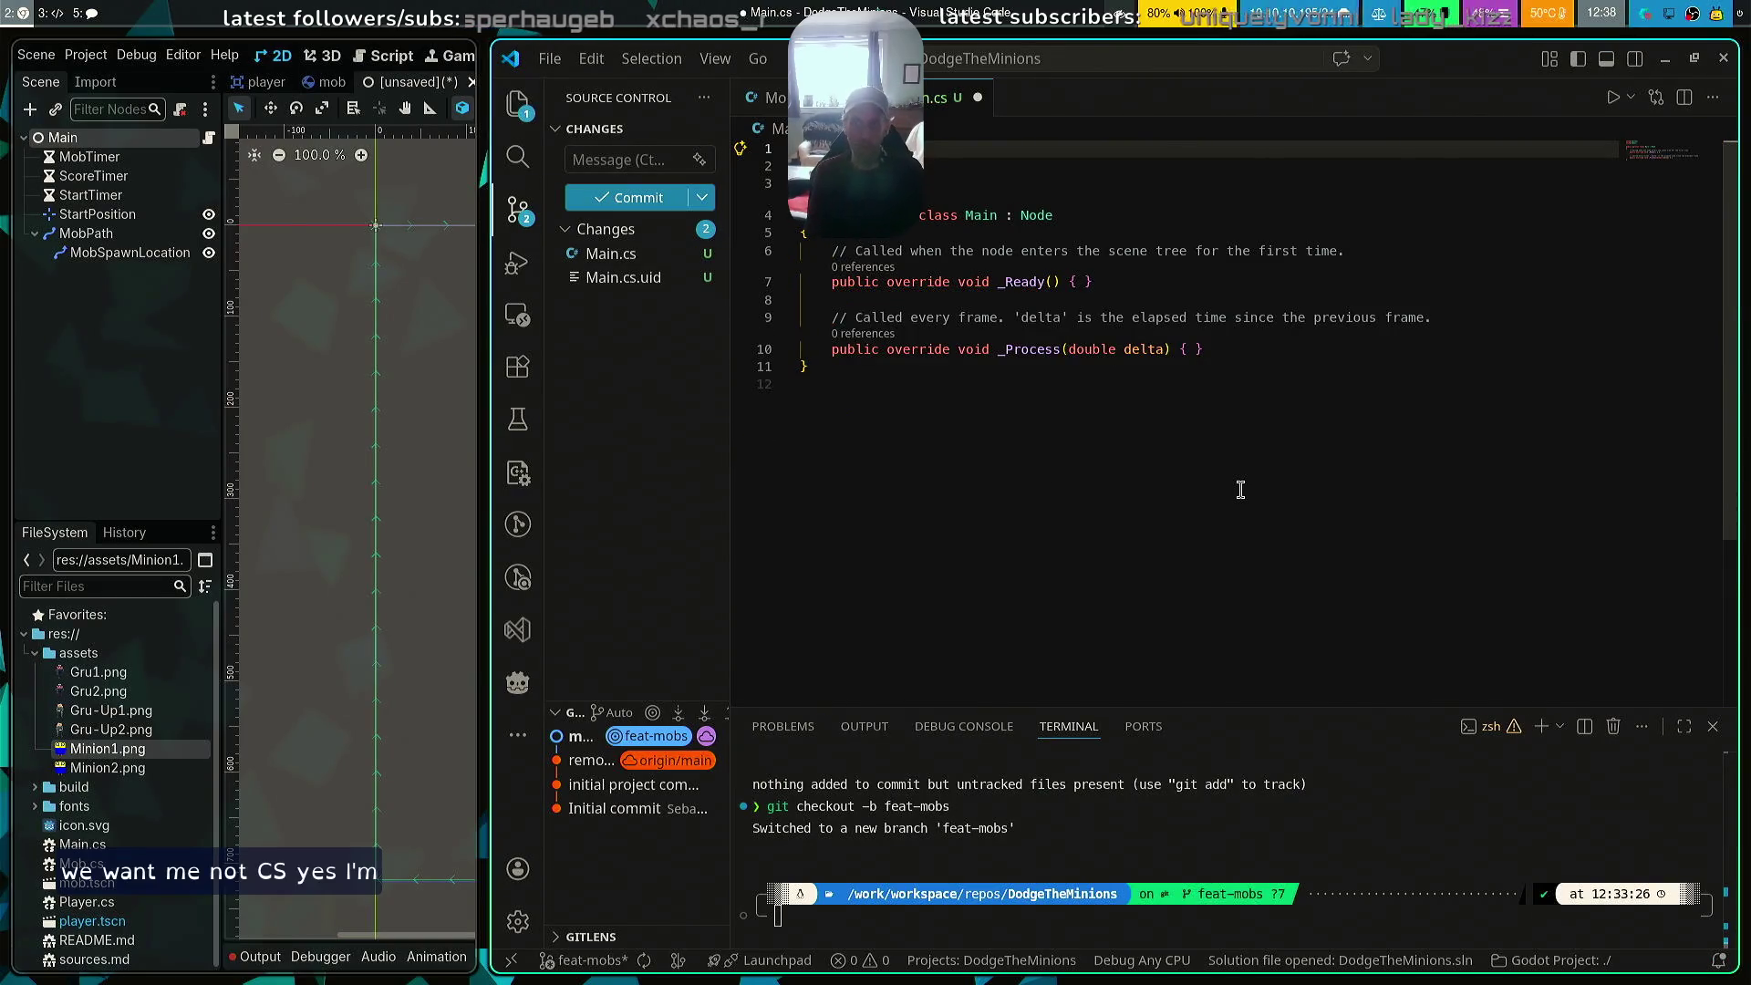
key("ctrl+s")
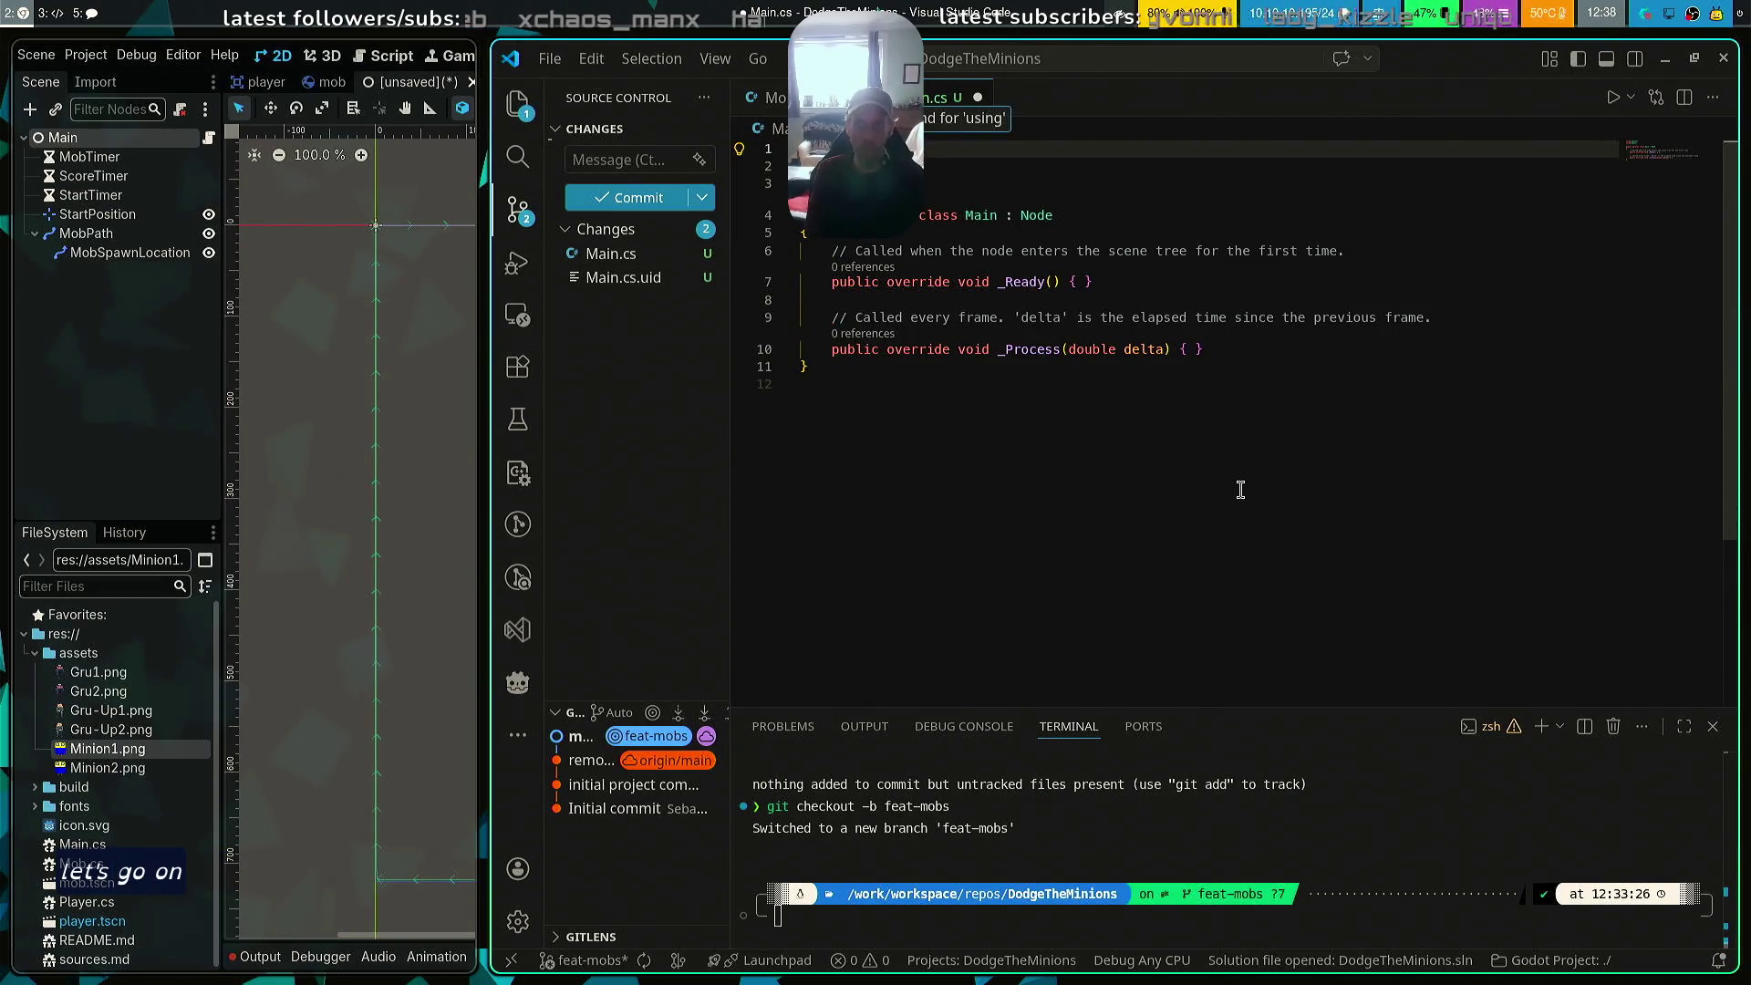
key("Down")
key("Down")
key("Up")
key("Up")
key("Down")
key("Down")
key("Down")
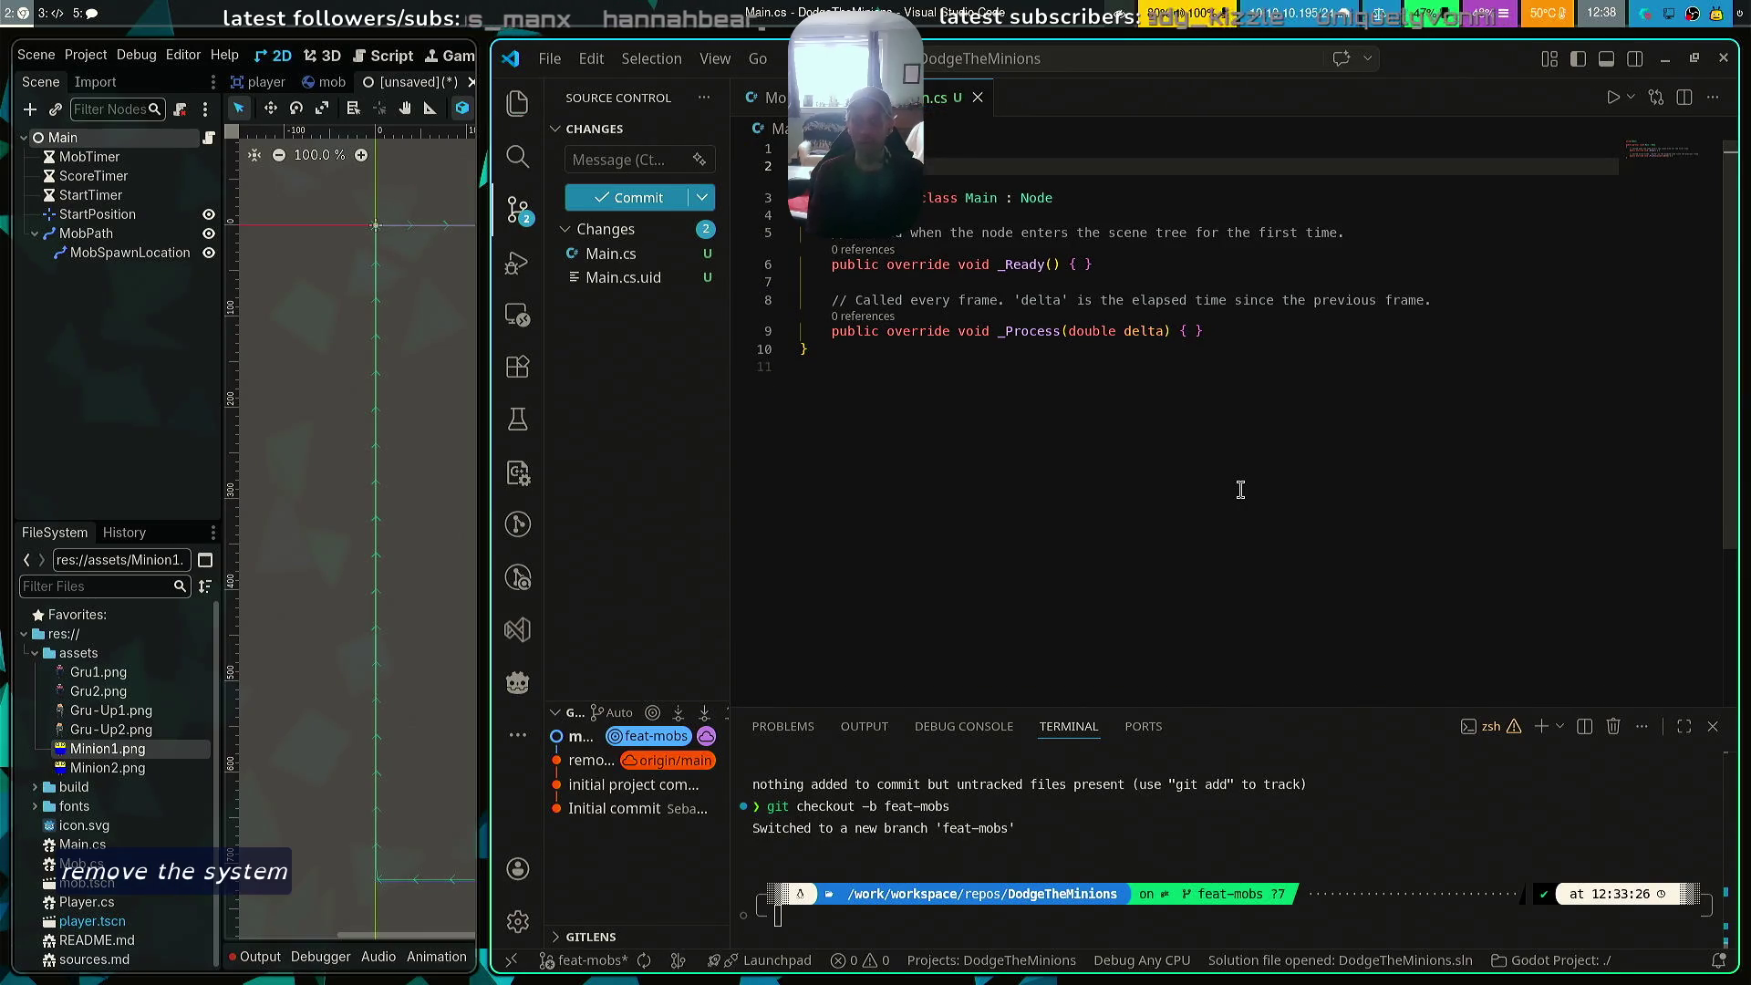
key("super+Left")
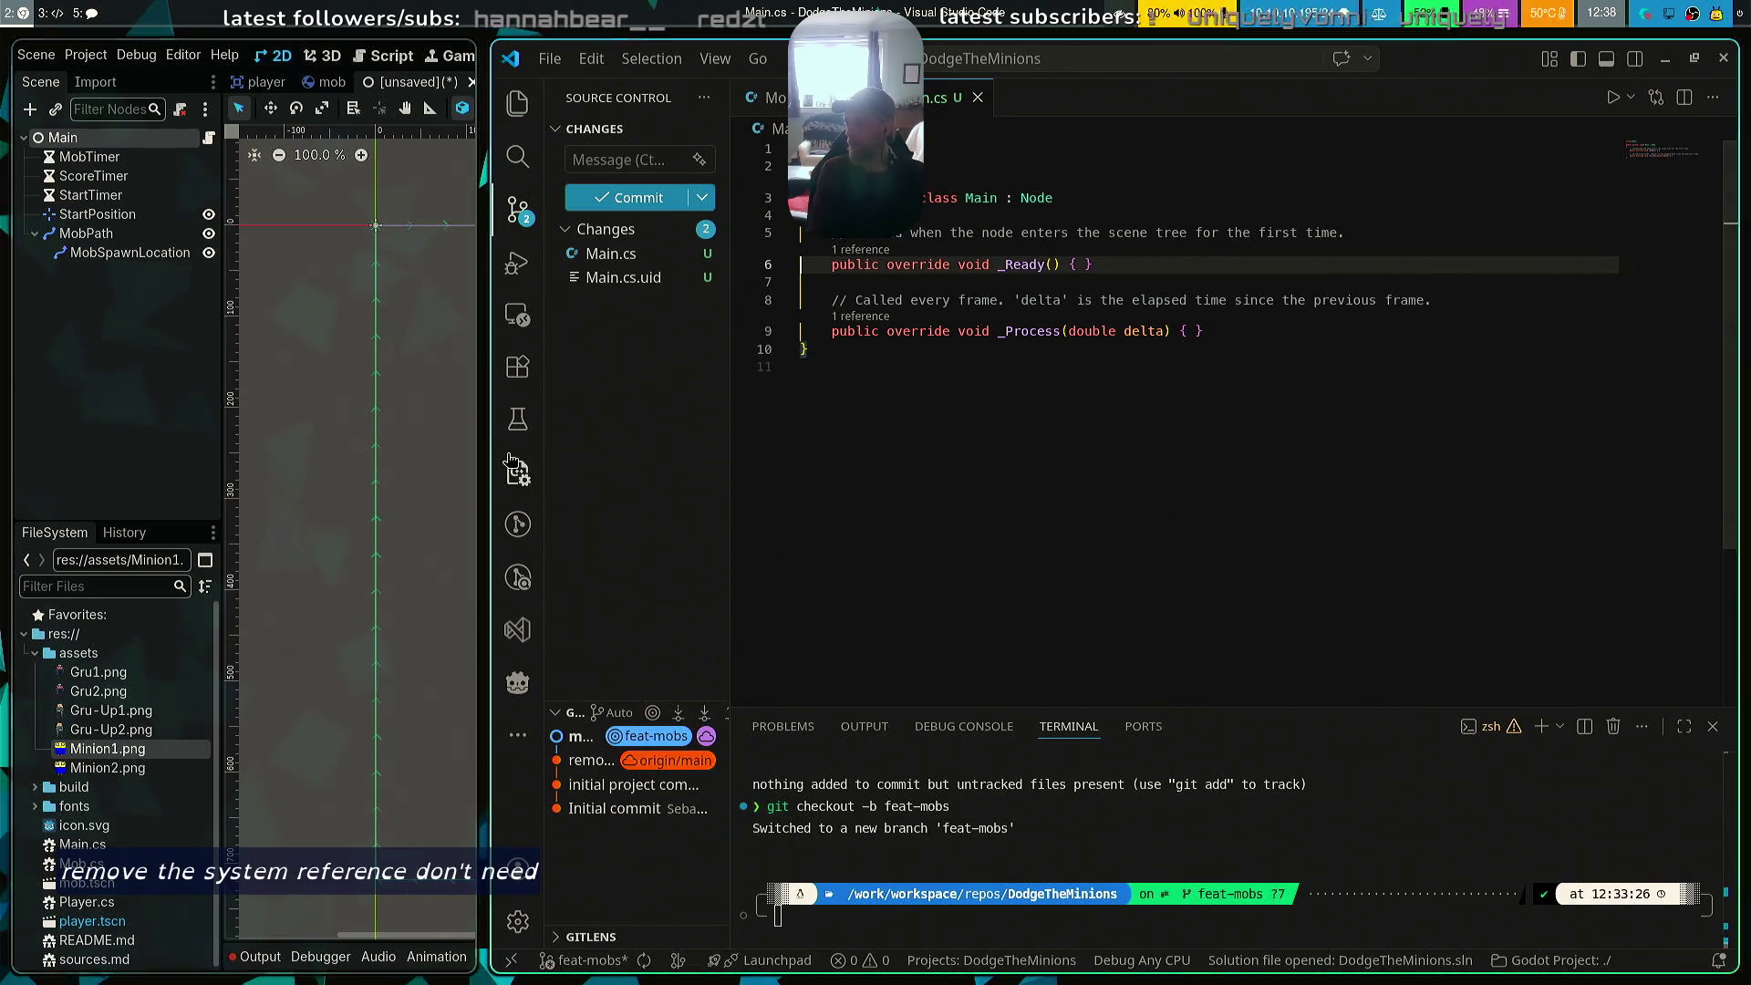
left_click(1015, 212)
key("Return")
key("Return")
key("Up")
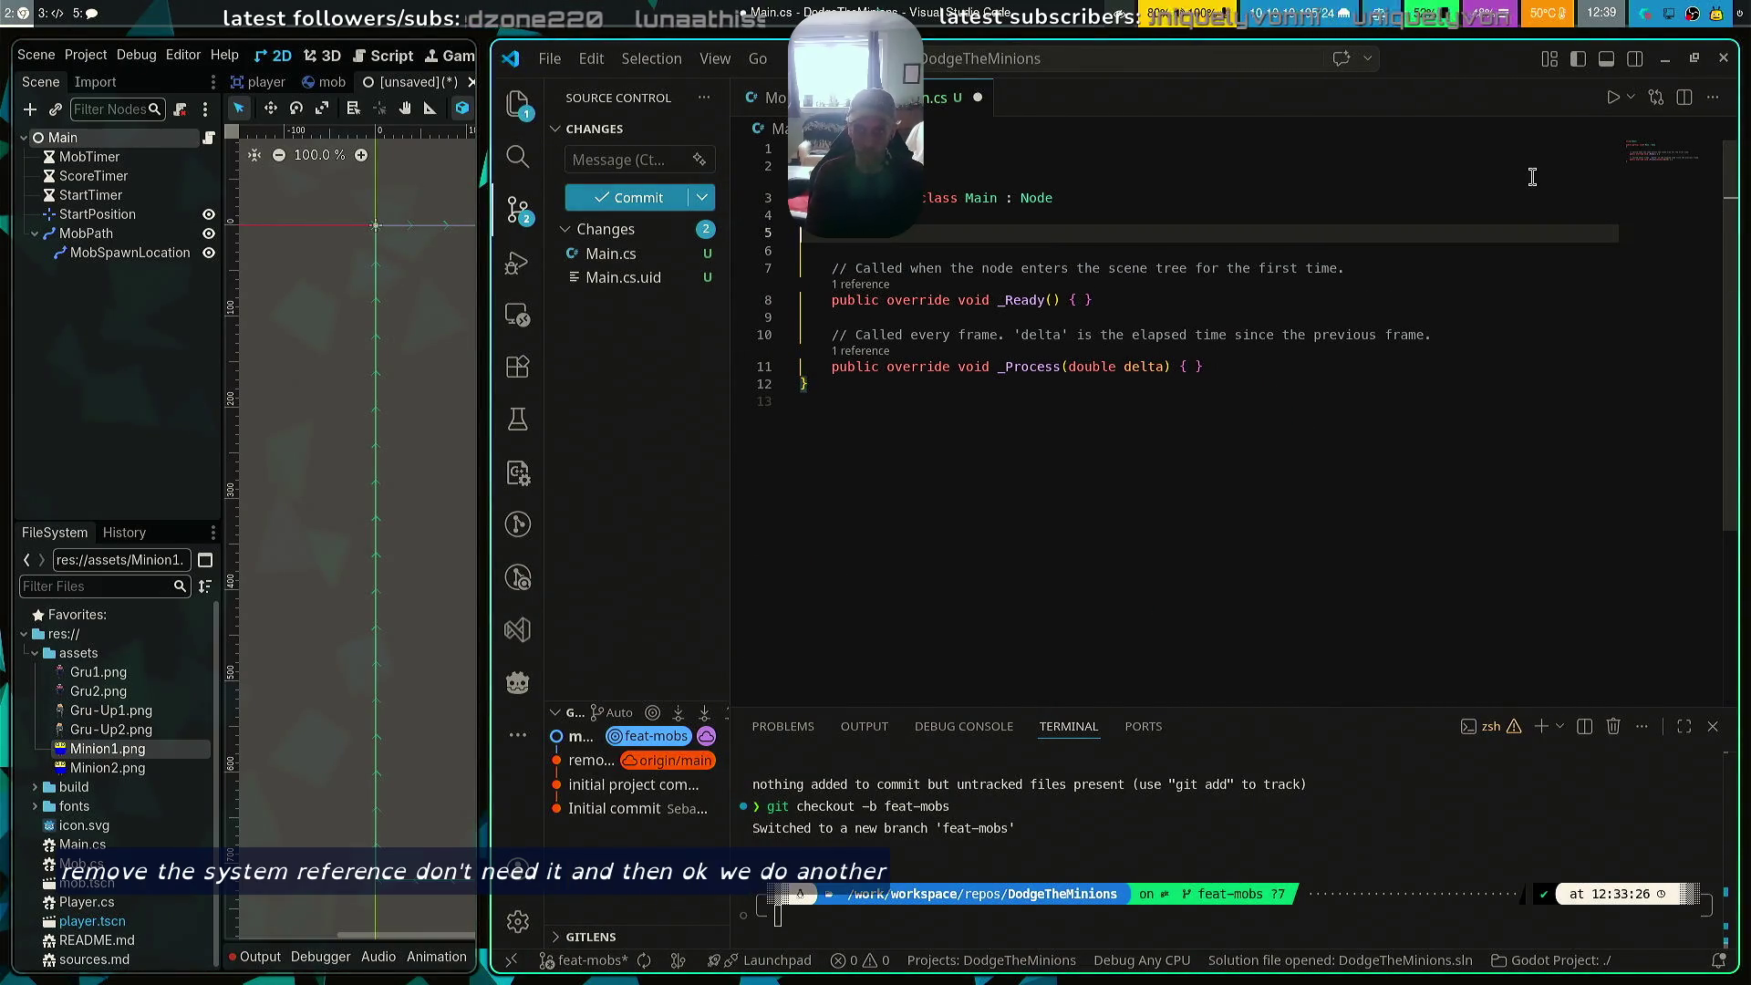
Add an [Export] attribute followed by a PackedScene type declaration
type("[Export")
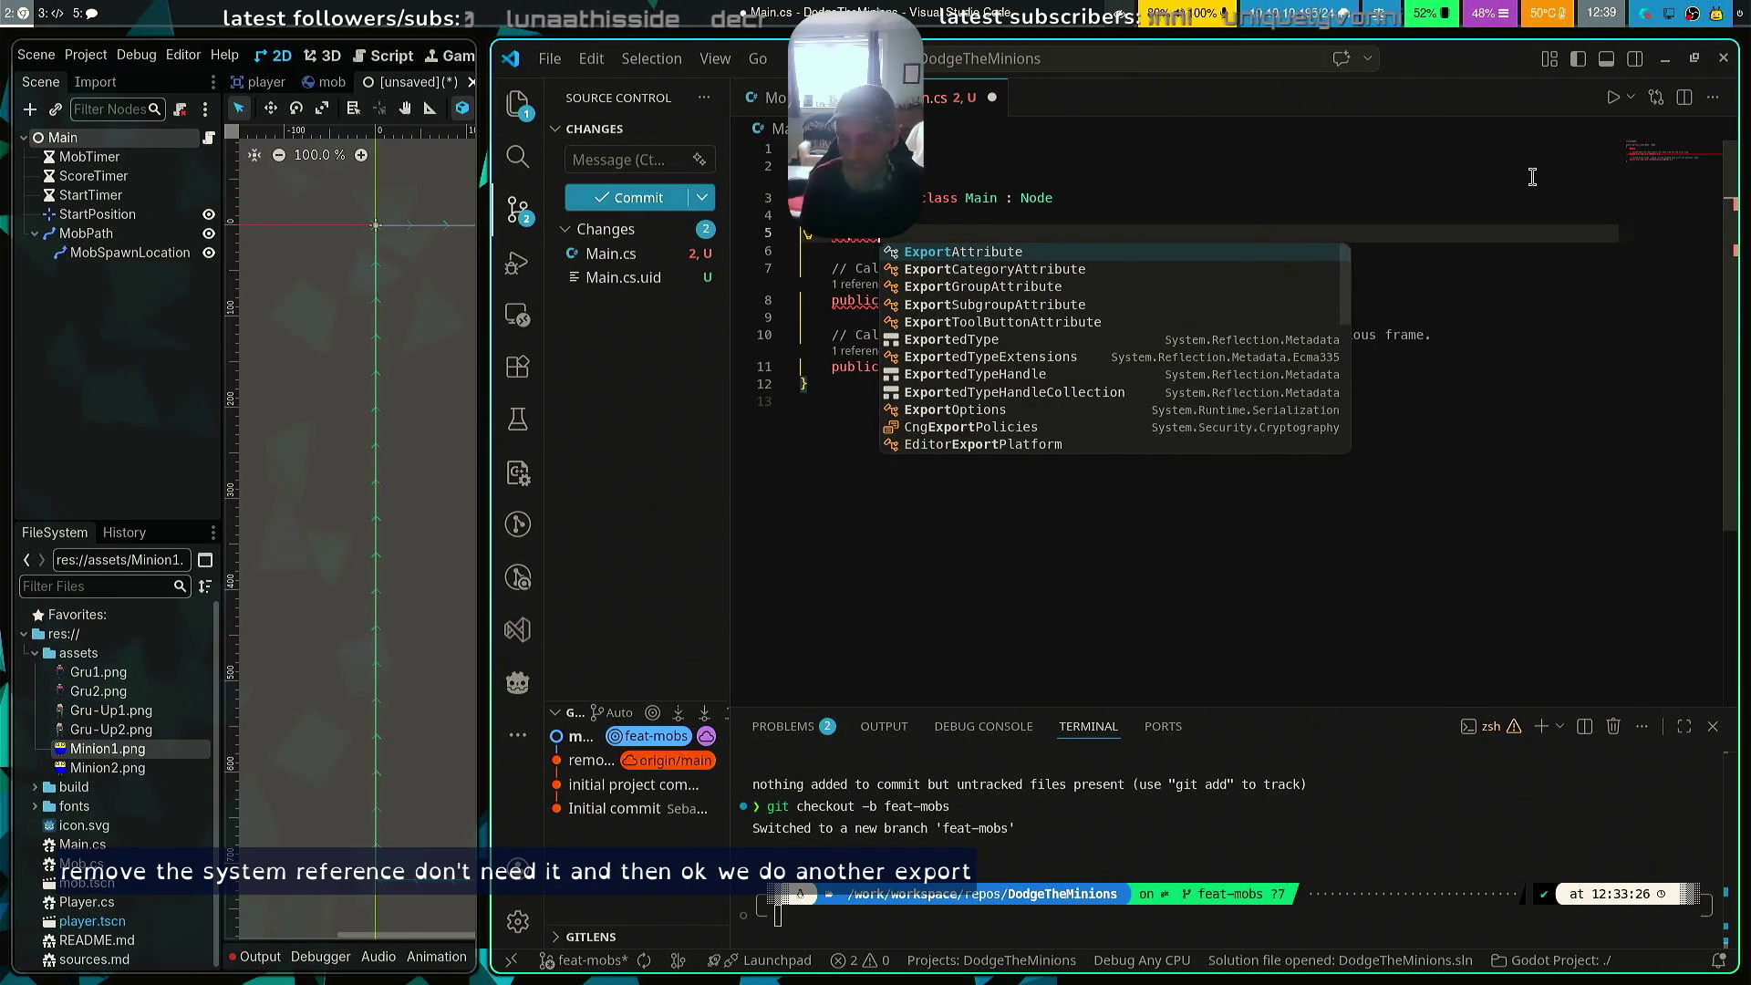
key("BackSpace")
key("BackSpace")
key("BackSpace")
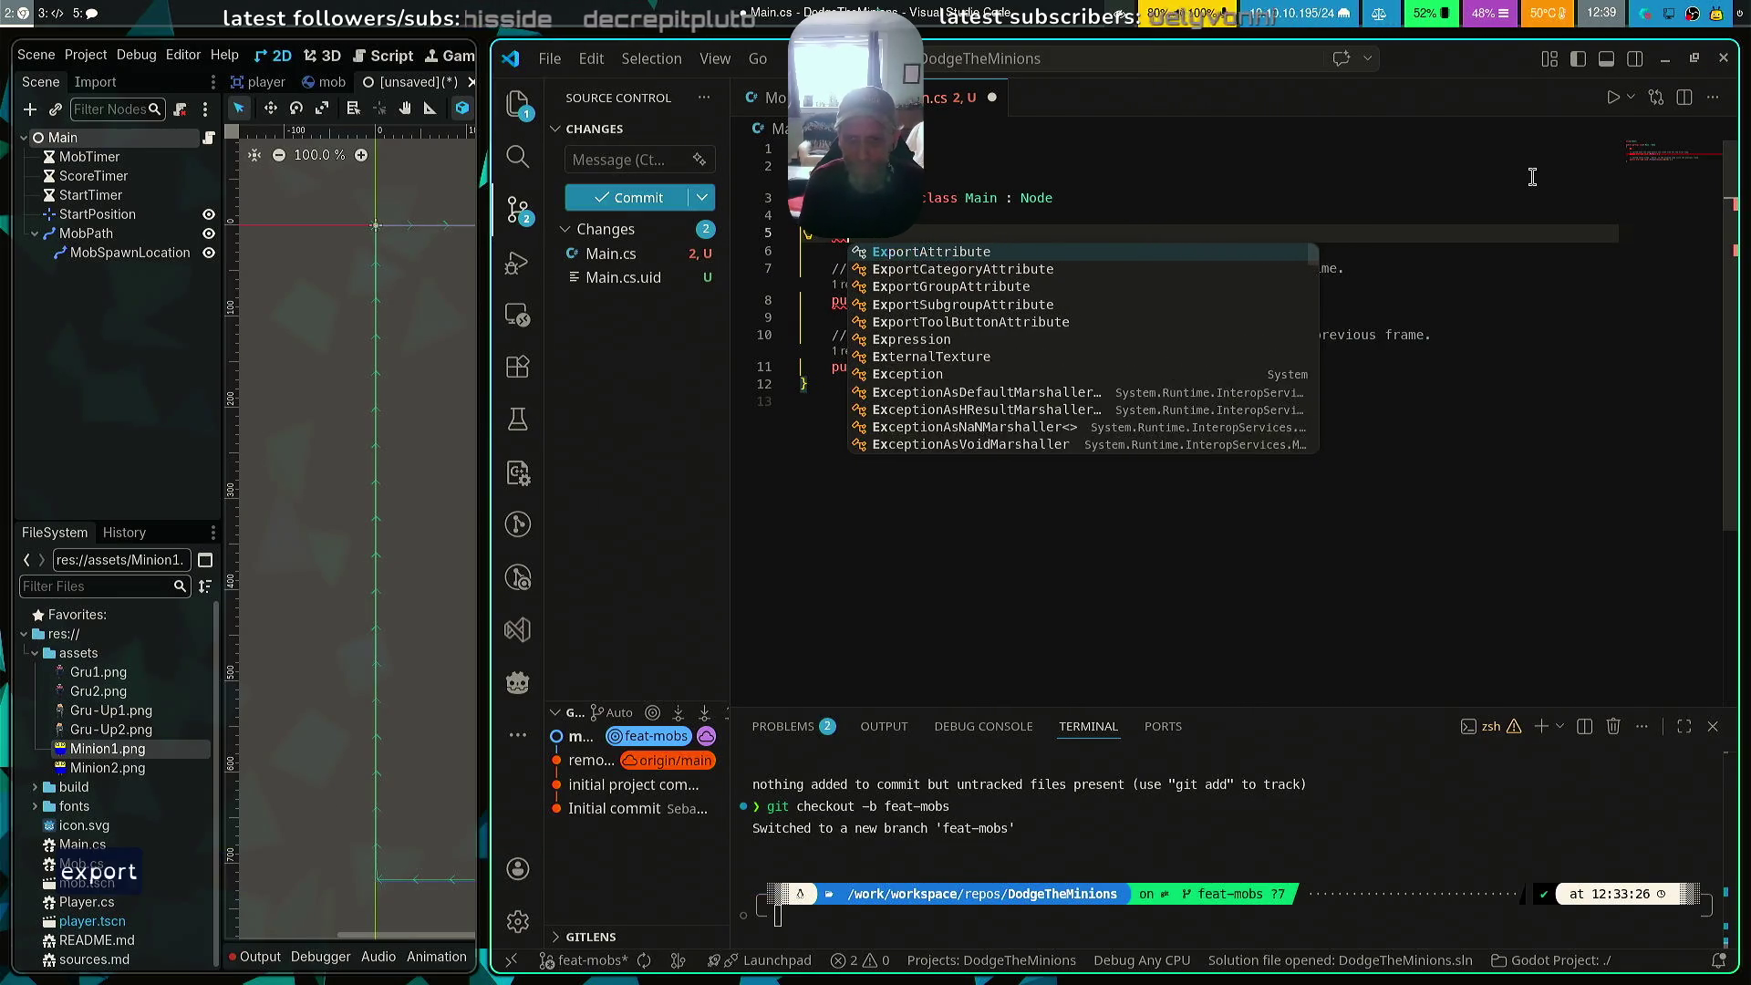
type("[Export")
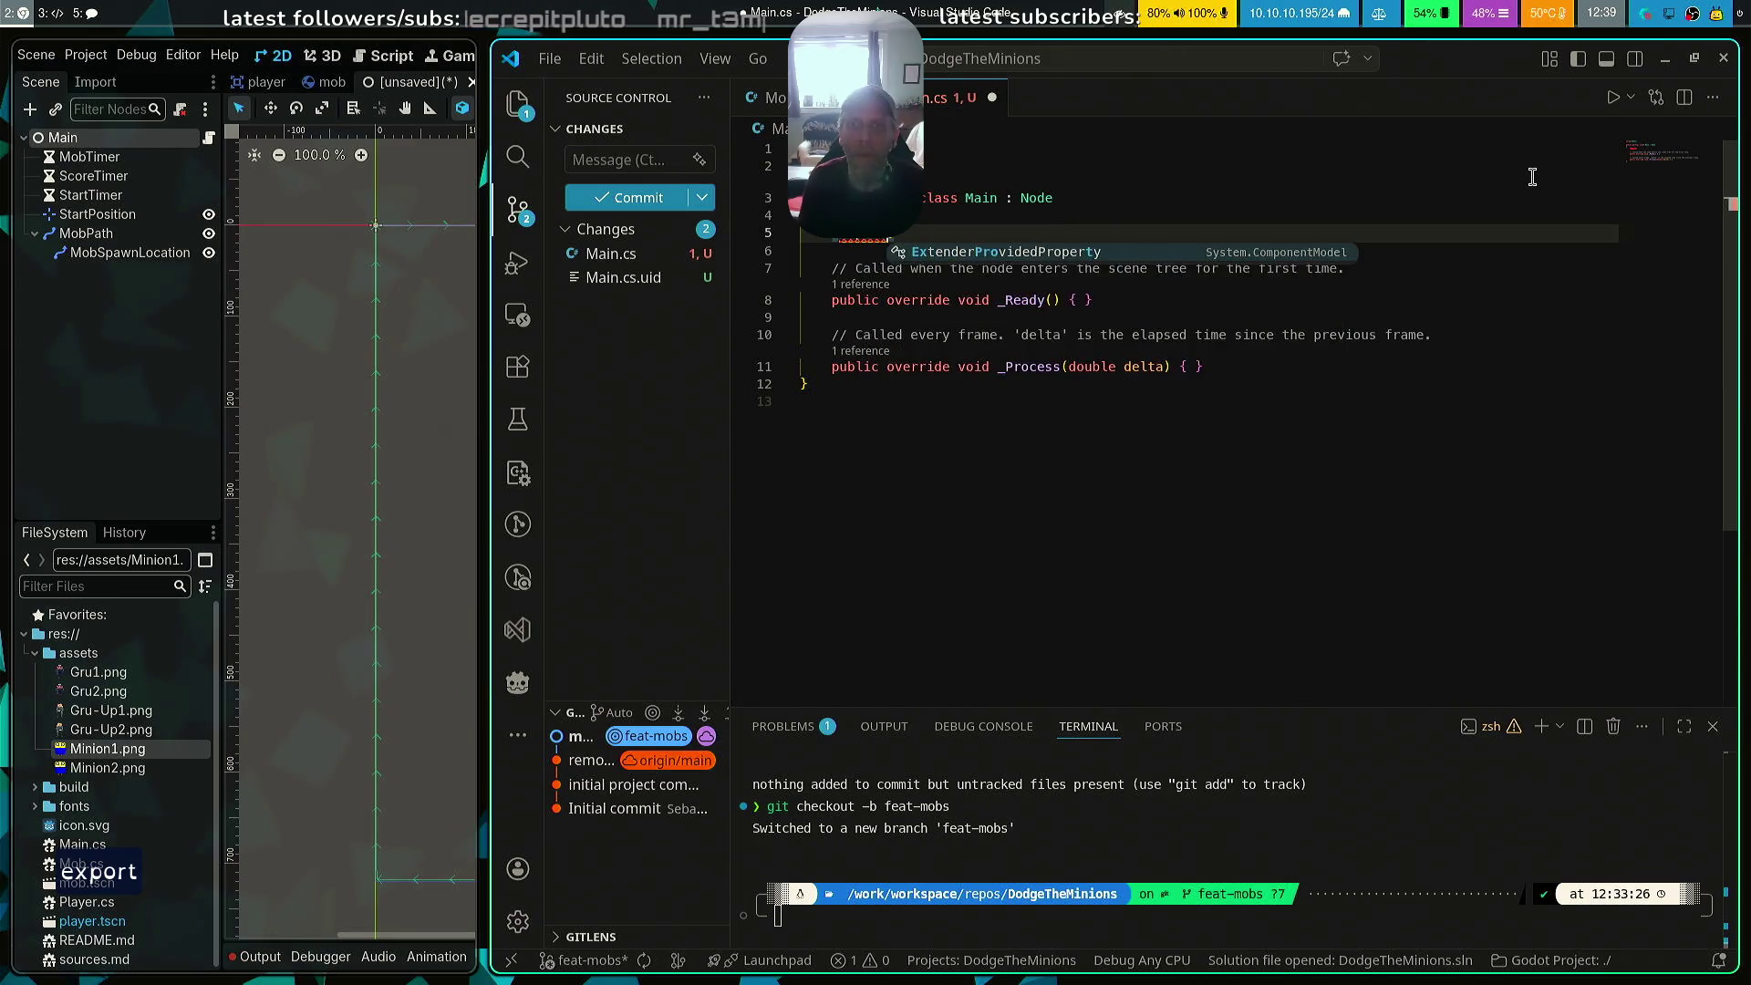
key("Return")
type("Pcka")
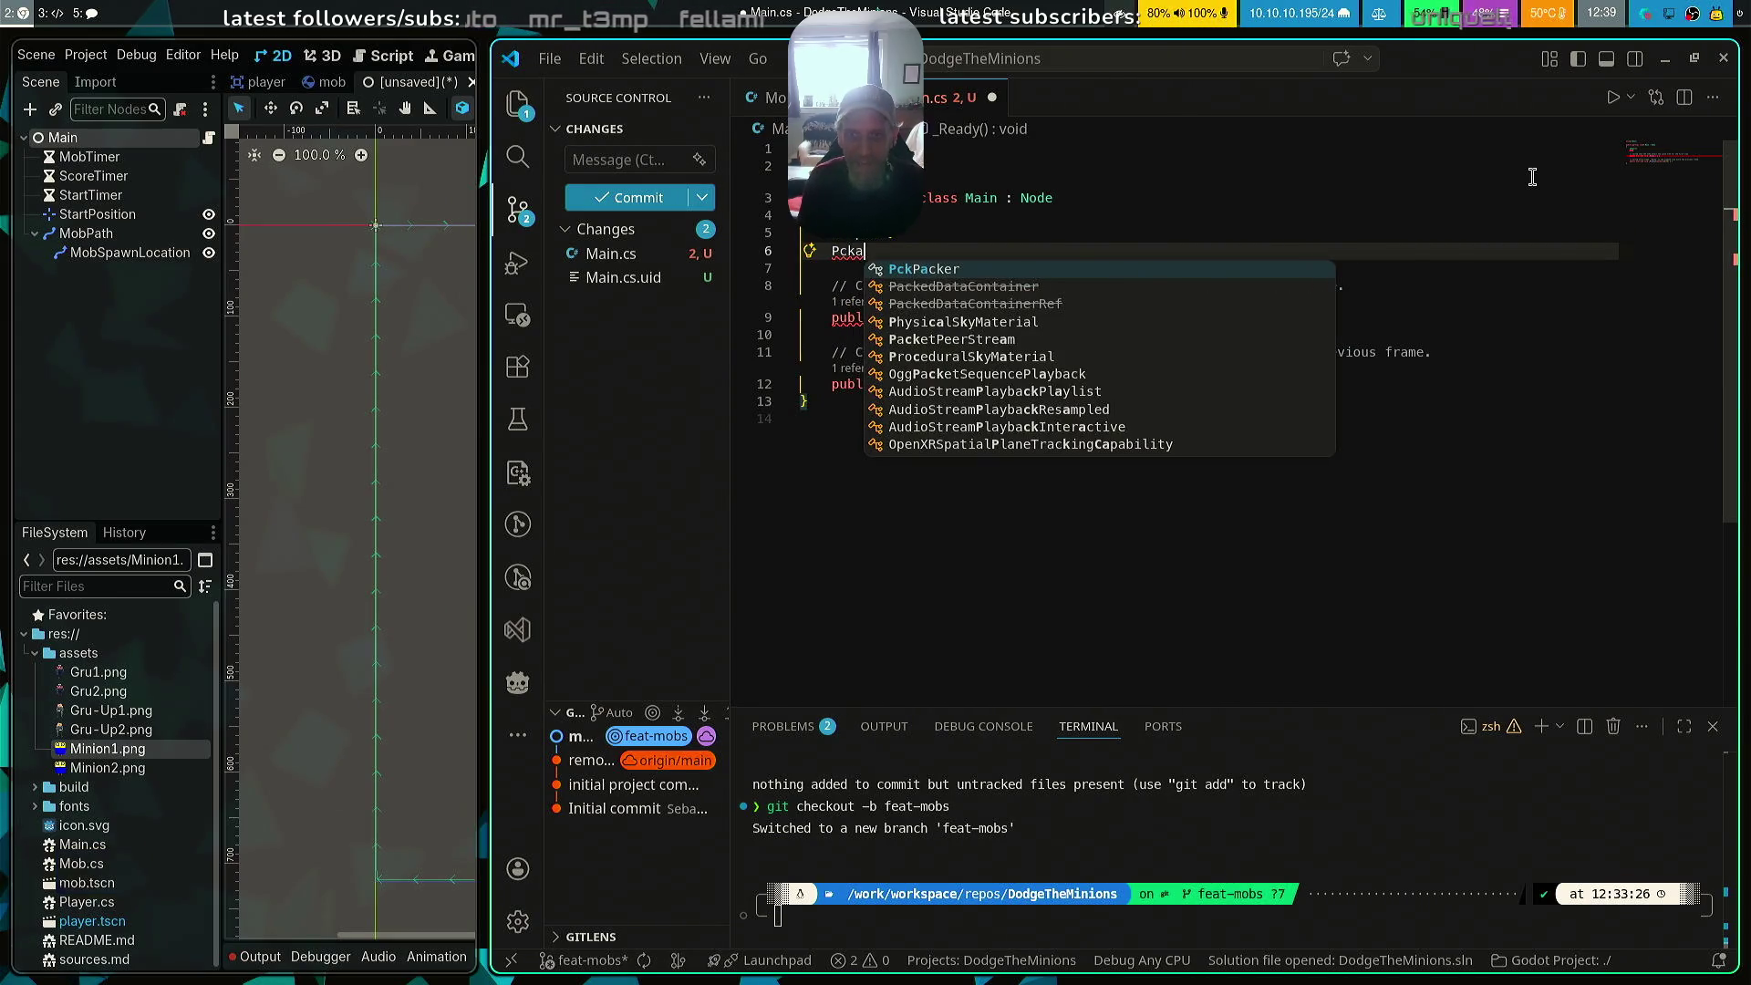
key("BackSpace")
key("BackSpace")
type("ac")
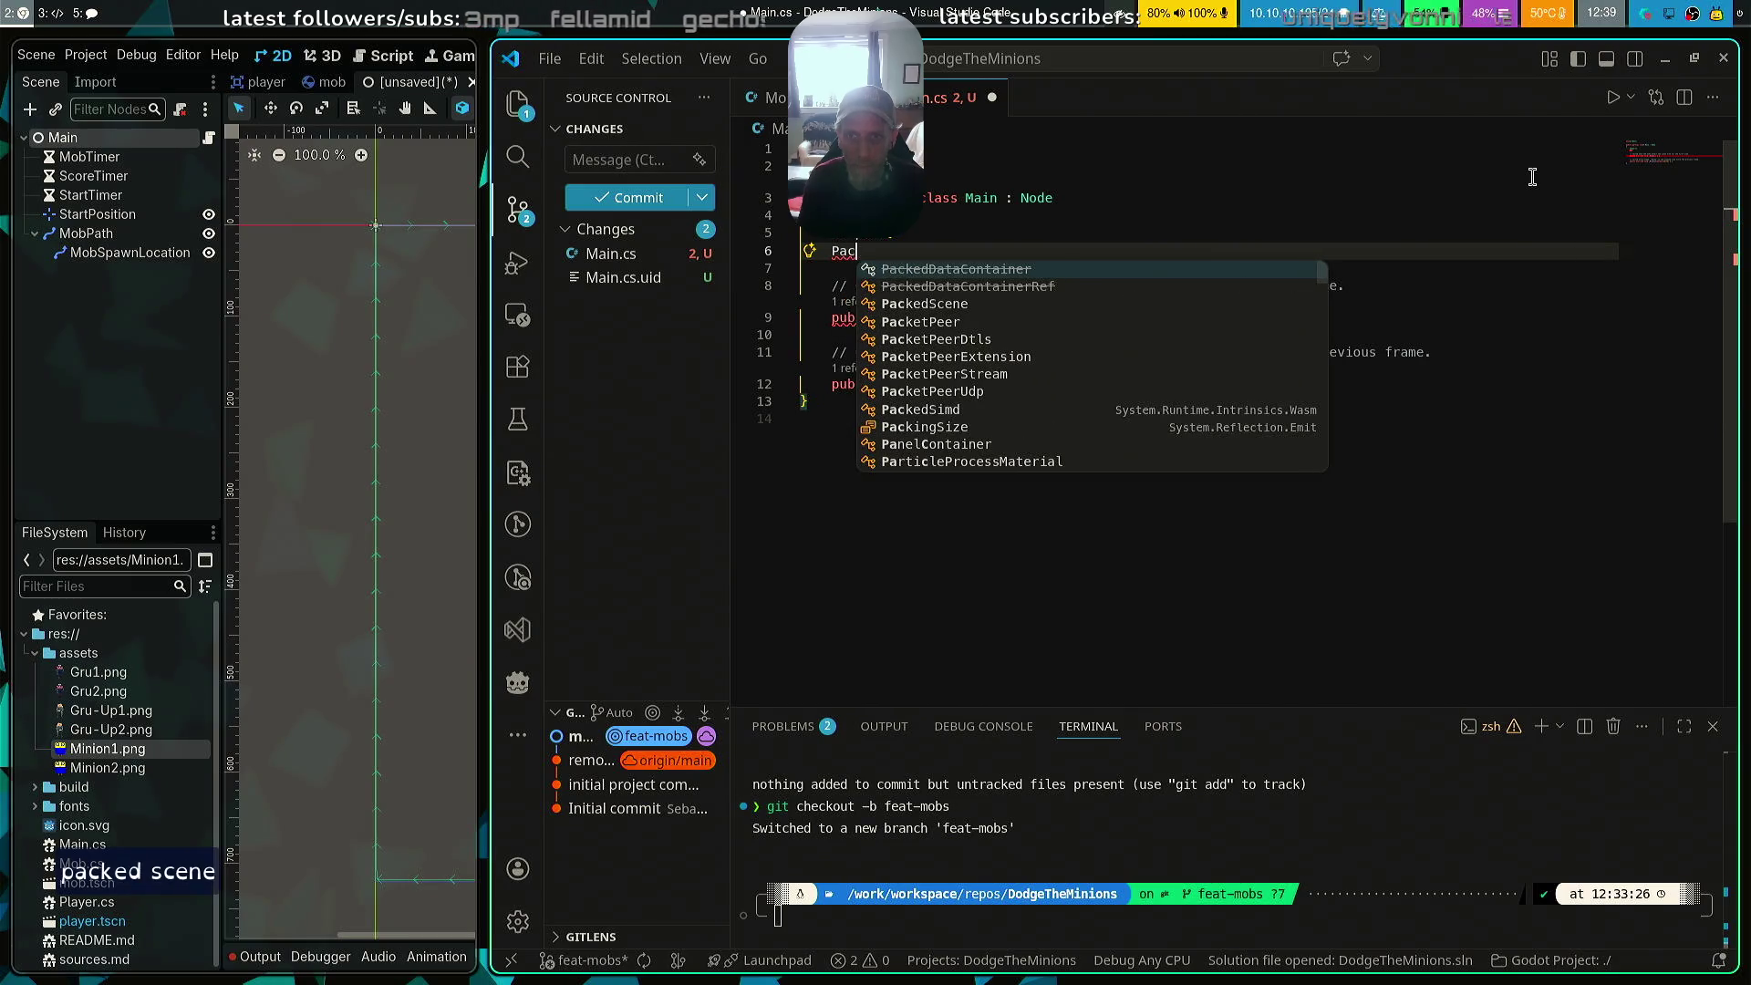
key("Down")
key("Return")
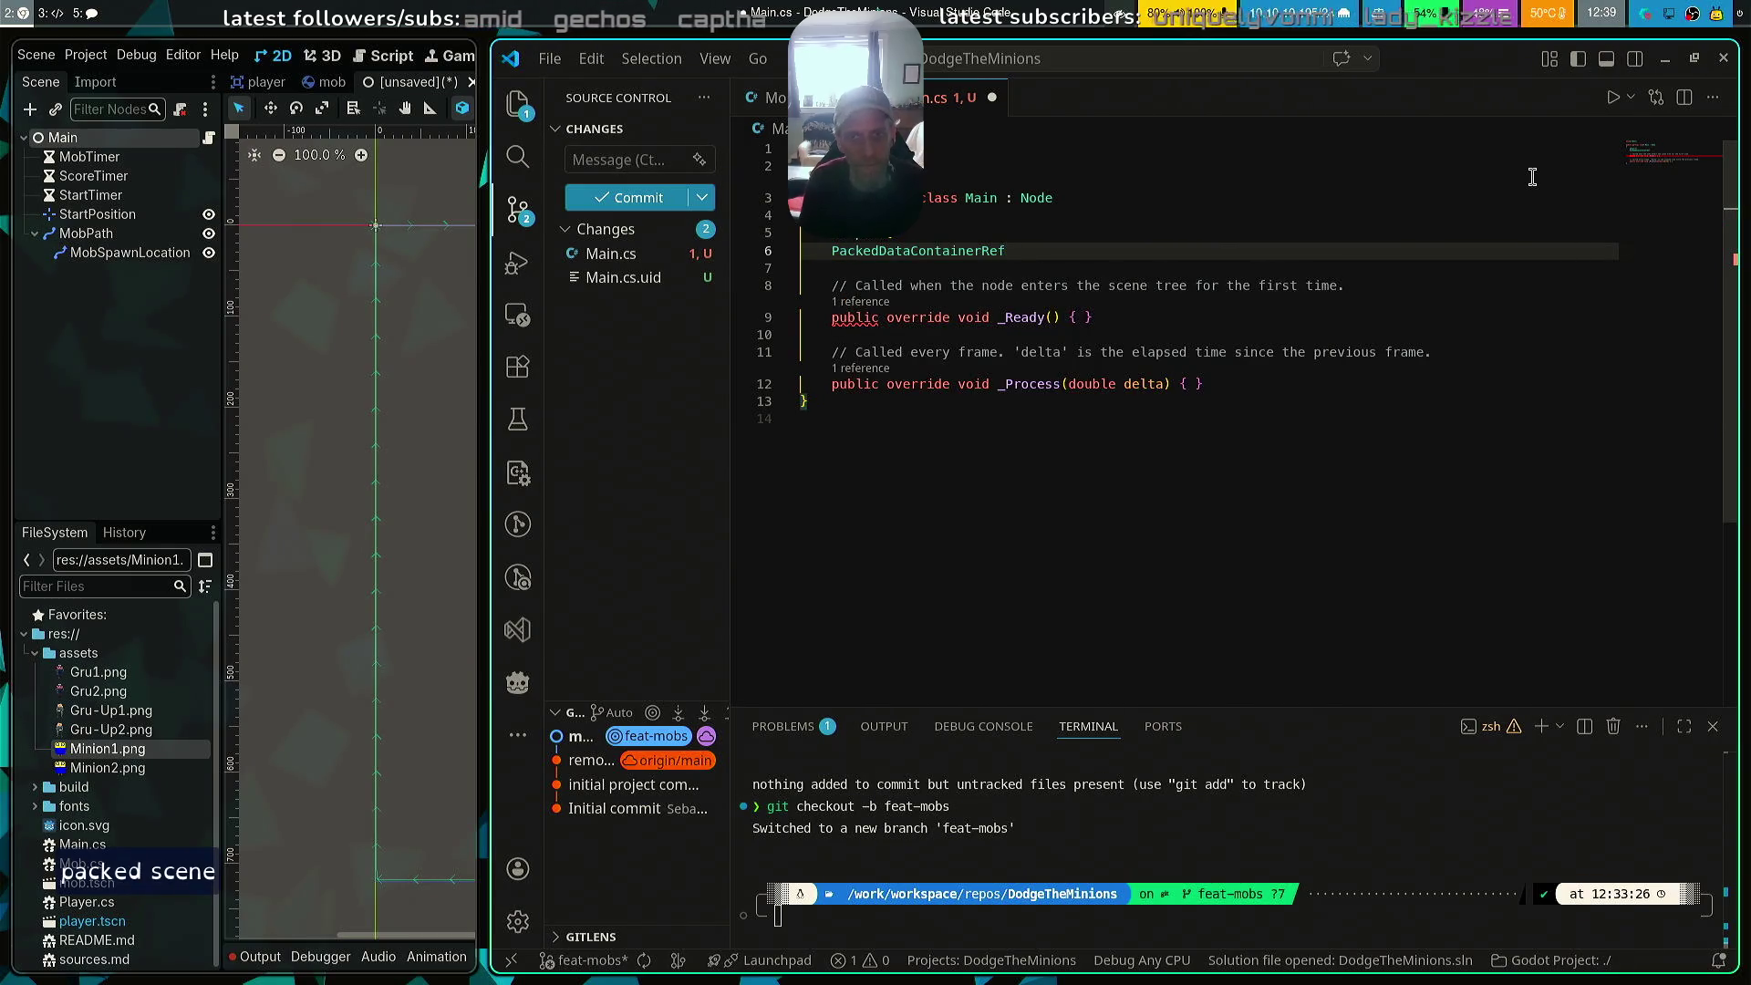
key("BackSpace")
key("BackSpace")
key("BackSpace")
key("ctrl+space")
key("Down")
key("Down")
key("Return")
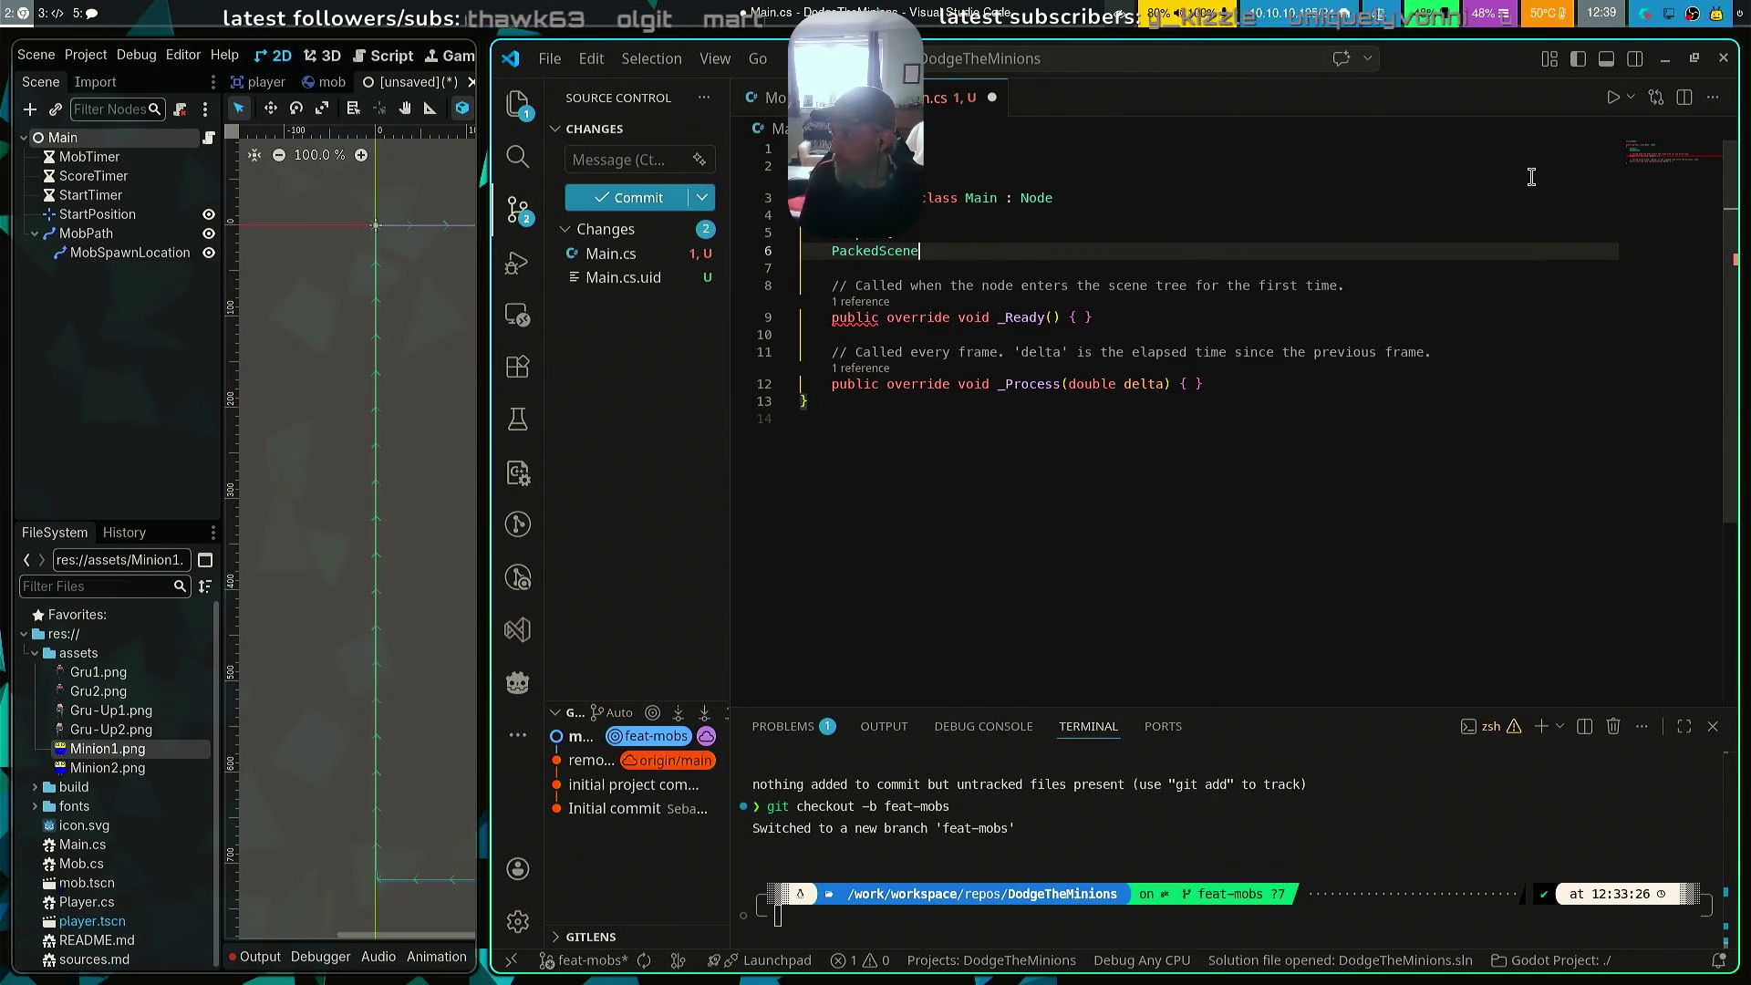
Name the property MobScene with { get; set; } and save Main.cs
type("MobScebne")
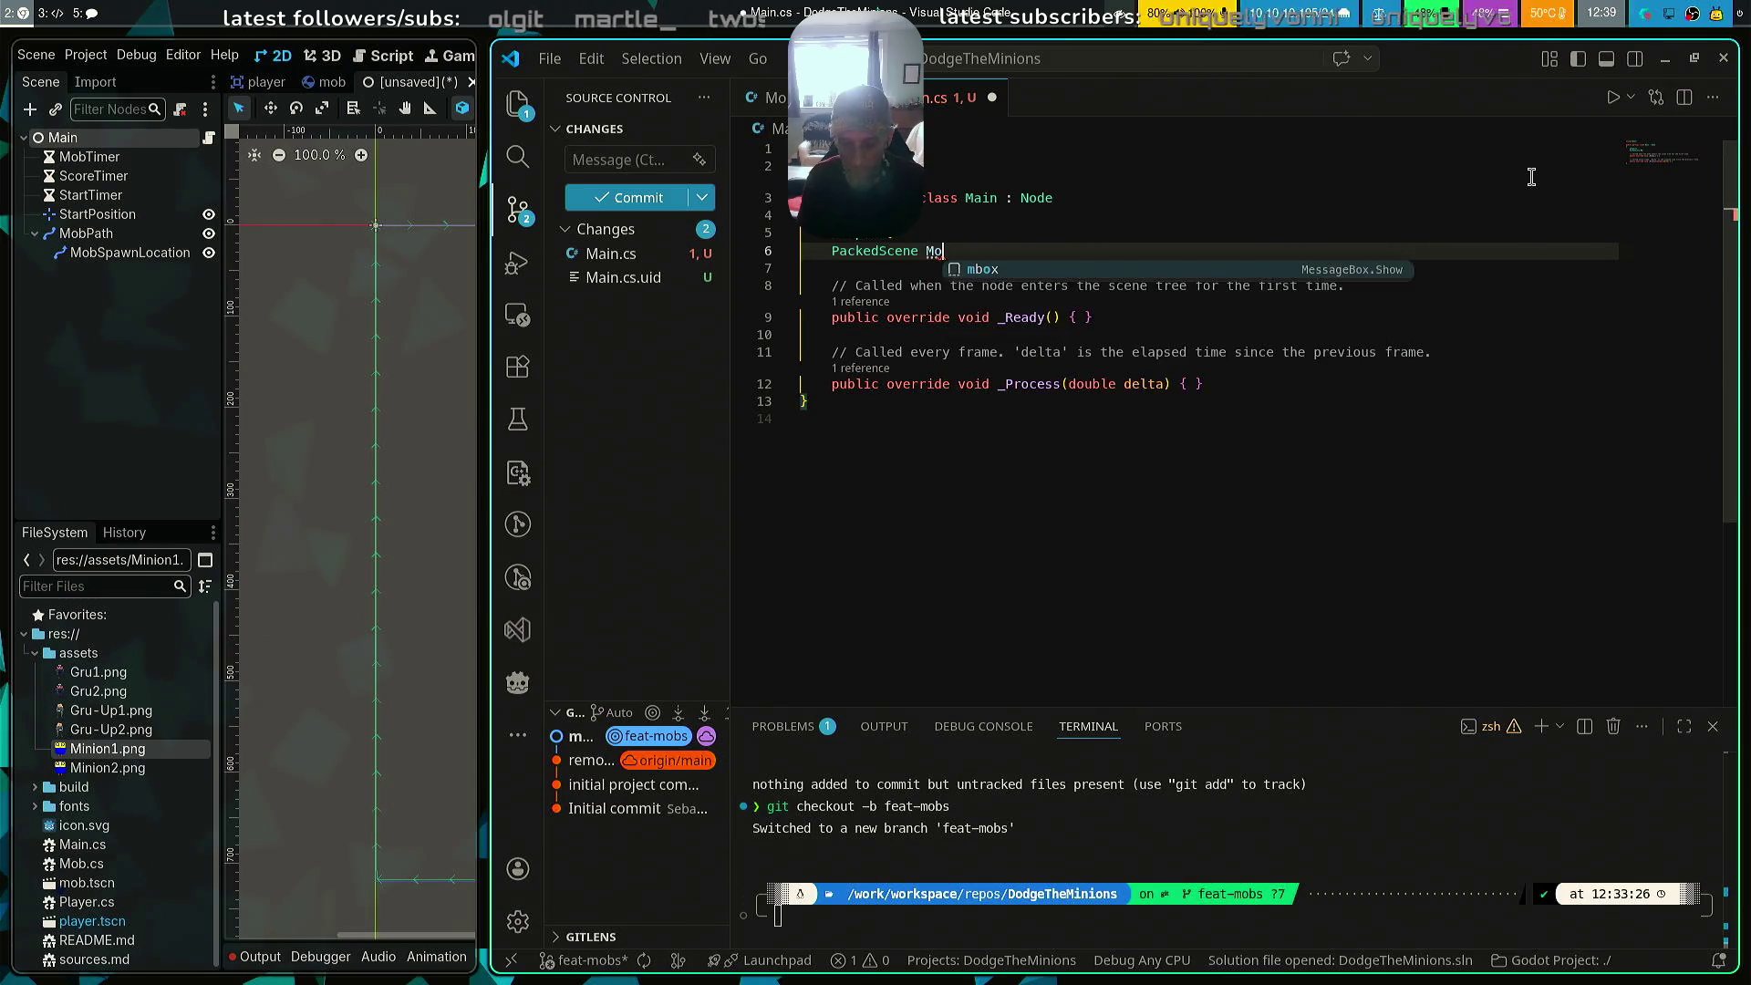
key("BackSpace")
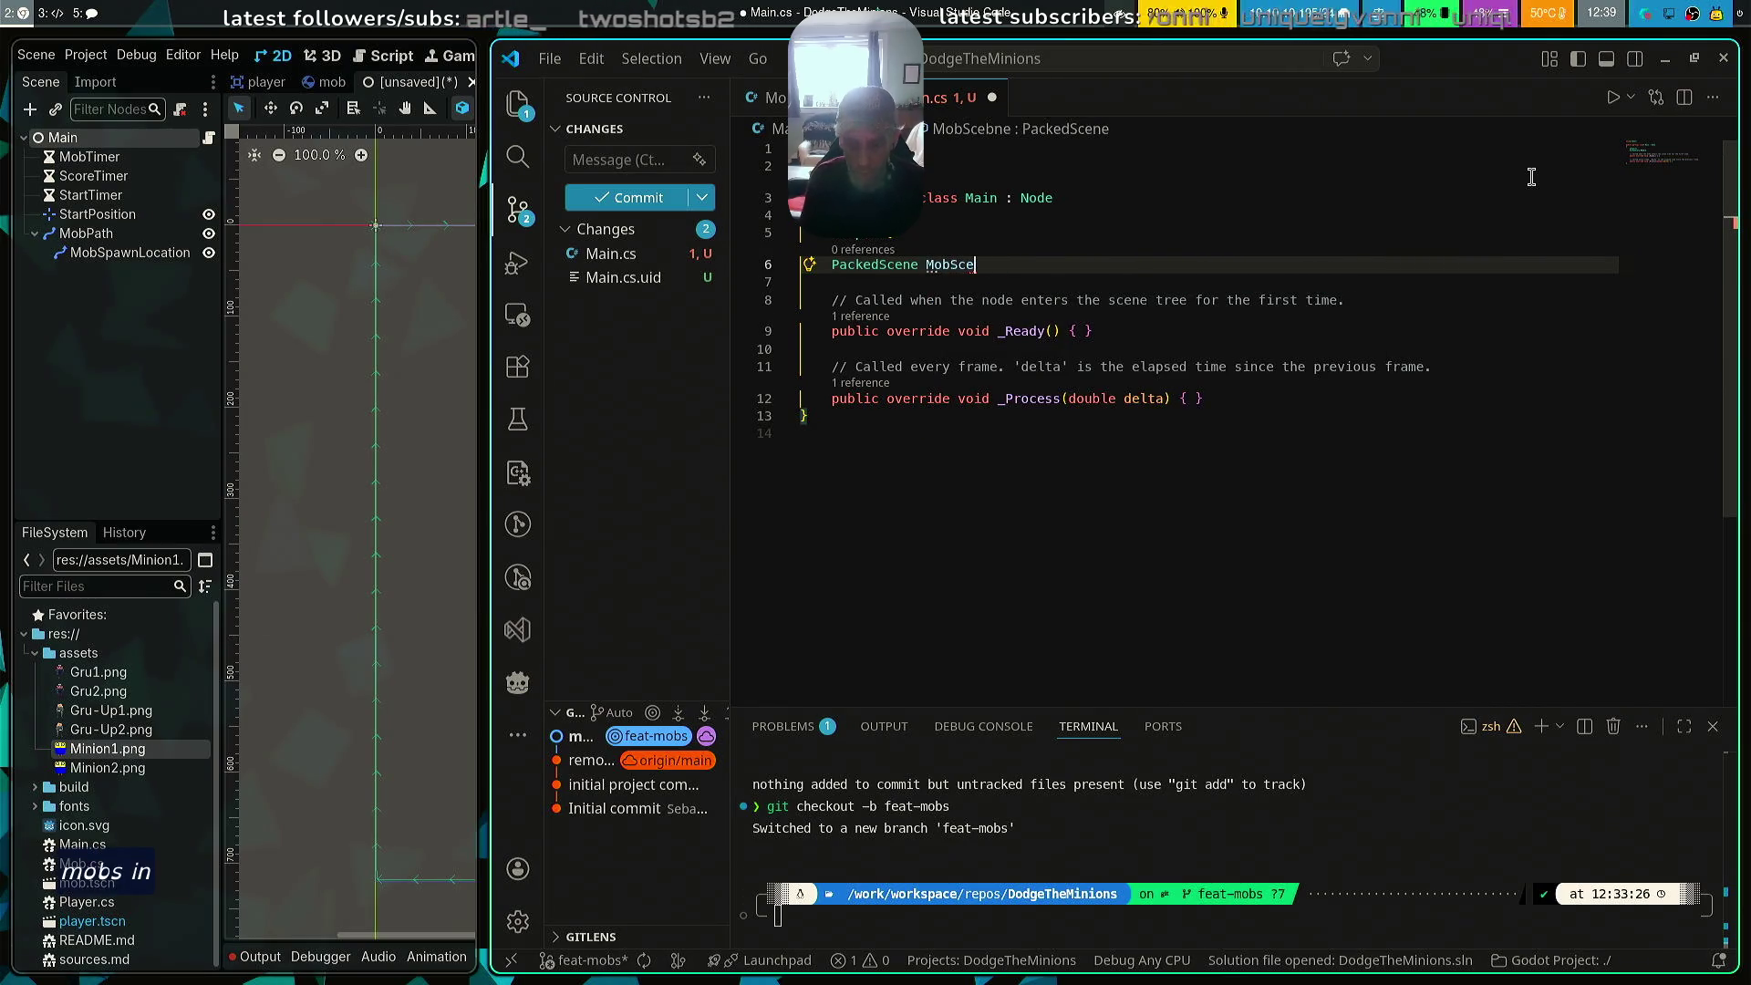
type("ne")
type("b")
type("ne")
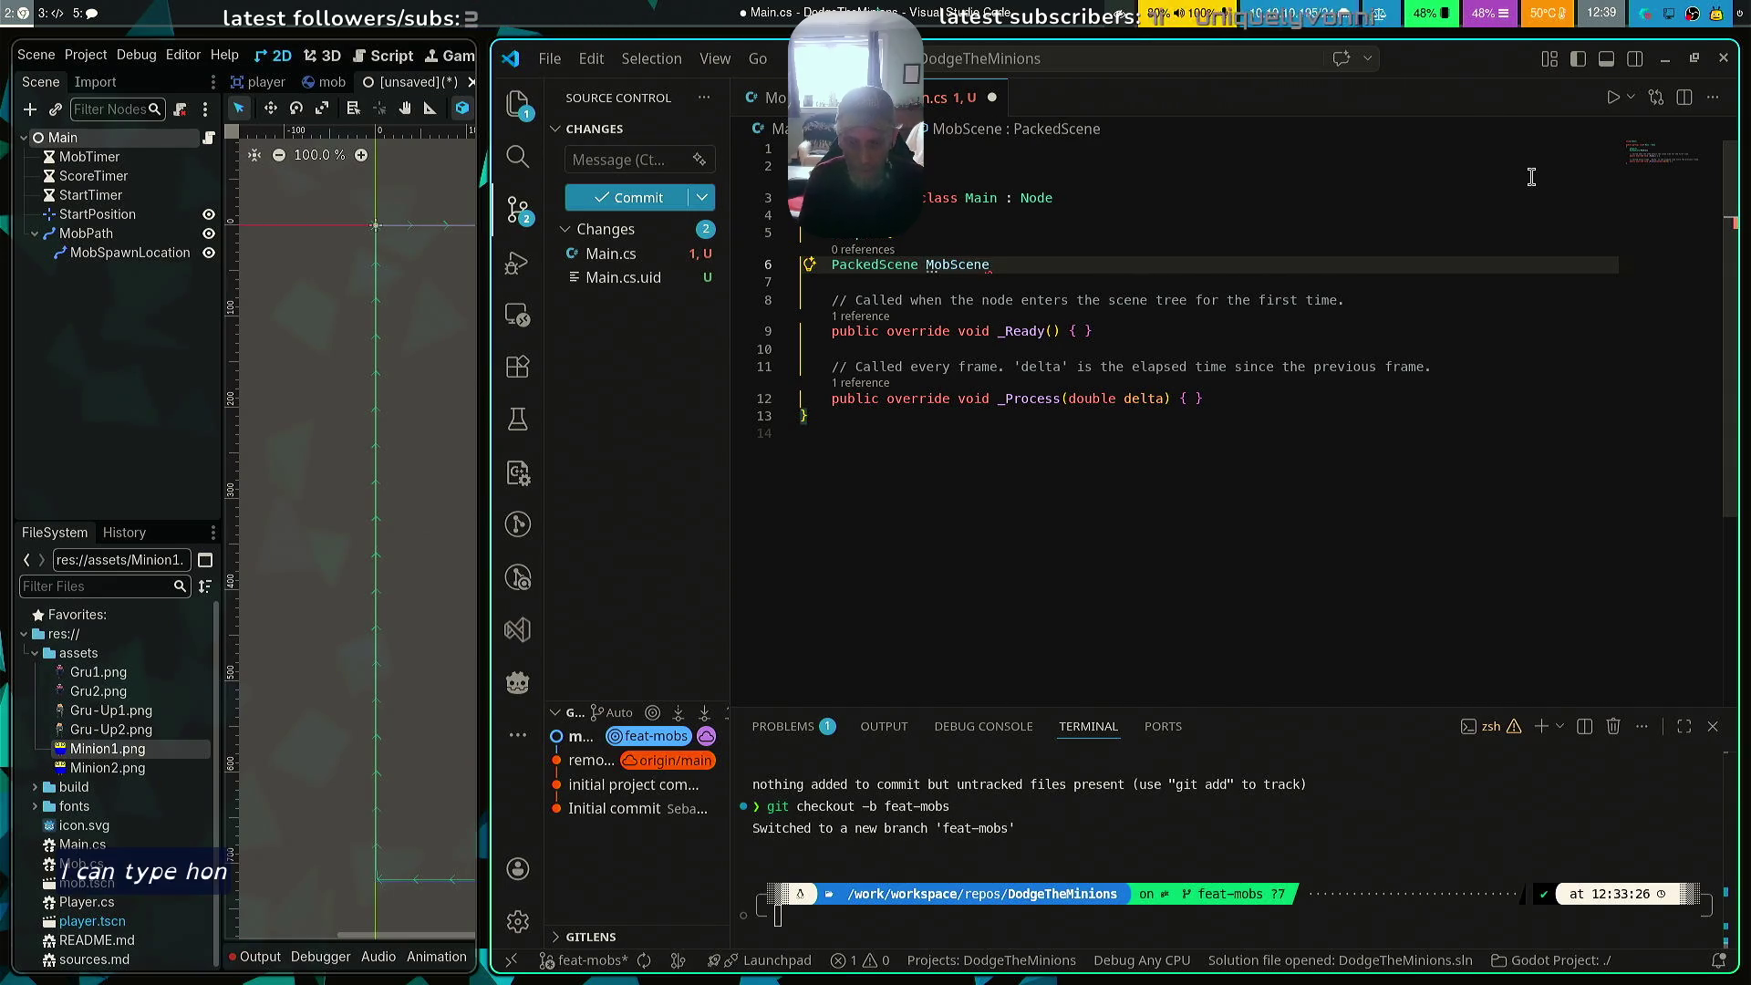
key("BackSpace")
type("[ge")
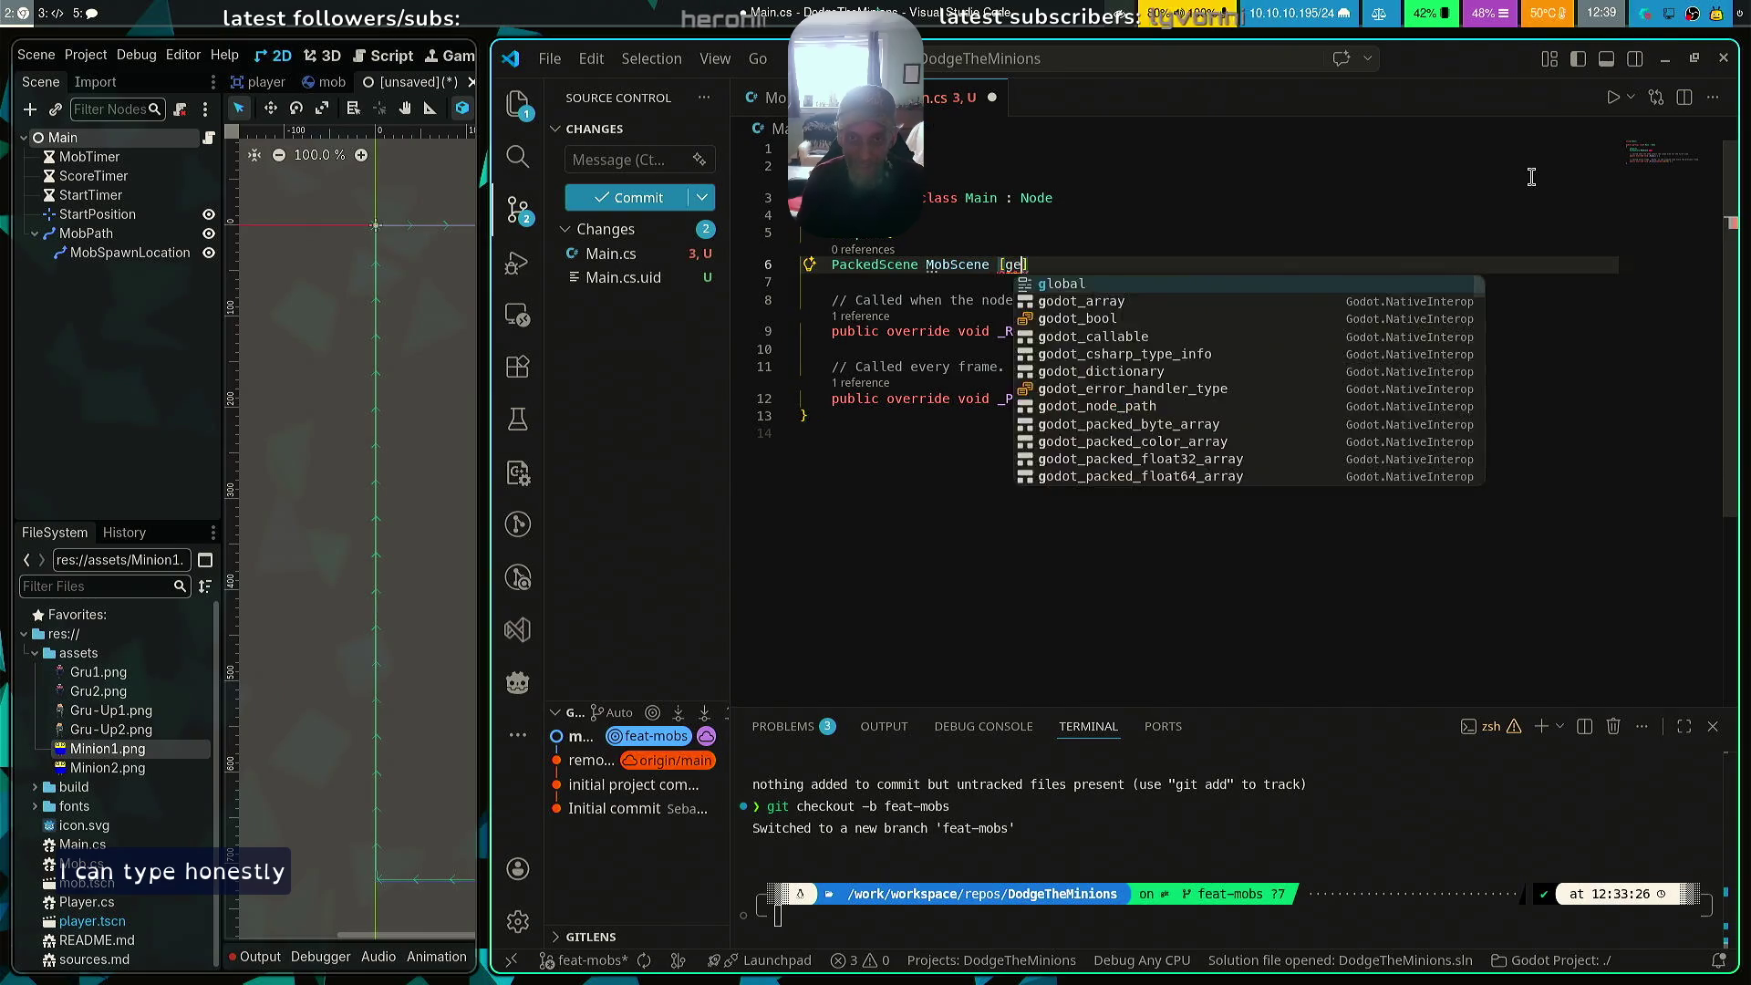
type(";")
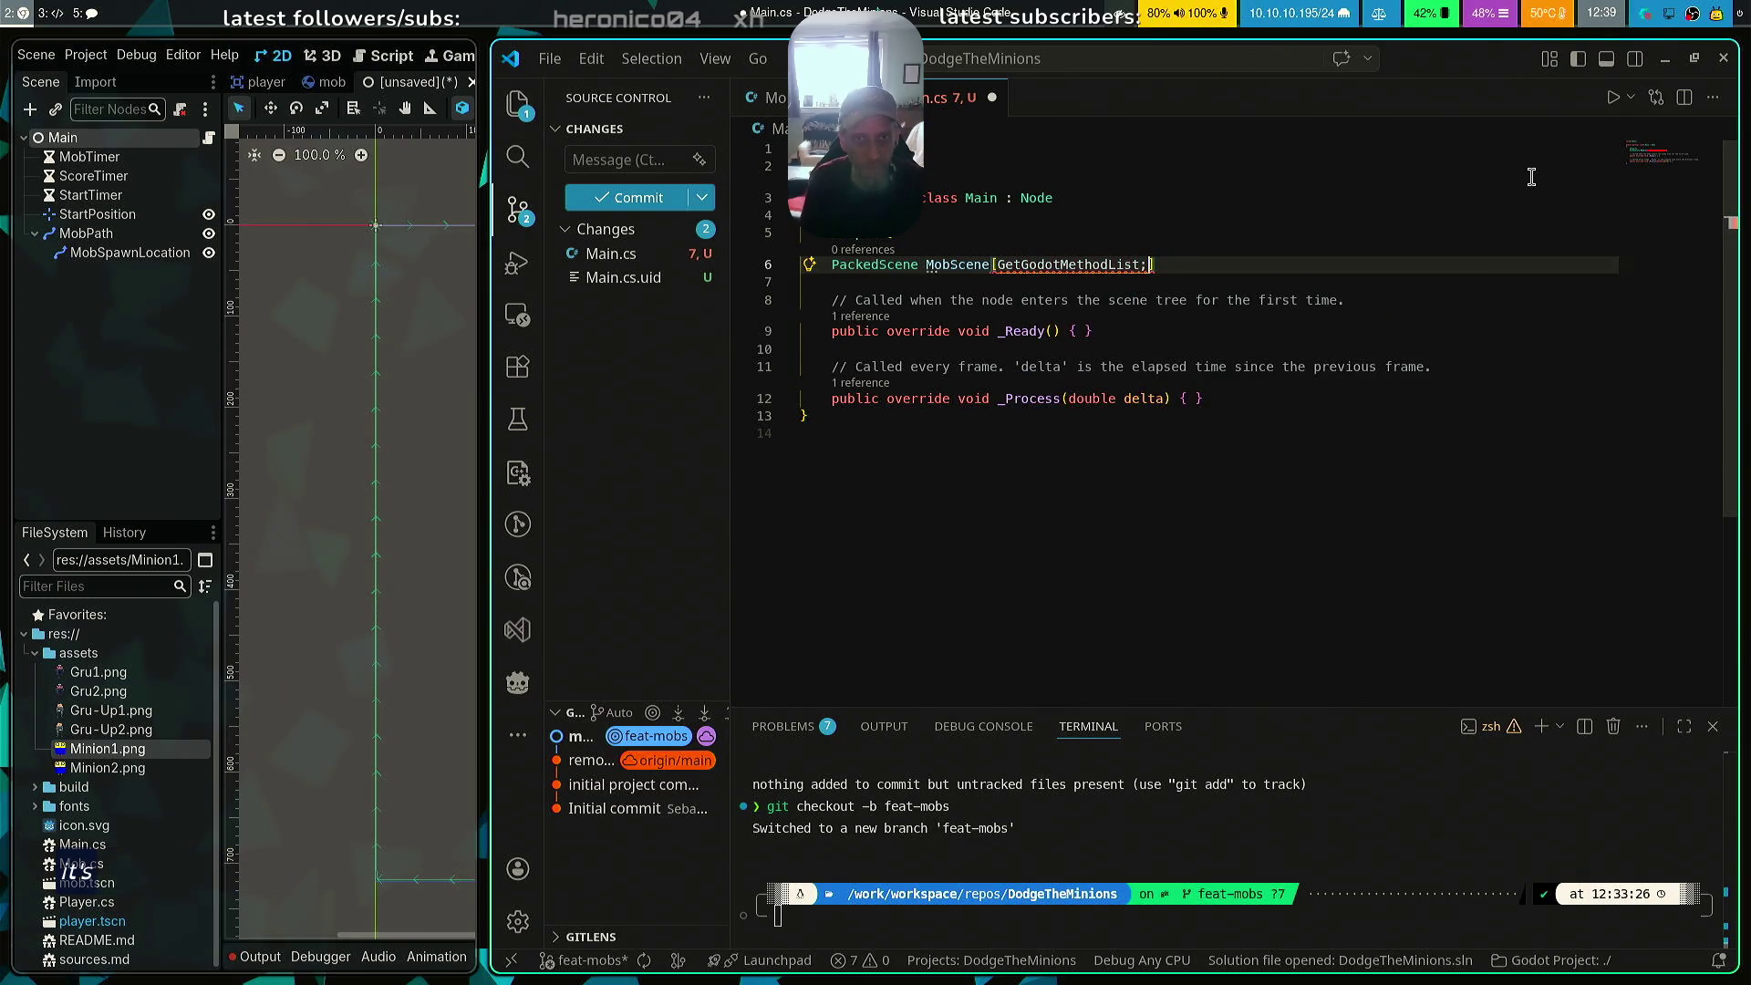
key("End")
key("ctrl+shift+Left")
key("ctrl+shift+Left")
key("ctrl+shift+Left")
key("shift+Right")
key("shift+Right")
key("shift+Right")
key("shift+Right")
key("shift+Right")
key("shift+Right")
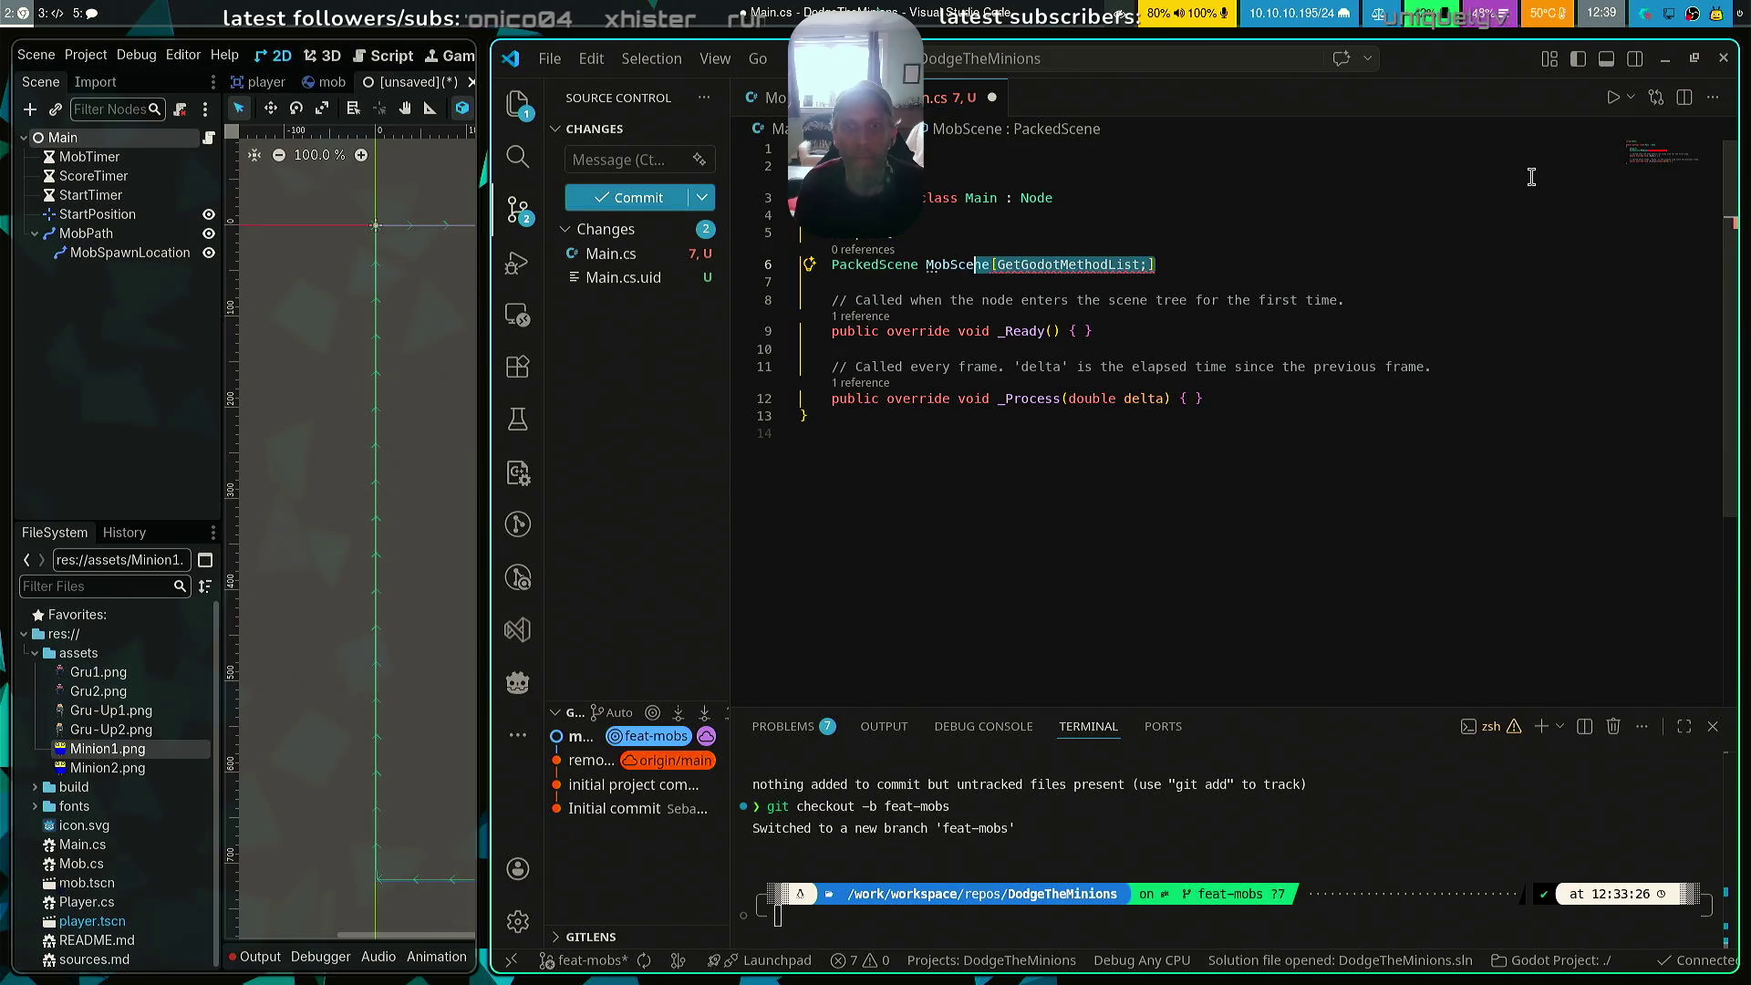
type("ne{ get; set; }")
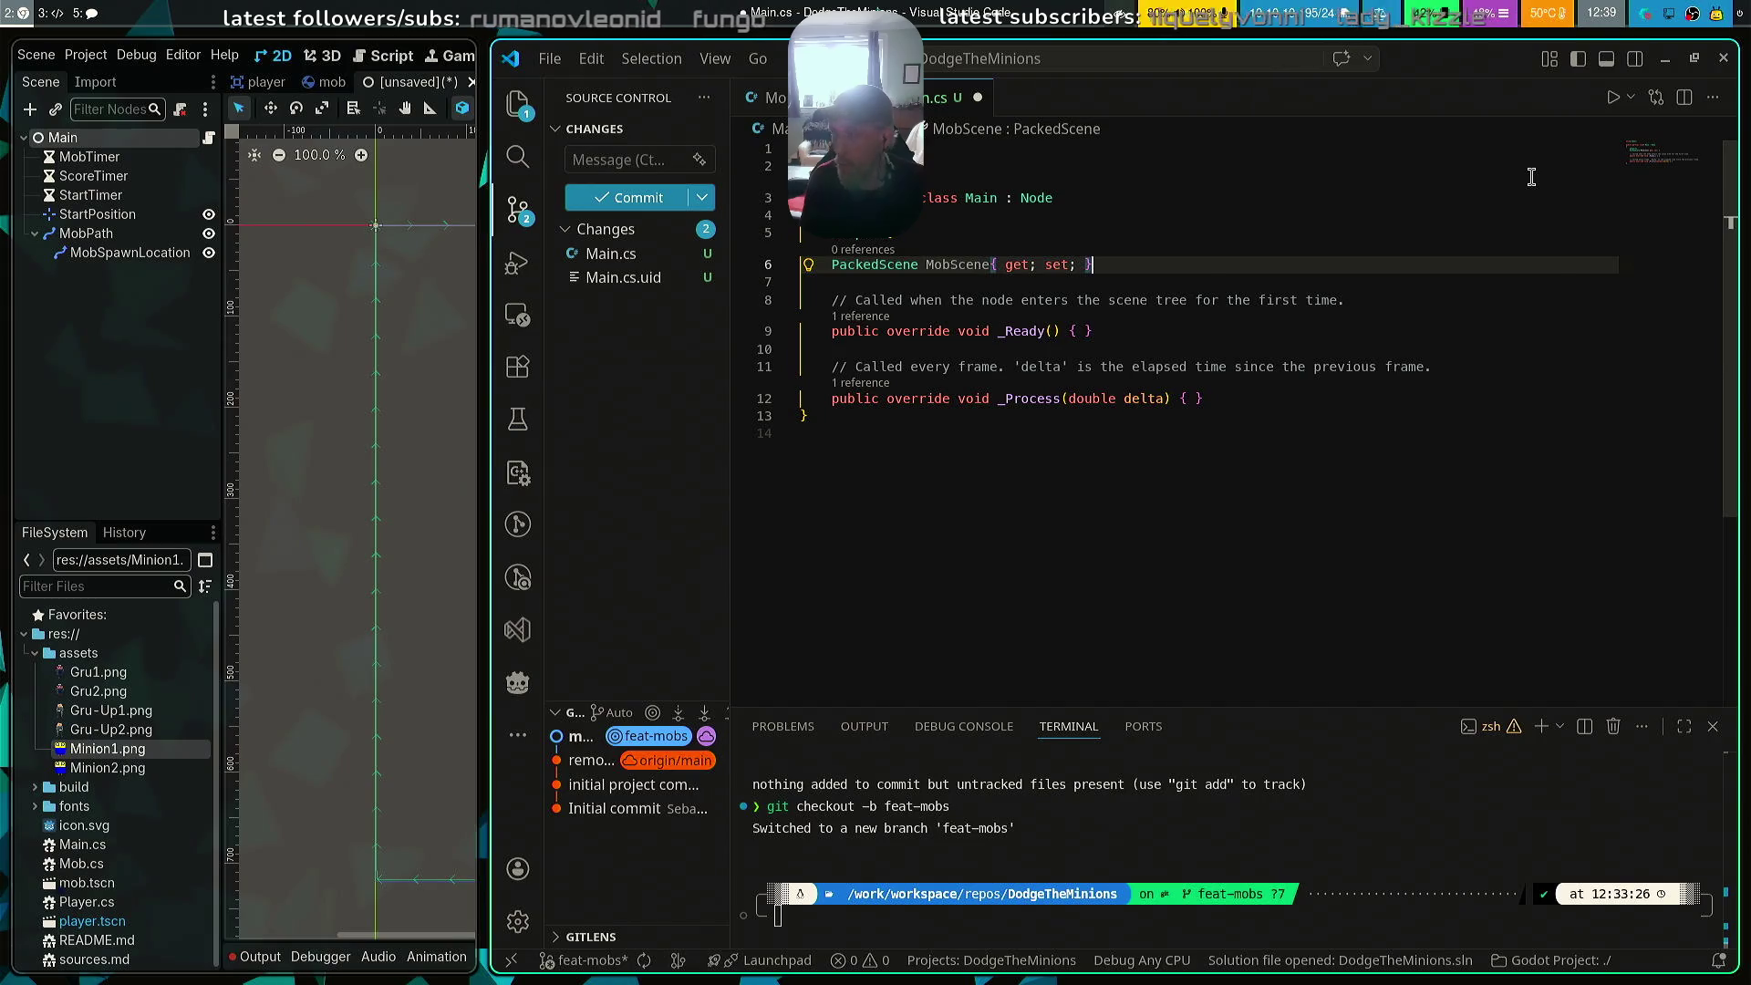
key("ctrl+s")
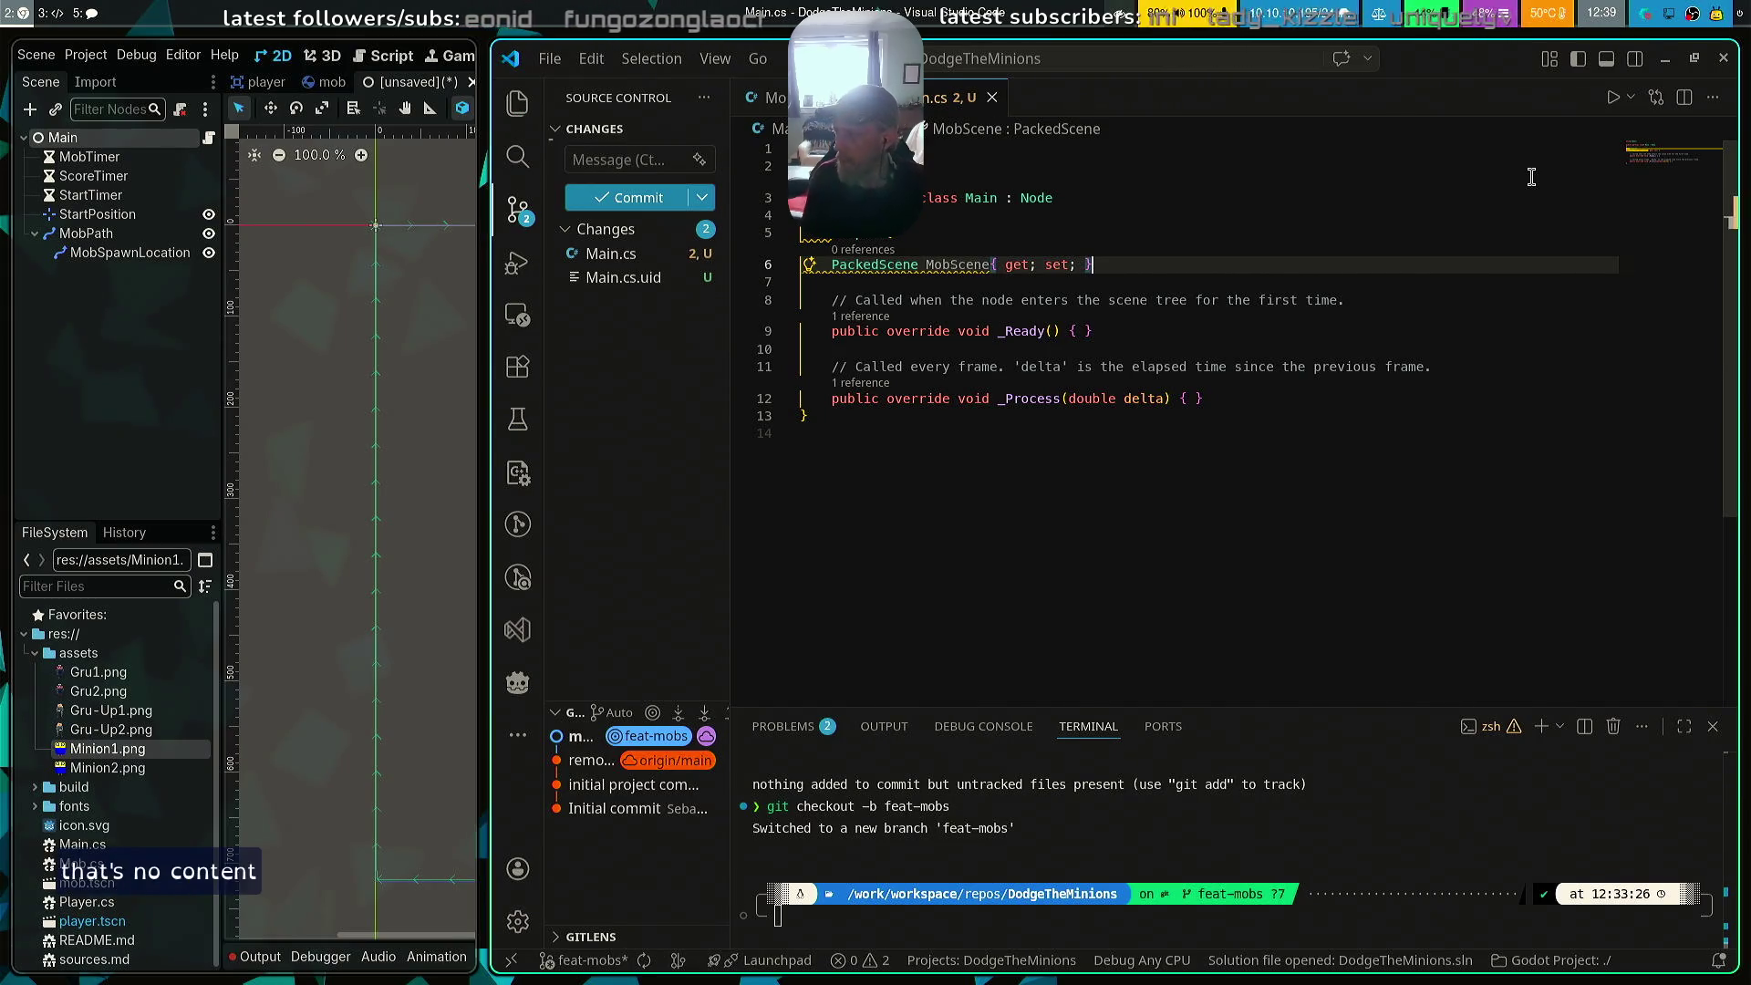
Add a 'private int _score;' field below the MobScene property
key("Return")
key("Return")
type("private InputEventMouseMotion")
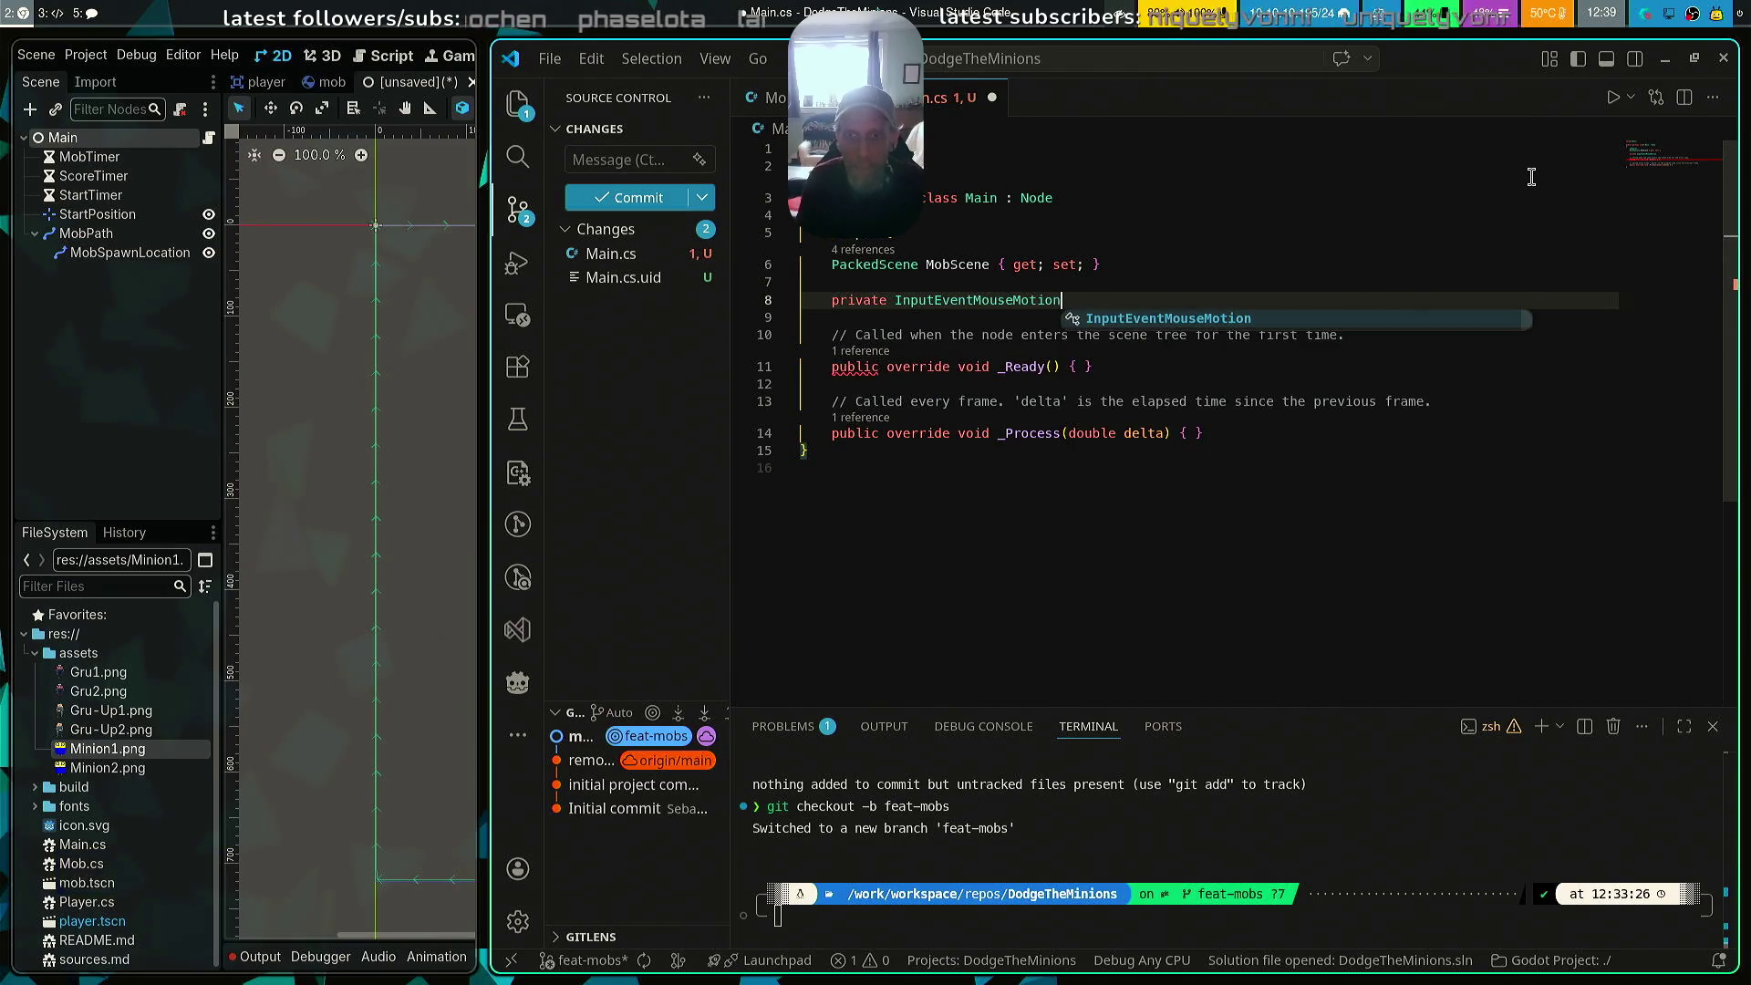
key("BackSpace")
key("BackSpace")
key("BackSpace")
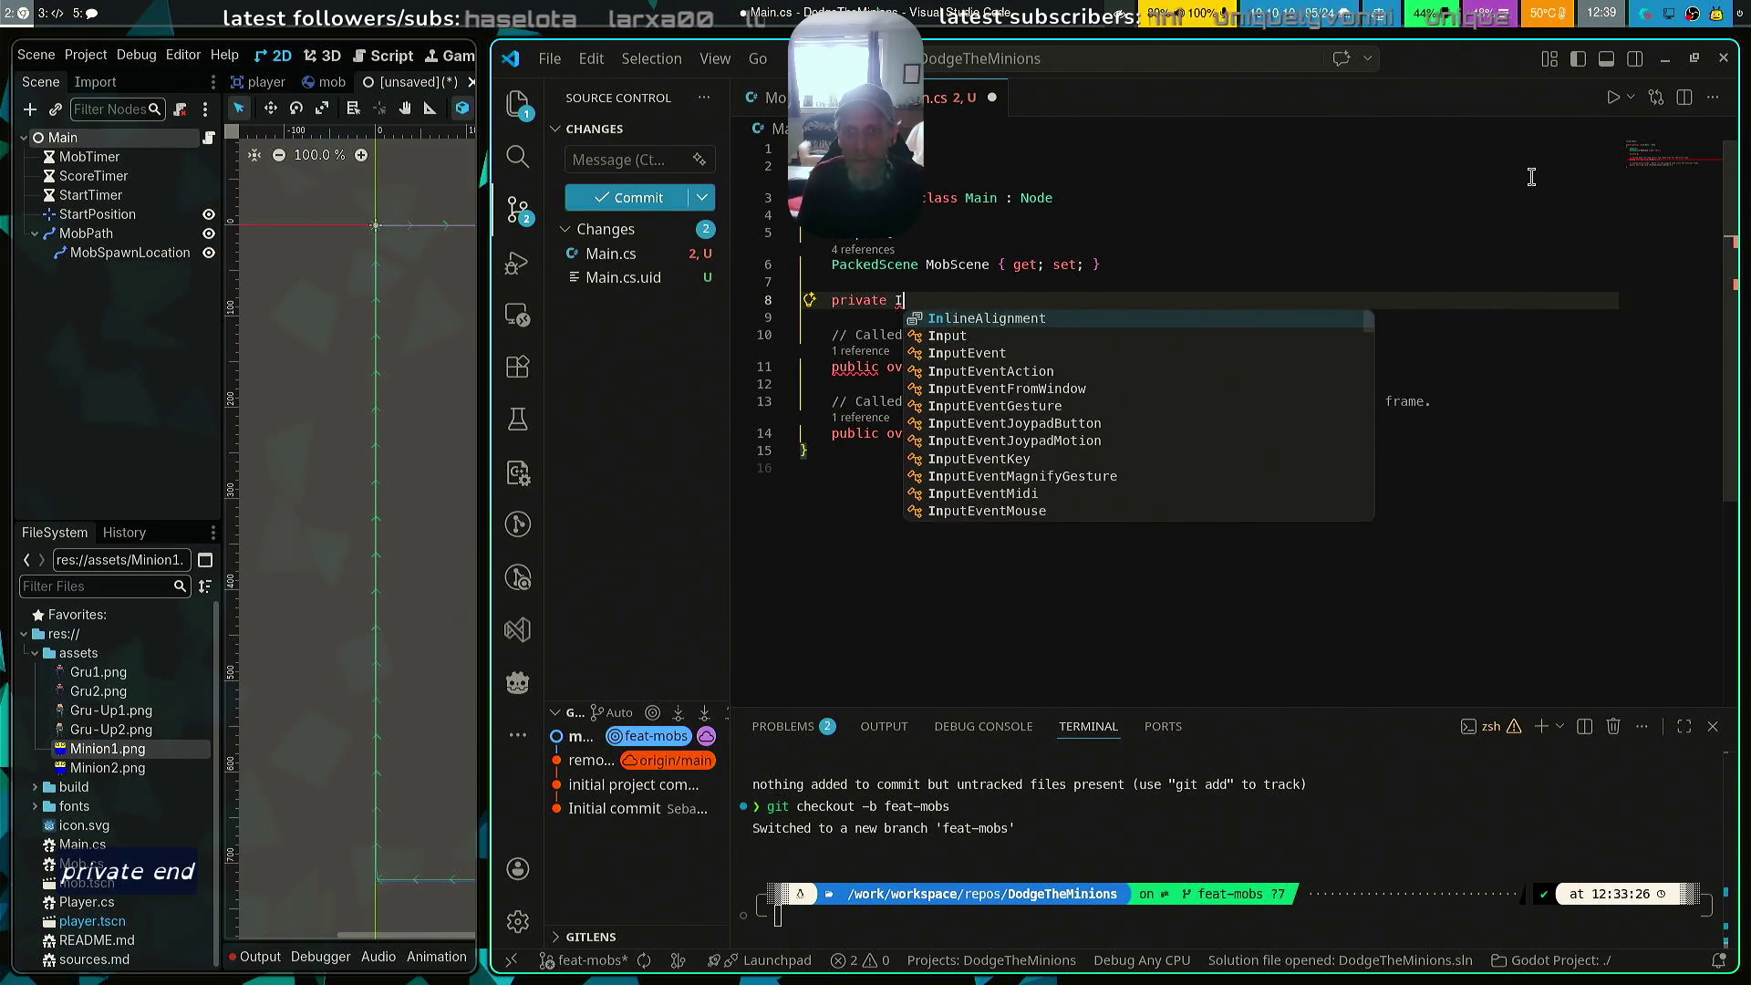
type("int")
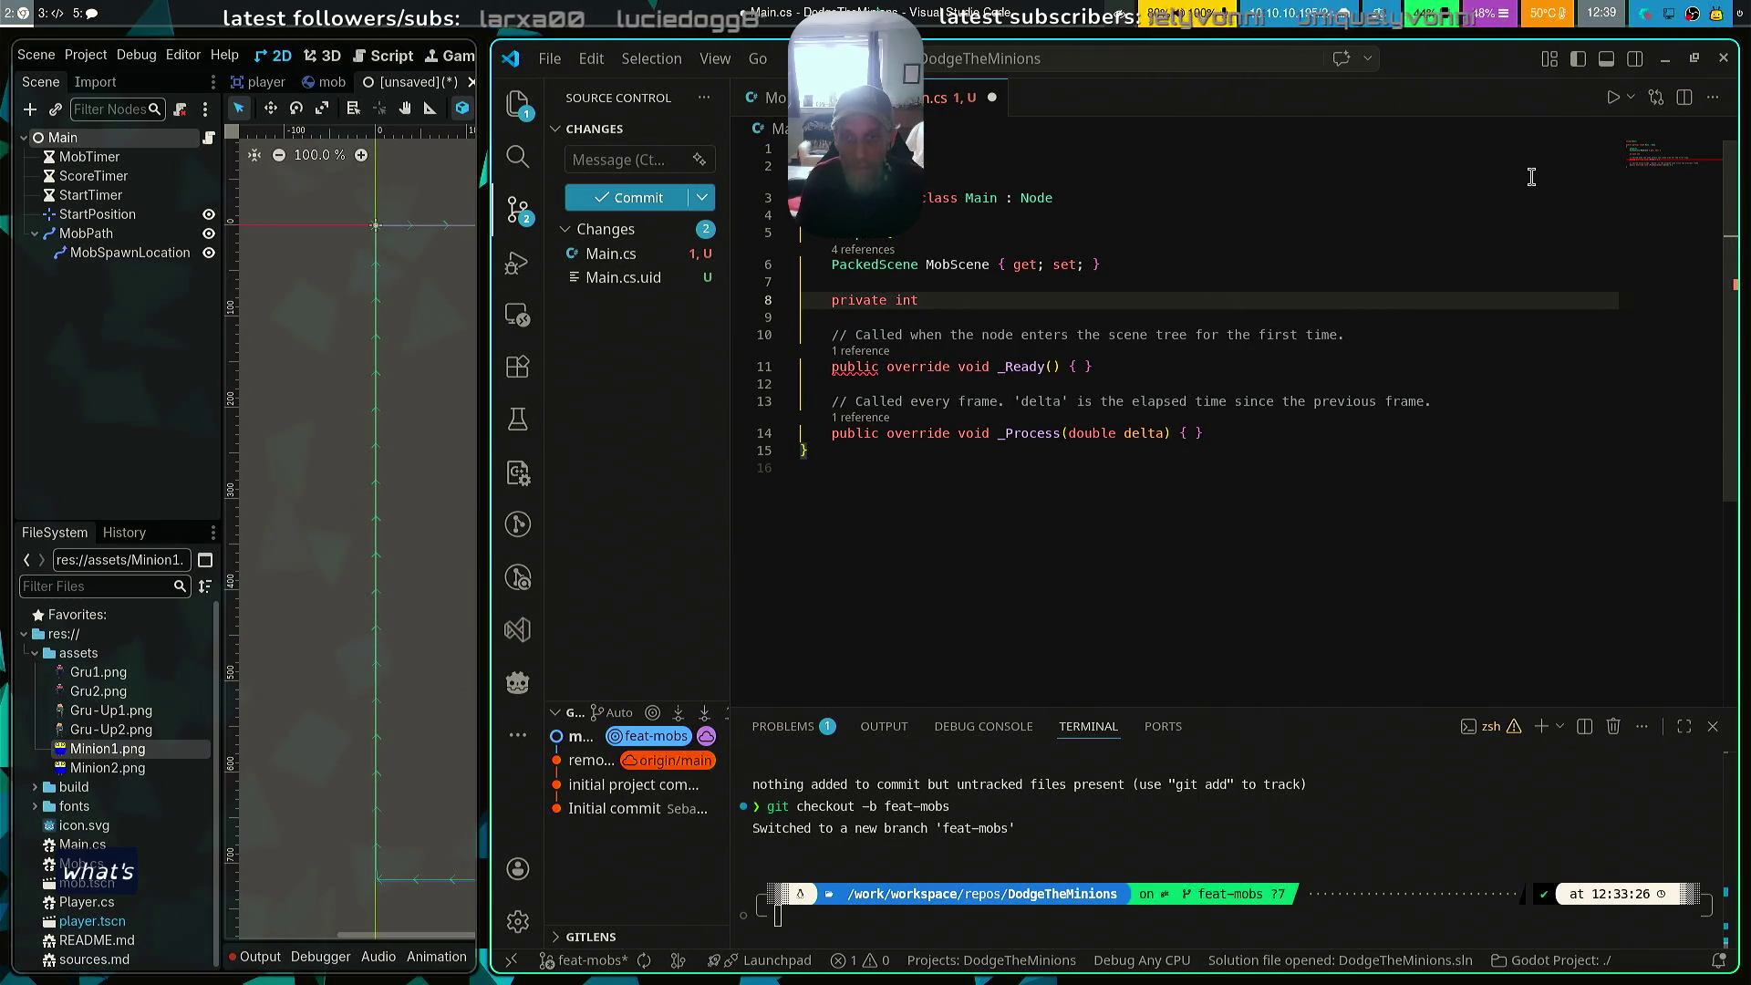
type(" _score;")
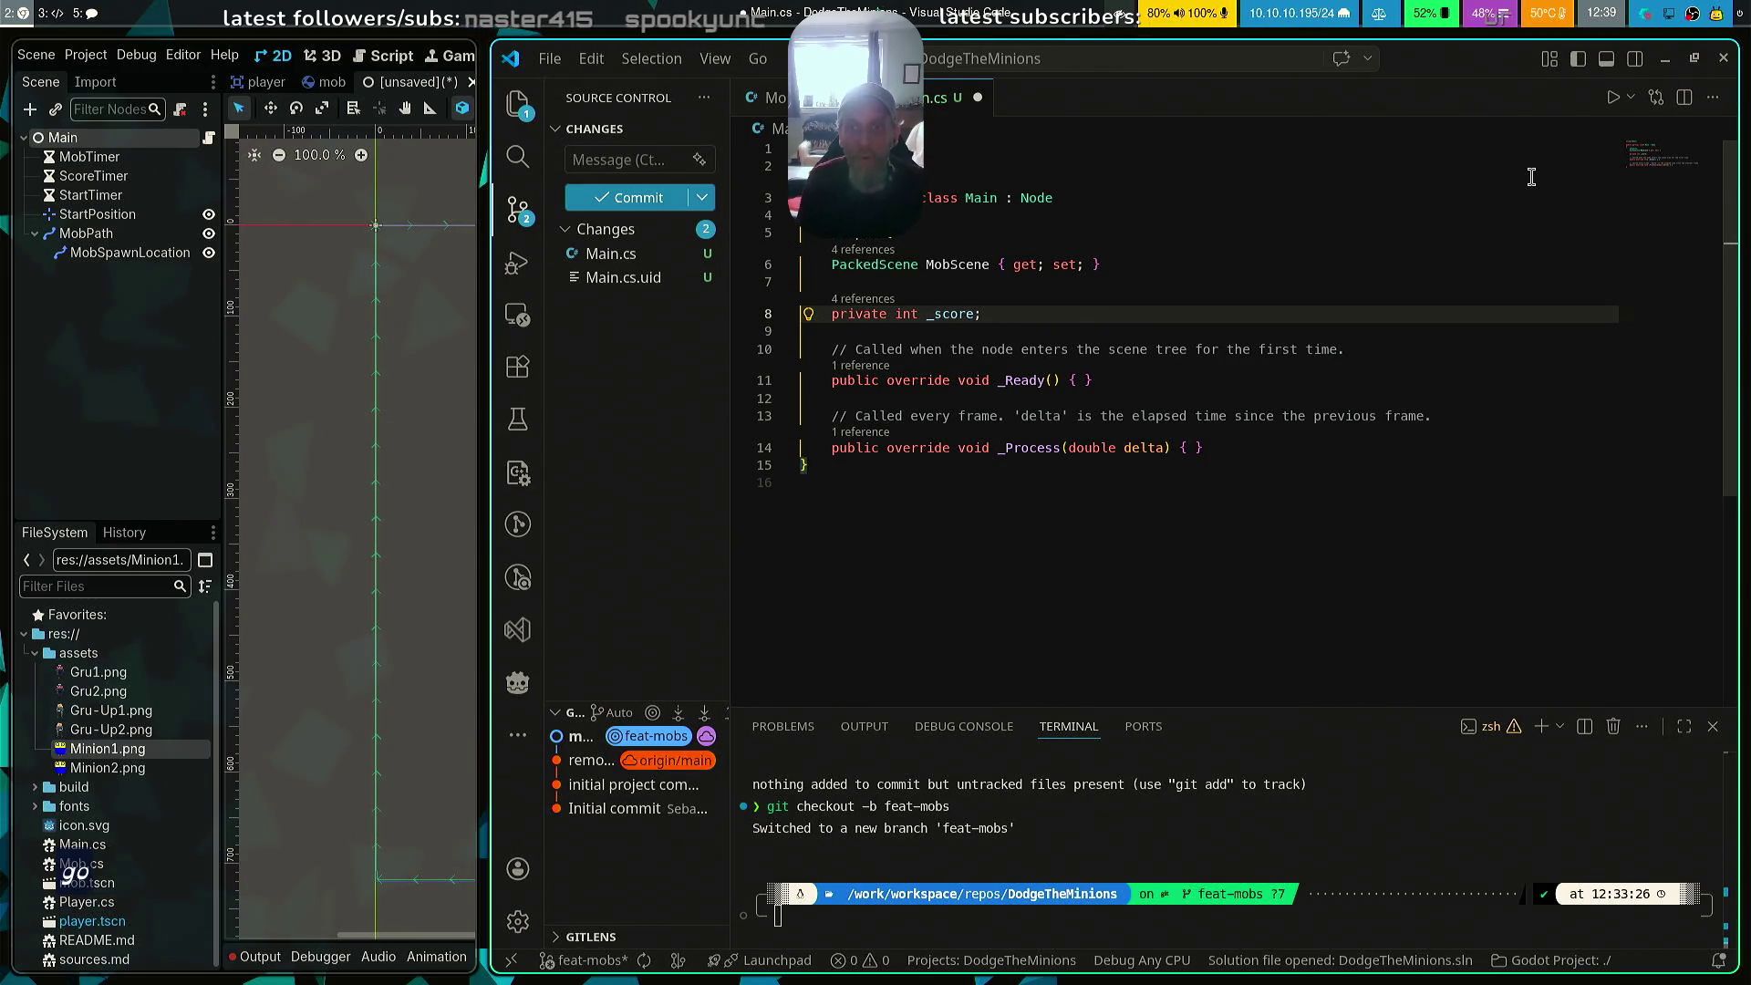
key("super+Left")
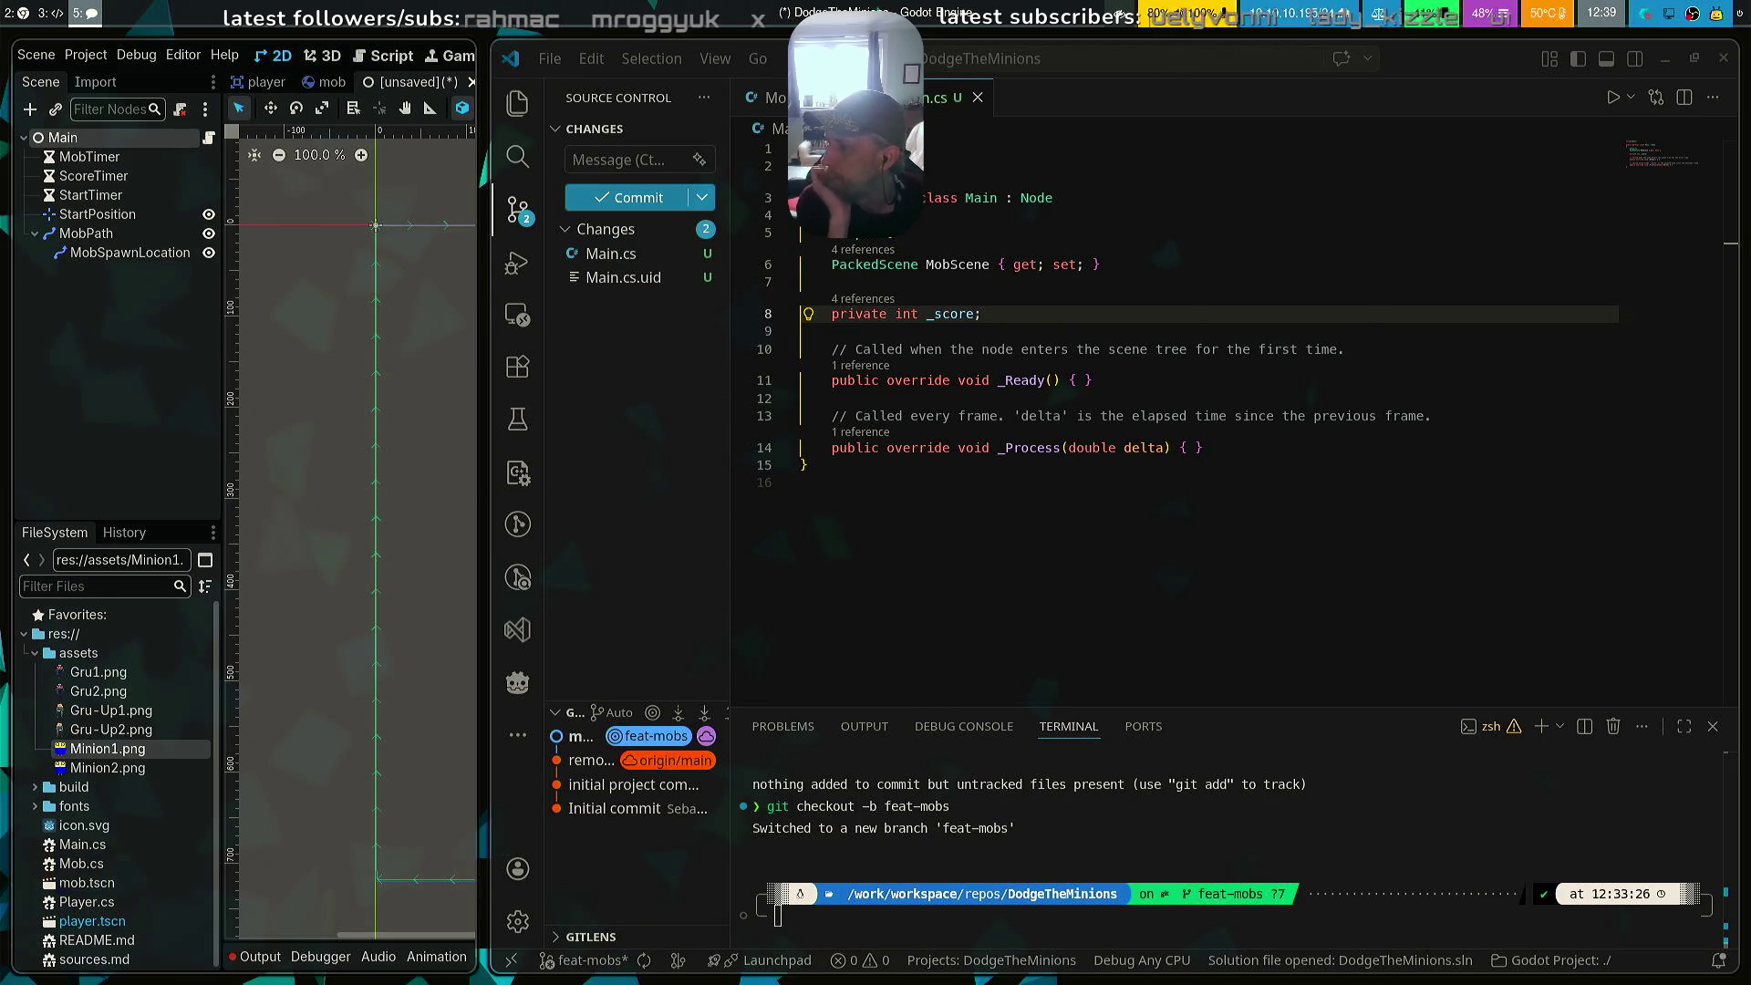
key("super+Right")
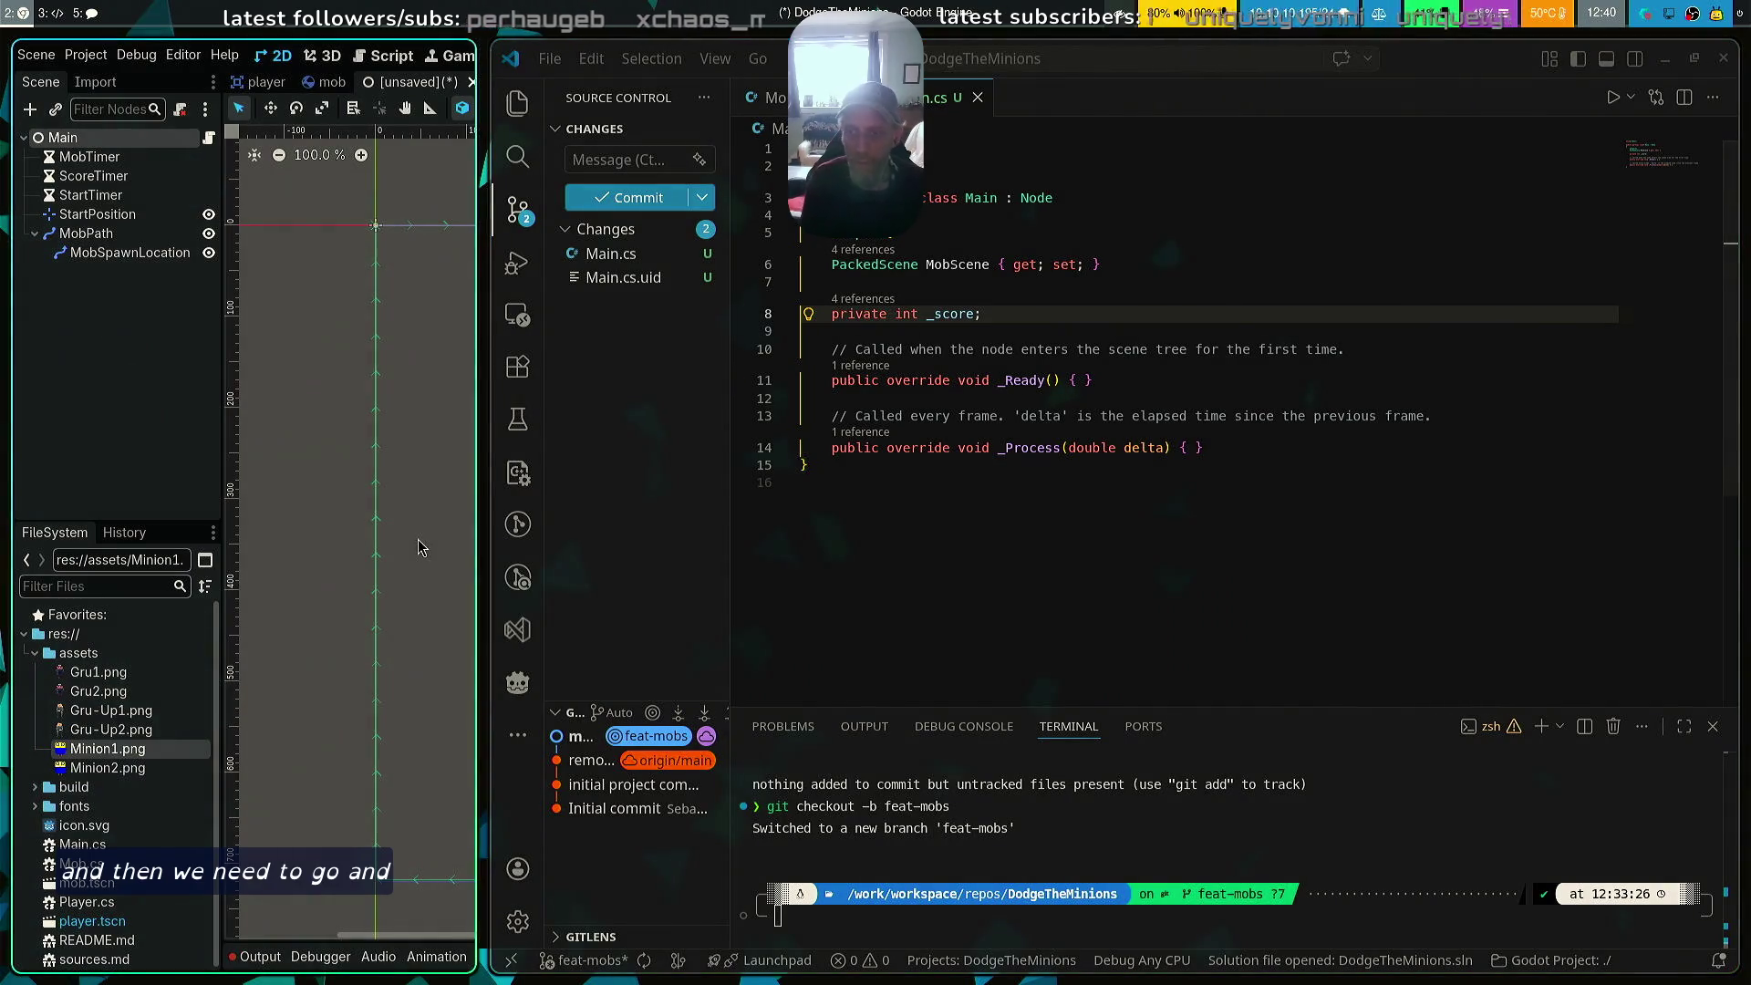
left_click_drag(442, 536, 1340, 142)
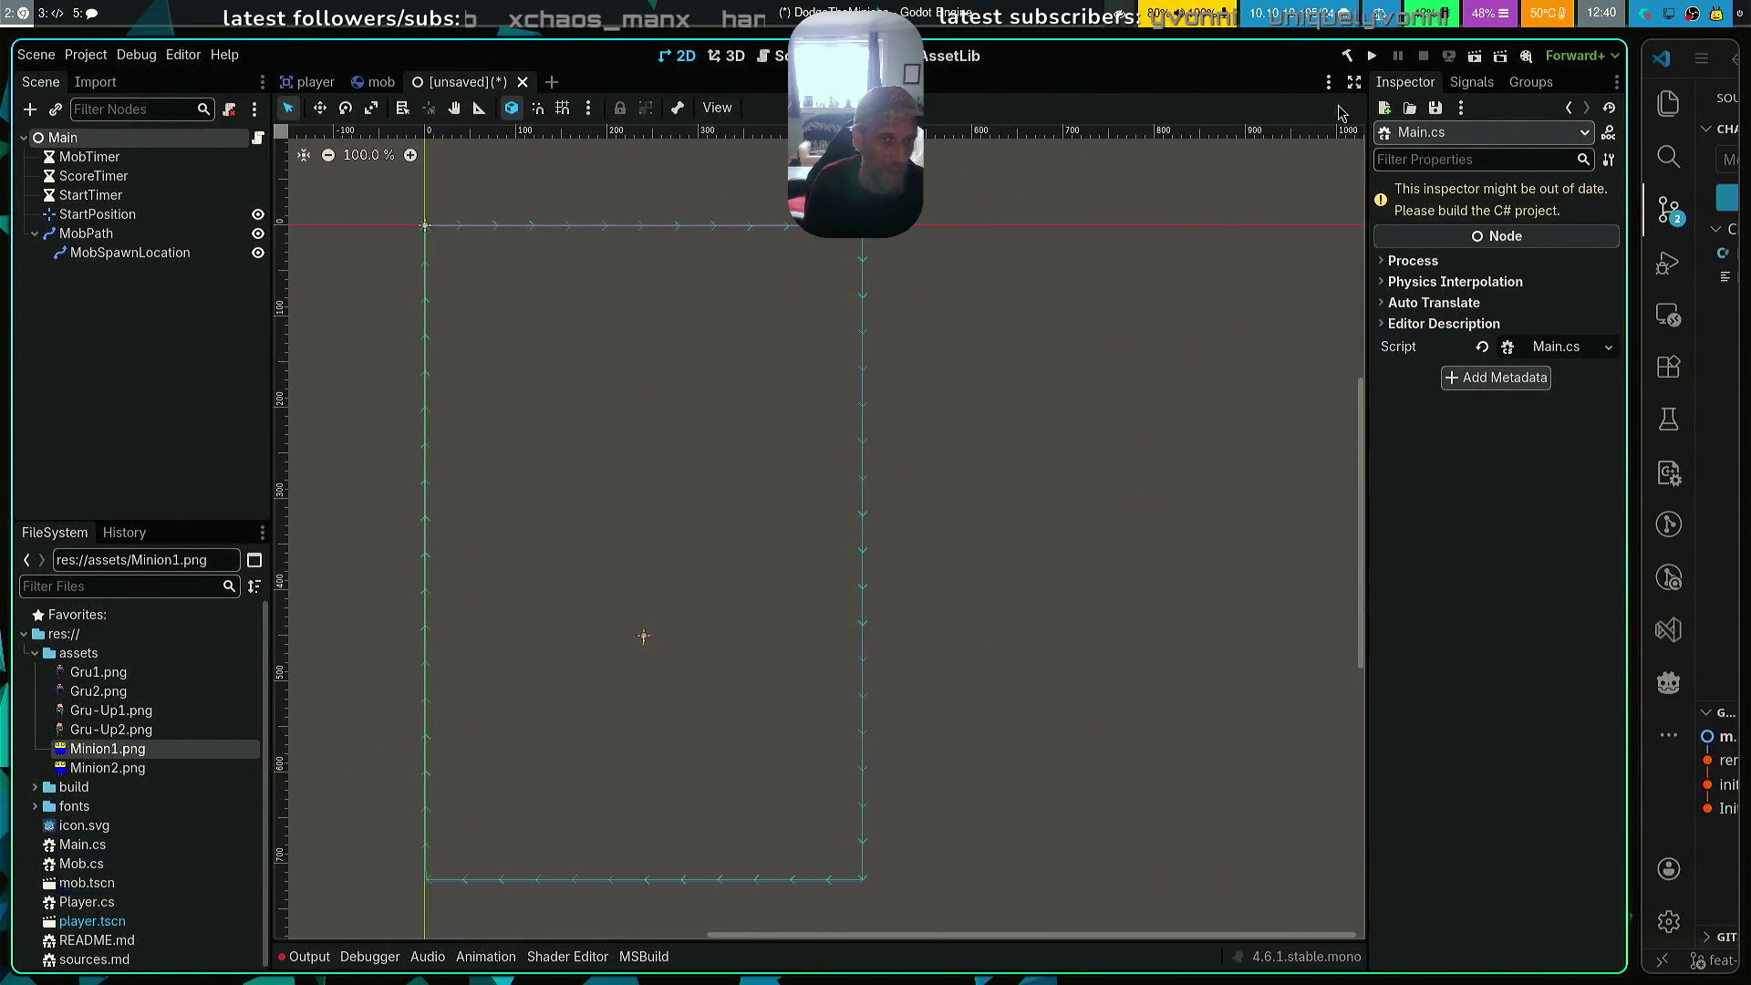
Build the C# project, dismiss the failure message, and move VS Code over Godot
left_click(1349, 56)
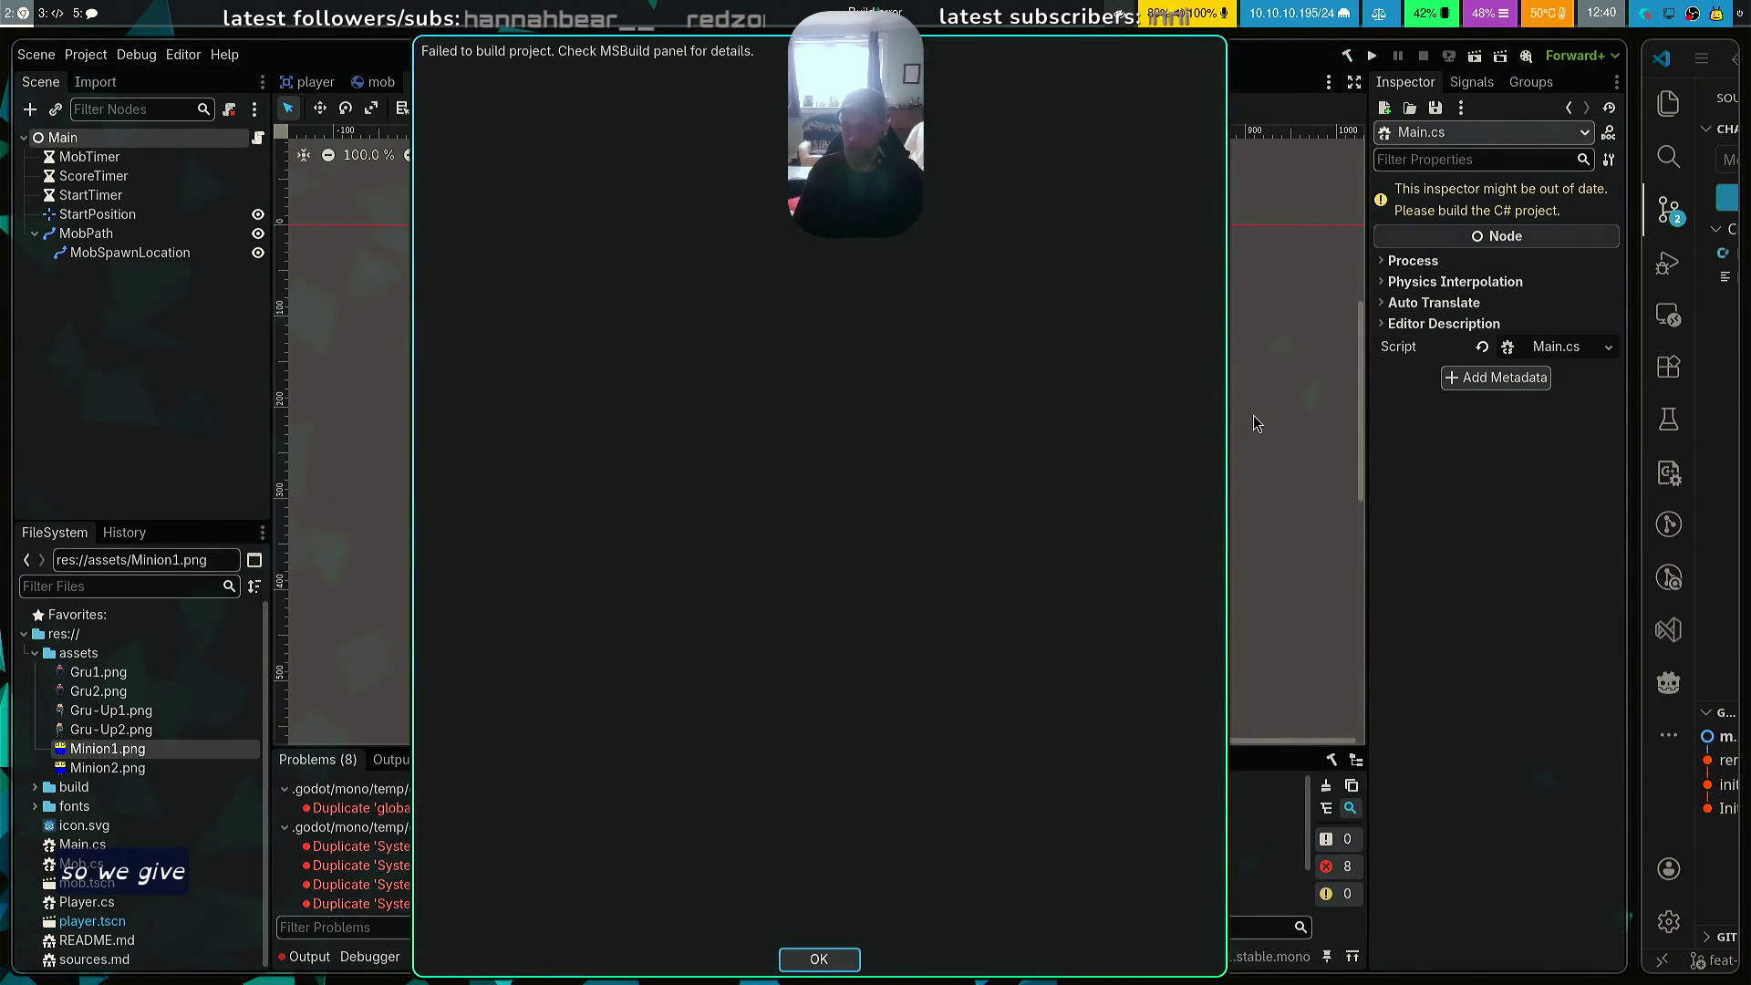
left_click(815, 957)
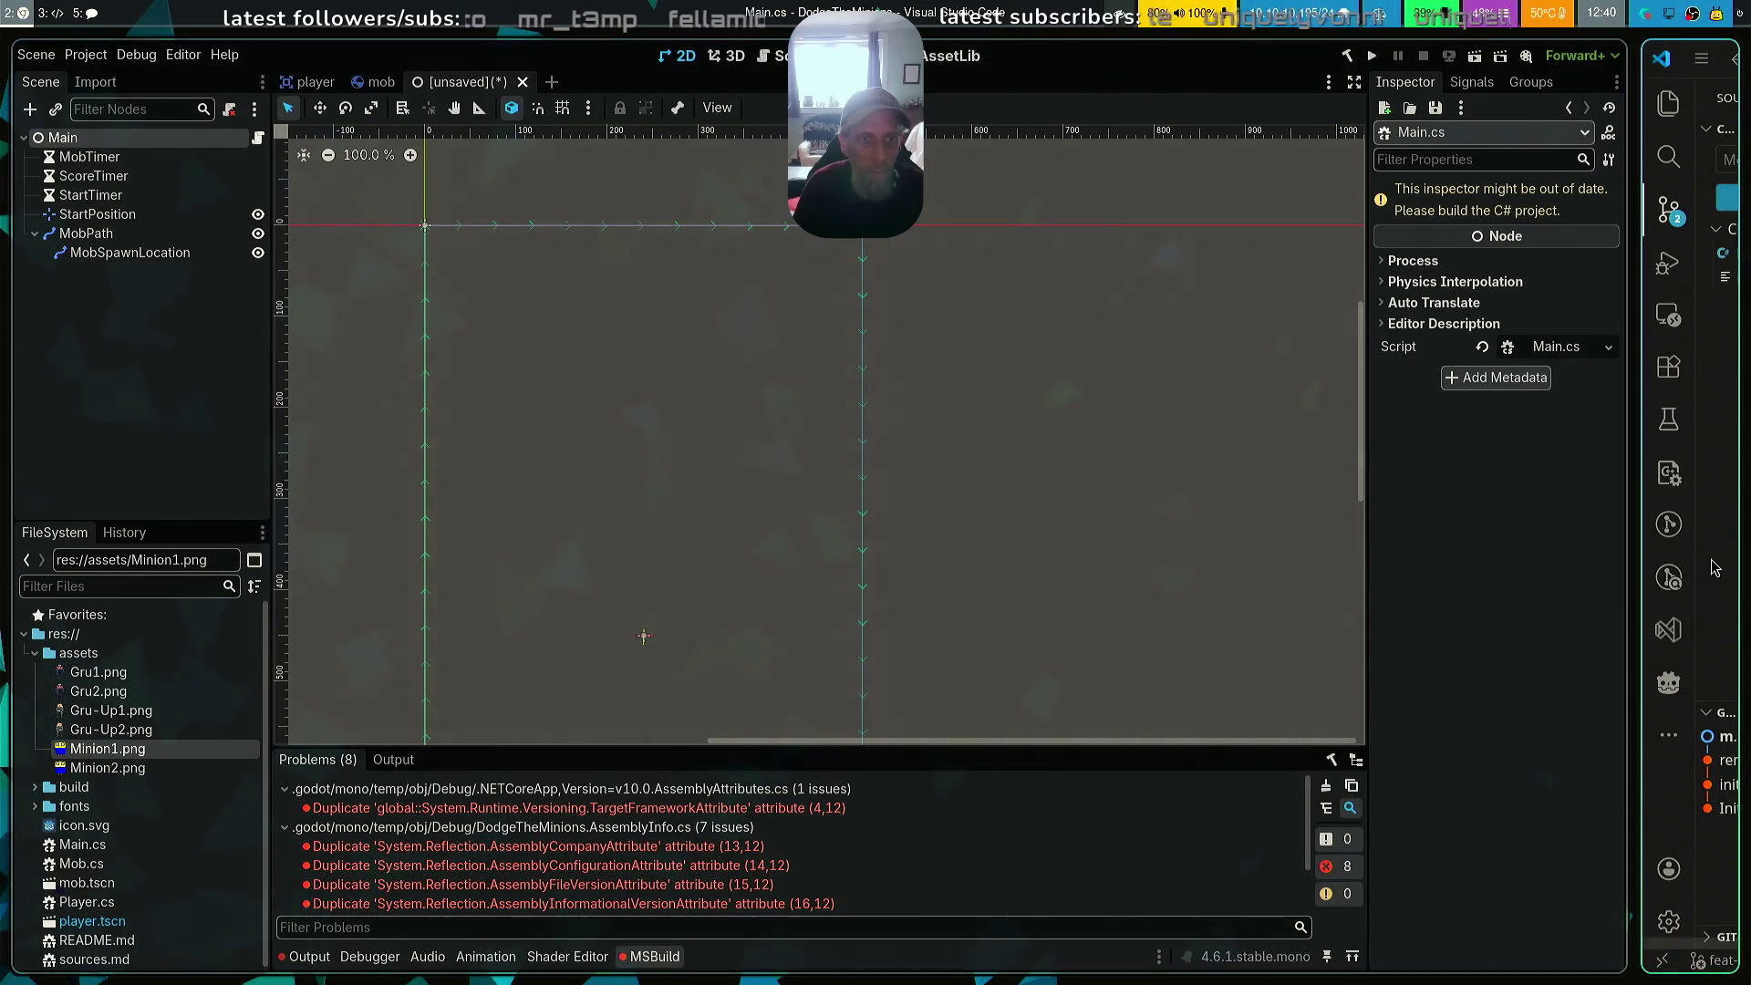
mouse_move(1669, 570)
left_mouse_down()
mouse_move(1172, 562)
mouse_move(1204, 567)
left_mouse_up()
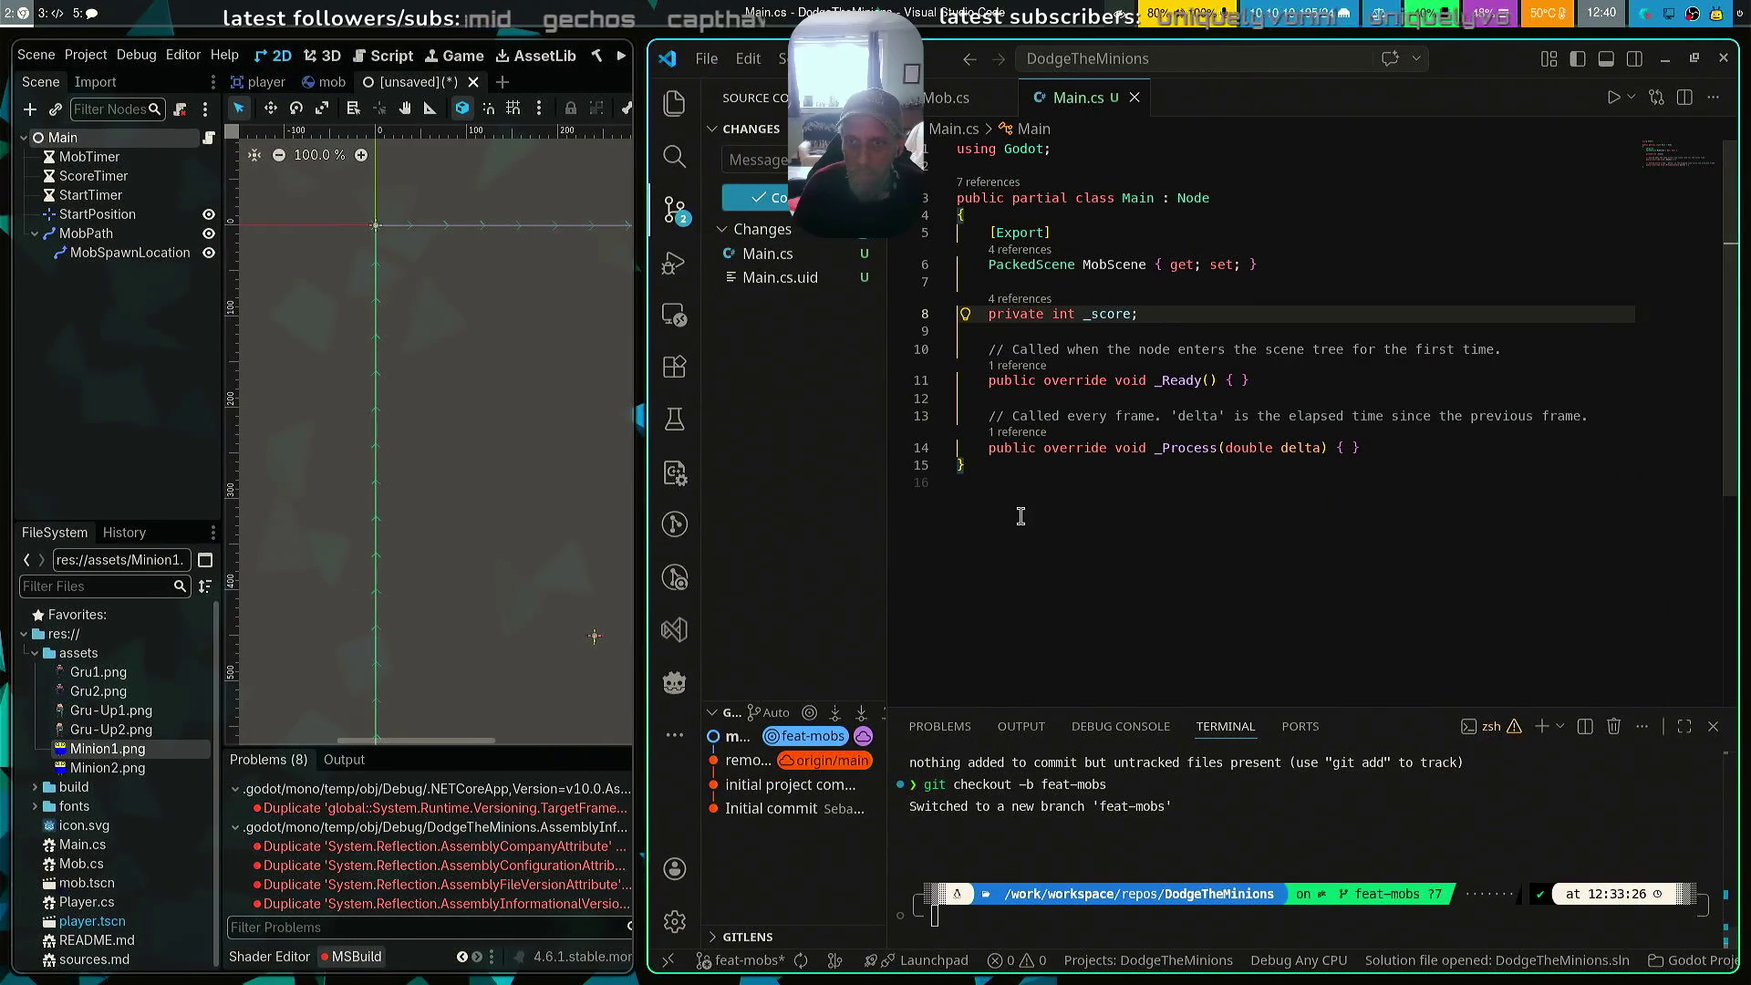
Show the Explorer file tree in VS Code, then enlarge Godot and rebuild
left_click(672, 99)
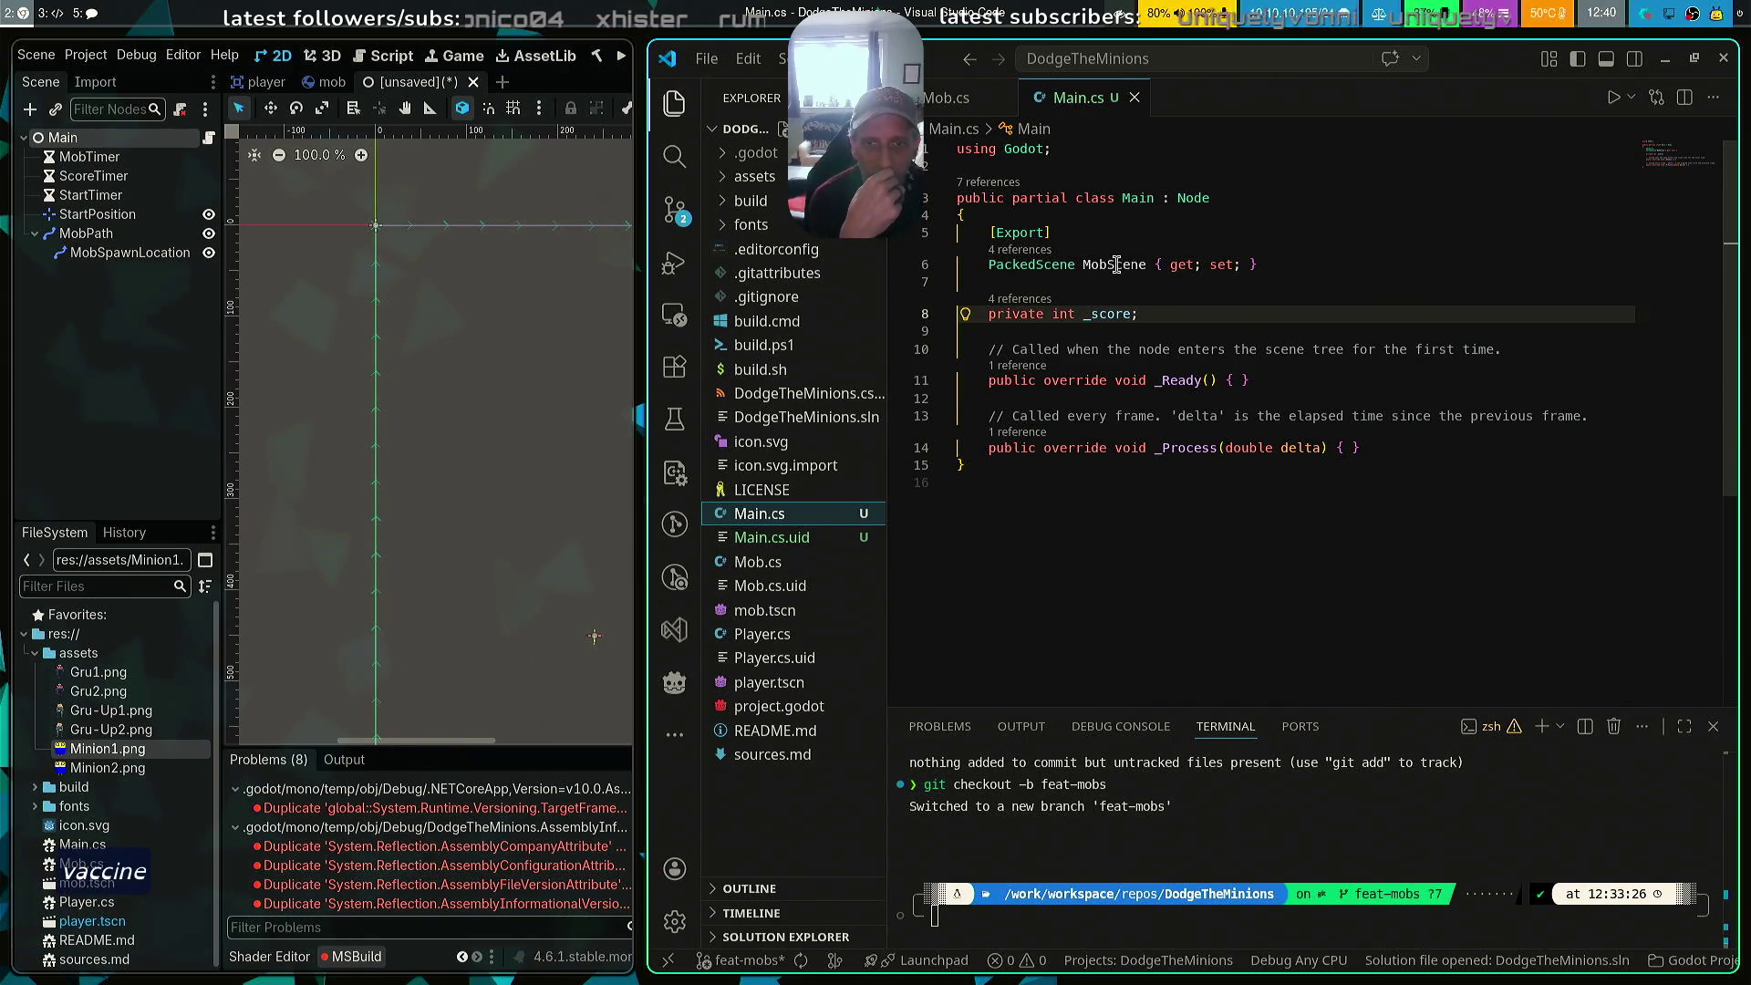
mouse_move(1117, 264)
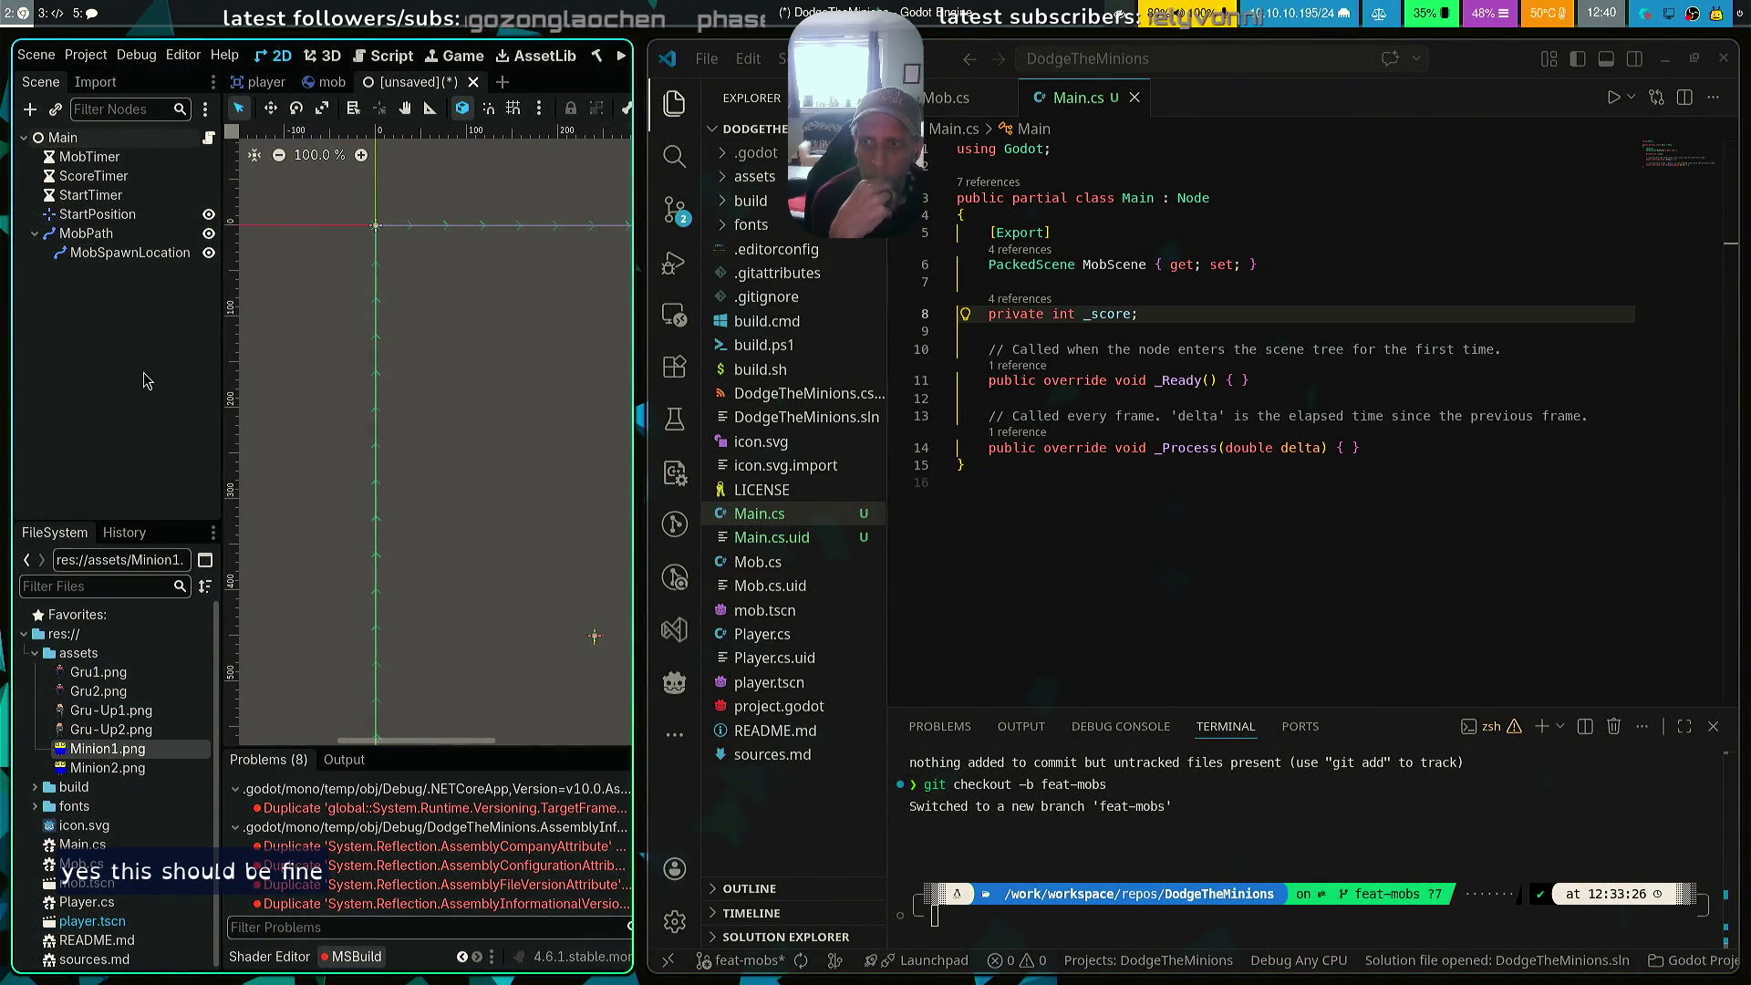
left_click_drag(508, 429, 1281, 118)
left_click(1220, 55)
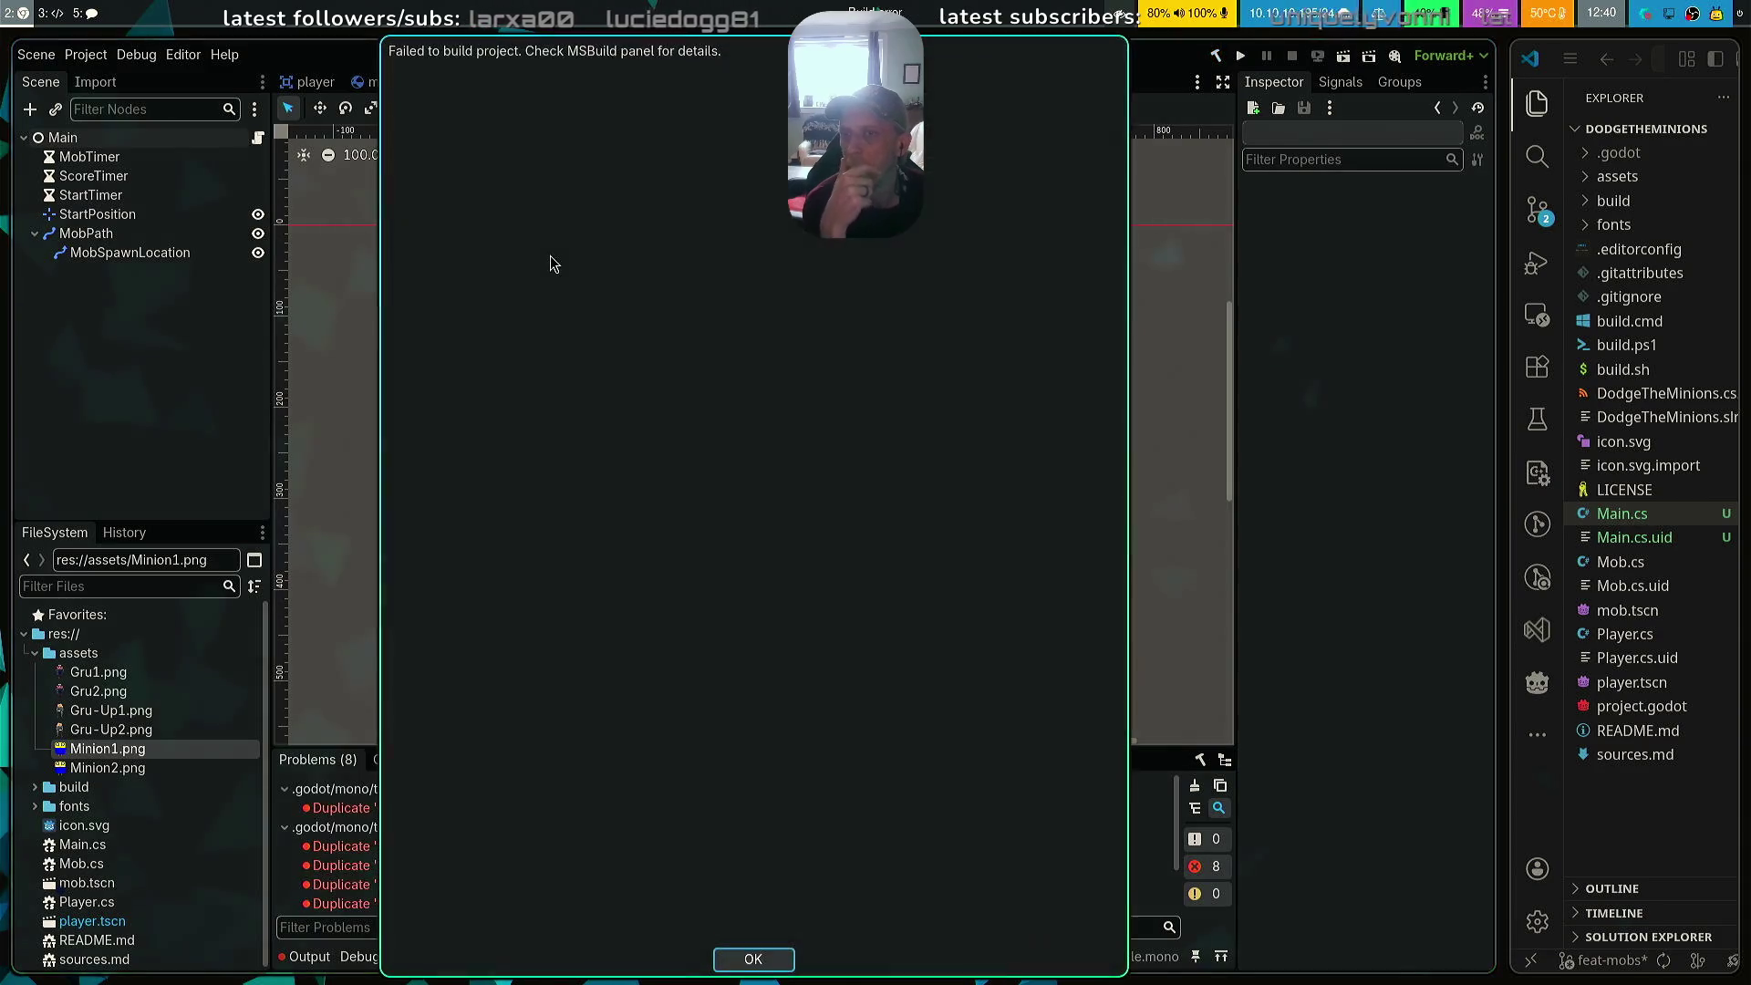
Dismiss the build failure and tile Godot left, VS Code right
left_click(754, 956)
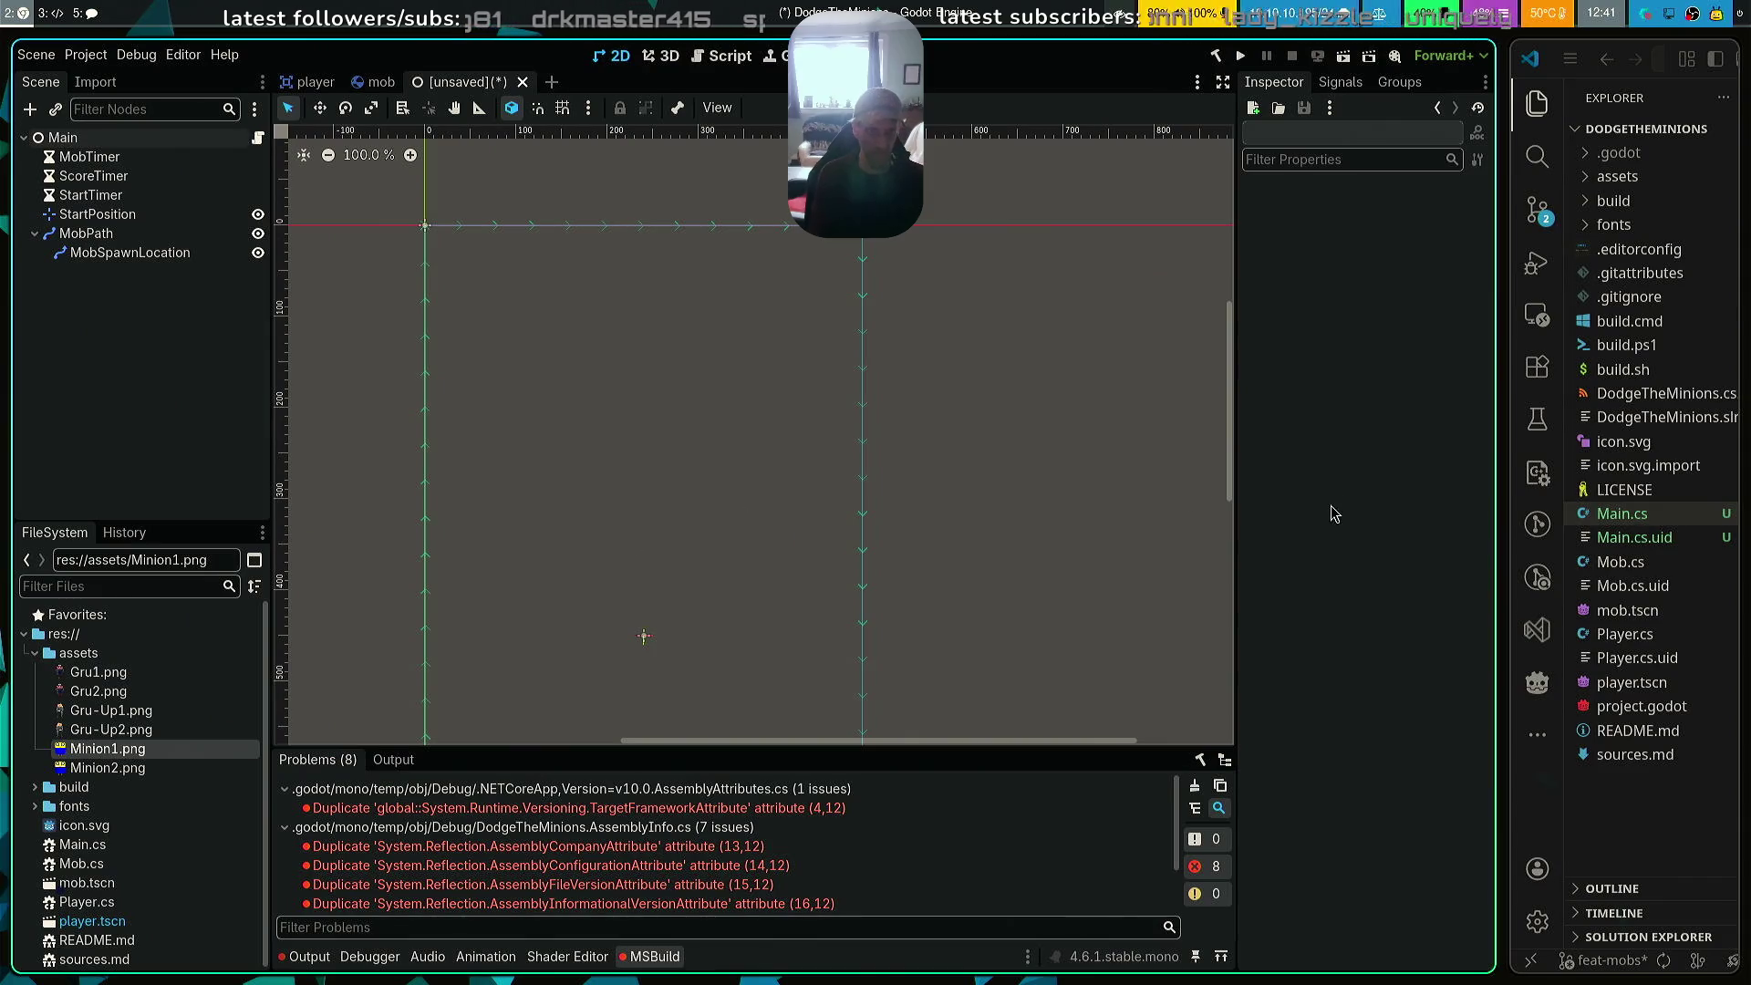
left_click_drag(1506, 625, 848, 584)
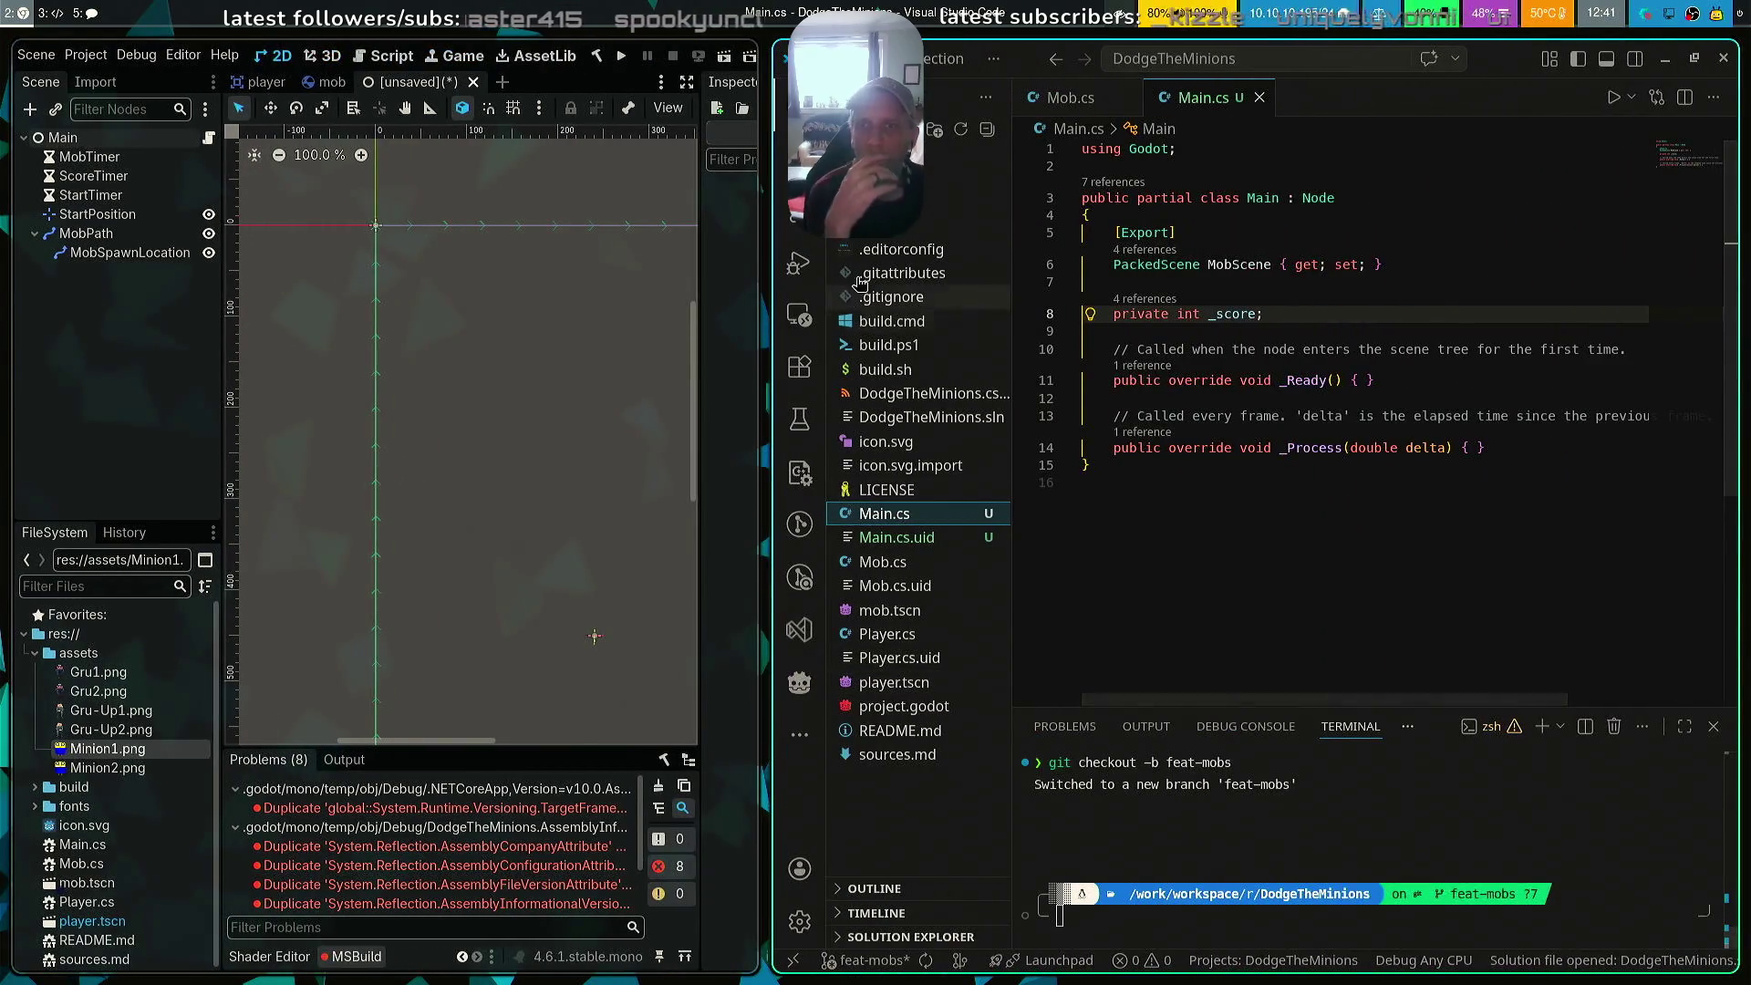
Delete build.cmd, build.ps1 and build.sh from the Explorer, then rebuild the project
right_click(899, 199)
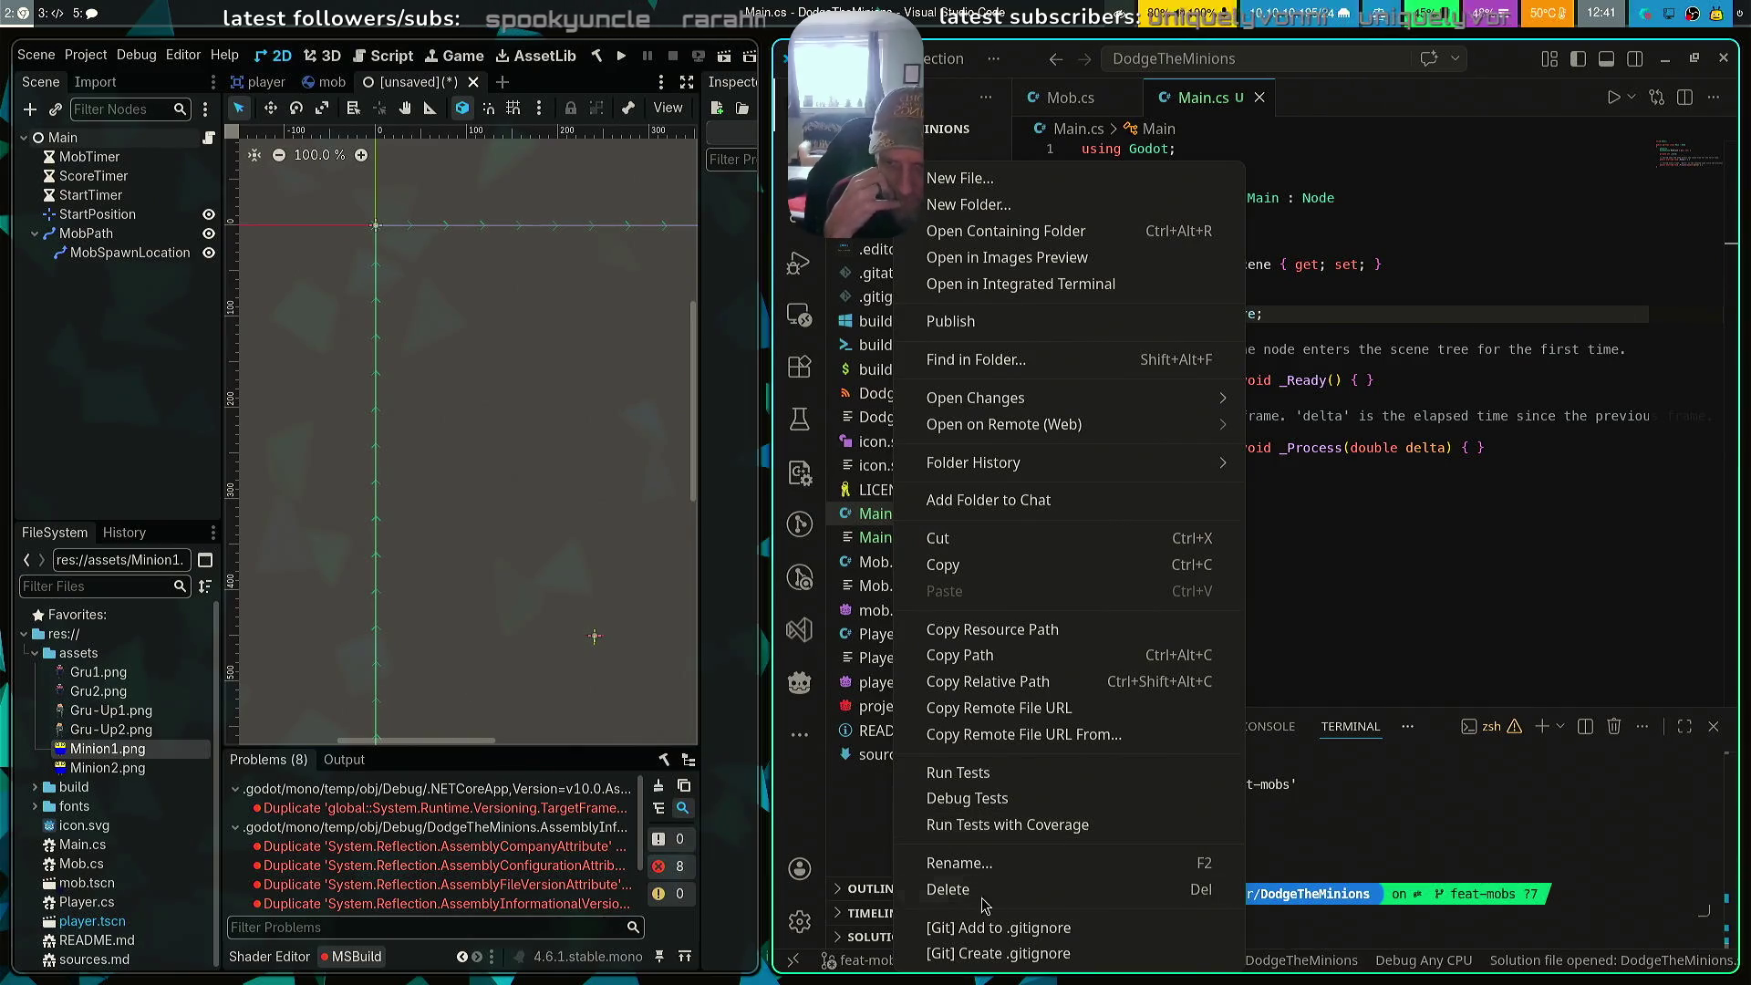
key("Escape")
key("Delete")
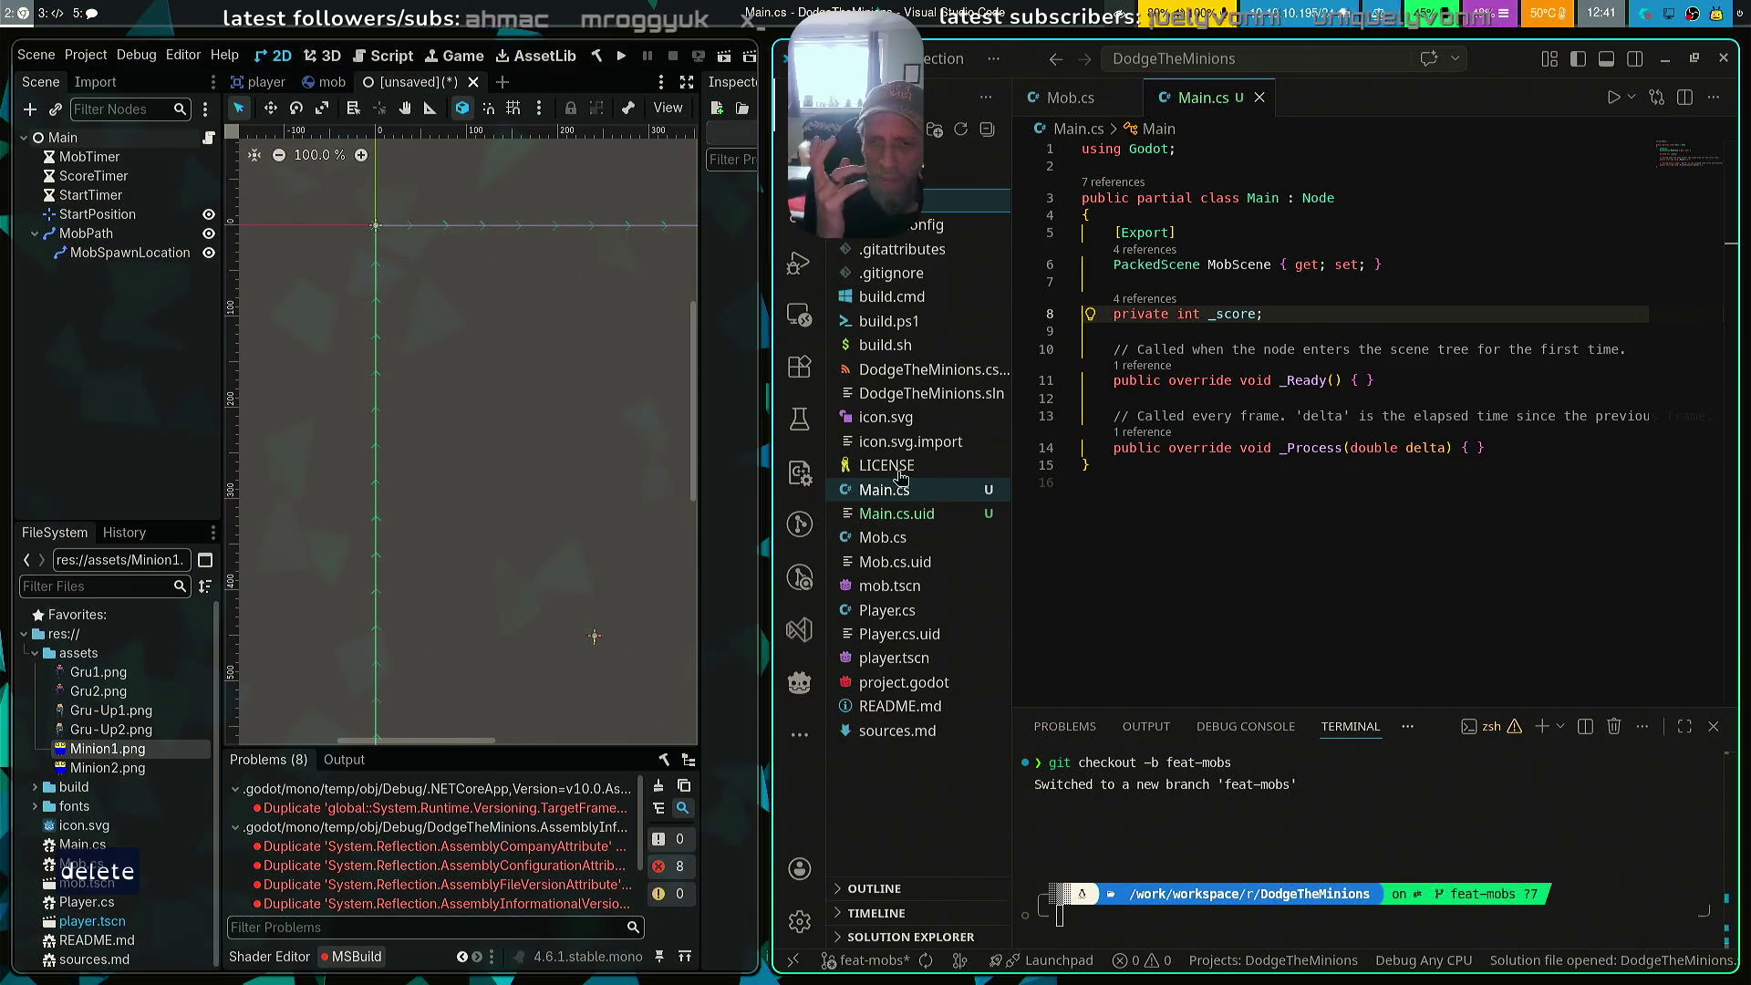
left_click(913, 394)
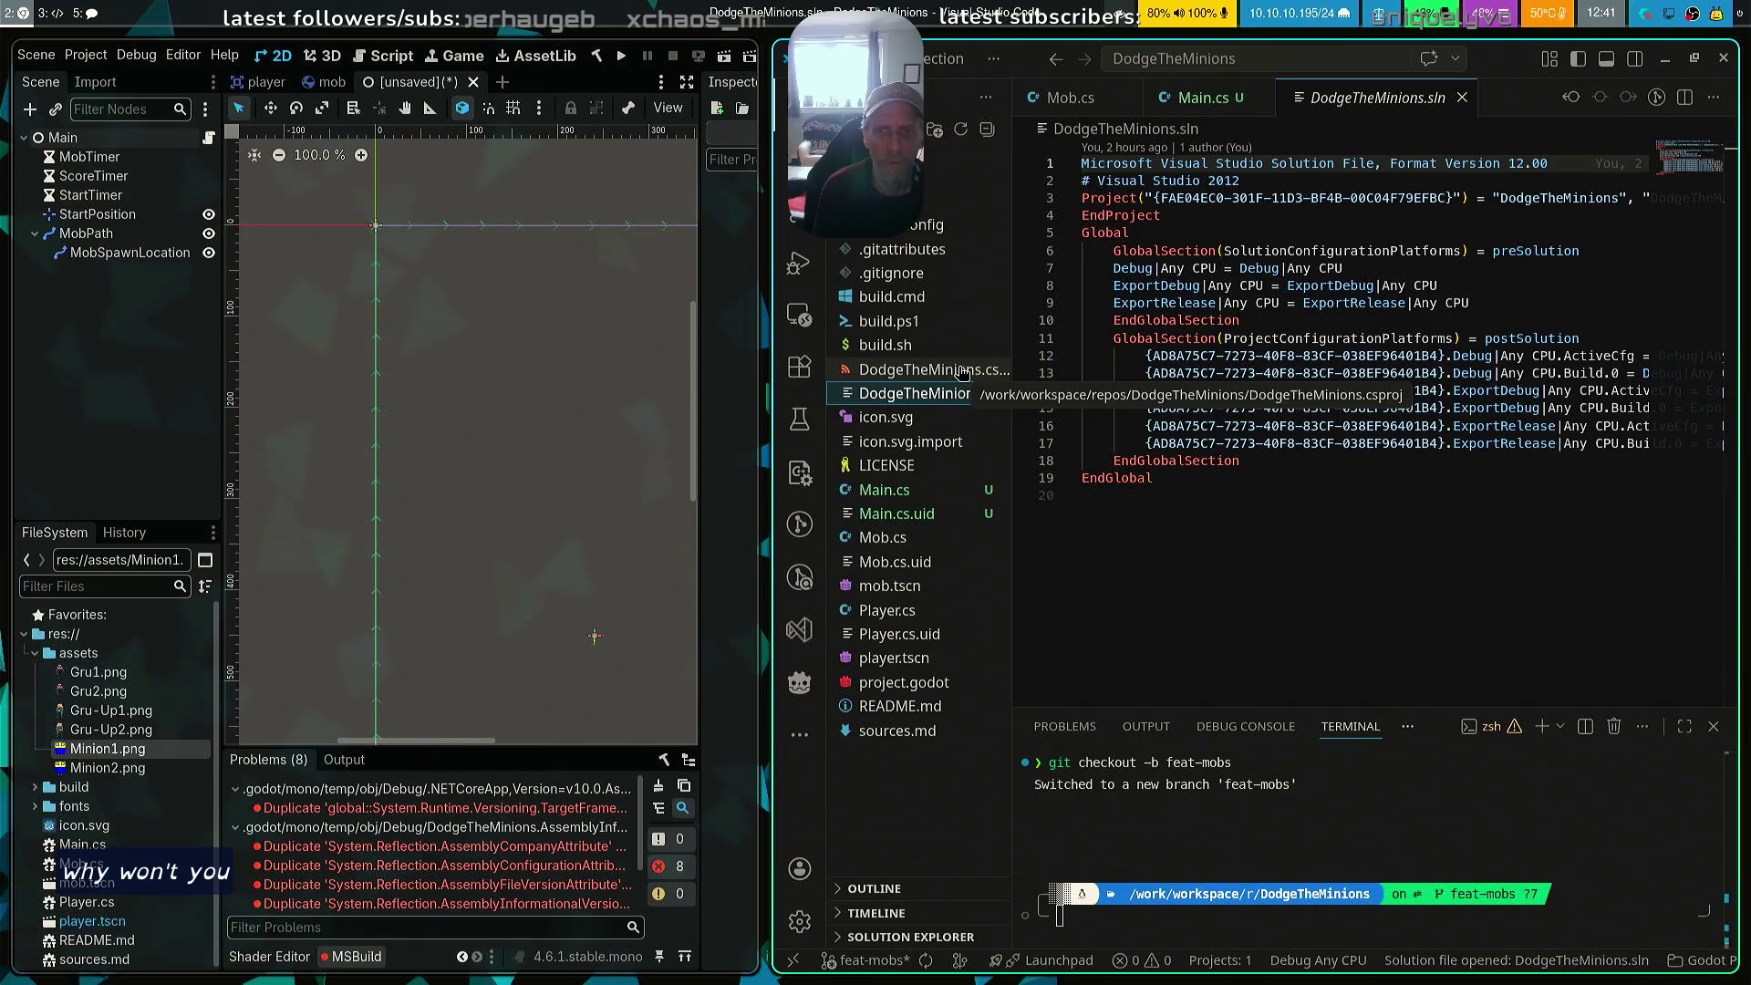
left_click(903, 296)
left_click(942, 345, "shift")
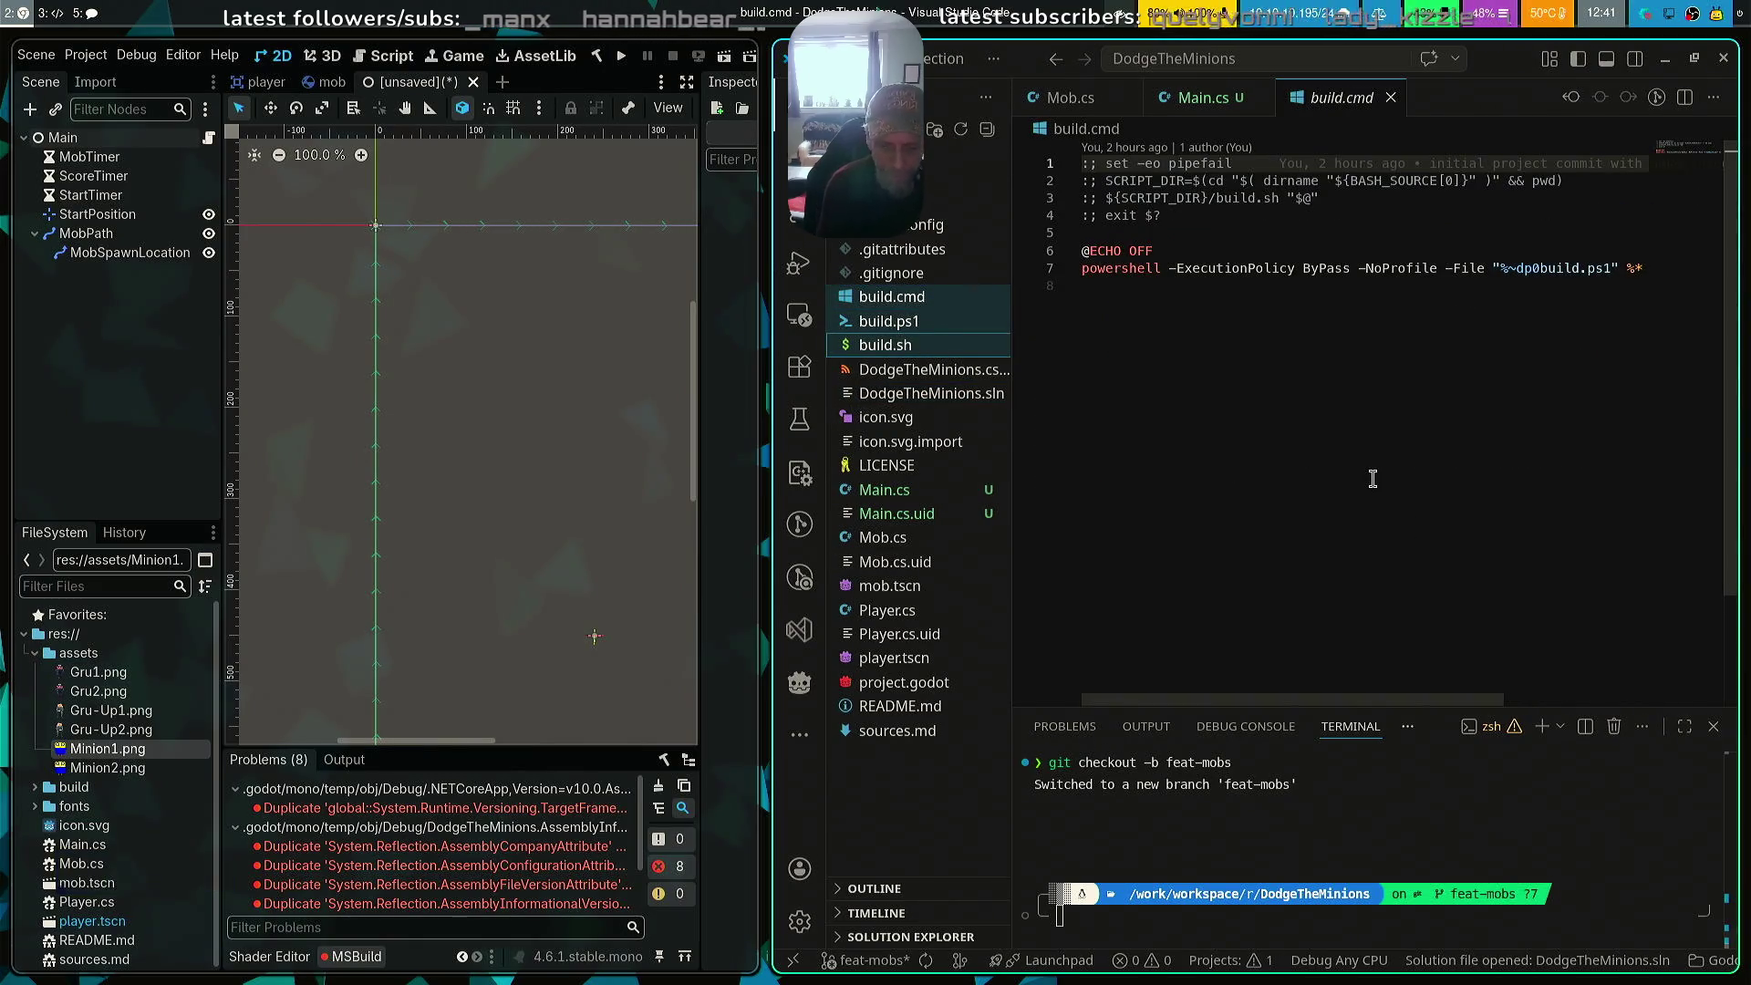
key("Delete")
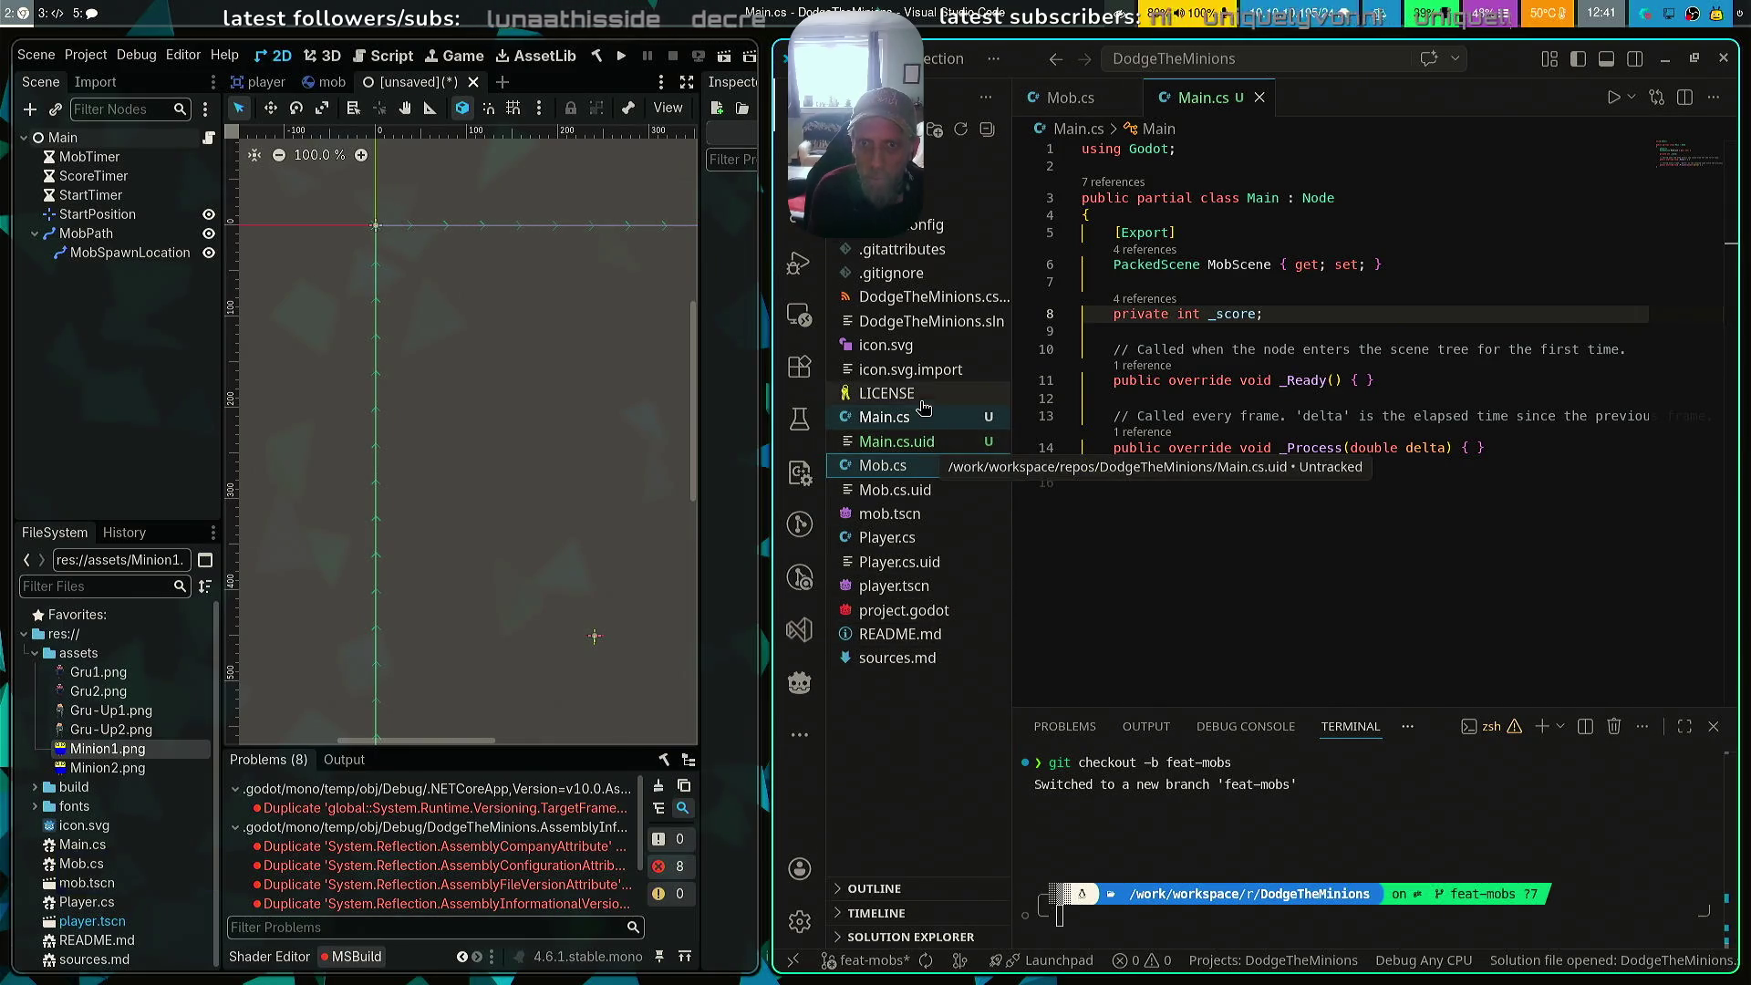
left_click(1149, 504)
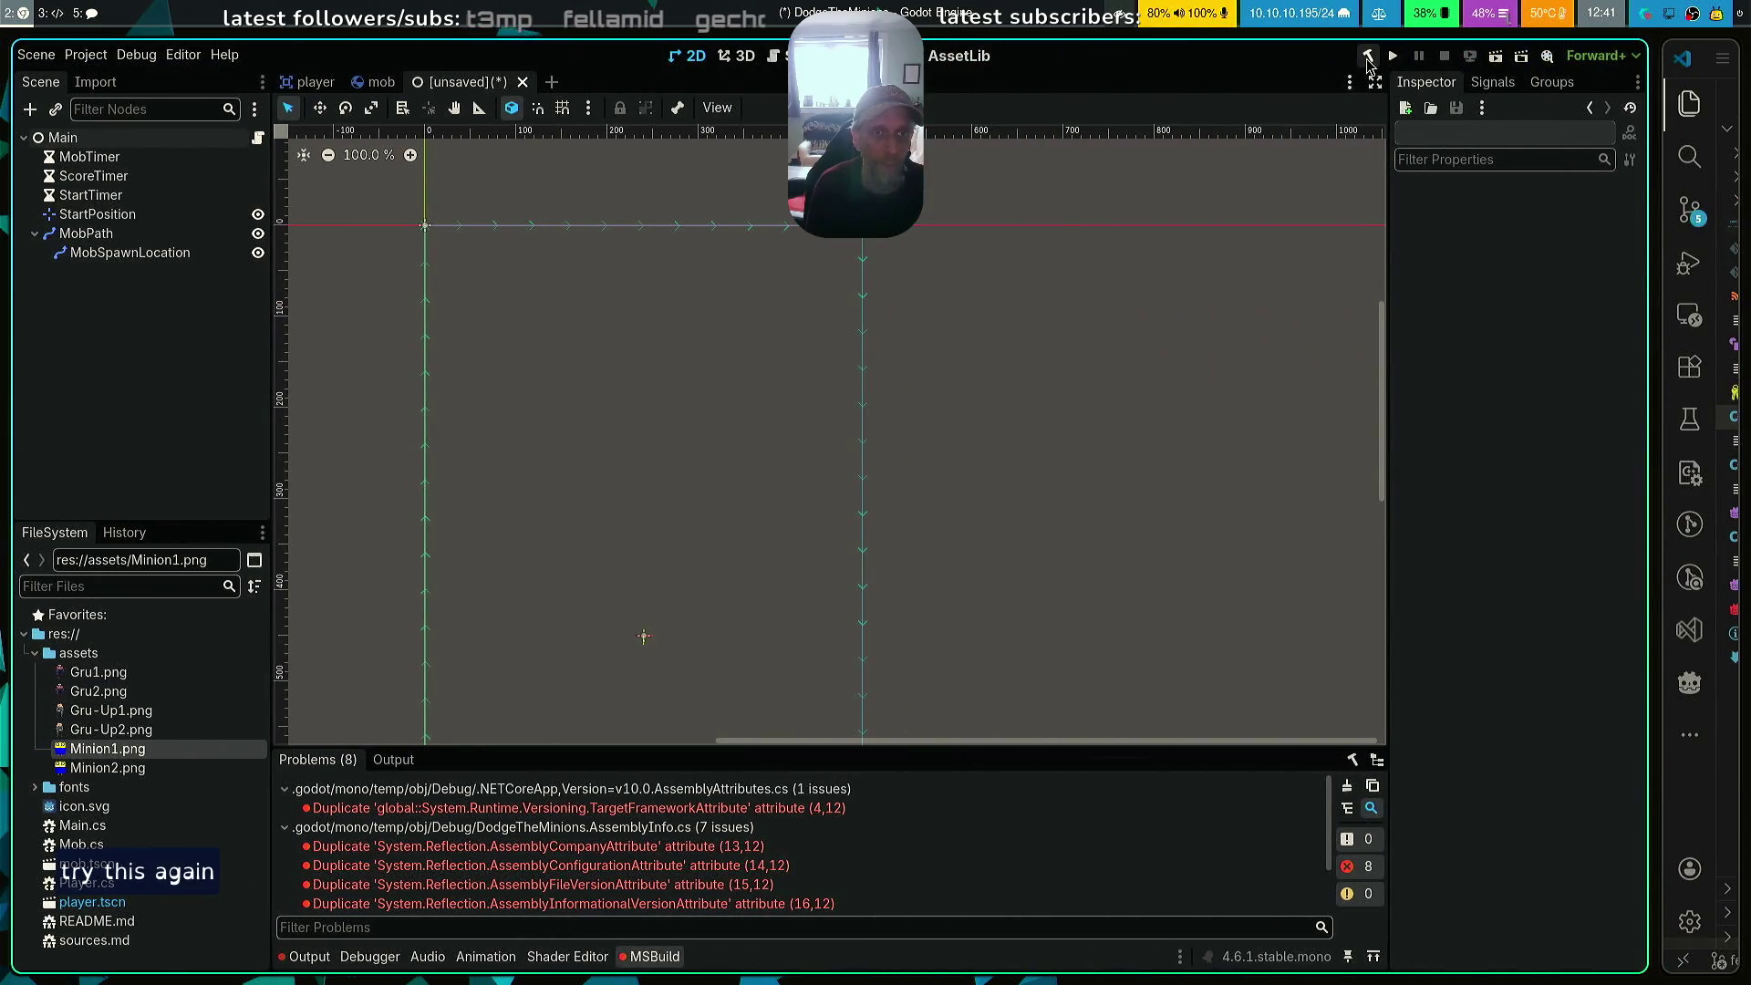
left_click(1368, 56)
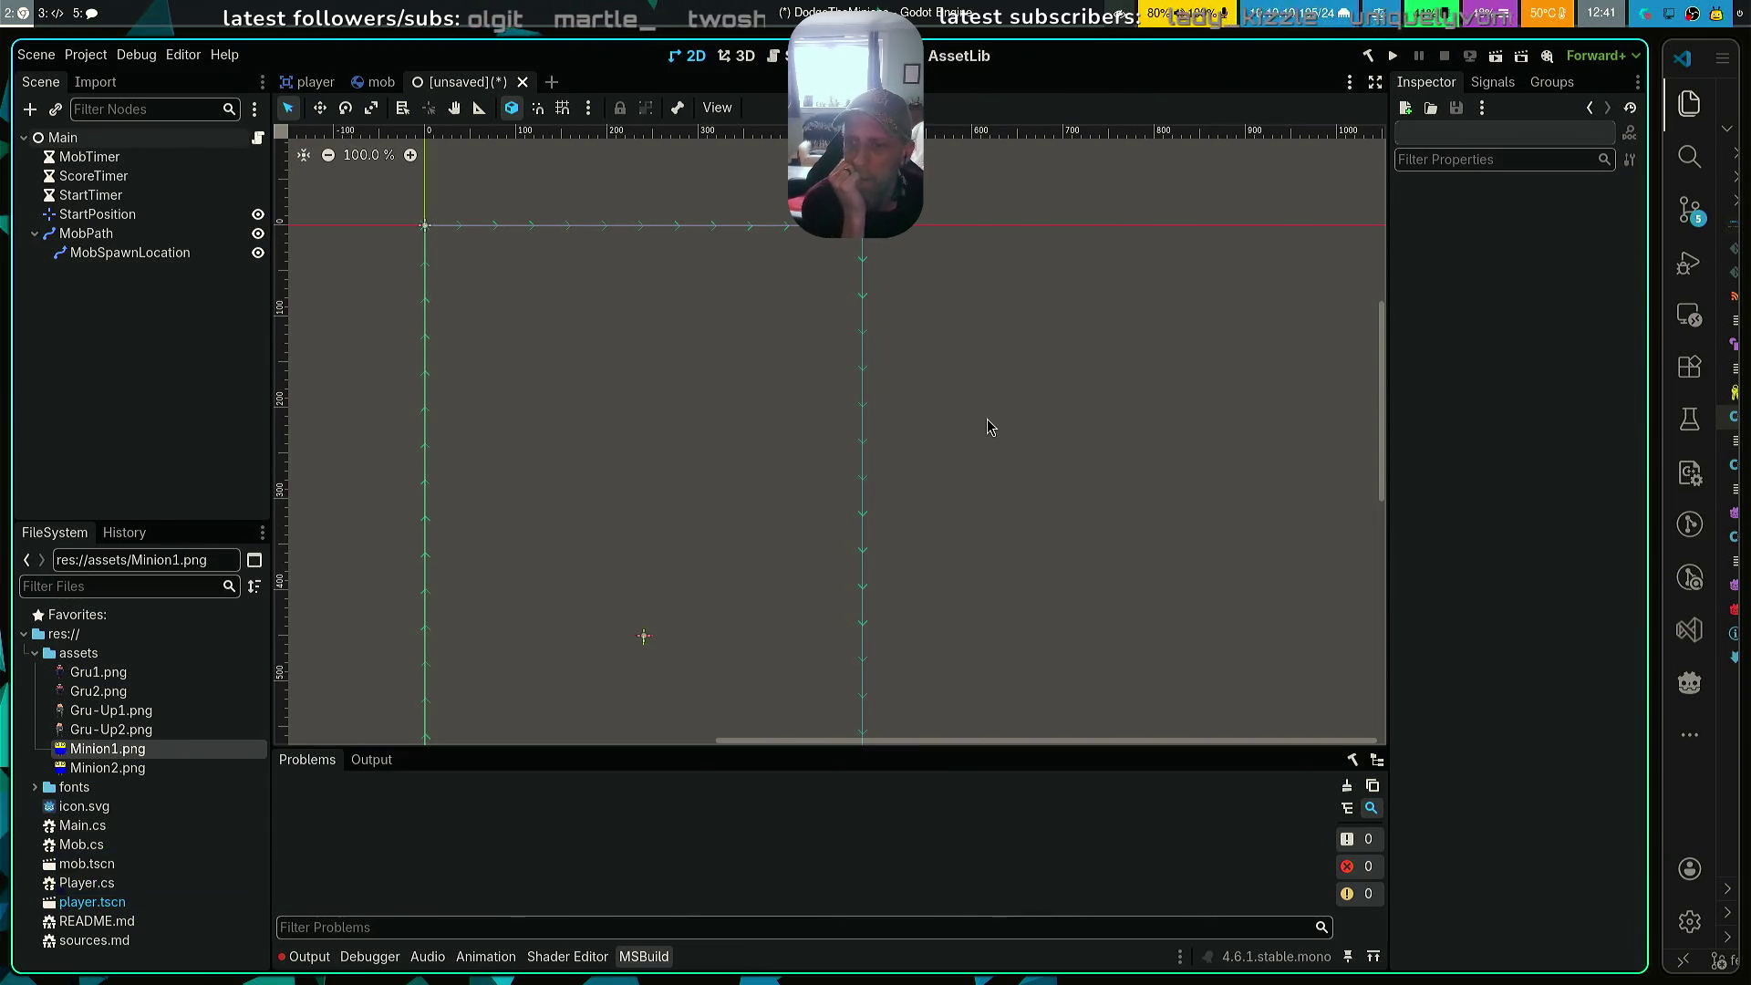
Set the Main node's Mob Scene property to mob.tscn
left_click(138, 141)
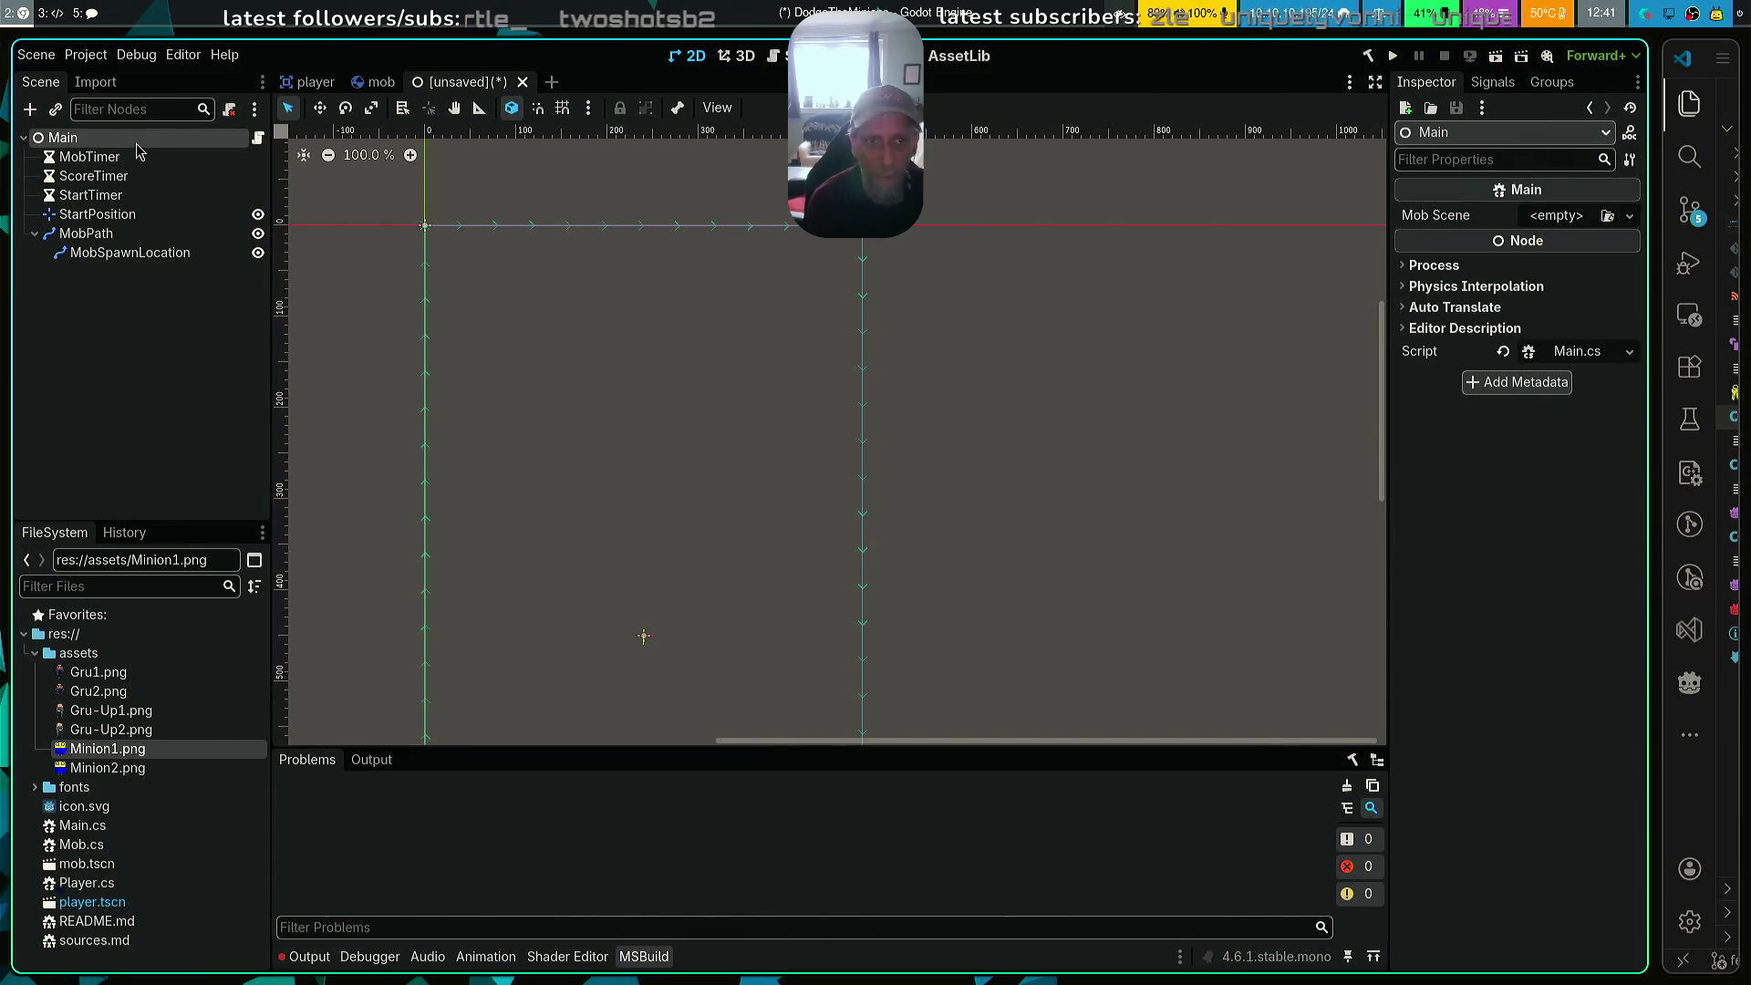
left_click(1565, 219)
left_click(1582, 250)
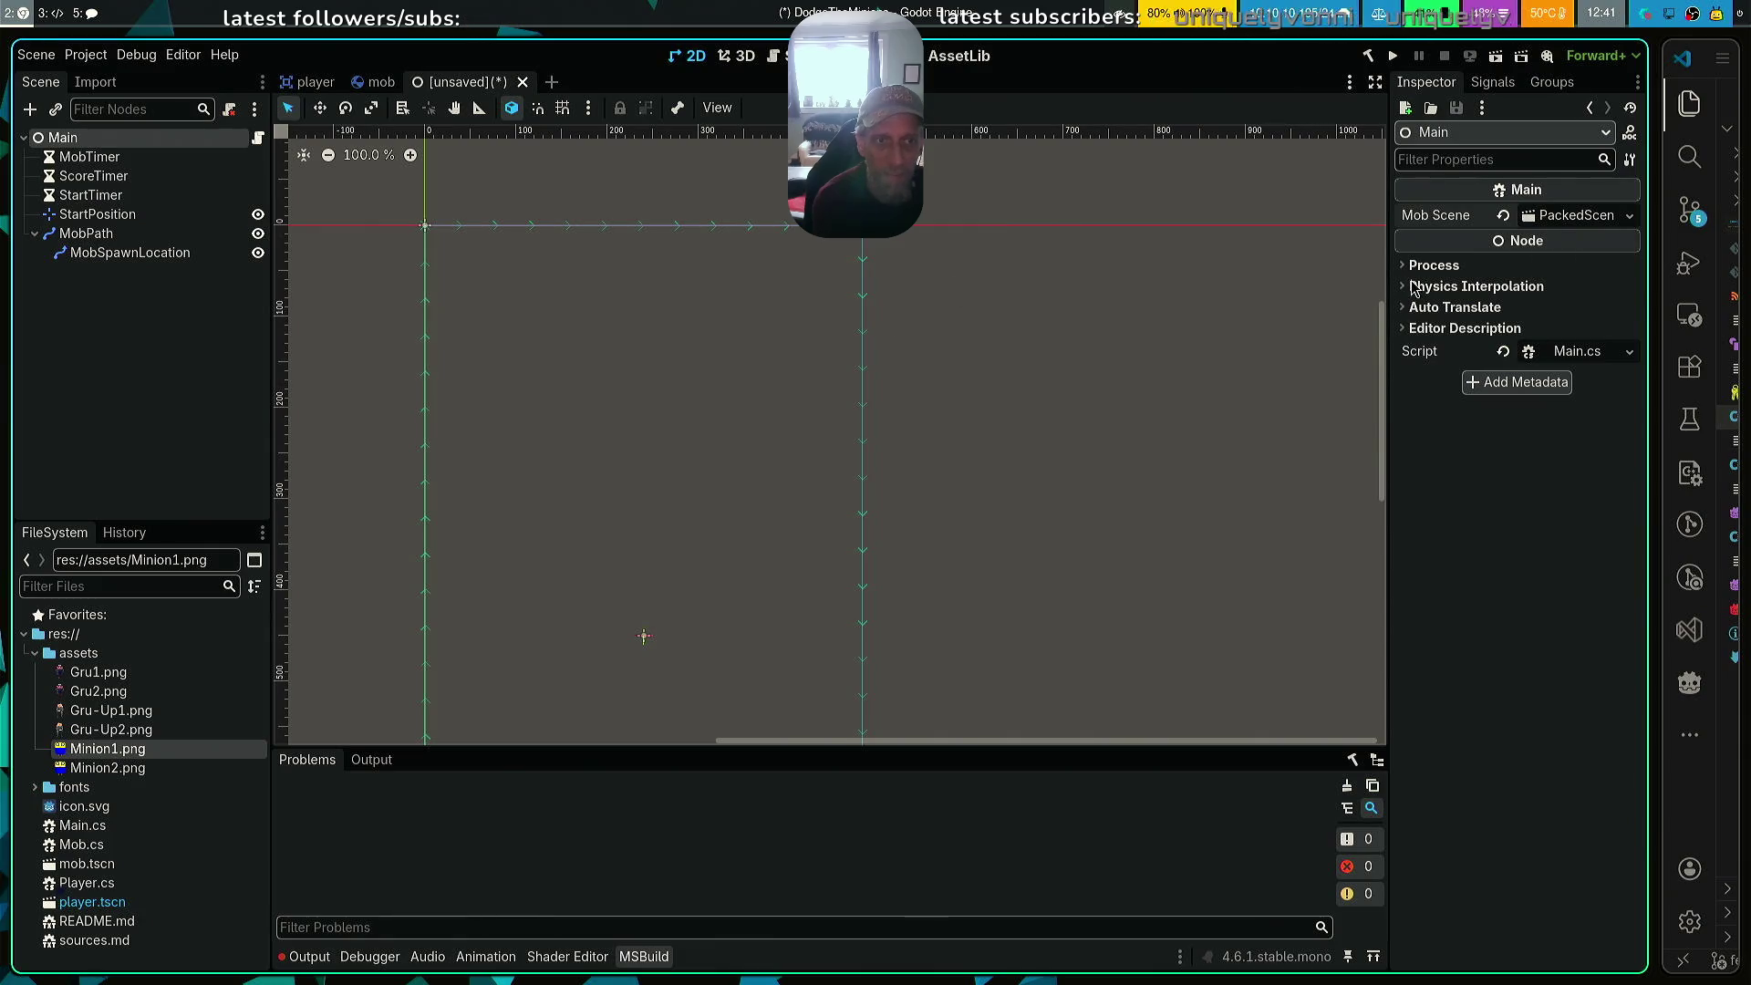
left_click(1582, 216)
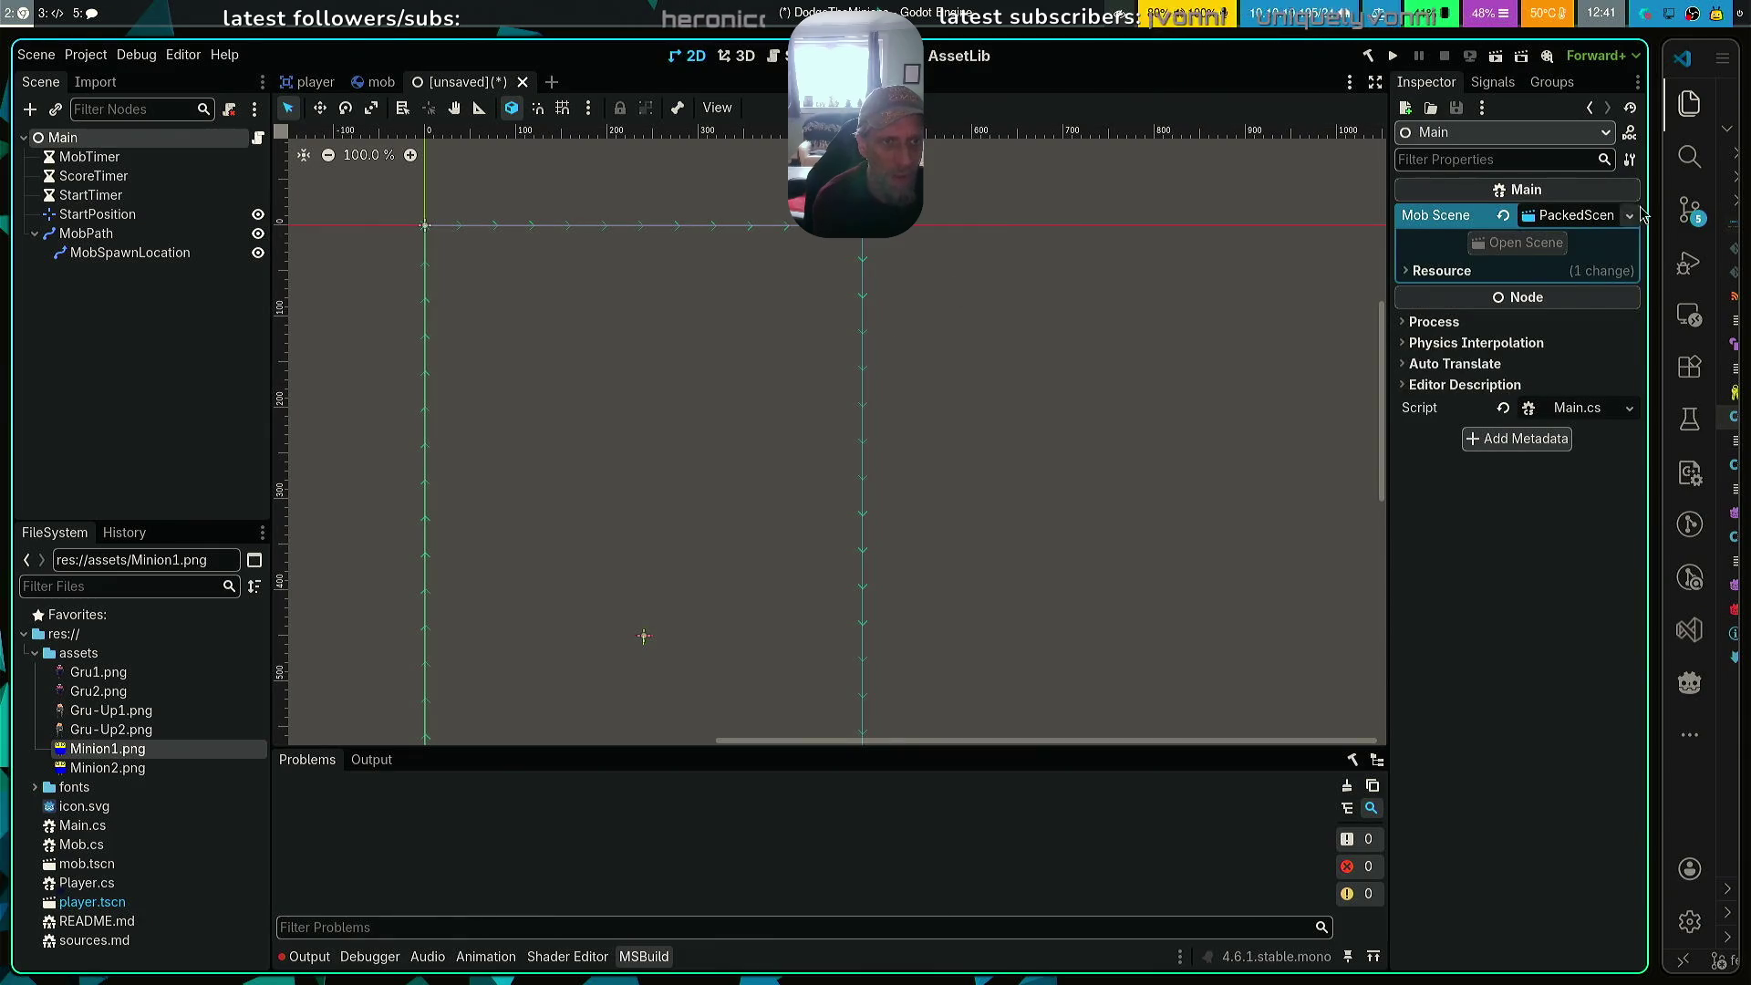
left_click(1630, 215)
left_click(1573, 278)
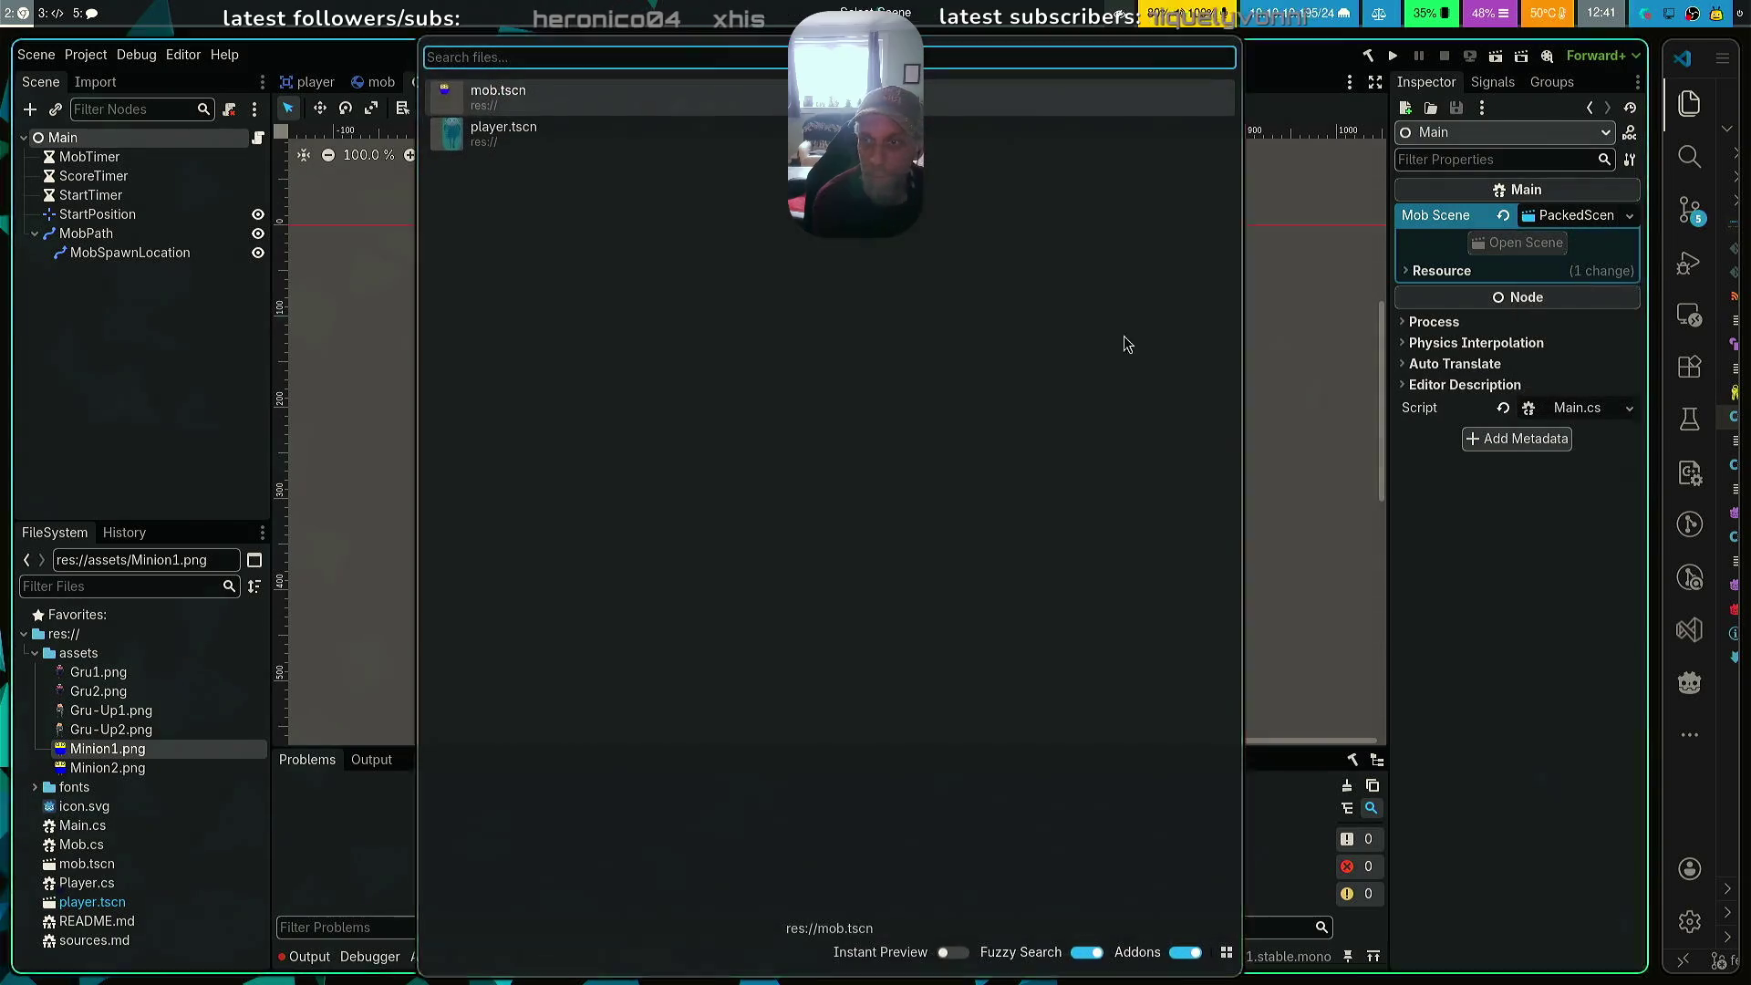
key("Return")
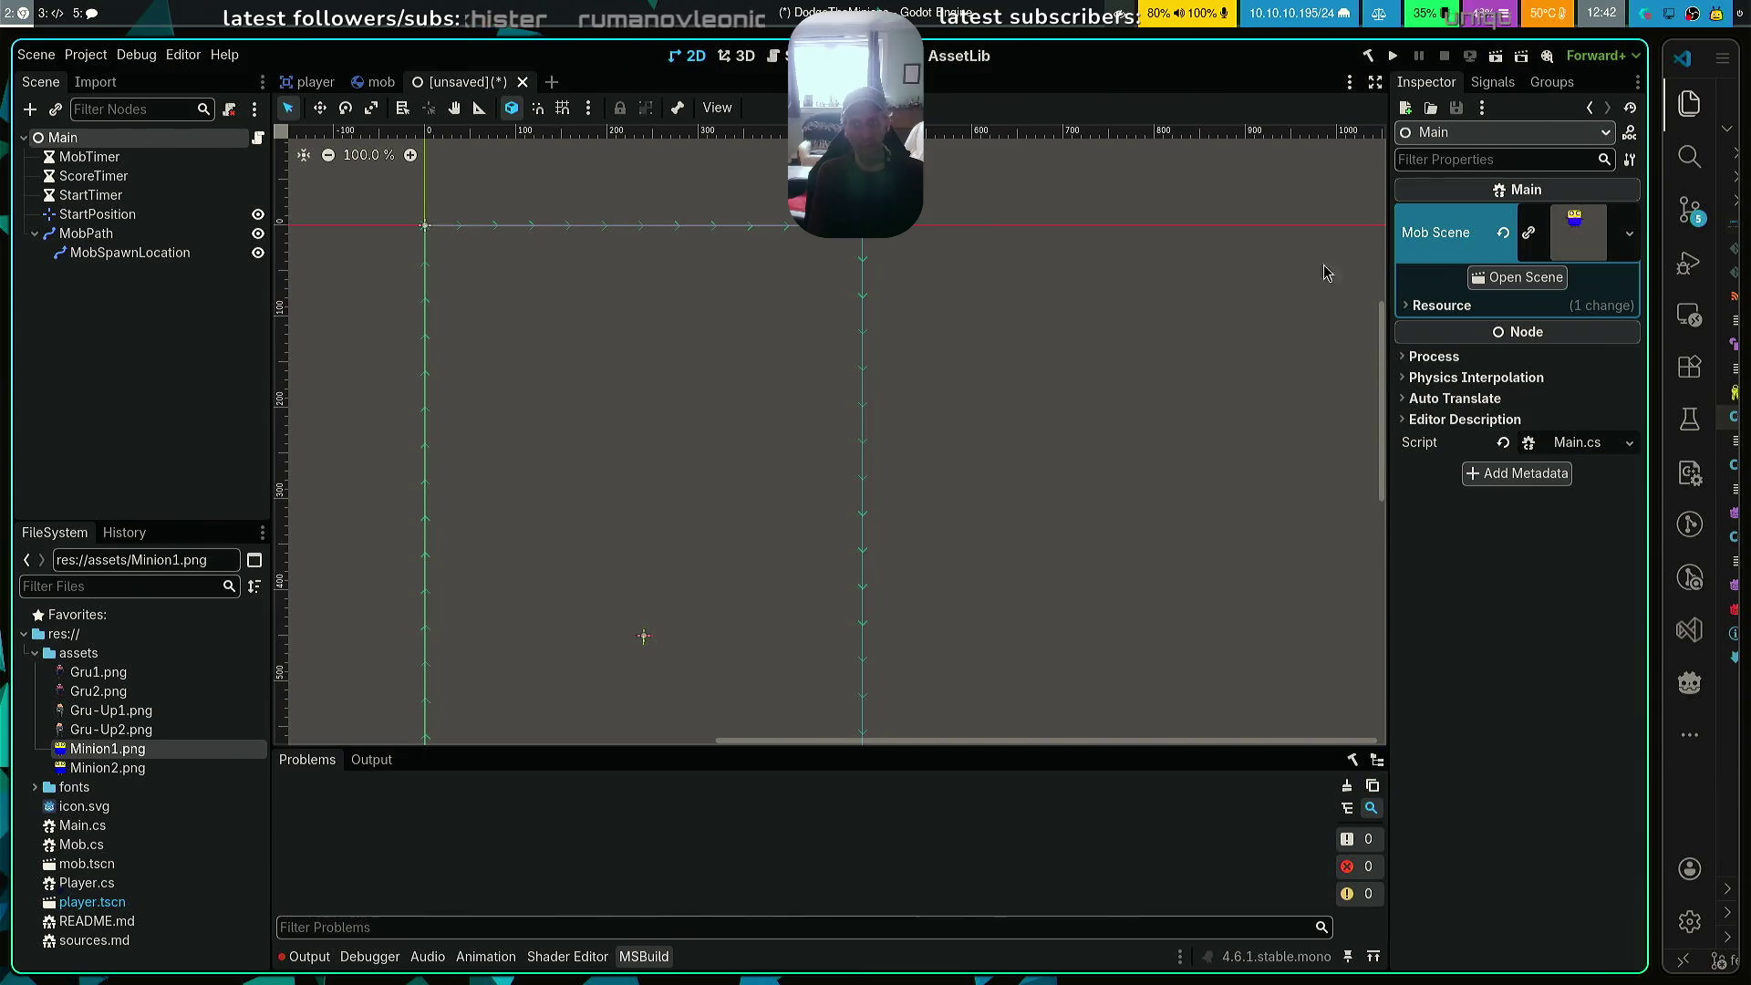
Start saving the Main scene as main.tscn
key("ctrl+s")
key("Escape")
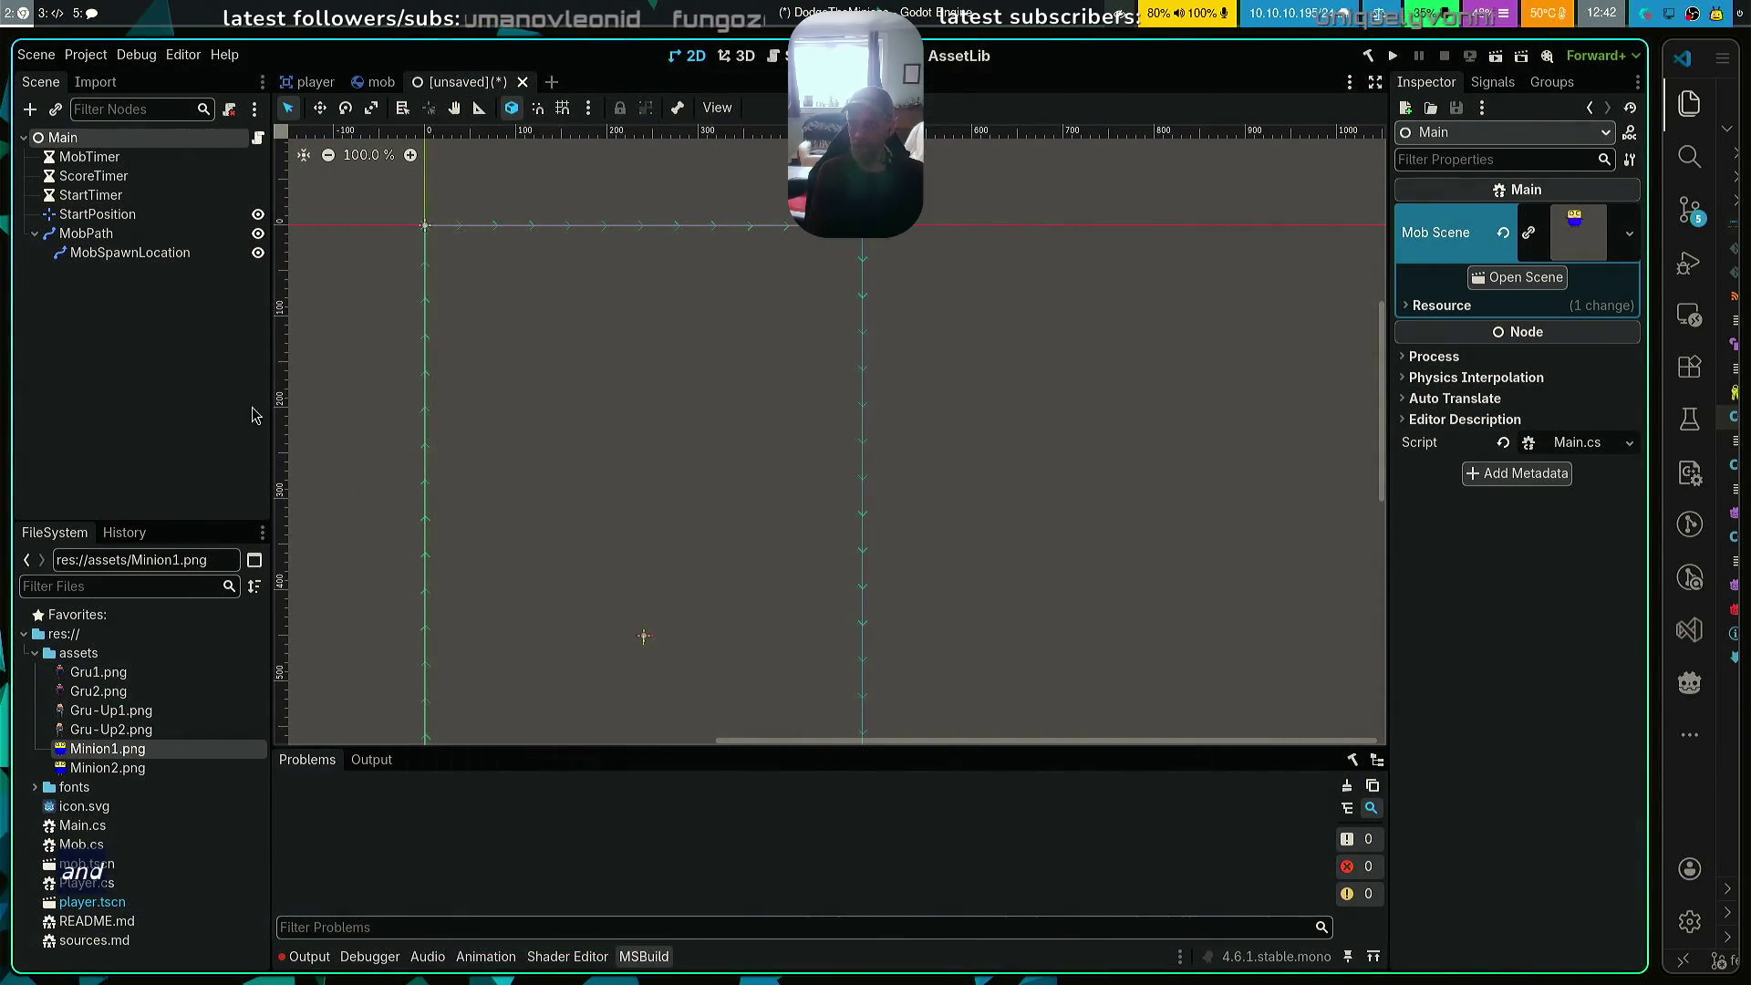
key("ctrl+s")
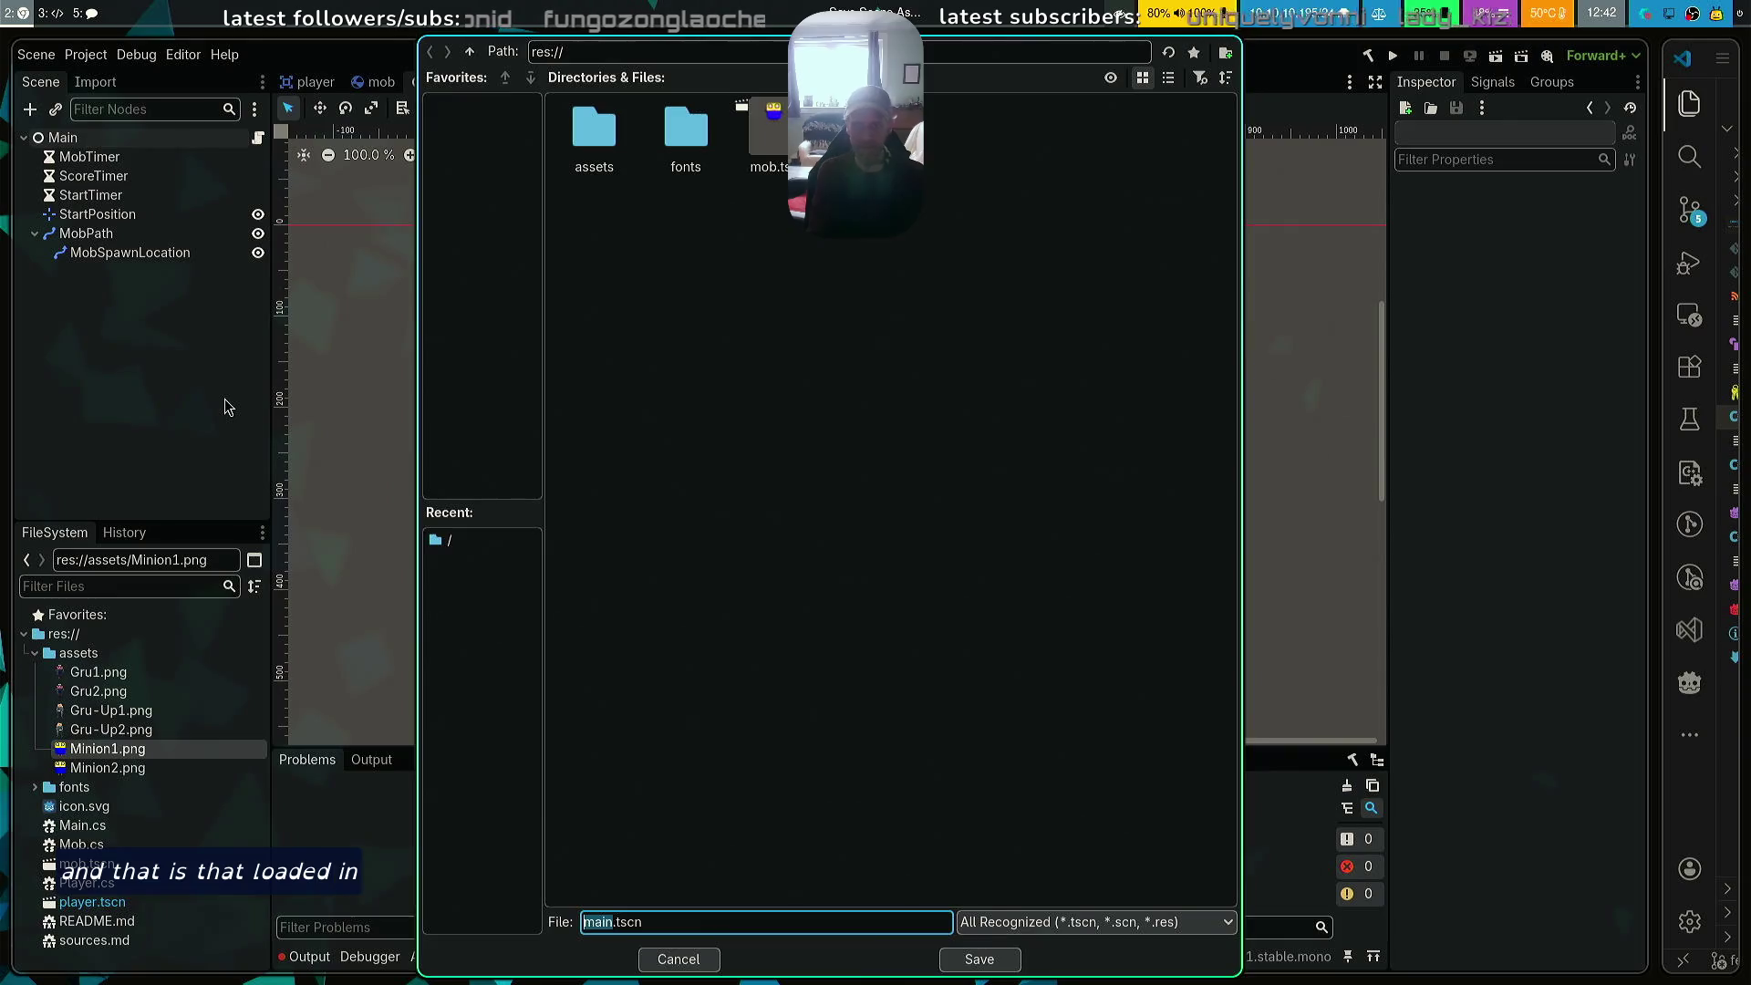
Confirm saving the scene as main.tscn, then tile Godot on the left beside VS Code
key("Return")
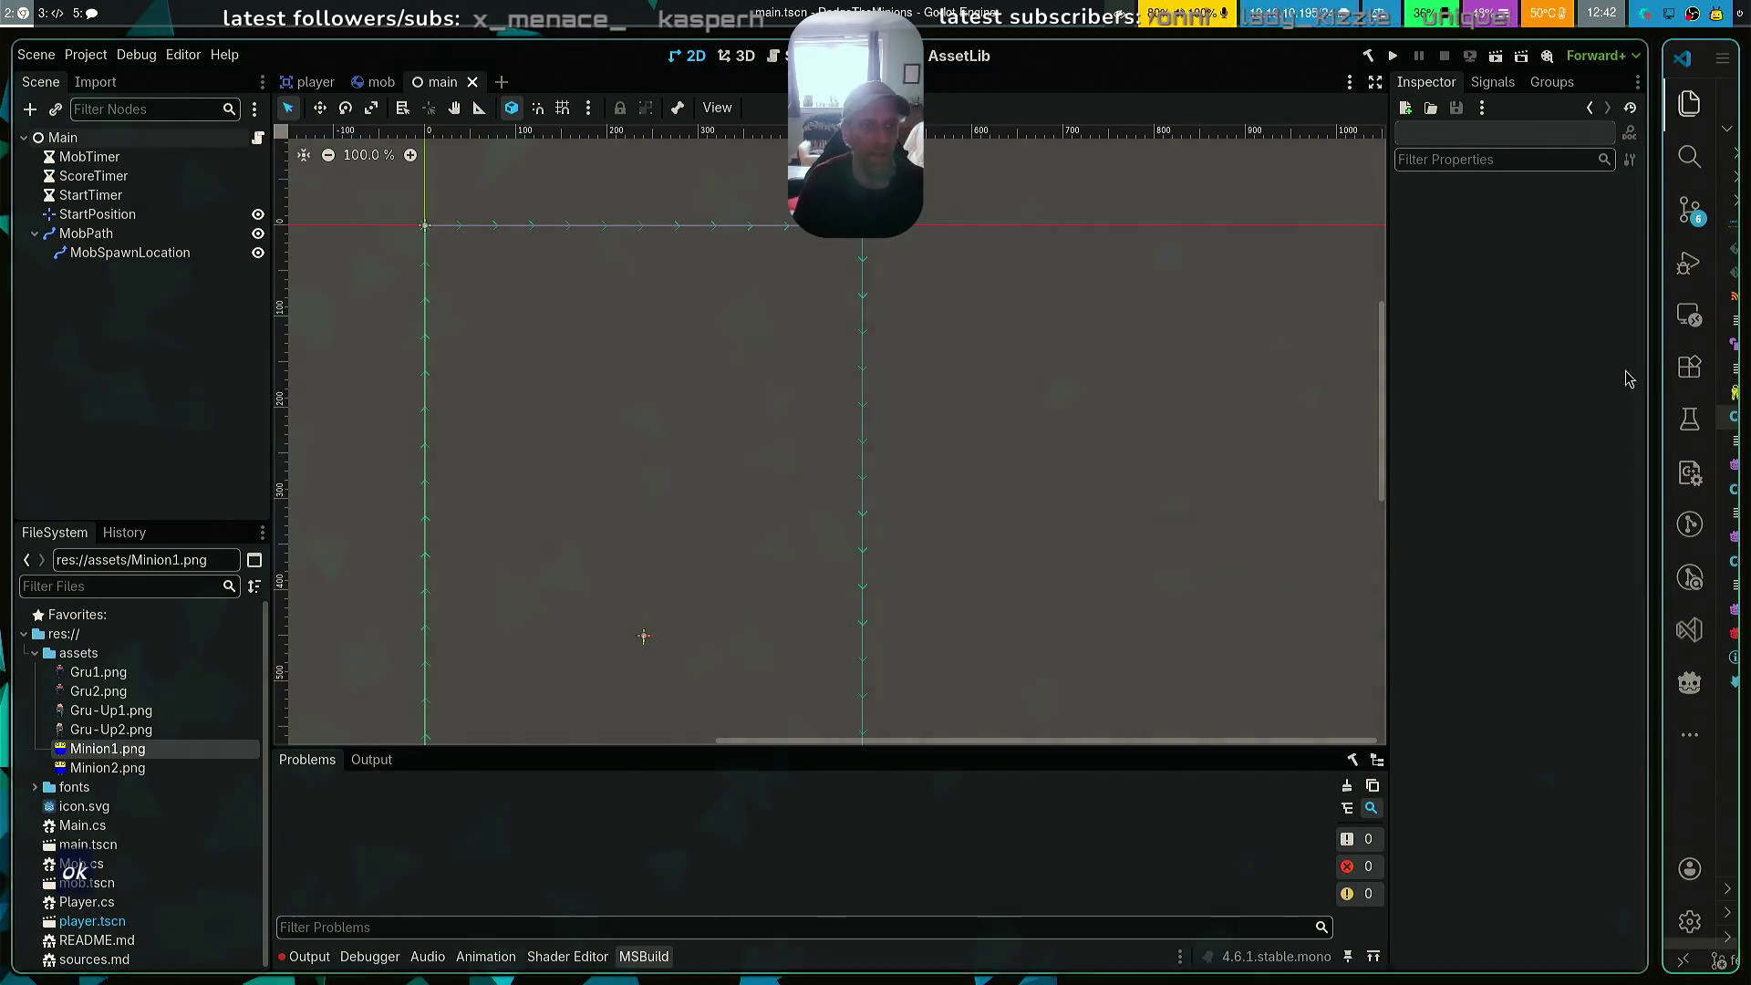
key("super+Left")
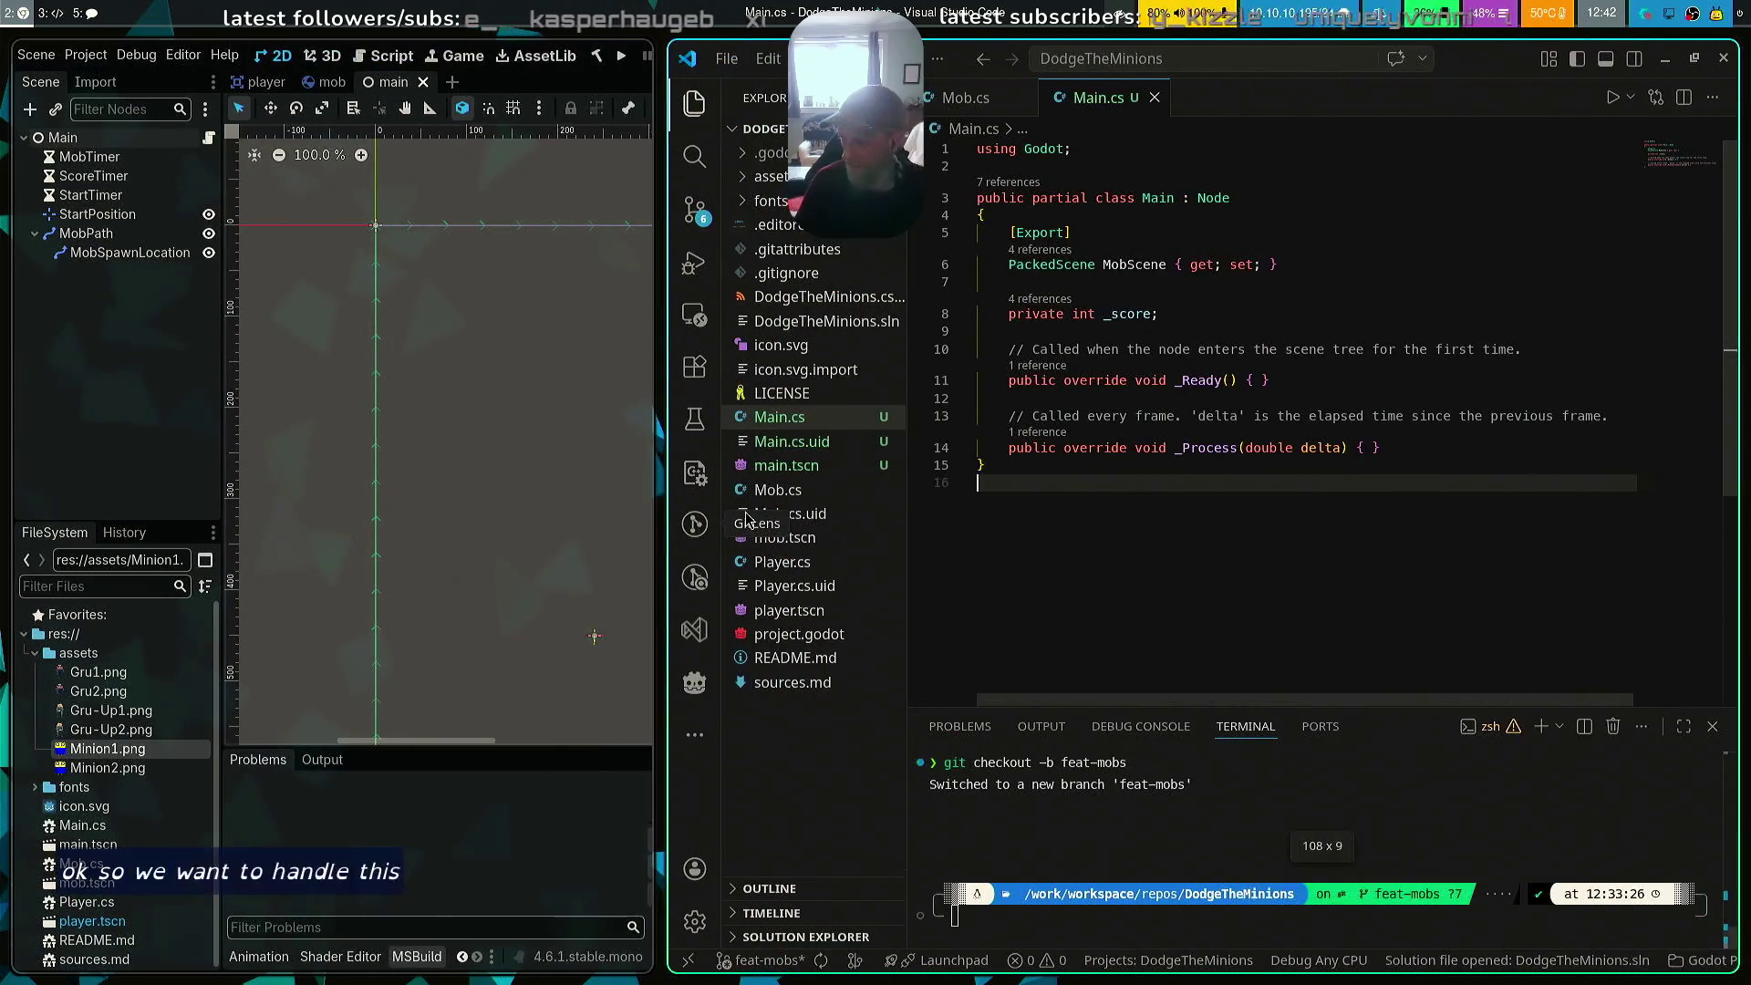
Add an empty public void GameOver() method after _Process in Main.cs
left_click(1396, 450)
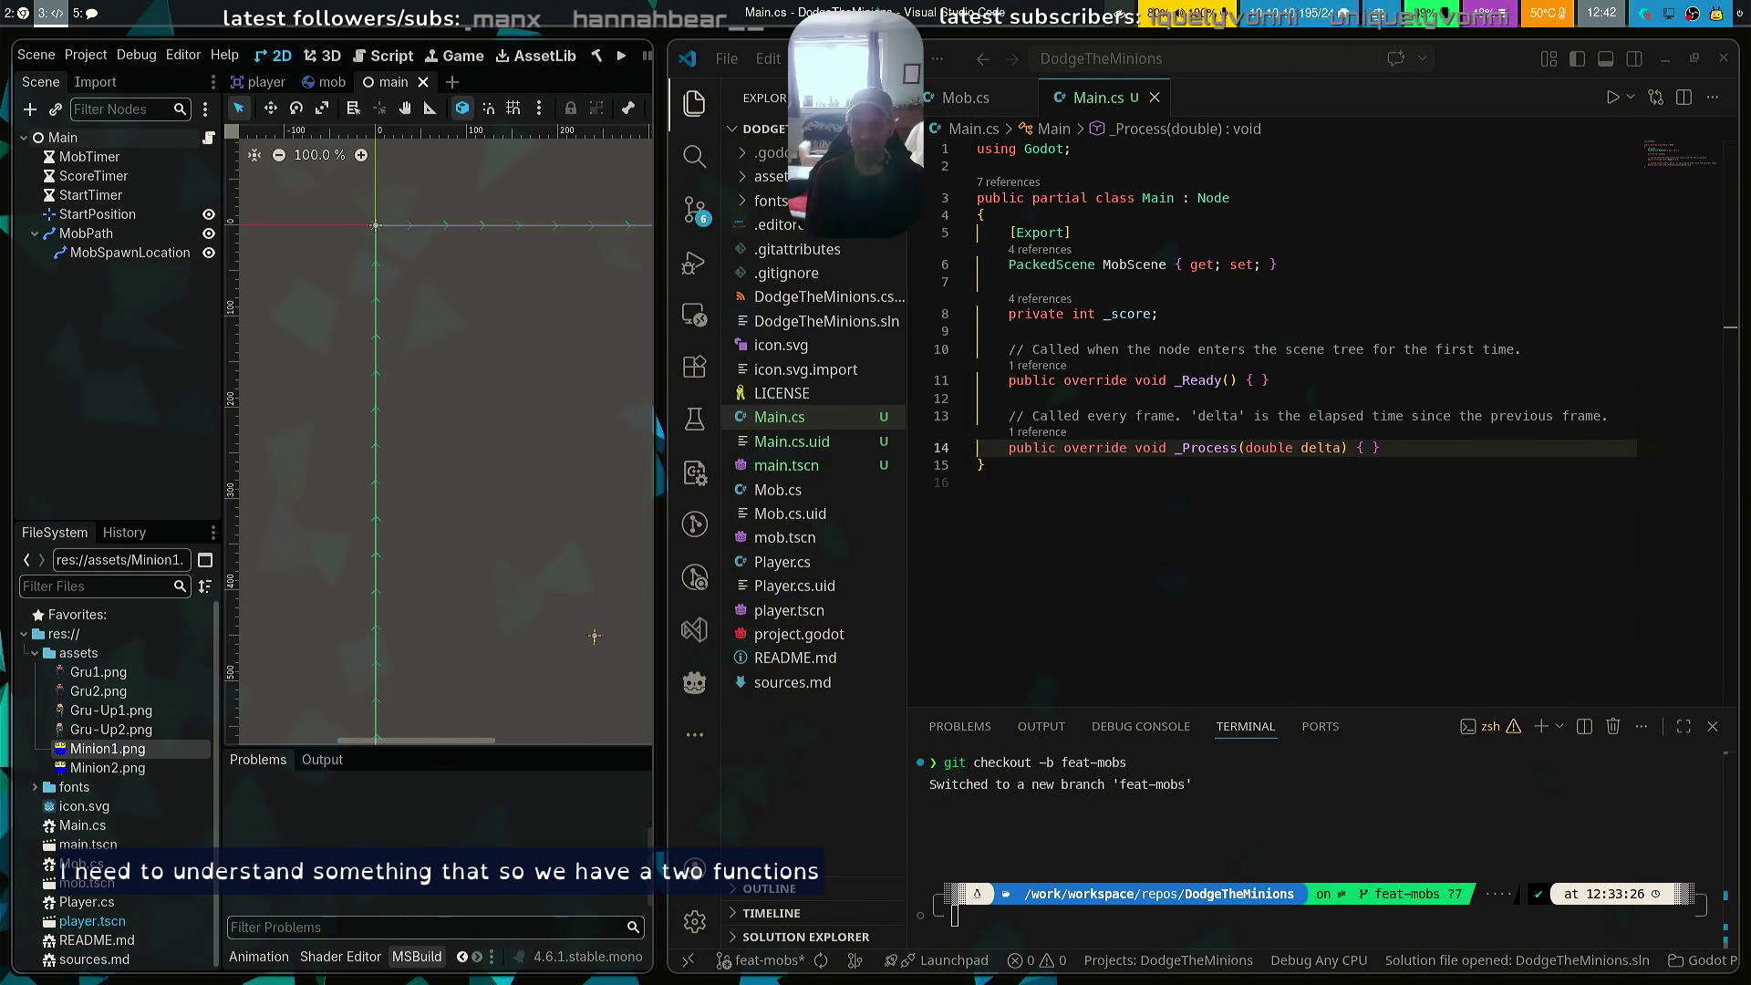
key("Return")
key("Return")
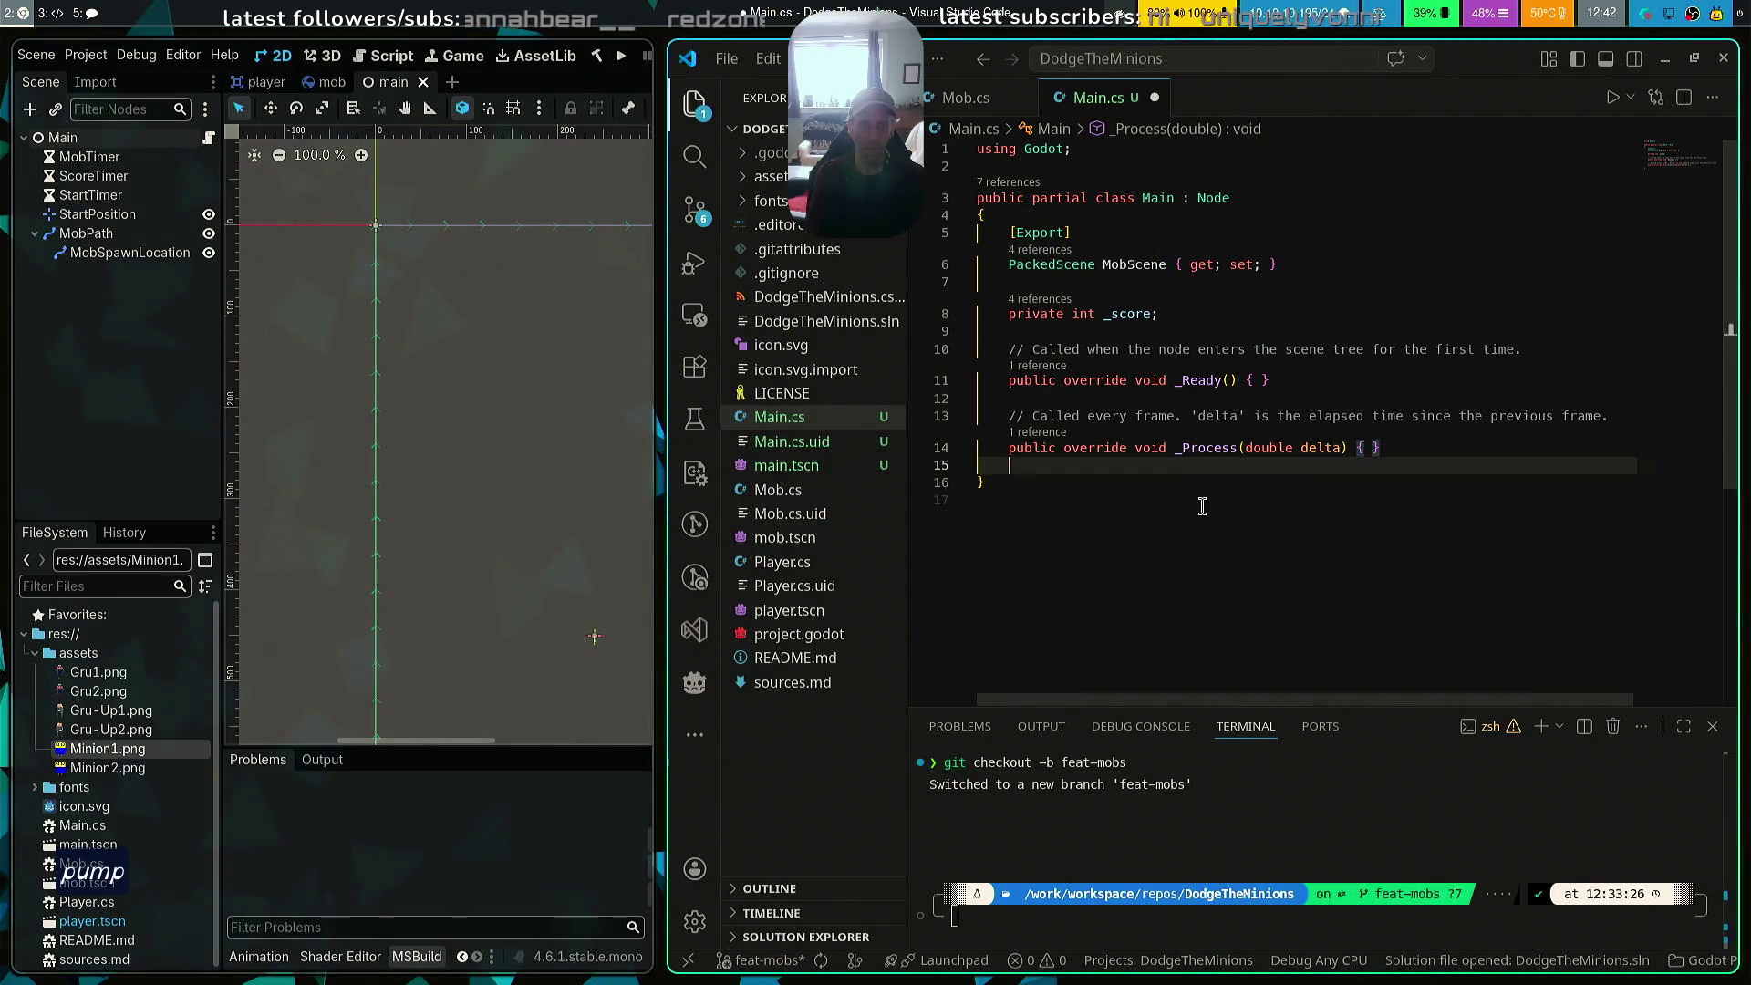
type("public void ")
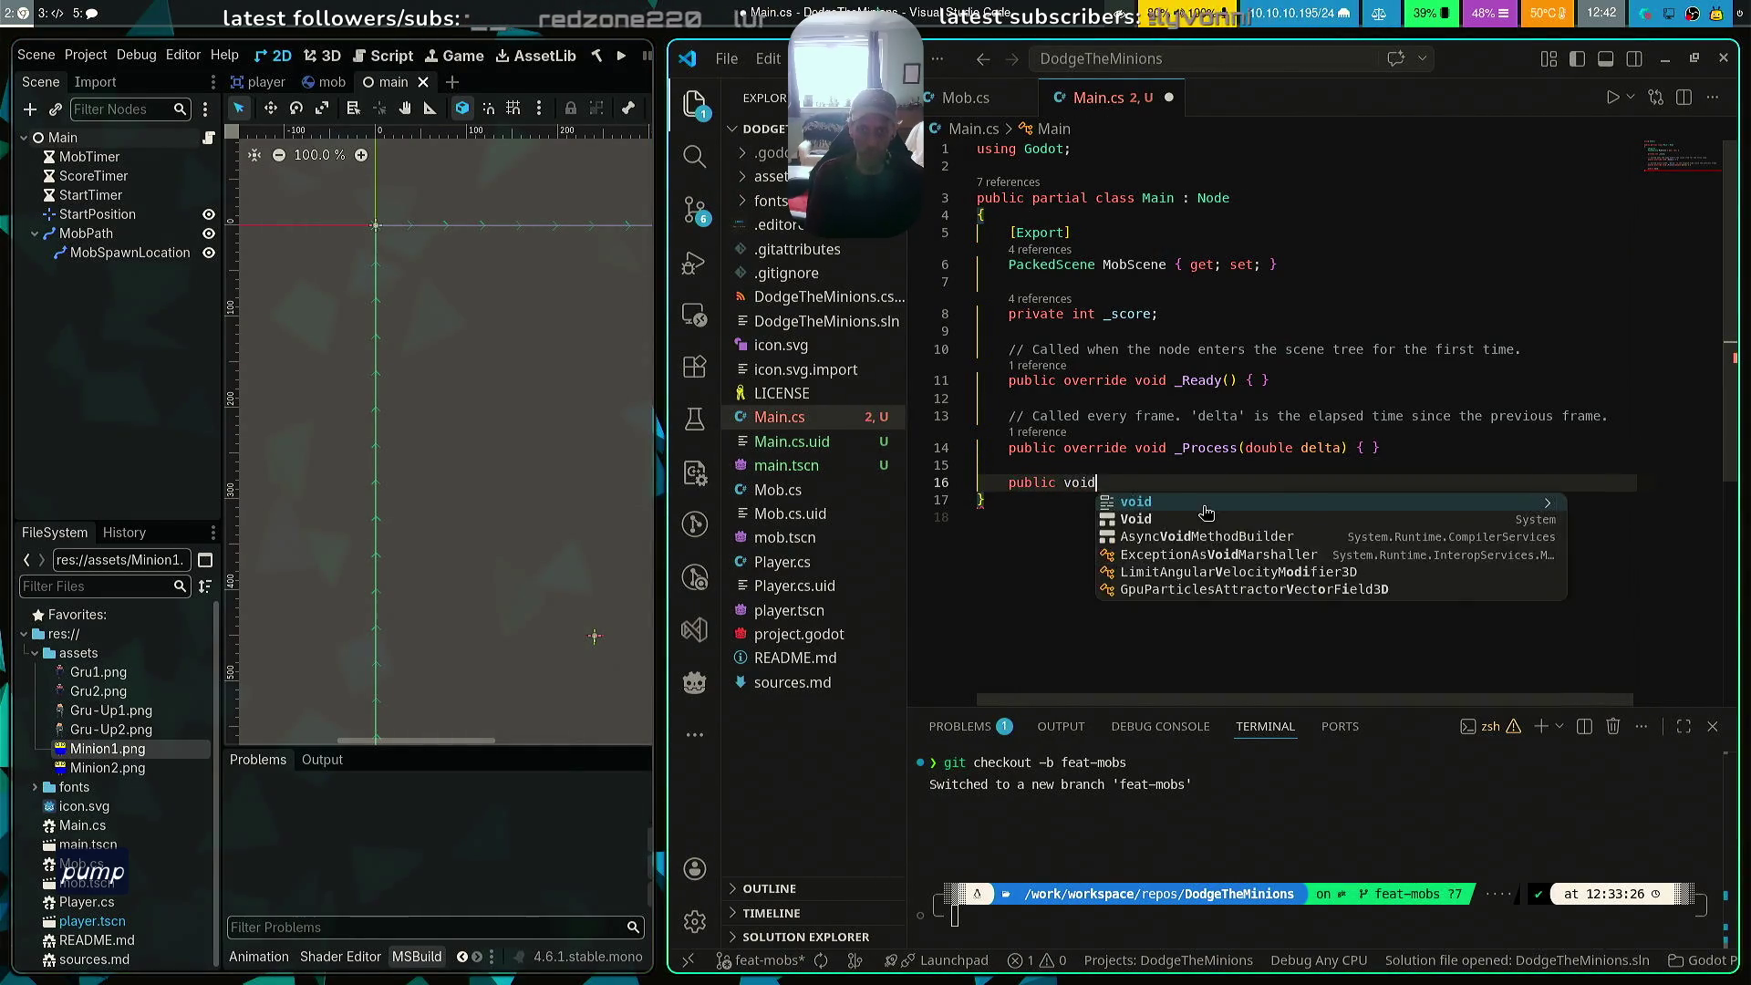
type("Ga")
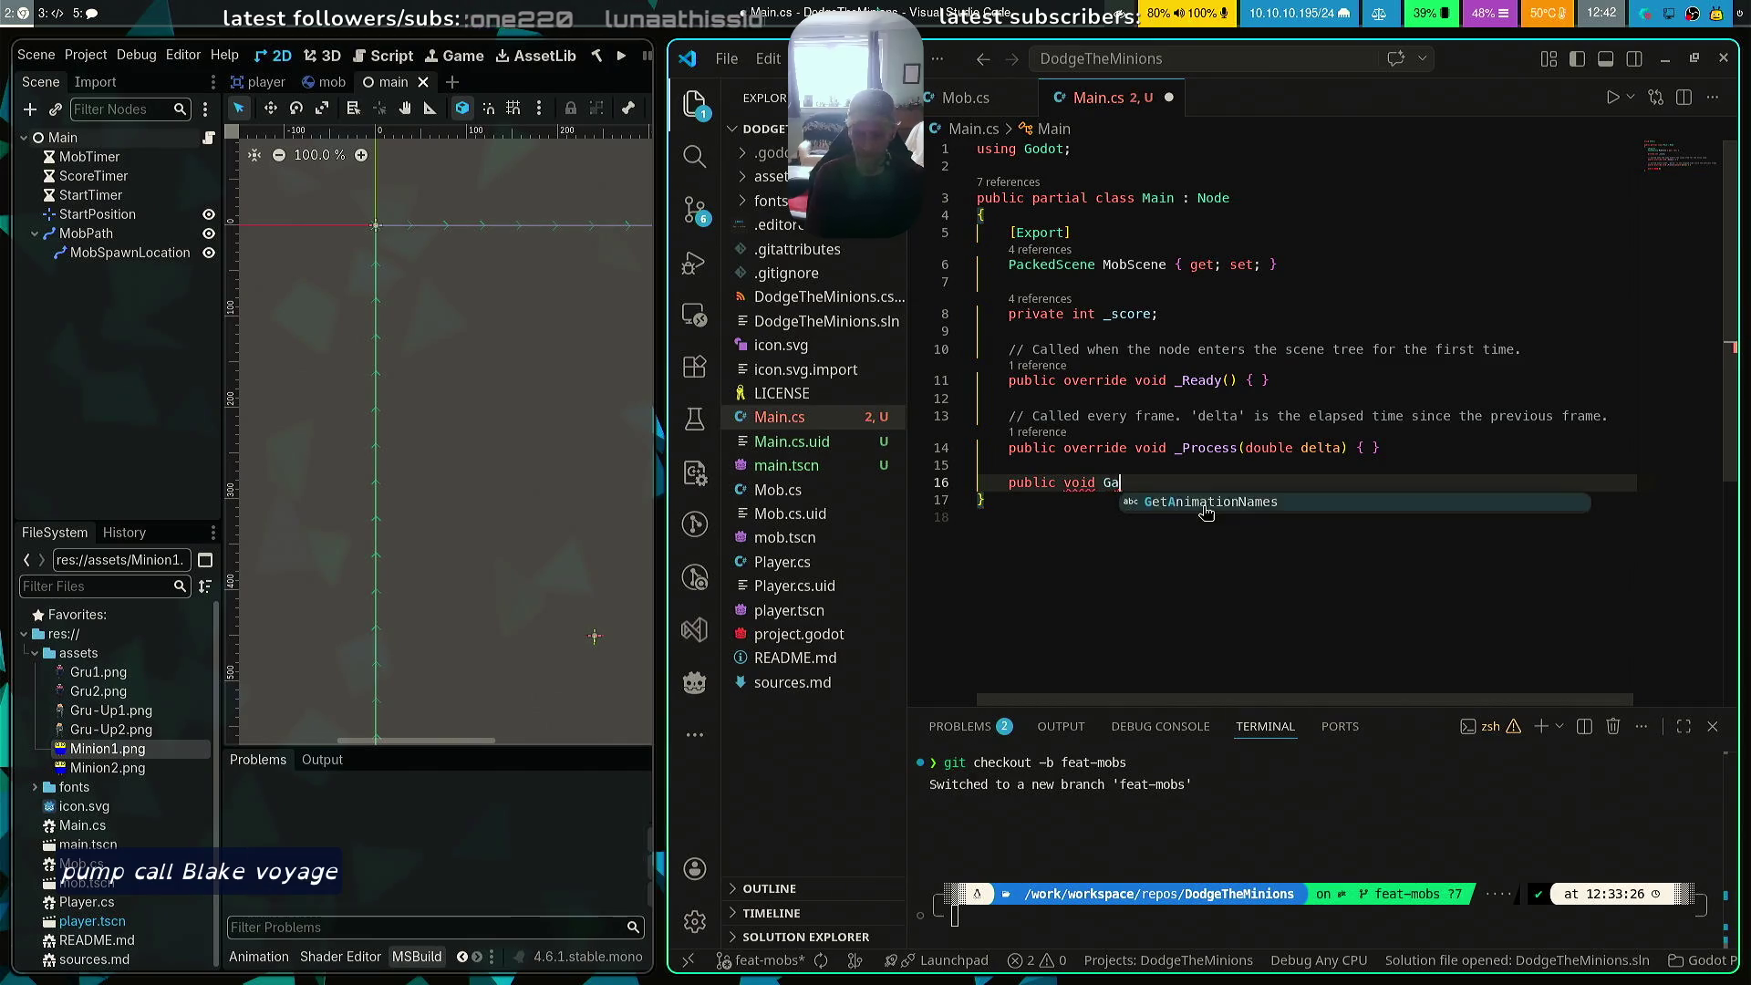
type("meOver{")
key("Return")
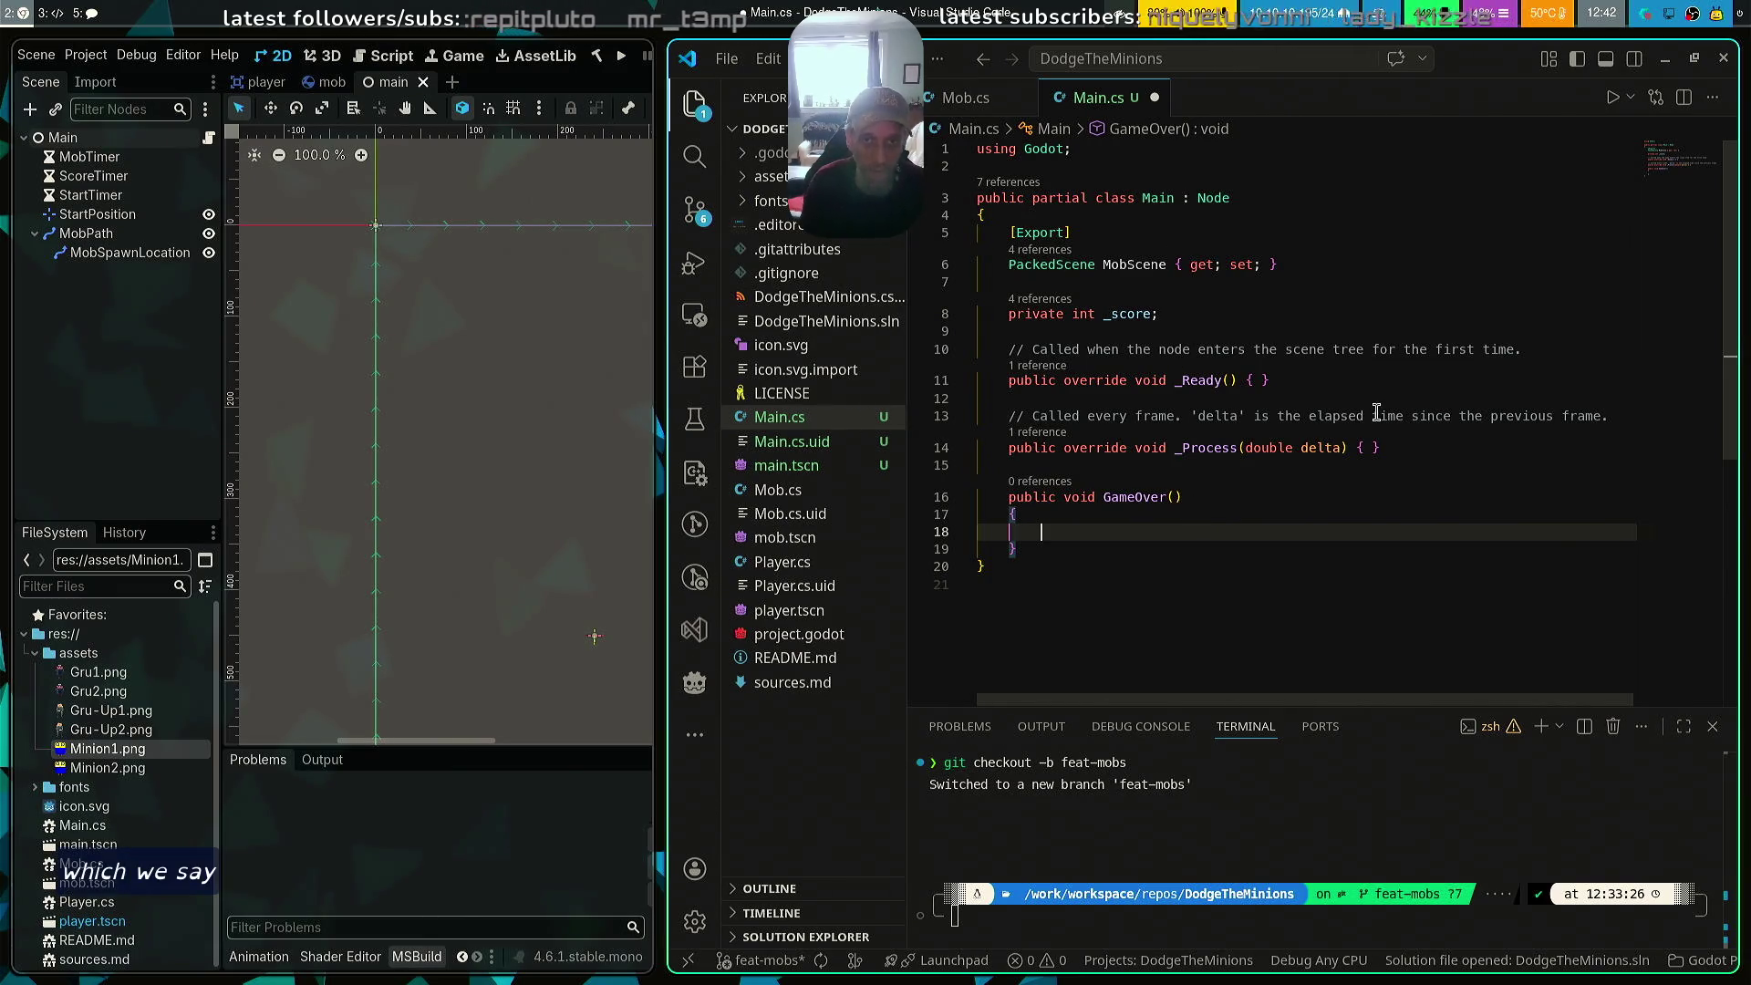
Begin a new [Export] attribute on a line below the MobScene property
left_click(1544, 274)
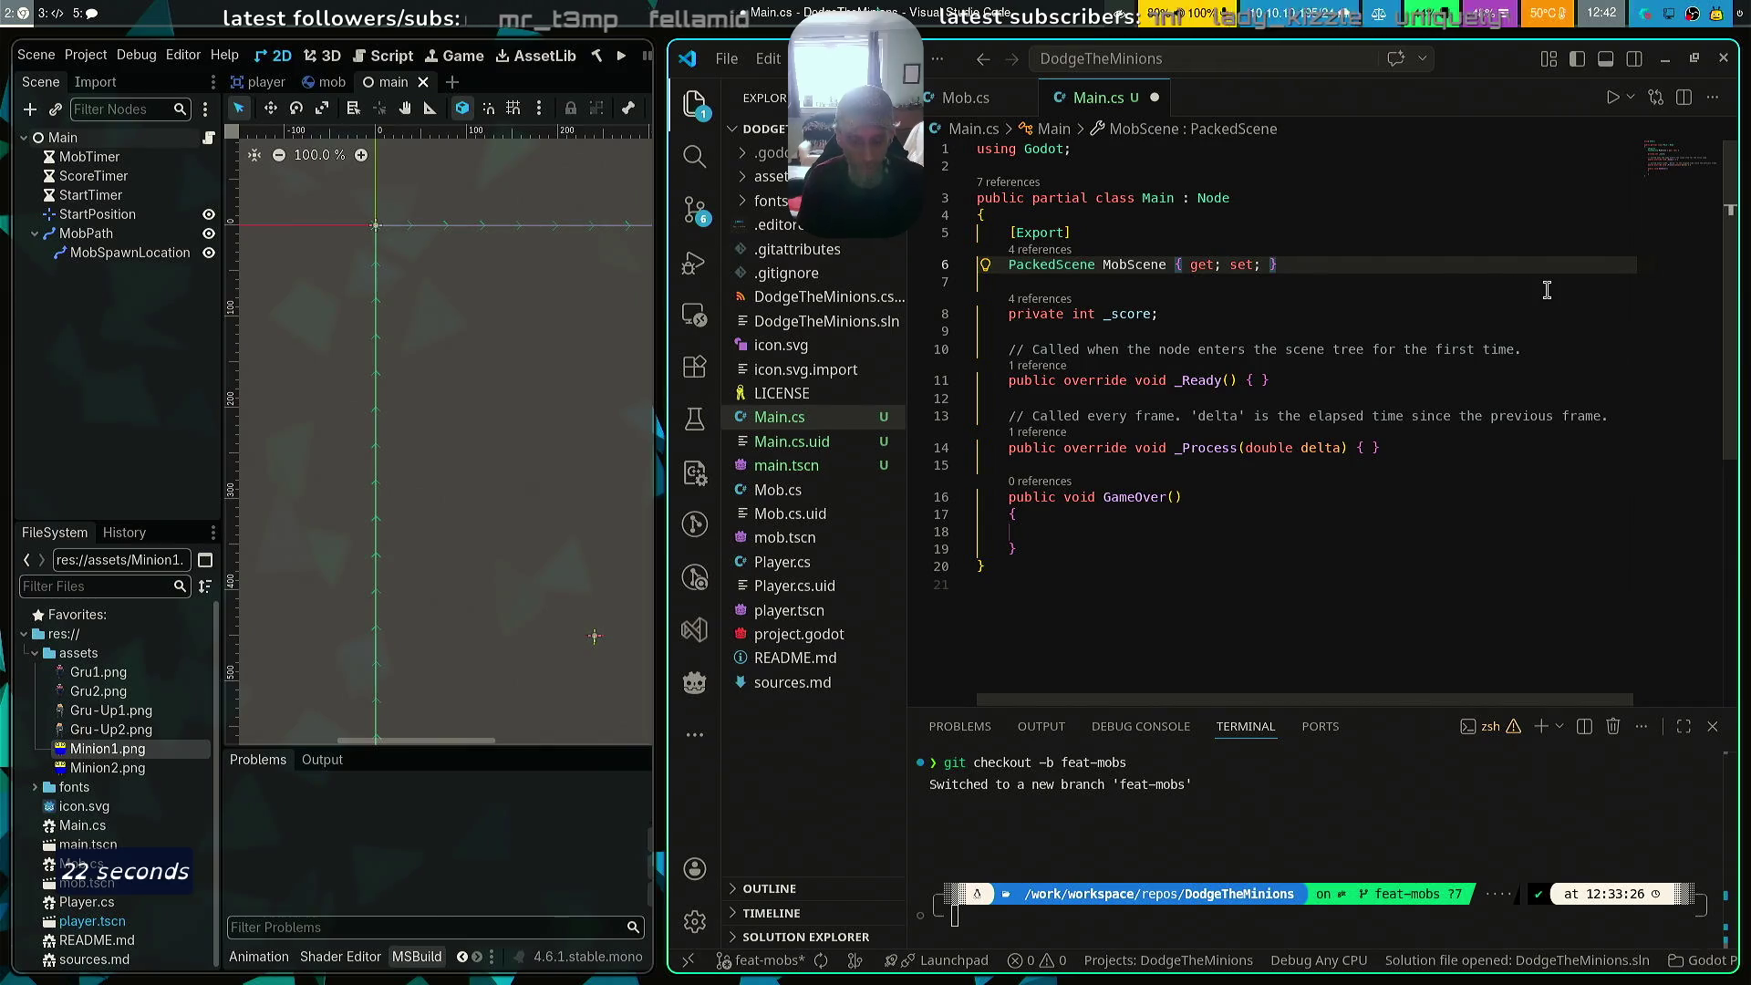
key("Return")
key("Return")
type("[")
type("Export]")
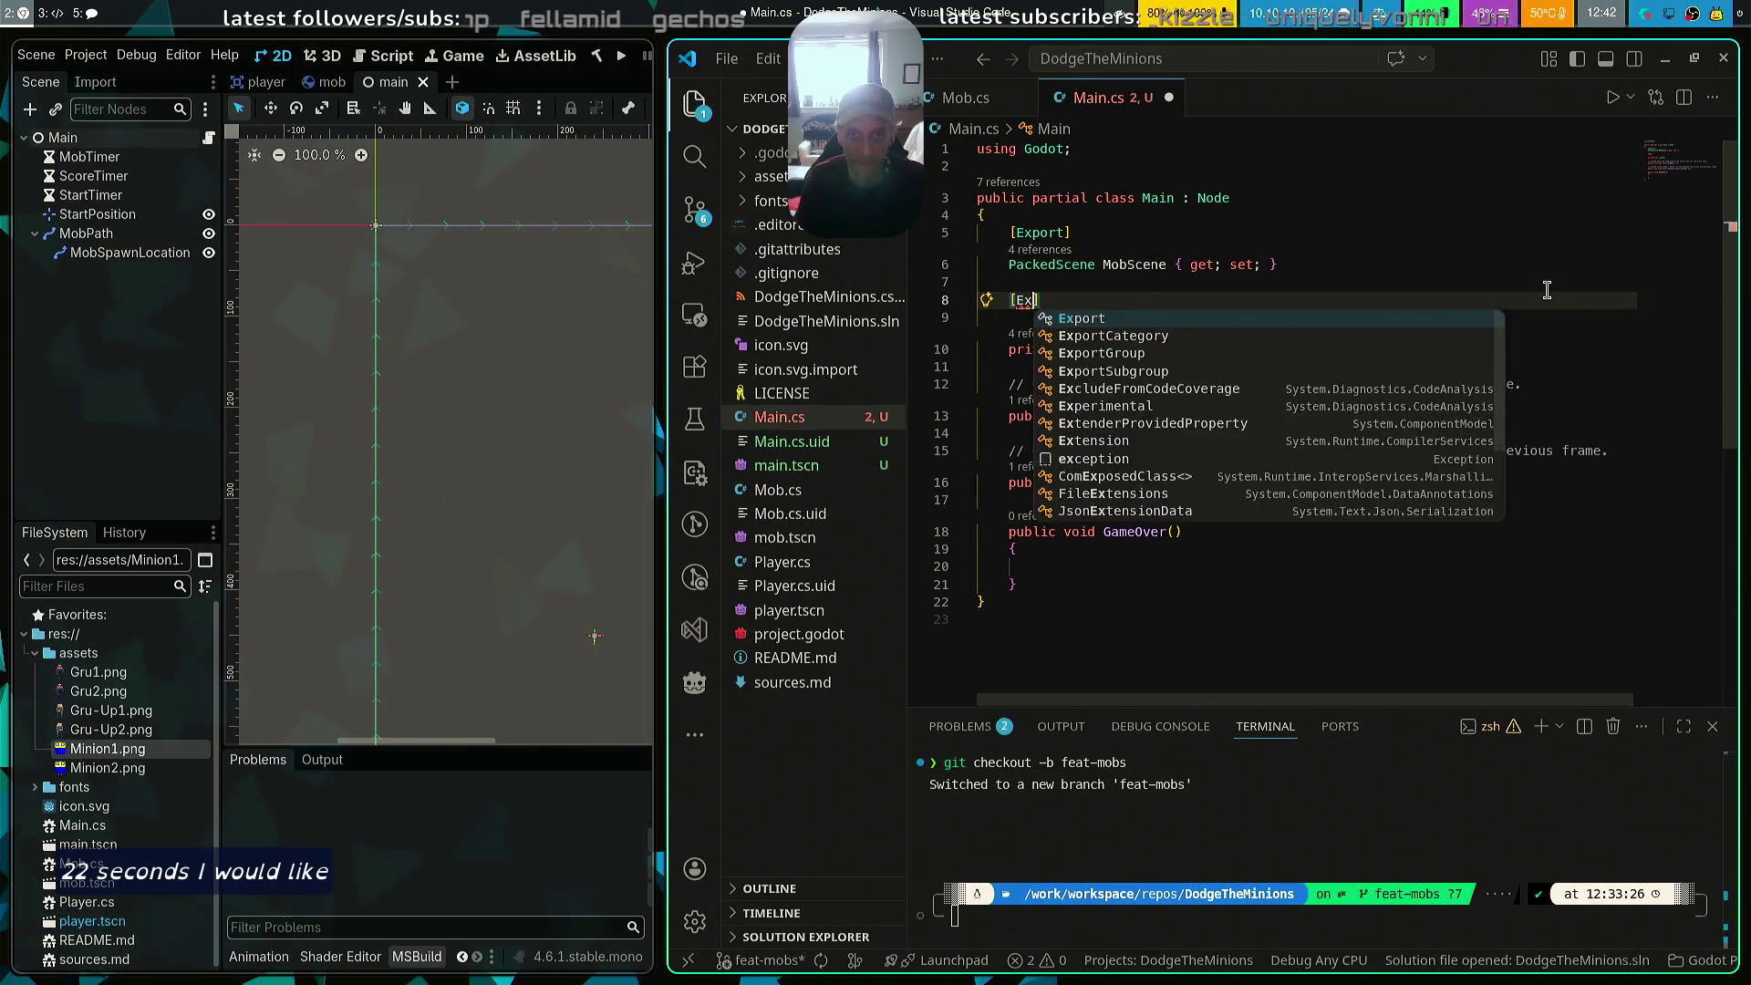
Declare exported Timer fields mobTimer and scoreTimer below MobScene and save Main.cs
key("Return")
type("Timer")
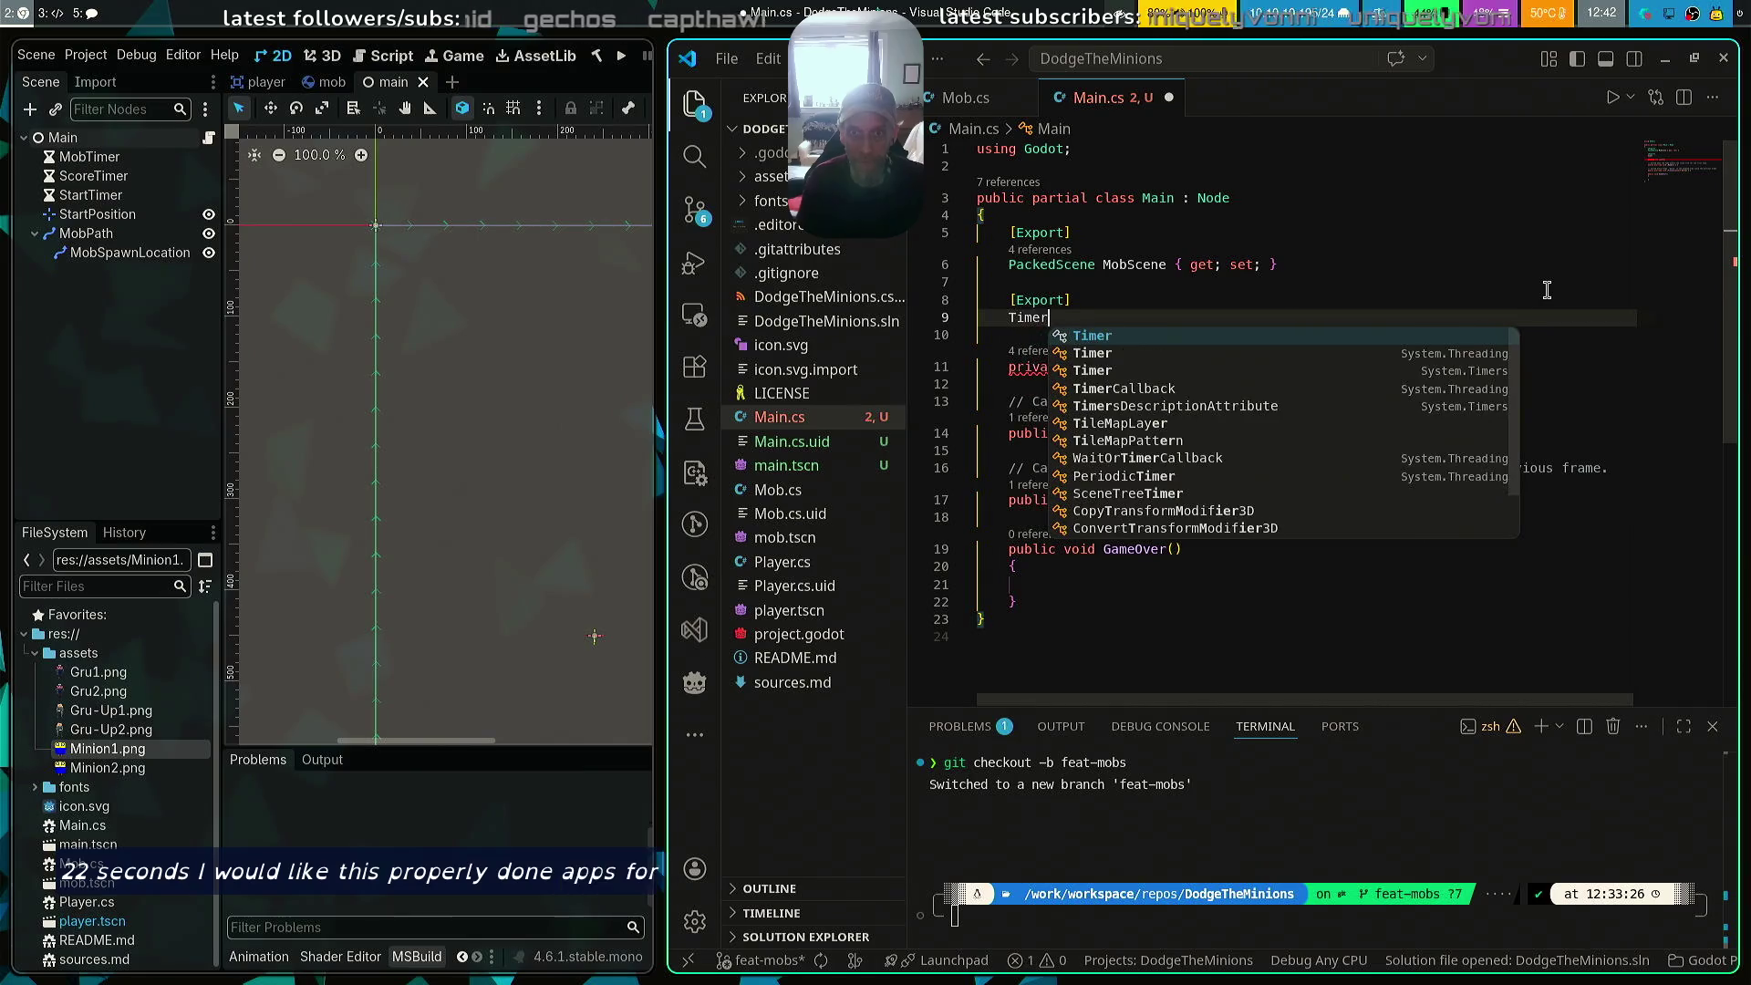
type(" mo")
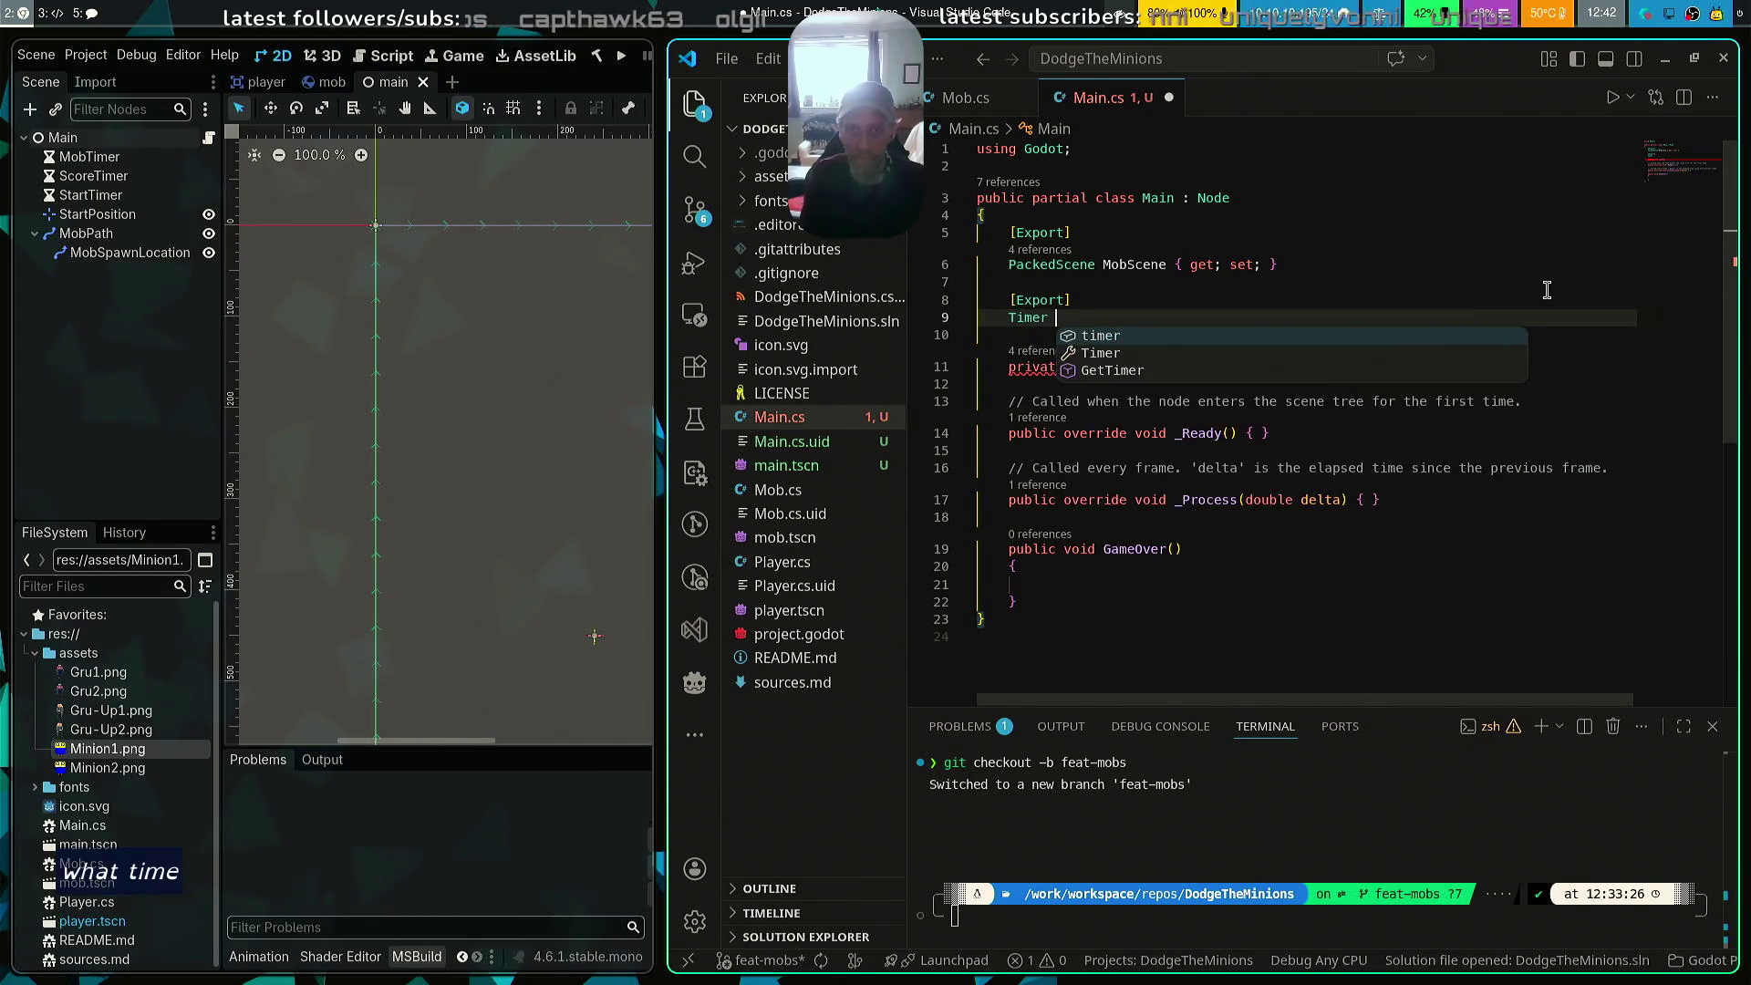
type("bTimer;")
key("Return")
key("Return")
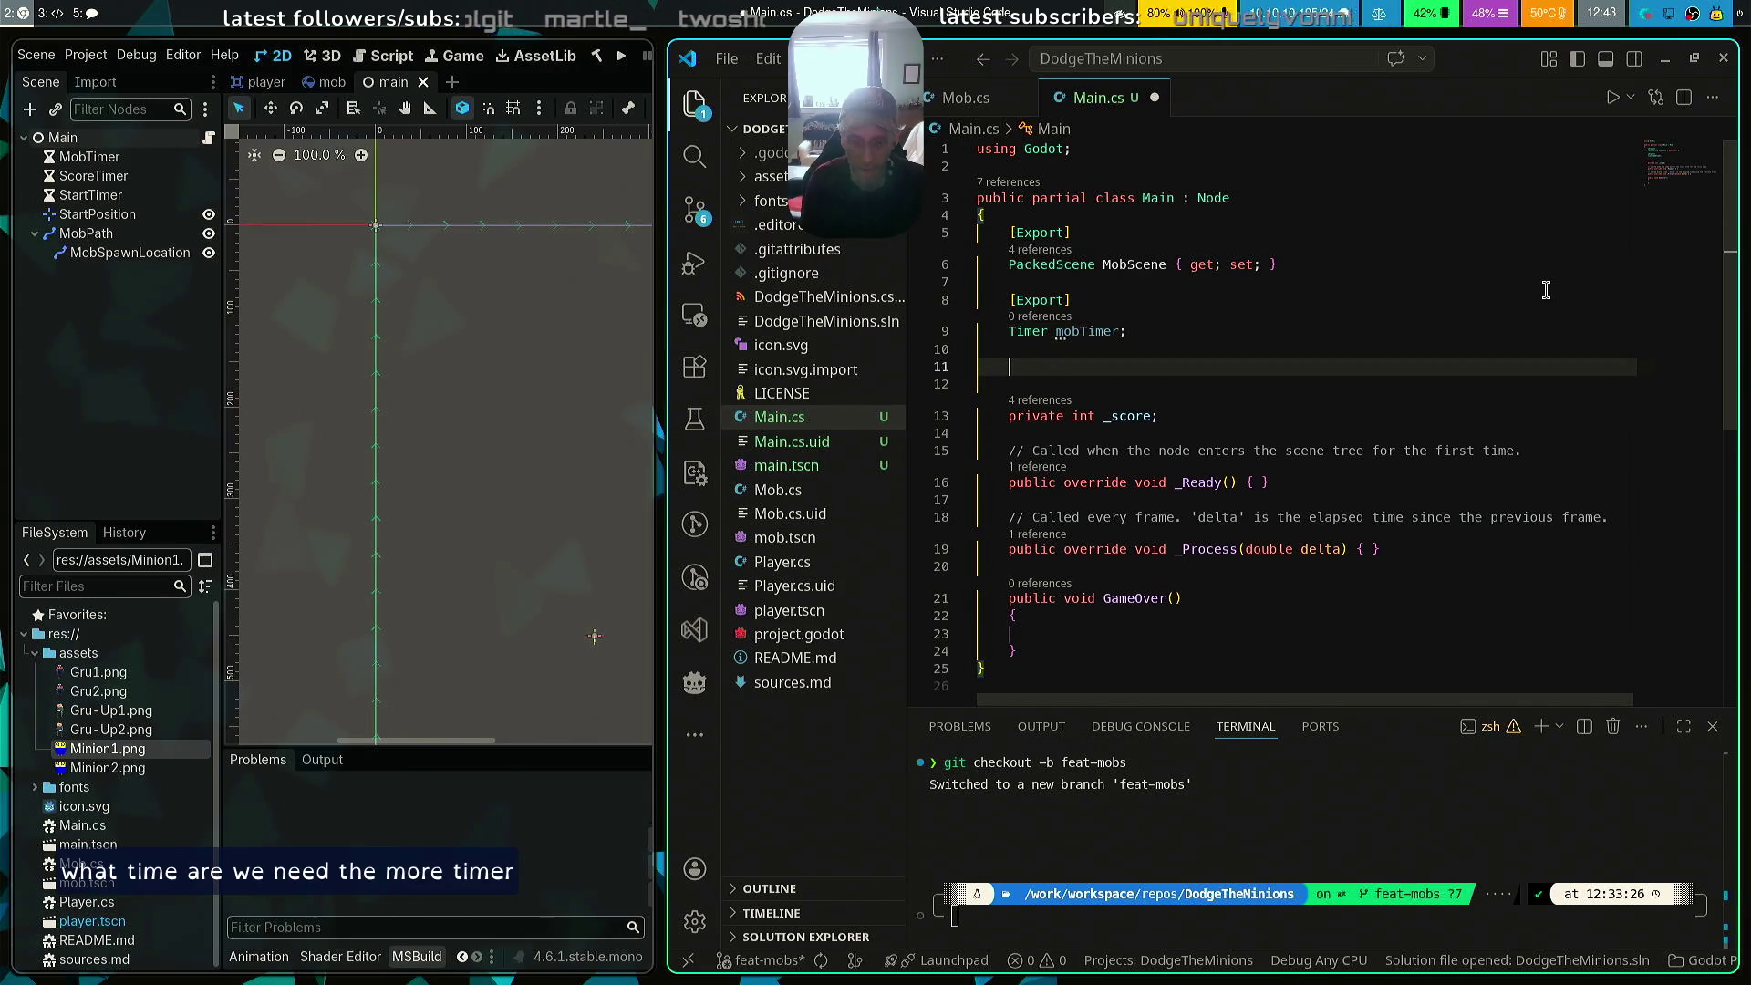
type("[Export")
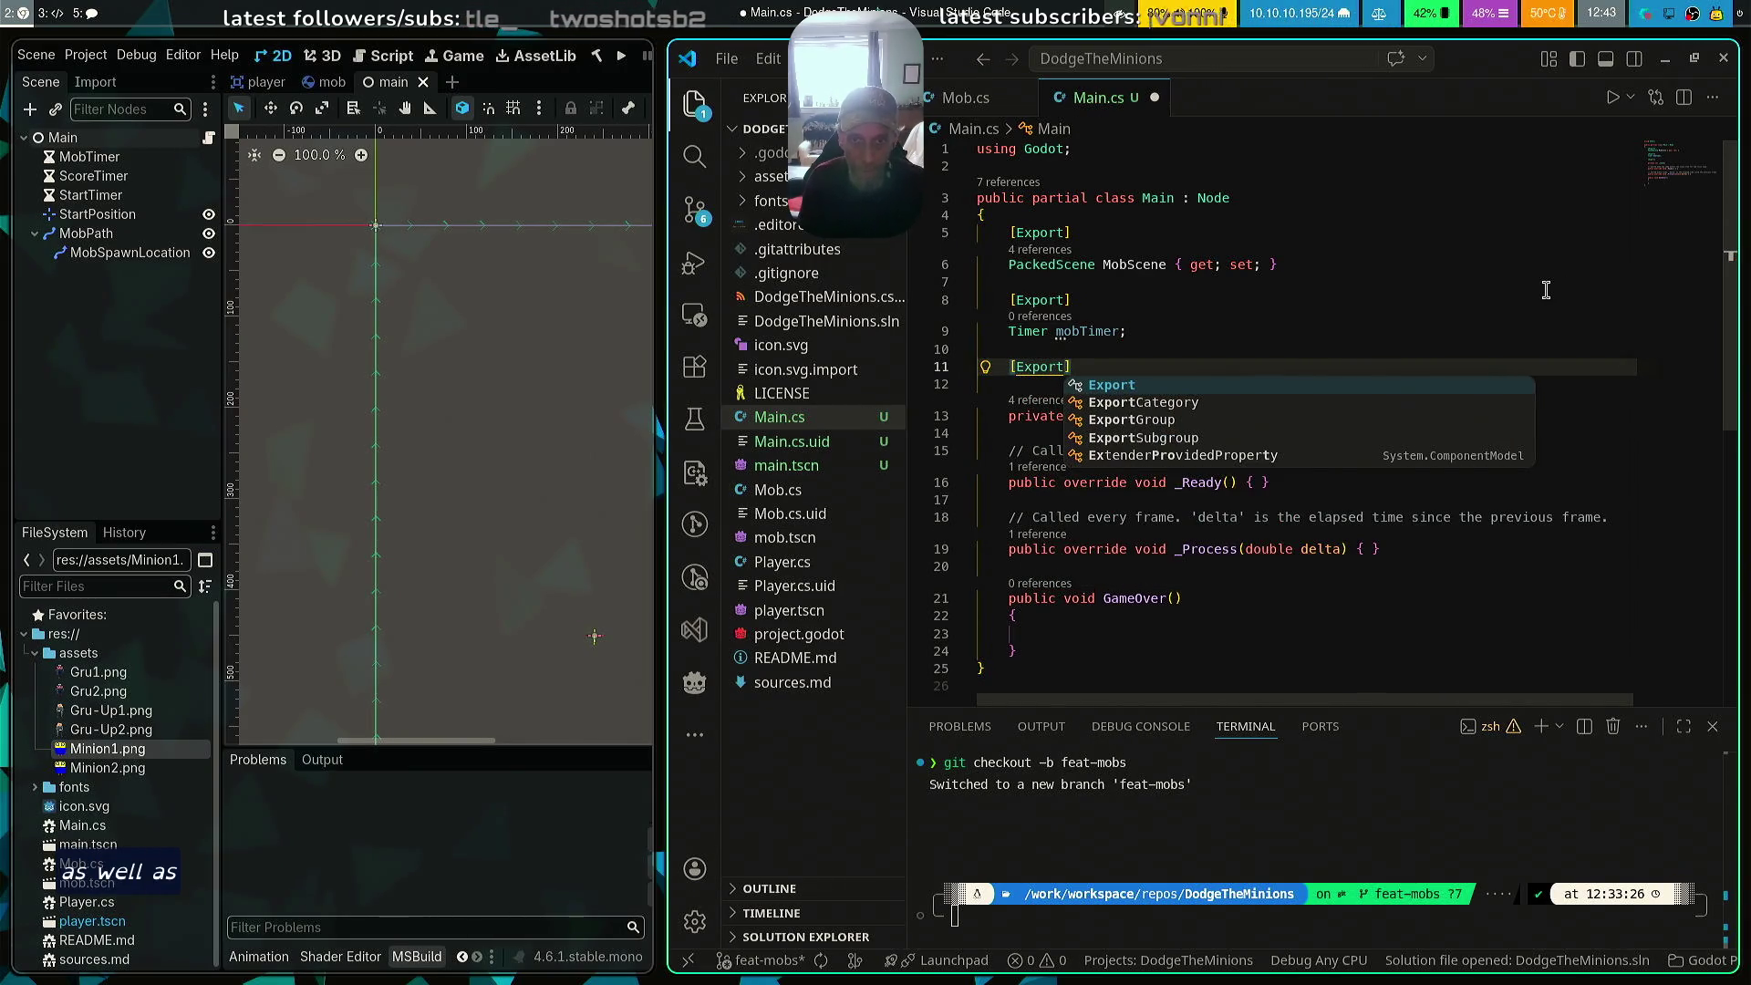
type("]")
key("Return")
type("Timer")
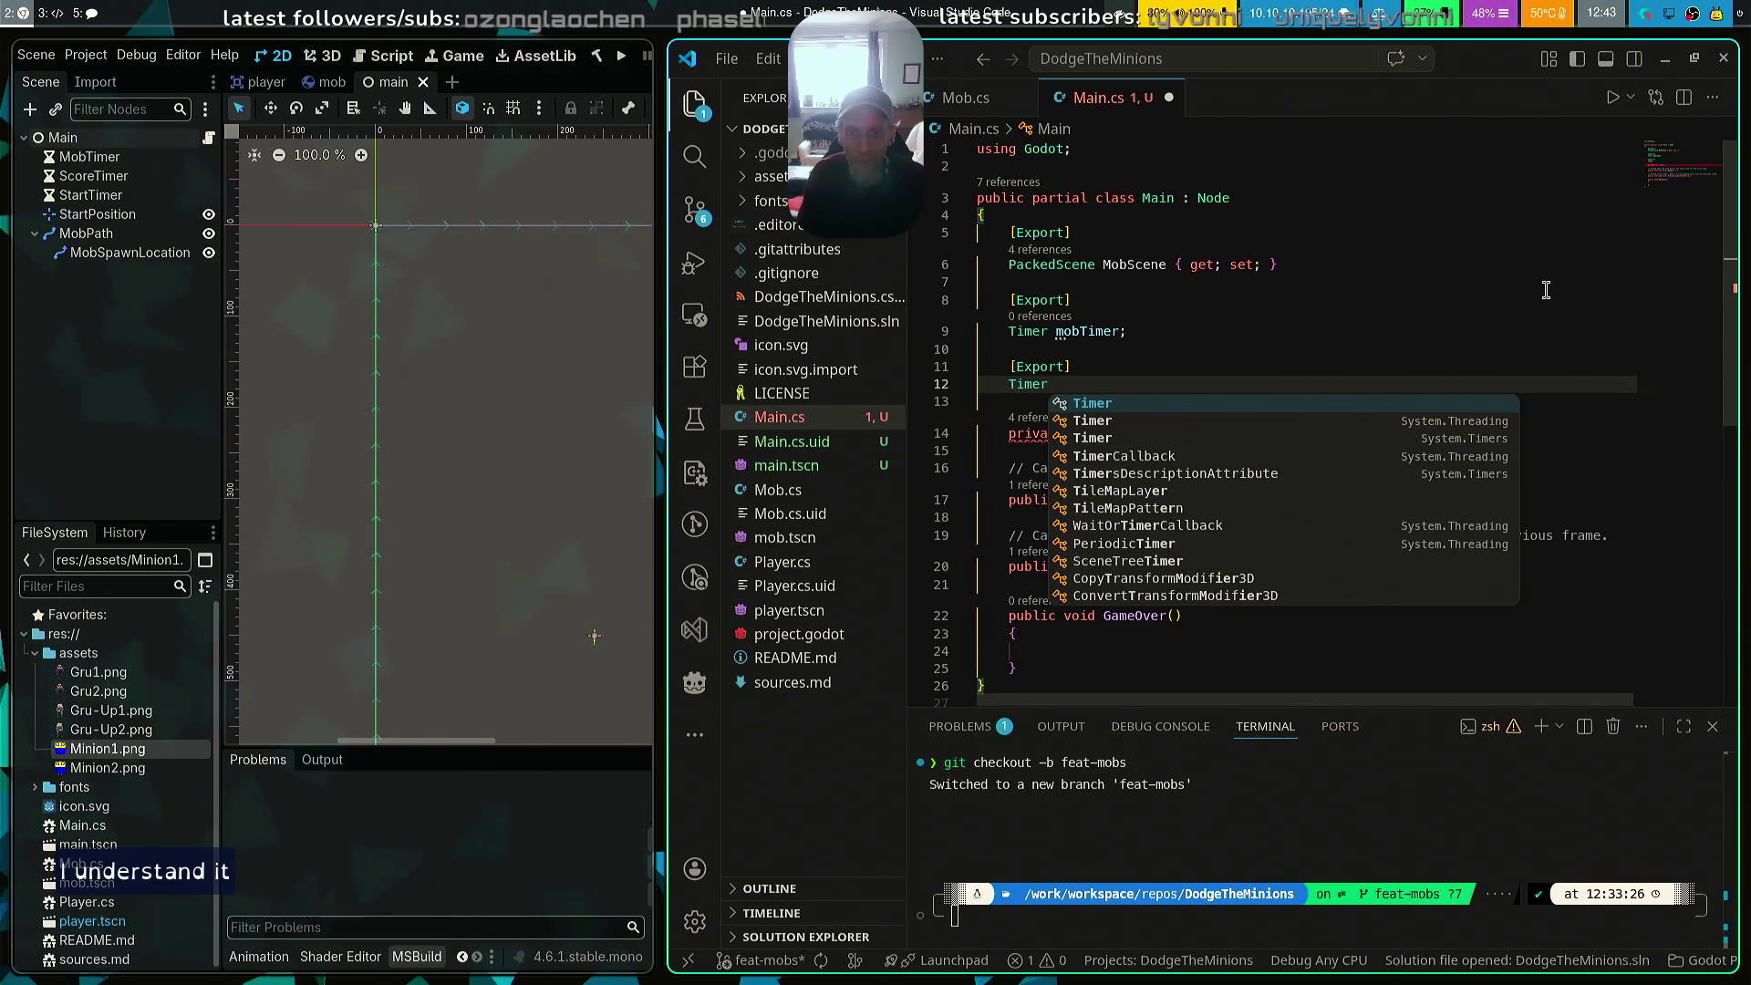
type("scoreTimer")
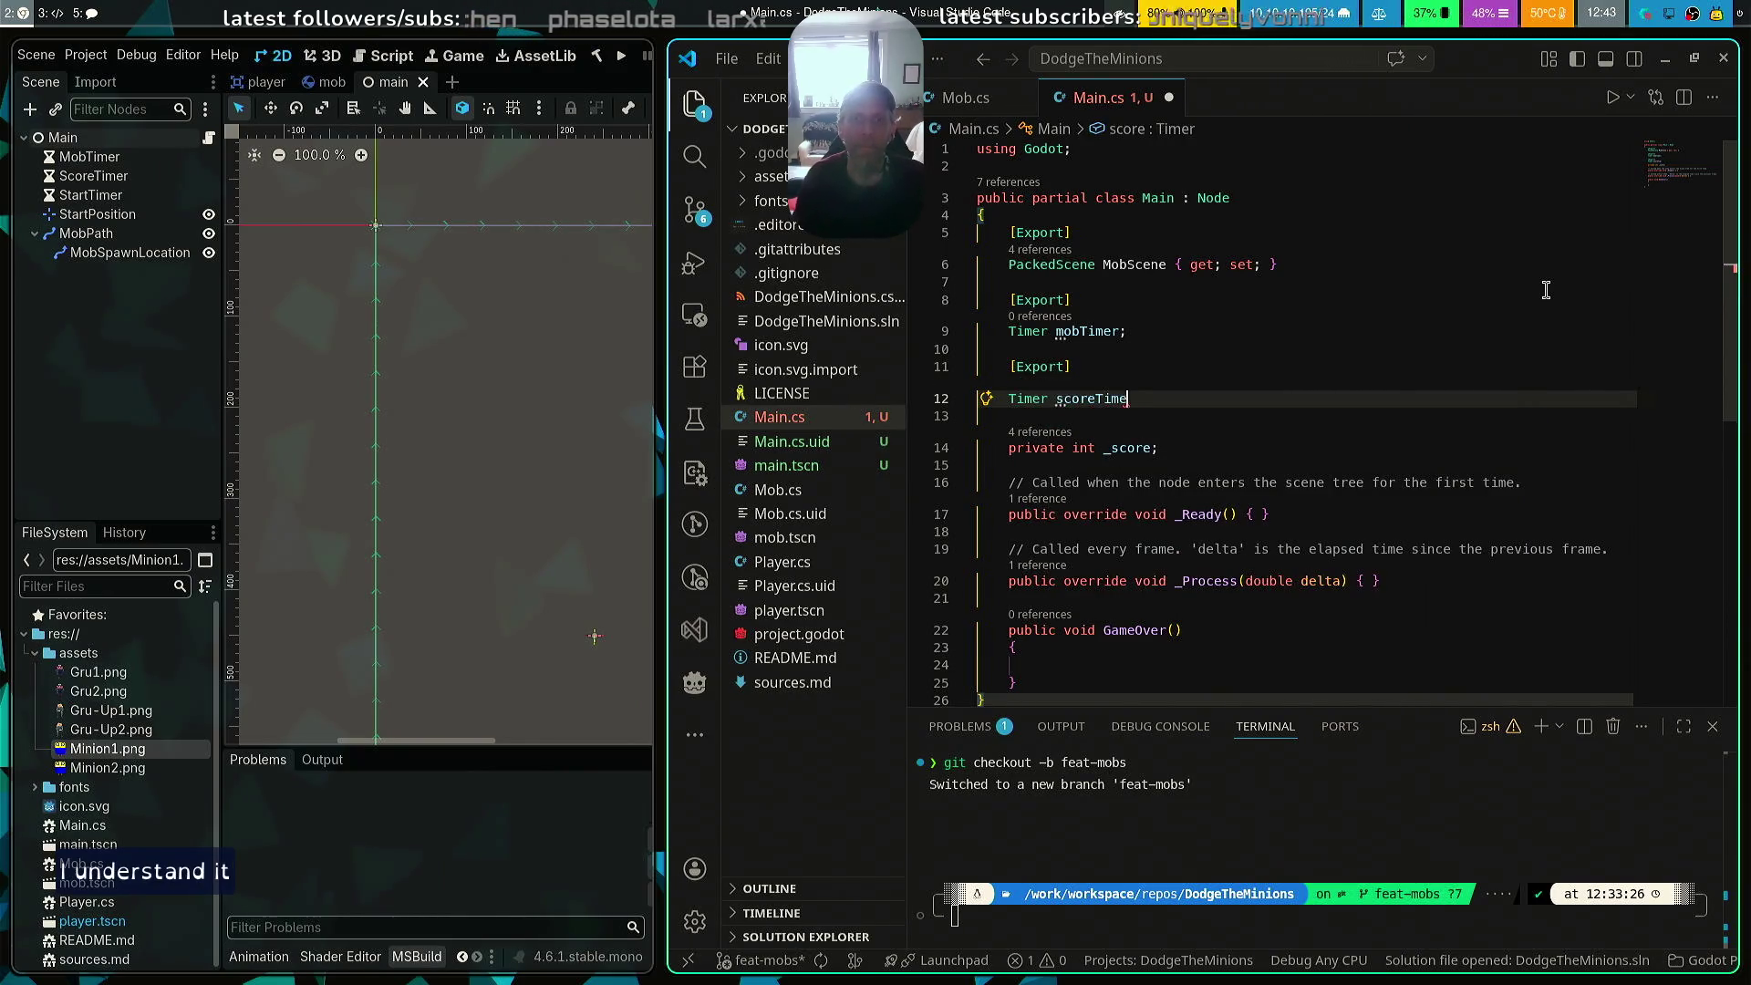
type(";")
key("ctrl+s")
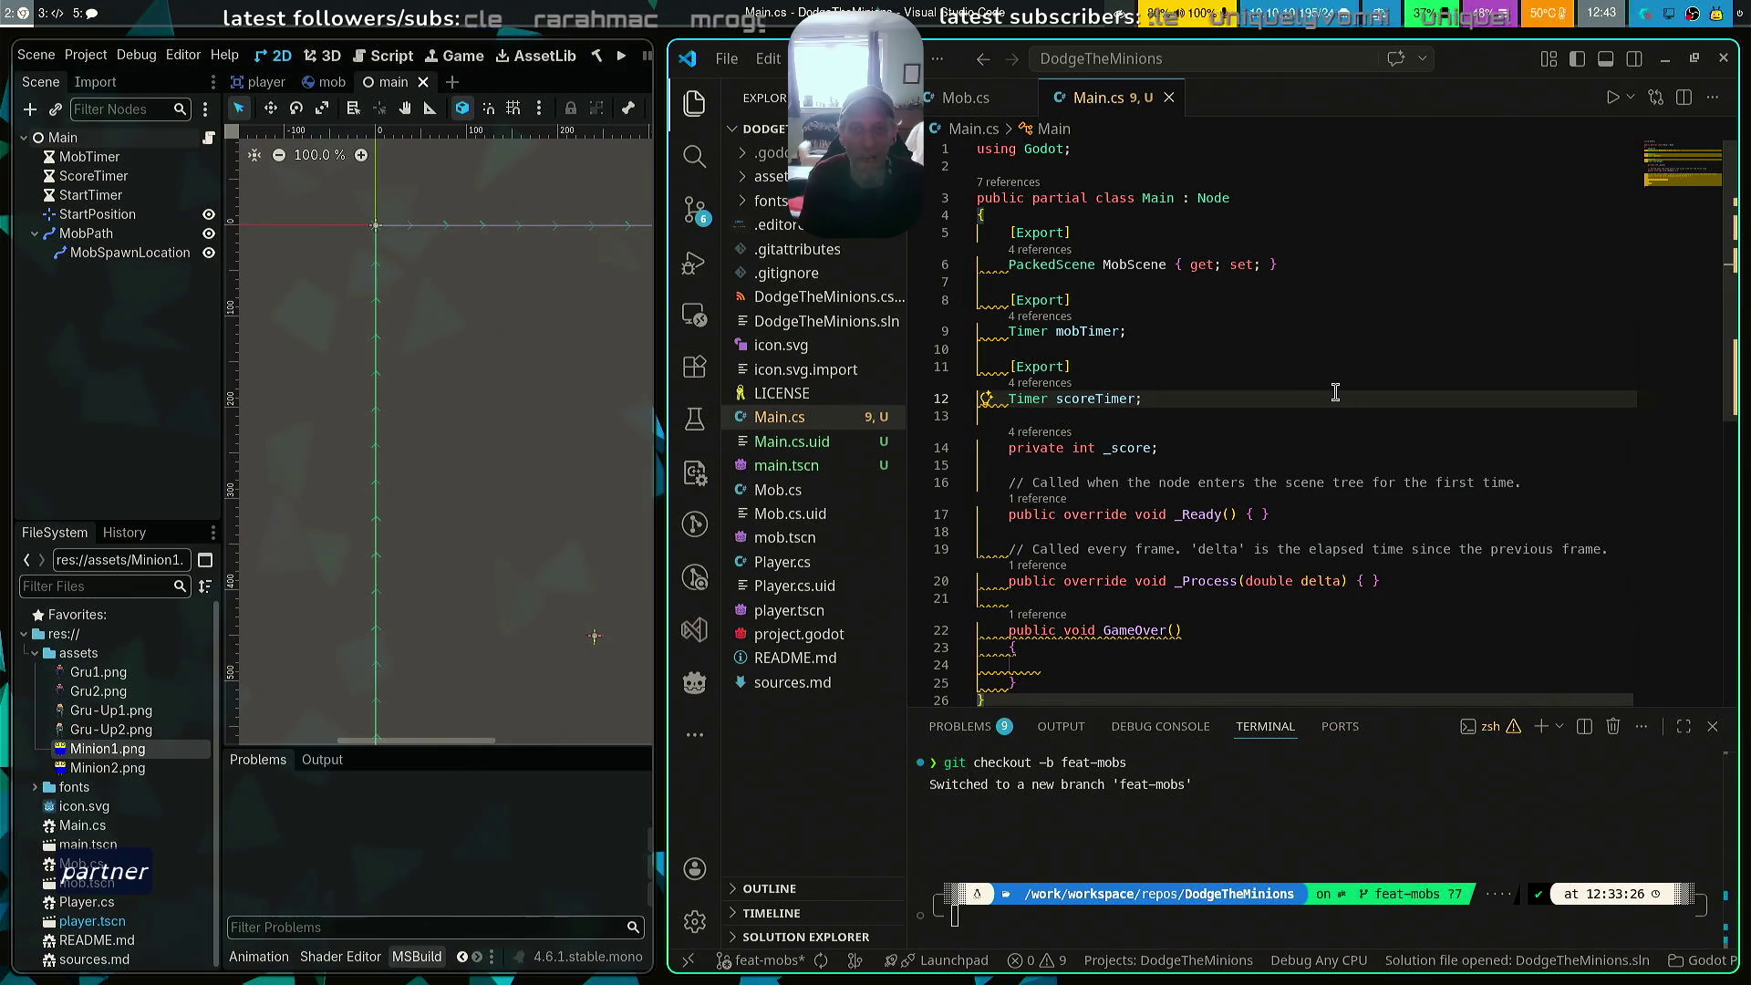
Save Main.cs and expand GameOver's braces onto separate lines
key("ctrl+s")
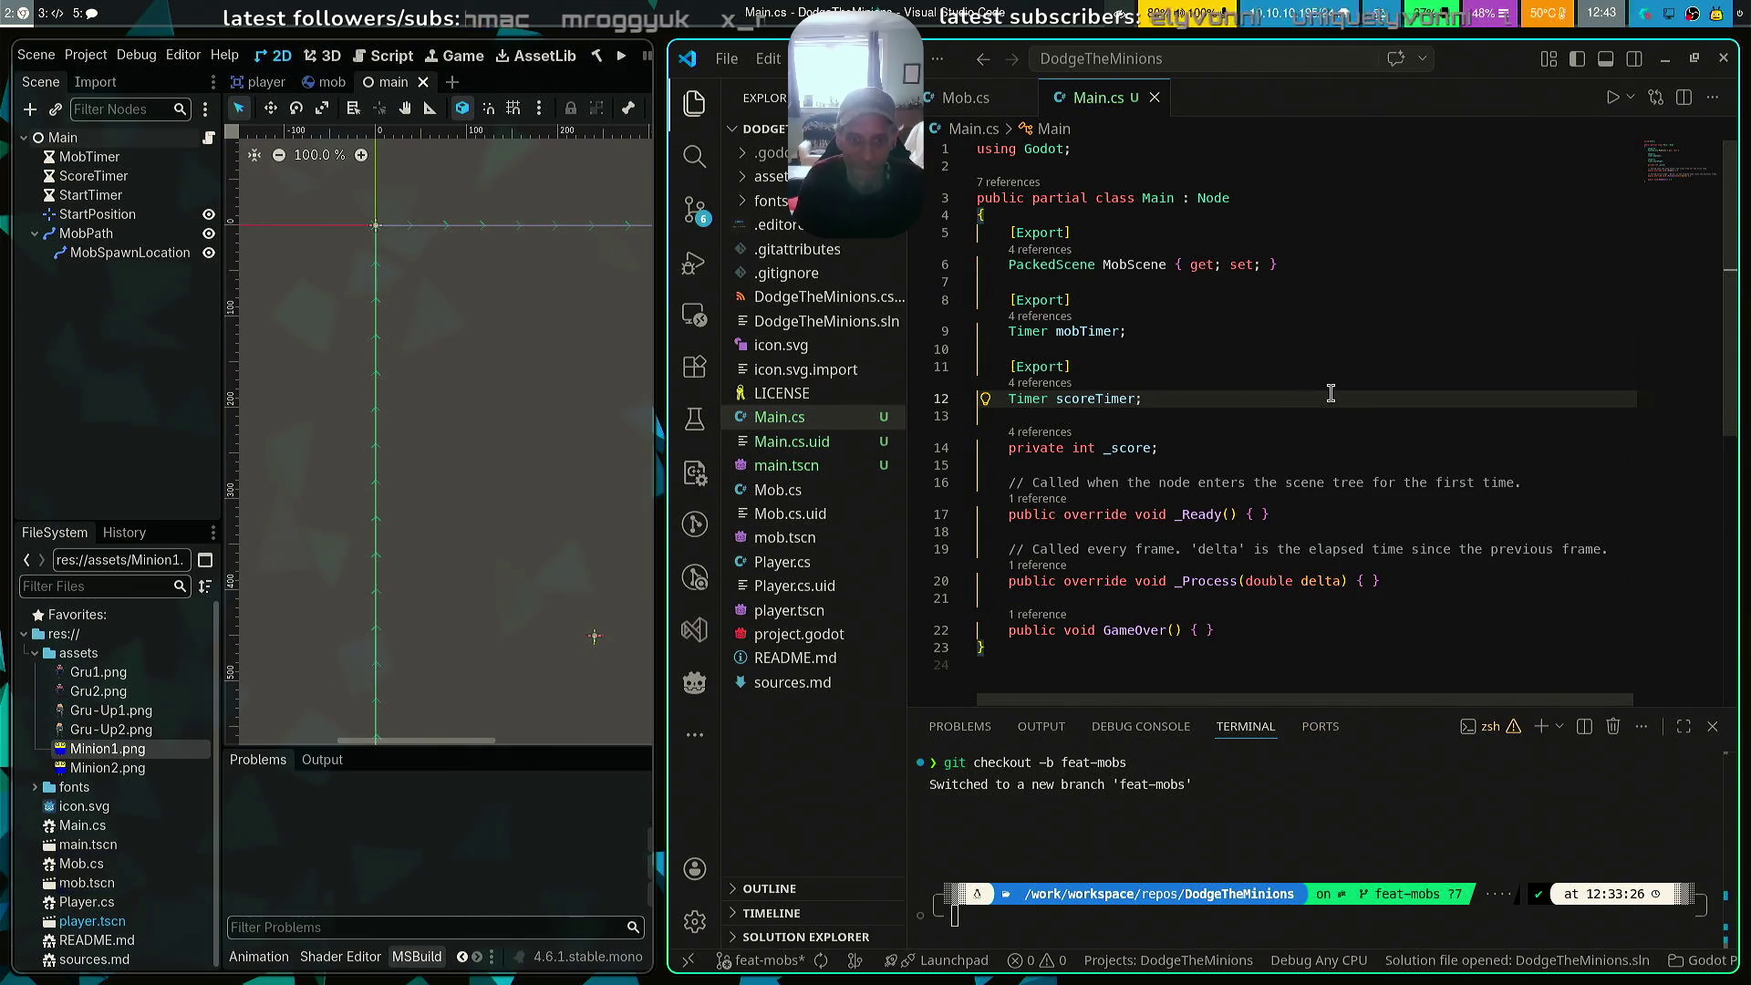
scroll(1337, 473, "down", 1)
scroll(1337, 473, "down", 1)
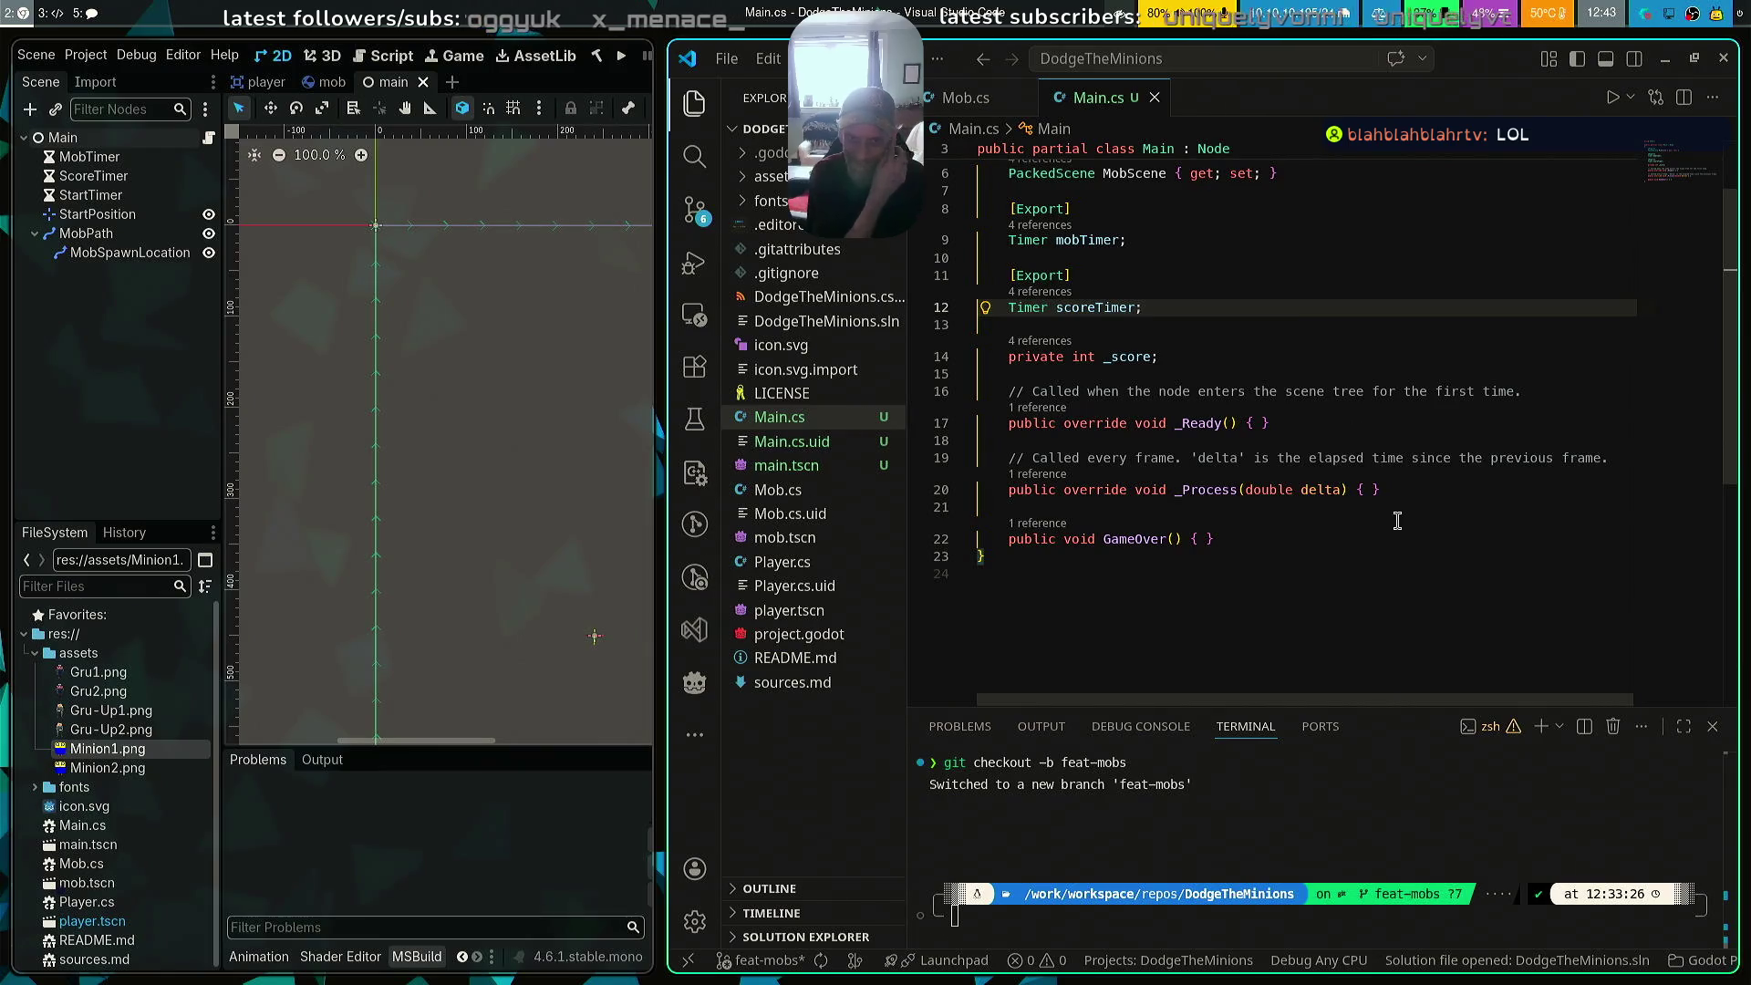
left_click(1262, 423)
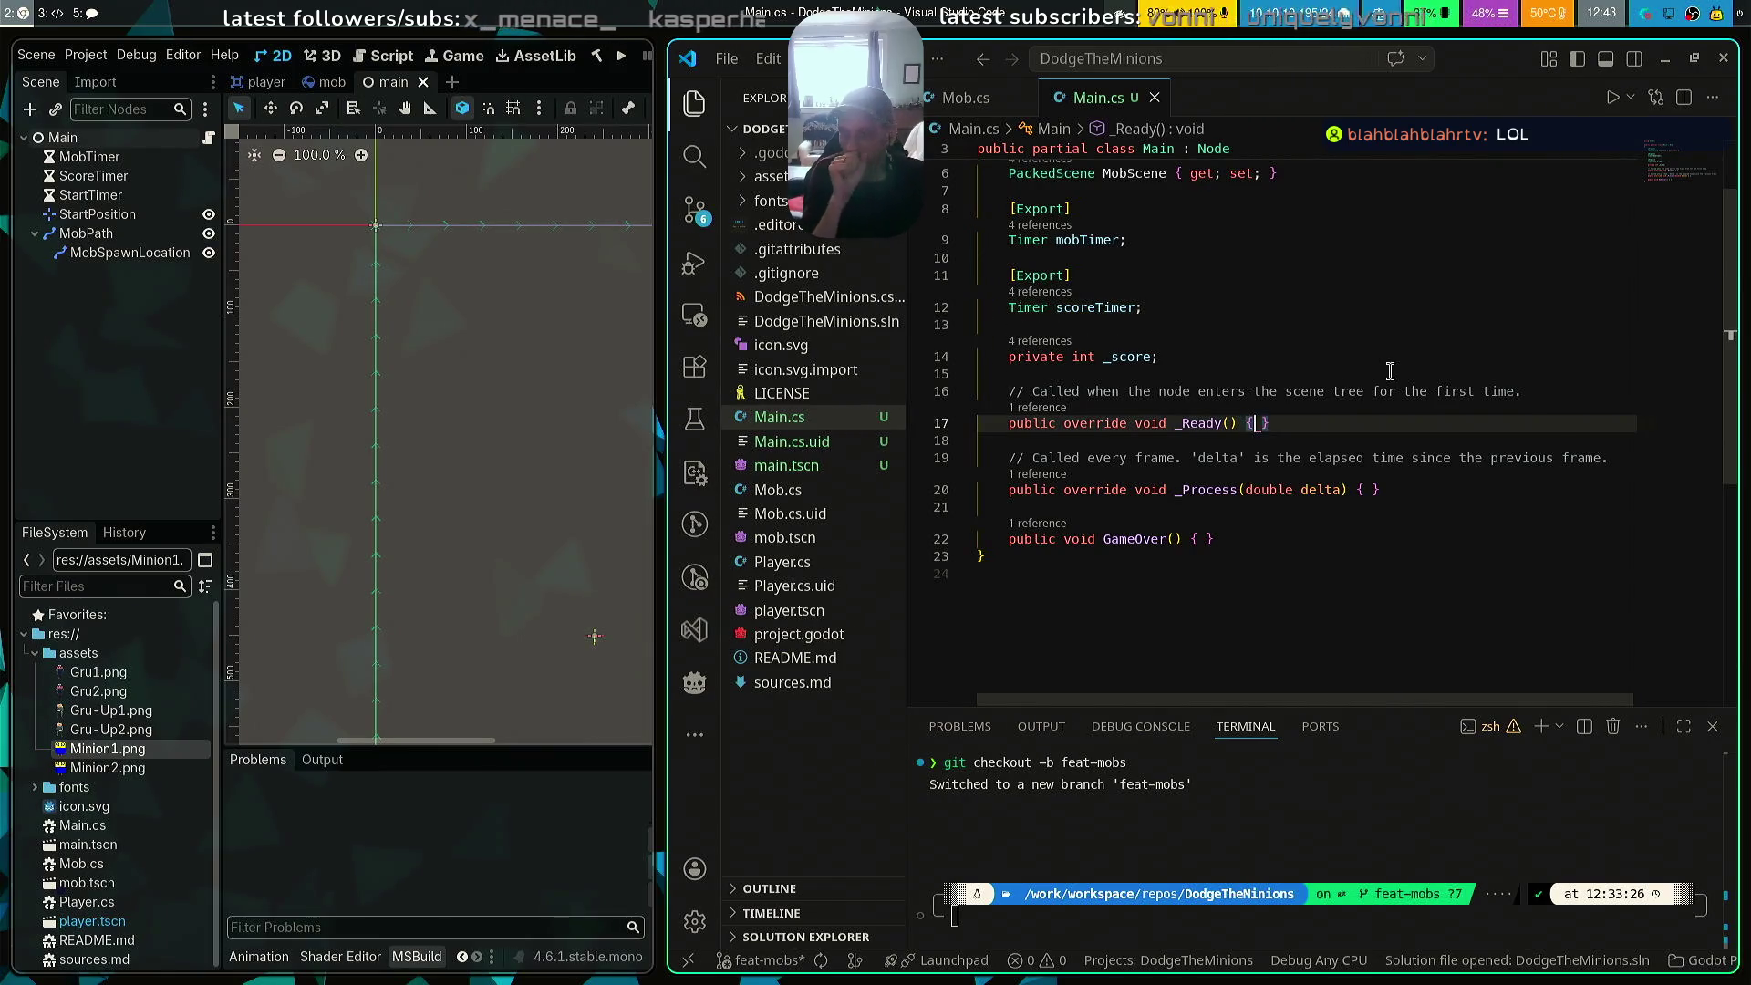
key("Down")
key("Down")
key("Down")
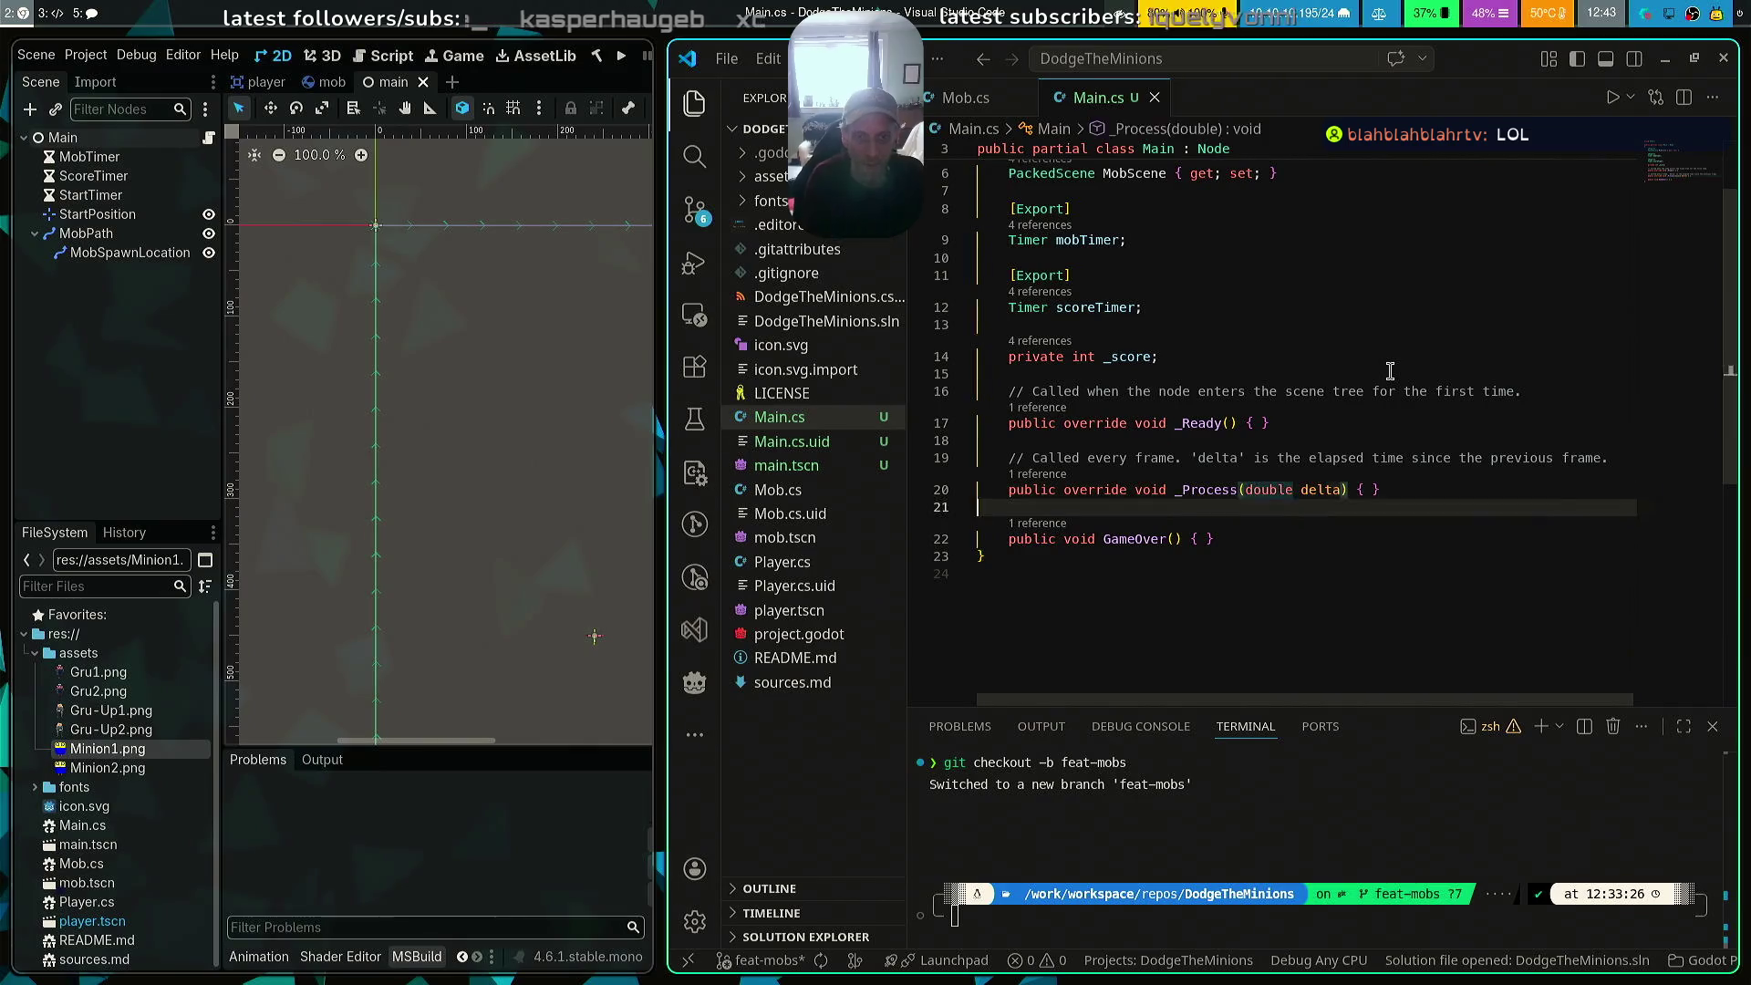
key("End")
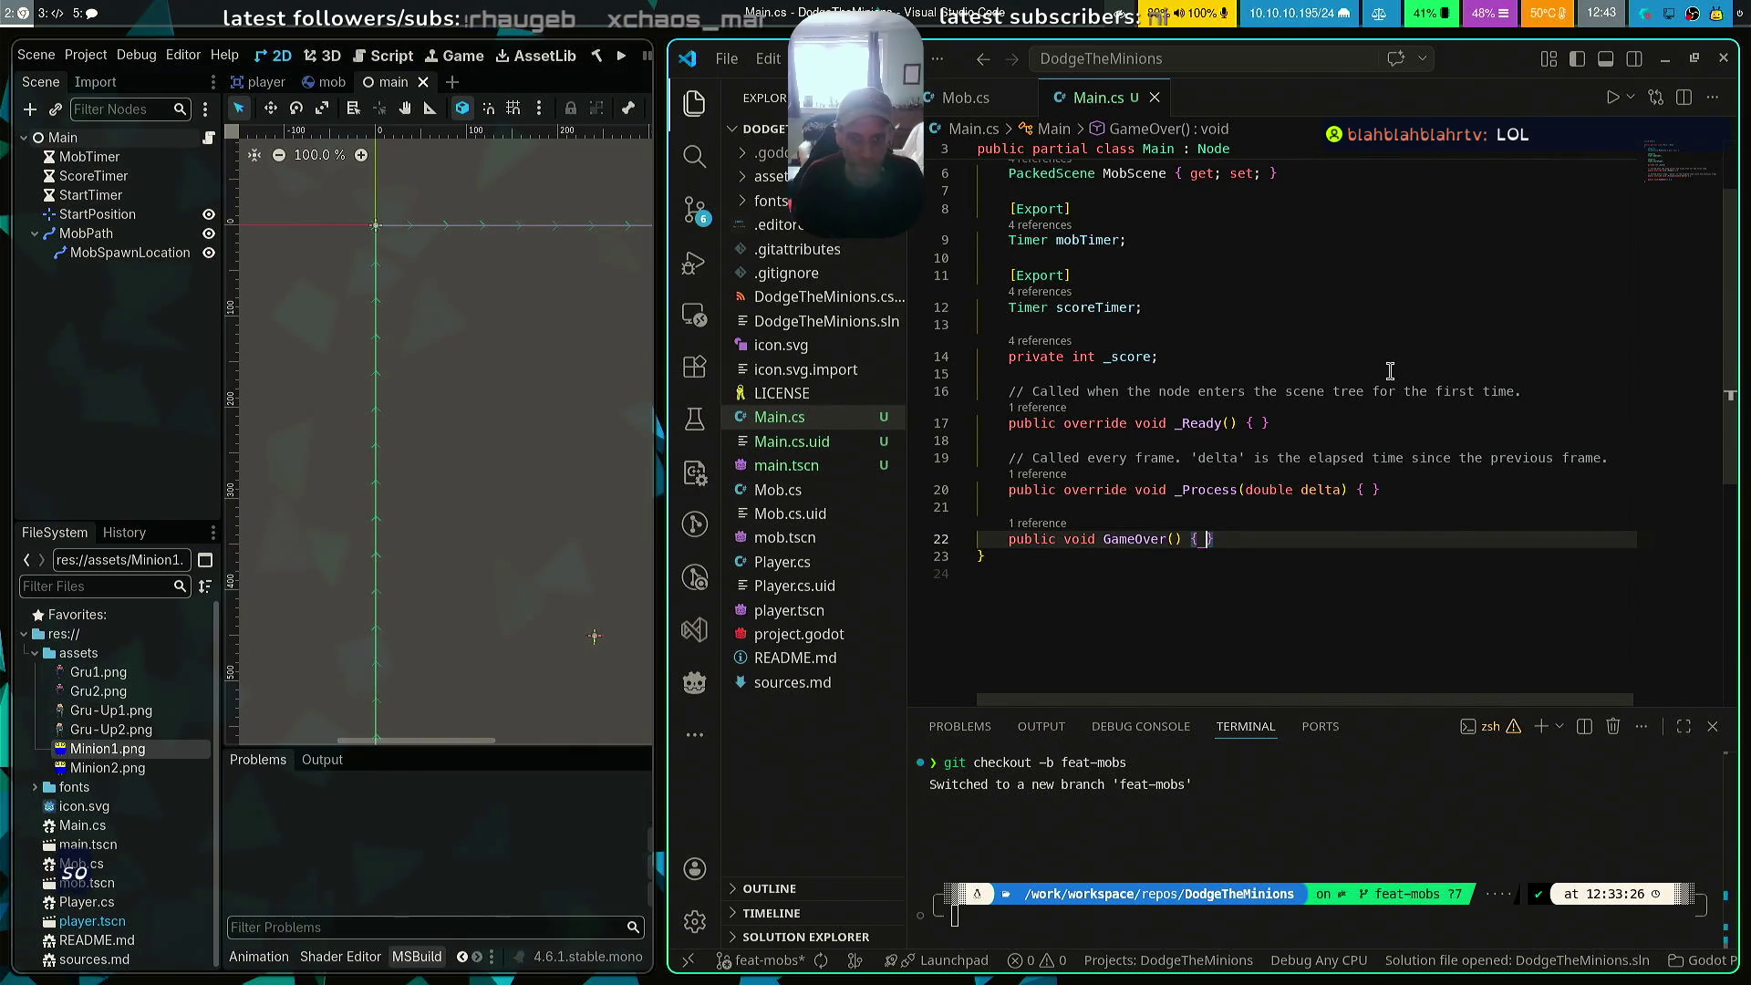
key("Return")
key("Return")
key("Up")
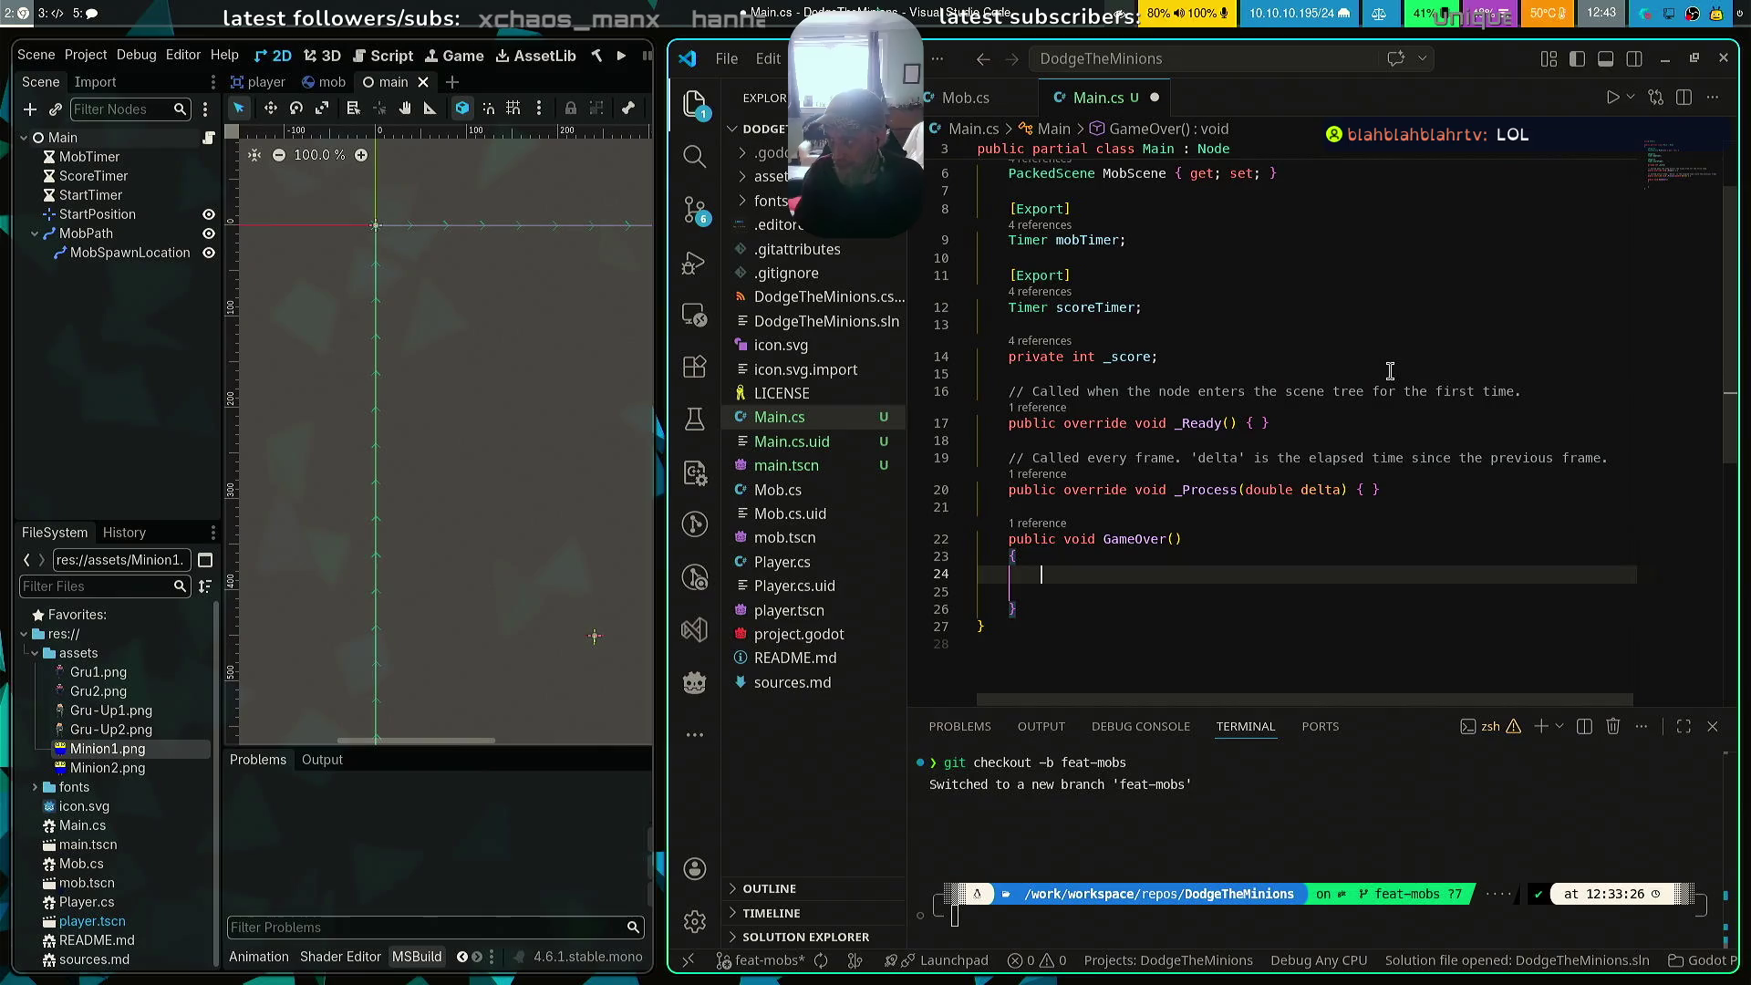
Add mobTimer.Stop(); and scoreTimer.Stop(); inside GameOver and save
type("mobT")
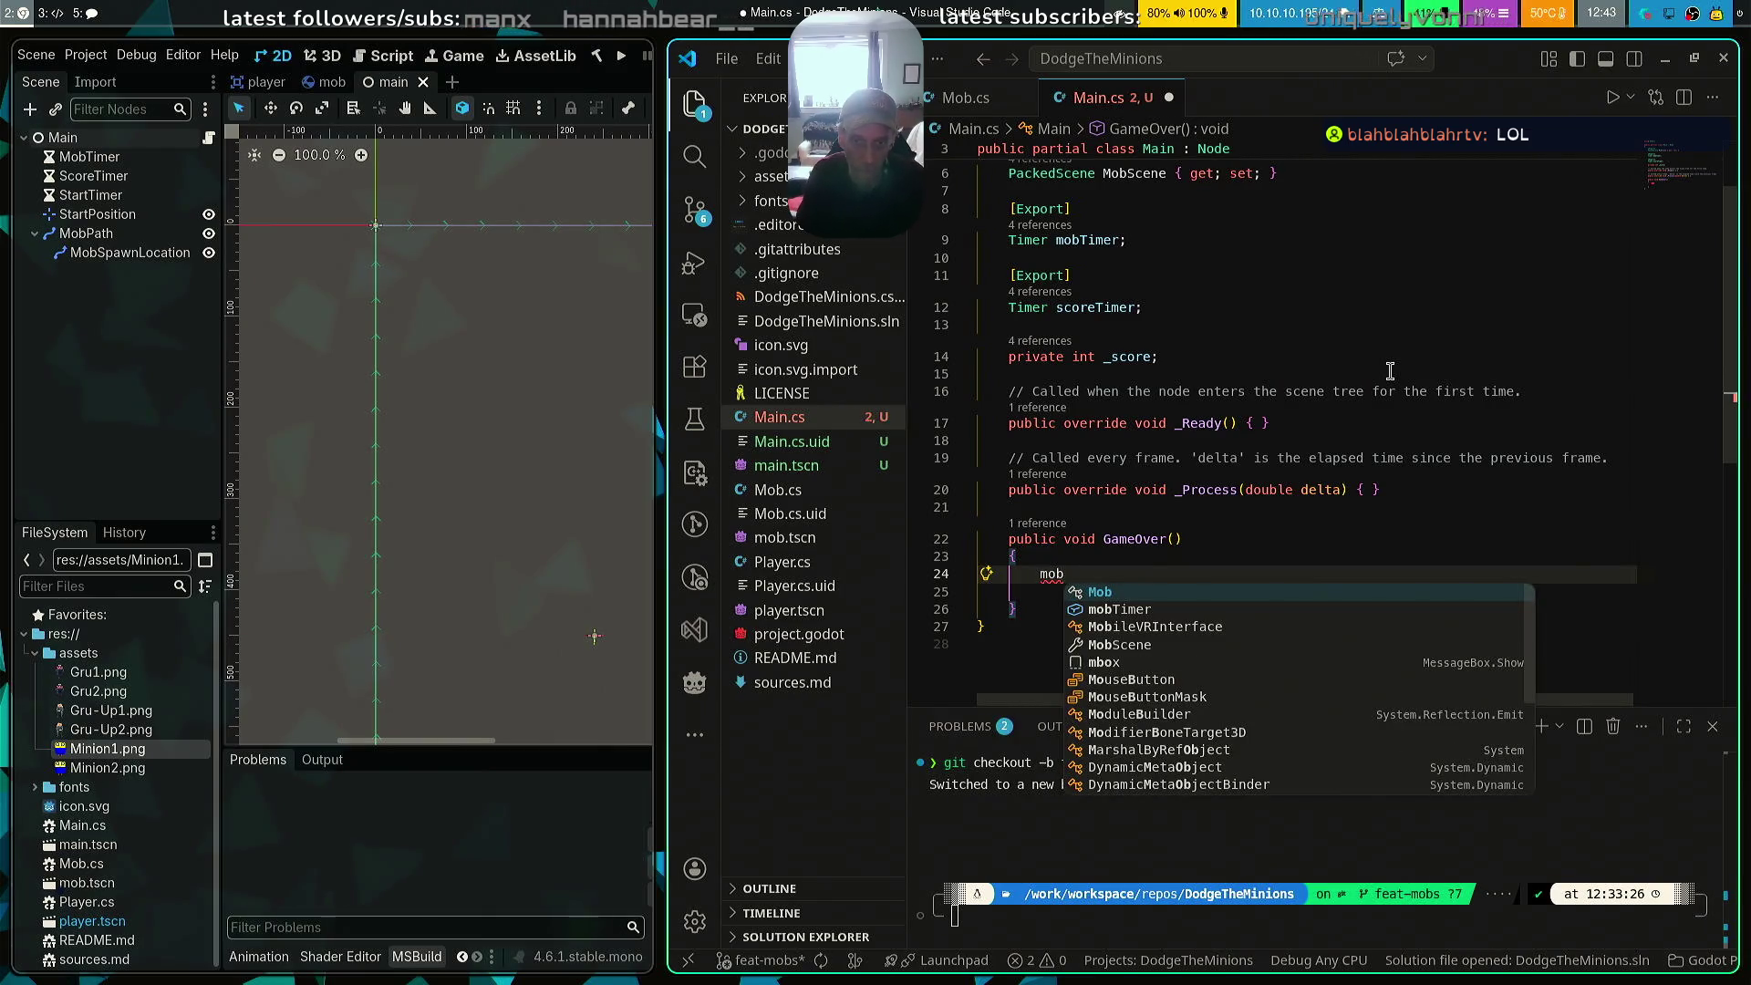
key("Tab")
type(".S")
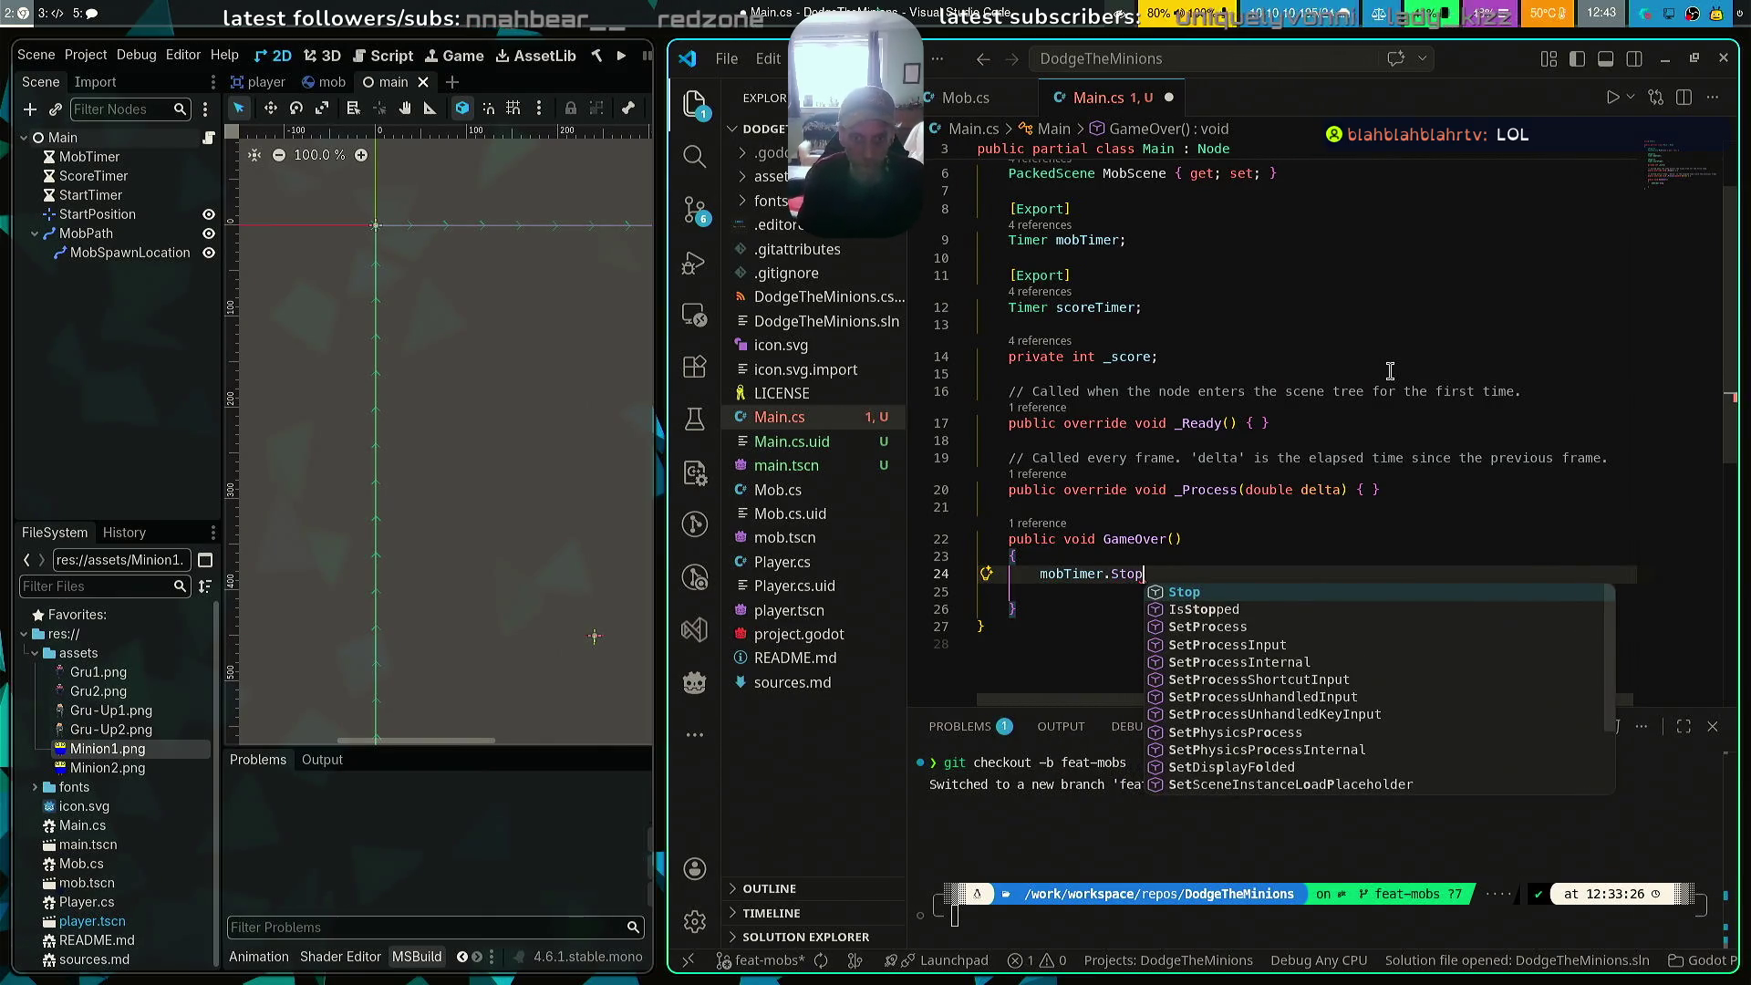
key("Tab")
type("();")
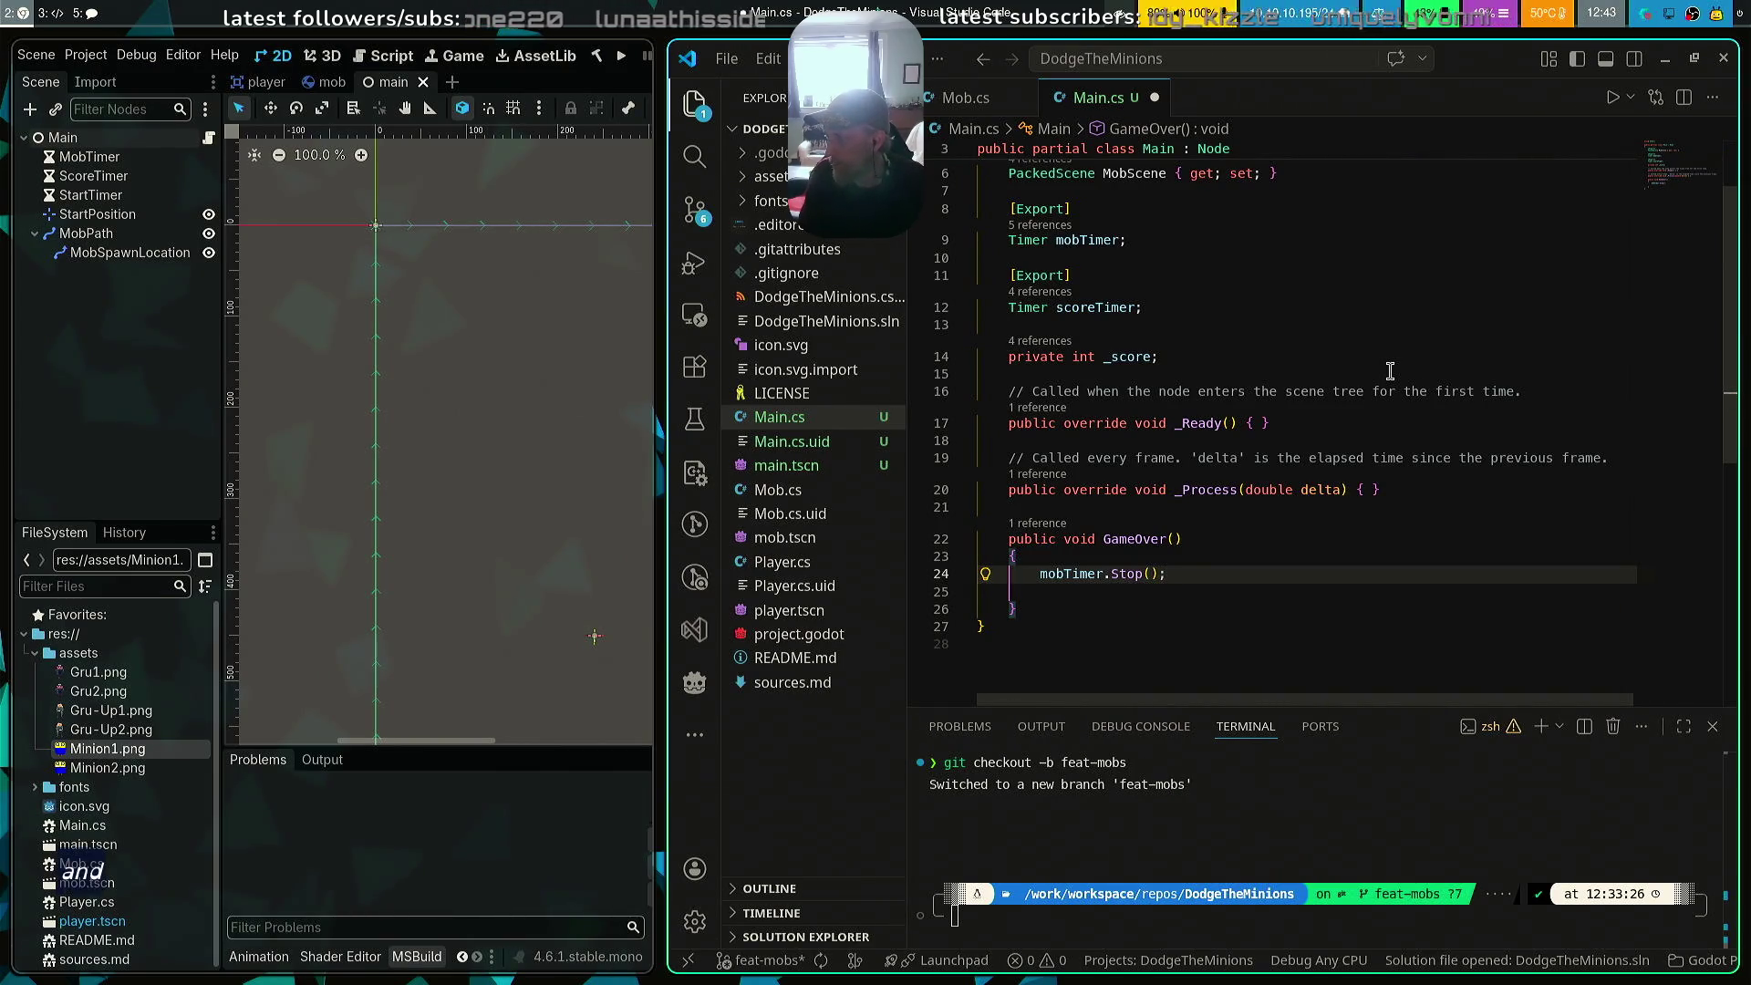
key("Return")
type("scoreTimer")
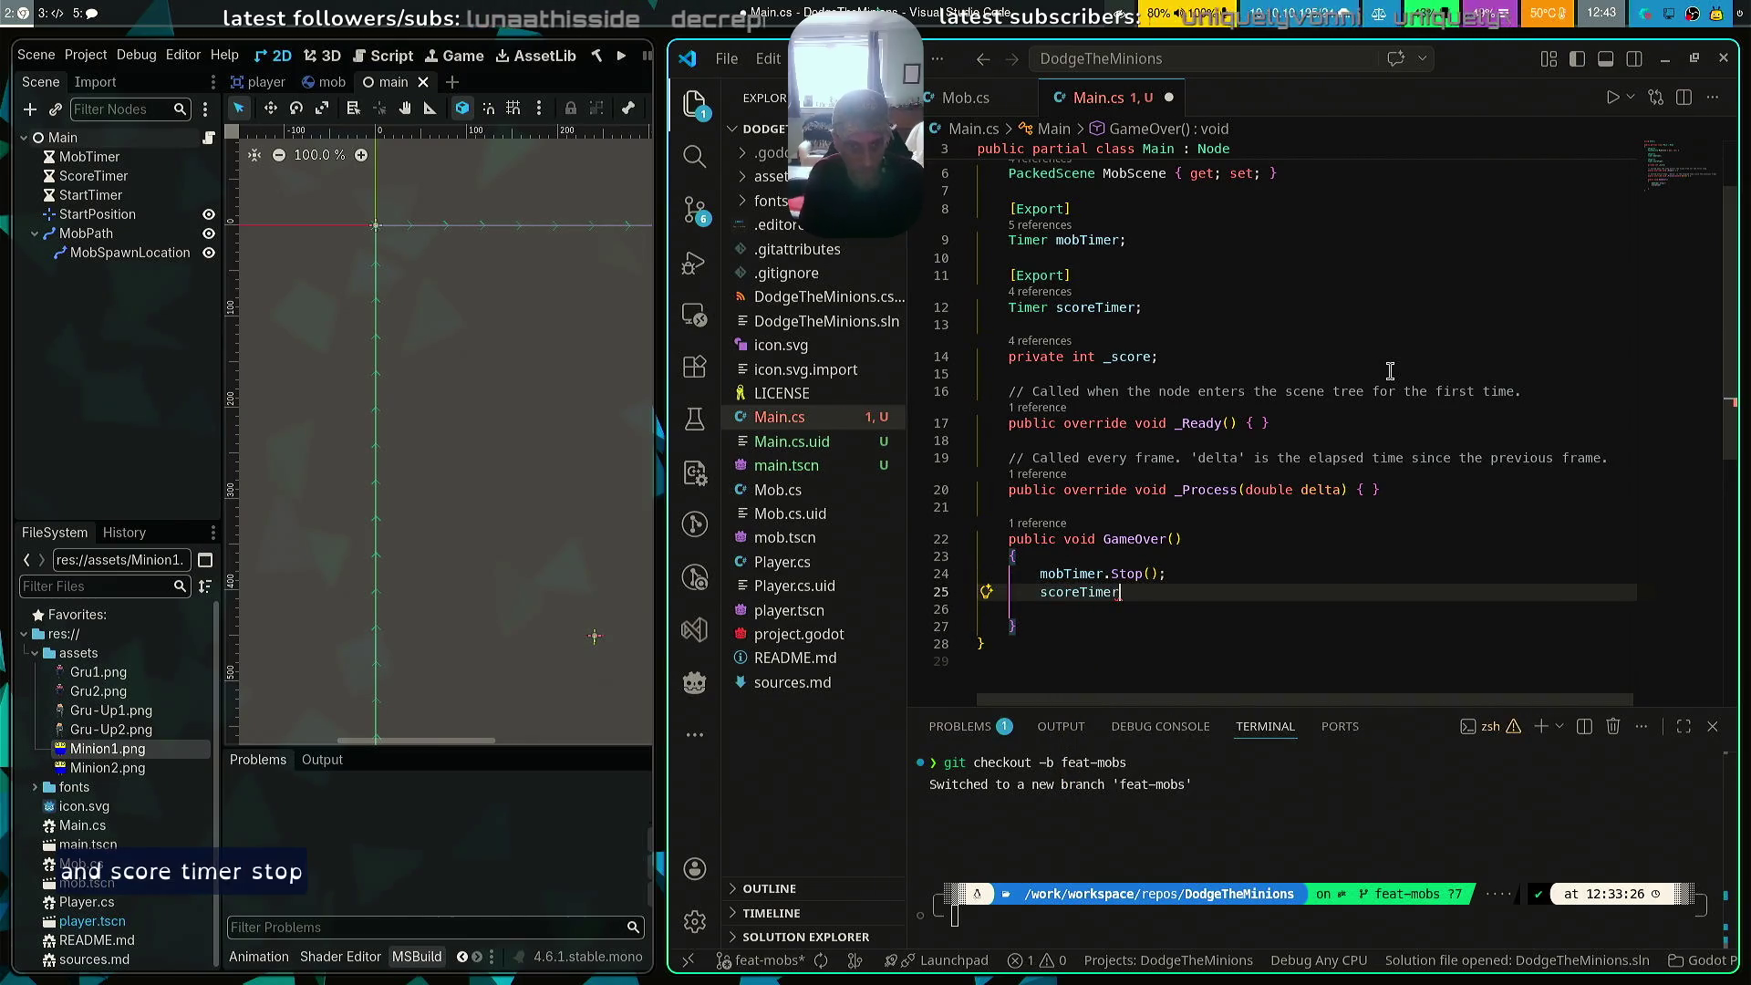
type(".Stop")
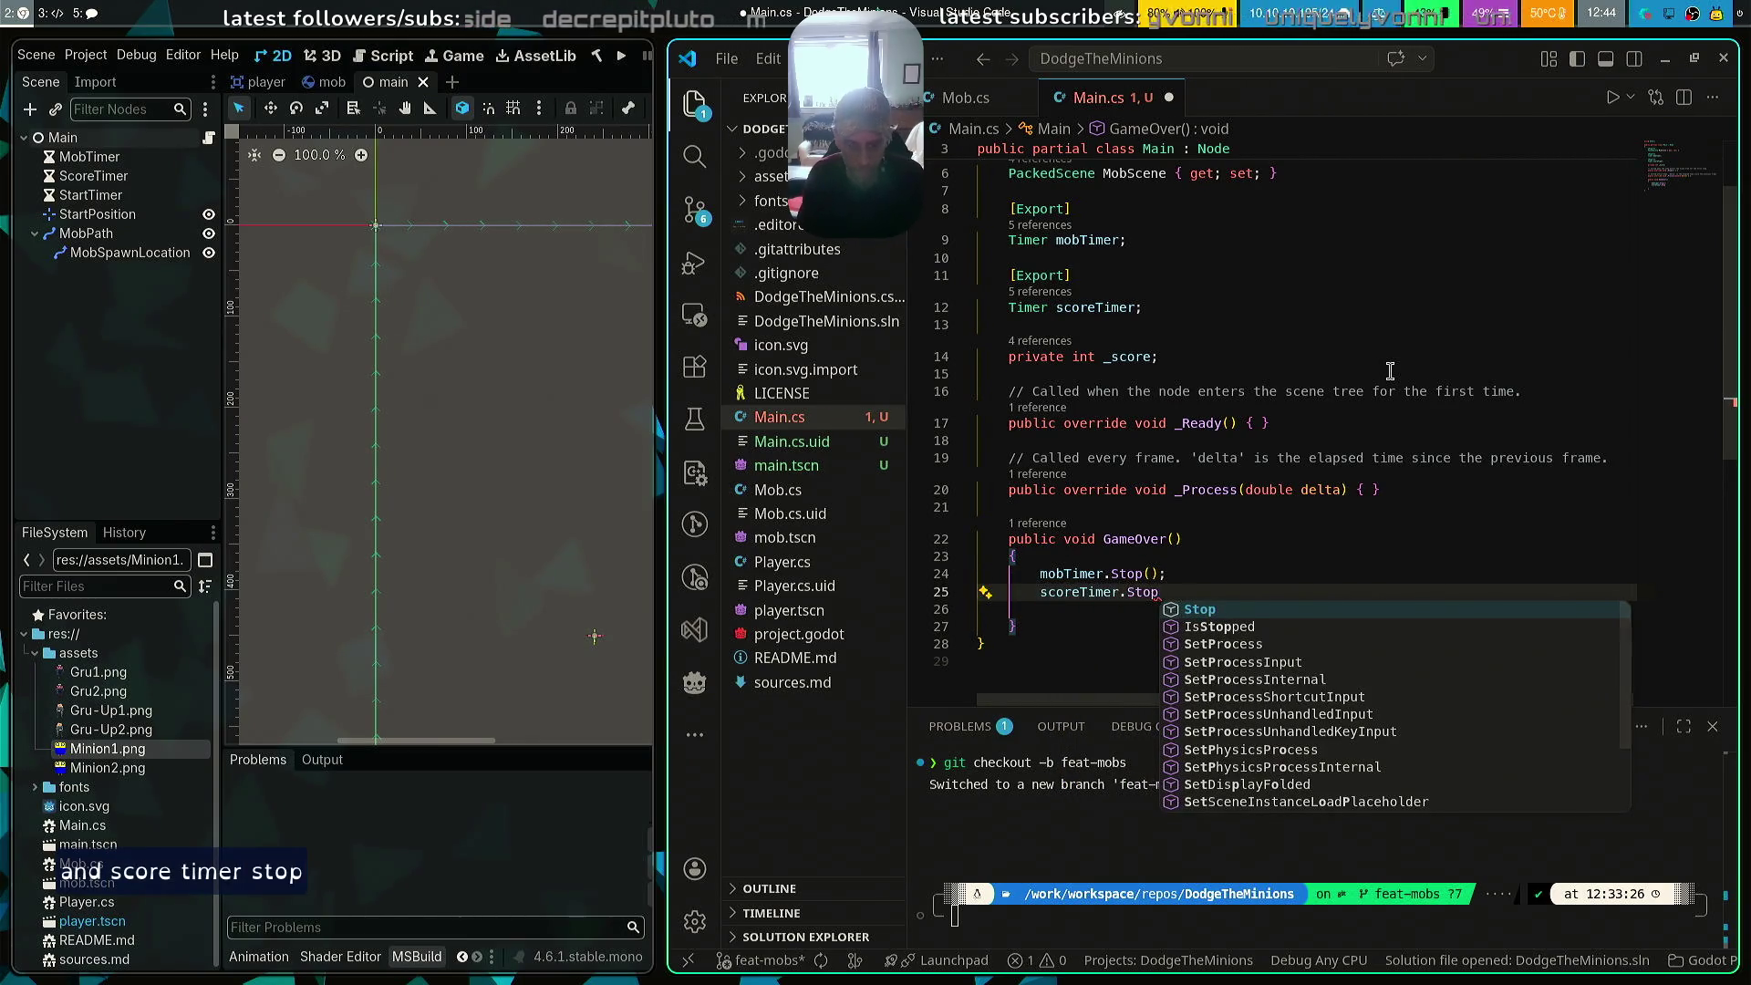
type("();")
key("ctrl+s")
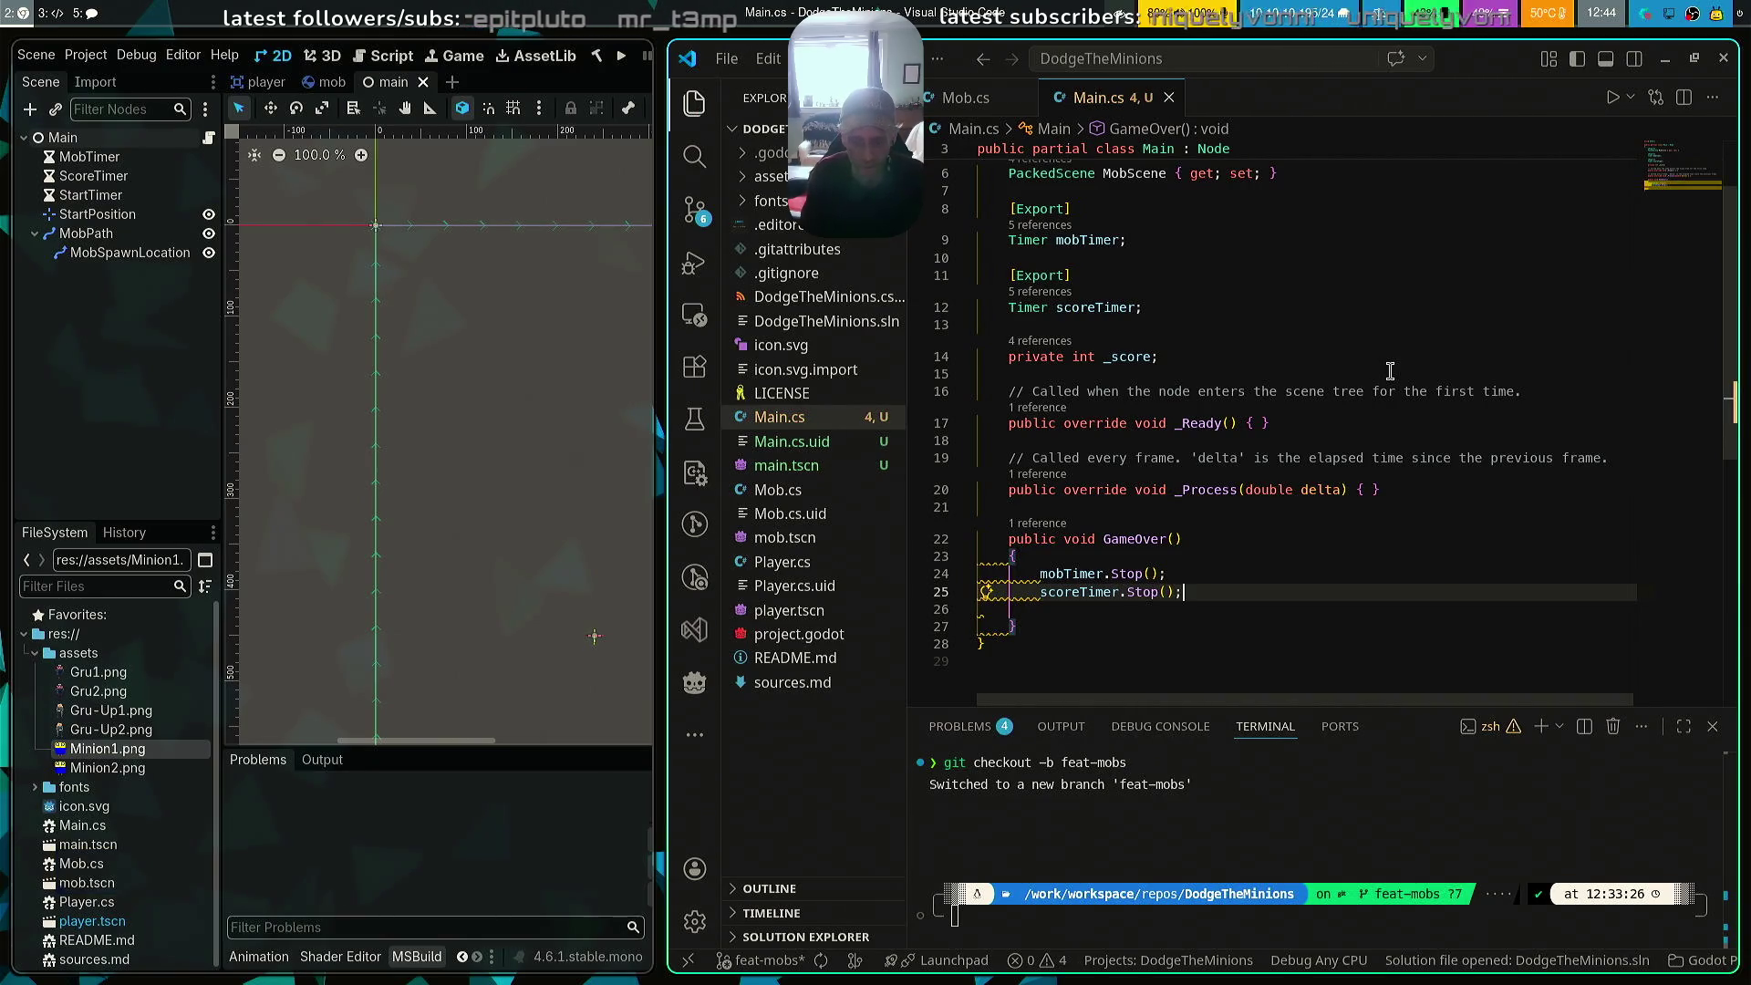
Begin a public void NewGame method declaration below GameOver
key("BackSpace")
key("Down")
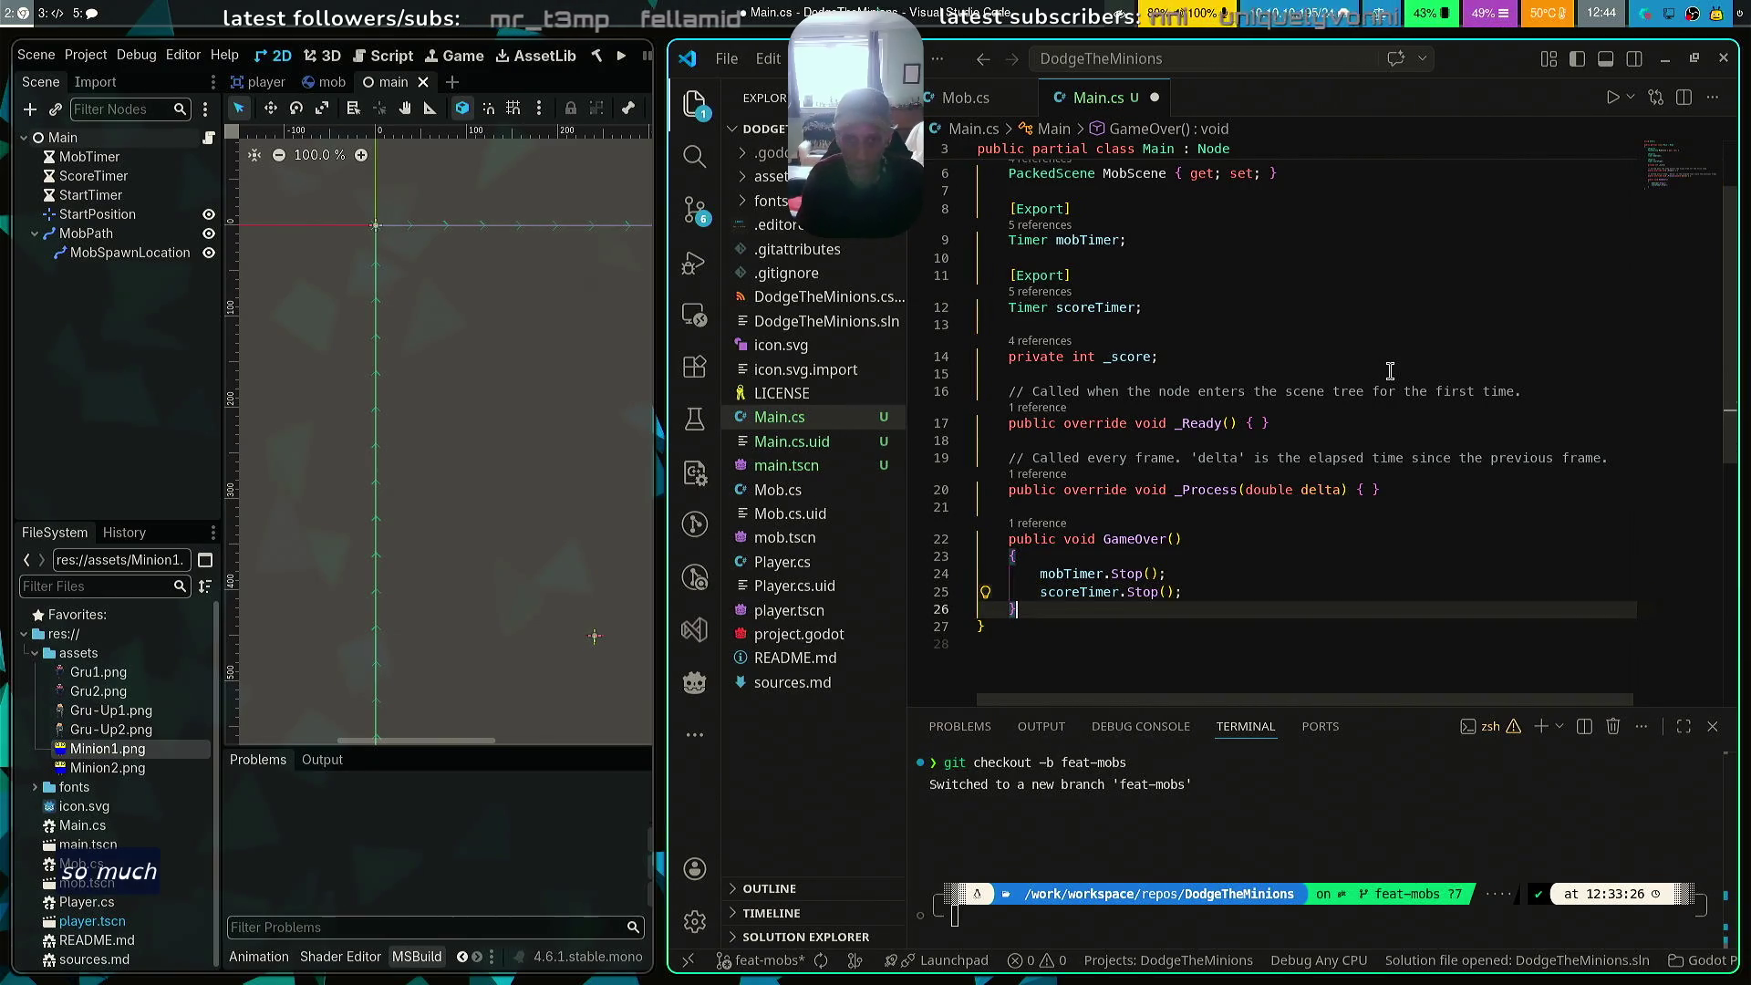
key("Return")
key("Return")
type("public vvoid NewGame")
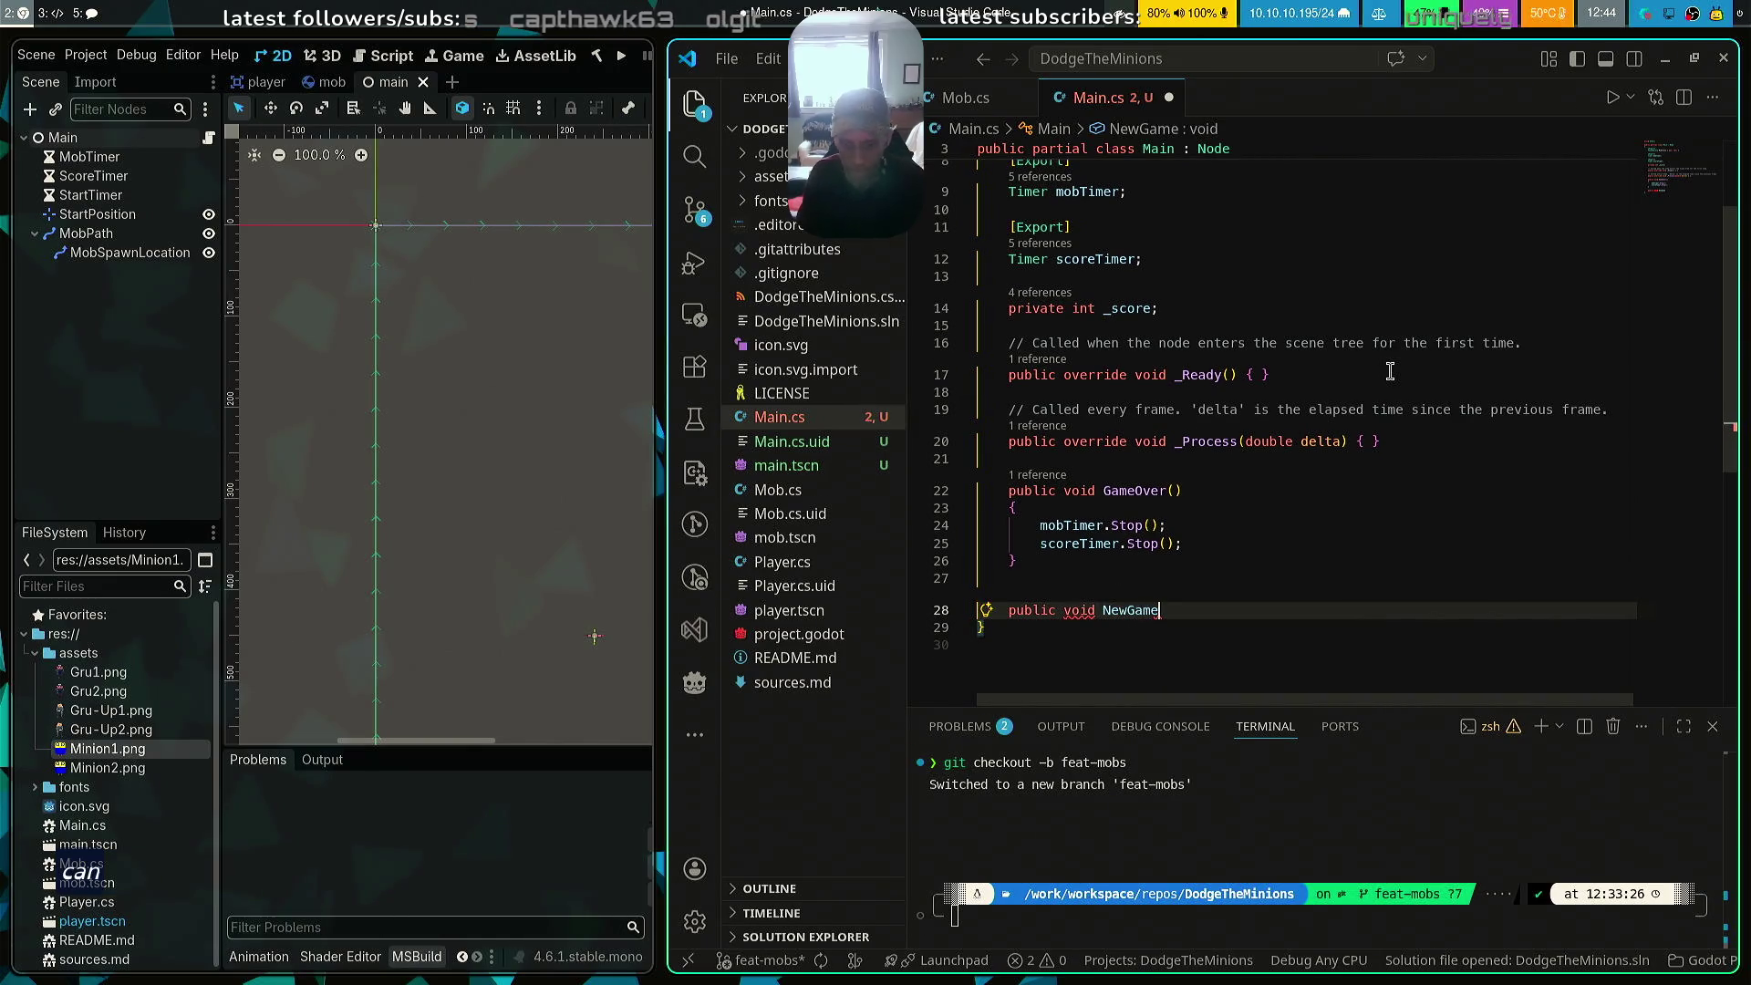
type(" {")
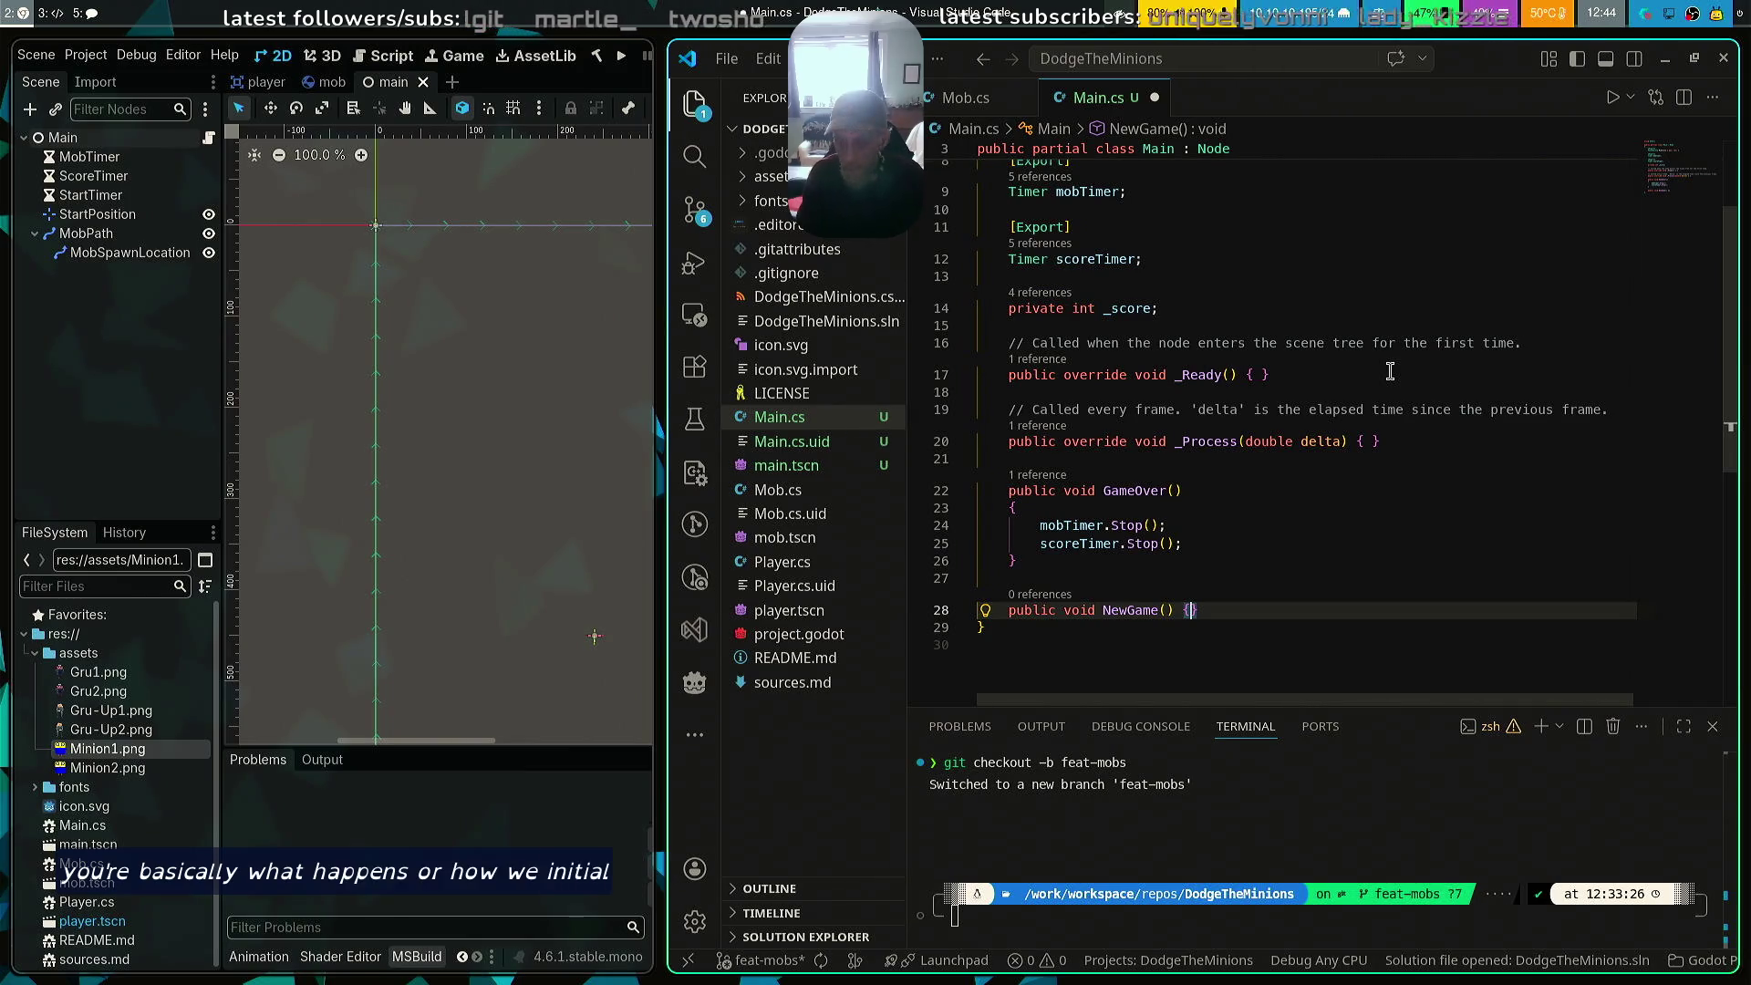
Write '_score = 0;' in NewGame's body, correcting the mistyped -score
key("Return")
type("-score")
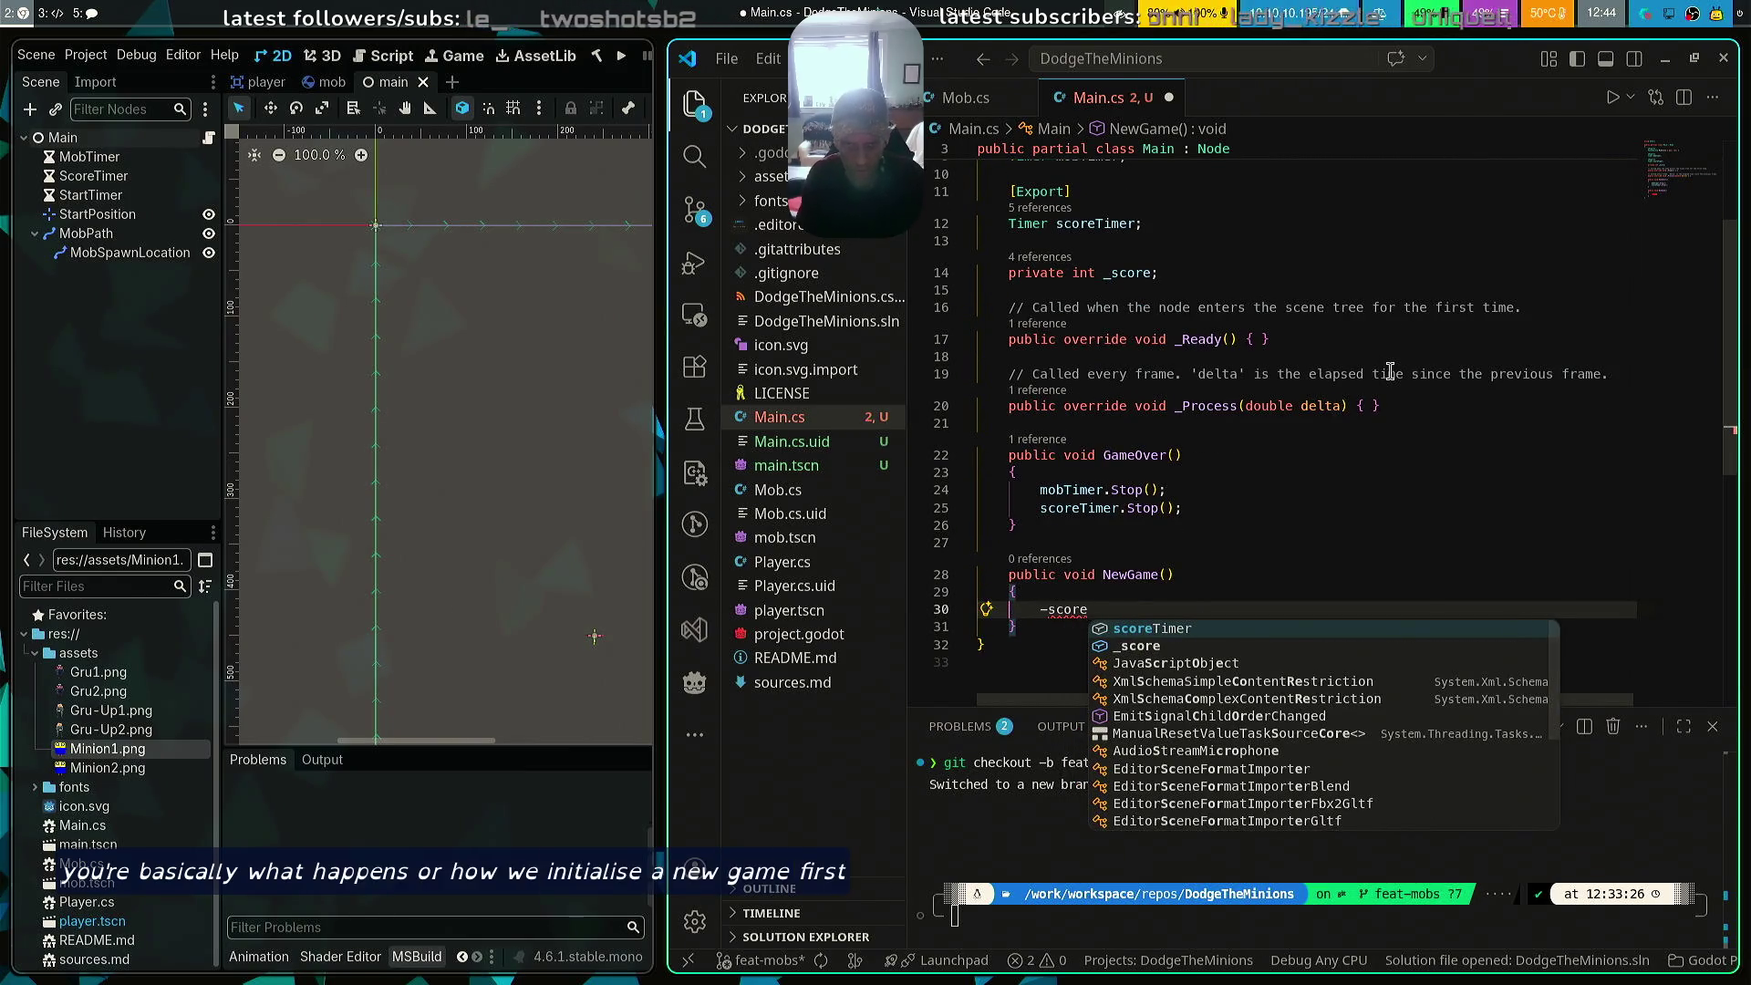
key("Down")
key("Tab")
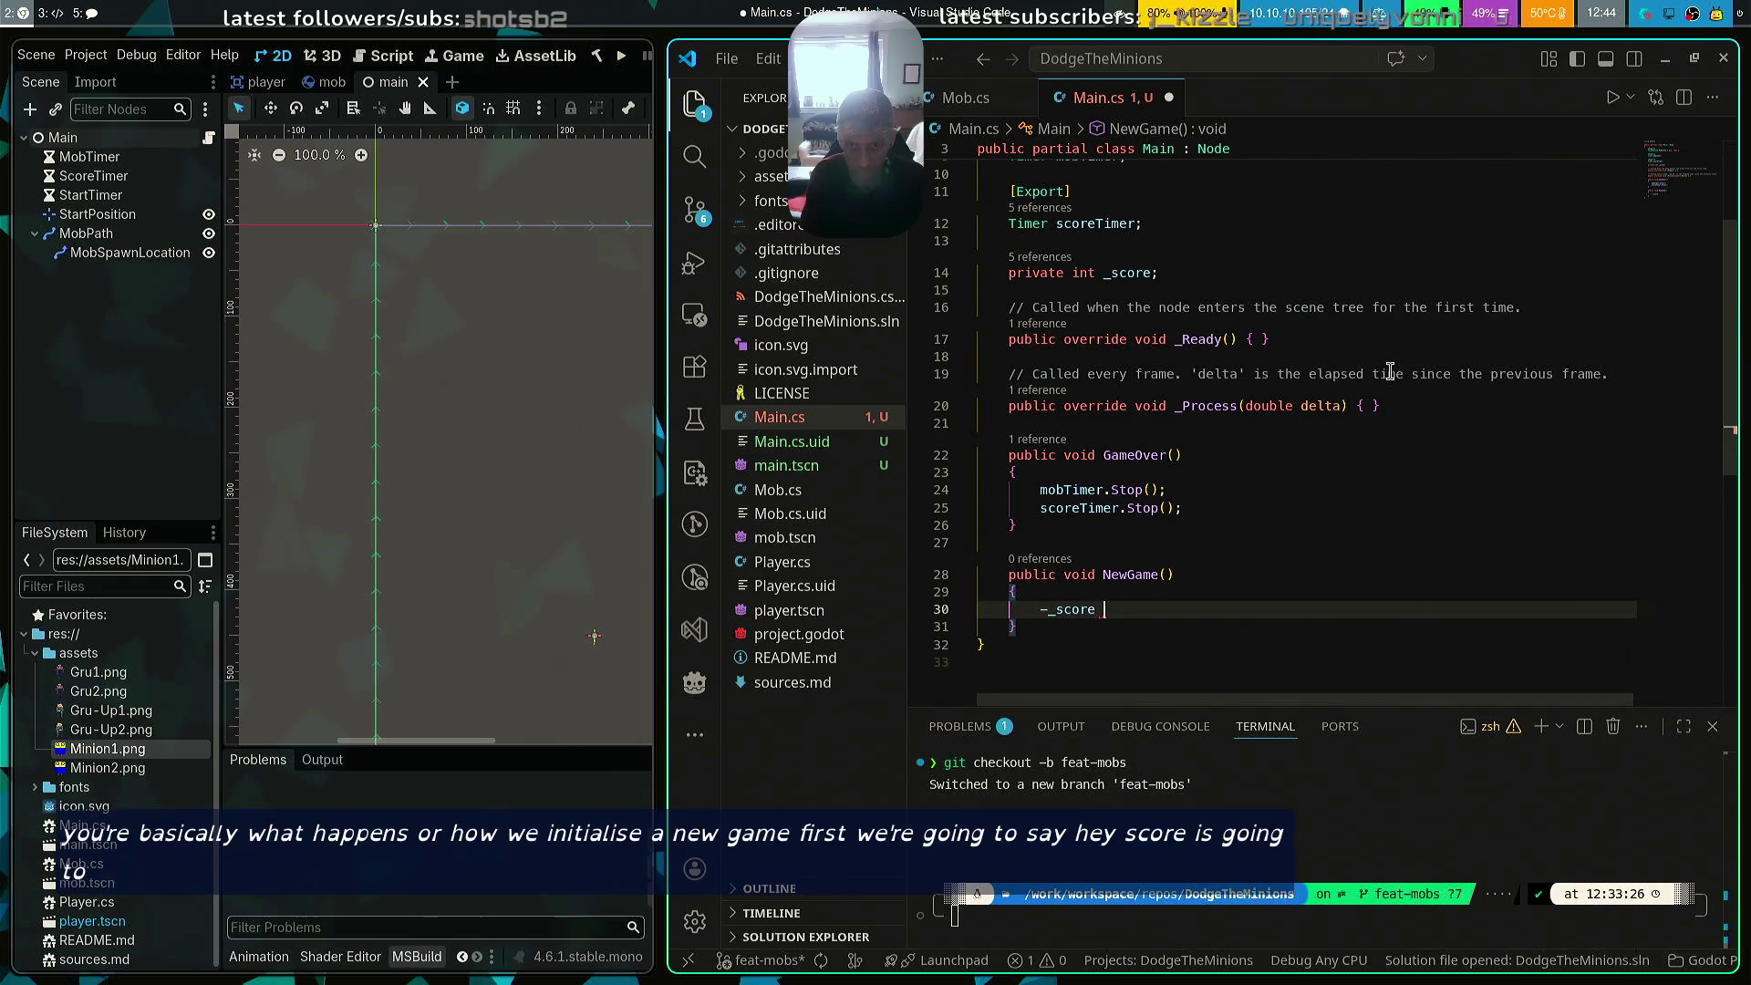
key("shift+Home")
type("_s")
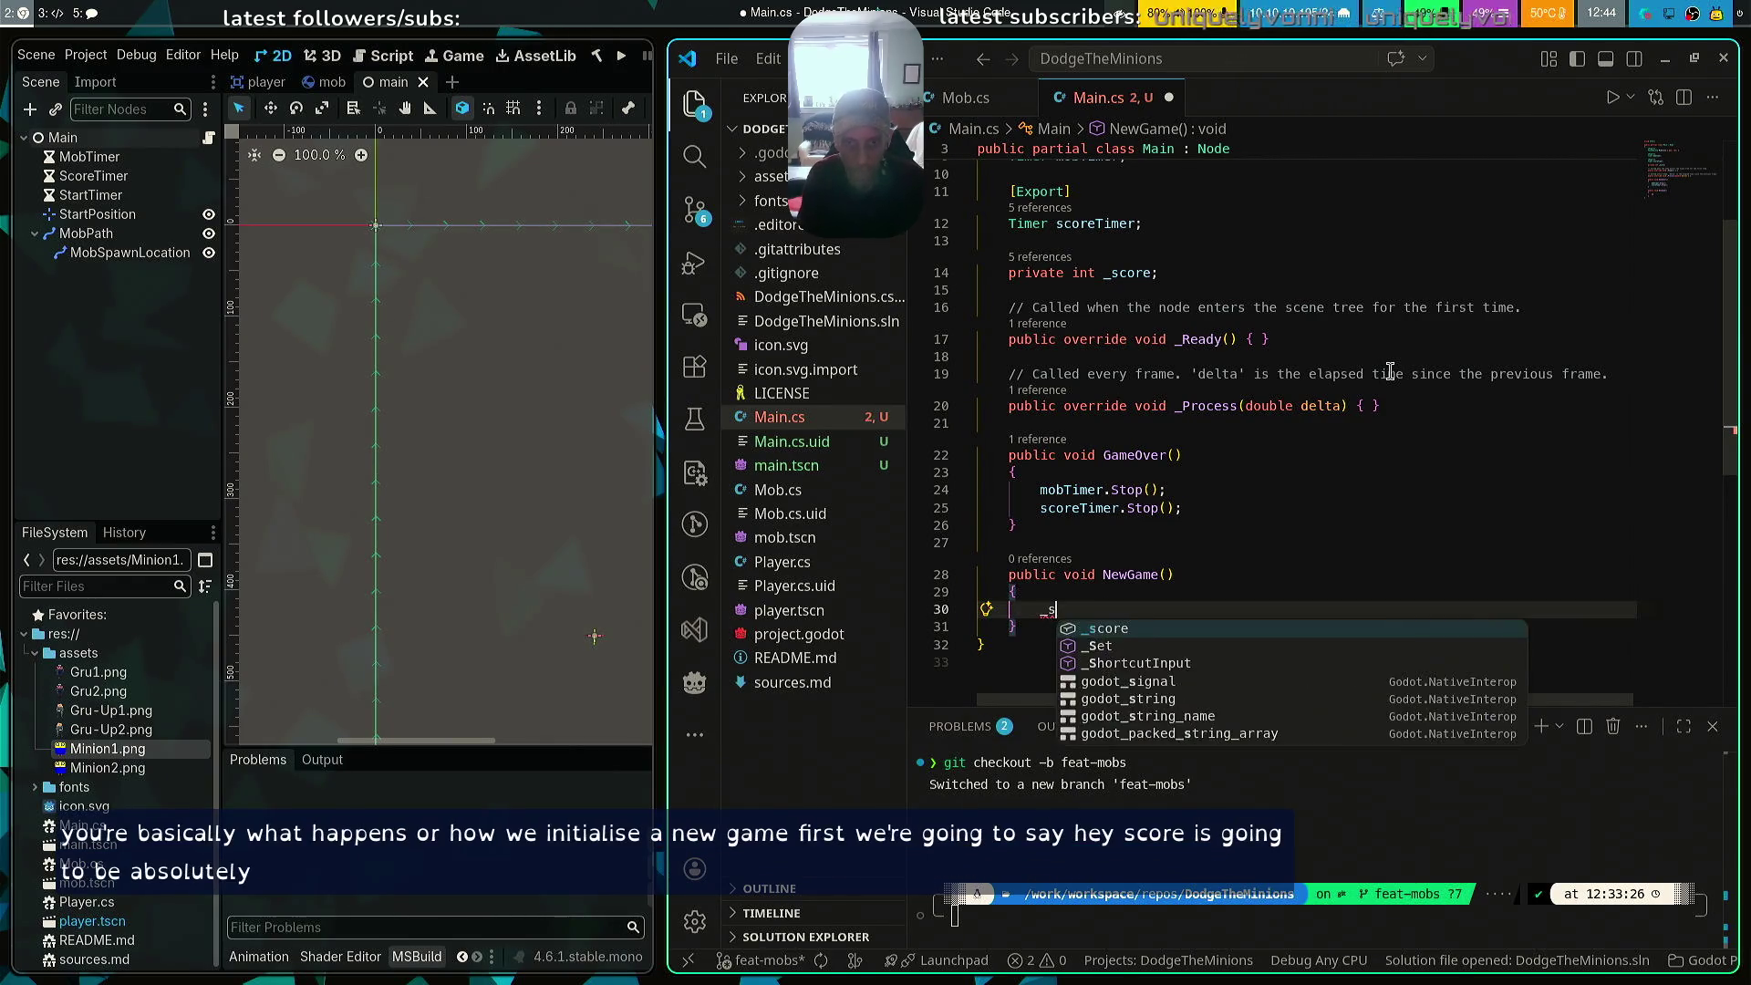
key("Tab")
type("= 0;")
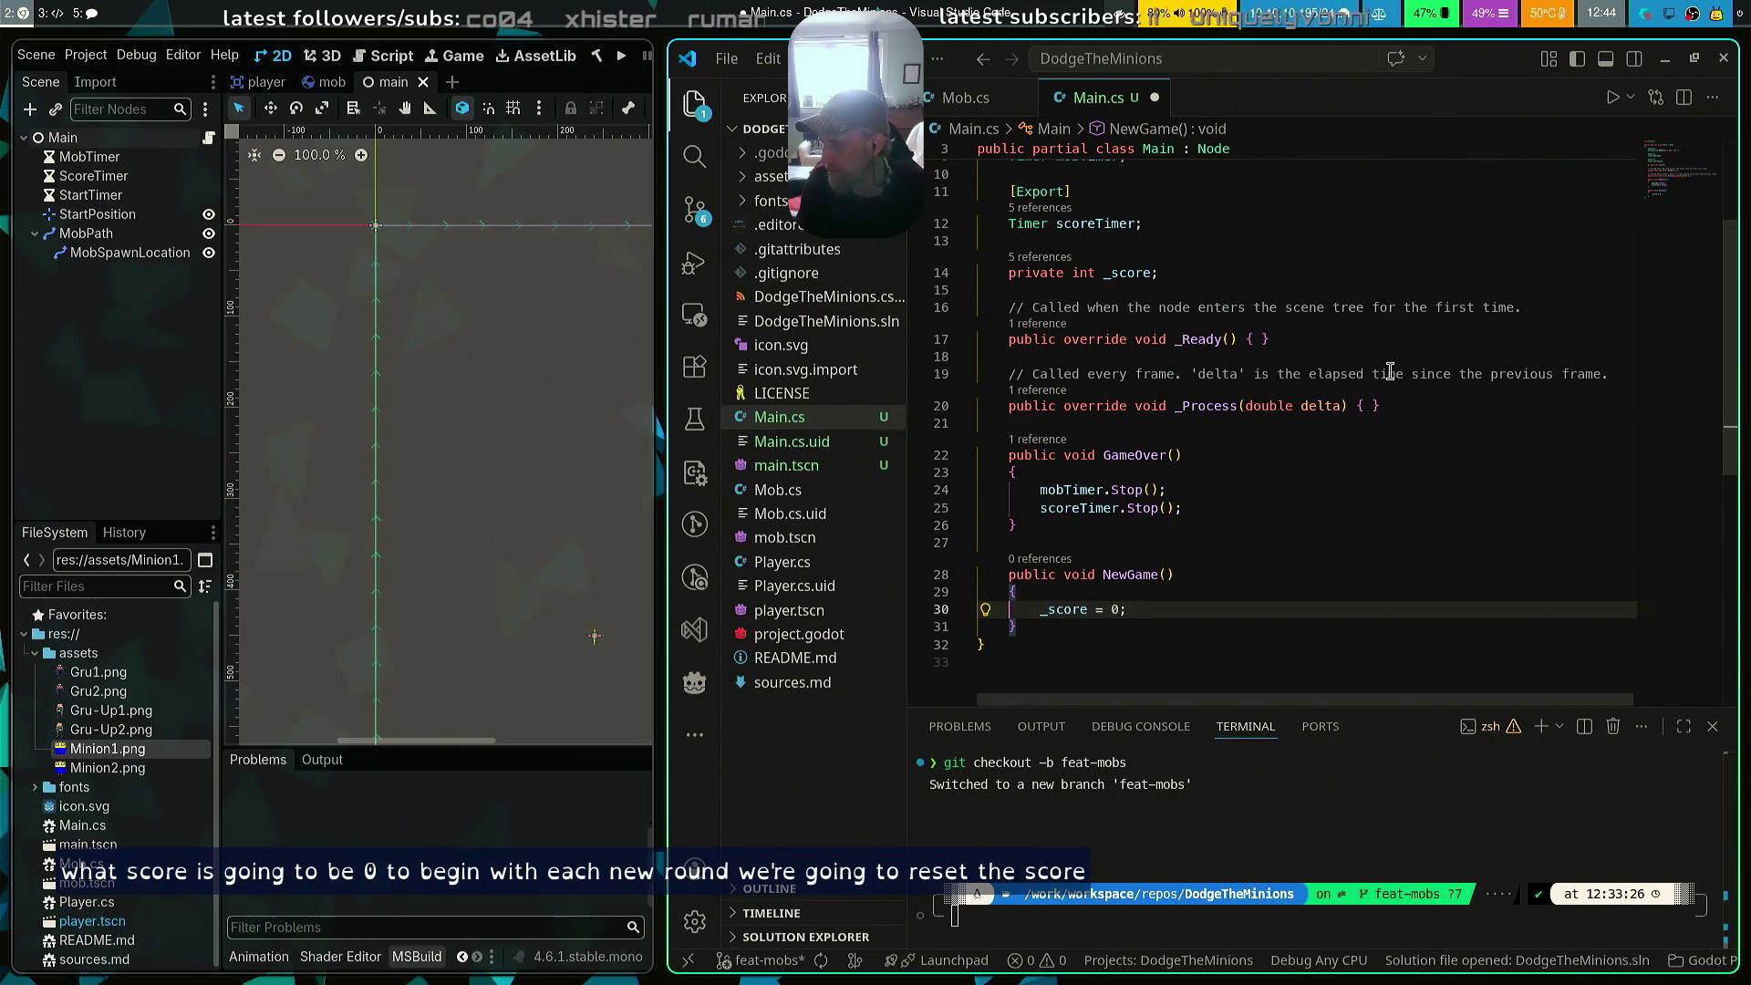
scroll(1383, 344, "up", 3)
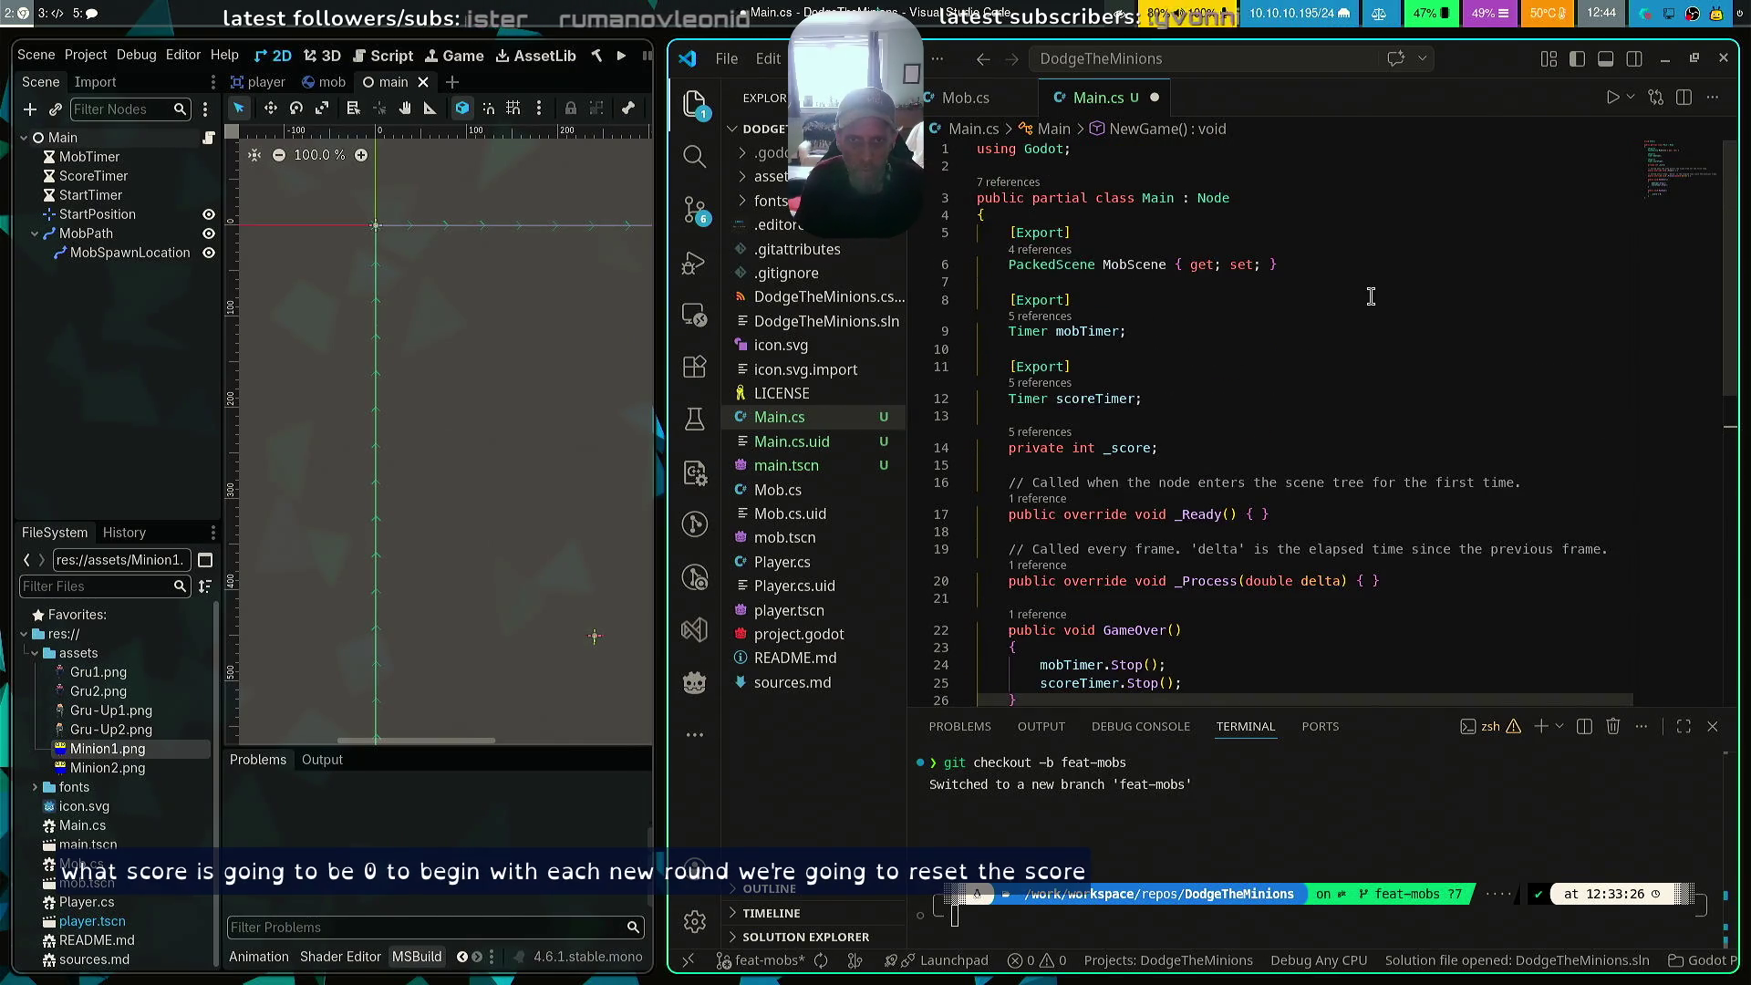
Add an 'Area2D player;' field below scoreTimer after checking the player scene's node type
left_click(1323, 266)
key("Down")
key("Down")
key("Down")
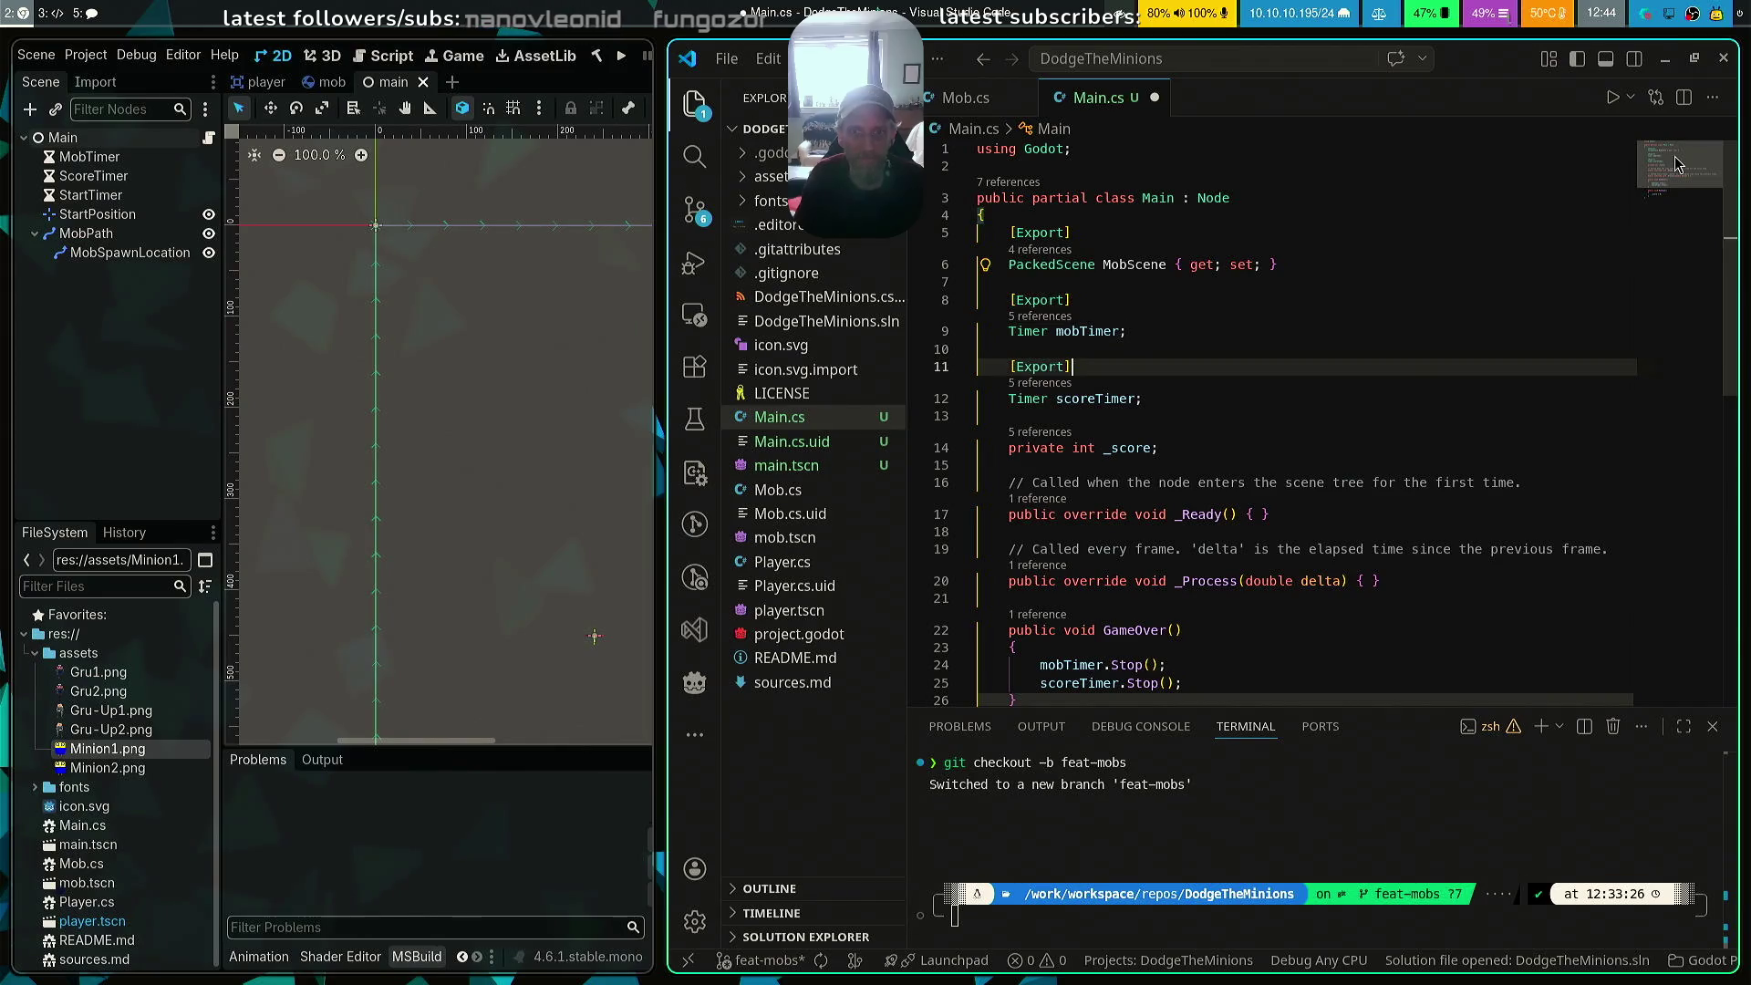
key("Return")
key("Return")
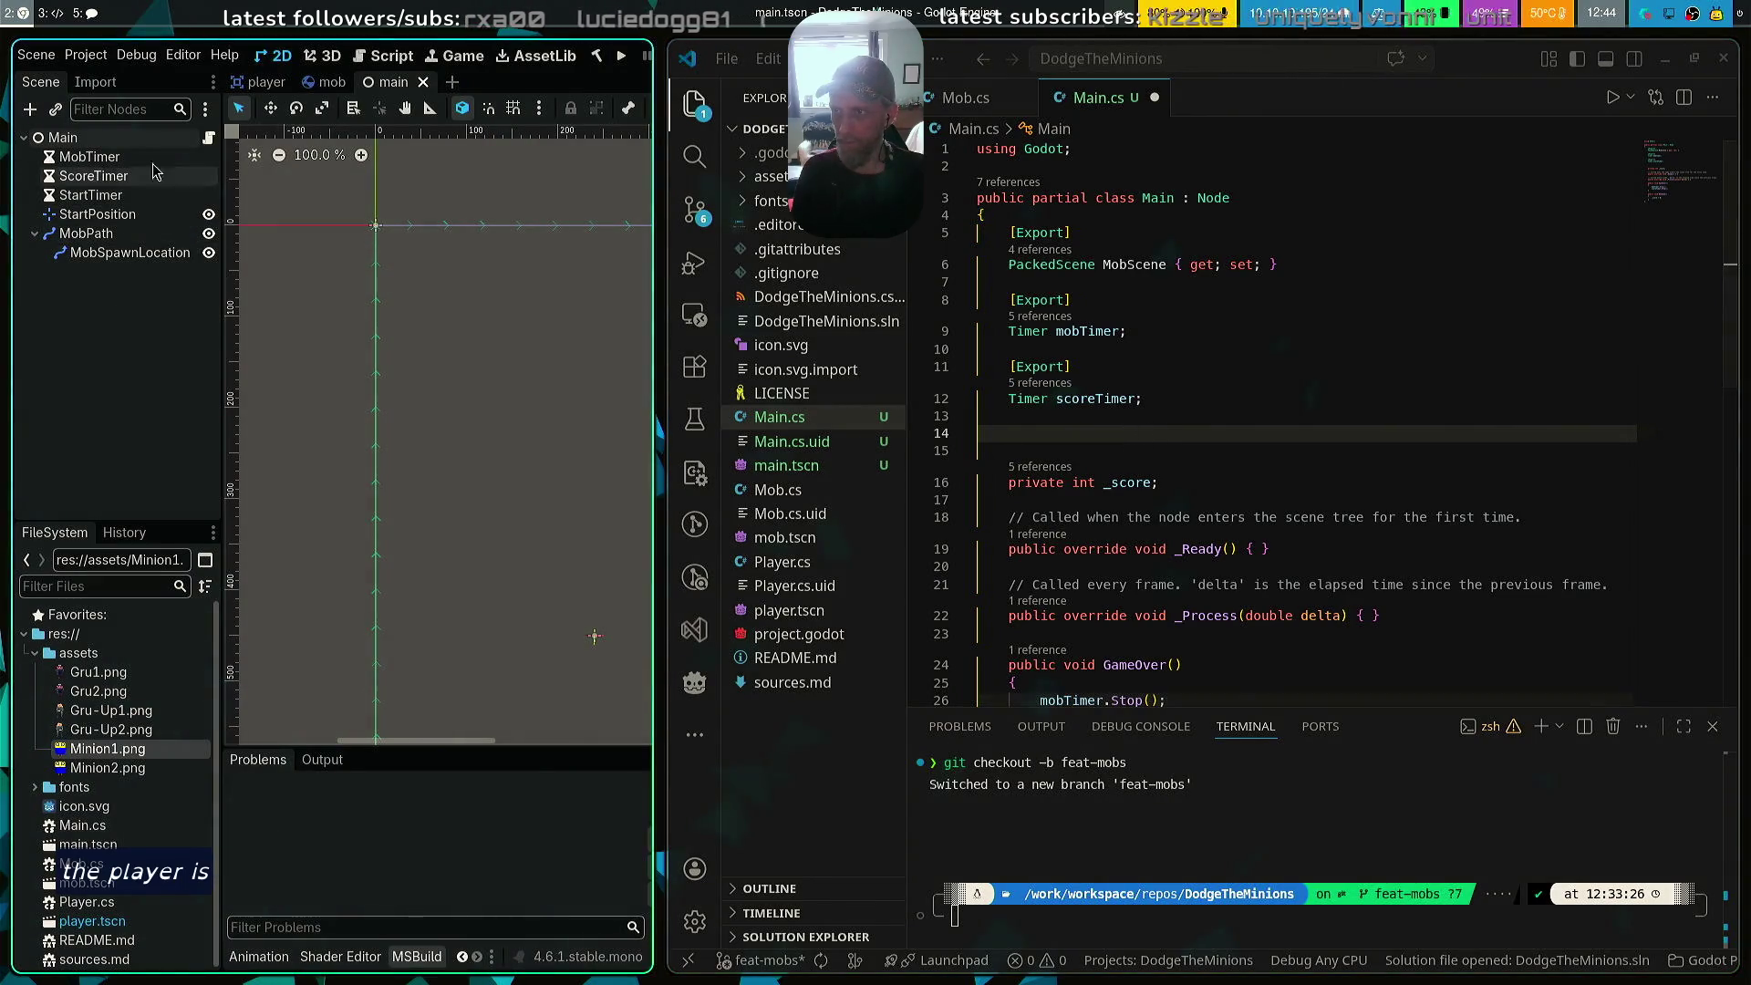
left_click(262, 83)
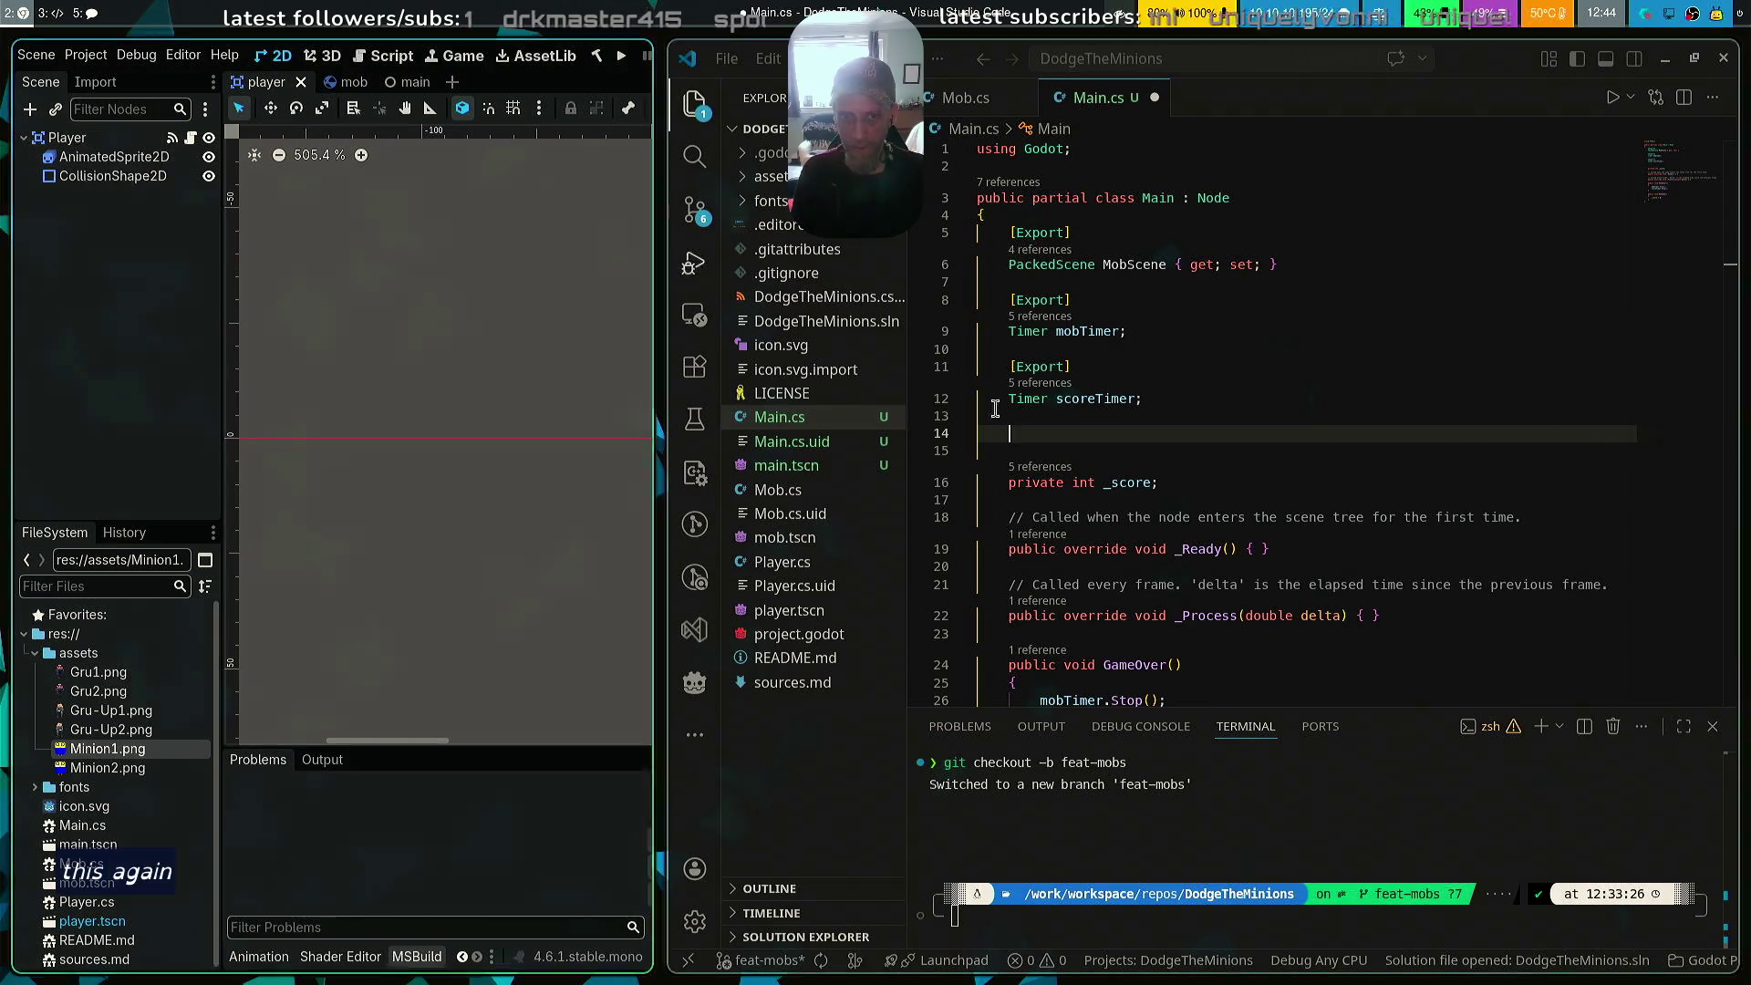
type("Area")
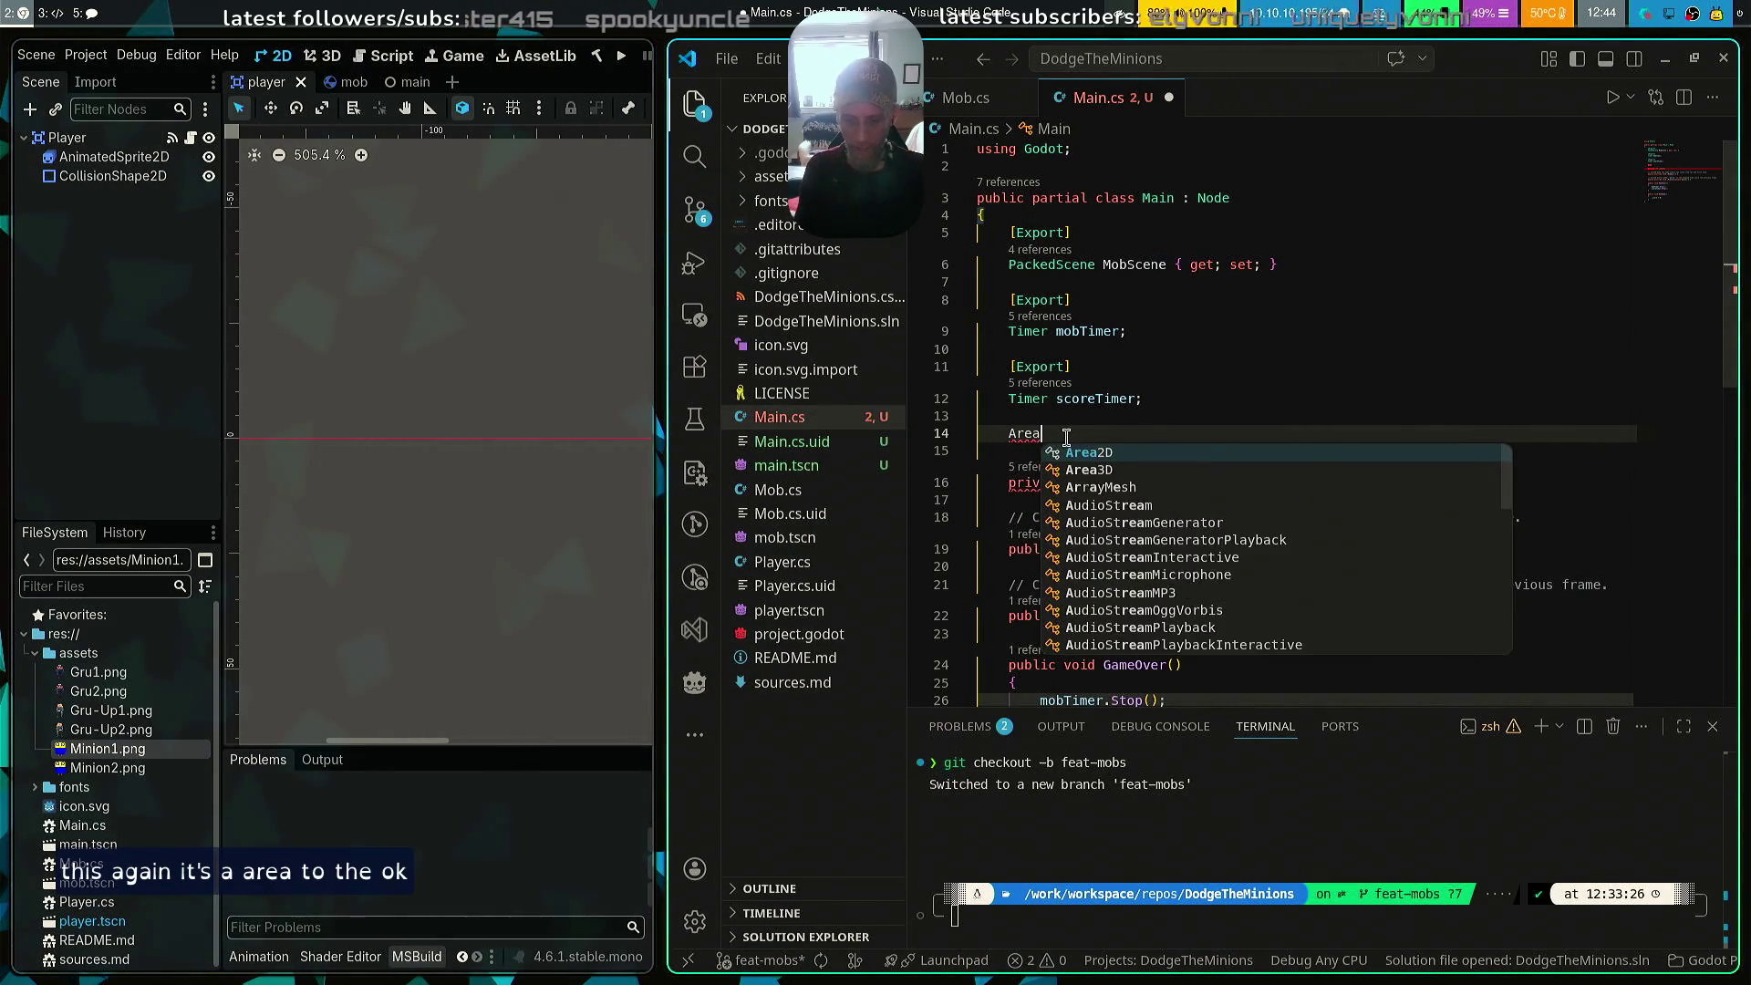
type("2D ")
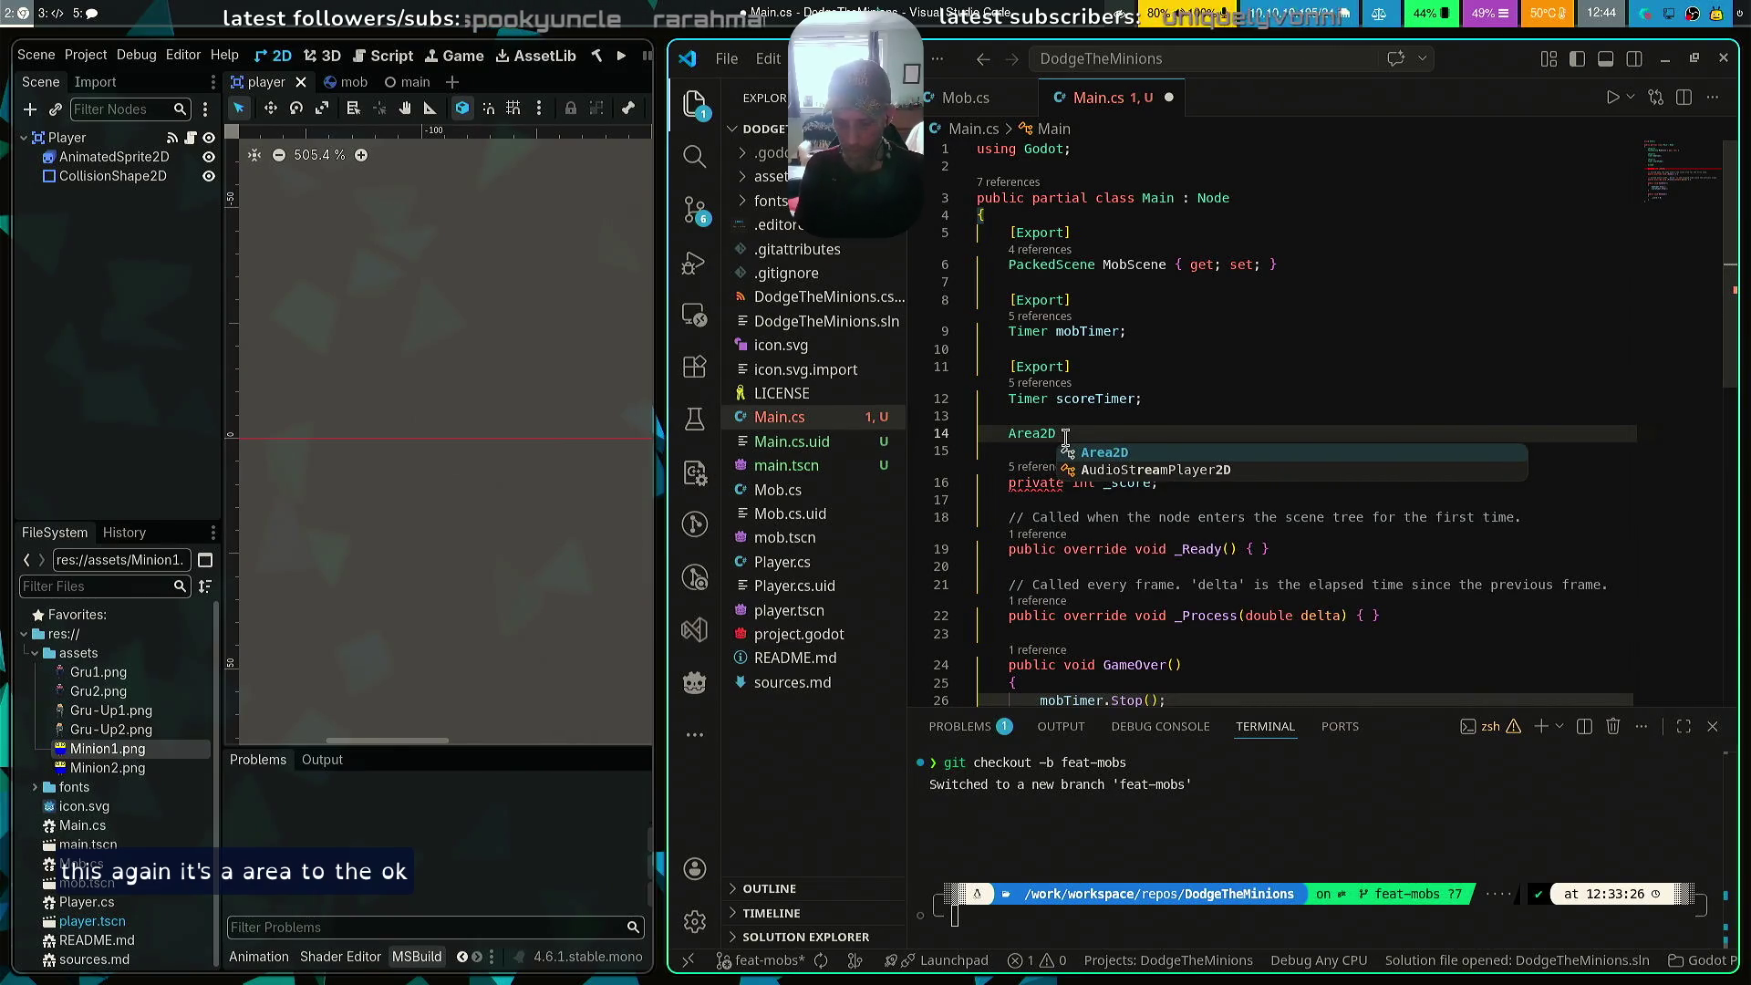
type("player;")
Add an [Export] attribute above the player field
key("Up")
type("[Export")
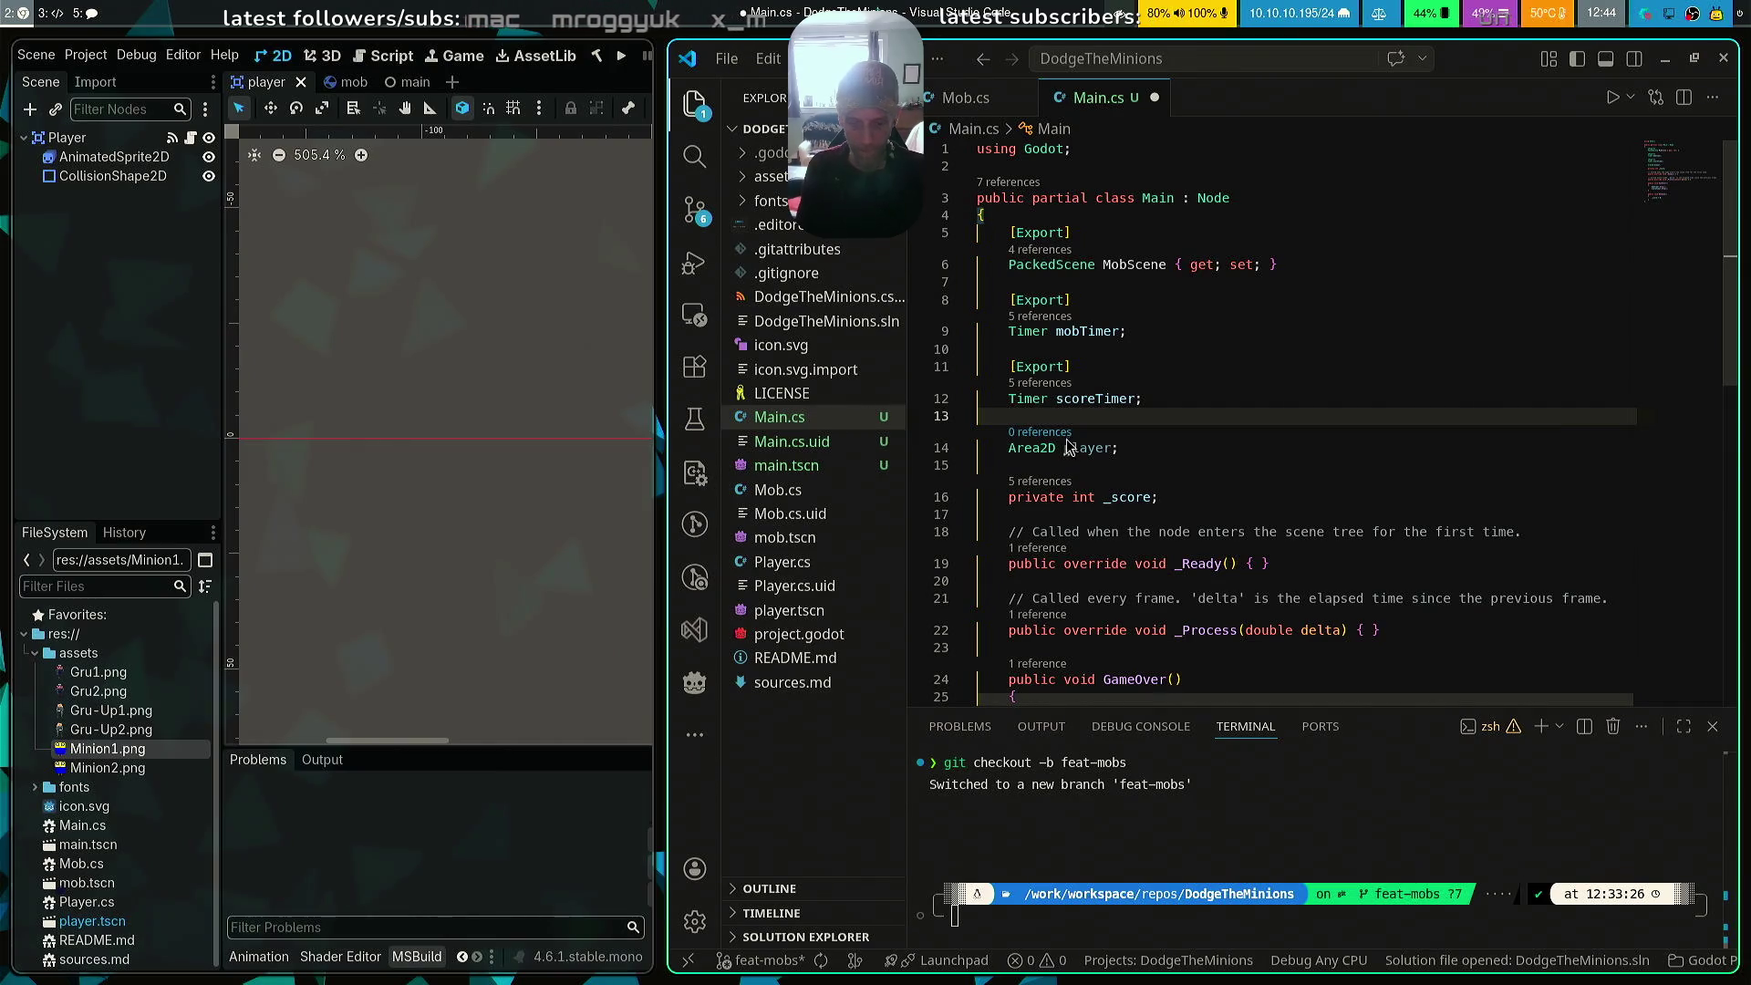
type("]")
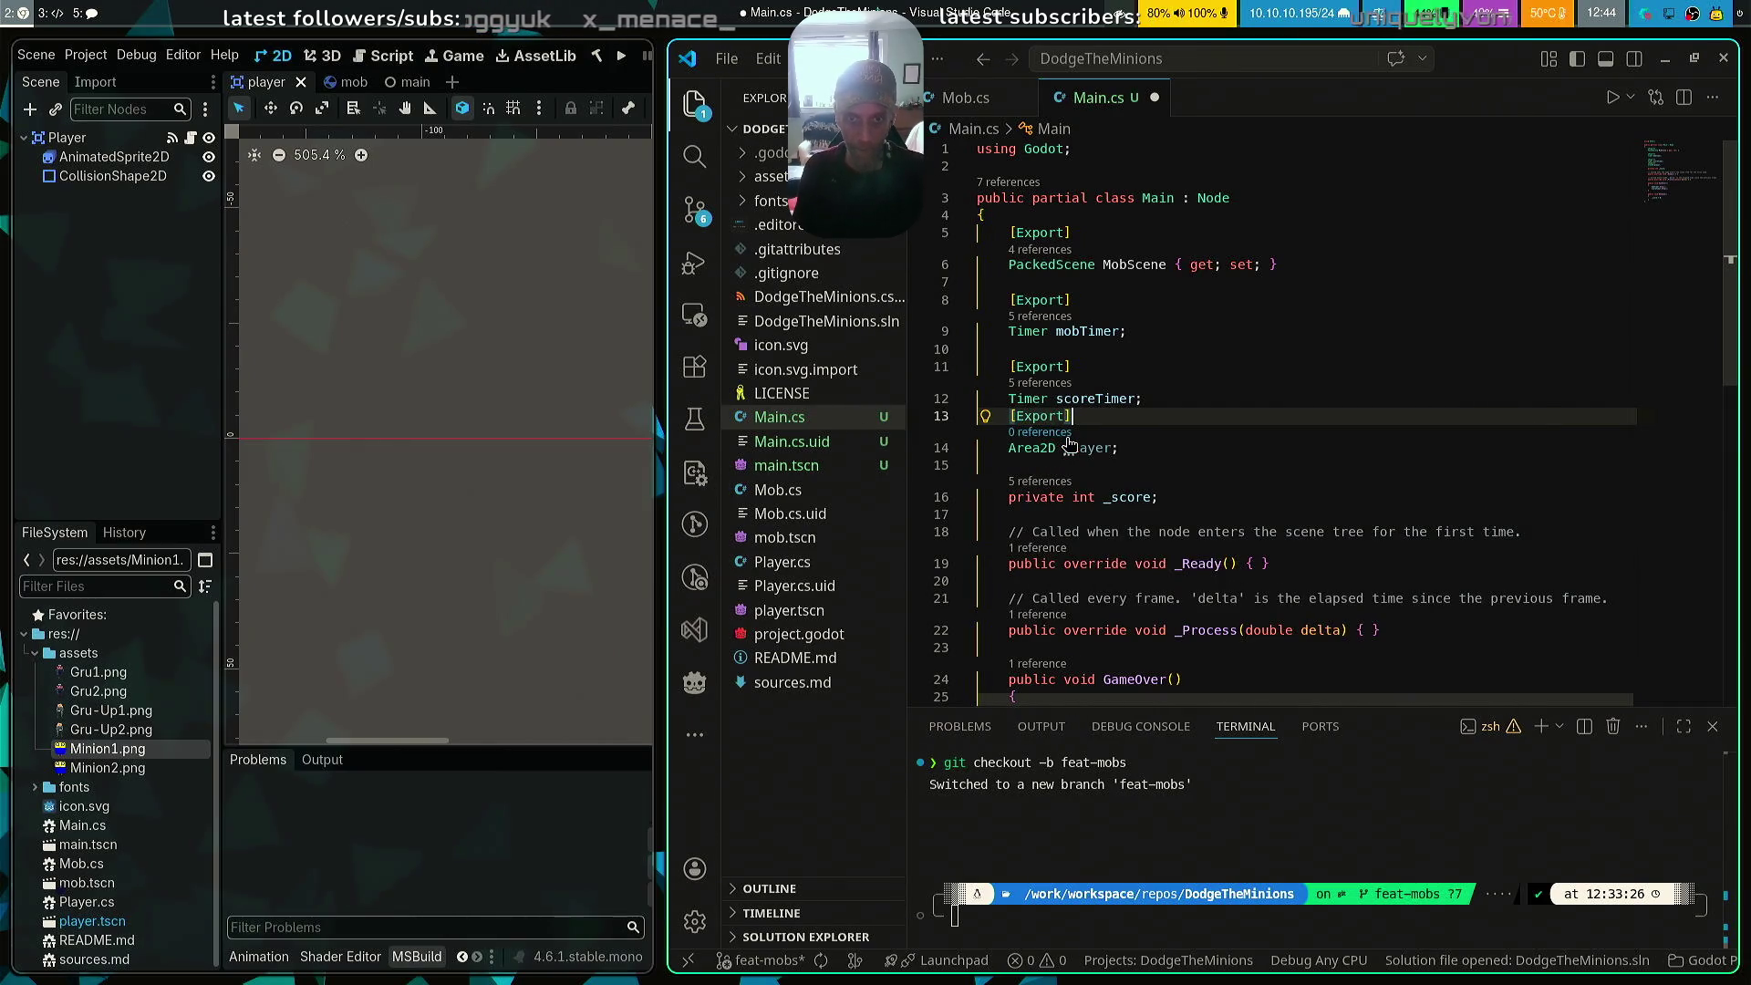
key("Return")
key("Down")
key("End")
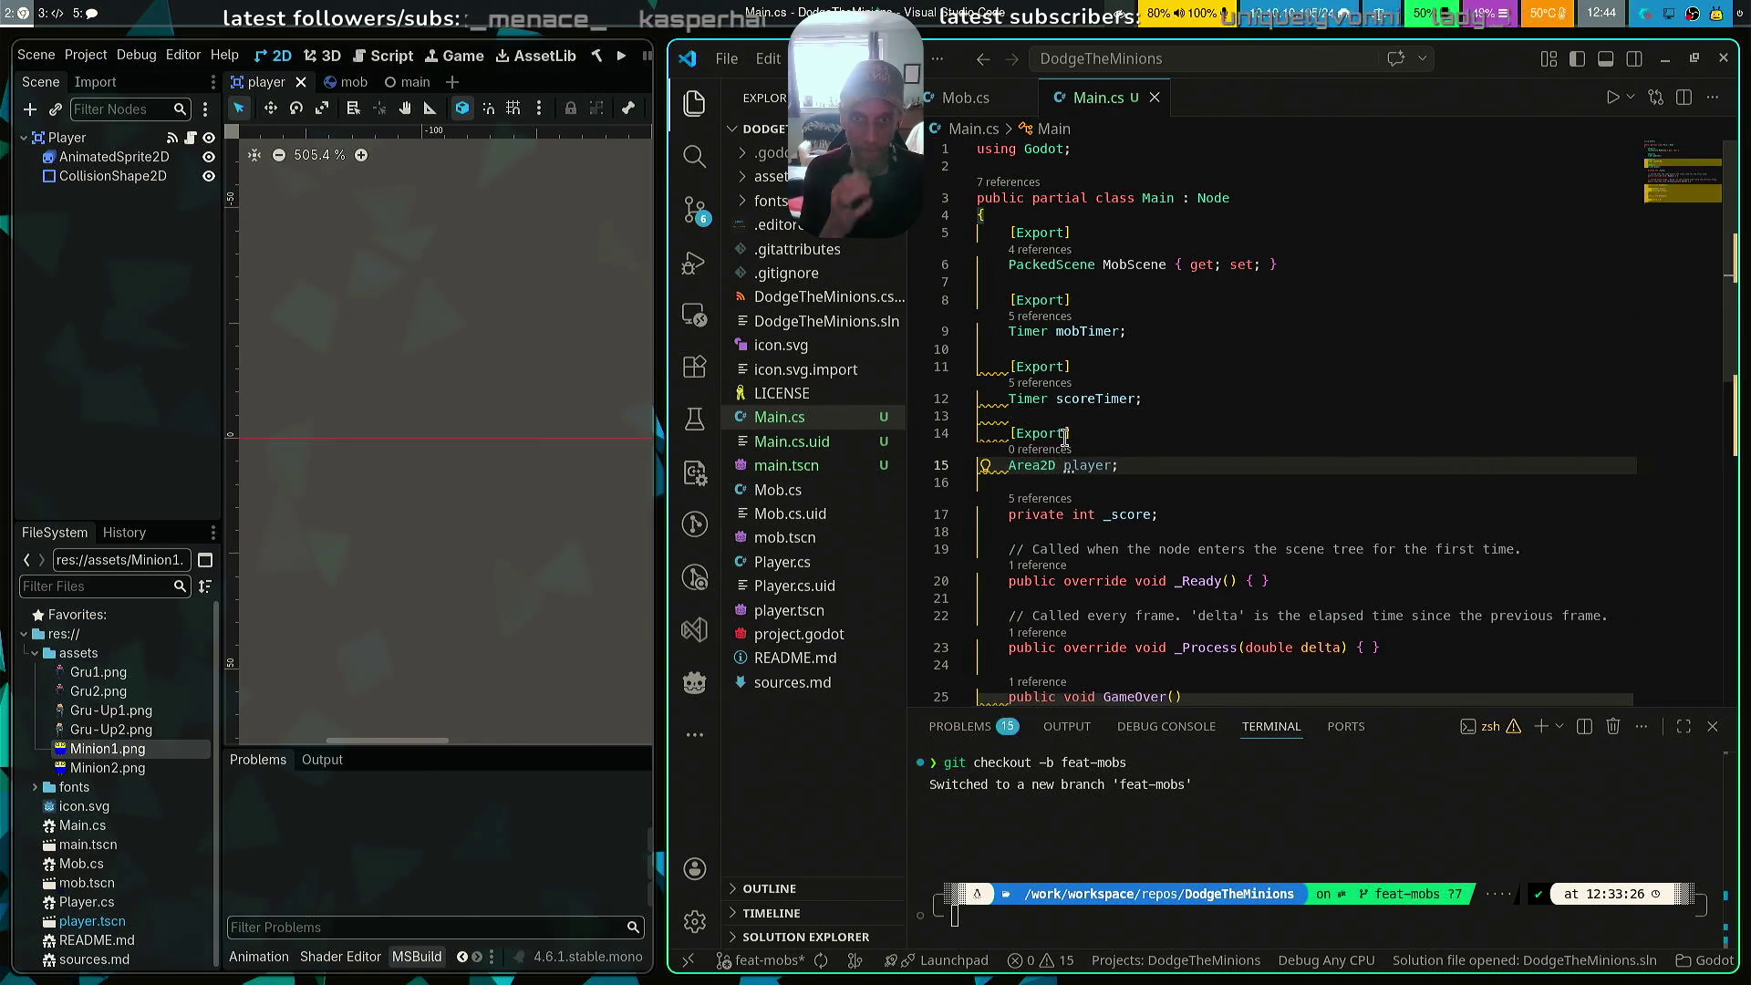
left_click(1065, 436)
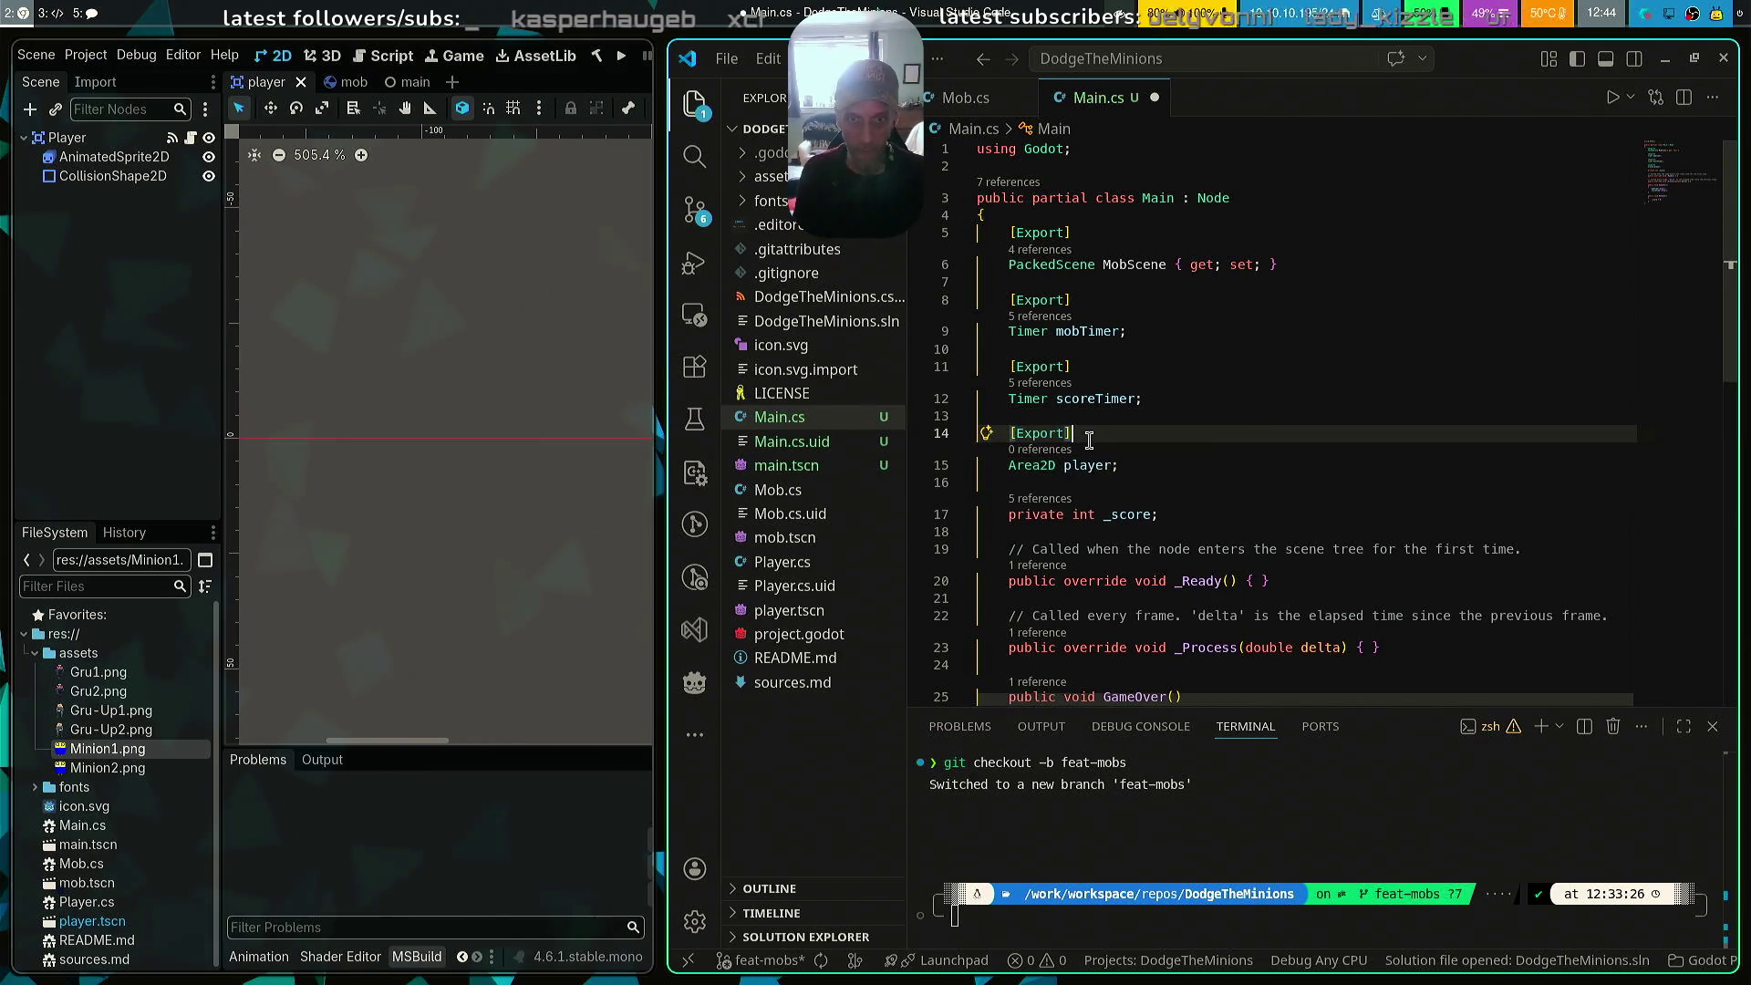
scroll(1158, 428, "down", 5)
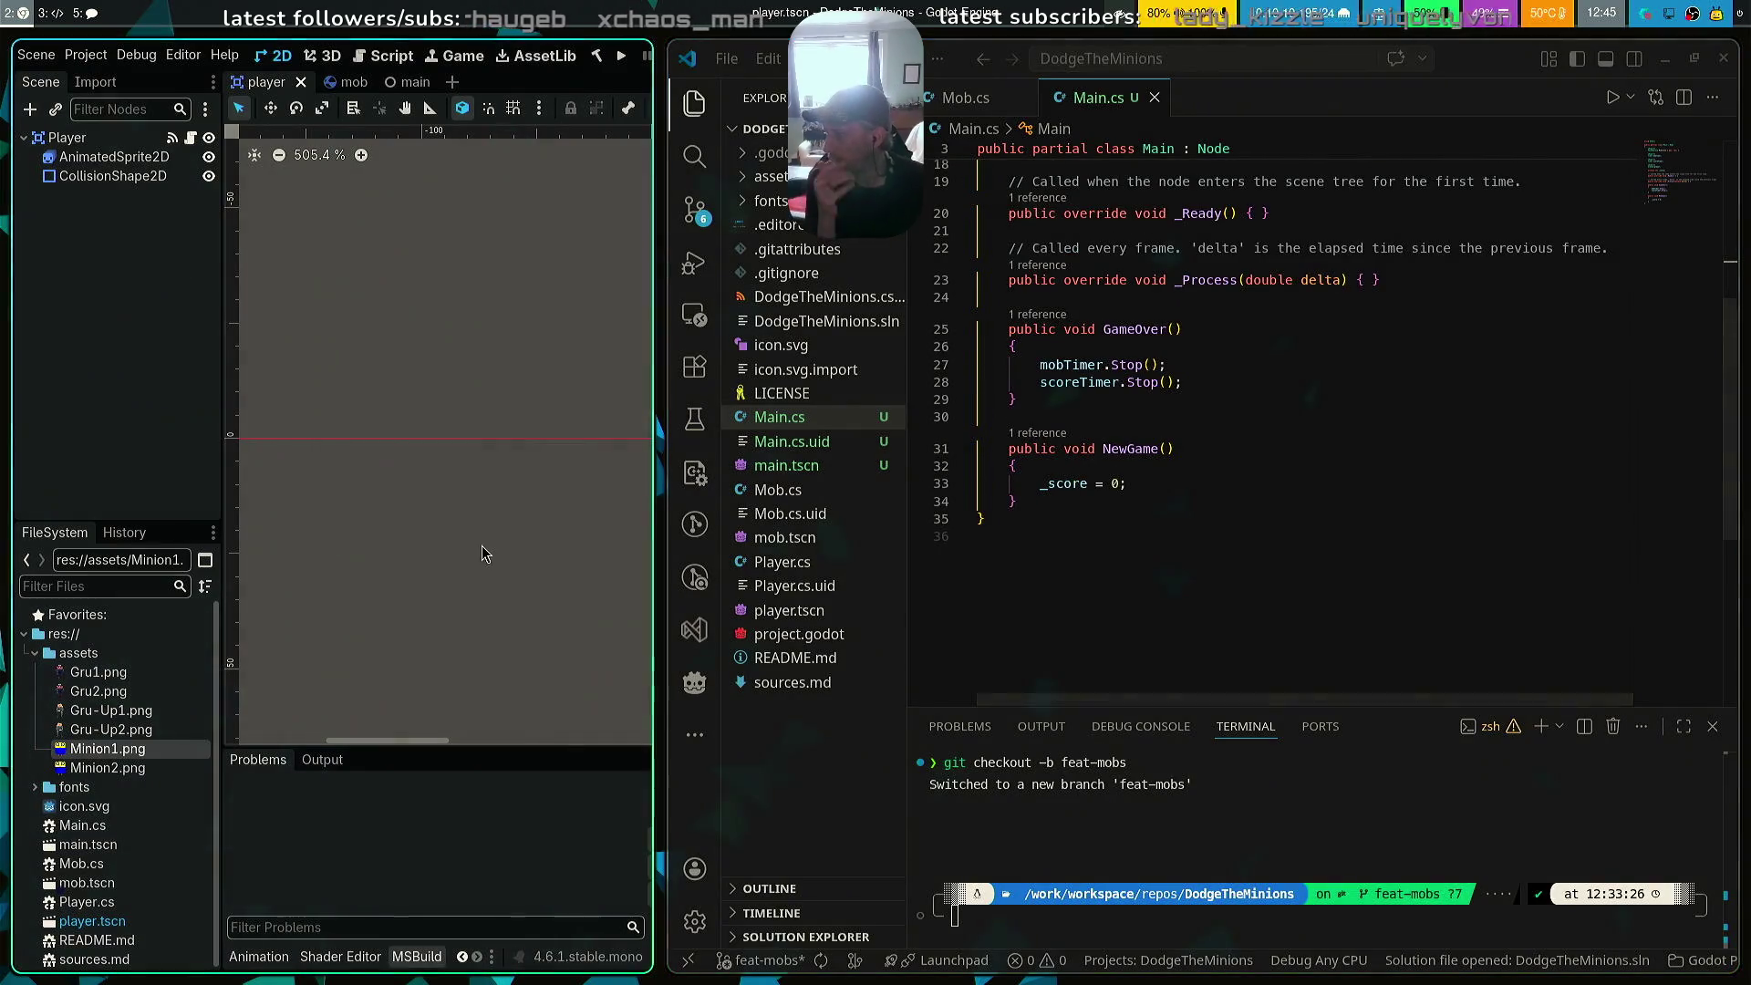
scroll(1185, 548, "up", 5)
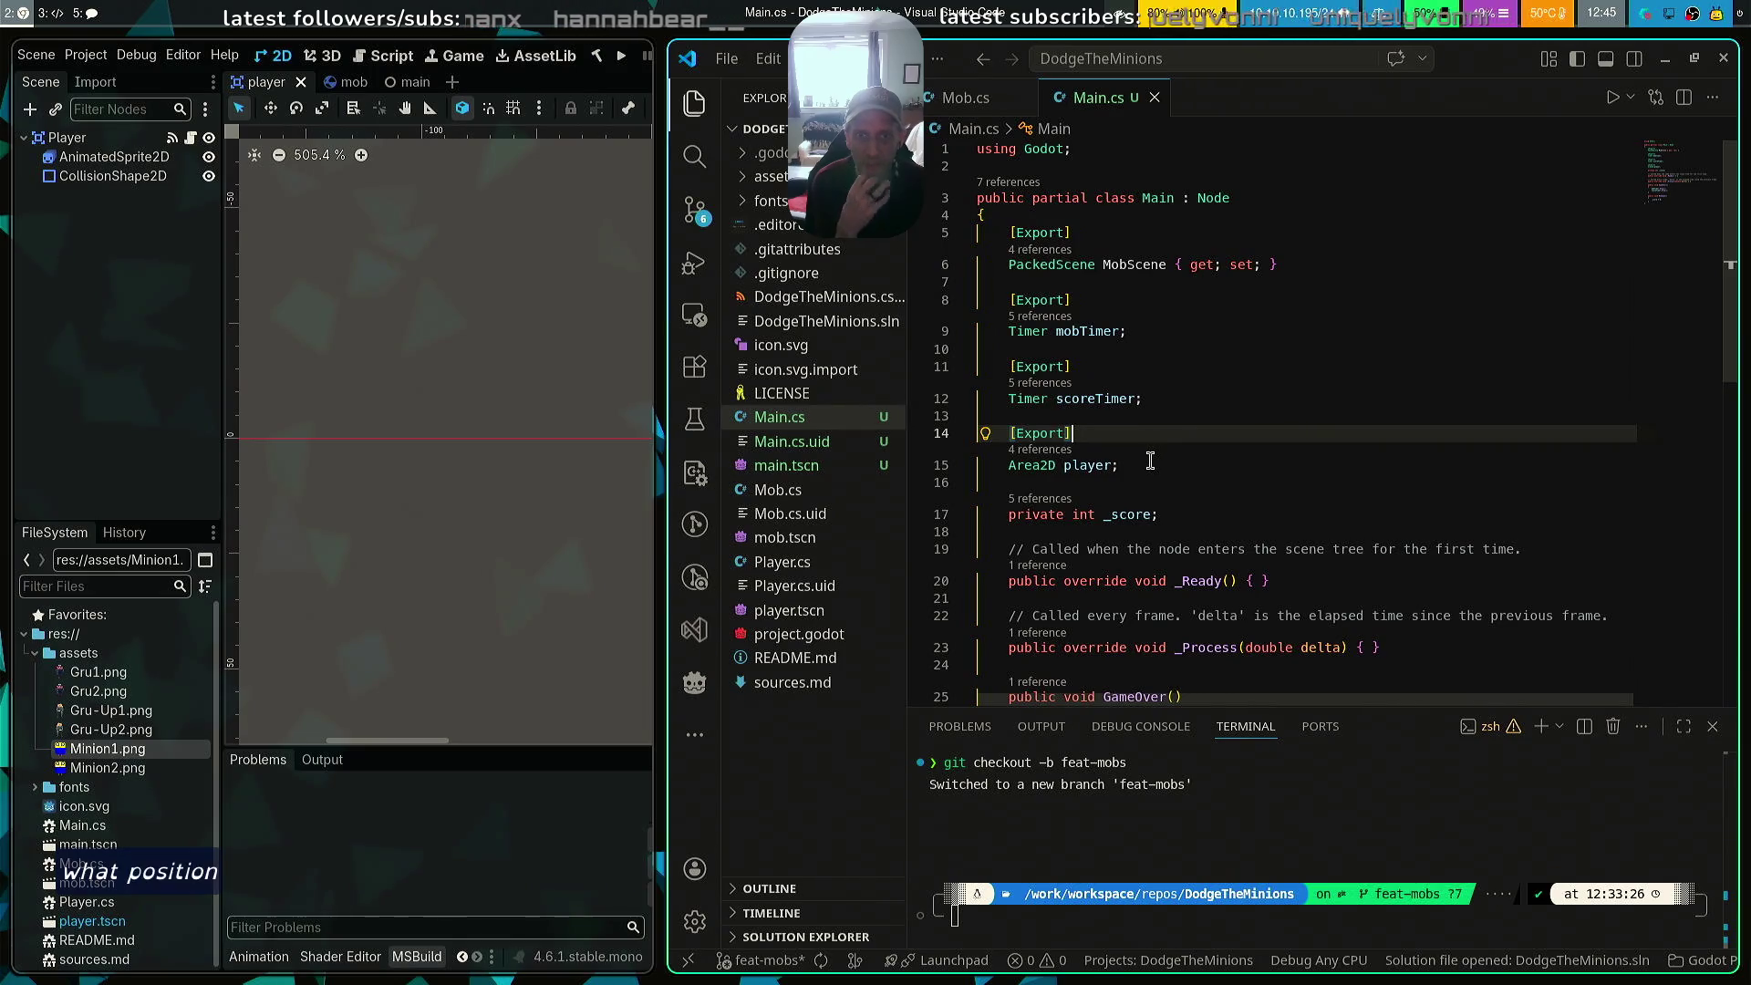
Declare an exported Marker2D startPosition below the player field and save Main.cs
left_click(1374, 464)
key("Return")
key("Return")
type("[Export")
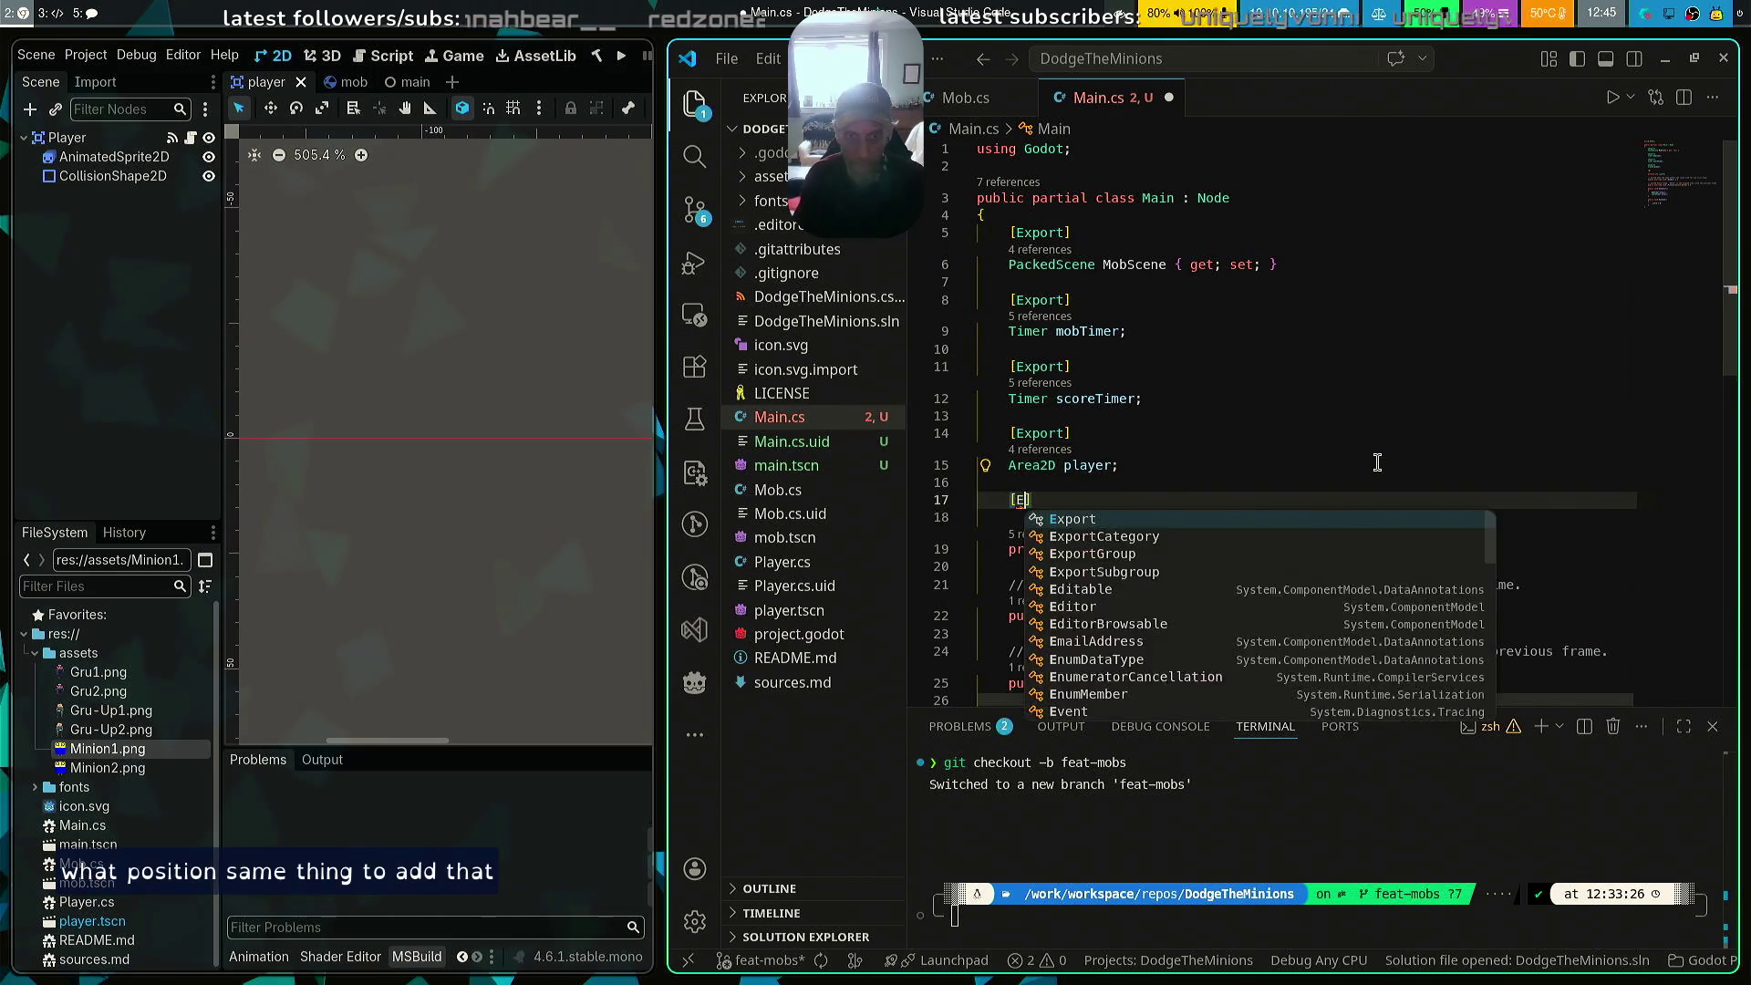
type("]")
key("Return")
type("Mark")
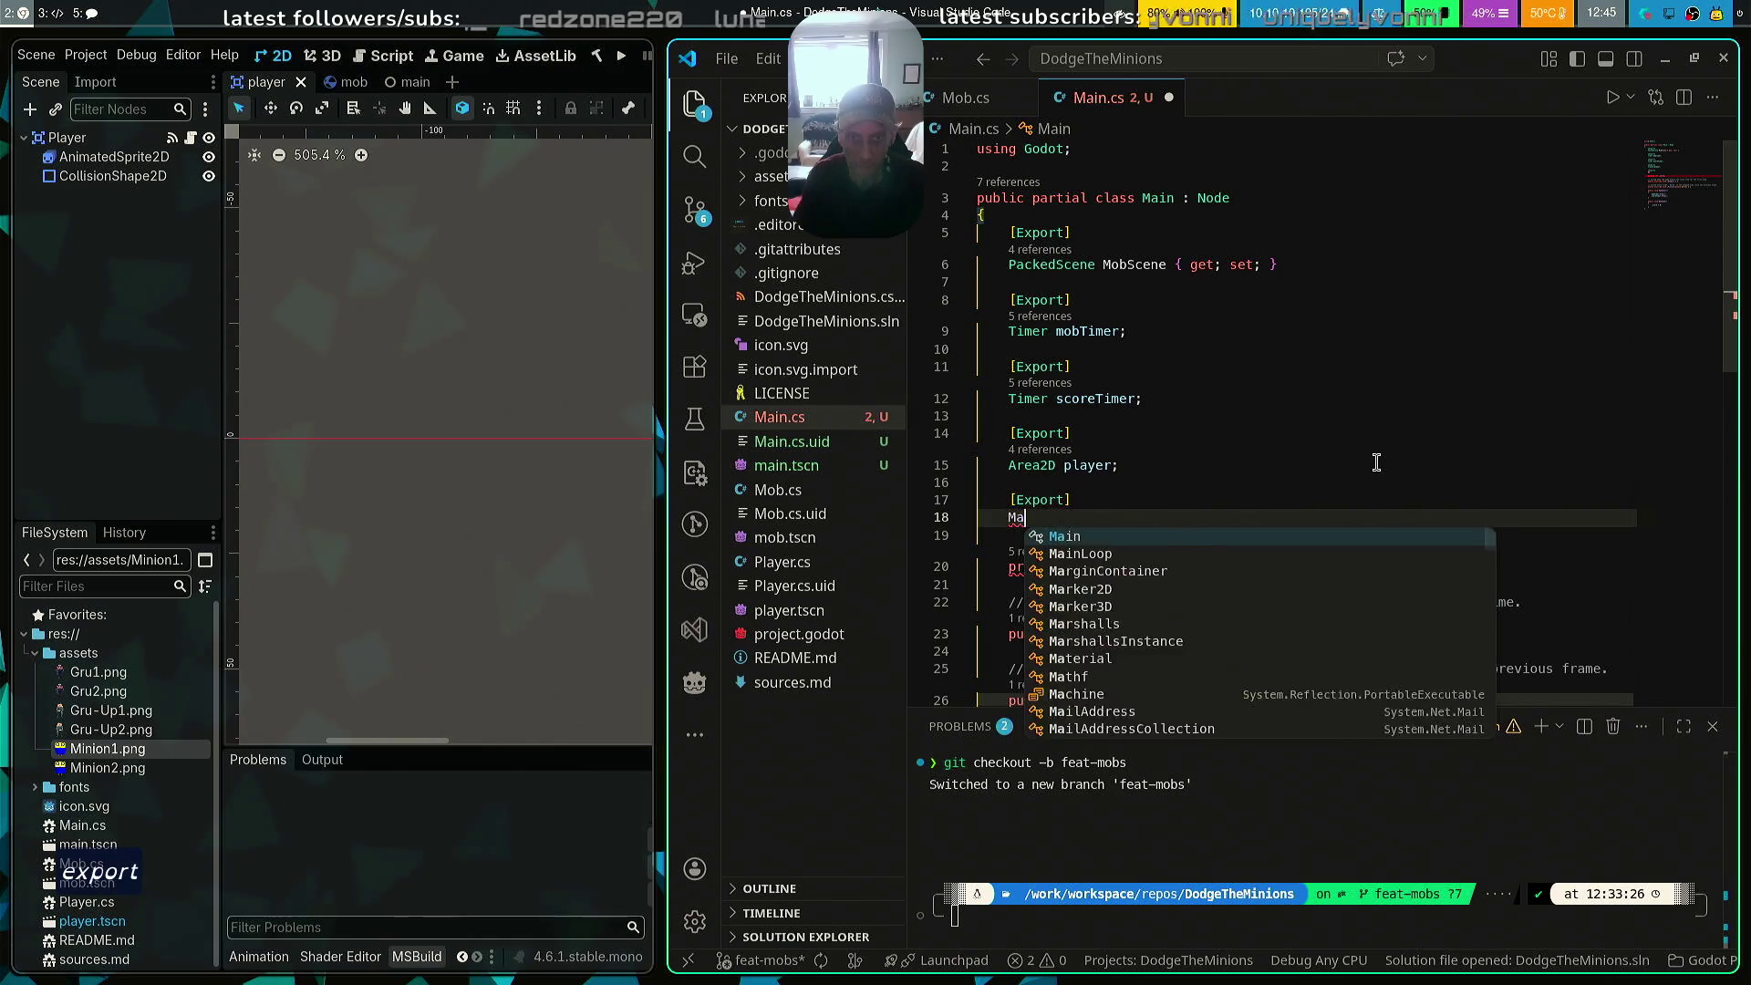
key("Tab")
type("start")
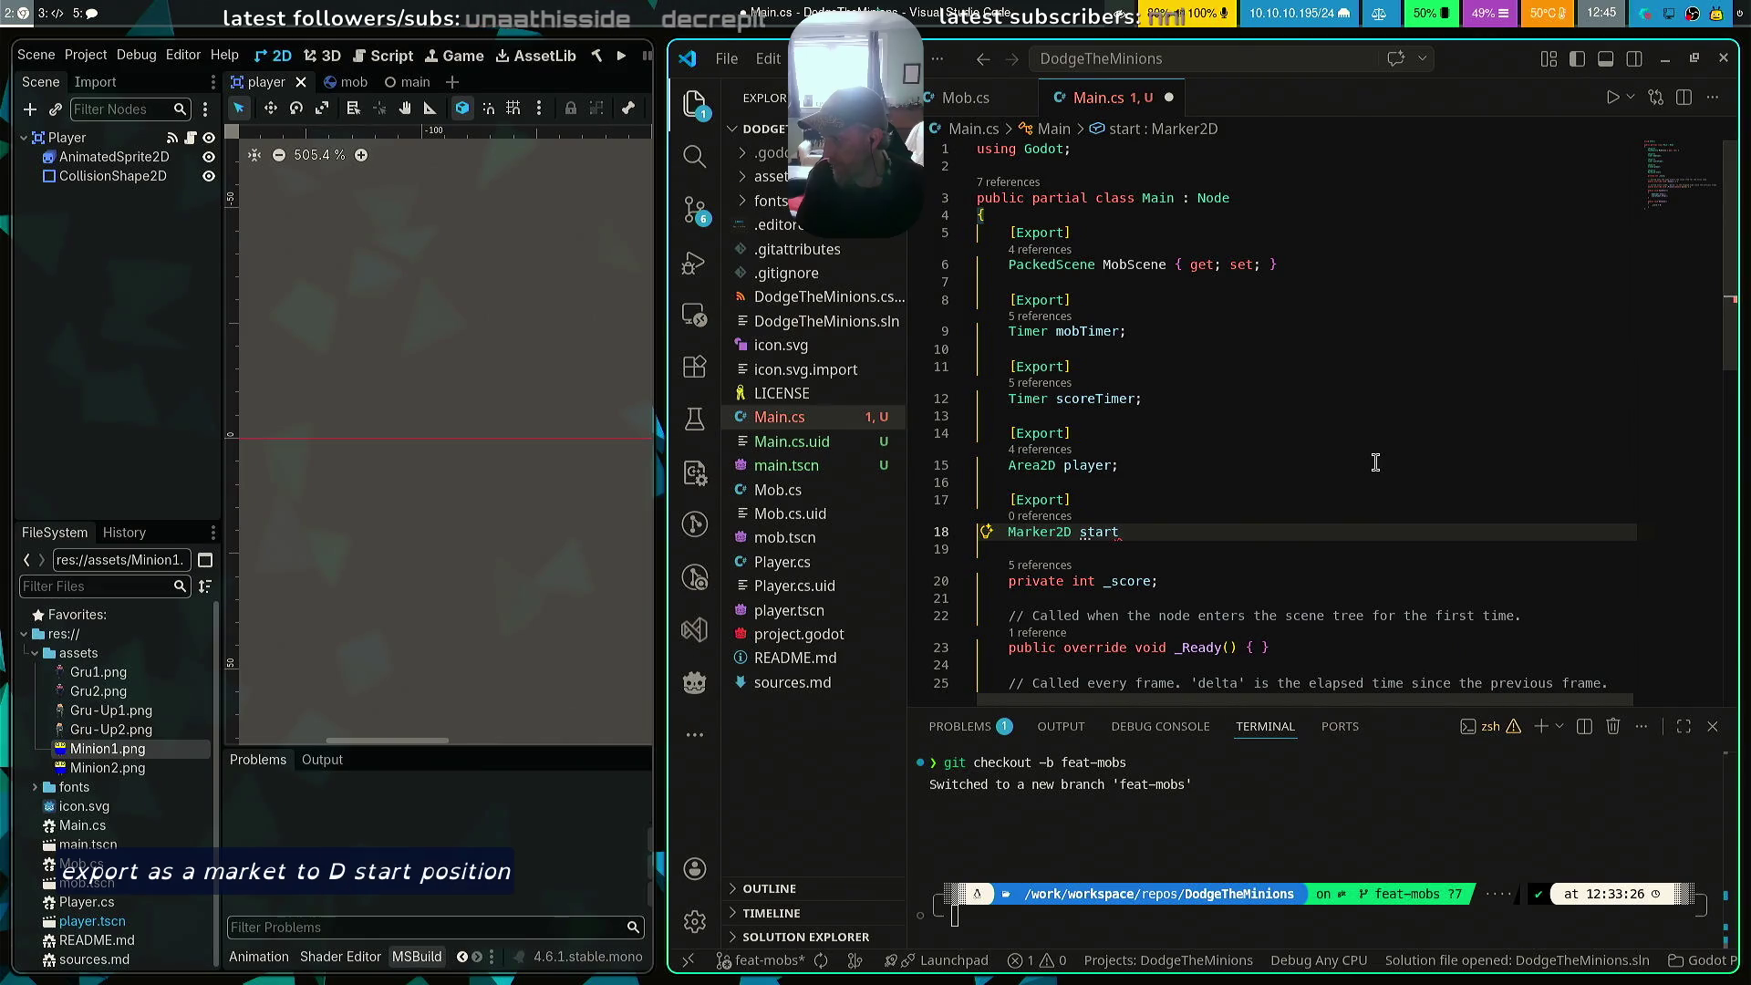
type("Position")
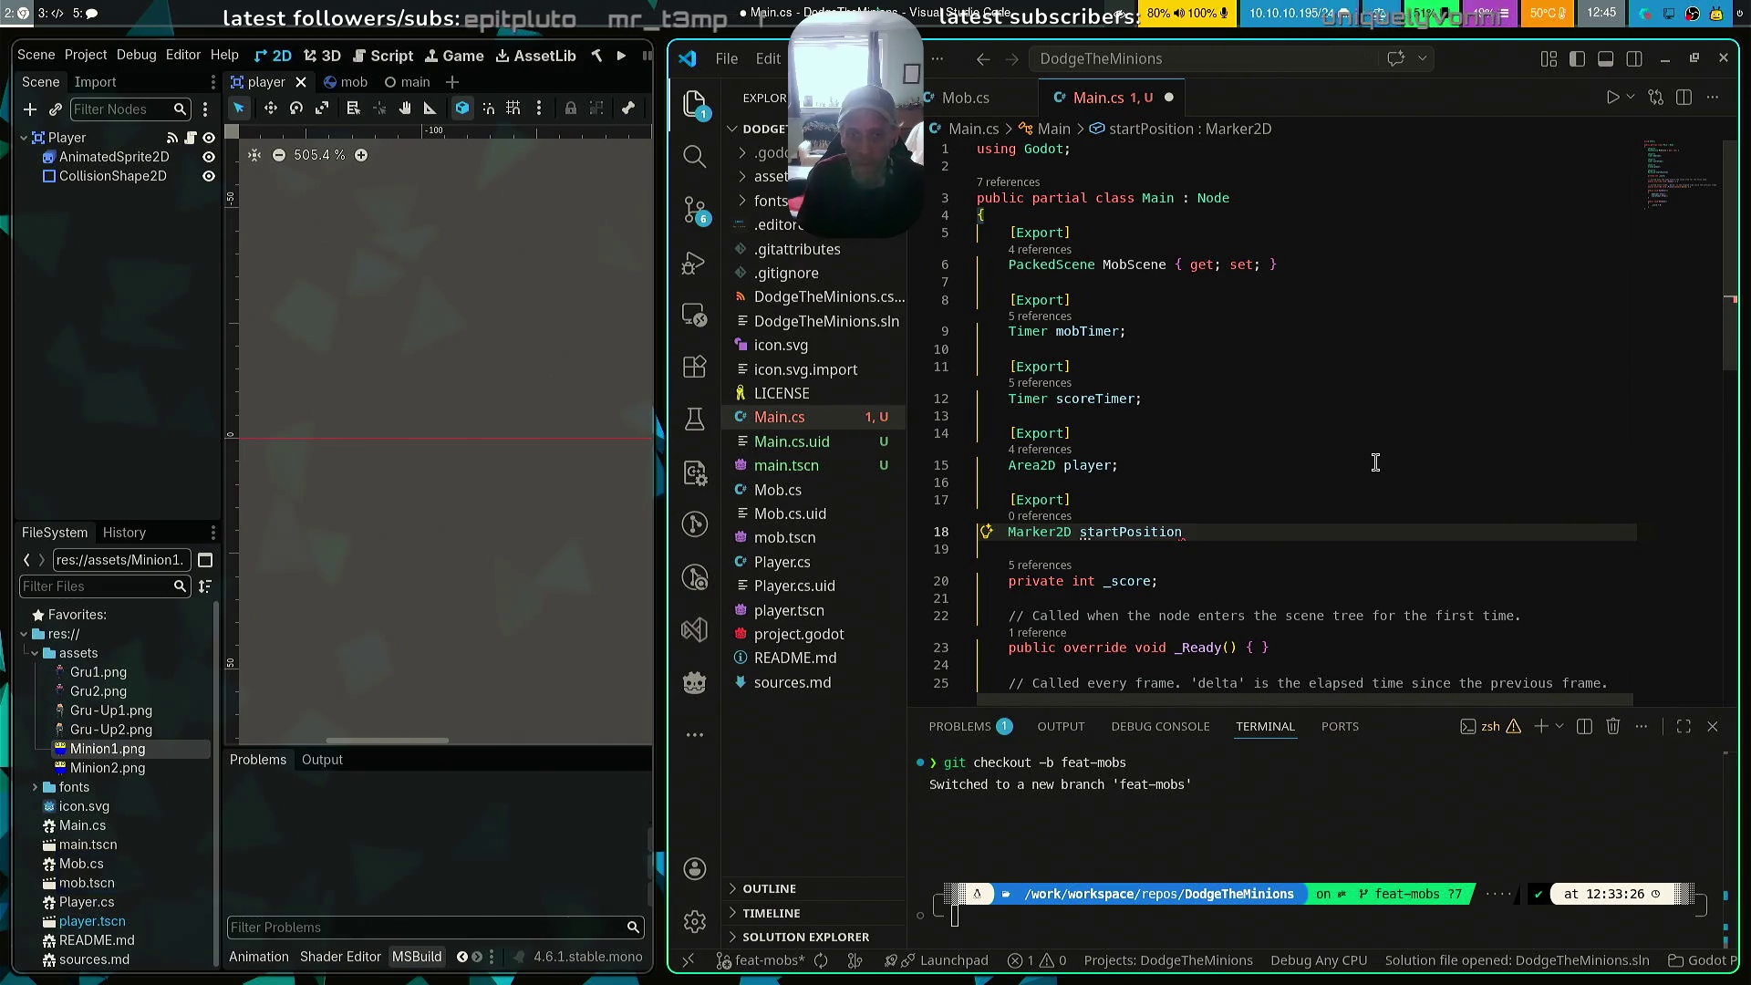
type(";")
key("ctrl+s")
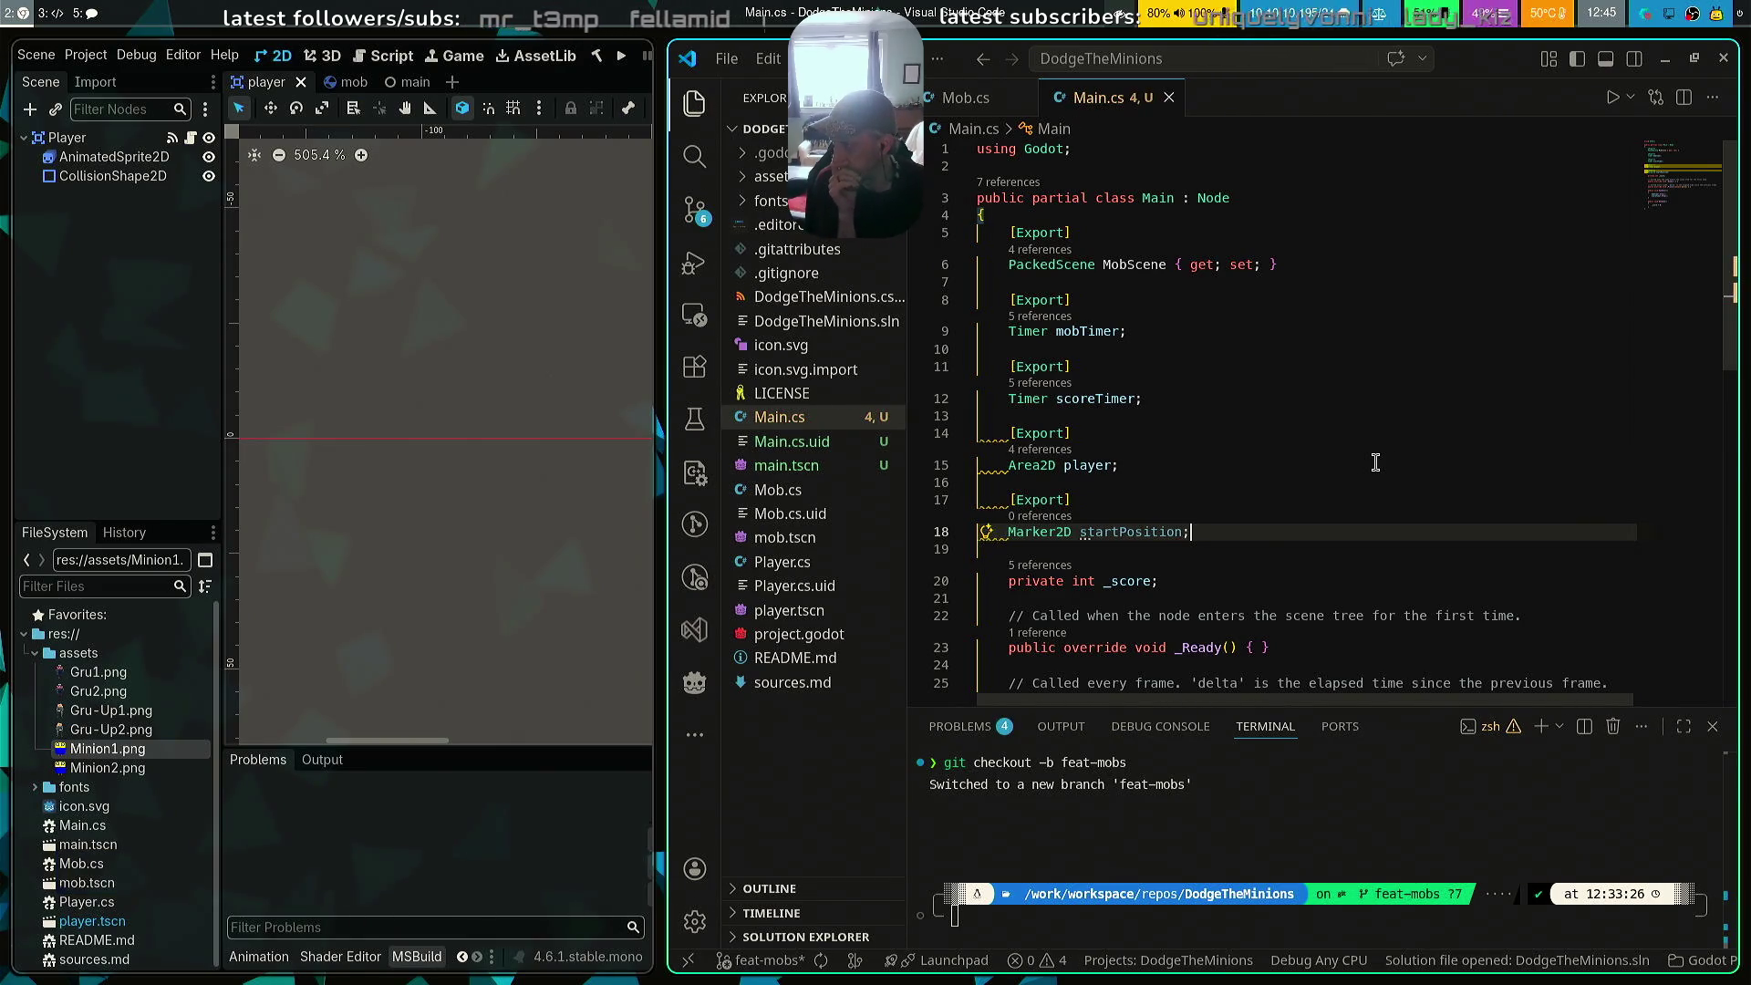
scroll(1375, 463, "down", 5)
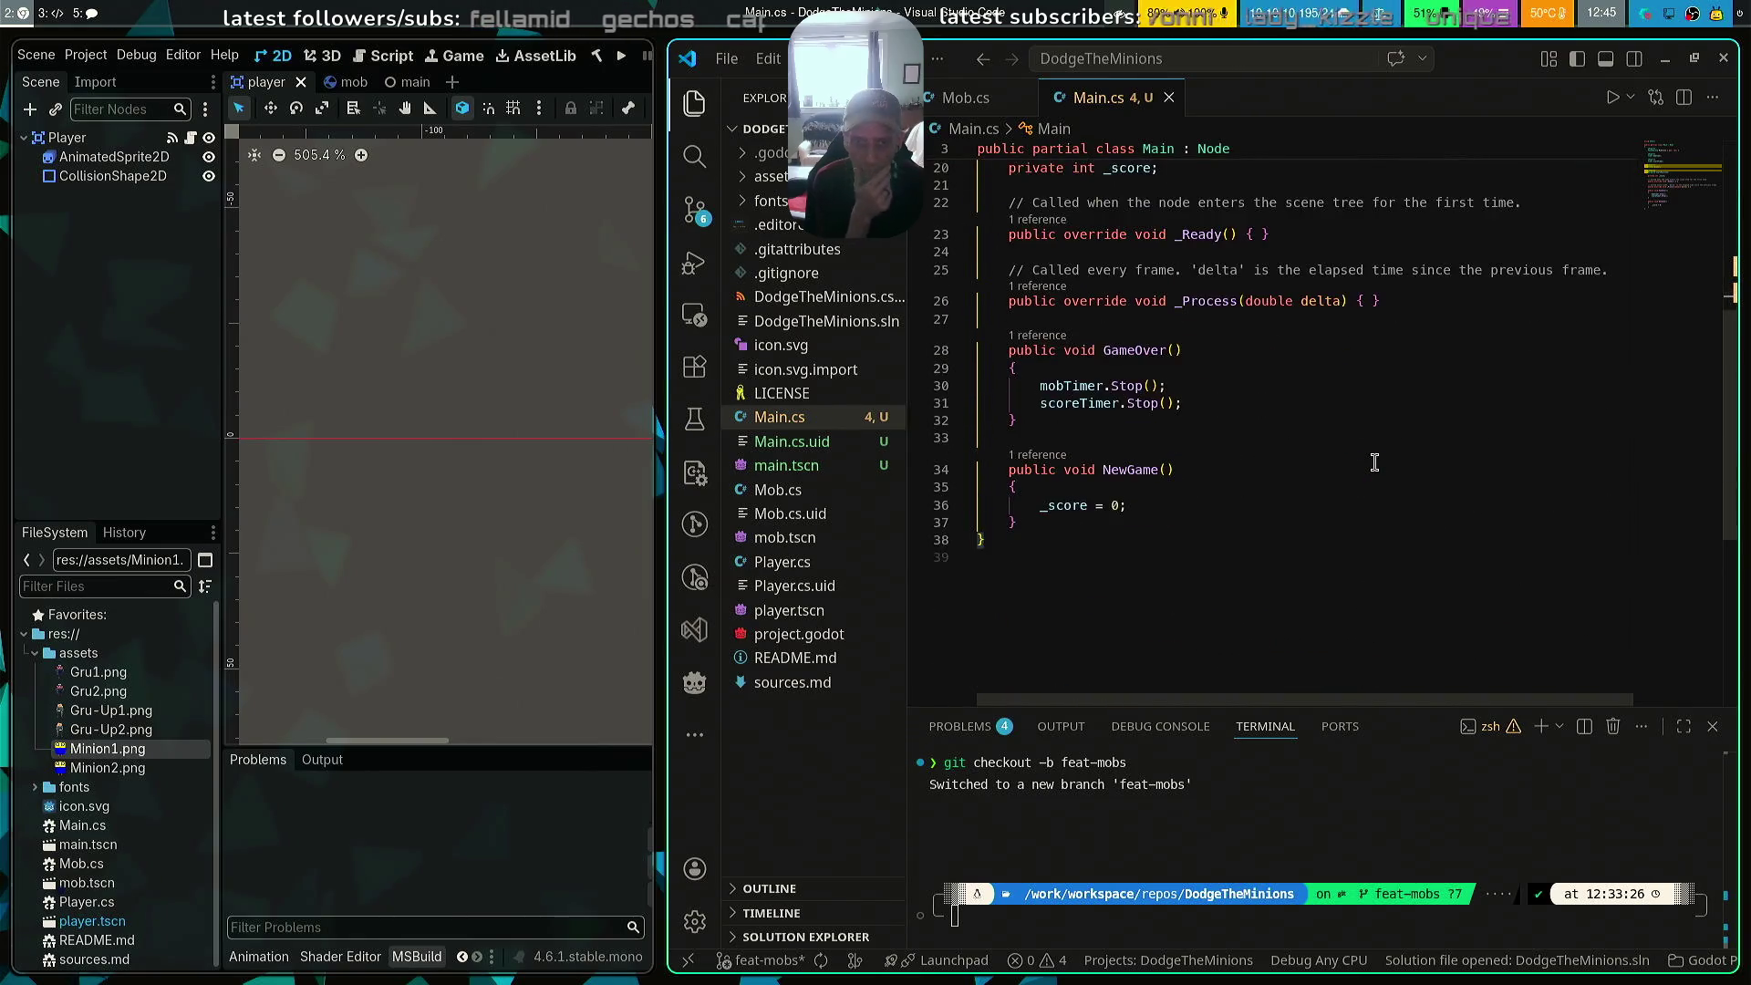
Start a player.Start call in NewGame, checking Player.cs's Start(Vector2 position) signature
left_click(1167, 505)
key("Return")
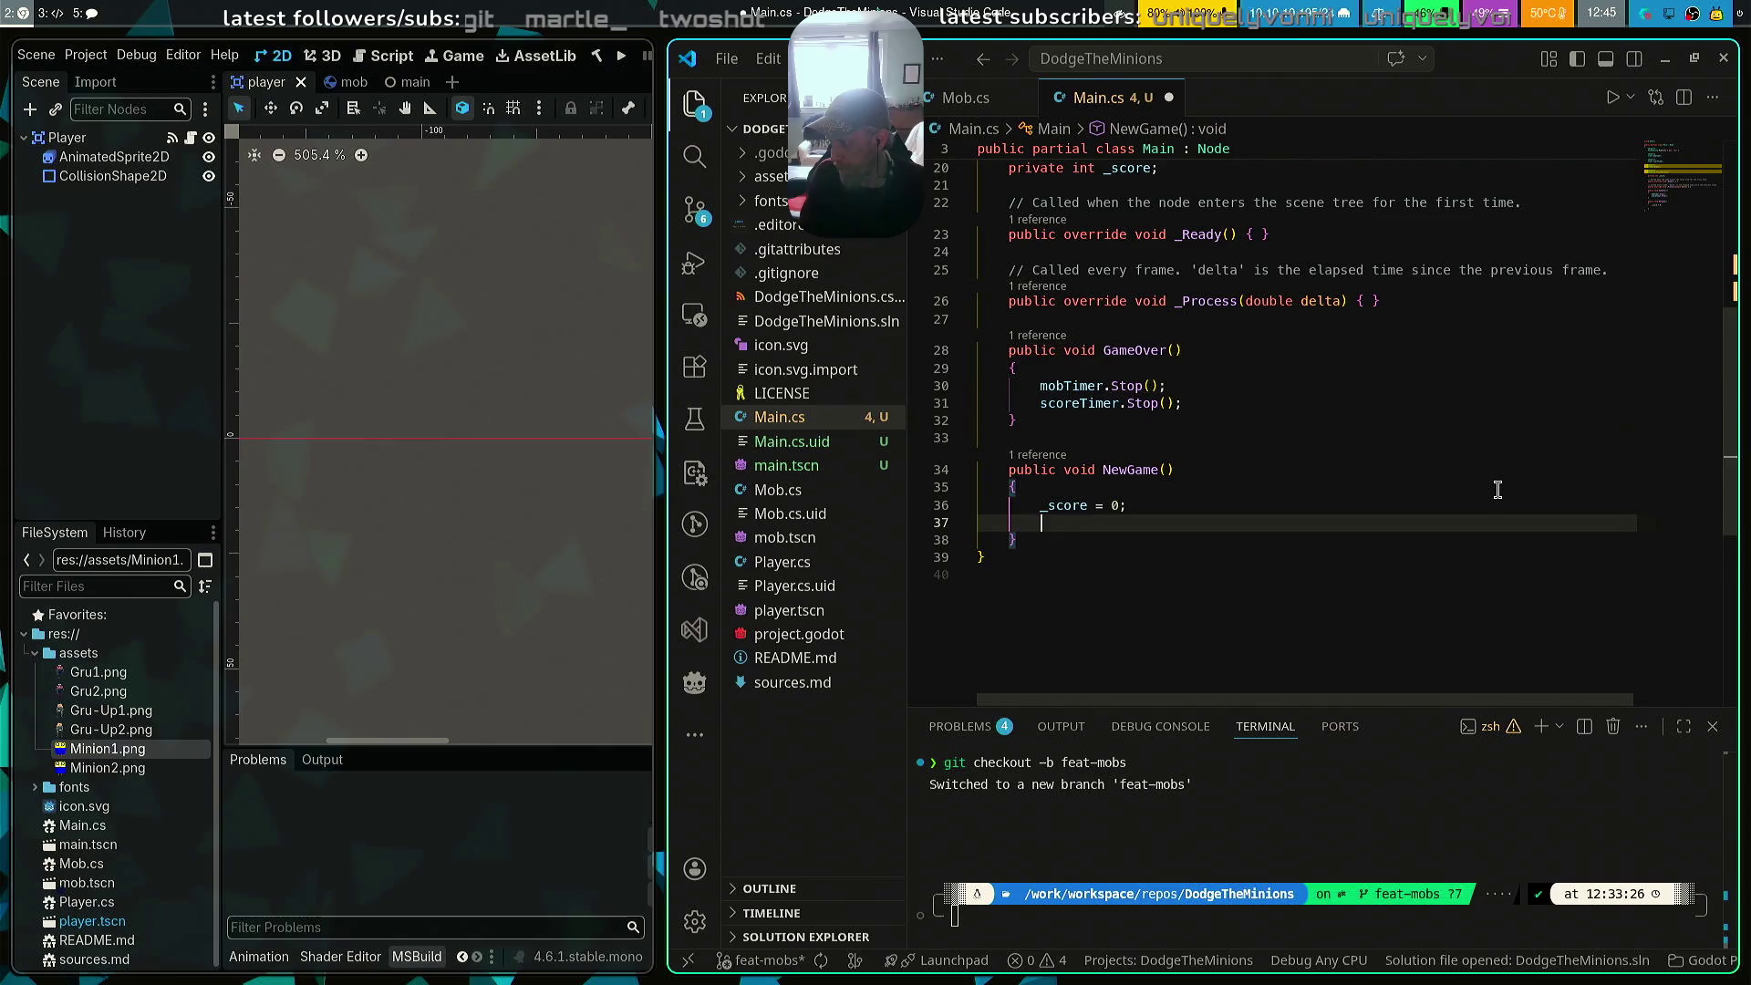
type("plae")
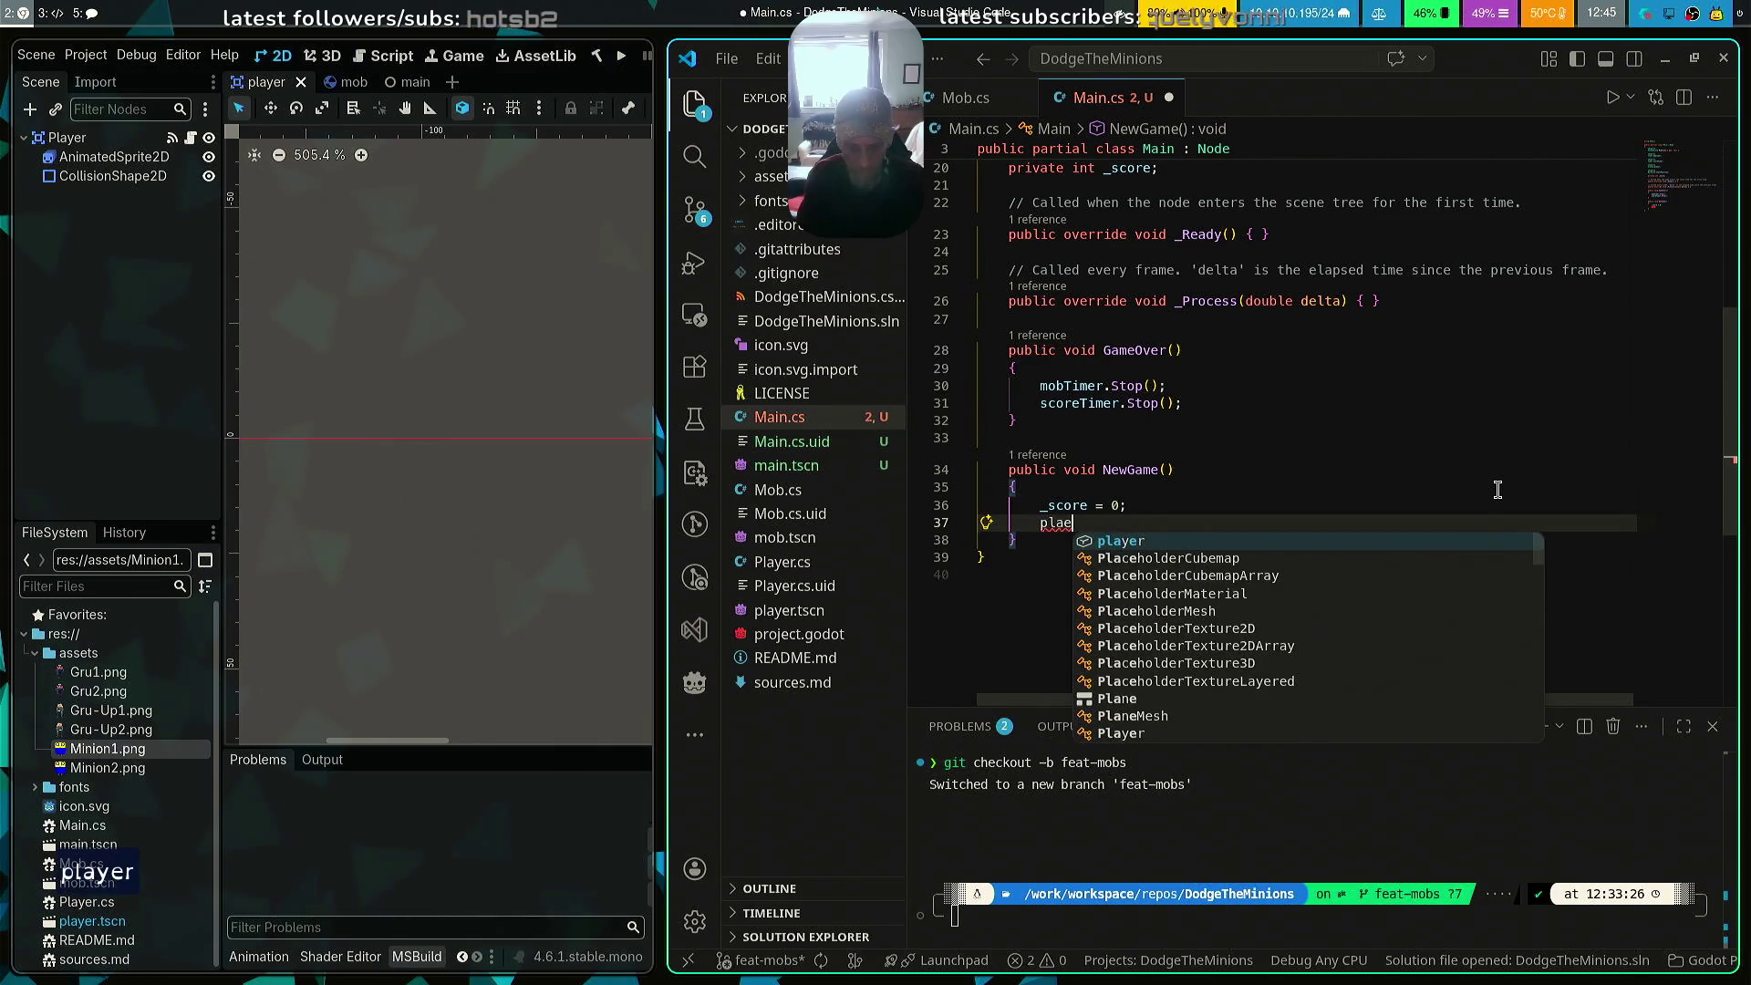
key("Tab")
type(".St")
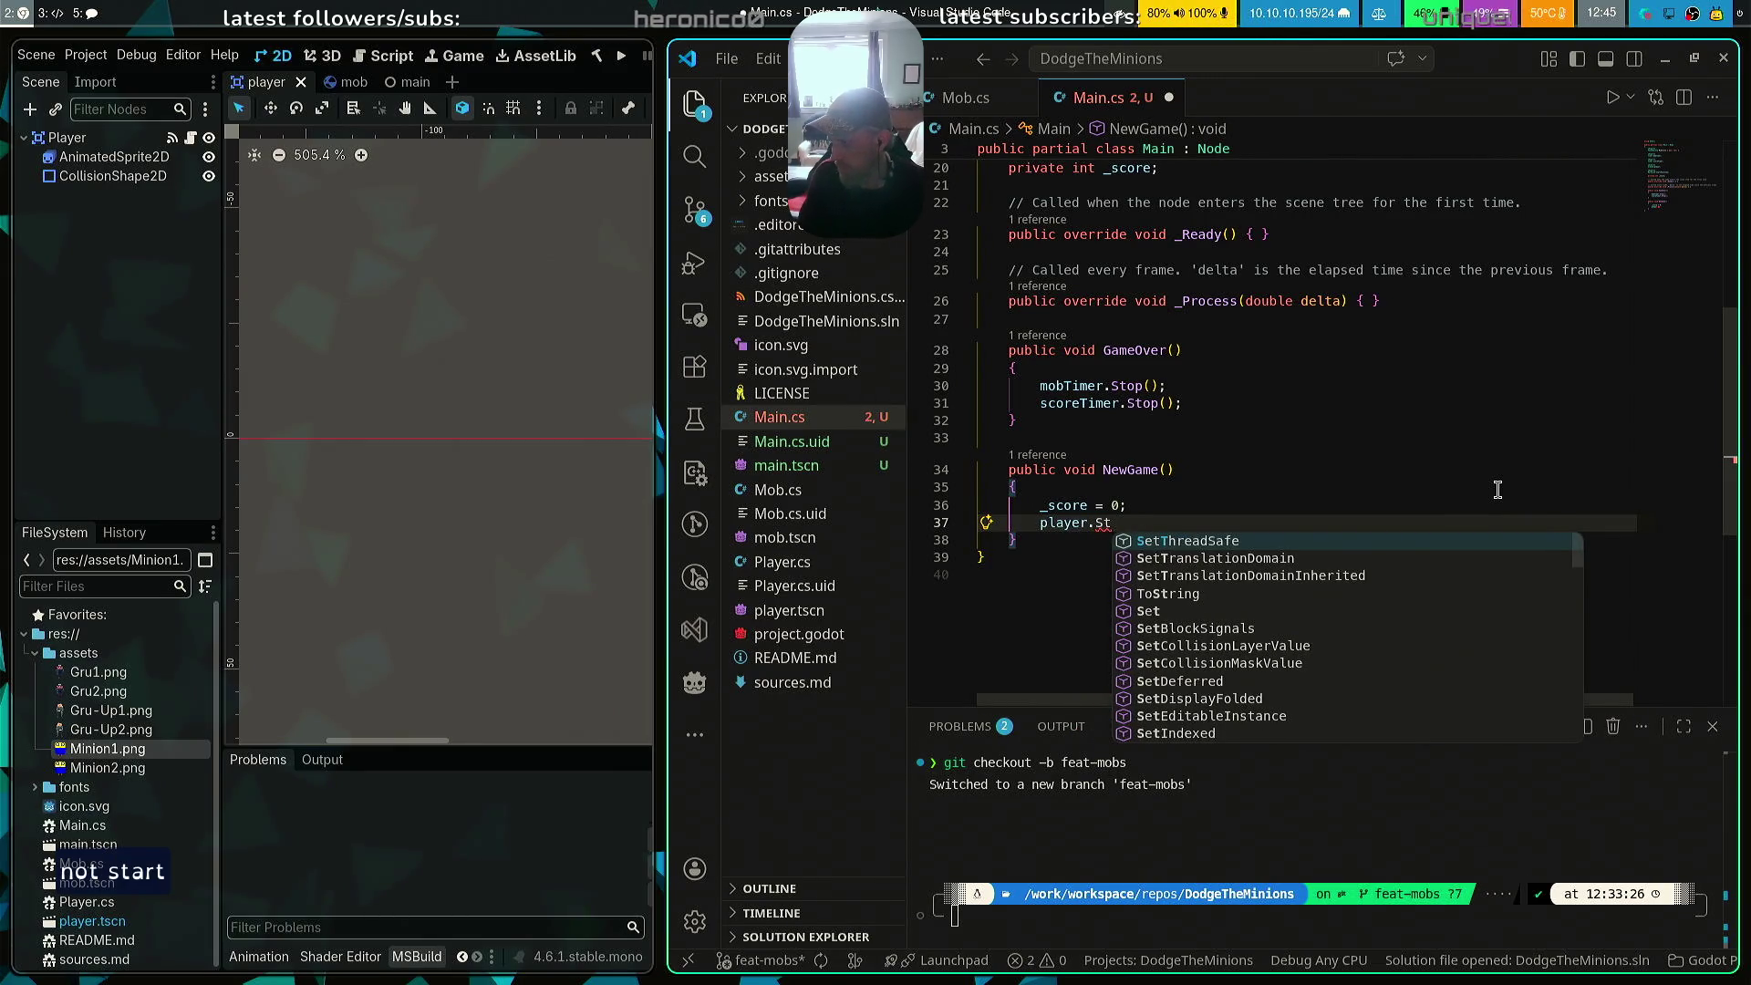
type("art")
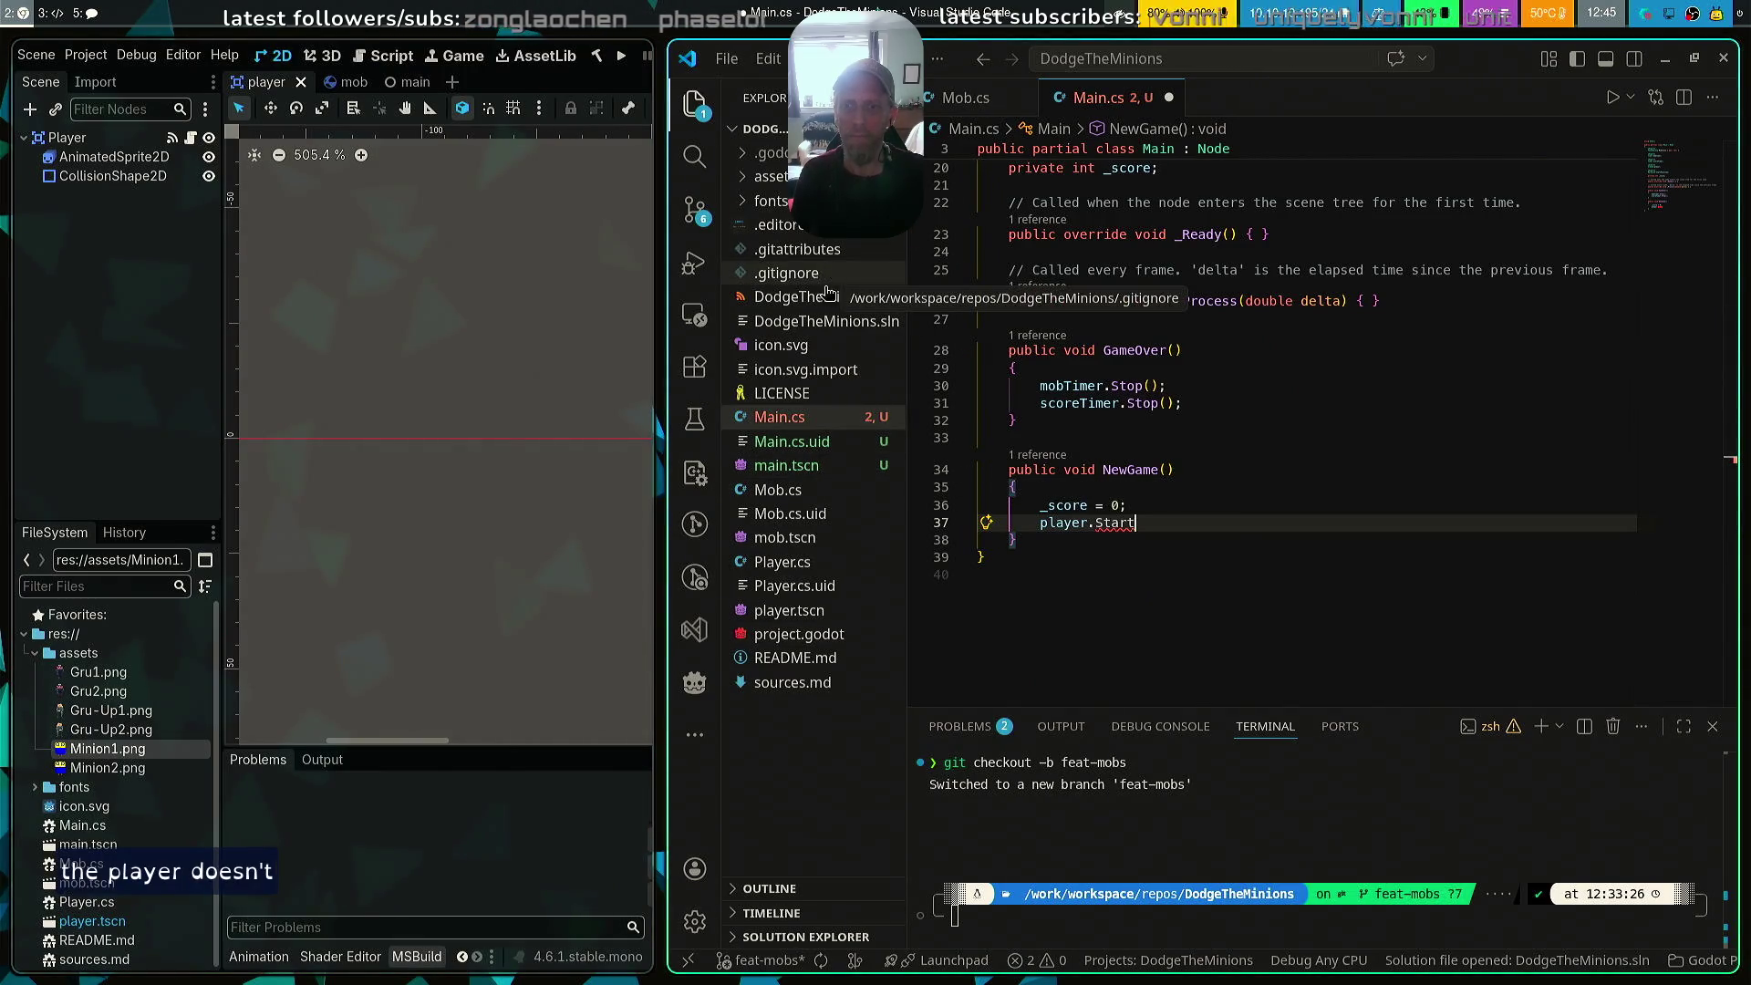
left_click(800, 564)
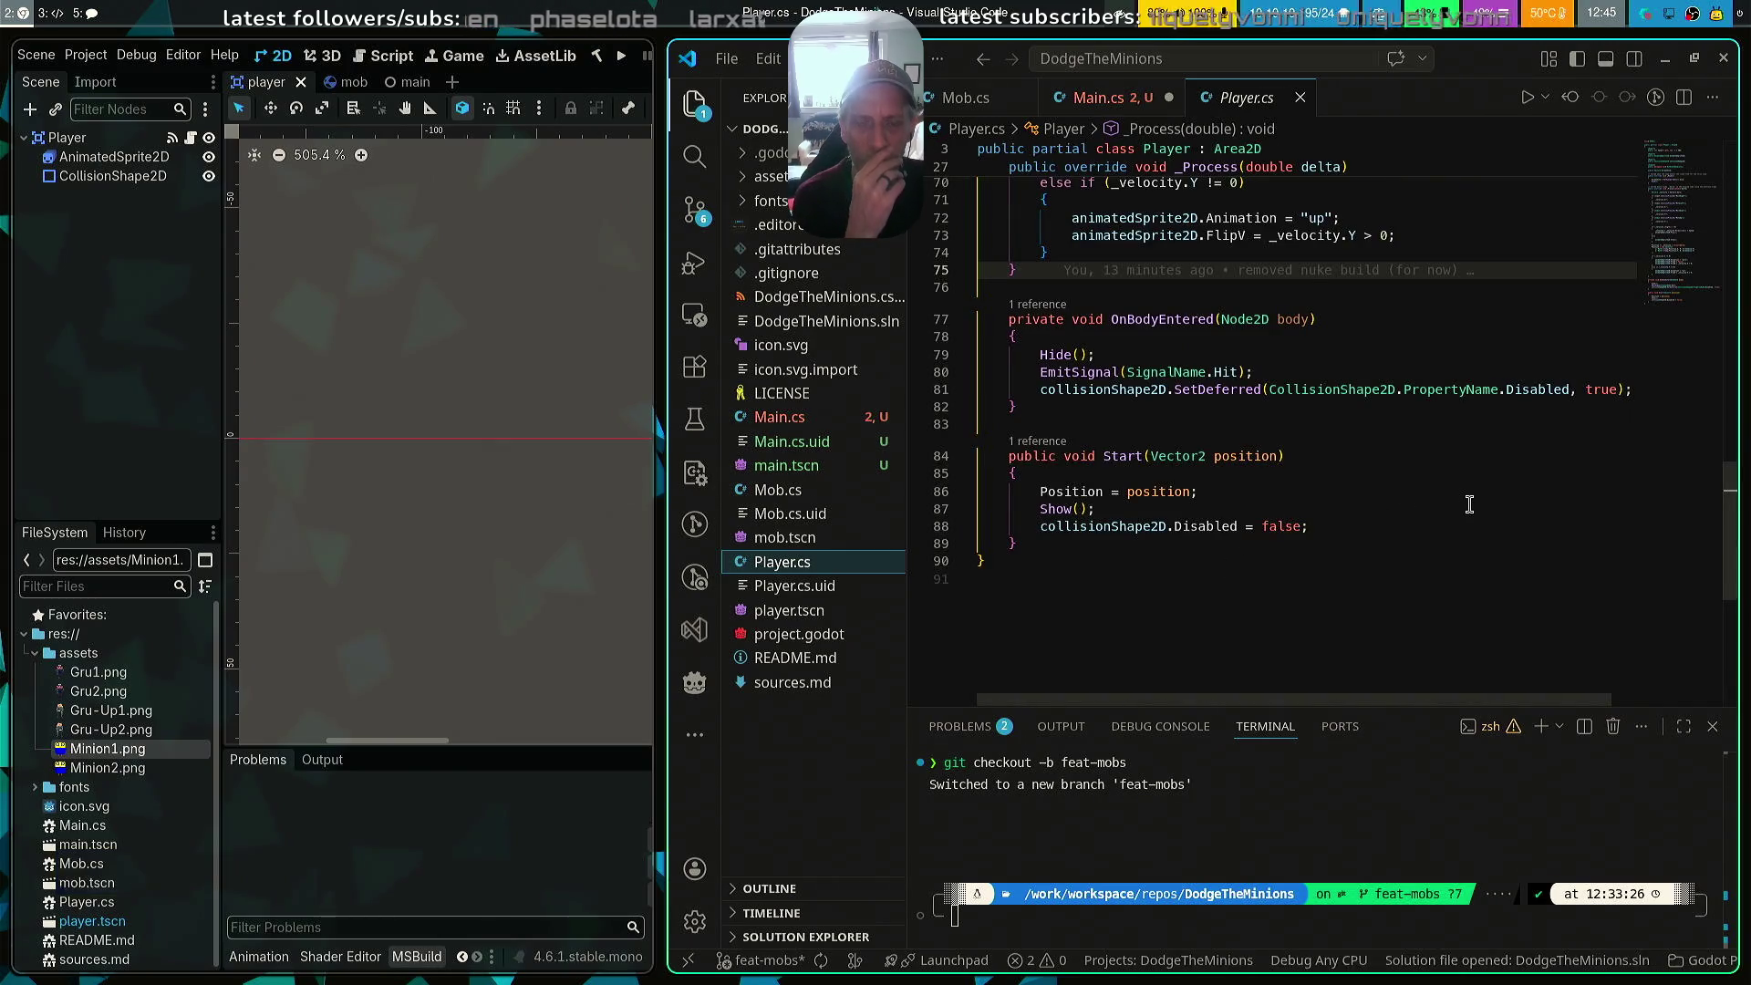
left_click(1128, 456)
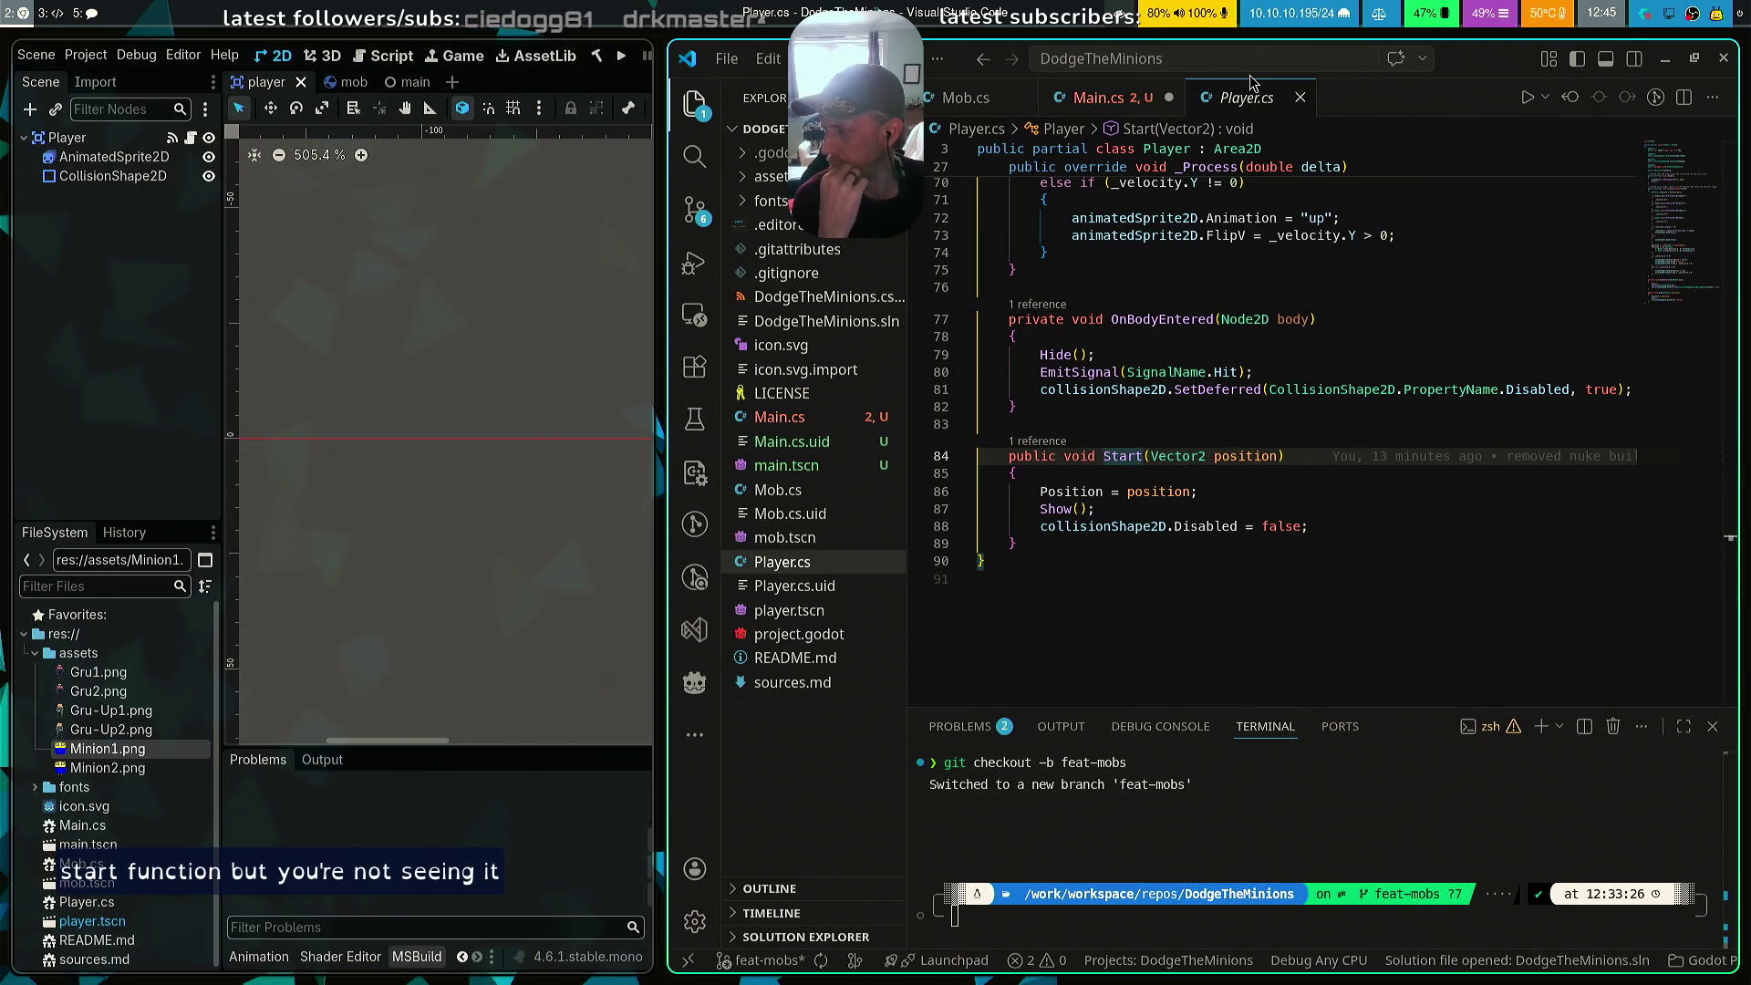
left_click(1108, 98)
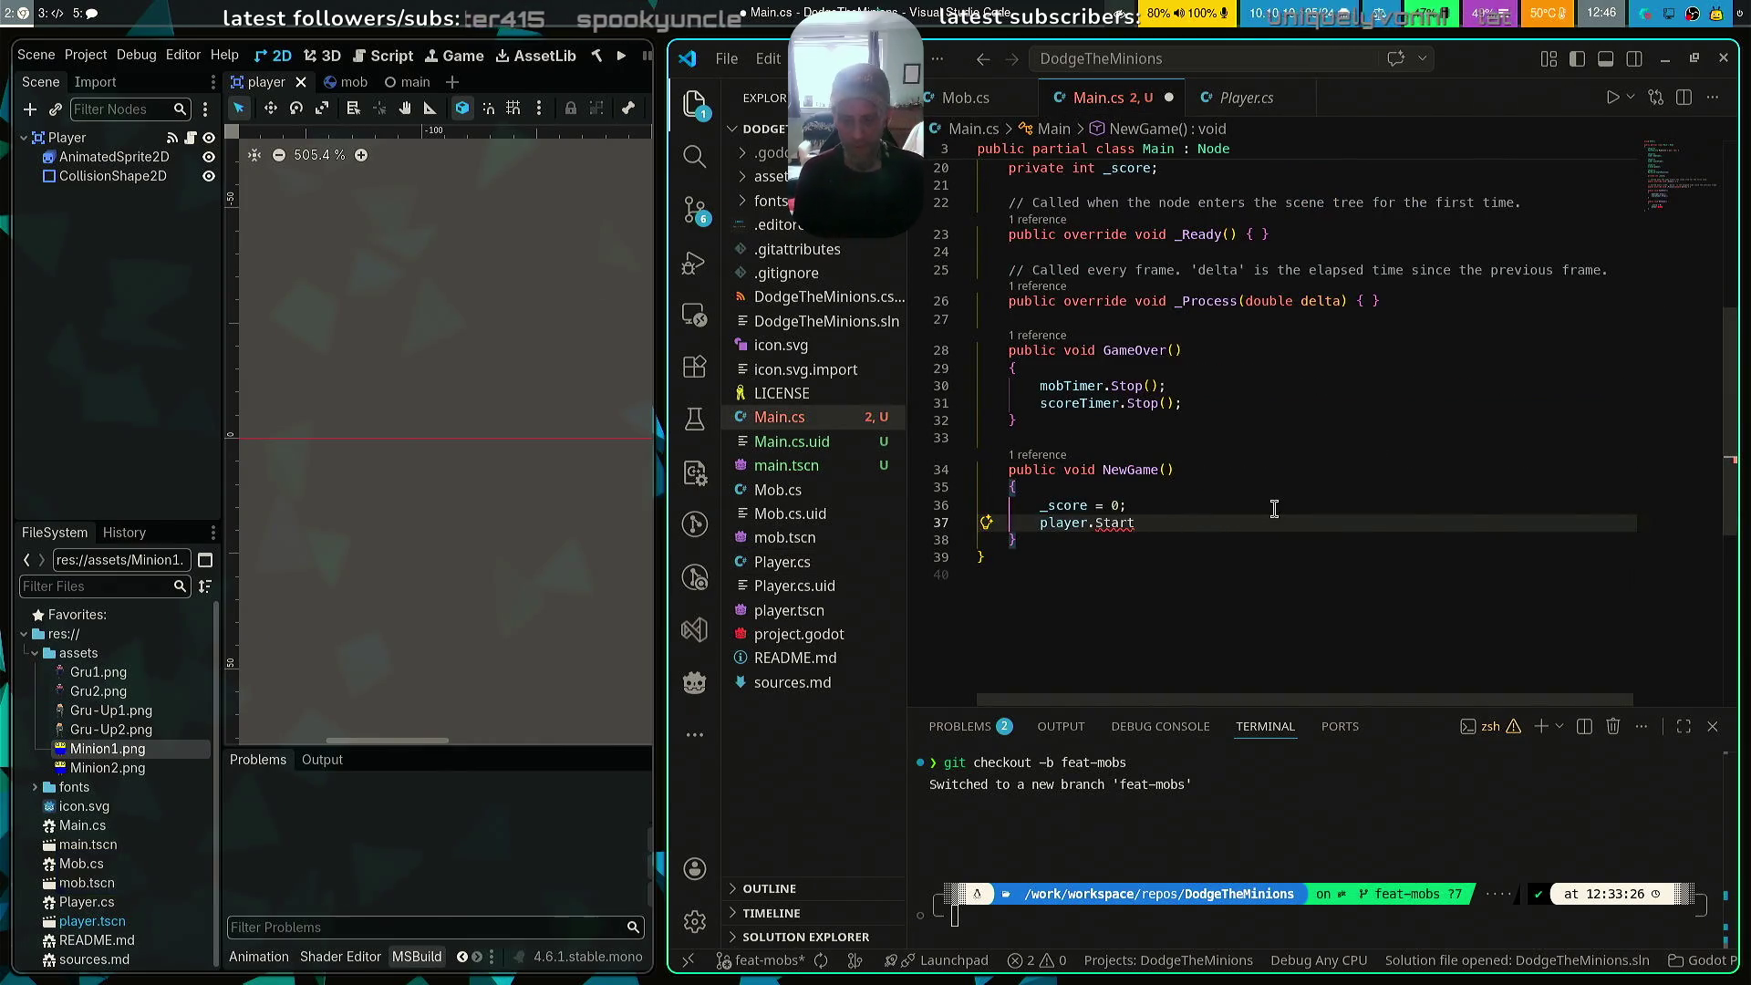
Complete the call as player.Start(startPosition.Position); and save Main.cs
type("()")
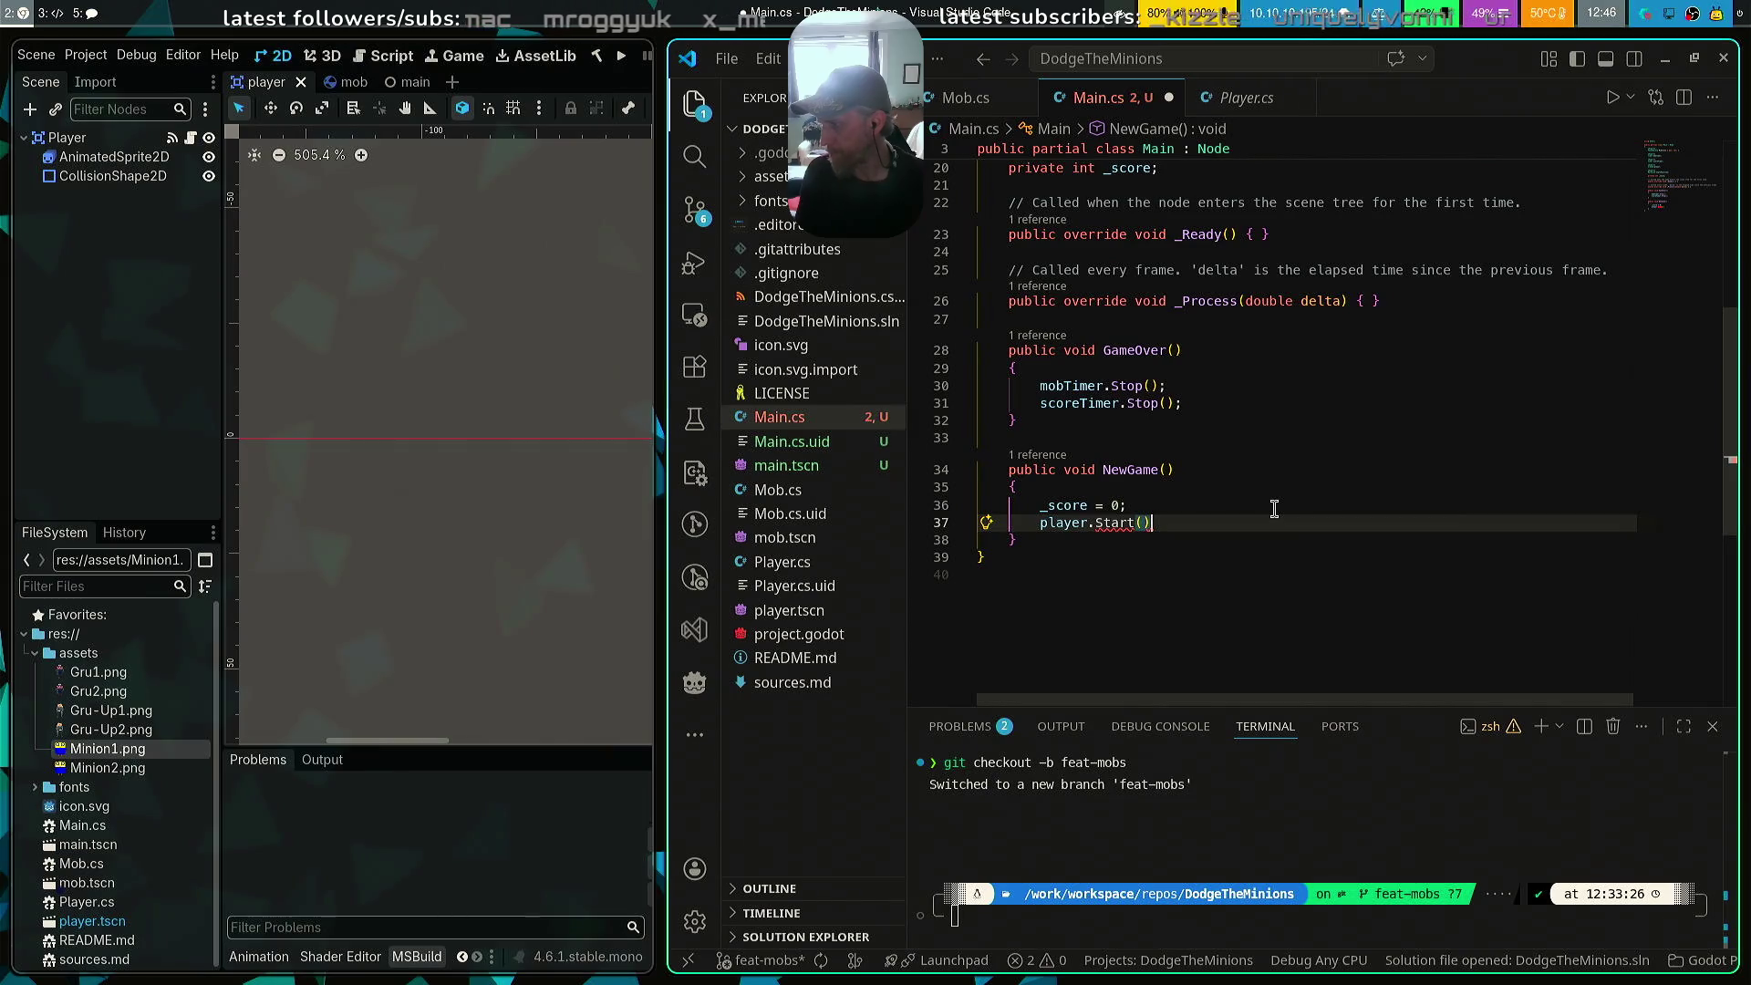
key("Left")
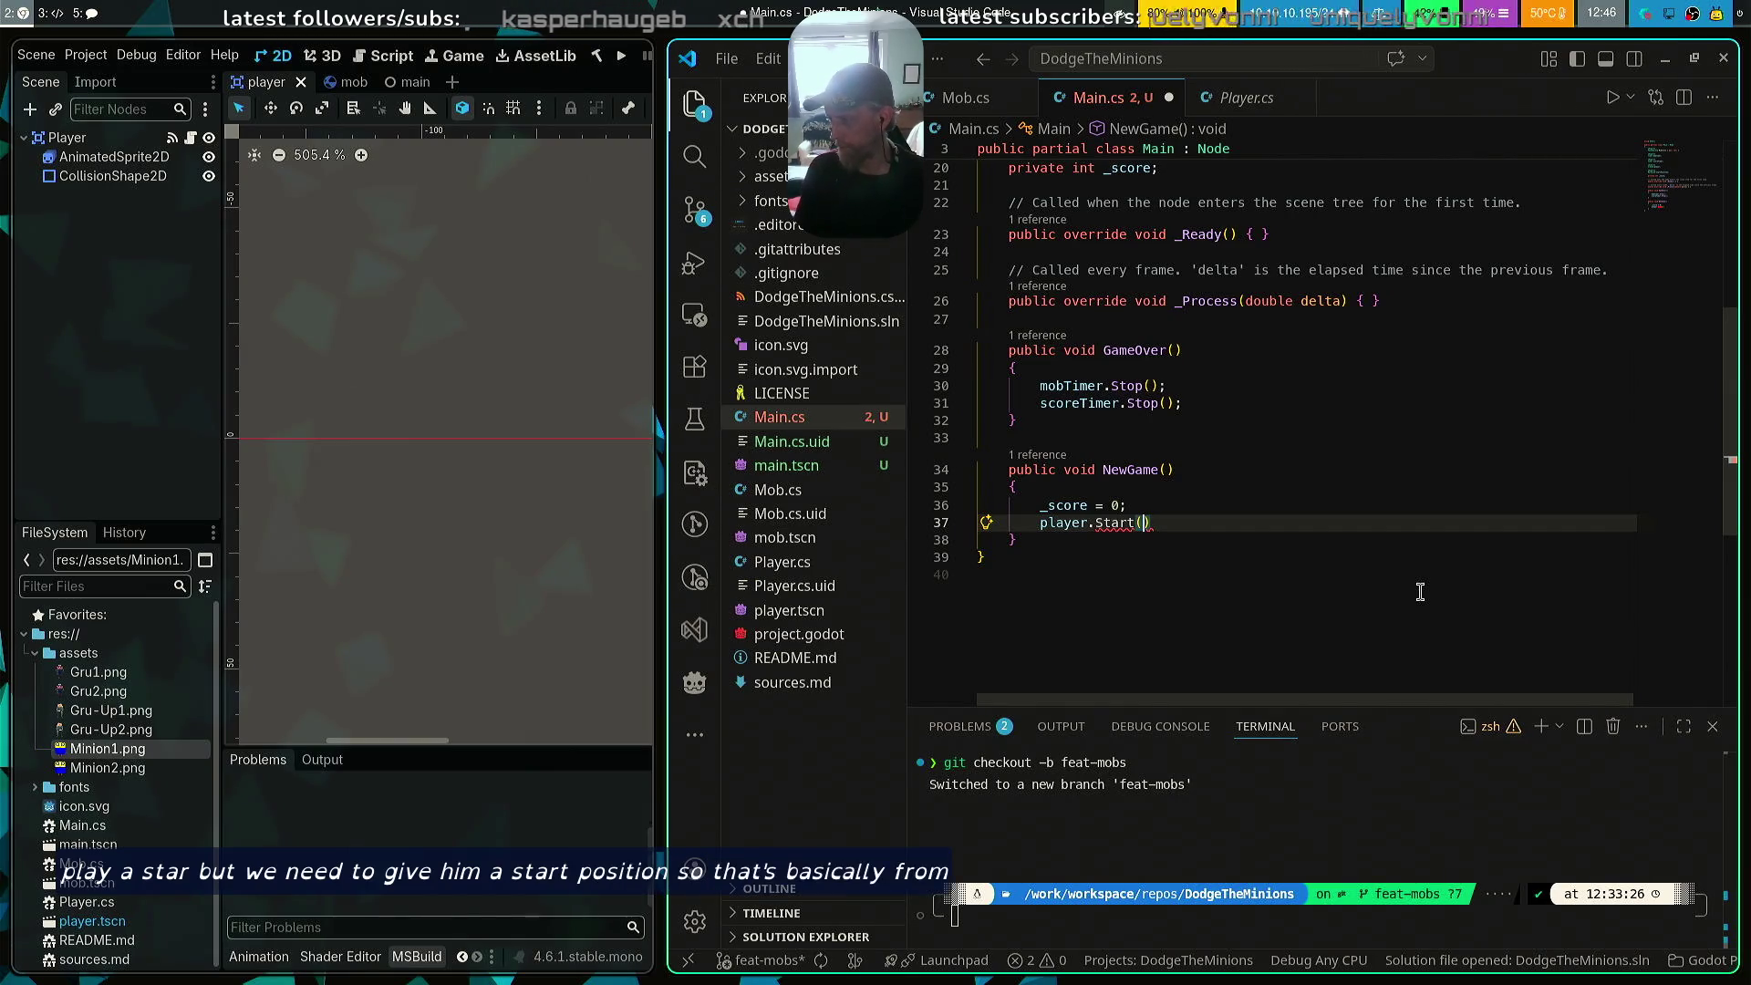
type("start")
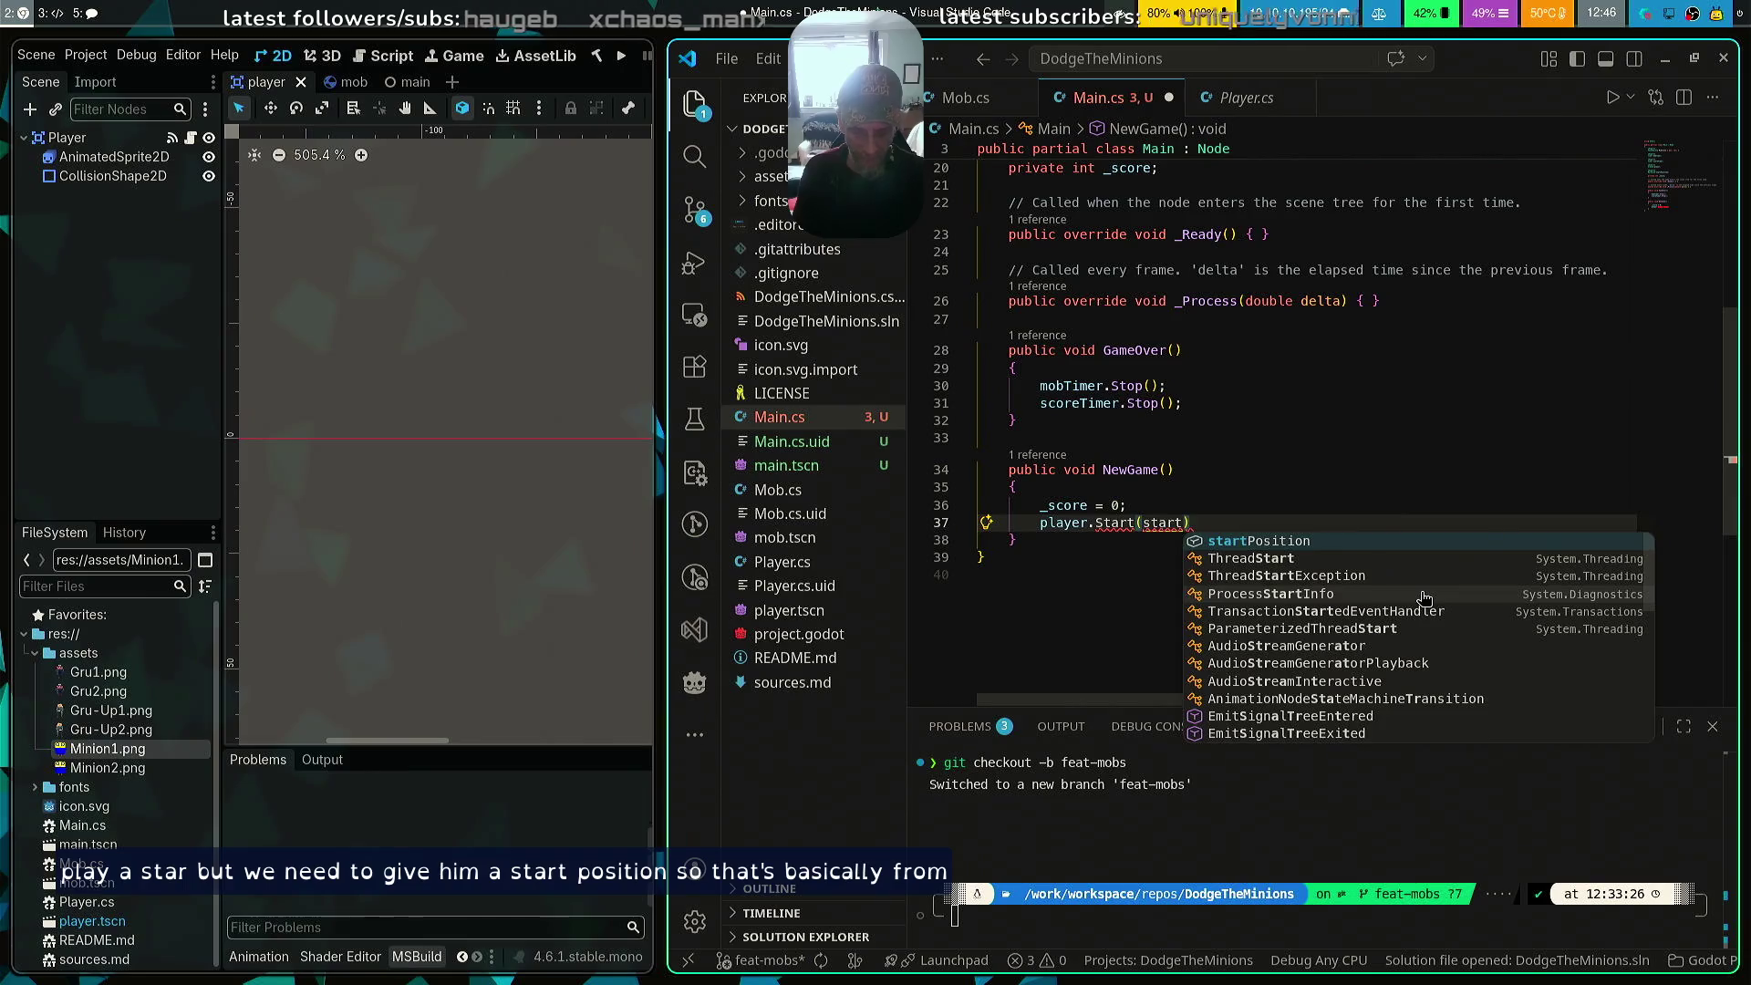
key("Tab")
type(".Pos")
key("Tab")
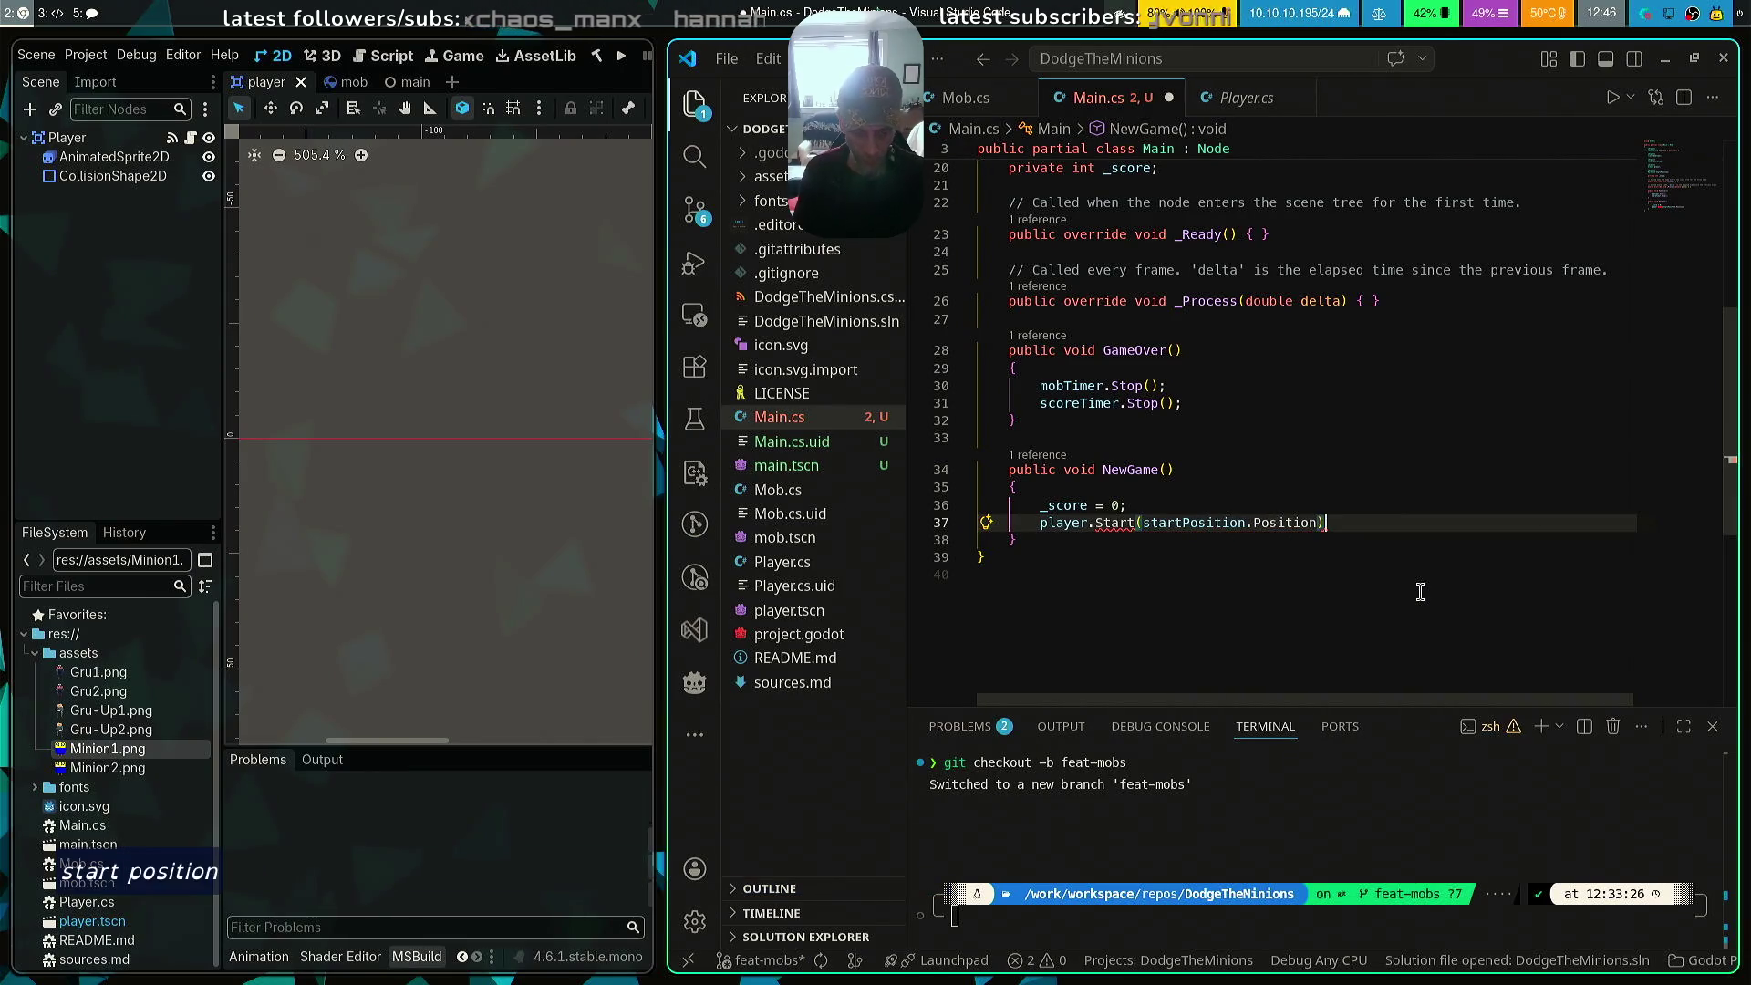
type(";")
key("ctrl+s")
Jump to the Start method's definition in Player.cs with F12
left_click(1129, 523)
key("F12")
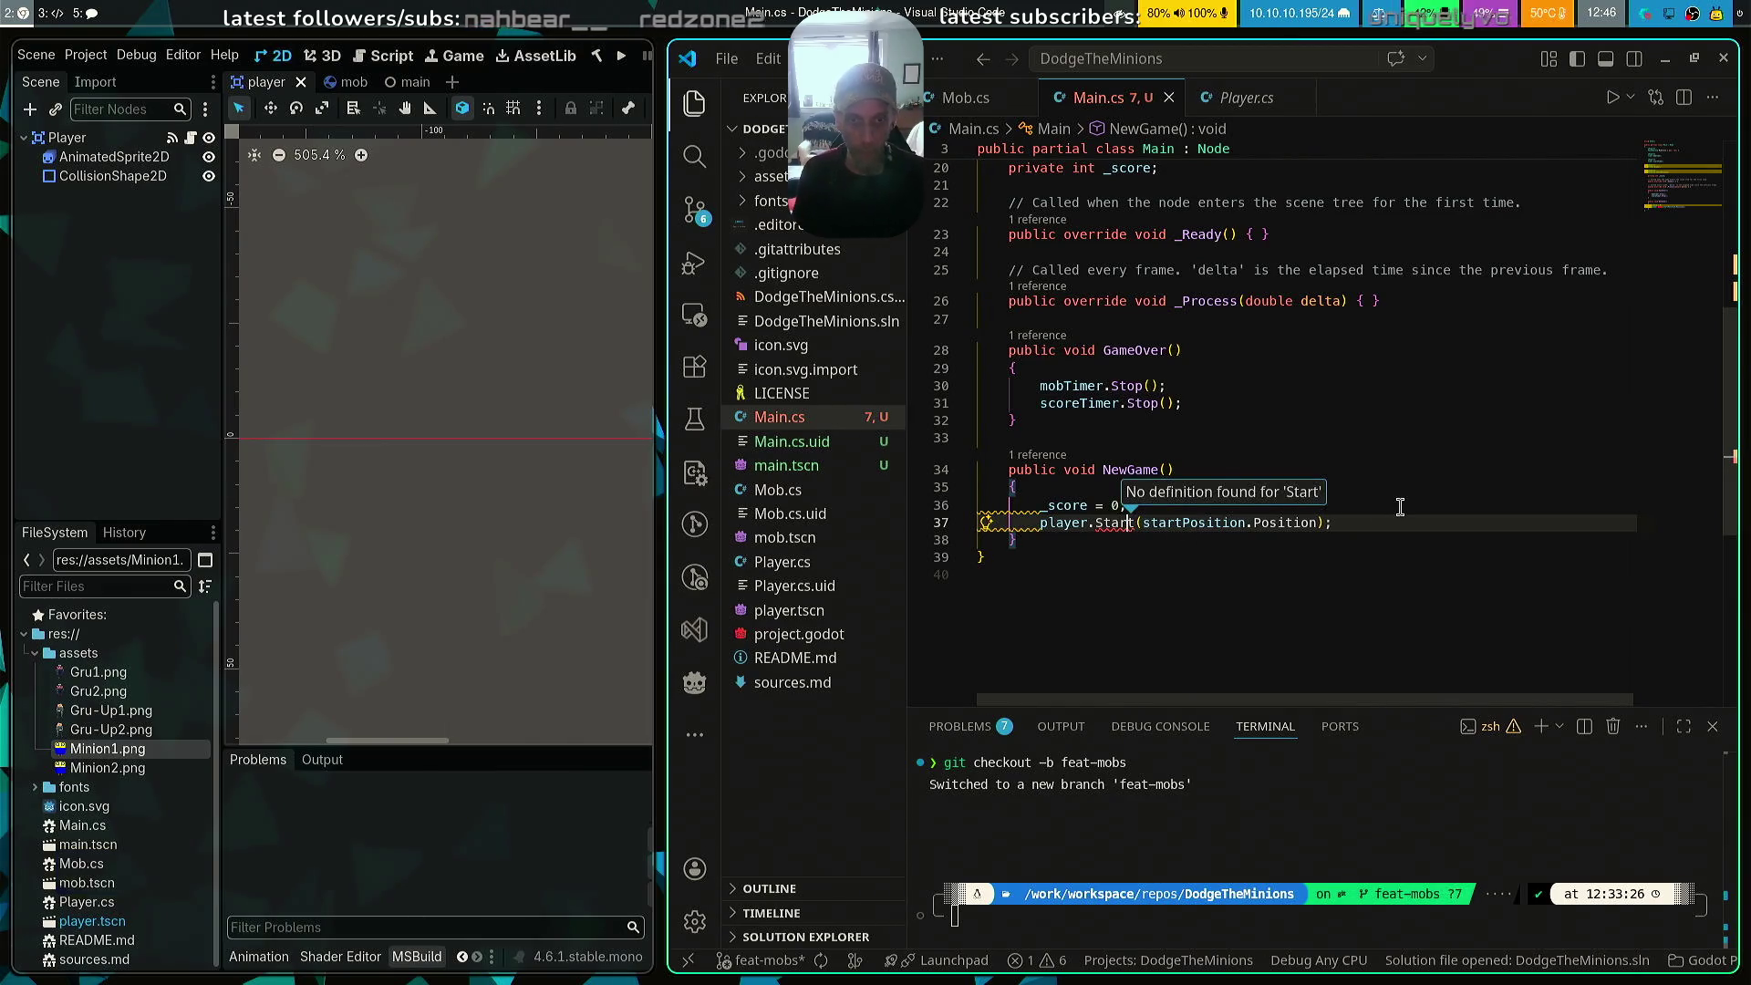
left_click(1251, 104)
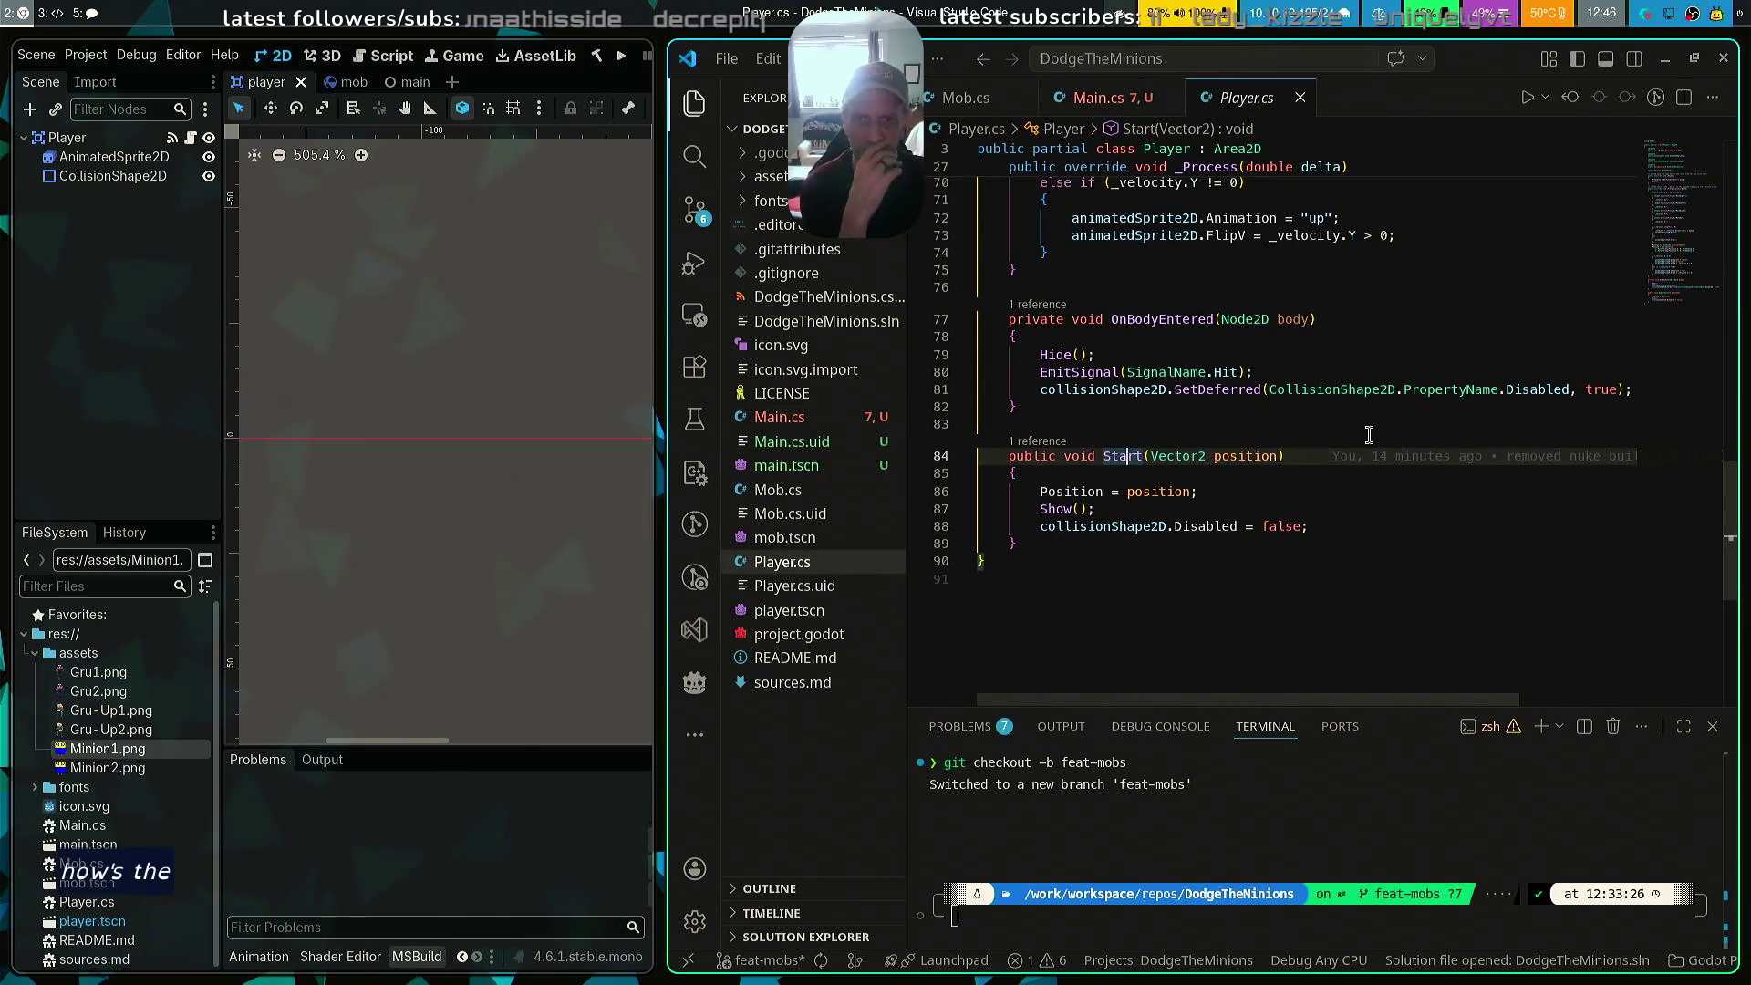
scroll(1358, 447, "up", 1)
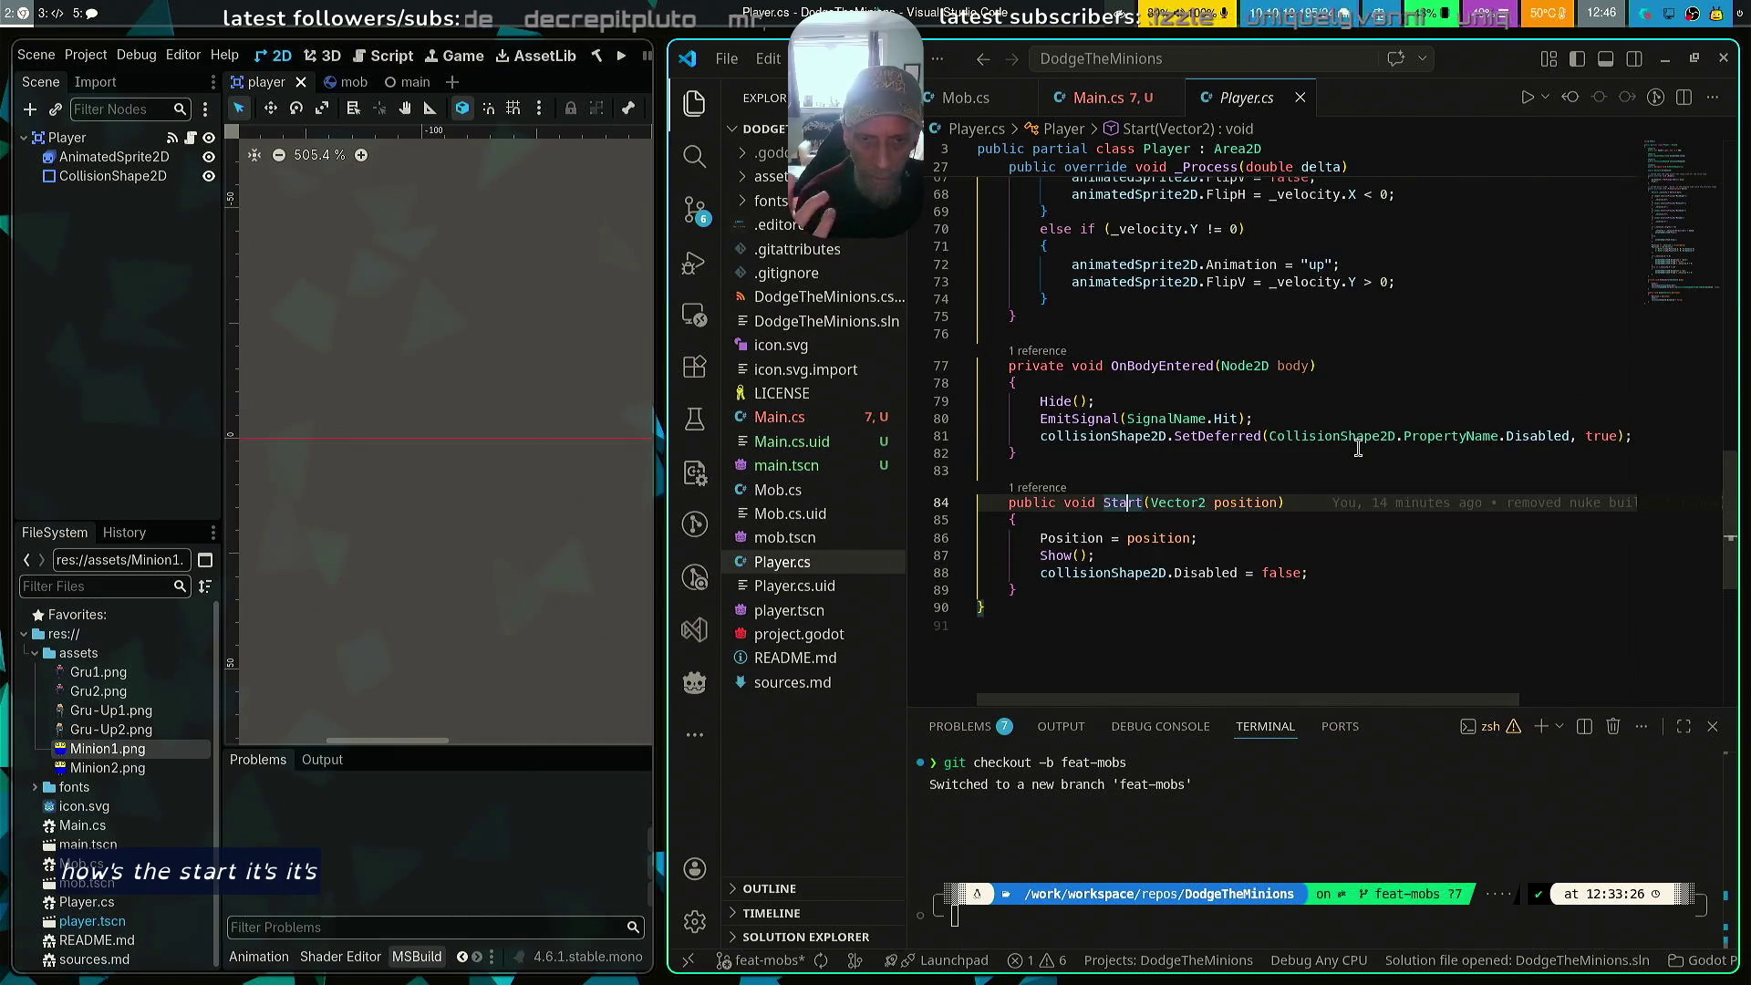
key("super+Left")
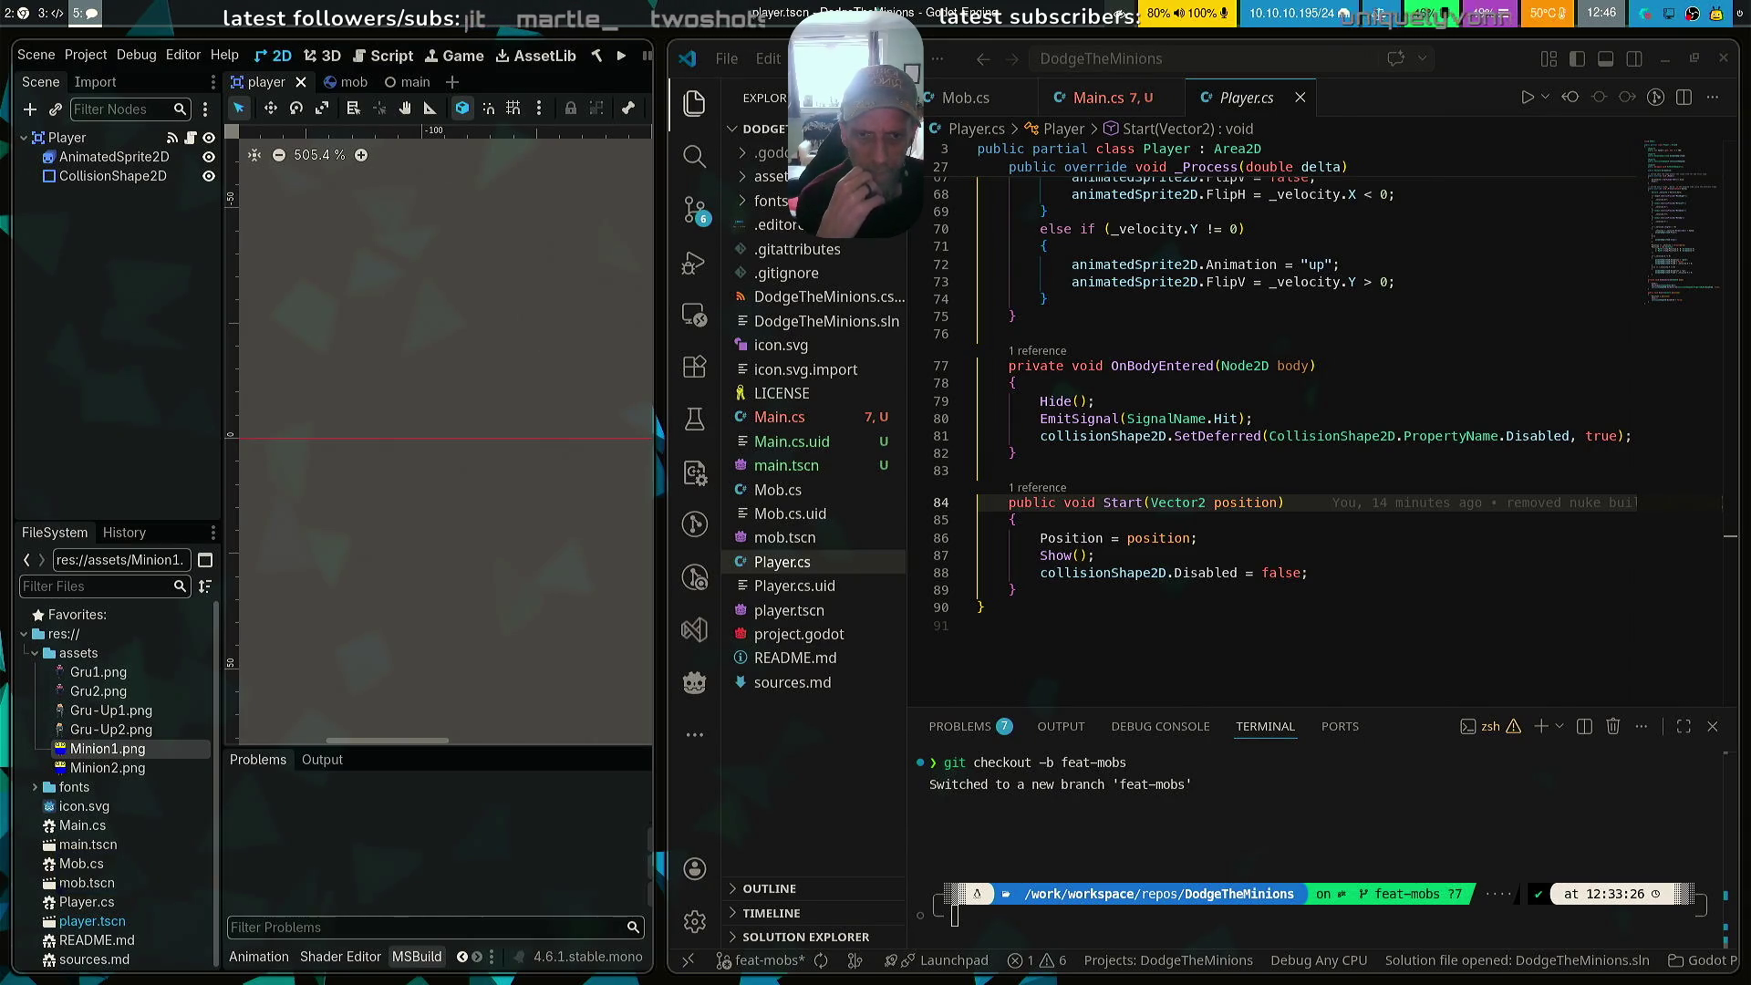
scroll(1131, 497, "up", 5)
scroll(1131, 497, "up", 17)
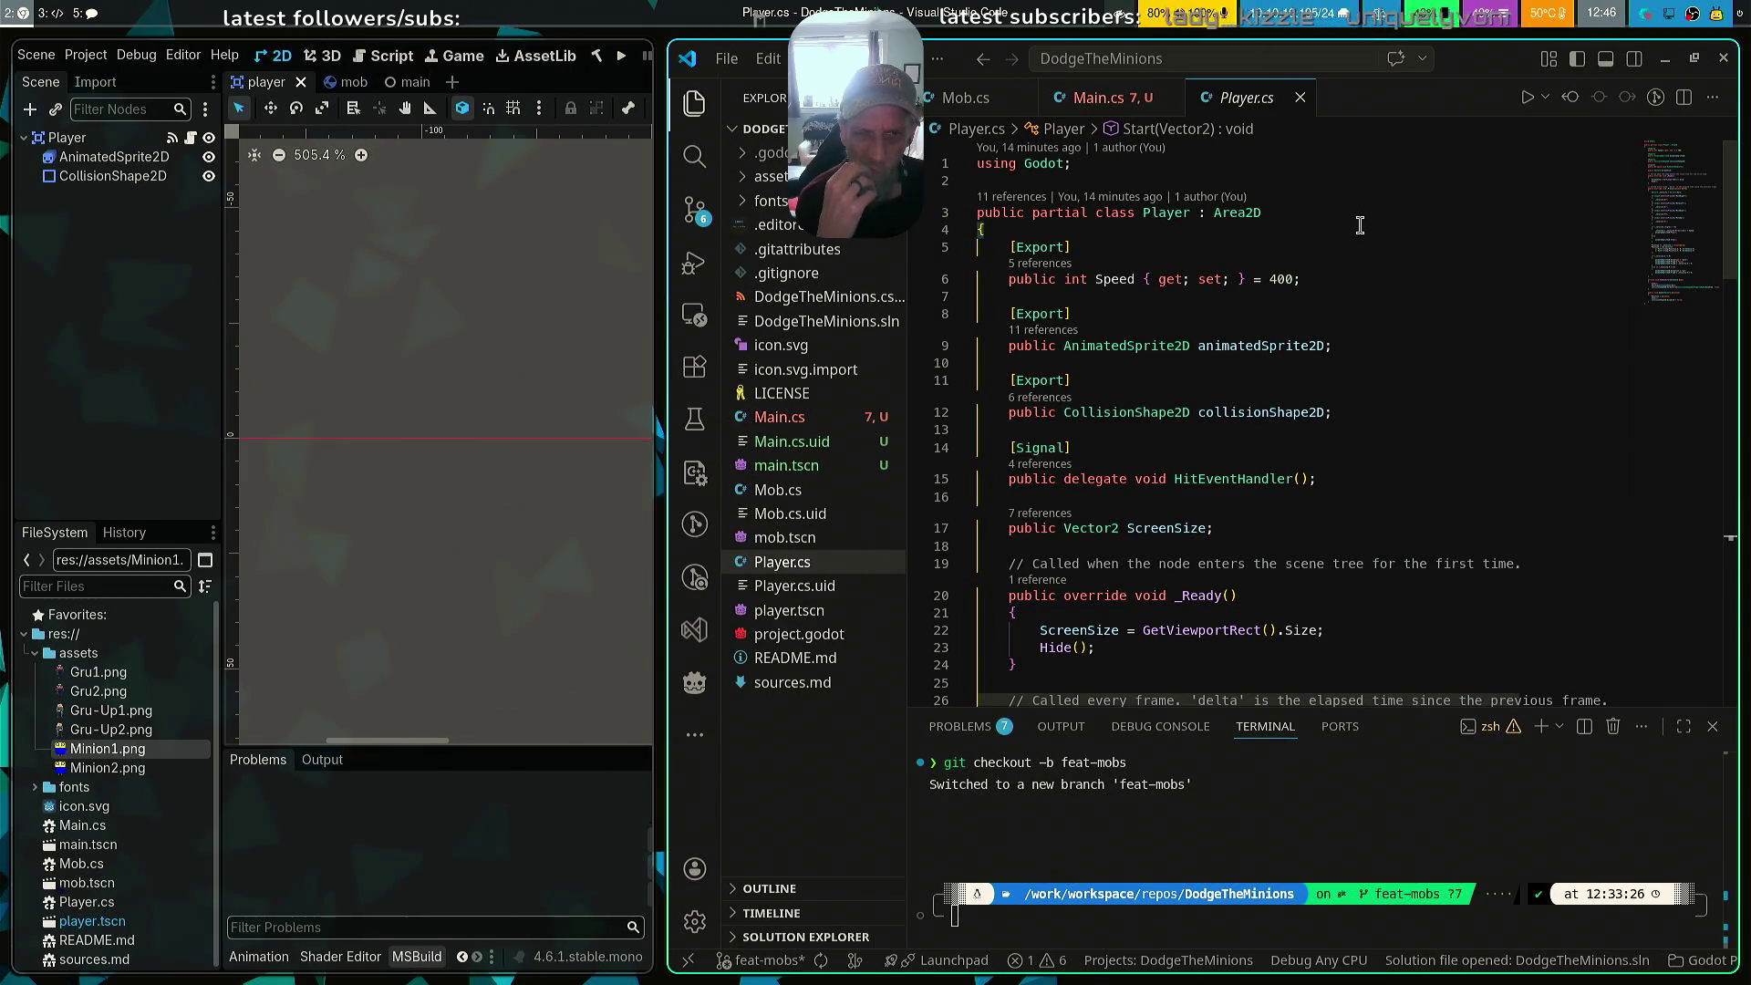
left_click(1107, 102)
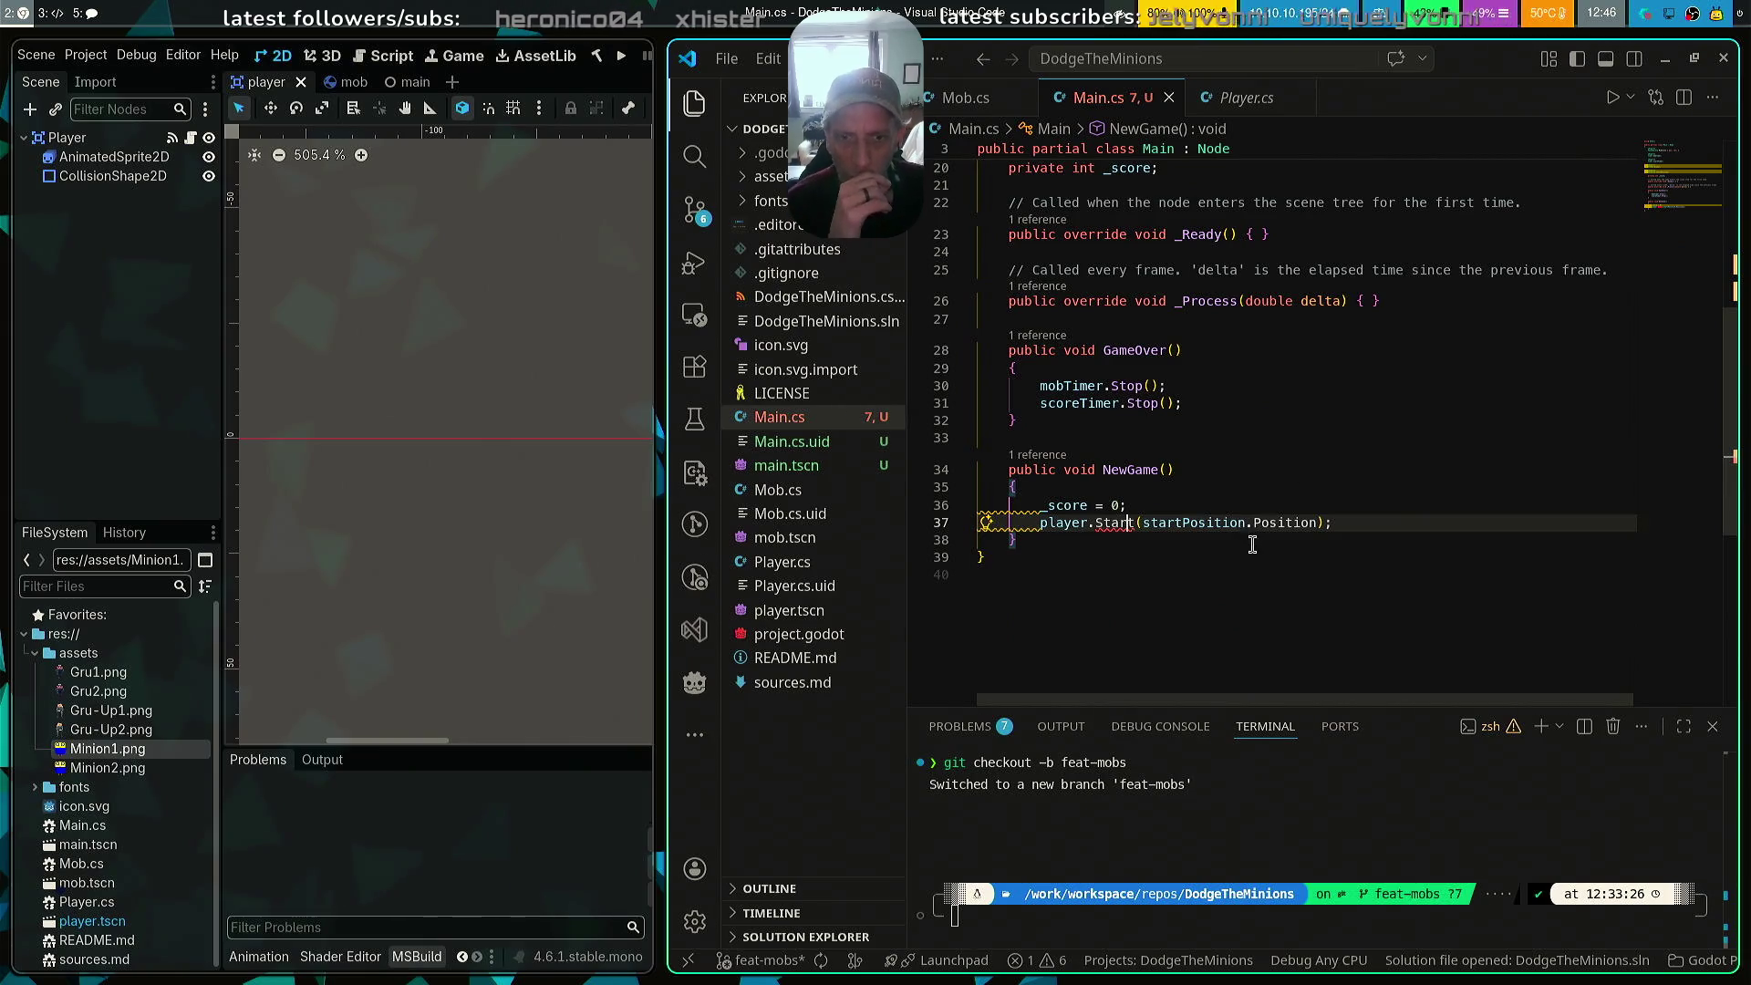
mouse_move(1112, 525)
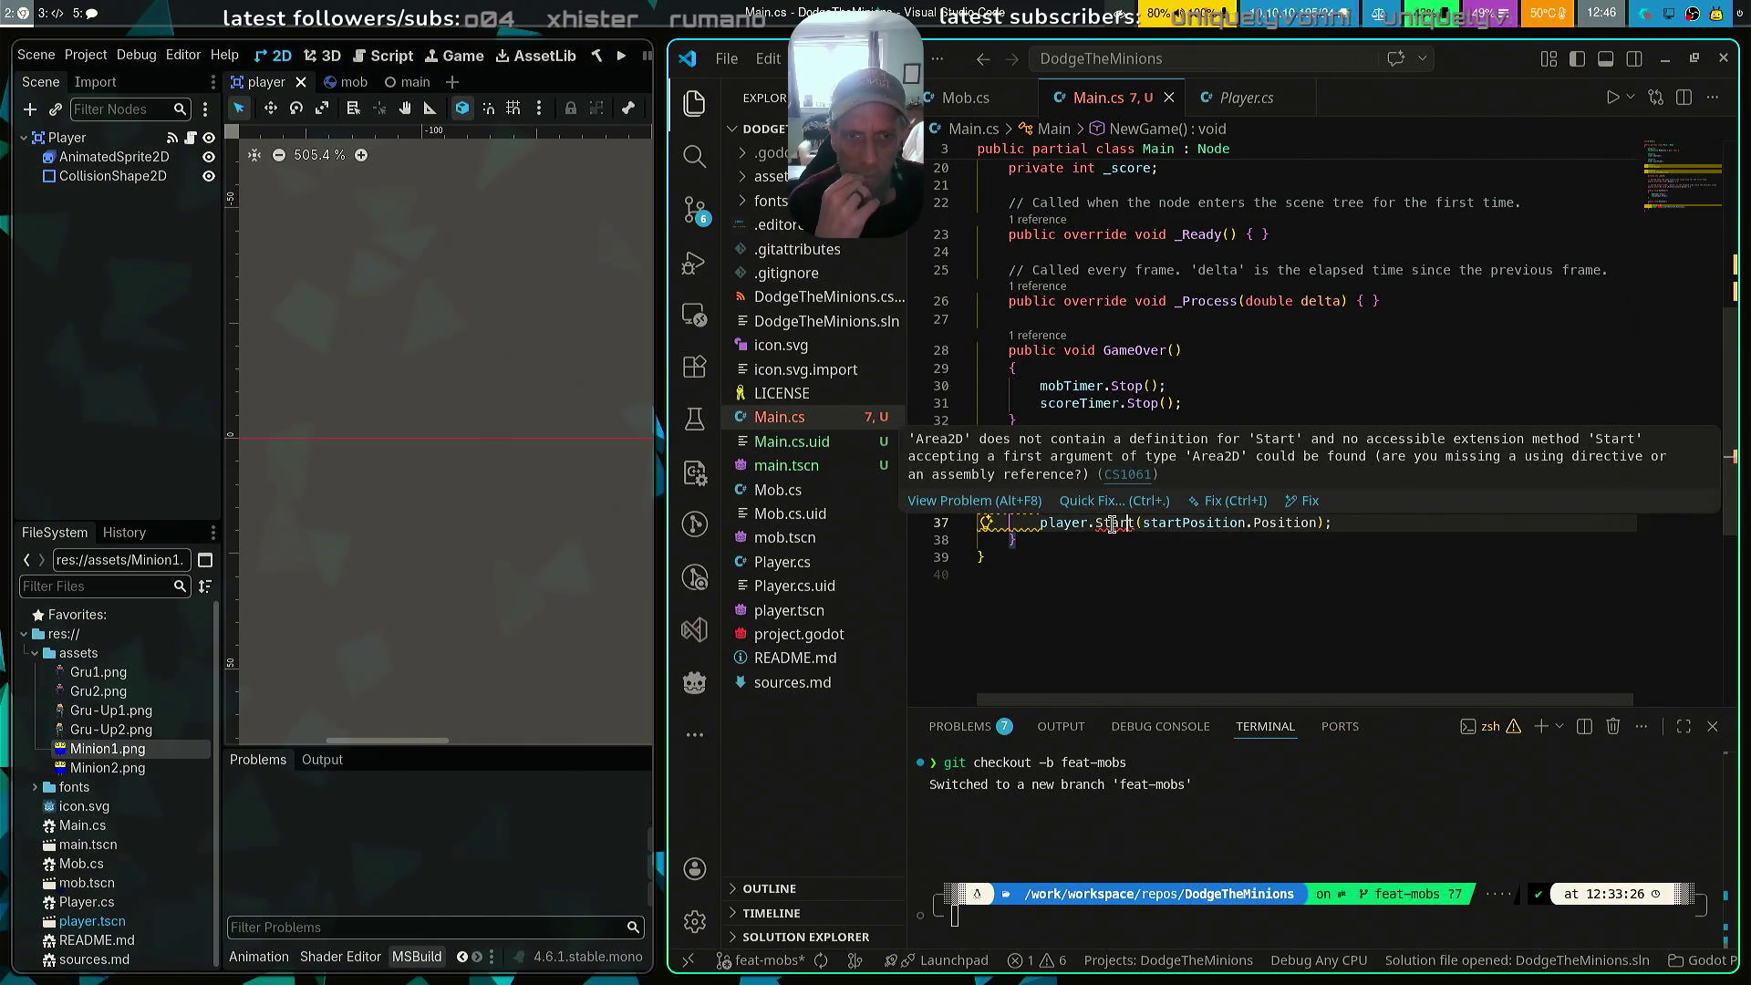
key("Escape")
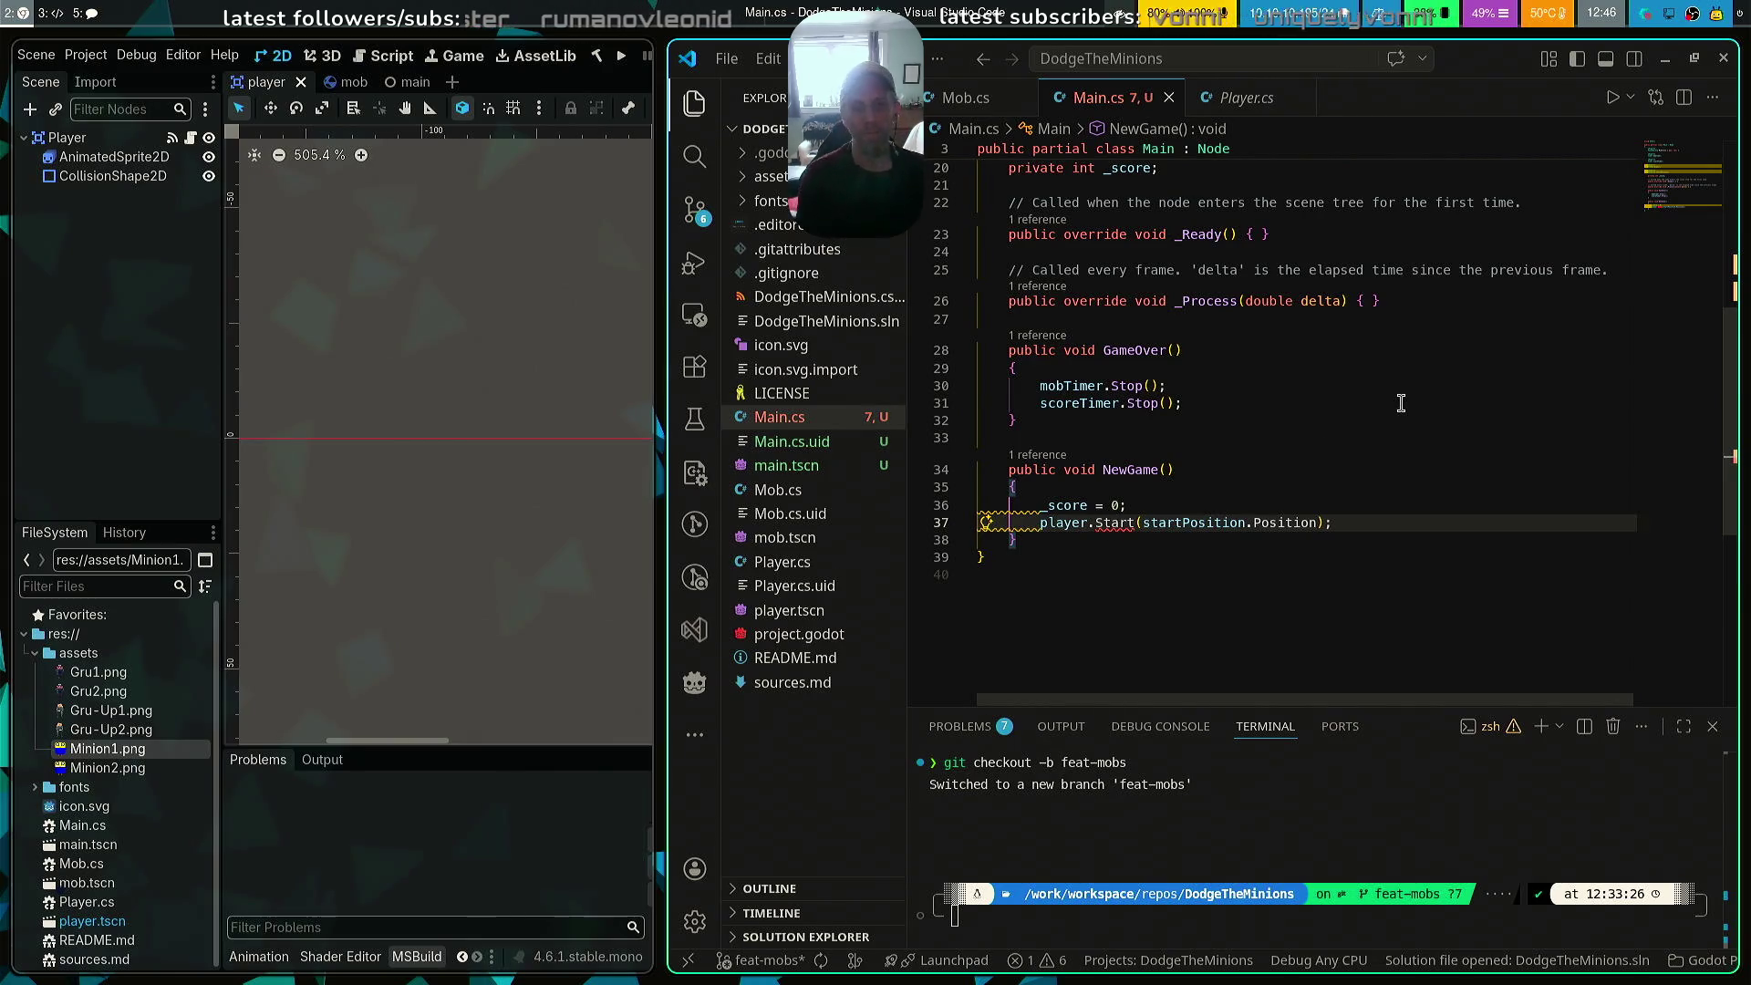
Change the player field's type from Area2D to PackedScene
scroll(1401, 403, "up", 6)
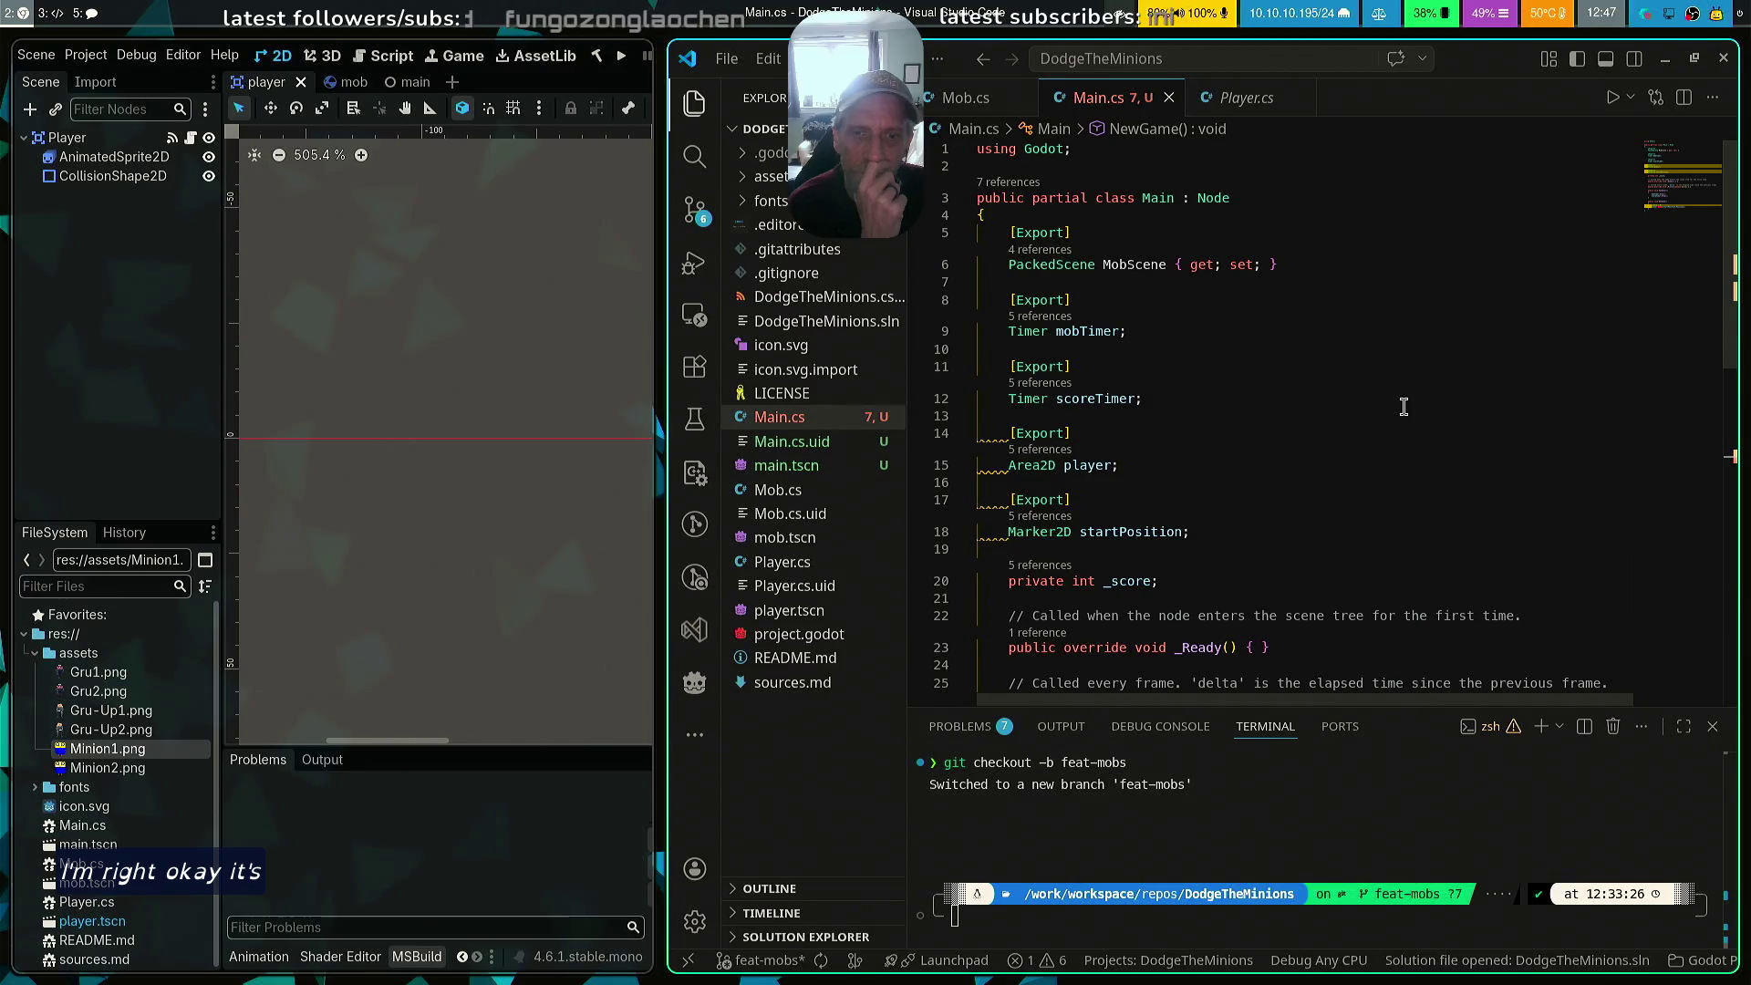
double_click(1040, 465)
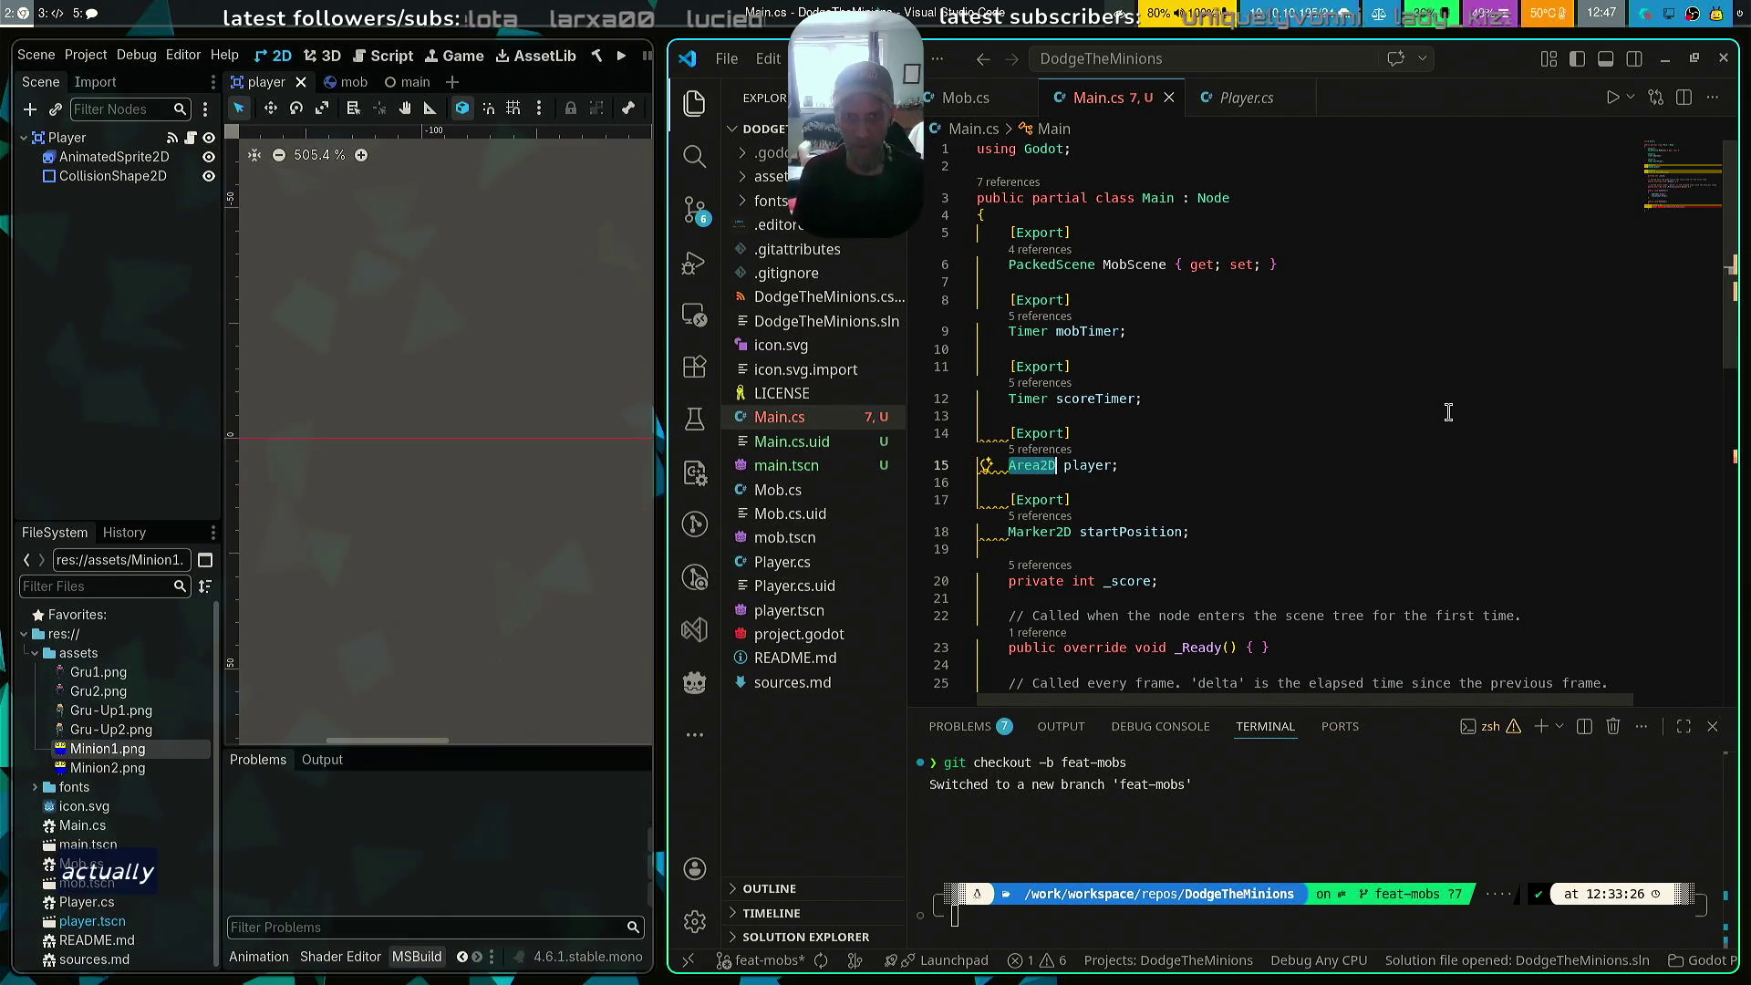
type("Pack")
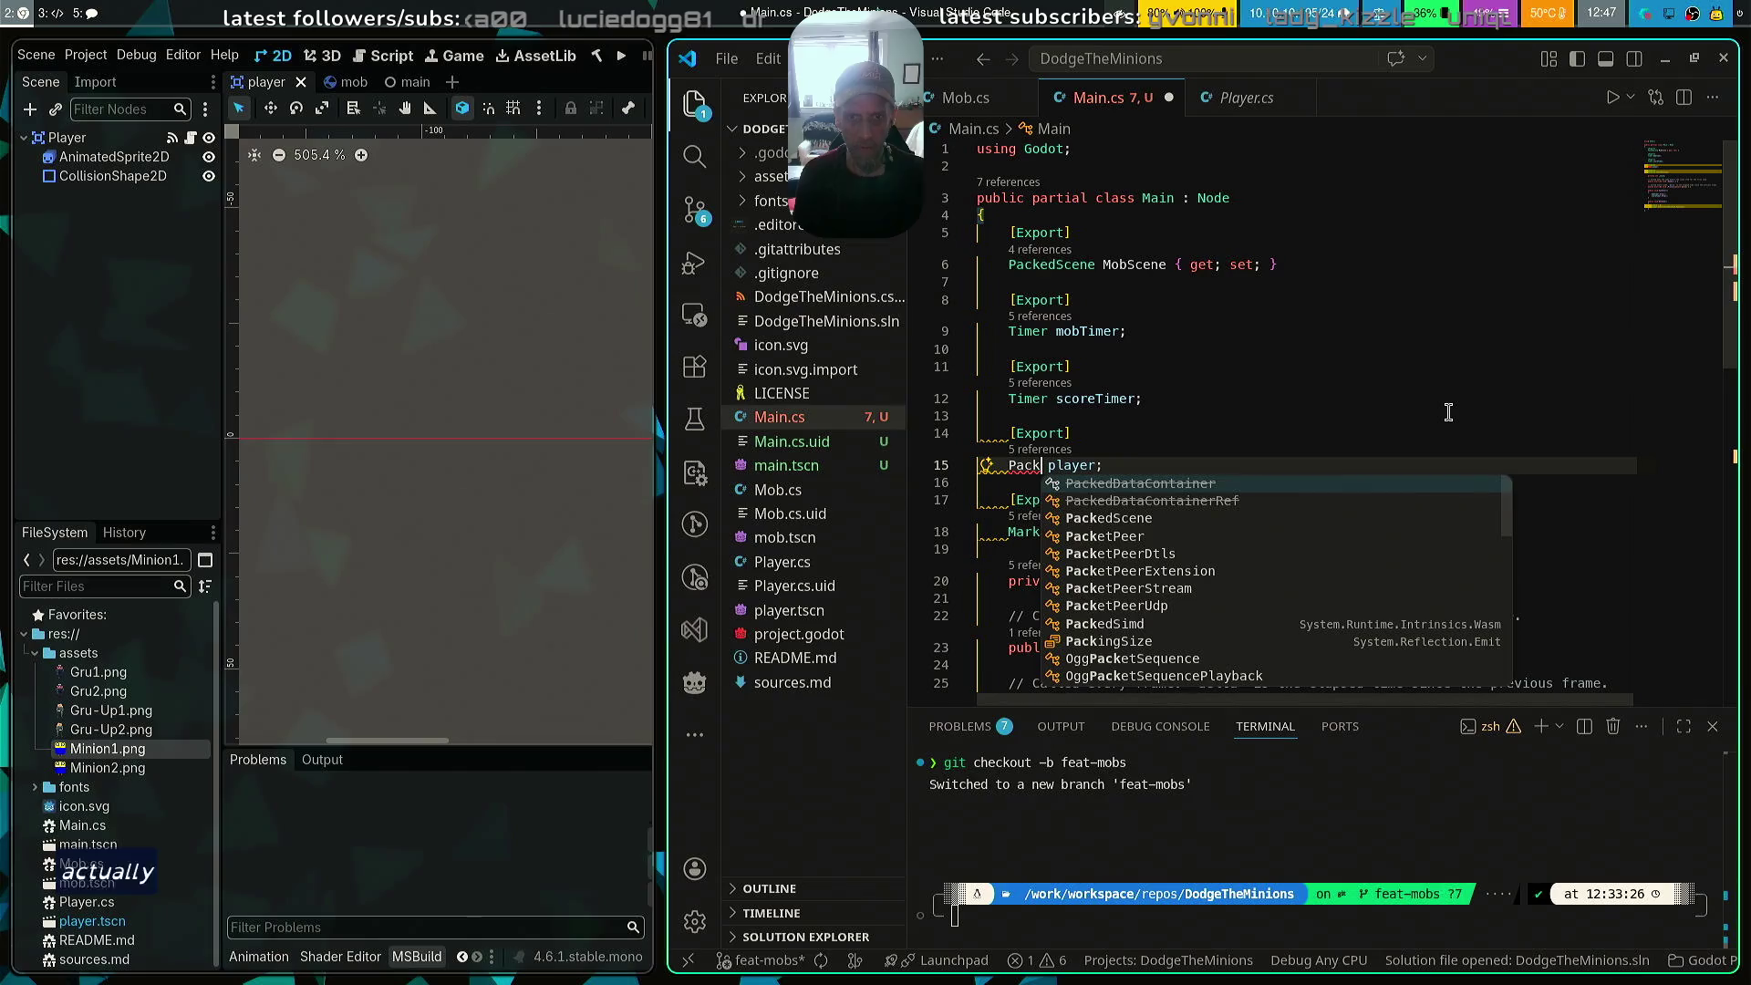
key("Down")
key("Down")
key("Return")
key("End")
Retype the player field as Player and save Main.cs, leaving 0 errors
scroll(1448, 412, "down", 5)
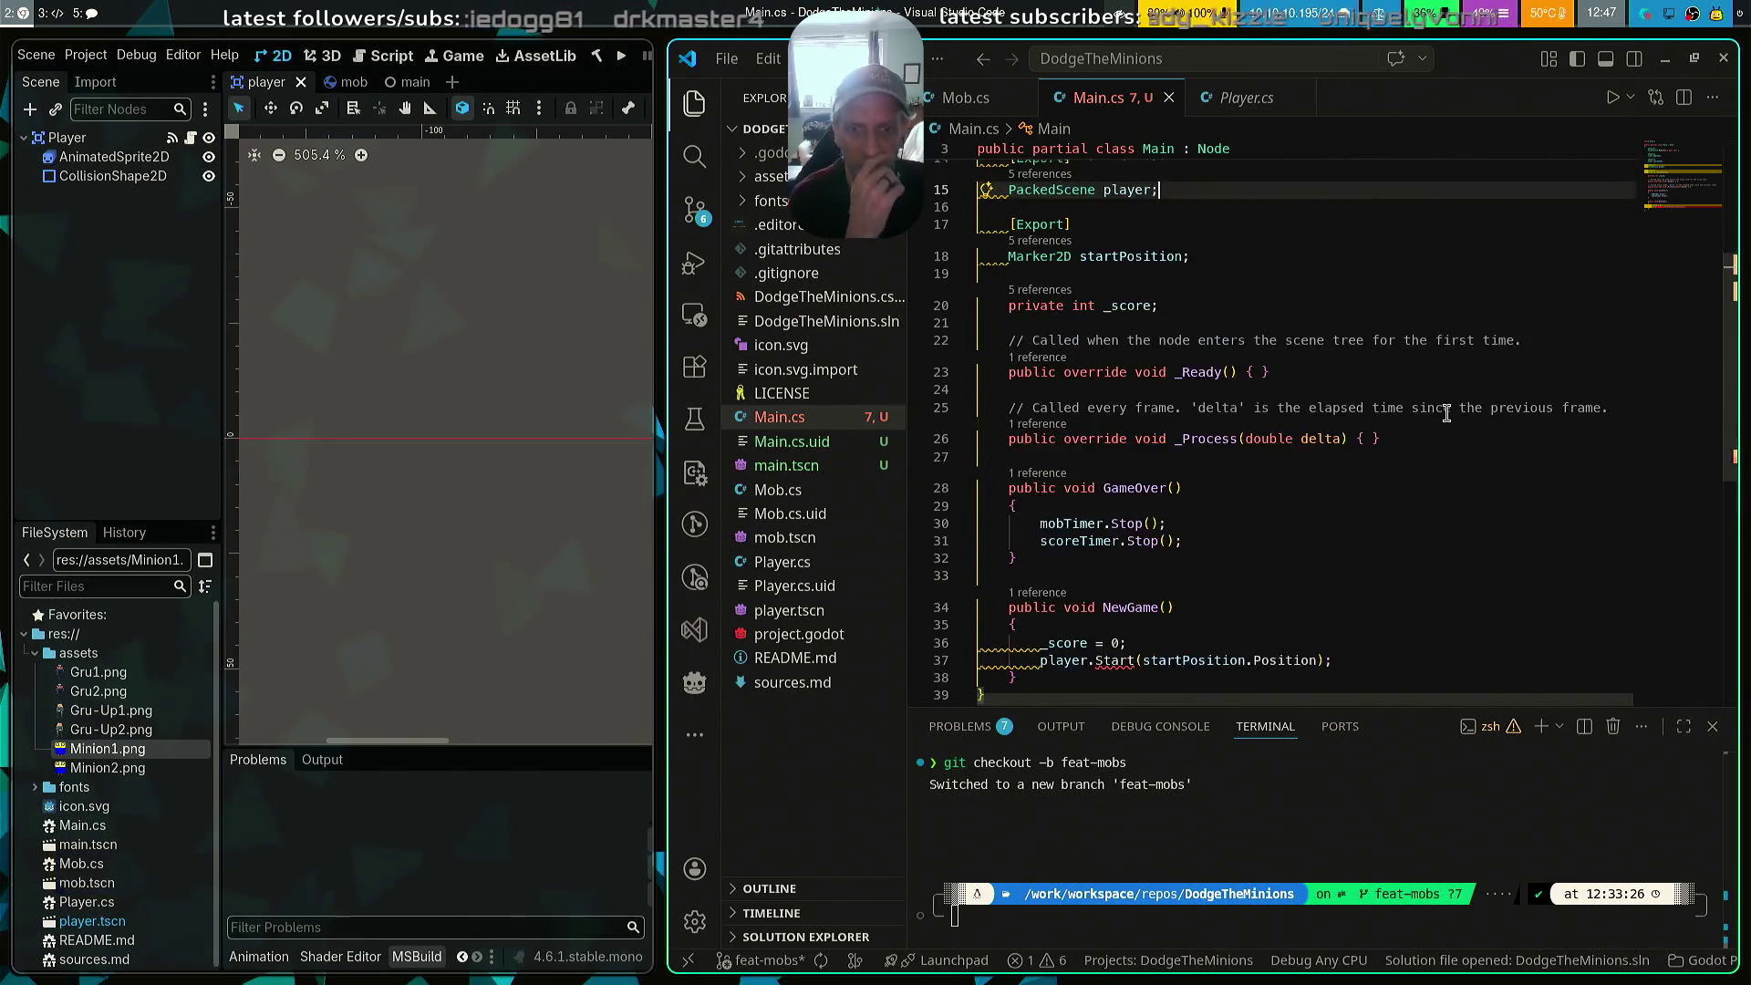
scroll(1446, 413, "down", 5)
mouse_move(1115, 387)
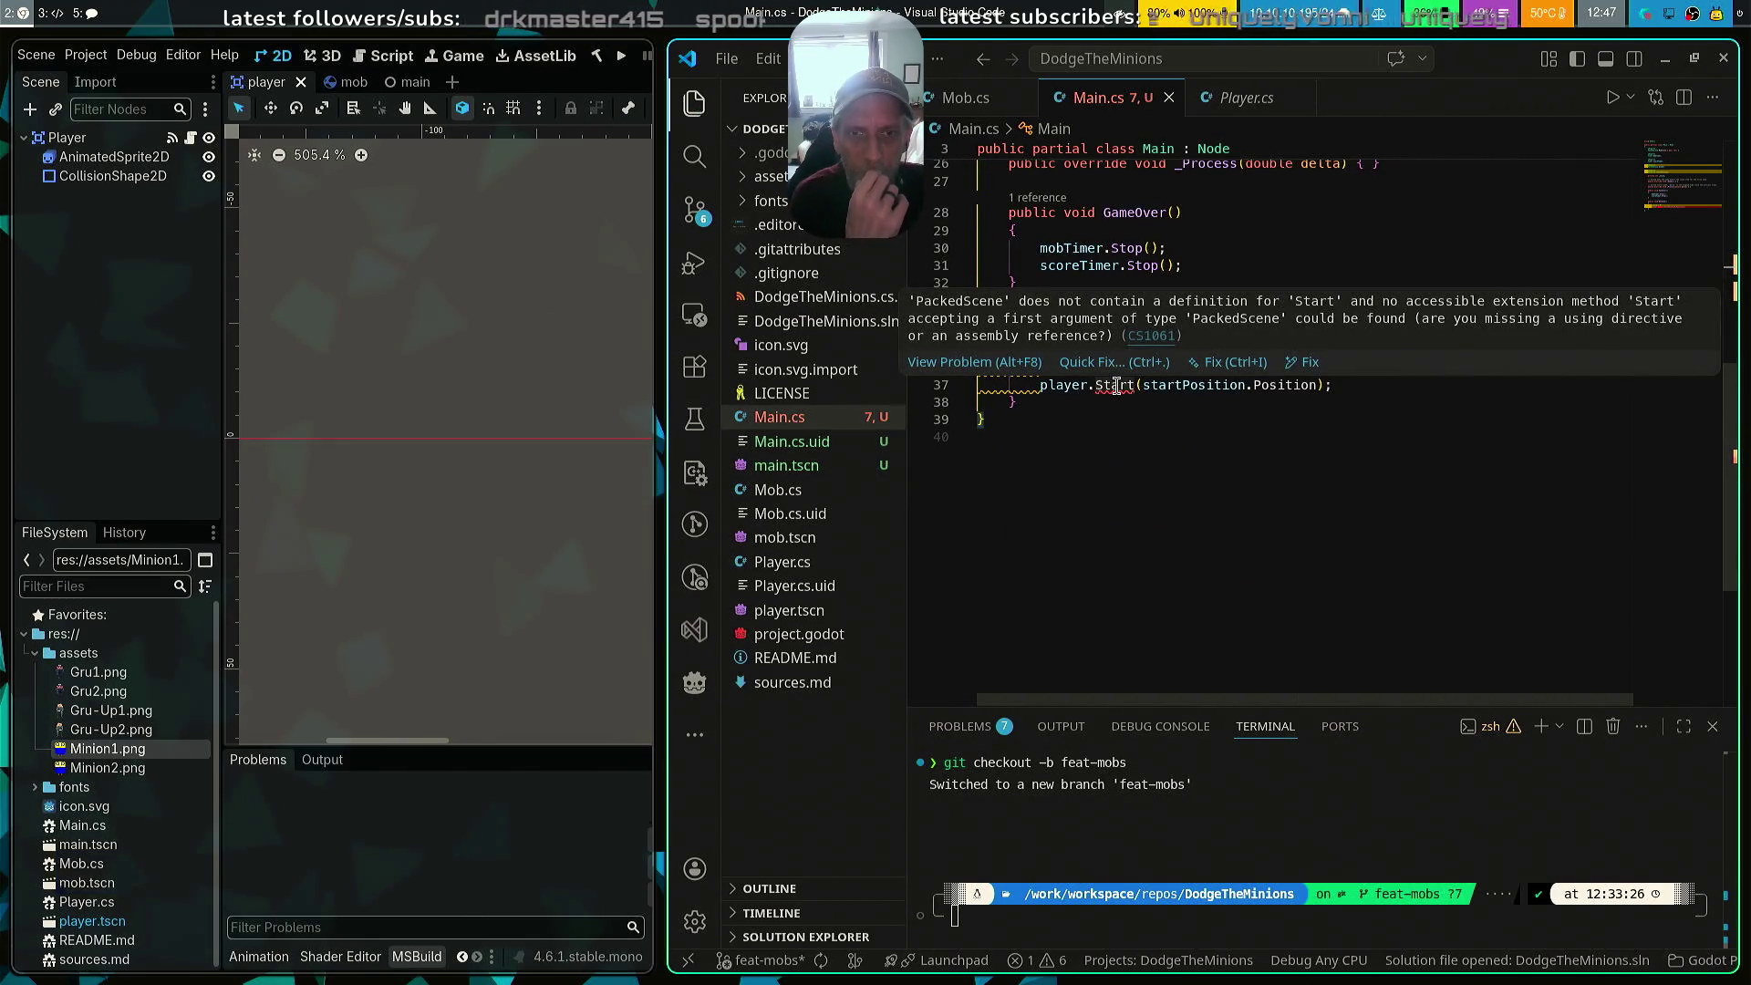
scroll(1115, 387, "up", 7)
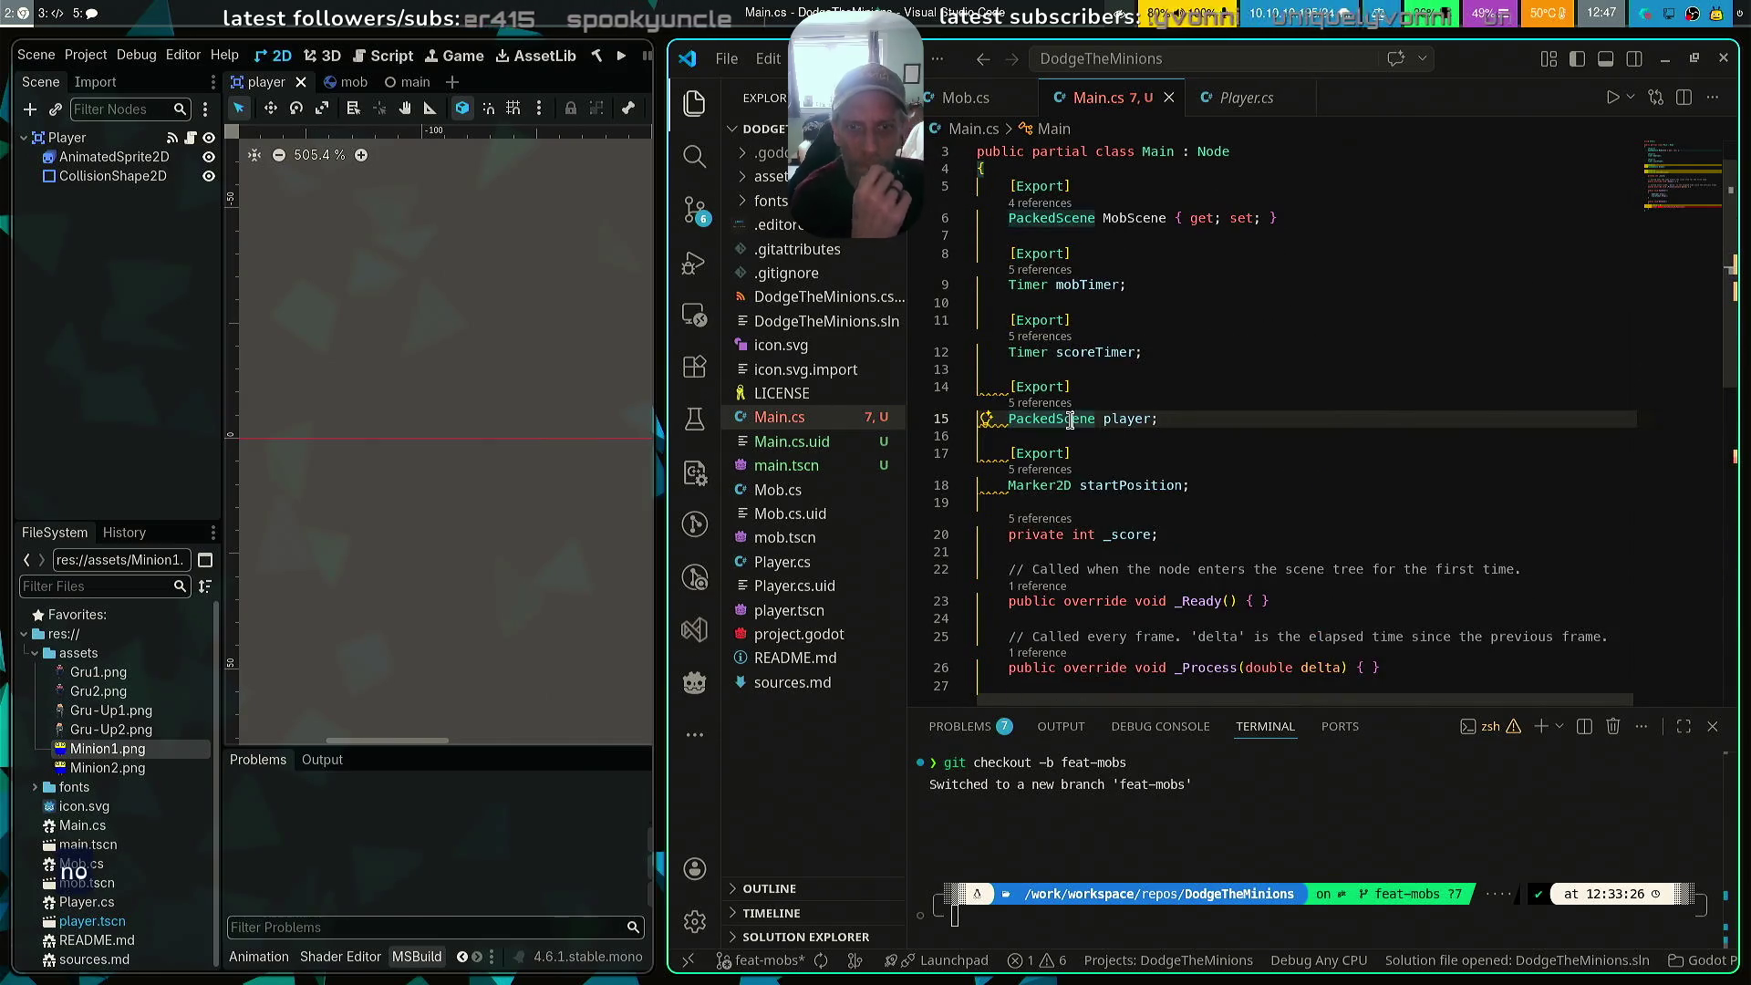
double_click(1071, 419)
type("Player")
key("ctrl+s")
scroll(1456, 436, "down", 6)
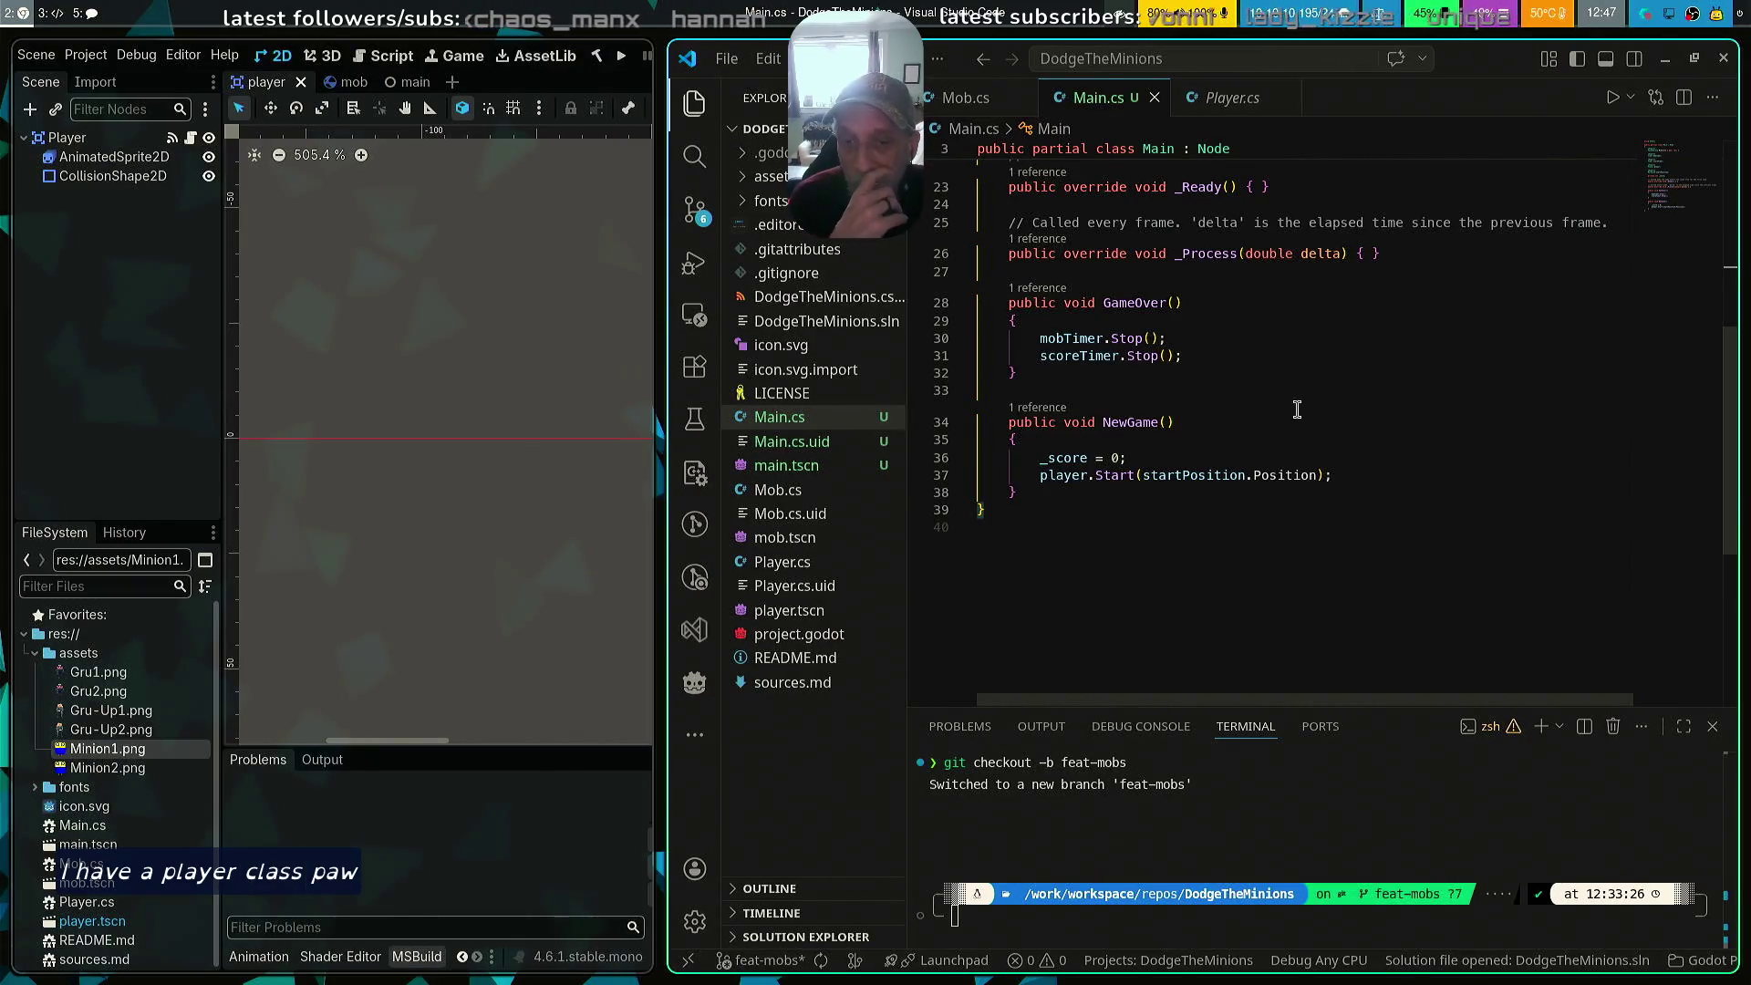
key("super+Left")
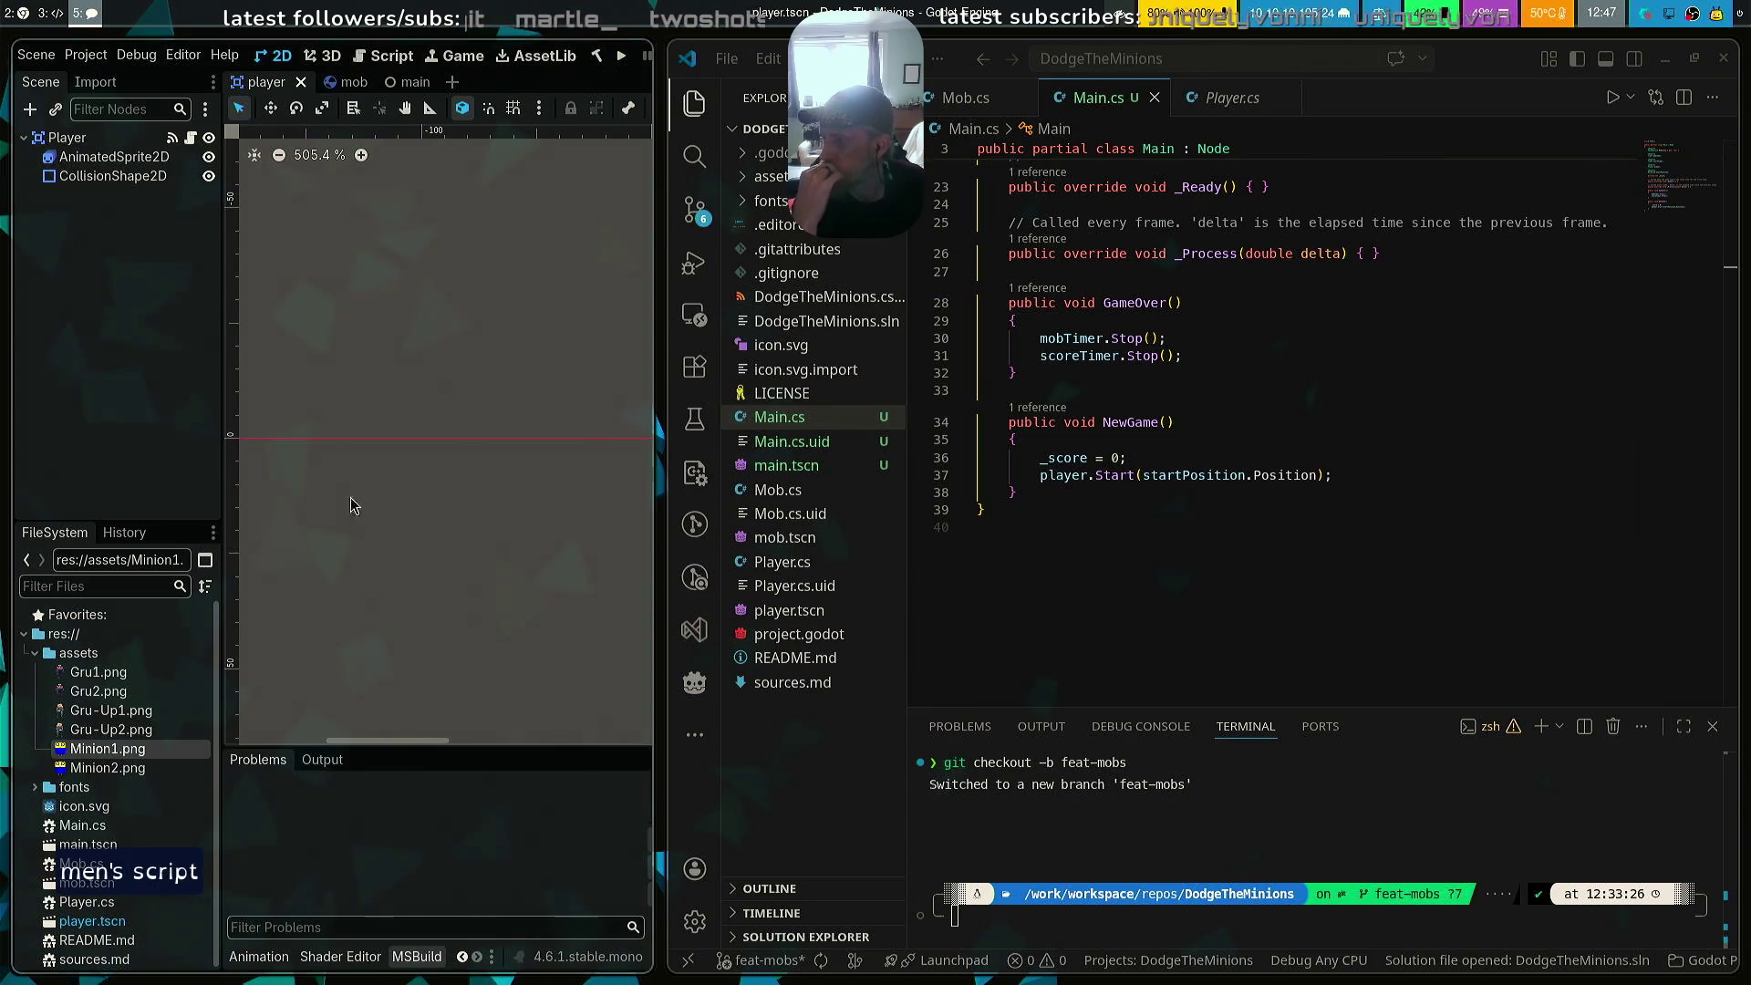
Declare an exported 'Timer startTimer;' field below scoreTimer and save Main.cs
left_click(1366, 477)
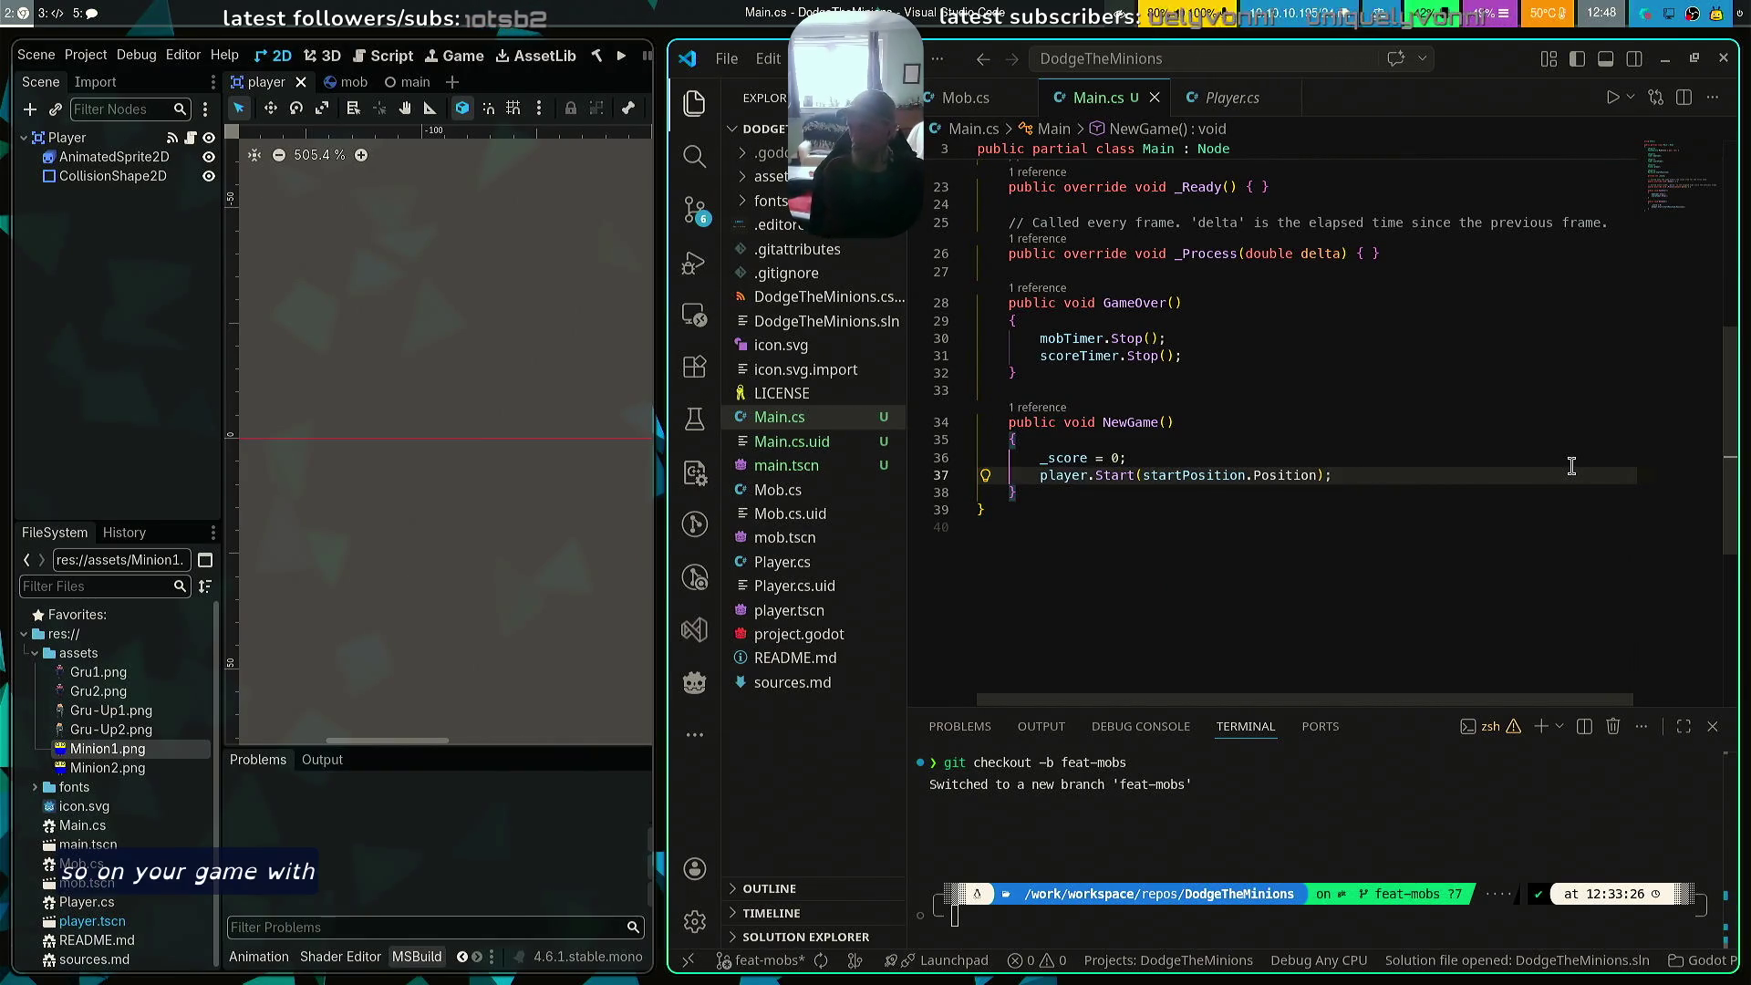
key("Return")
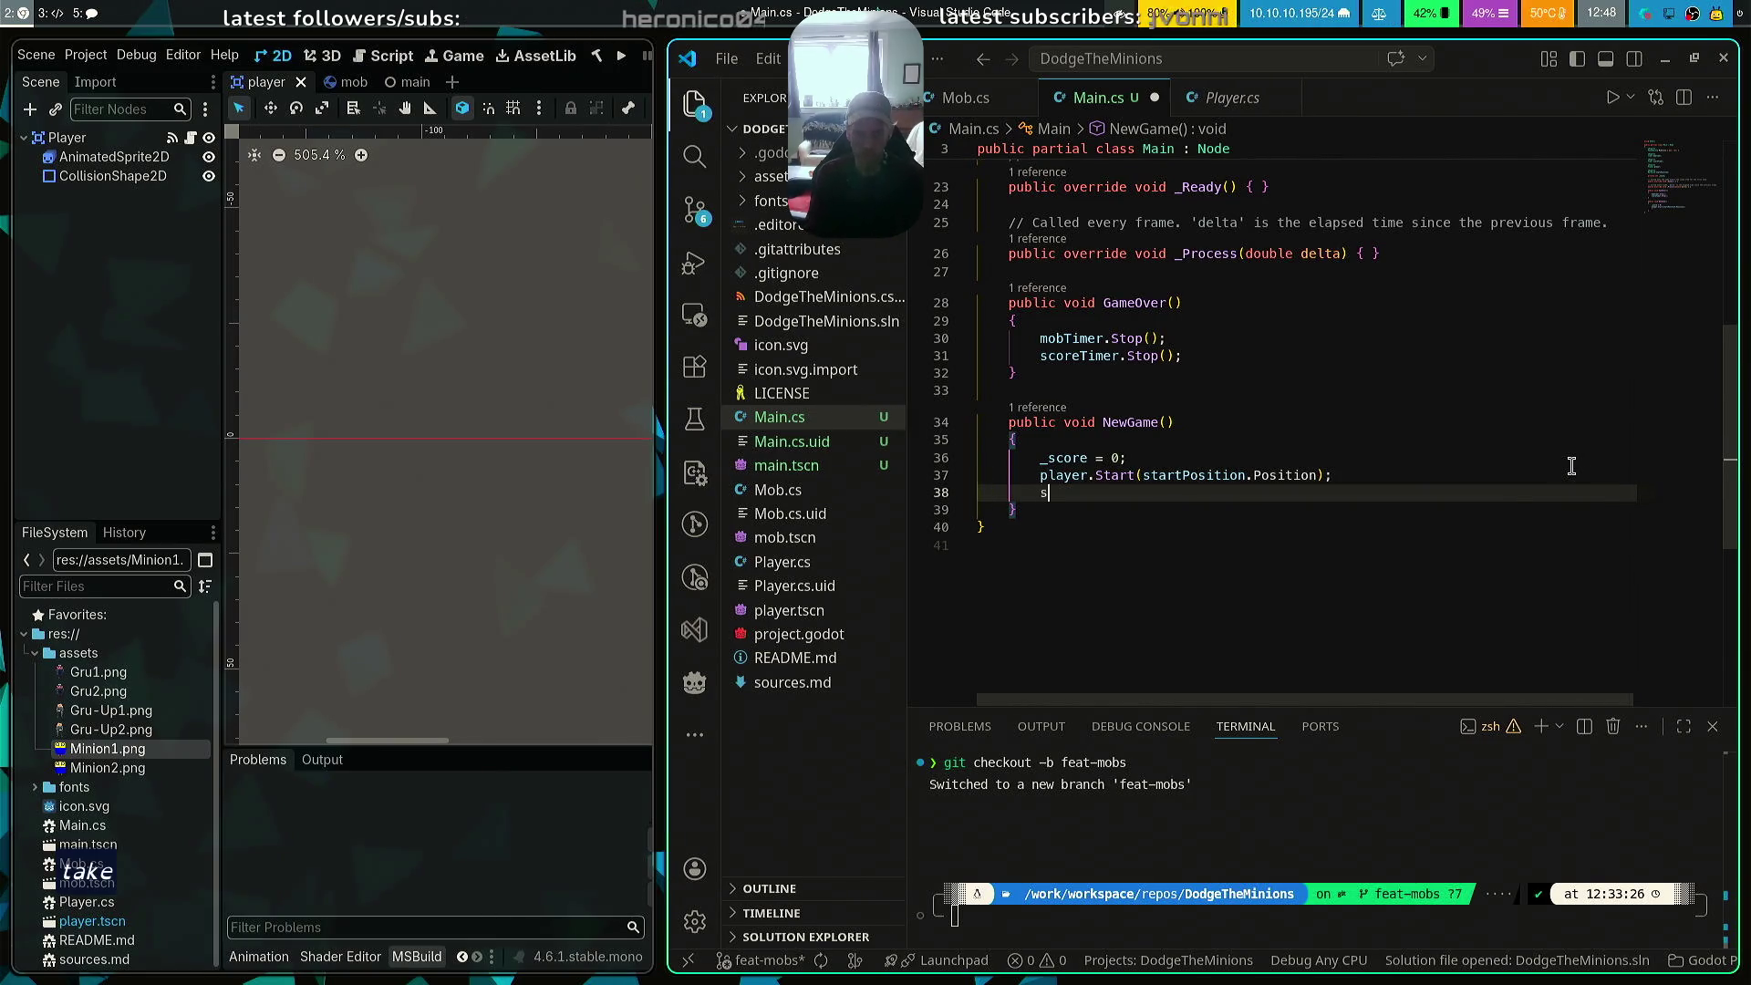
type("start")
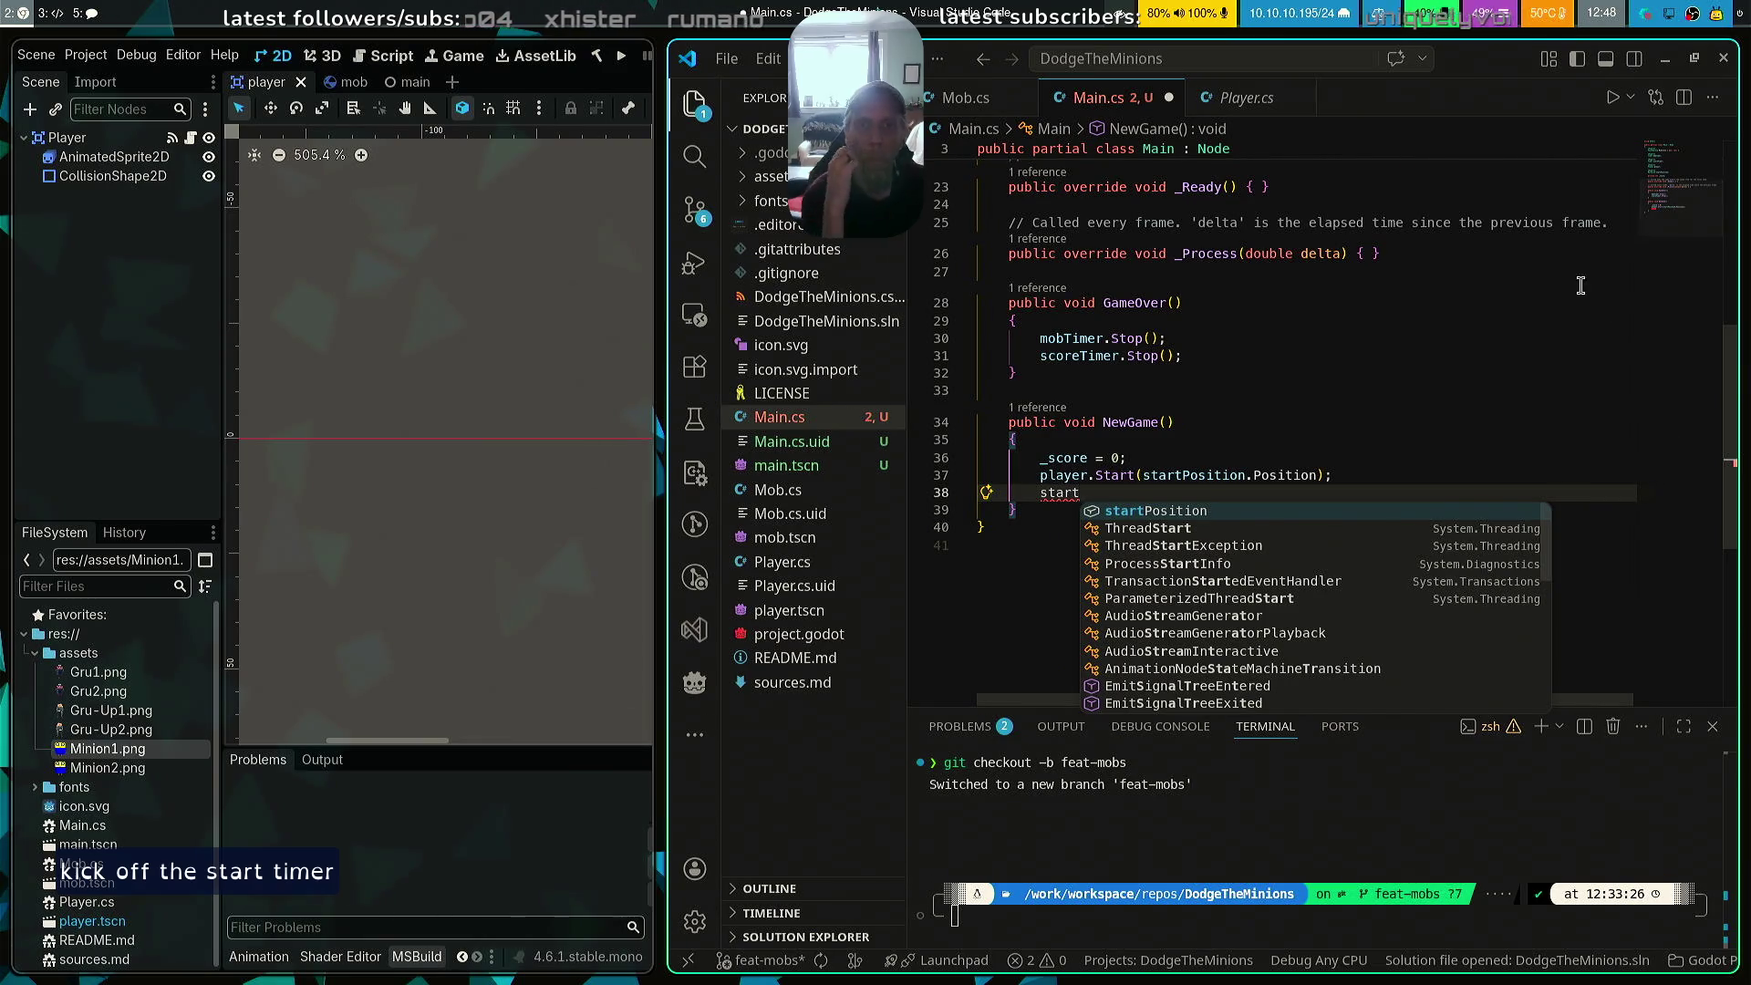
scroll(1423, 402, "up", 6)
scroll(1413, 399, "up", 2)
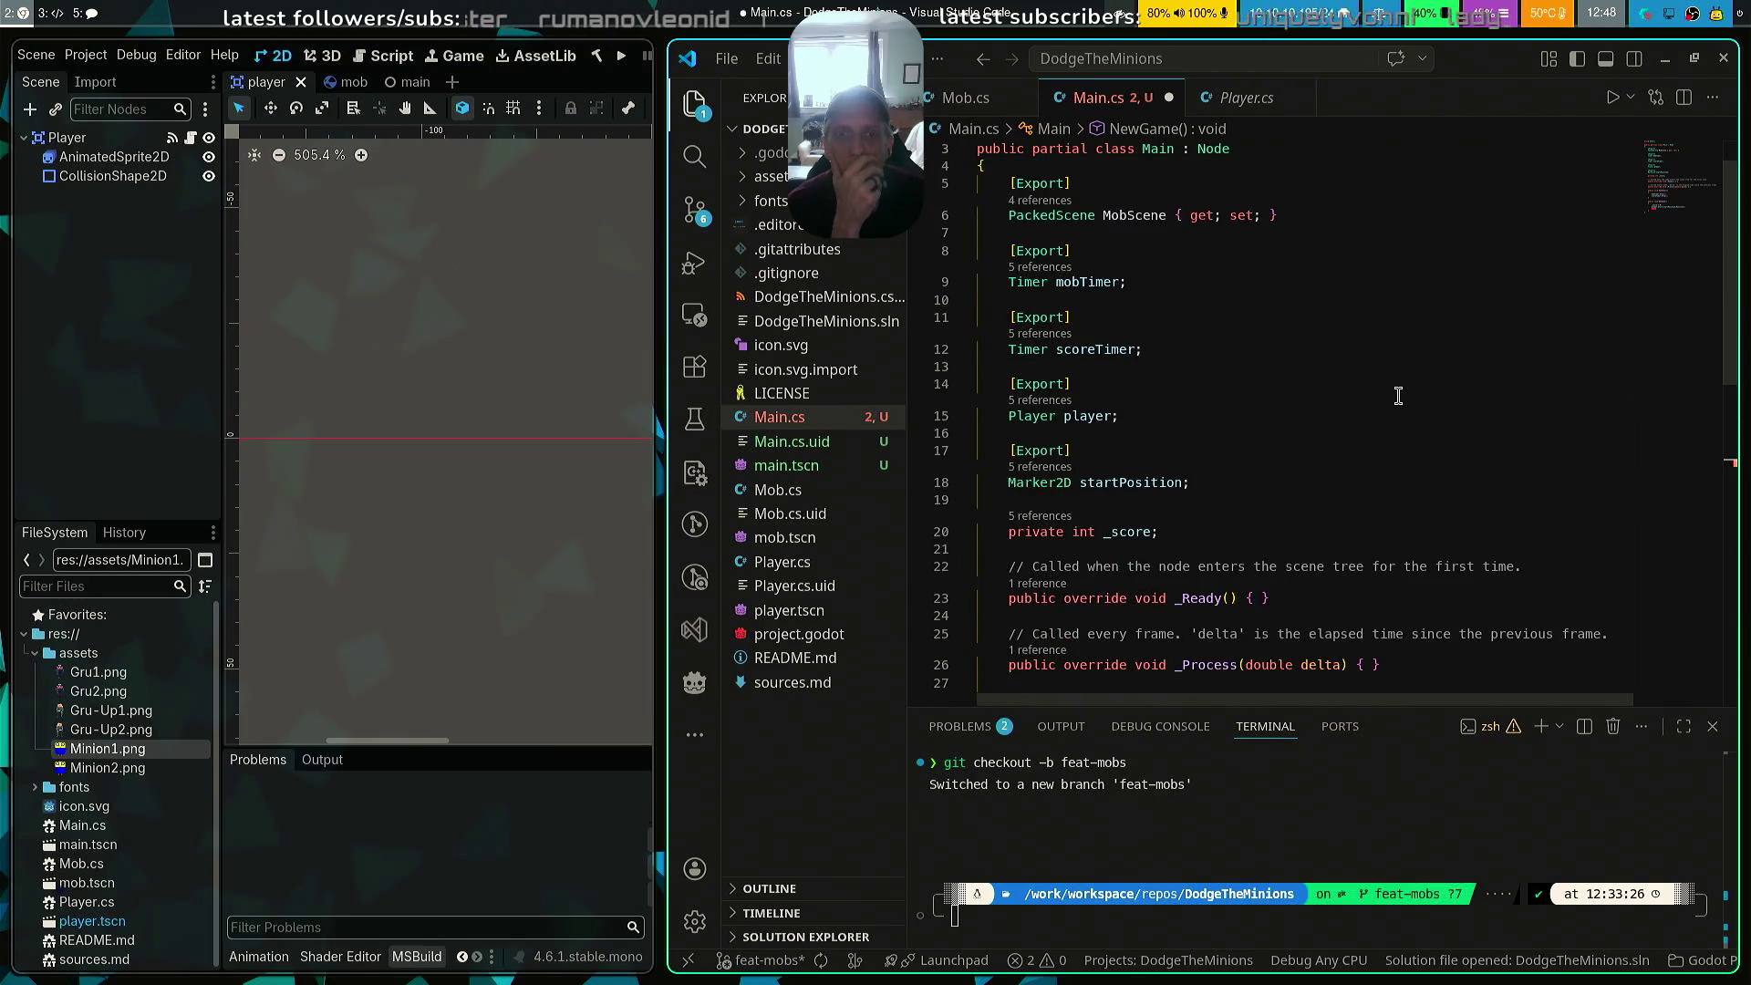
left_click(1235, 344)
key("Return")
key("Return")
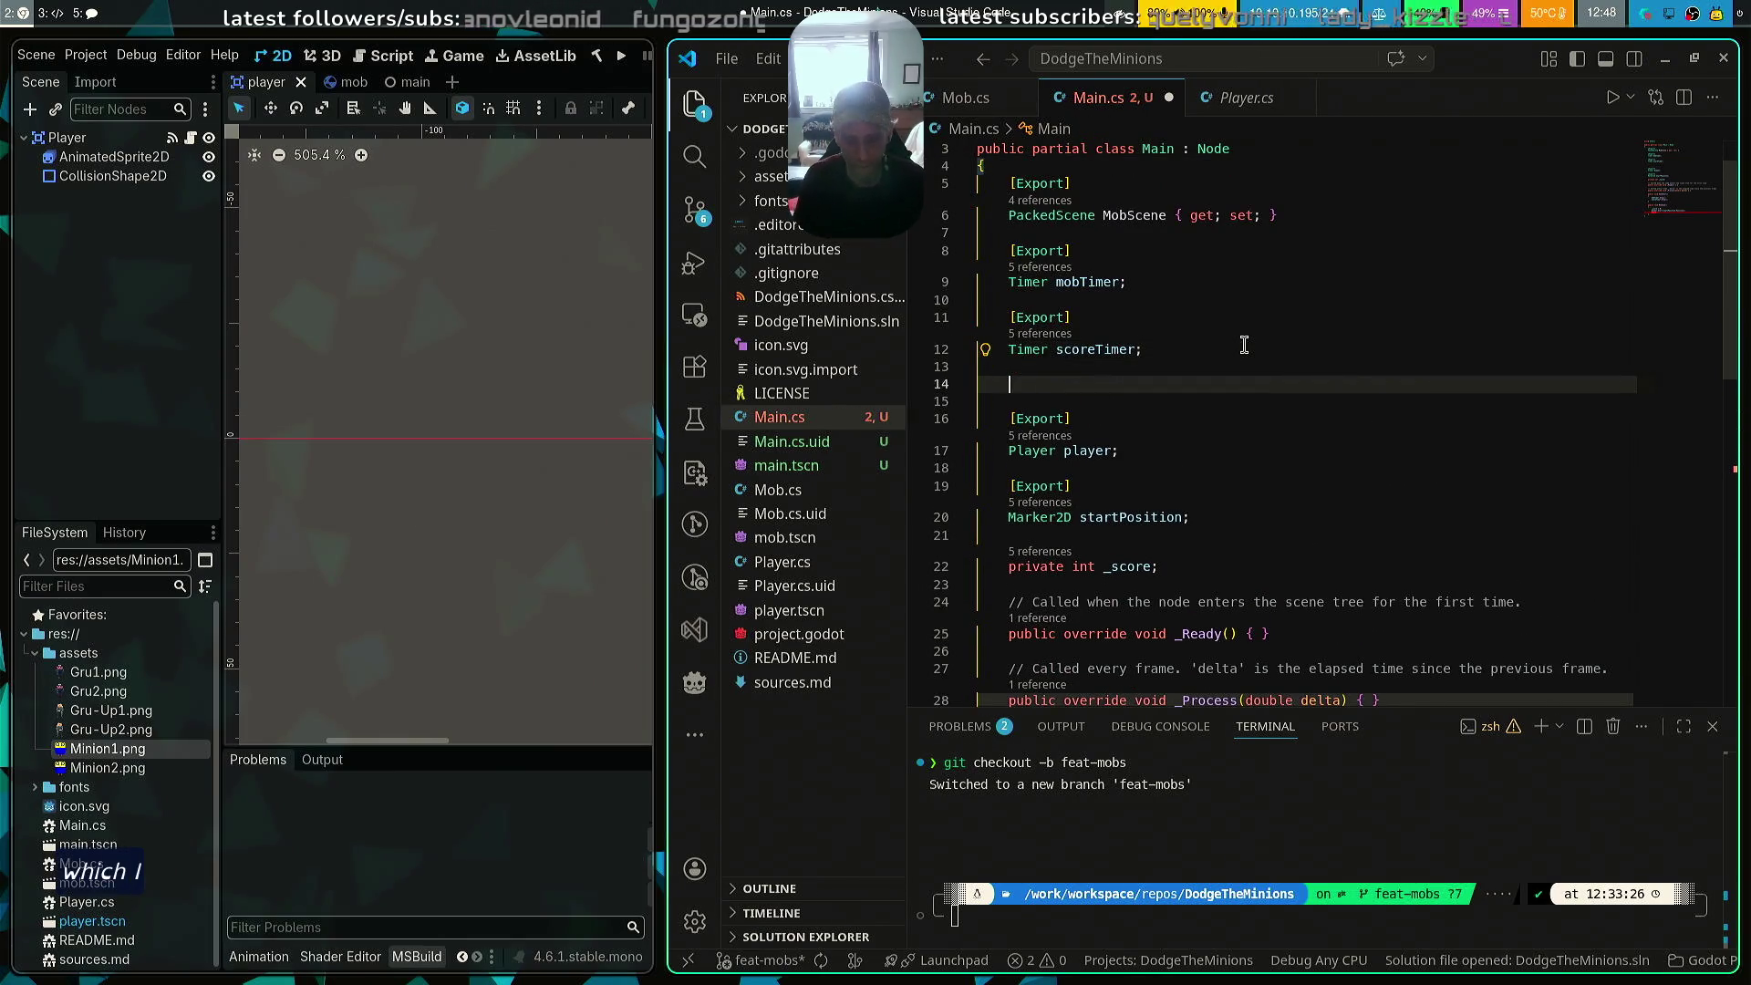
type("[Export")
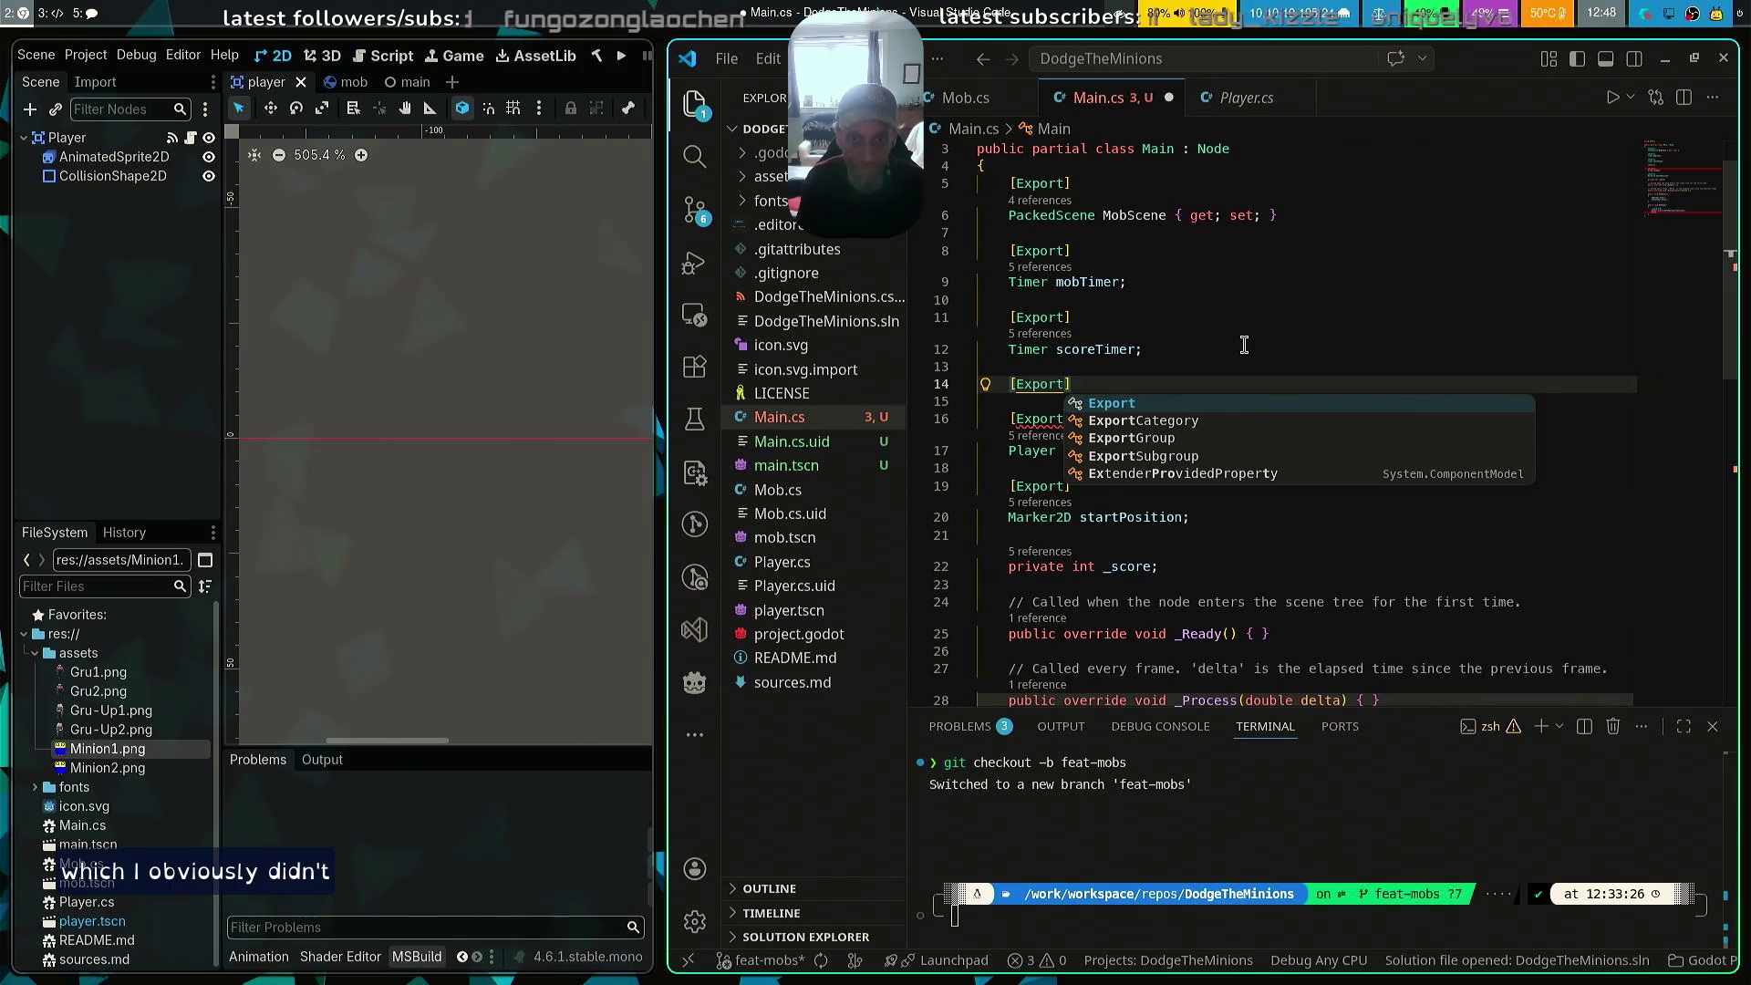
type("]")
key("Return")
type("Timer ")
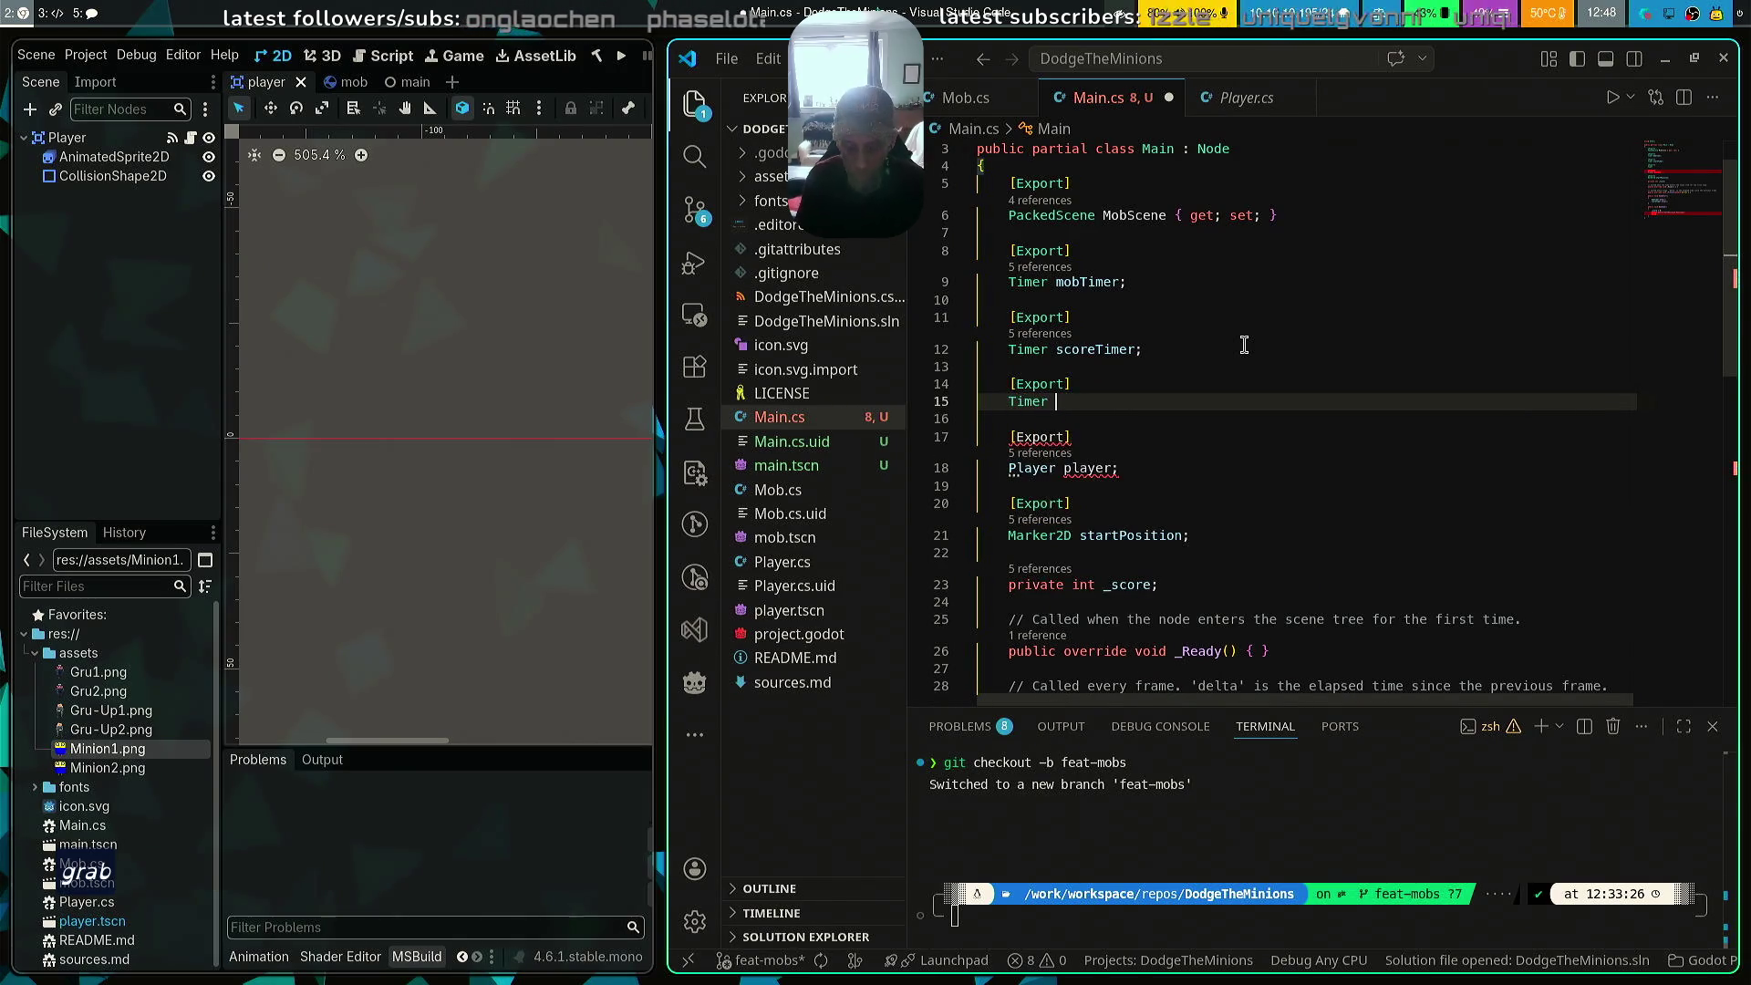
type("startTimer;")
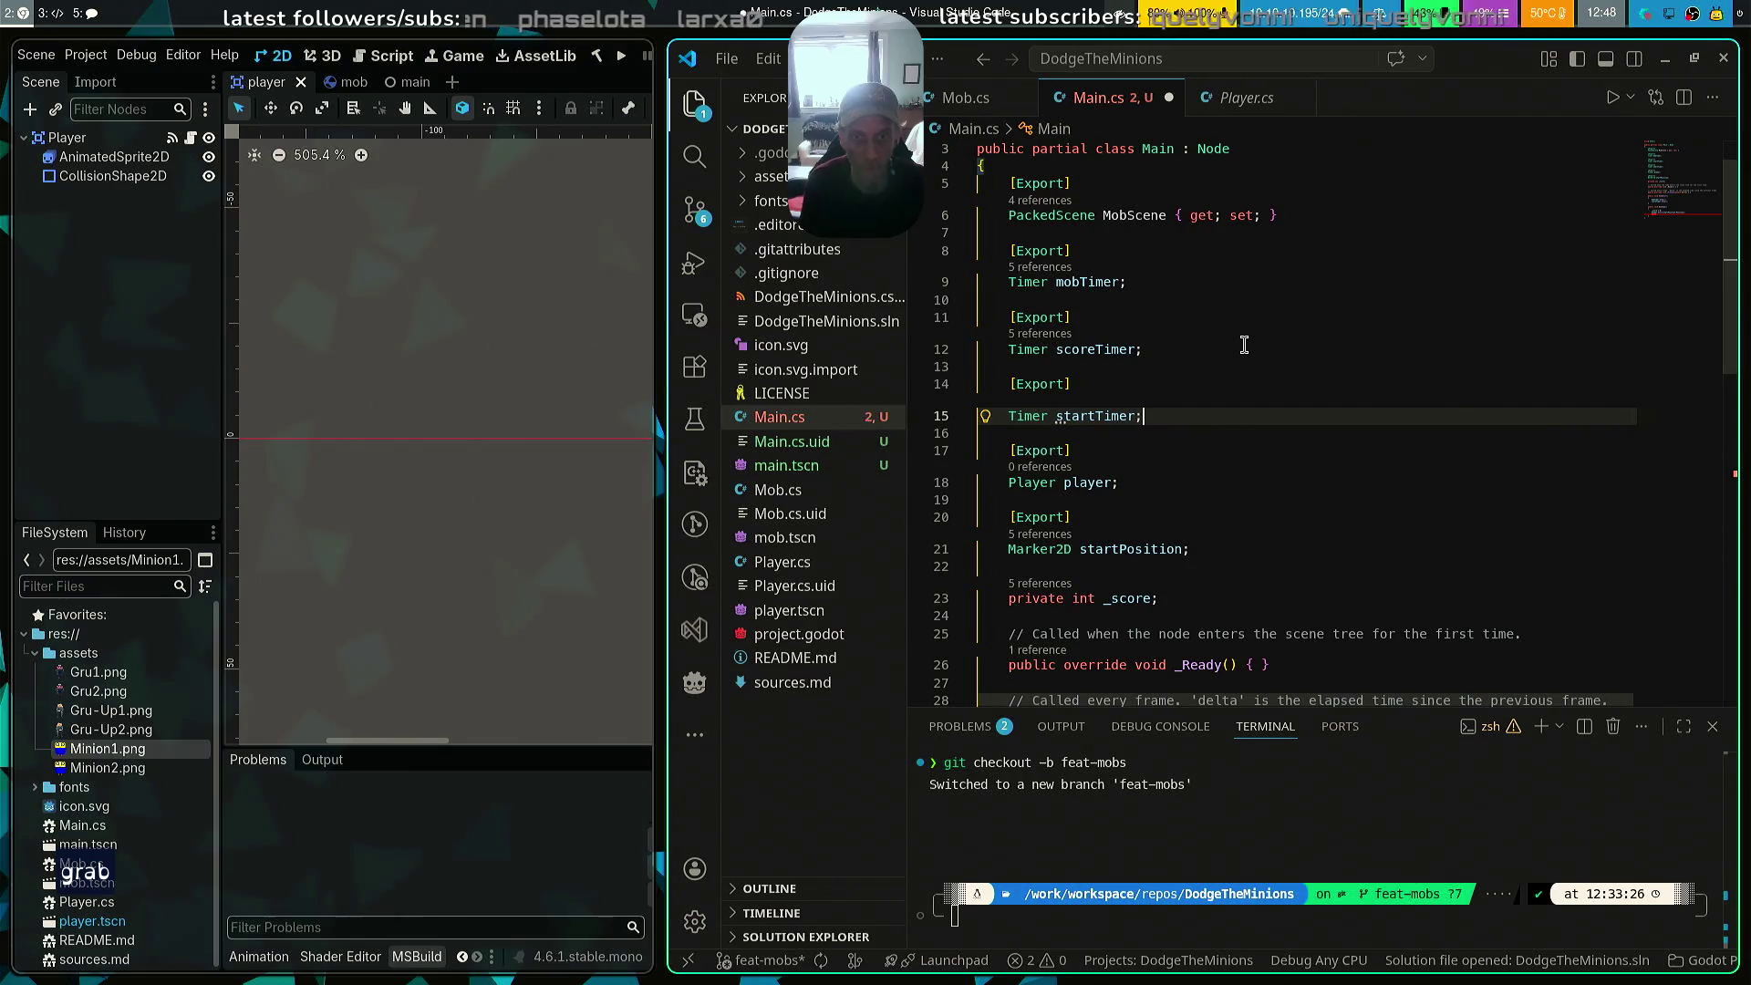
key("ctrl+s")
Call startTimer.Start(); at the end of NewGame and save
scroll(1244, 345, "down", 10)
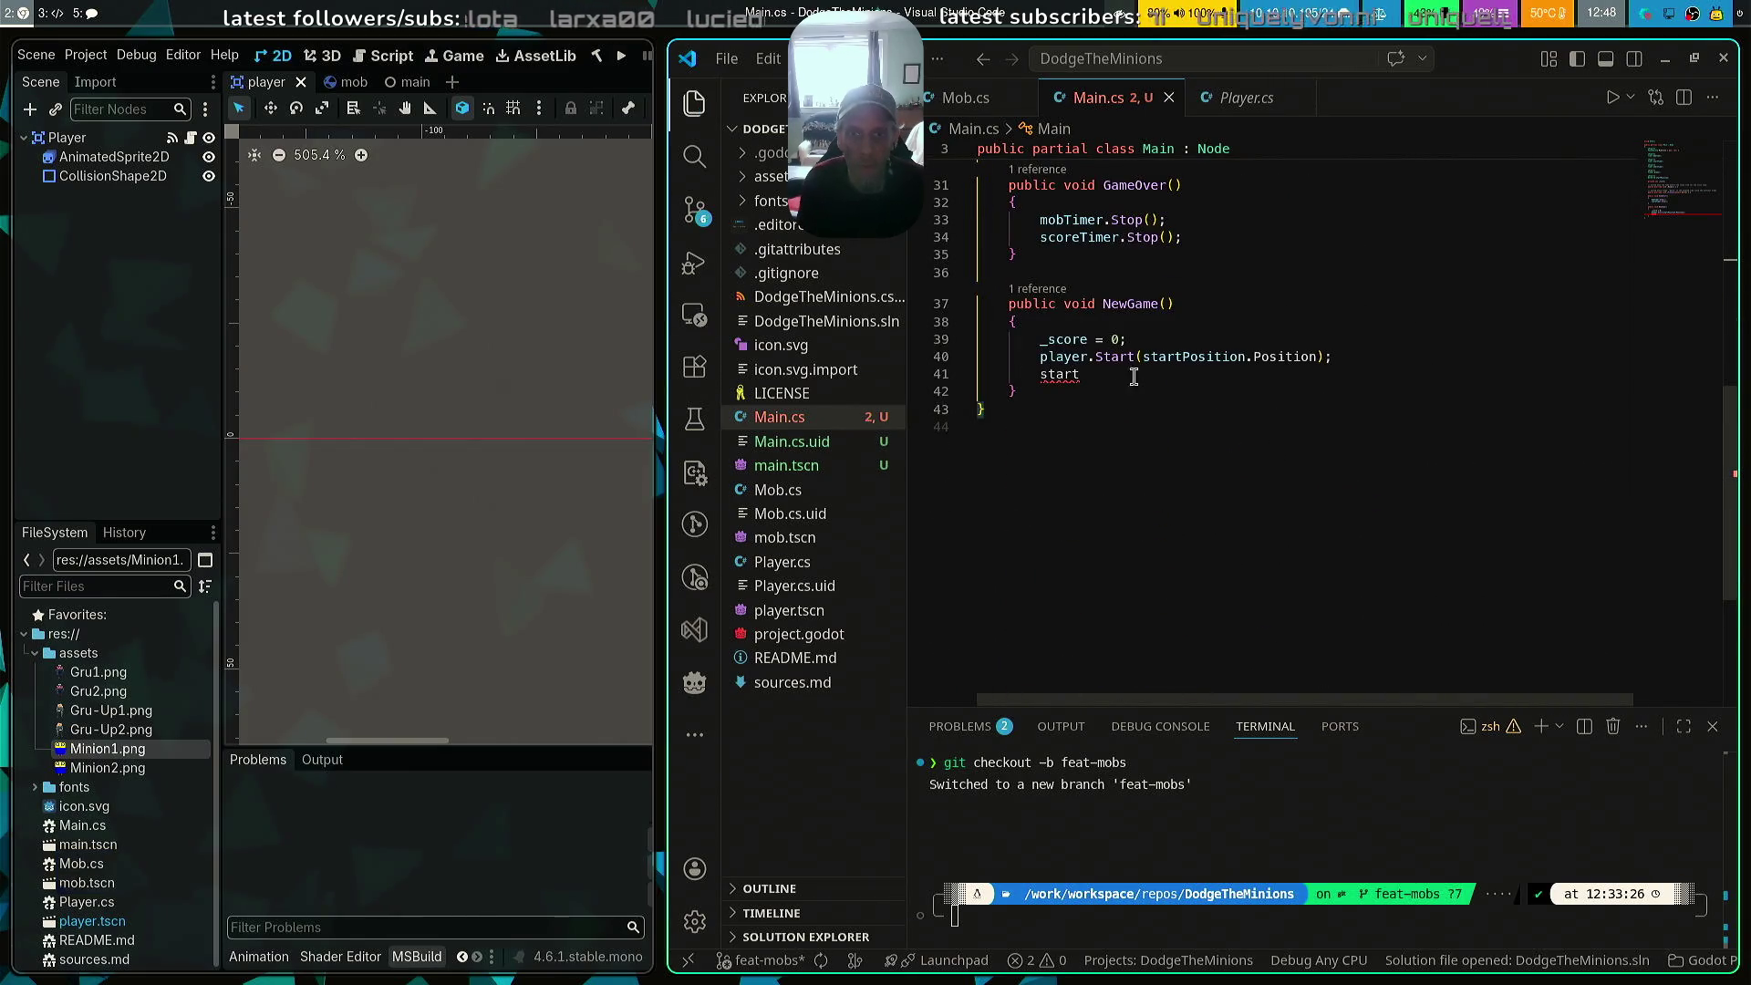
type("Tie")
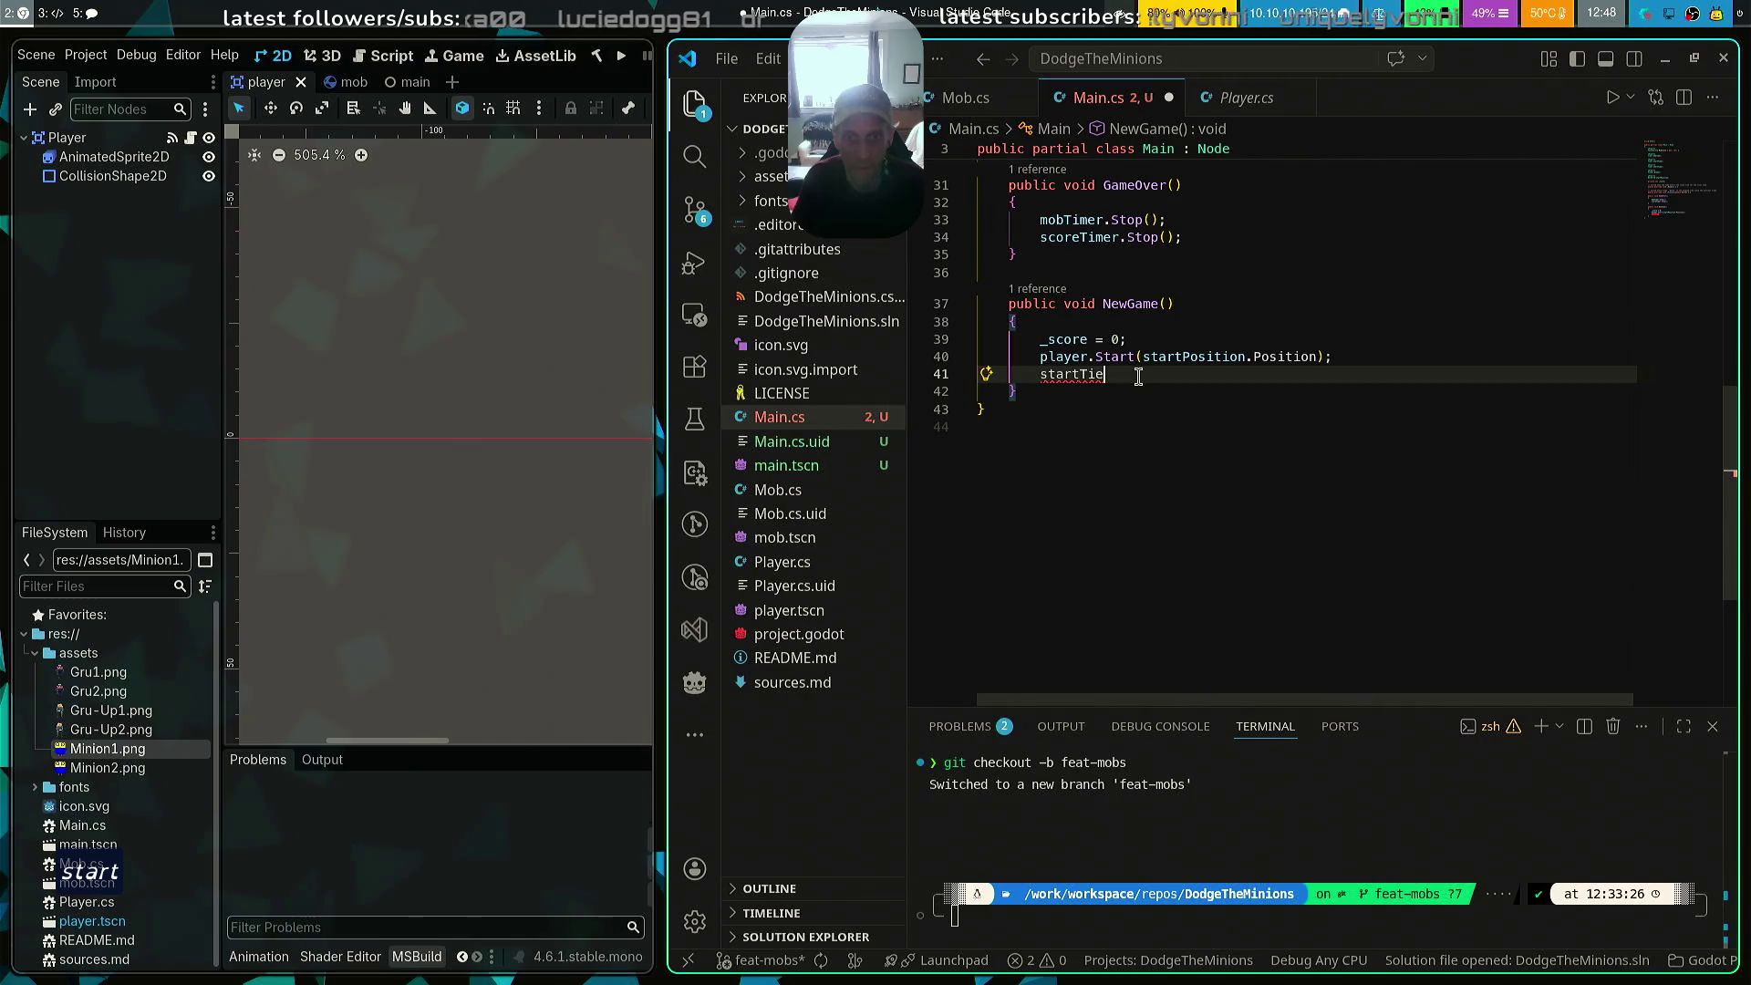
key("BackSpace")
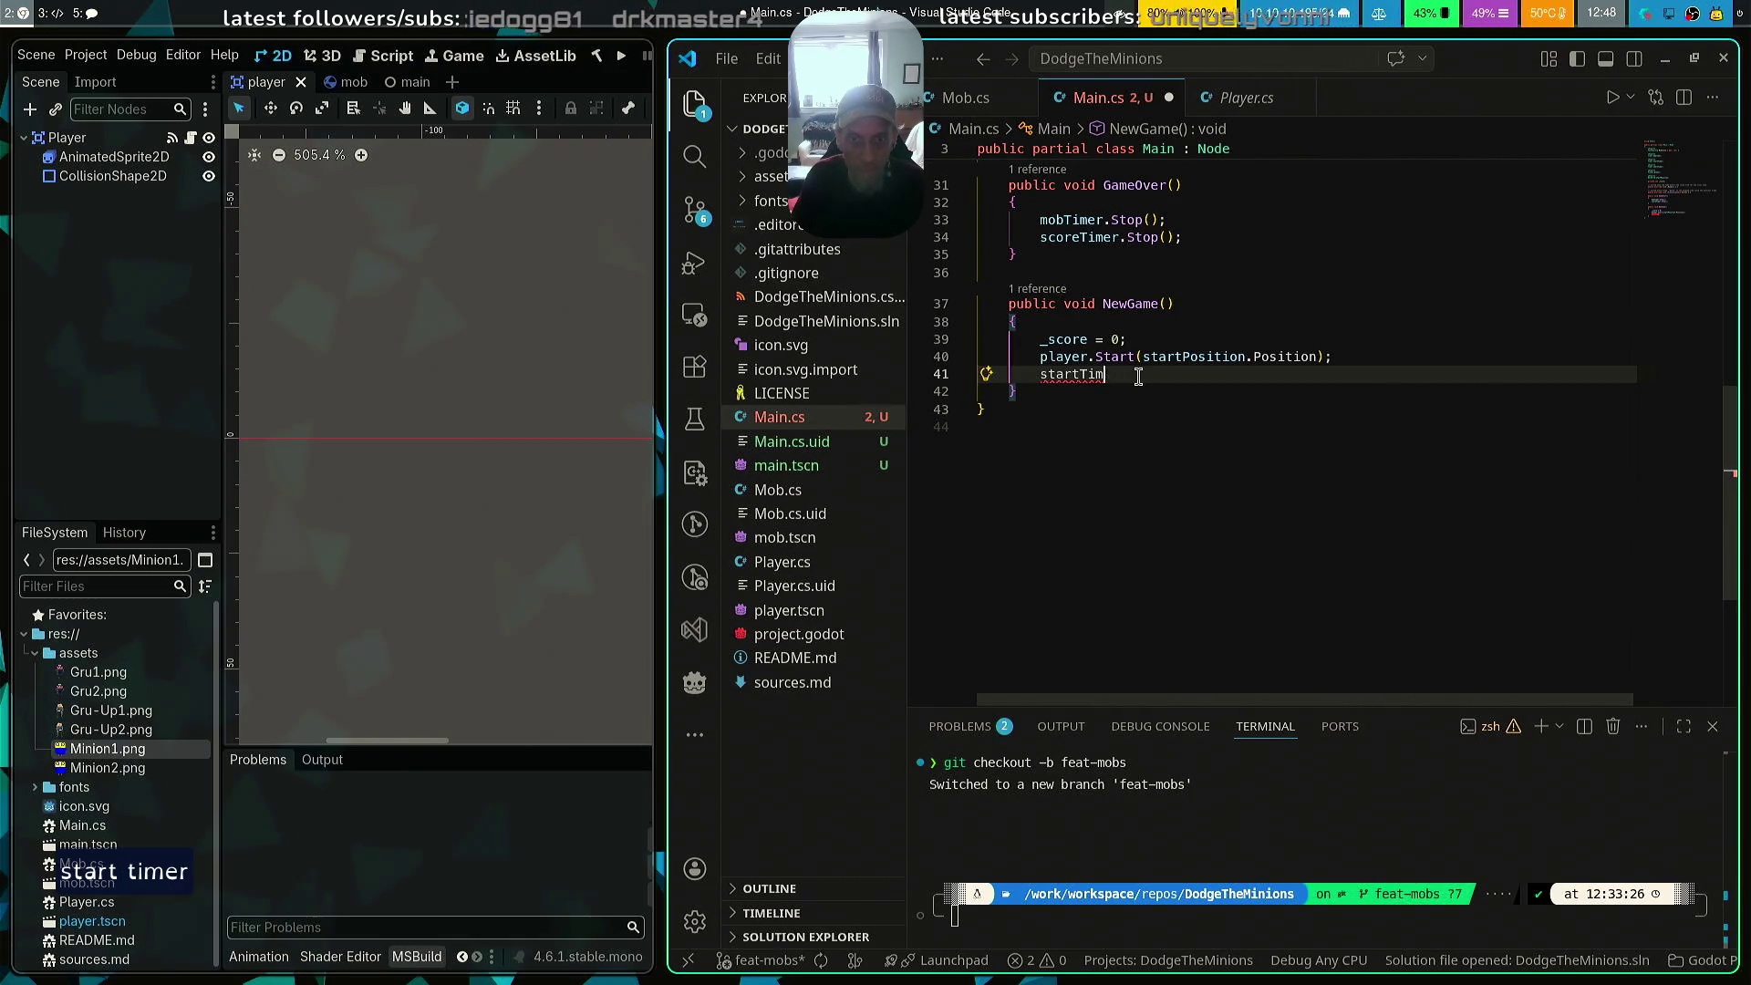
type("ar")
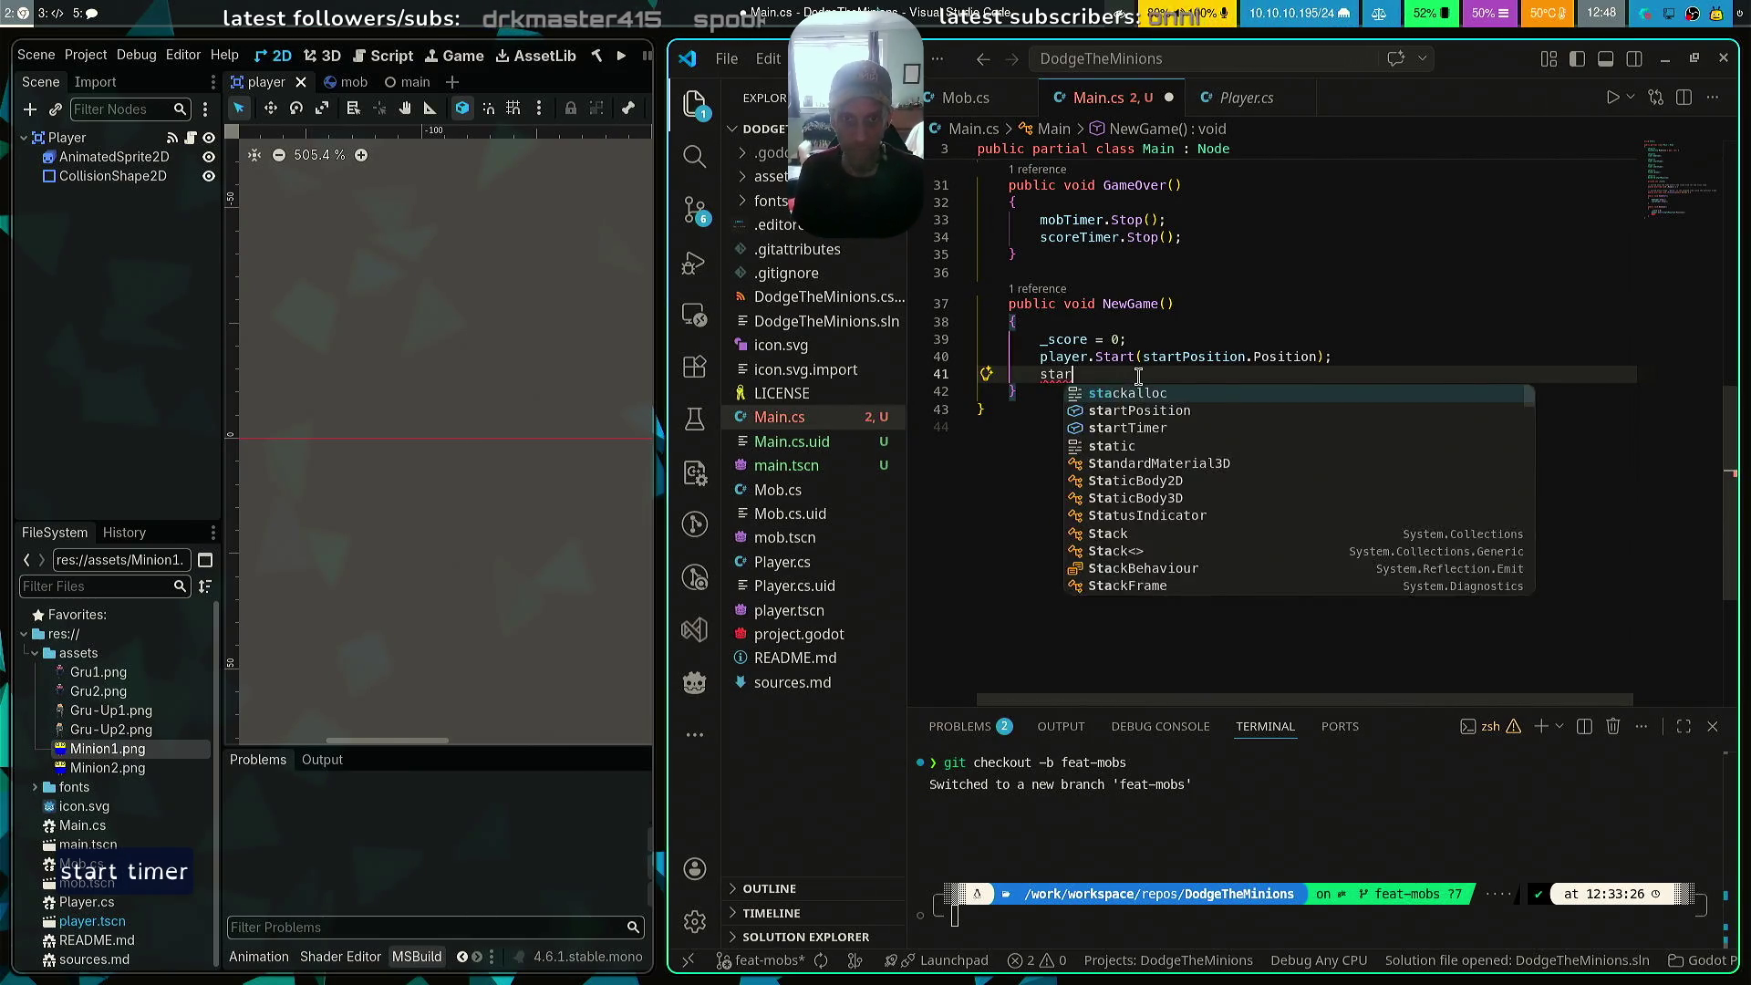
type("tTimer.S")
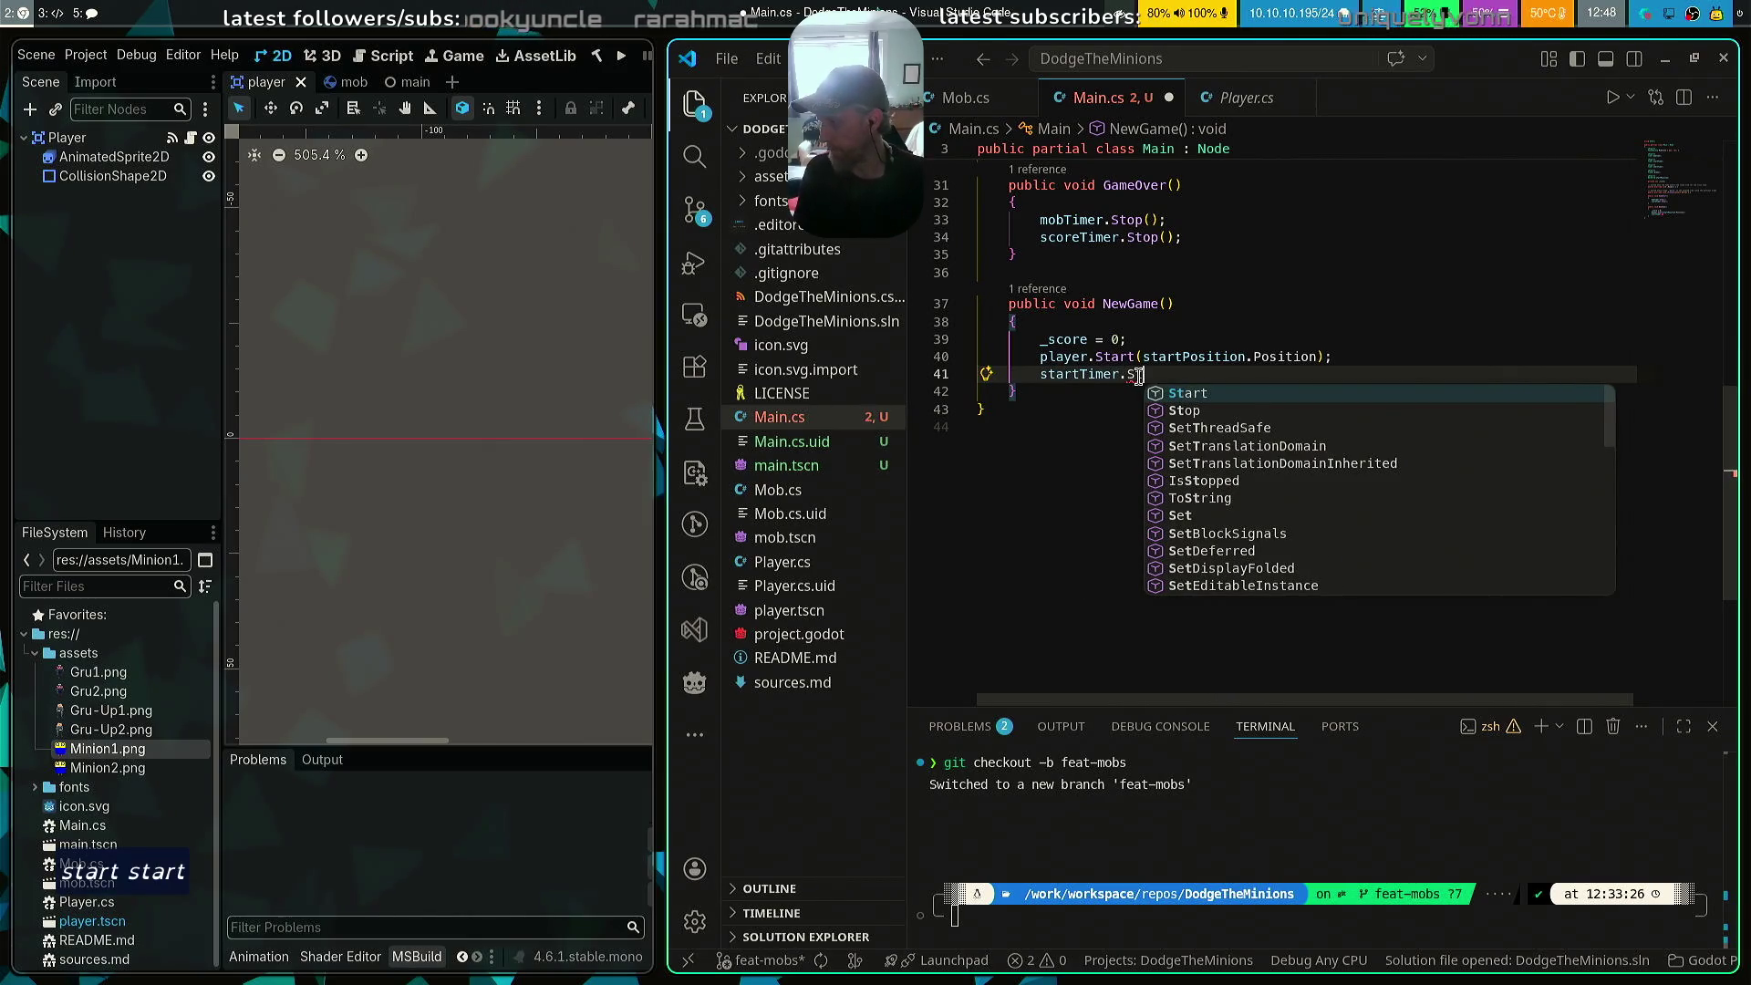
key("Return")
type("();")
key("ctrl+s")
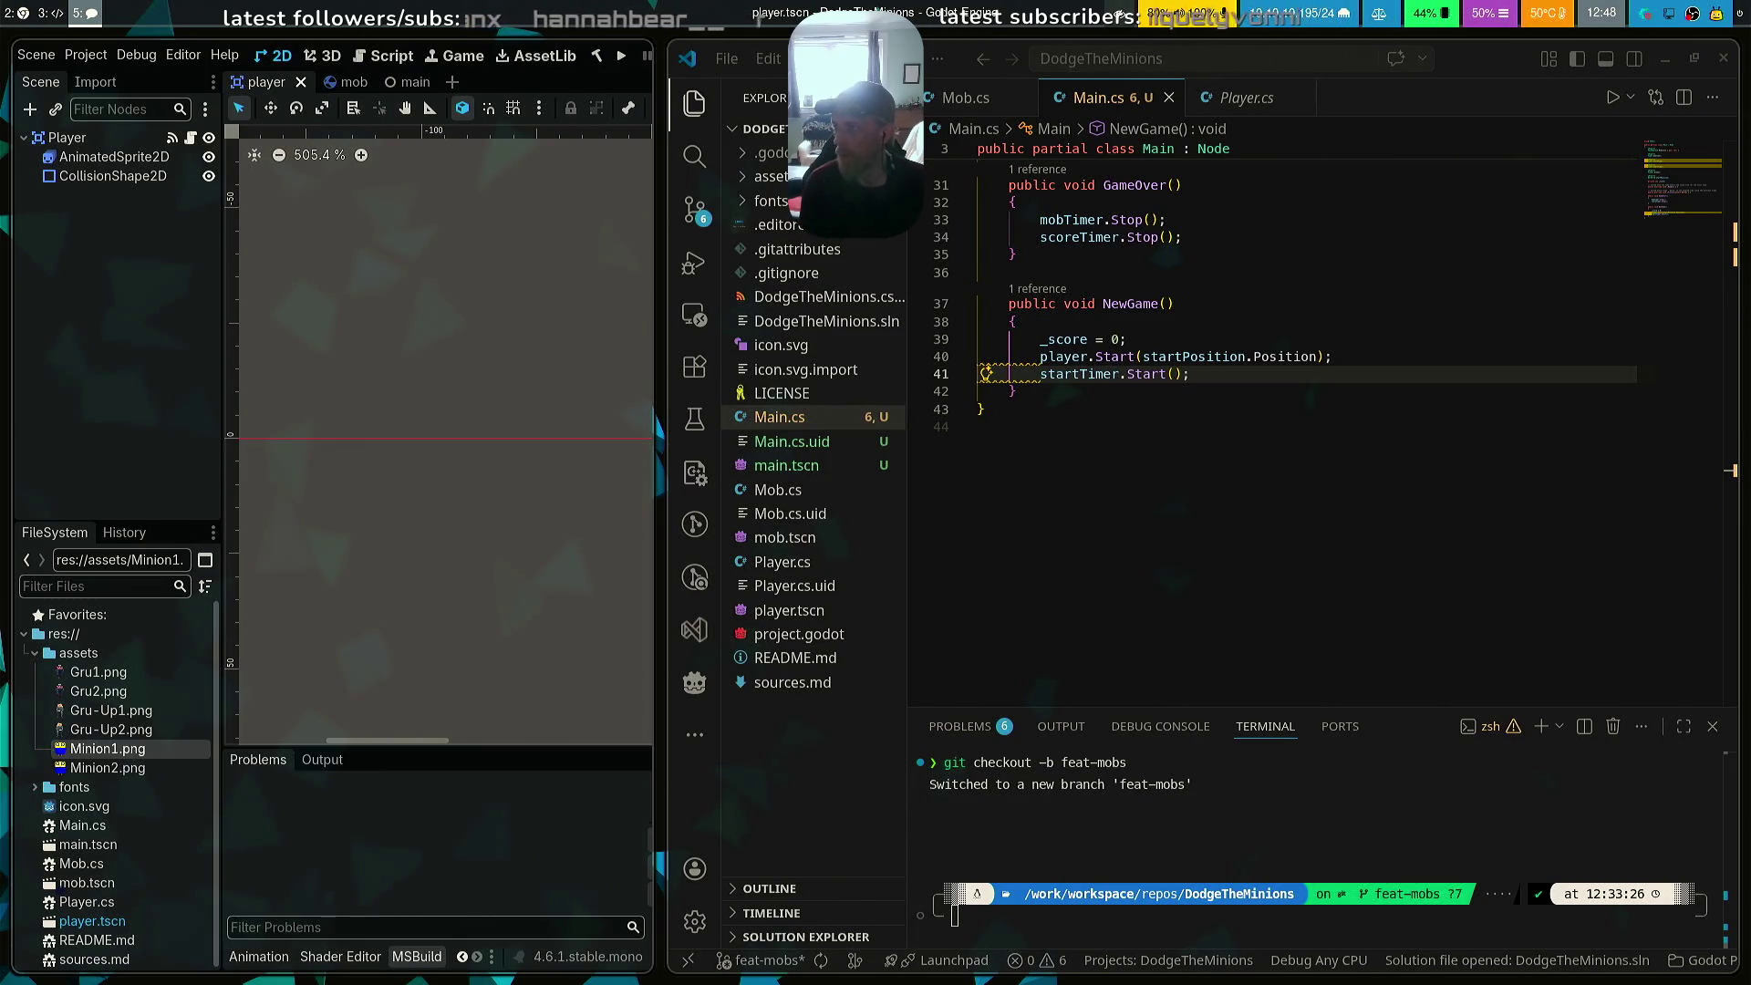
left_click(1263, 390)
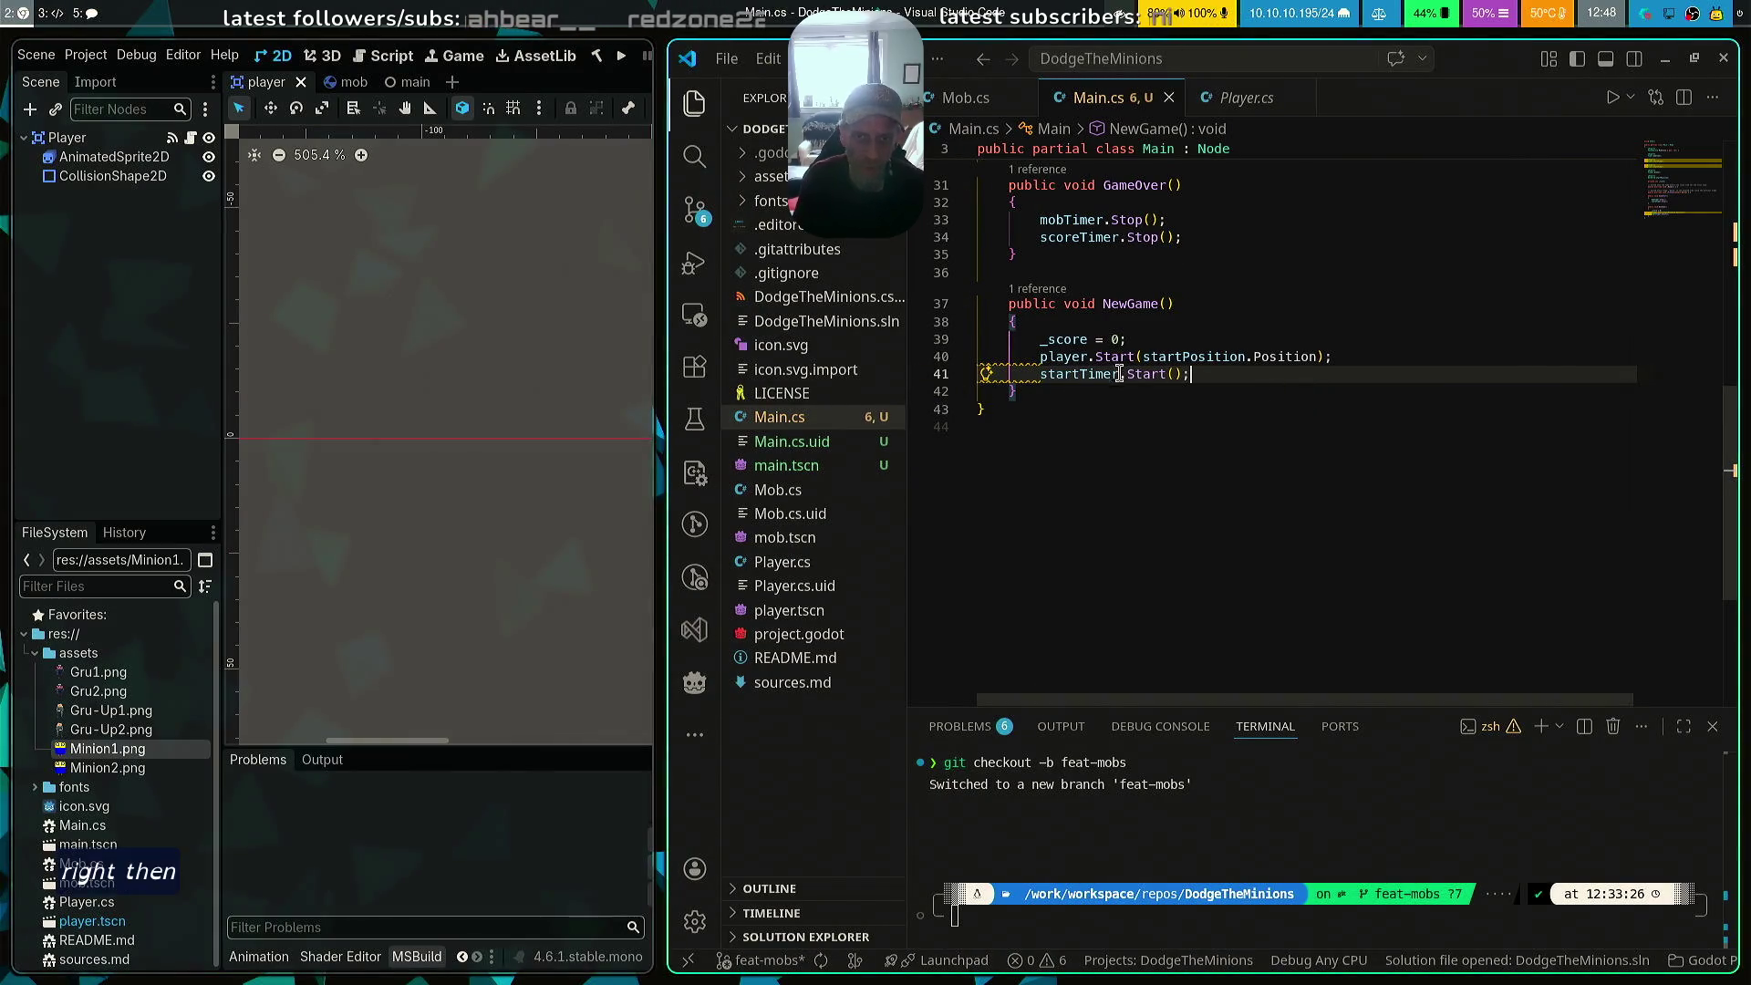
Paste the score and start timer timeout handlers and replace the MobTimer lookup with mobTimer
key("ctrl+v")
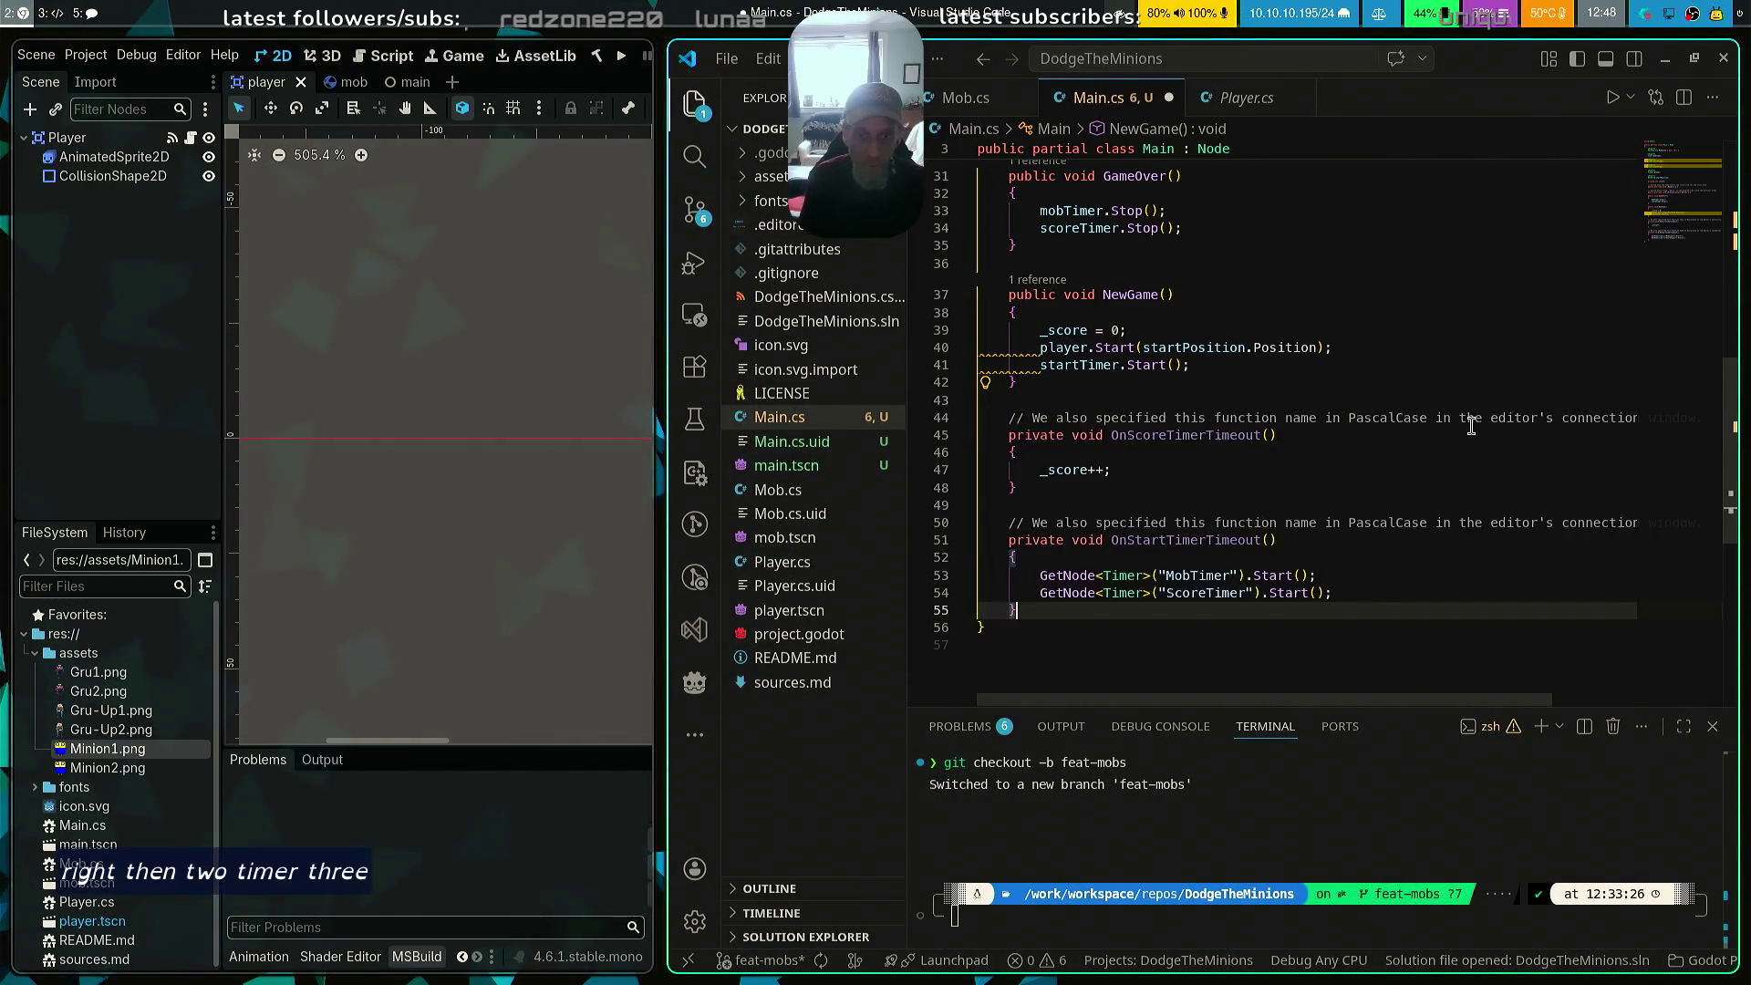
scroll(1328, 517, "down", 2)
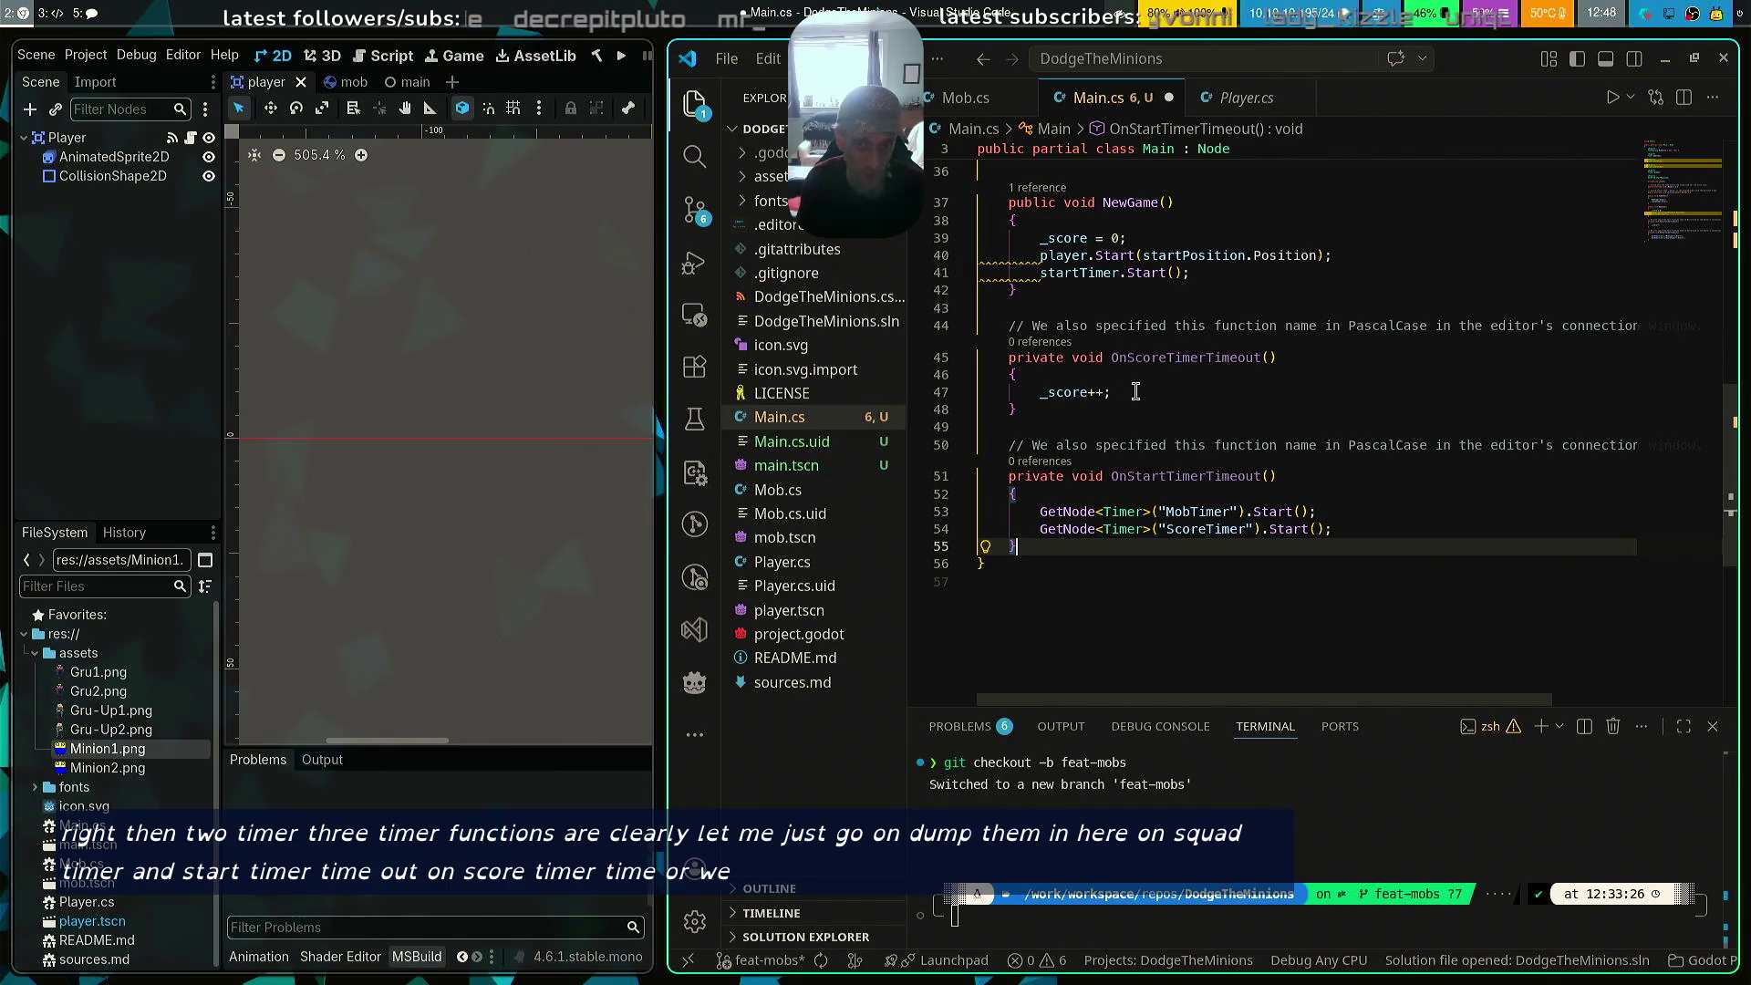
left_click(1156, 512)
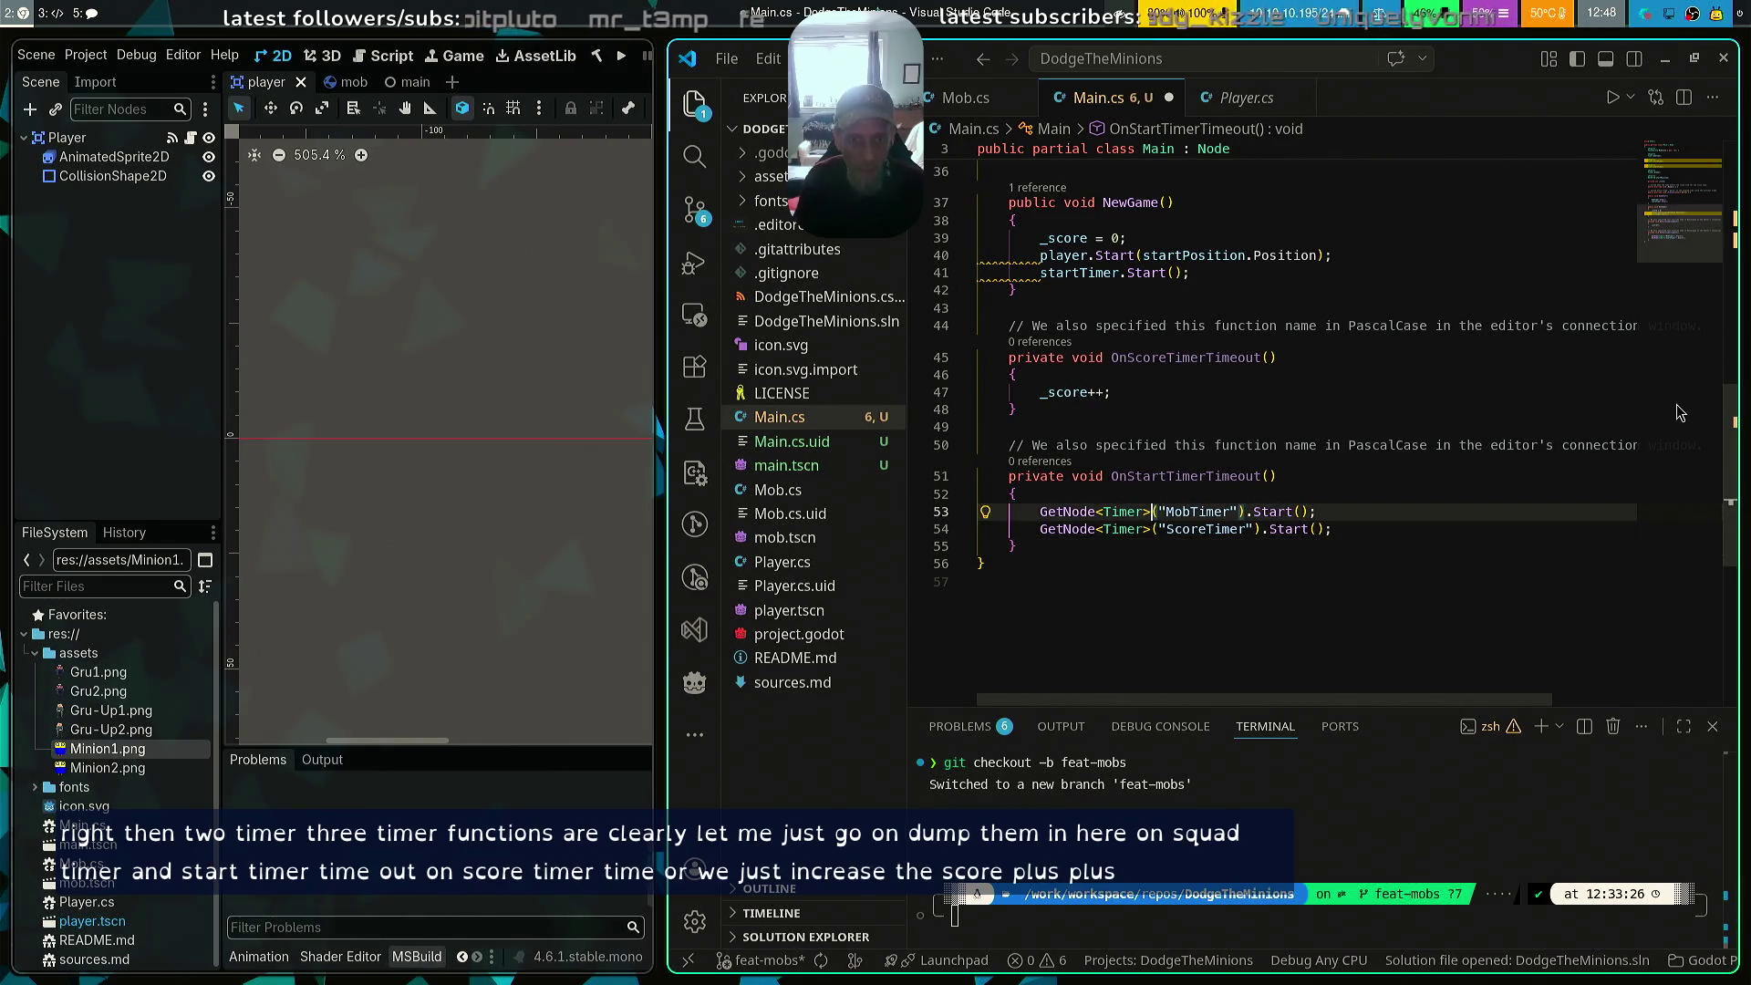
key("Right")
key("shift+Home")
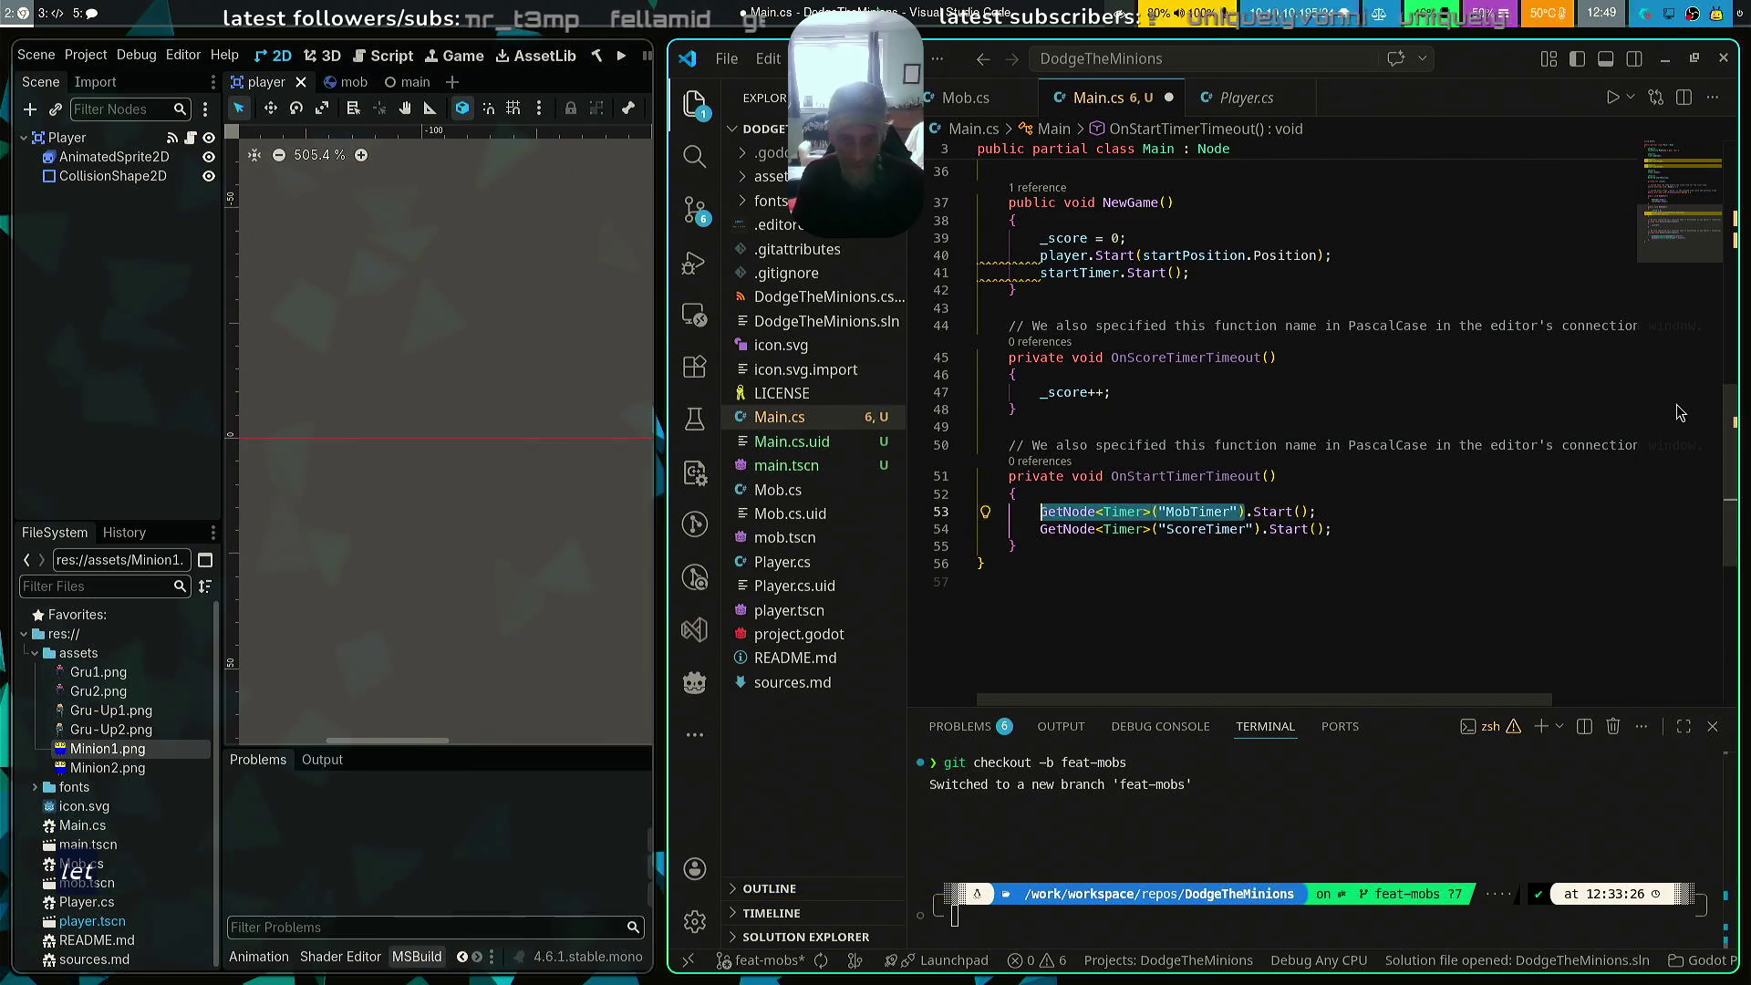
type("mob")
key("Down")
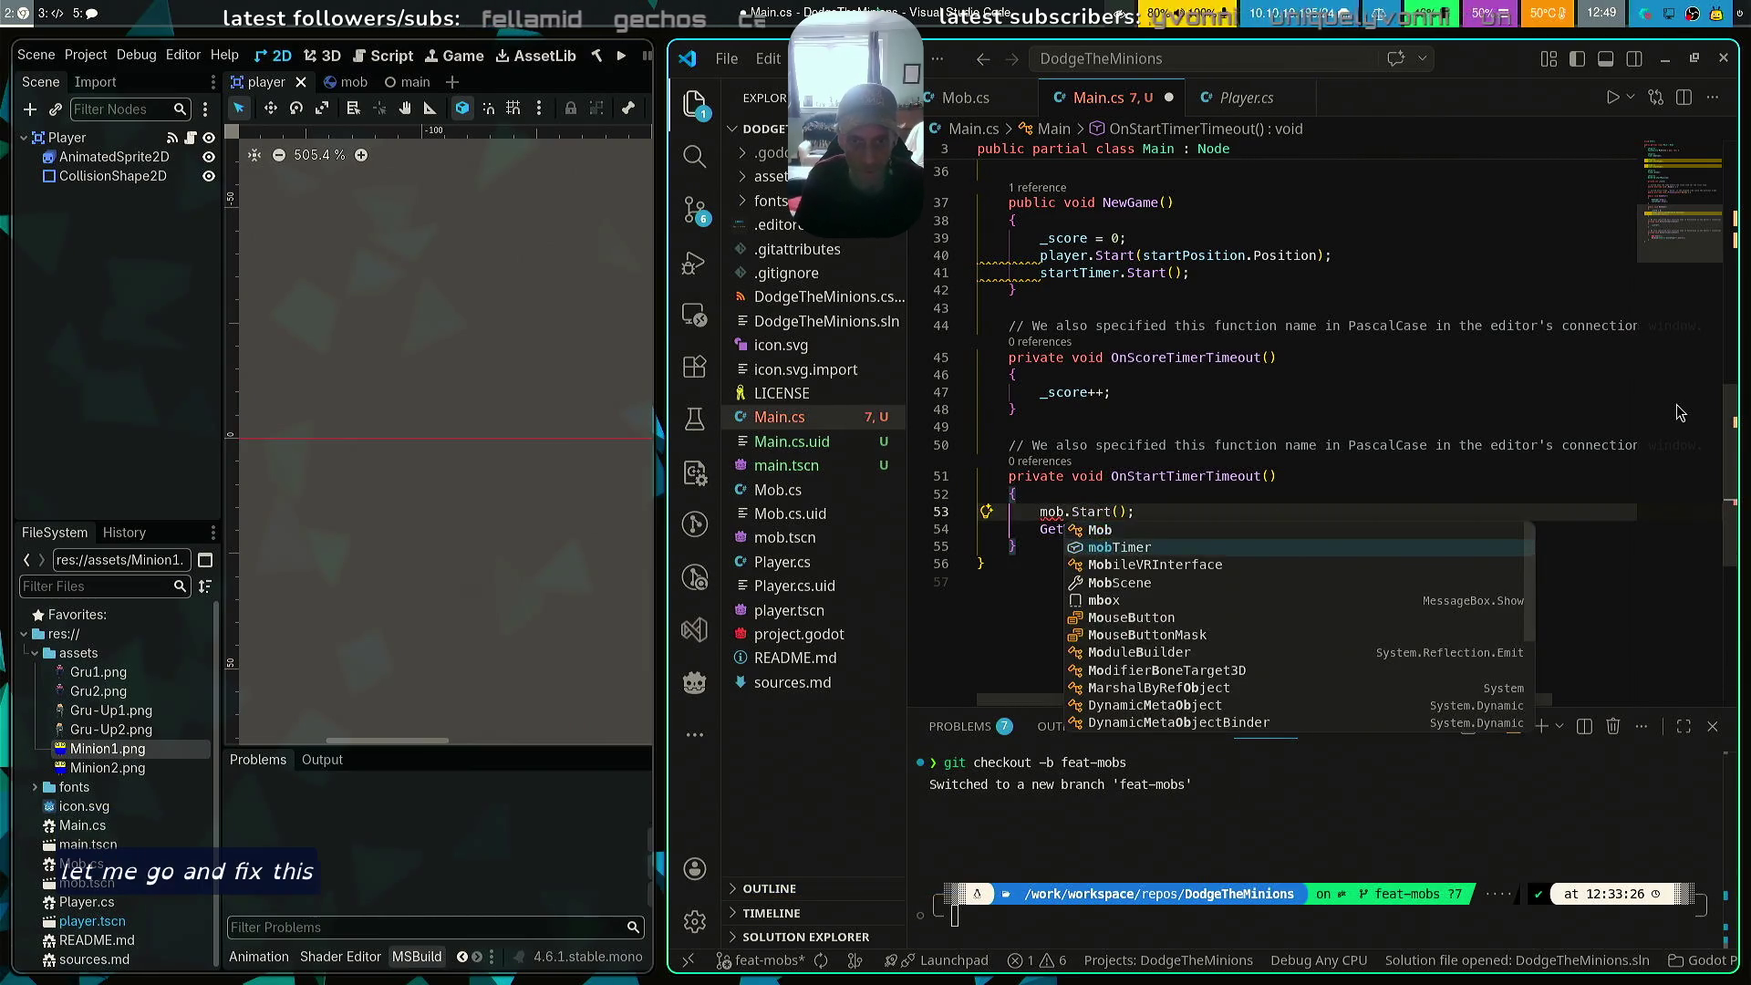
key("Return")
Replace the ScoreTimer node lookup with the scoreTimer field and save Main.cs
key("Down")
key("Home")
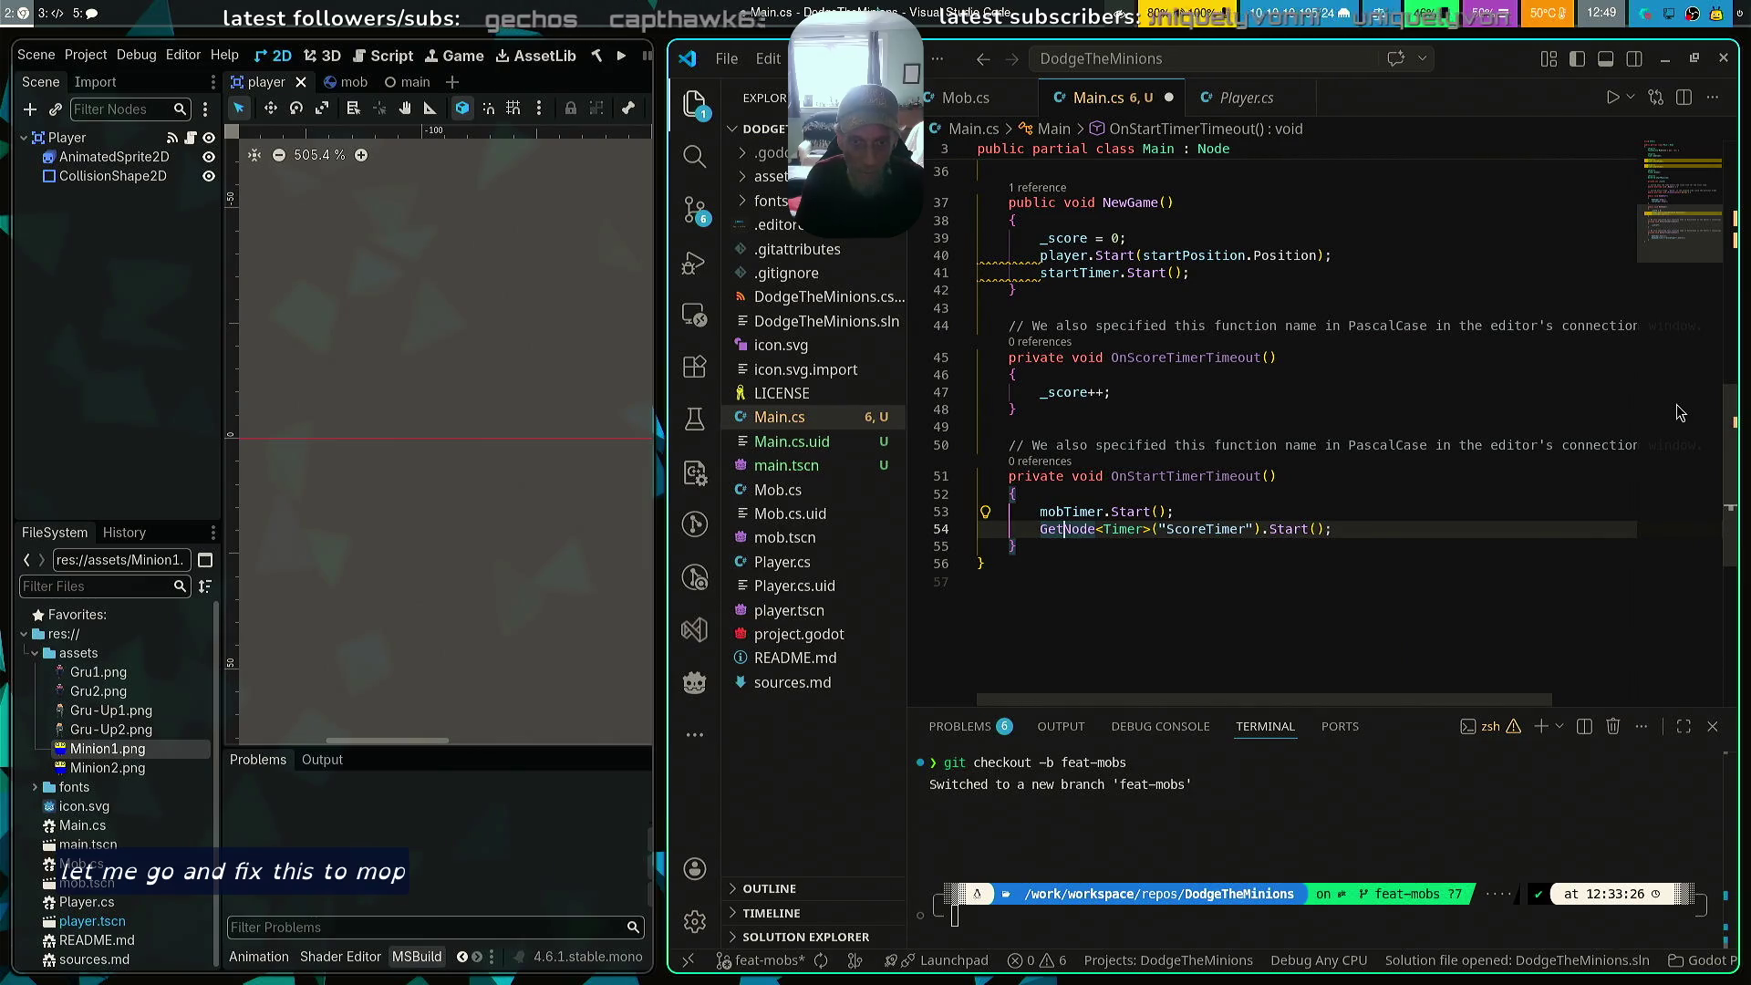
key("ctrl+shift+Right")
key("ctrl+shift+Right")
key("ctrl+shift+Right")
key("ctrl+shift+Right")
key("shift+Left")
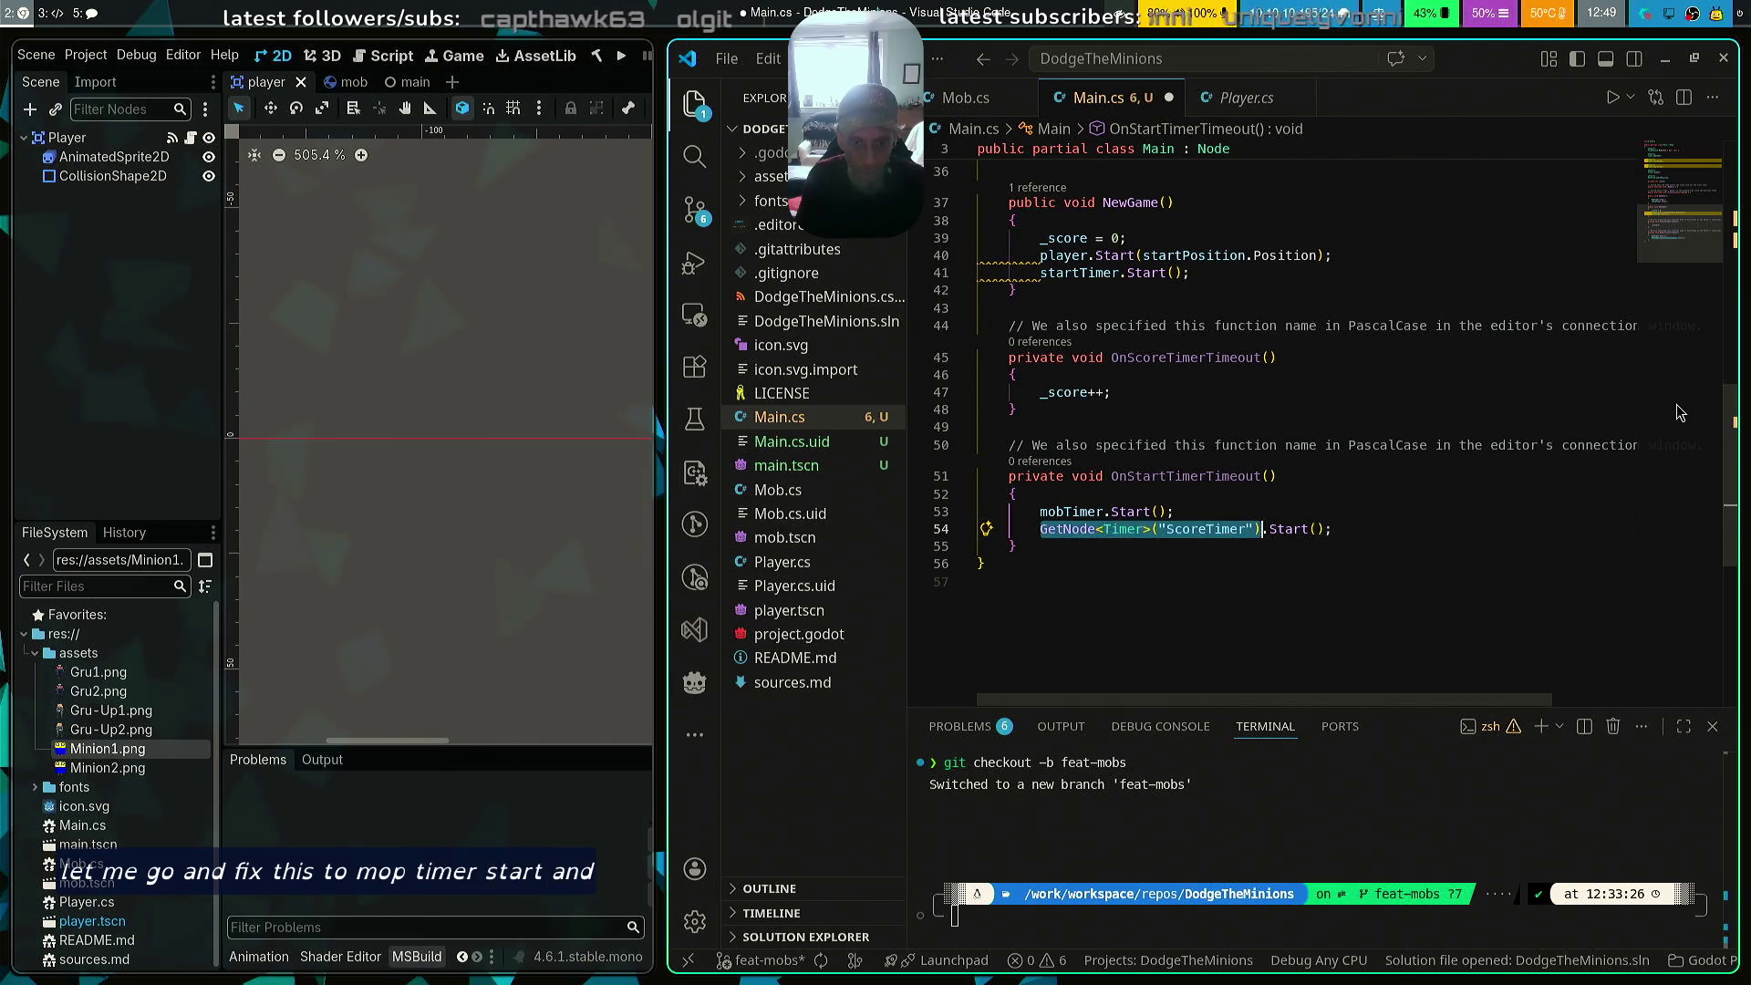
type("score")
key("Return")
key("ctrl+s")
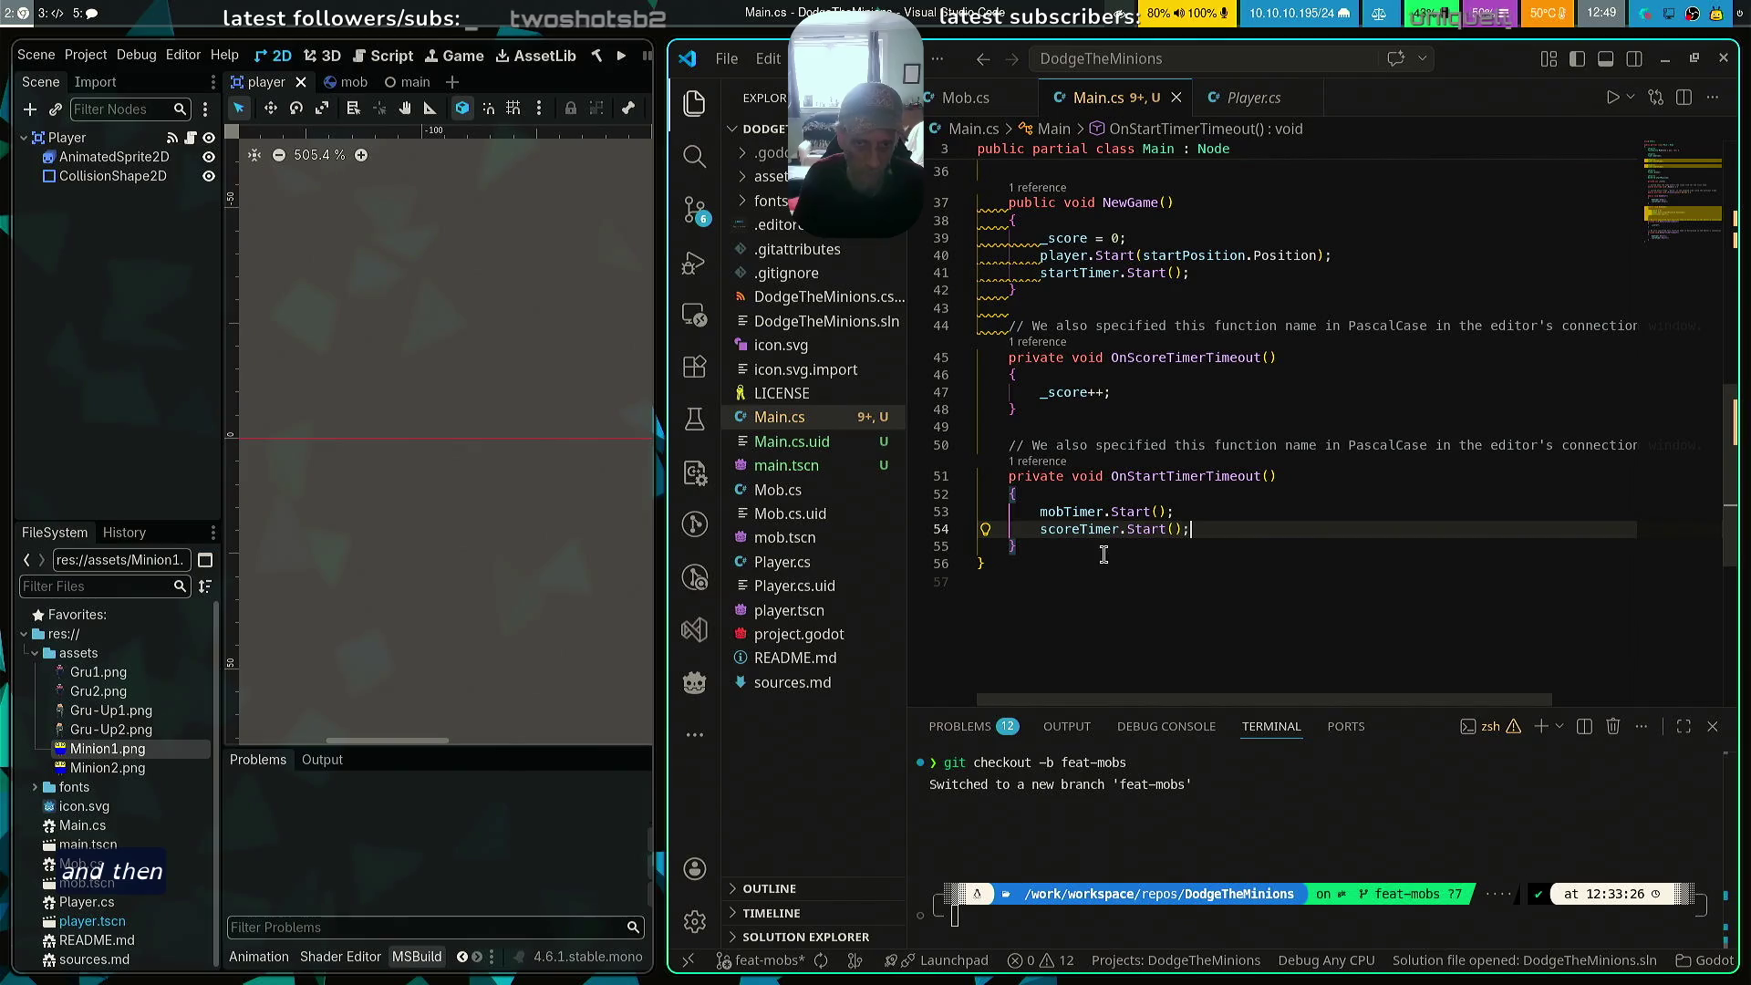
Paste the OnMobTimerTimeout method after OnStartTimerTimeout
key("Down")
key("ctrl+v")
scroll(1350, 456, "up", 5)
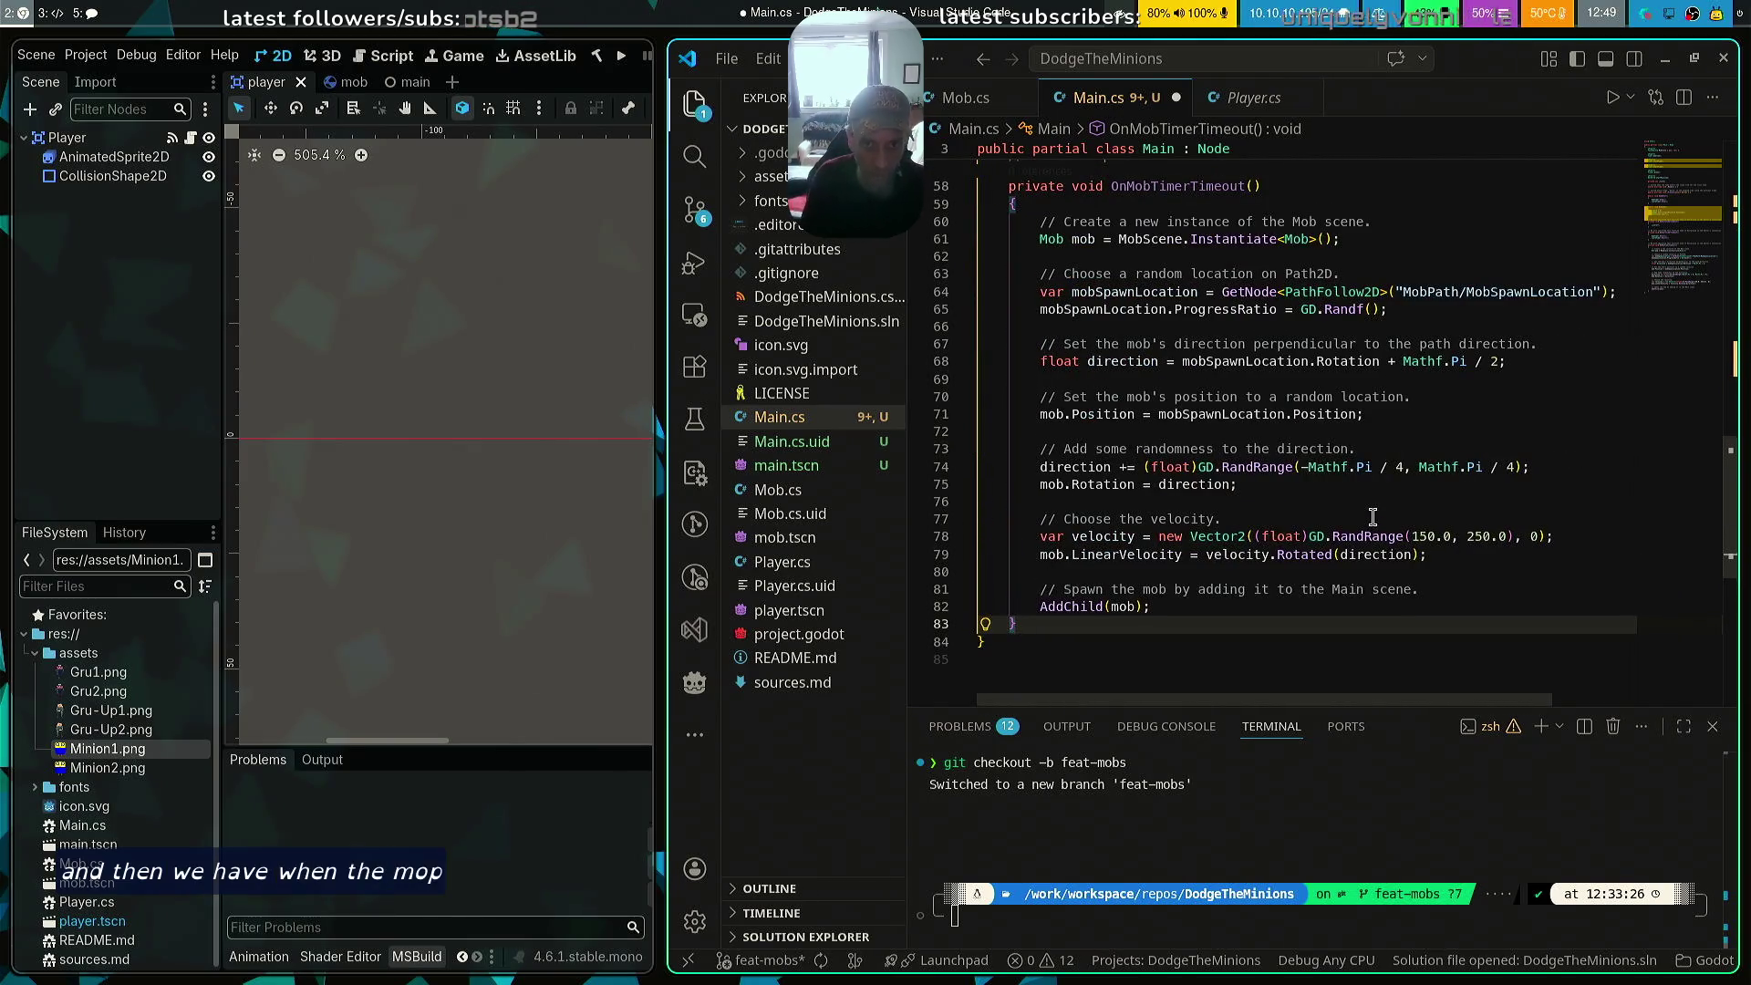
Scroll through Main.cs in VS Code to review its fields and methods
scroll(1349, 413, "up", 2)
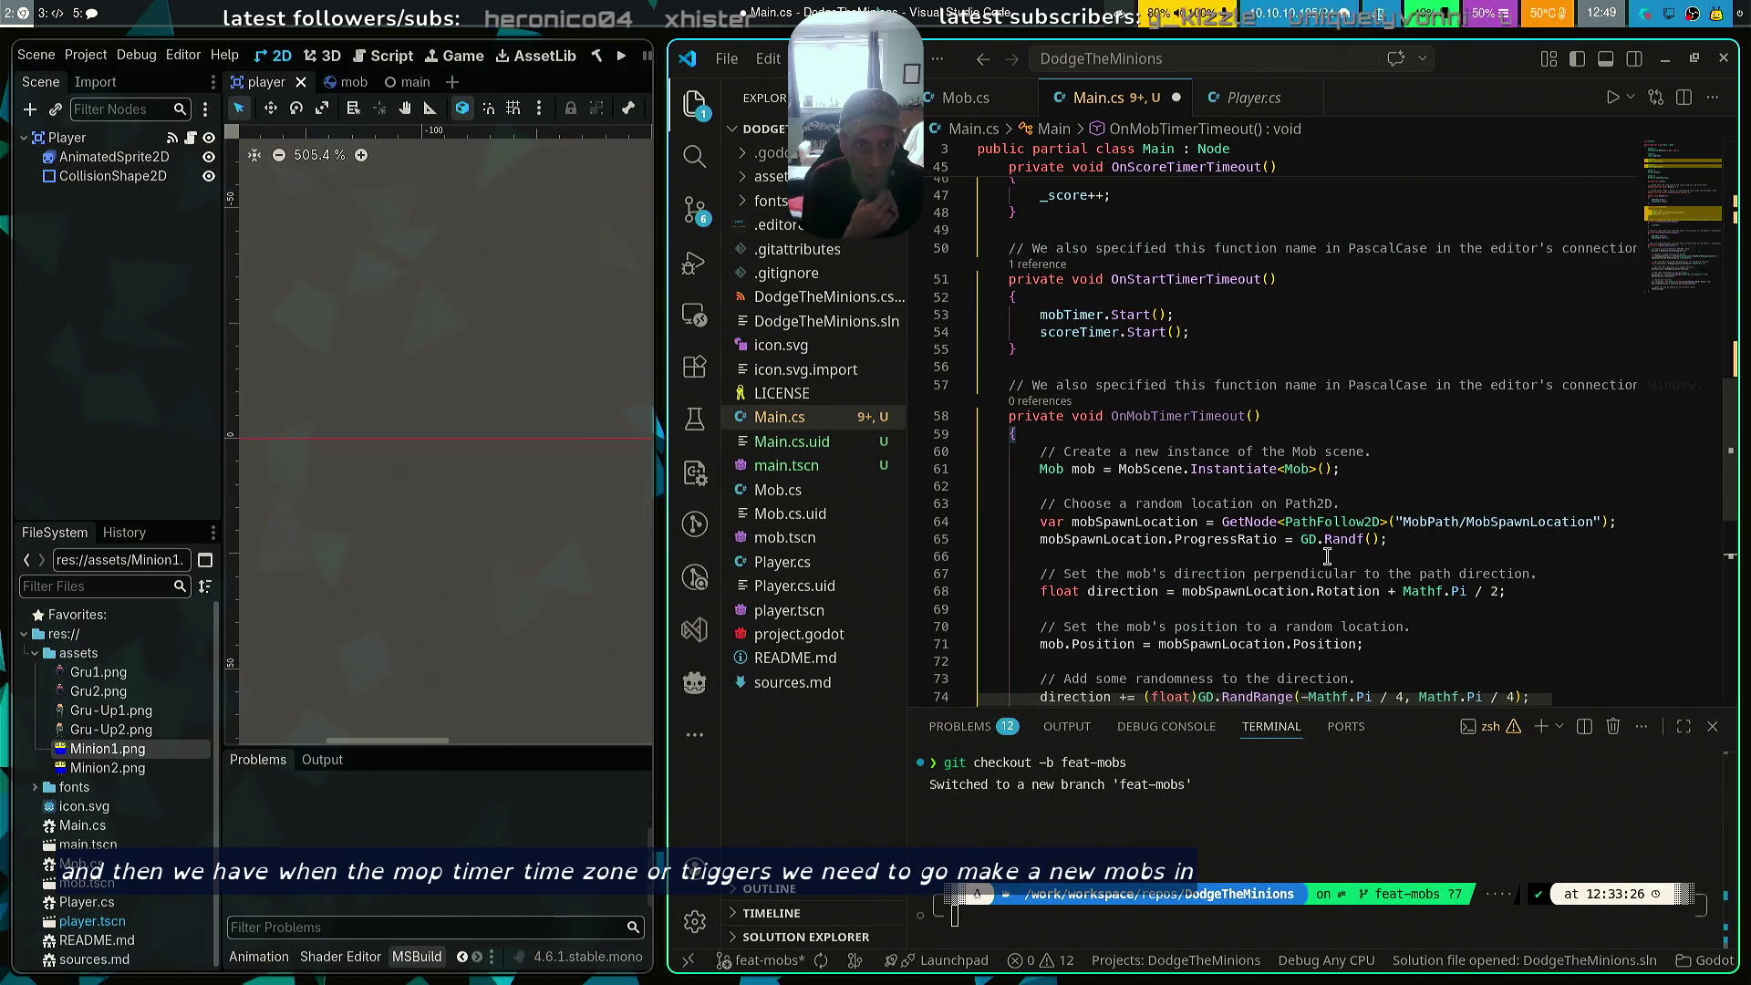
scroll(1347, 407, "up", 4)
scroll(1347, 406, "up", 10)
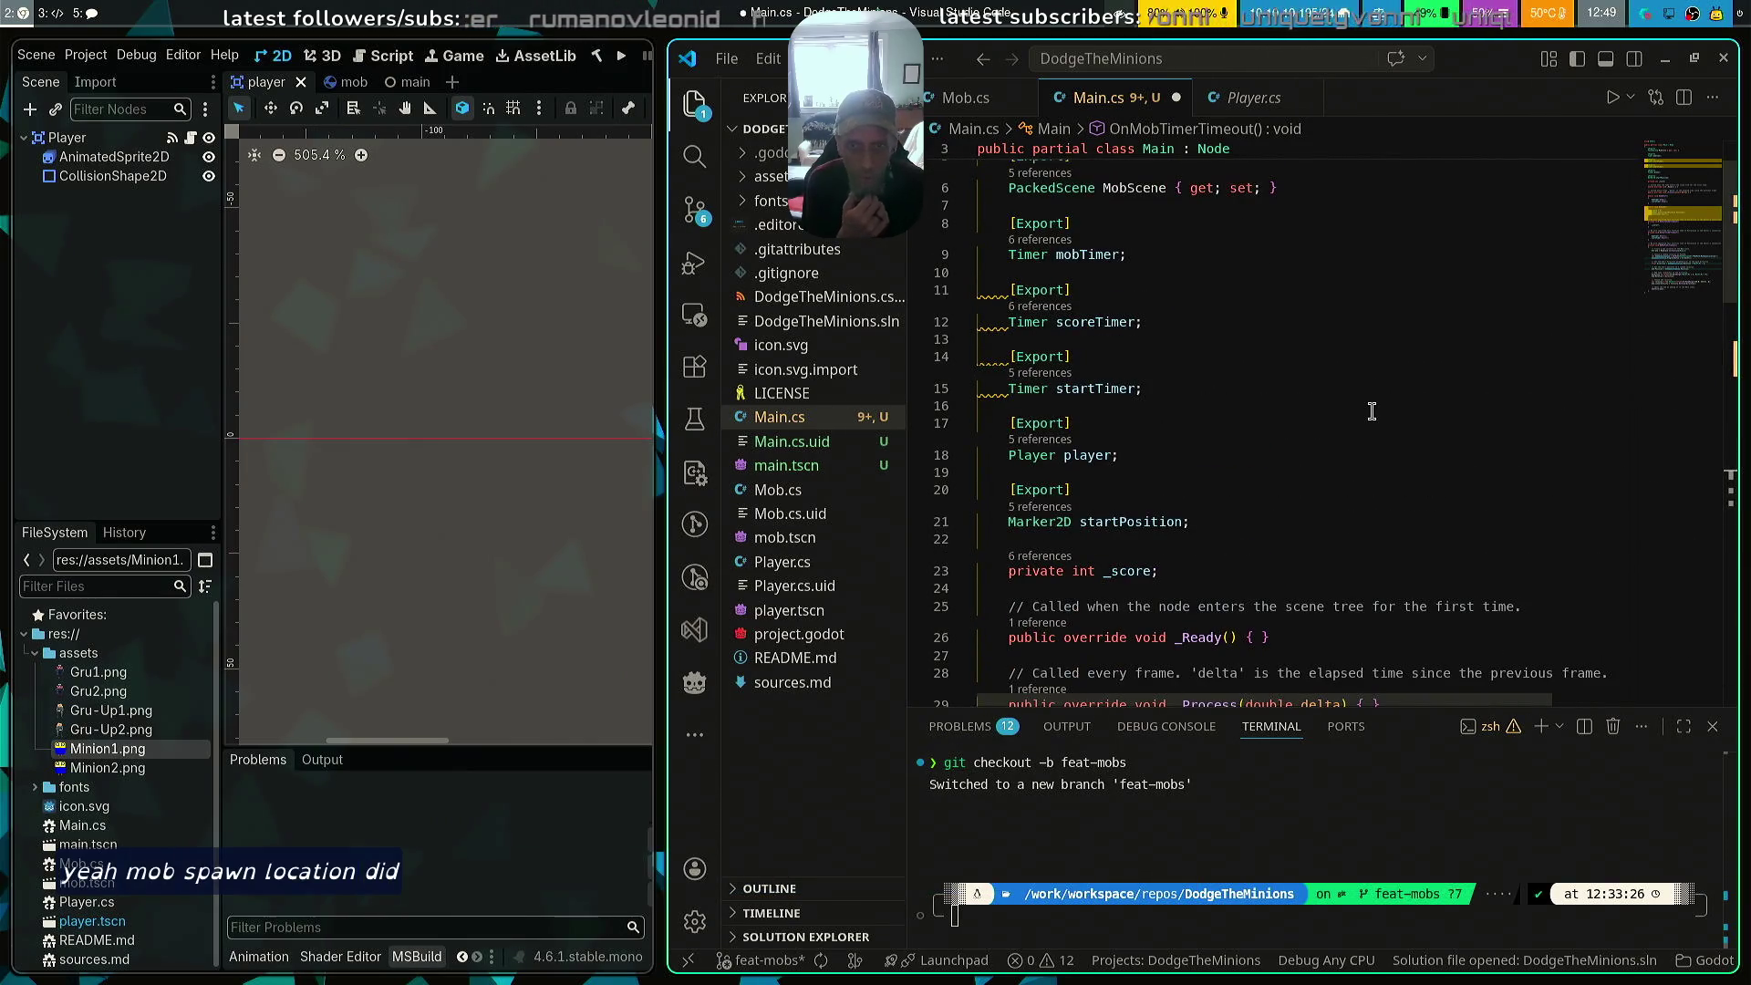
scroll(1347, 389, "up", 2)
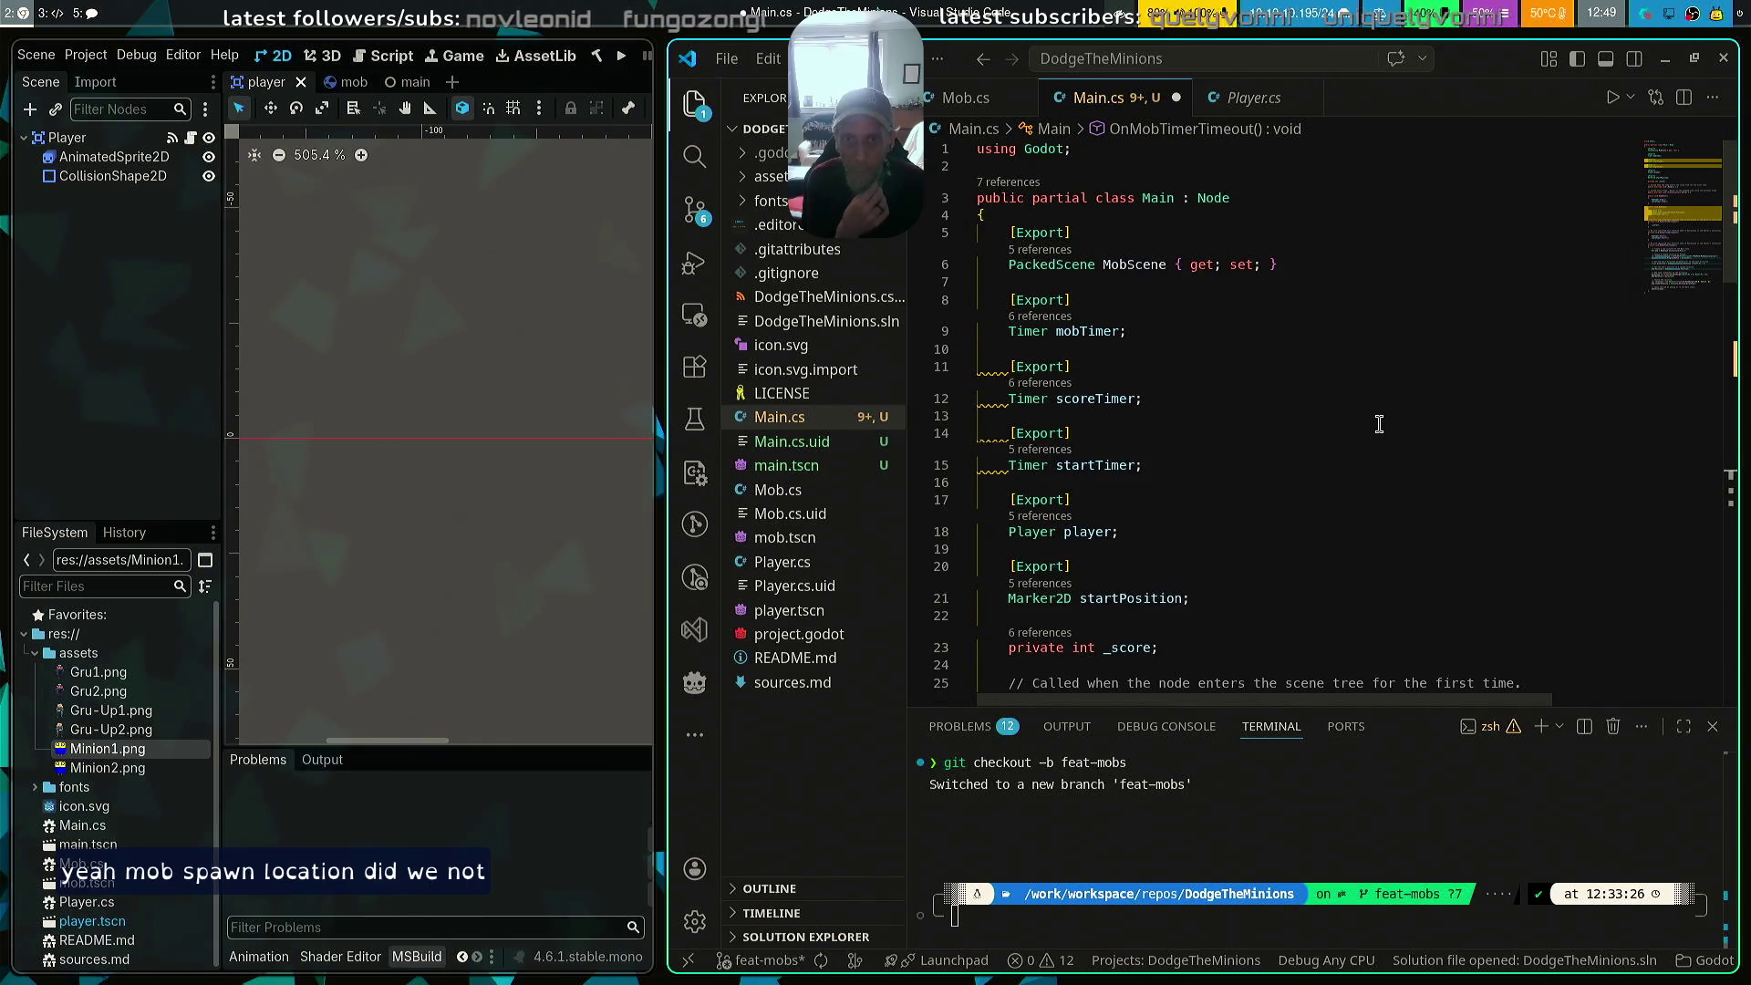
scroll(1378, 422, "down", 8)
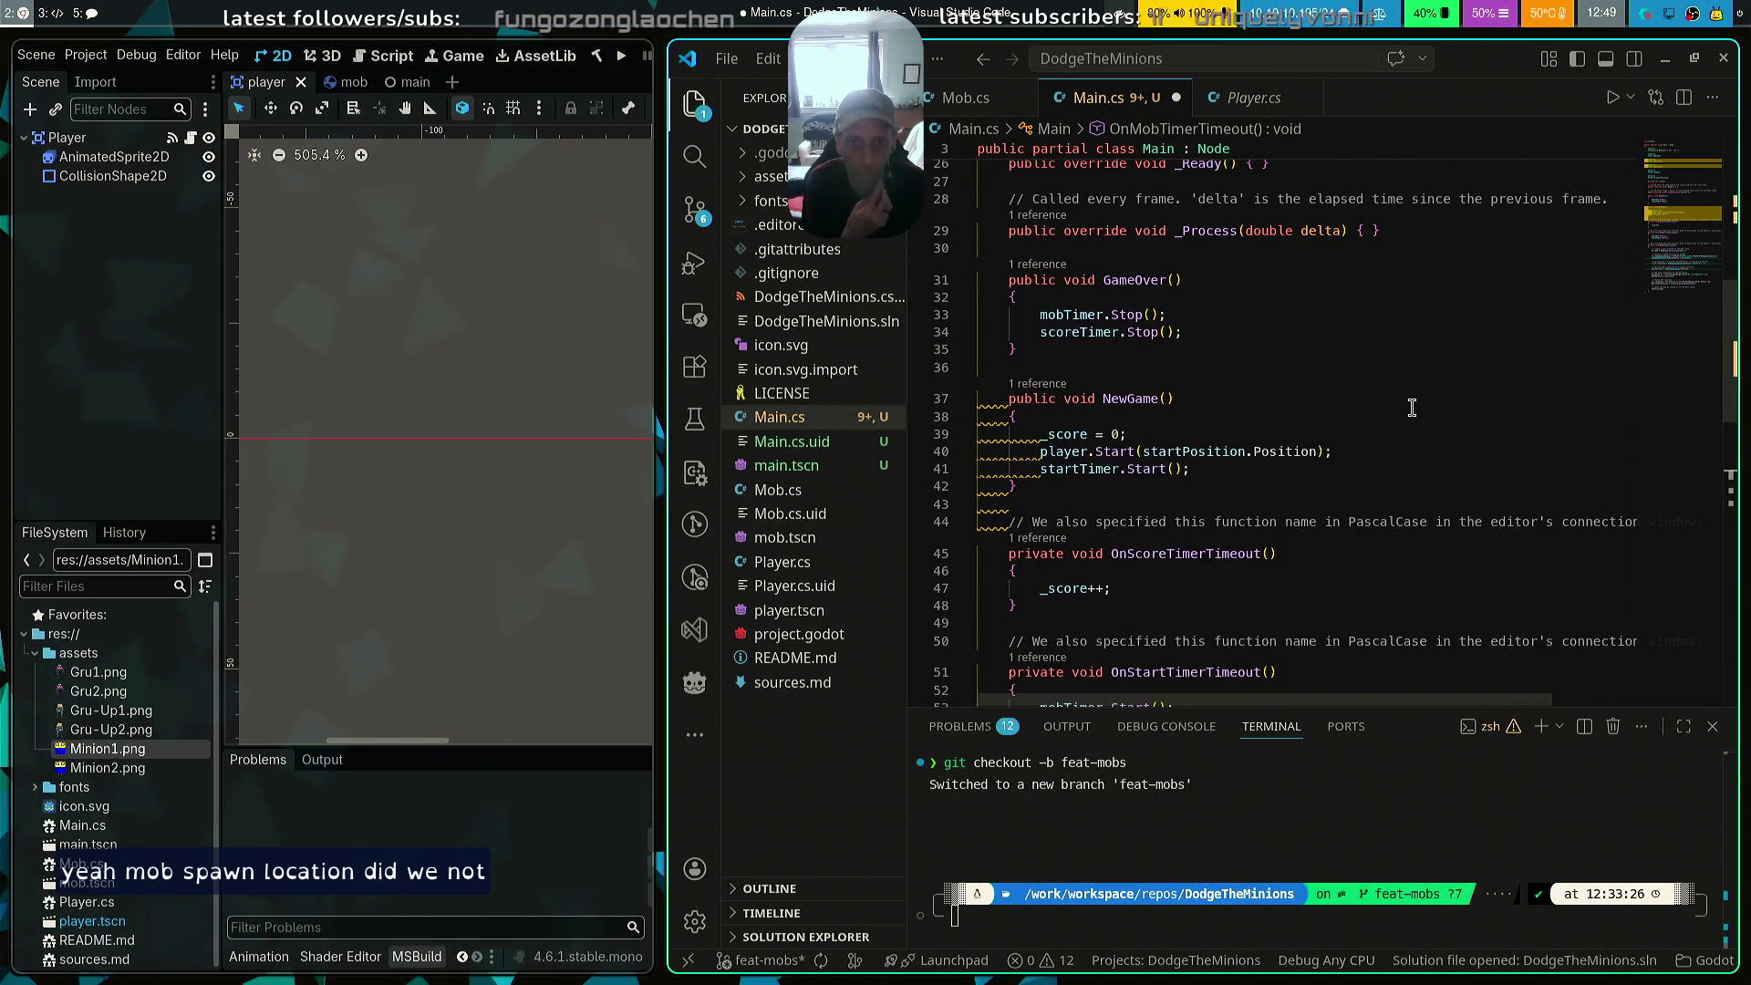
scroll(1418, 406, "down", 8)
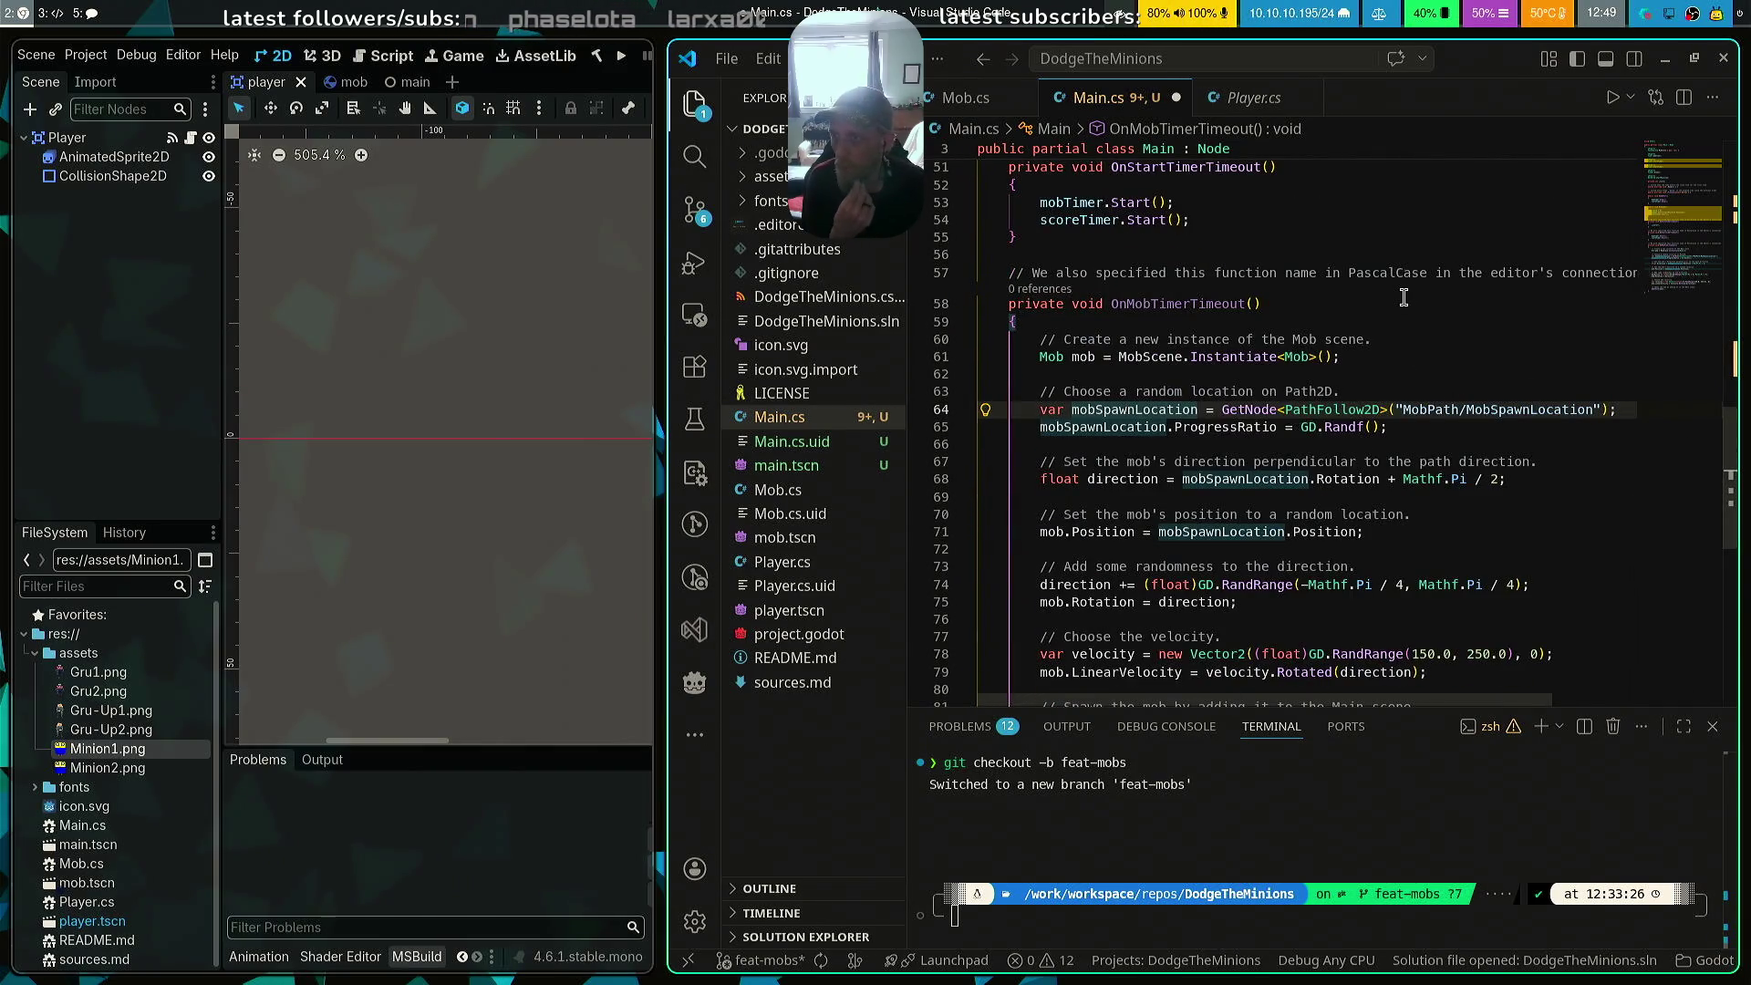
scroll(1400, 291, "up", 5)
scroll(1400, 290, "up", 3)
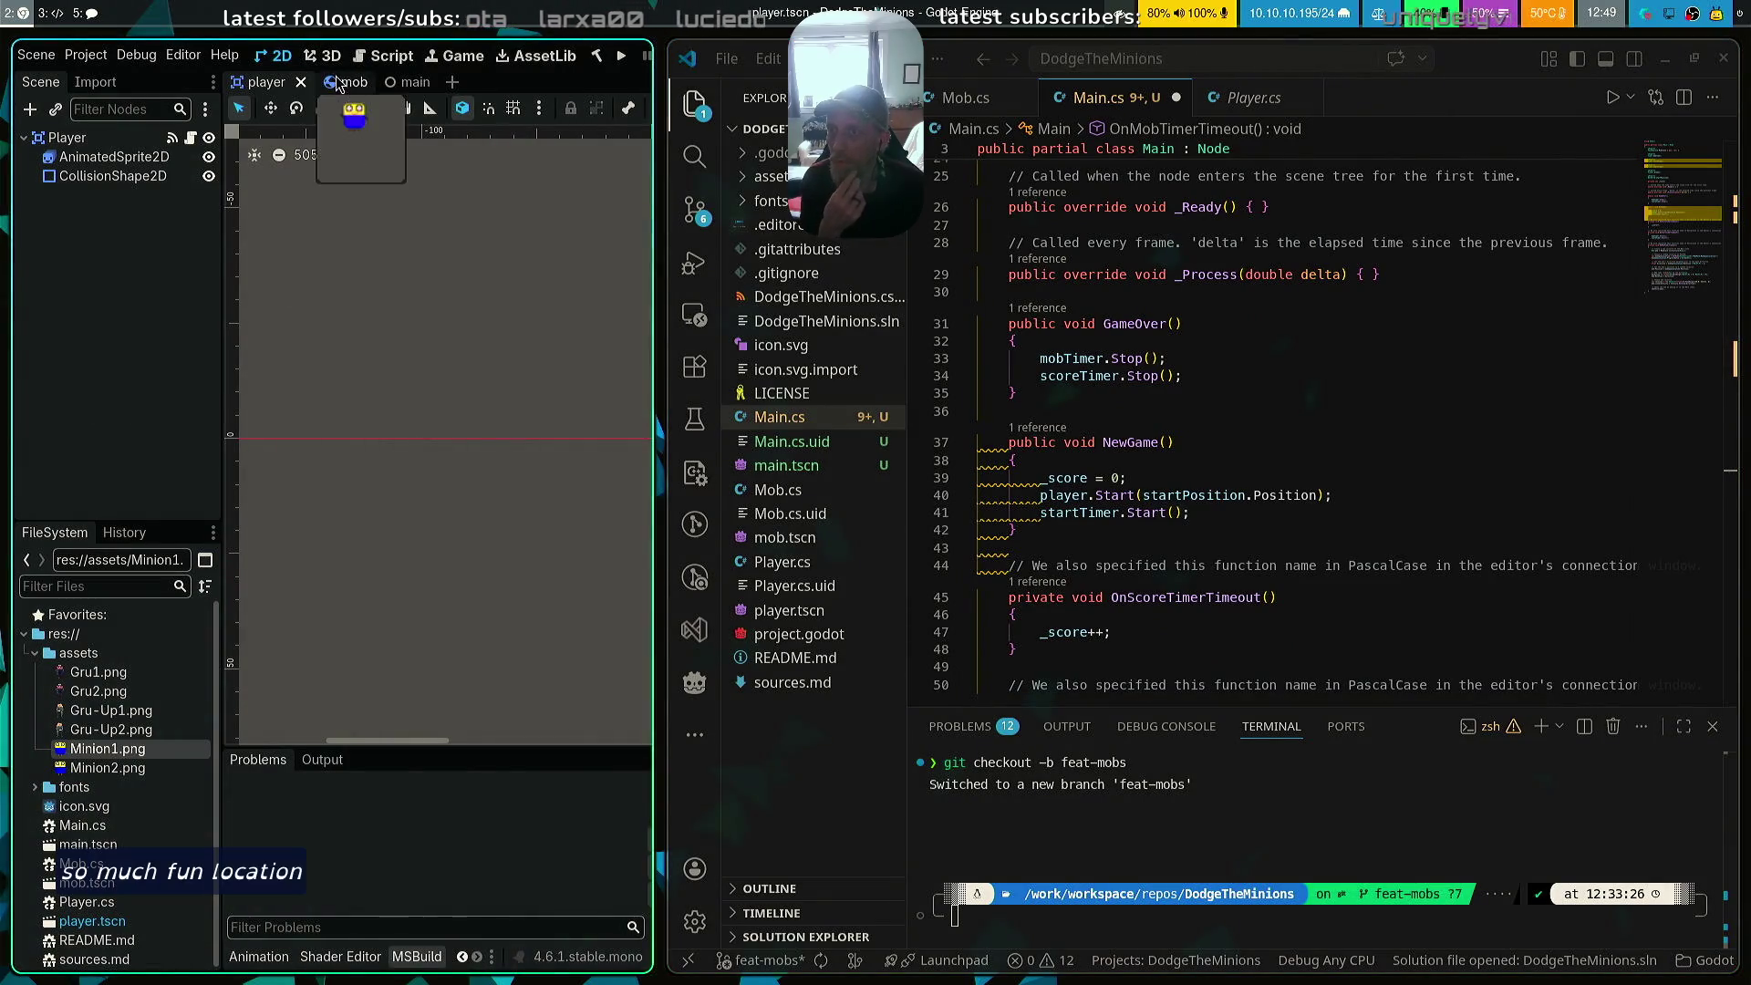
Switch to the mob scene, then back to the main scene showing MobPath and MobSpawnLocation
left_click(342, 84)
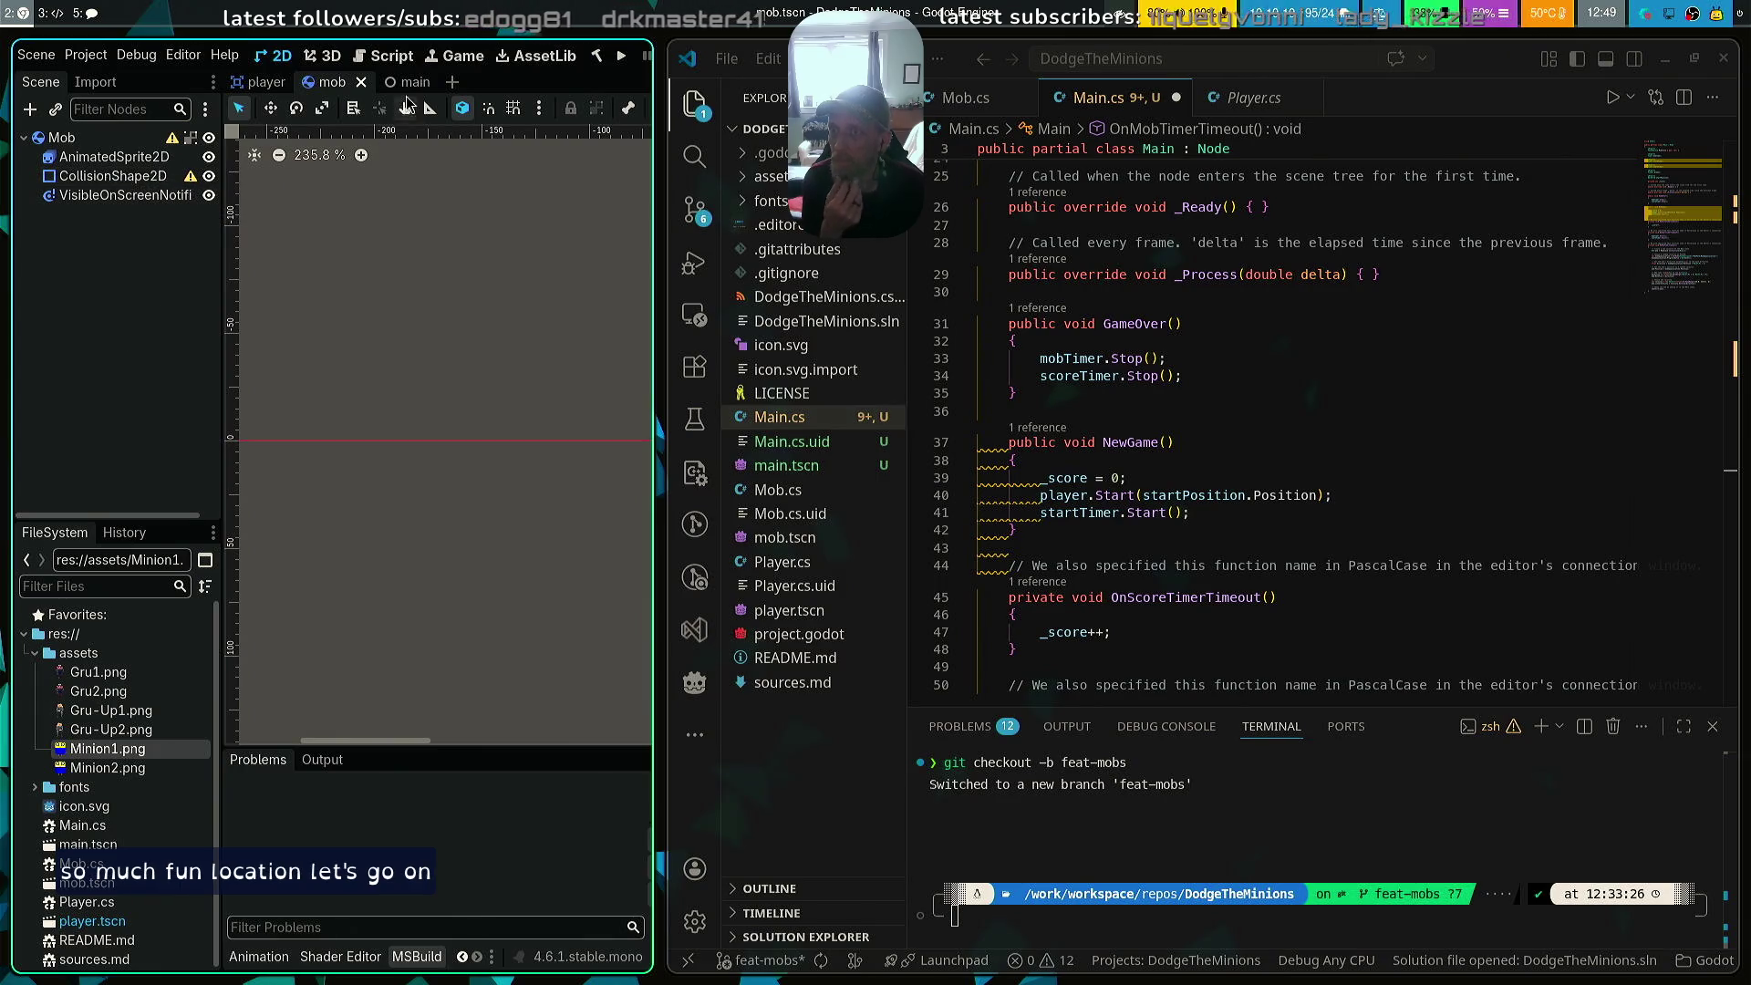
left_click(402, 82)
scroll(1264, 360, "up", 7)
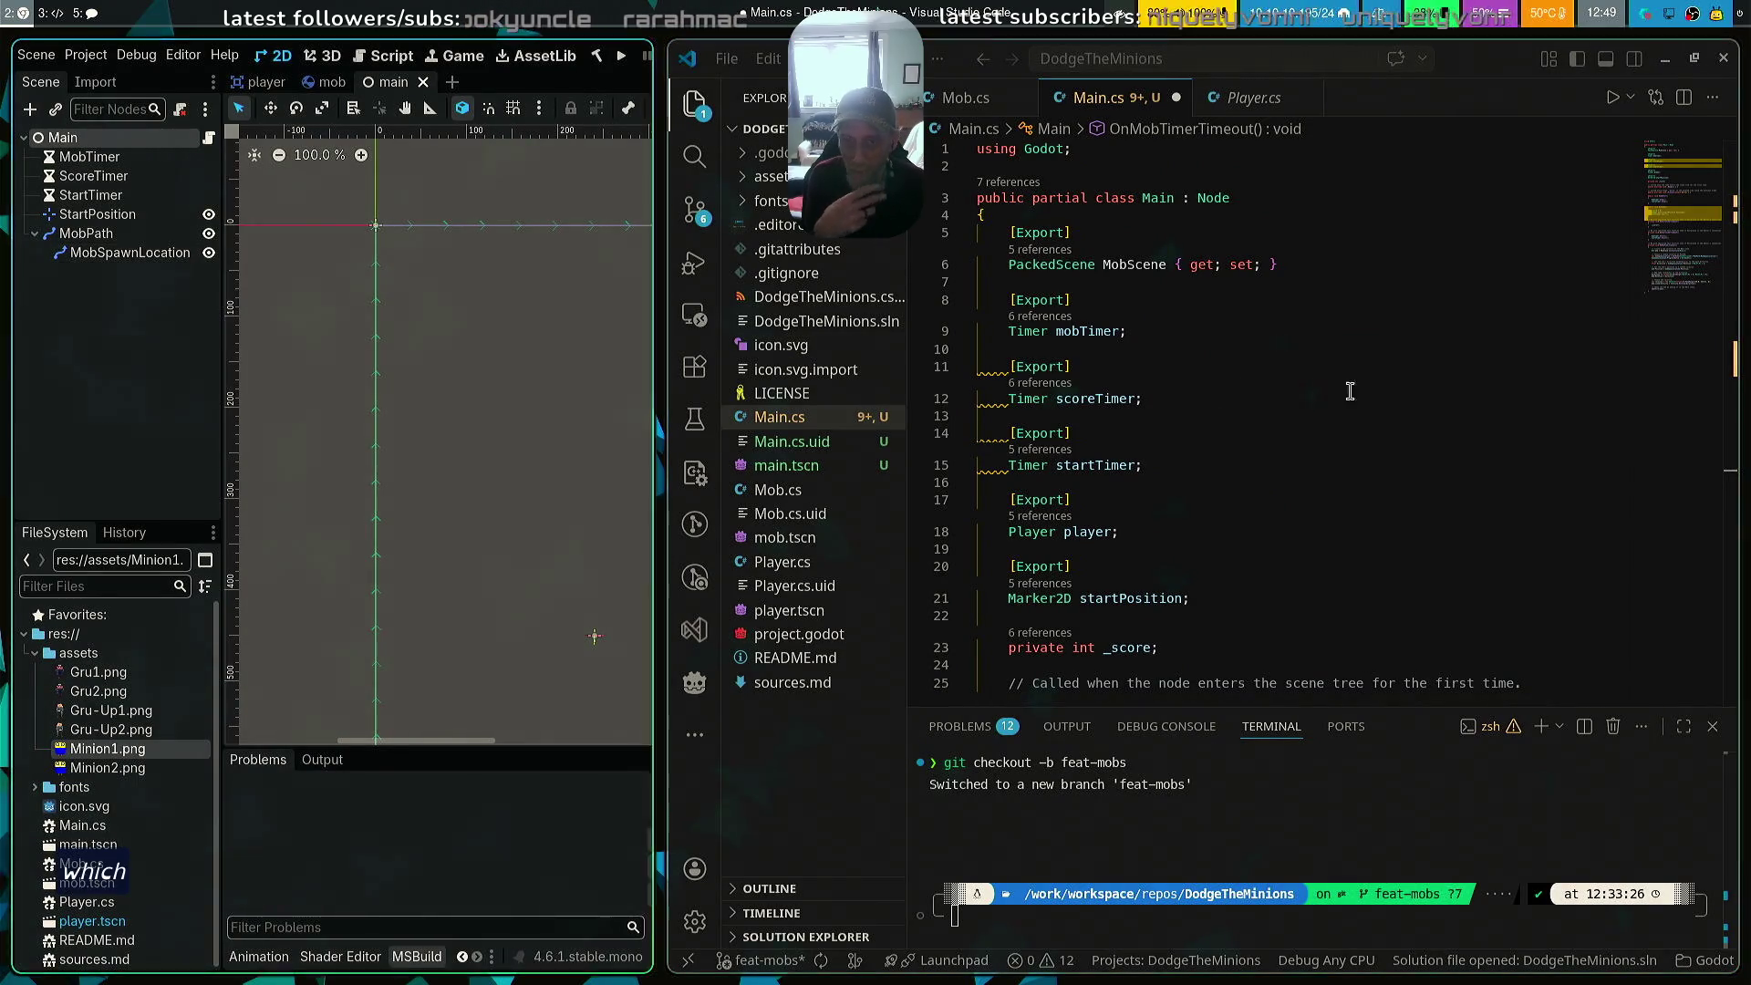
scroll(1274, 542, "down", 2)
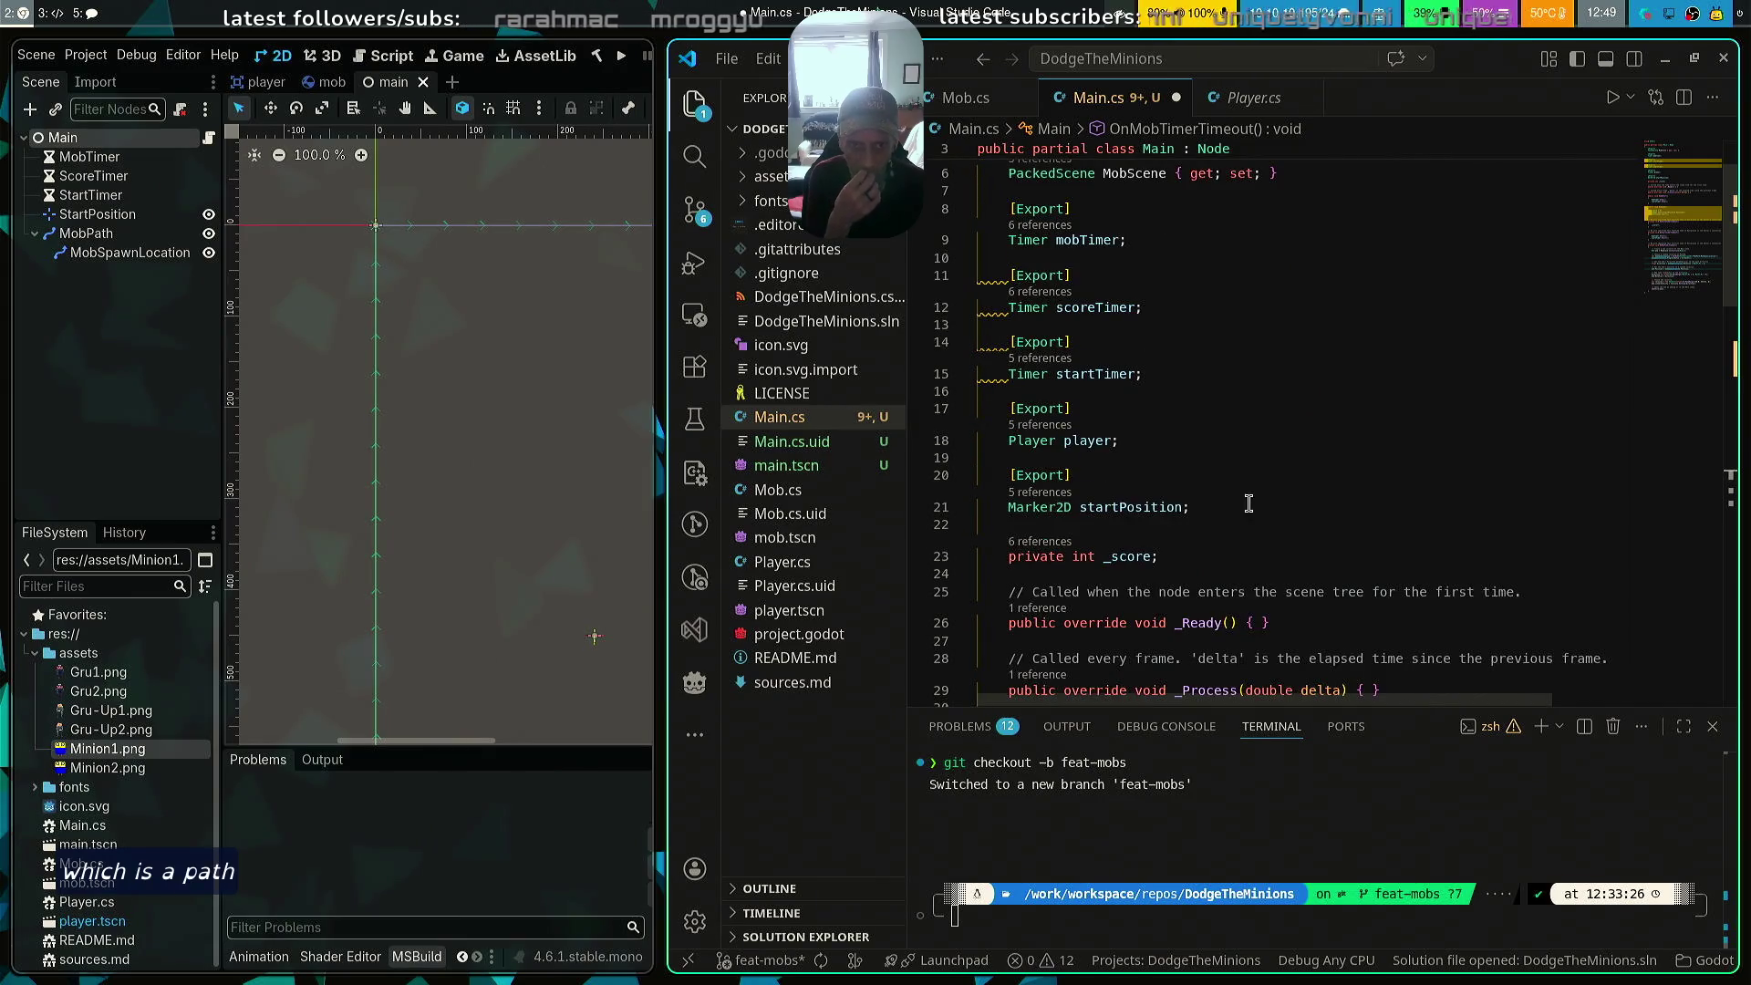
Add an [Export] PathFollow2D mobStartPosition field below startPosition in Main.cs and save
left_click(1248, 504)
key("Return")
key("Return")
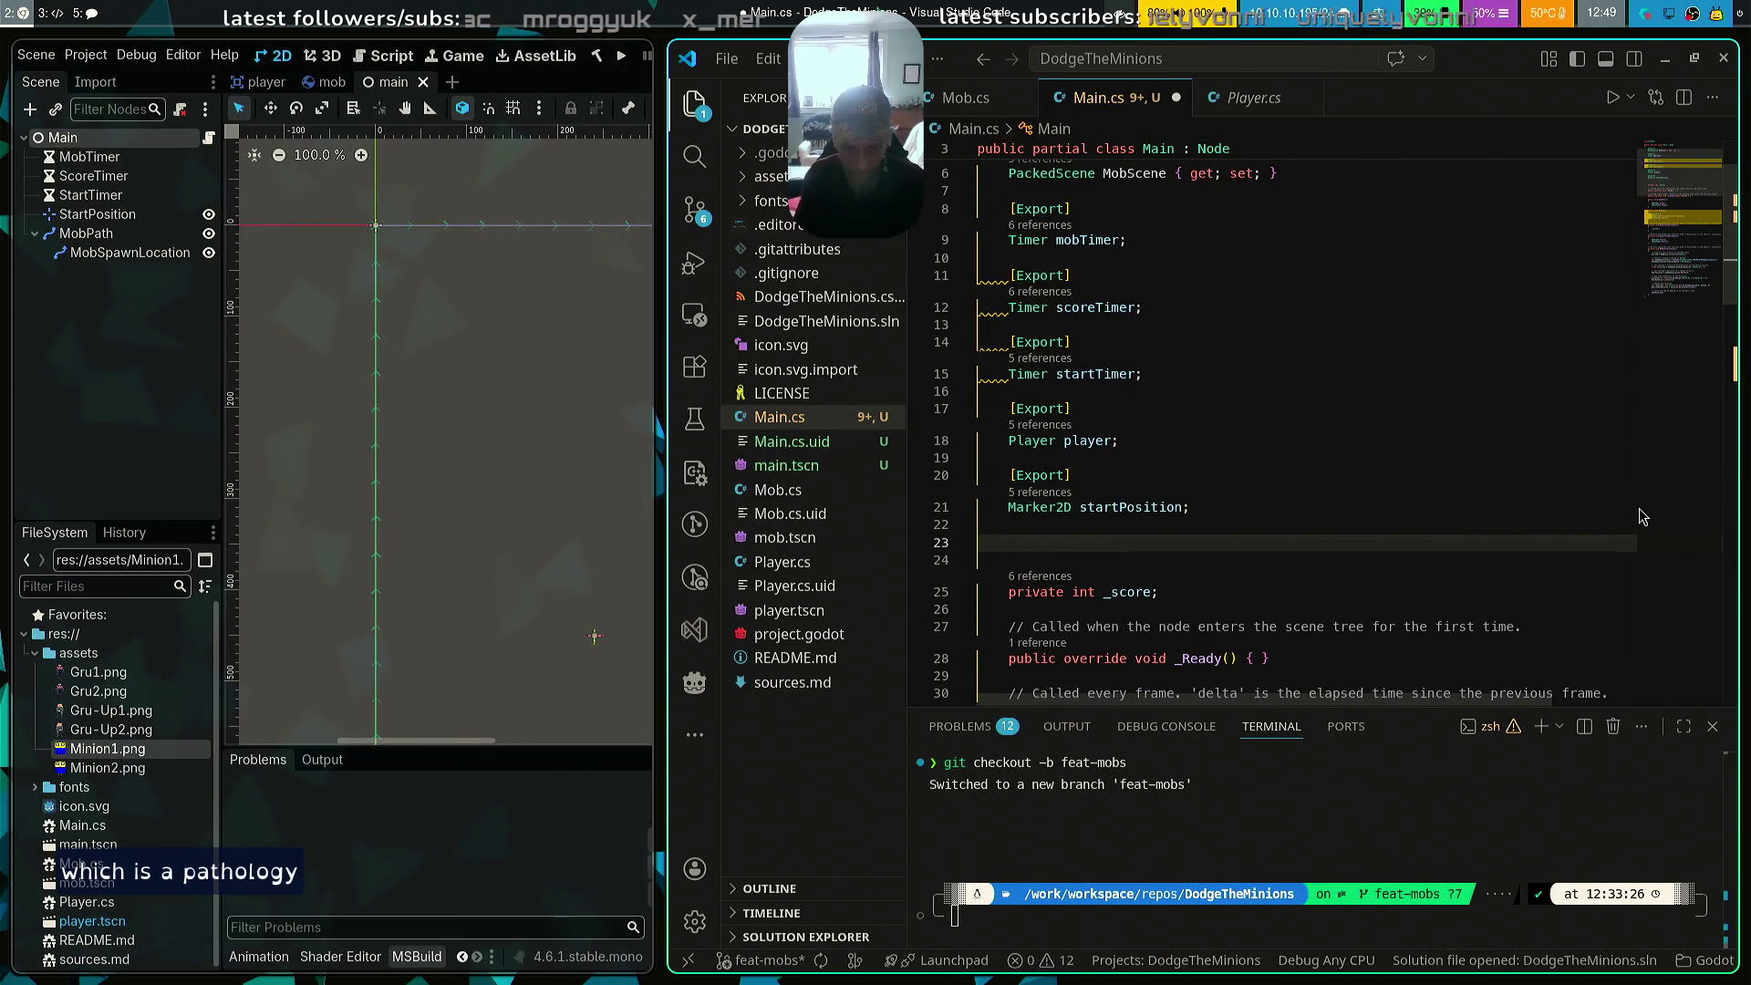
type("[Export]")
key("Return")
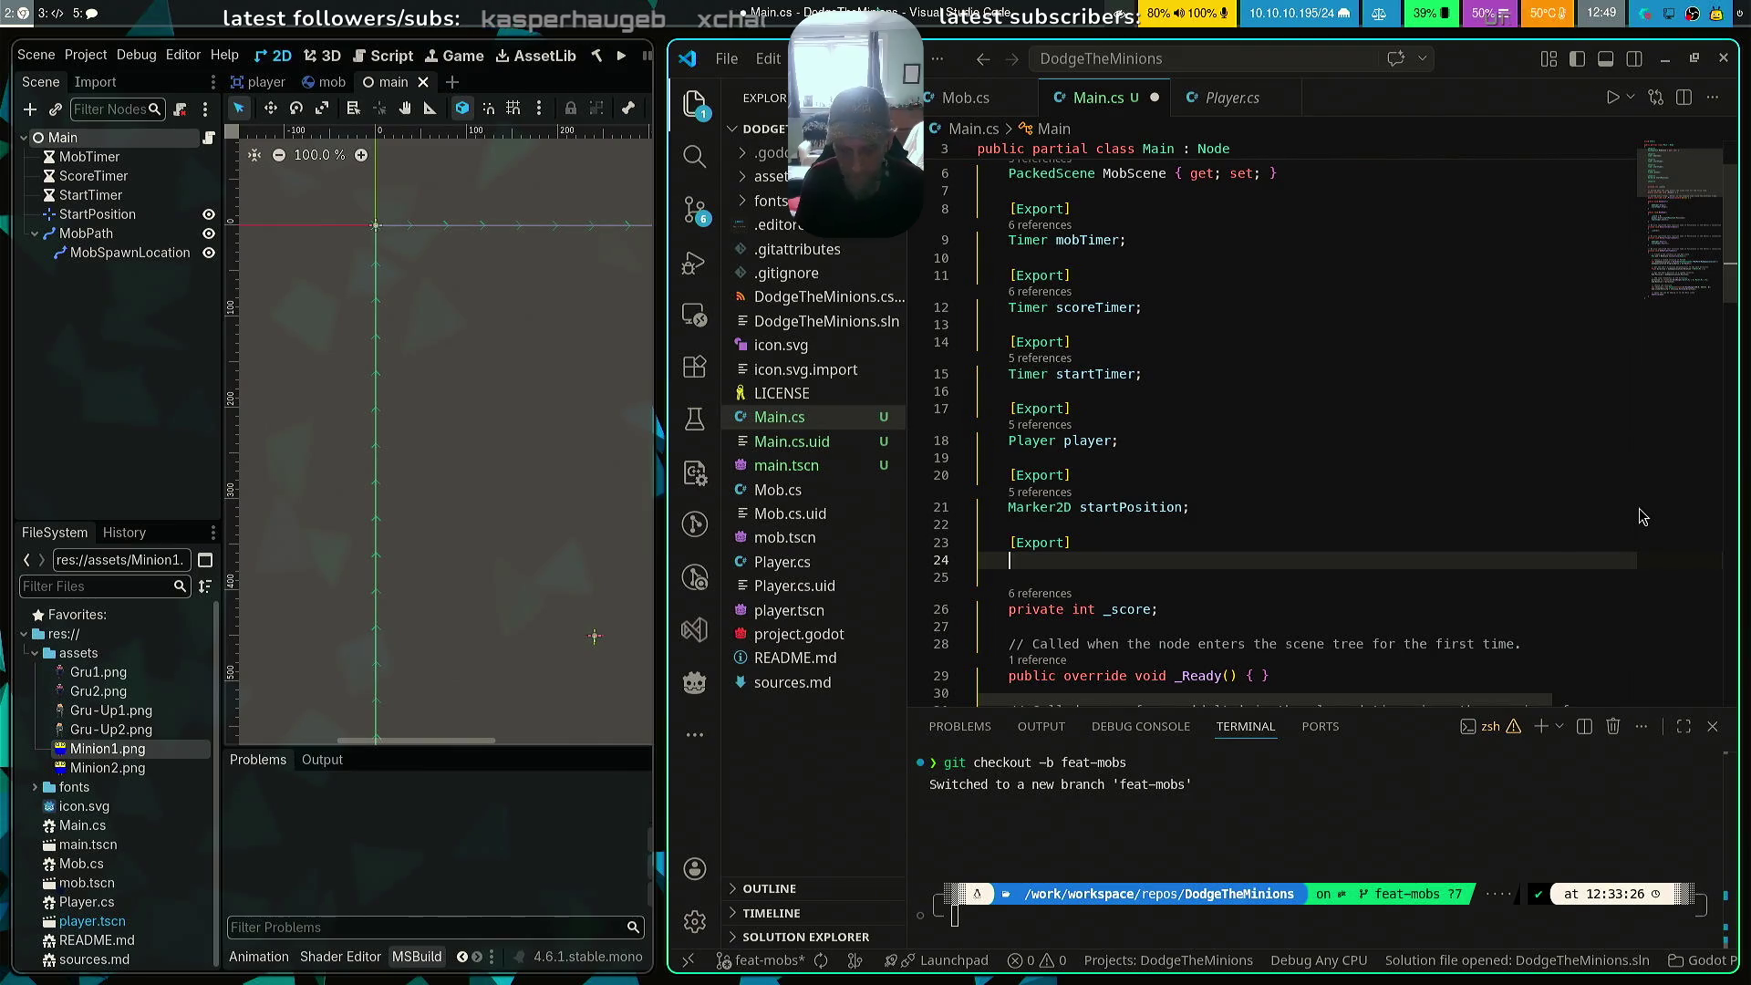
type("Path")
key("Down")
key("Down")
key("Down")
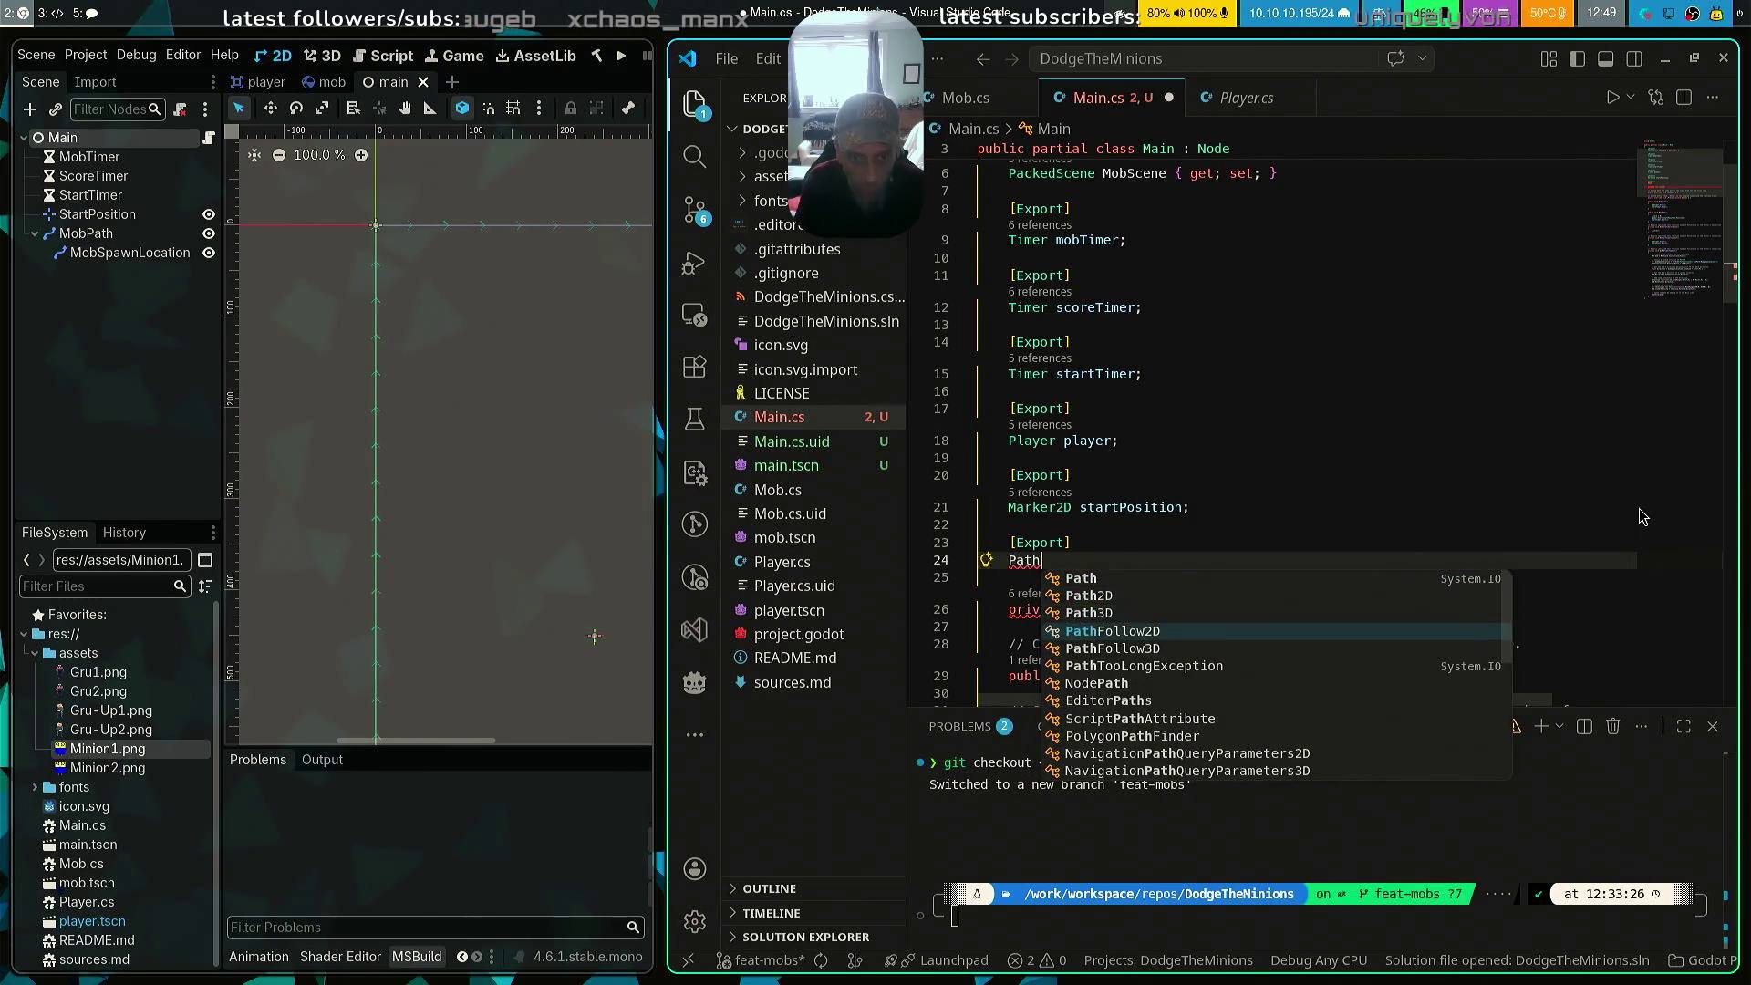
key("Return")
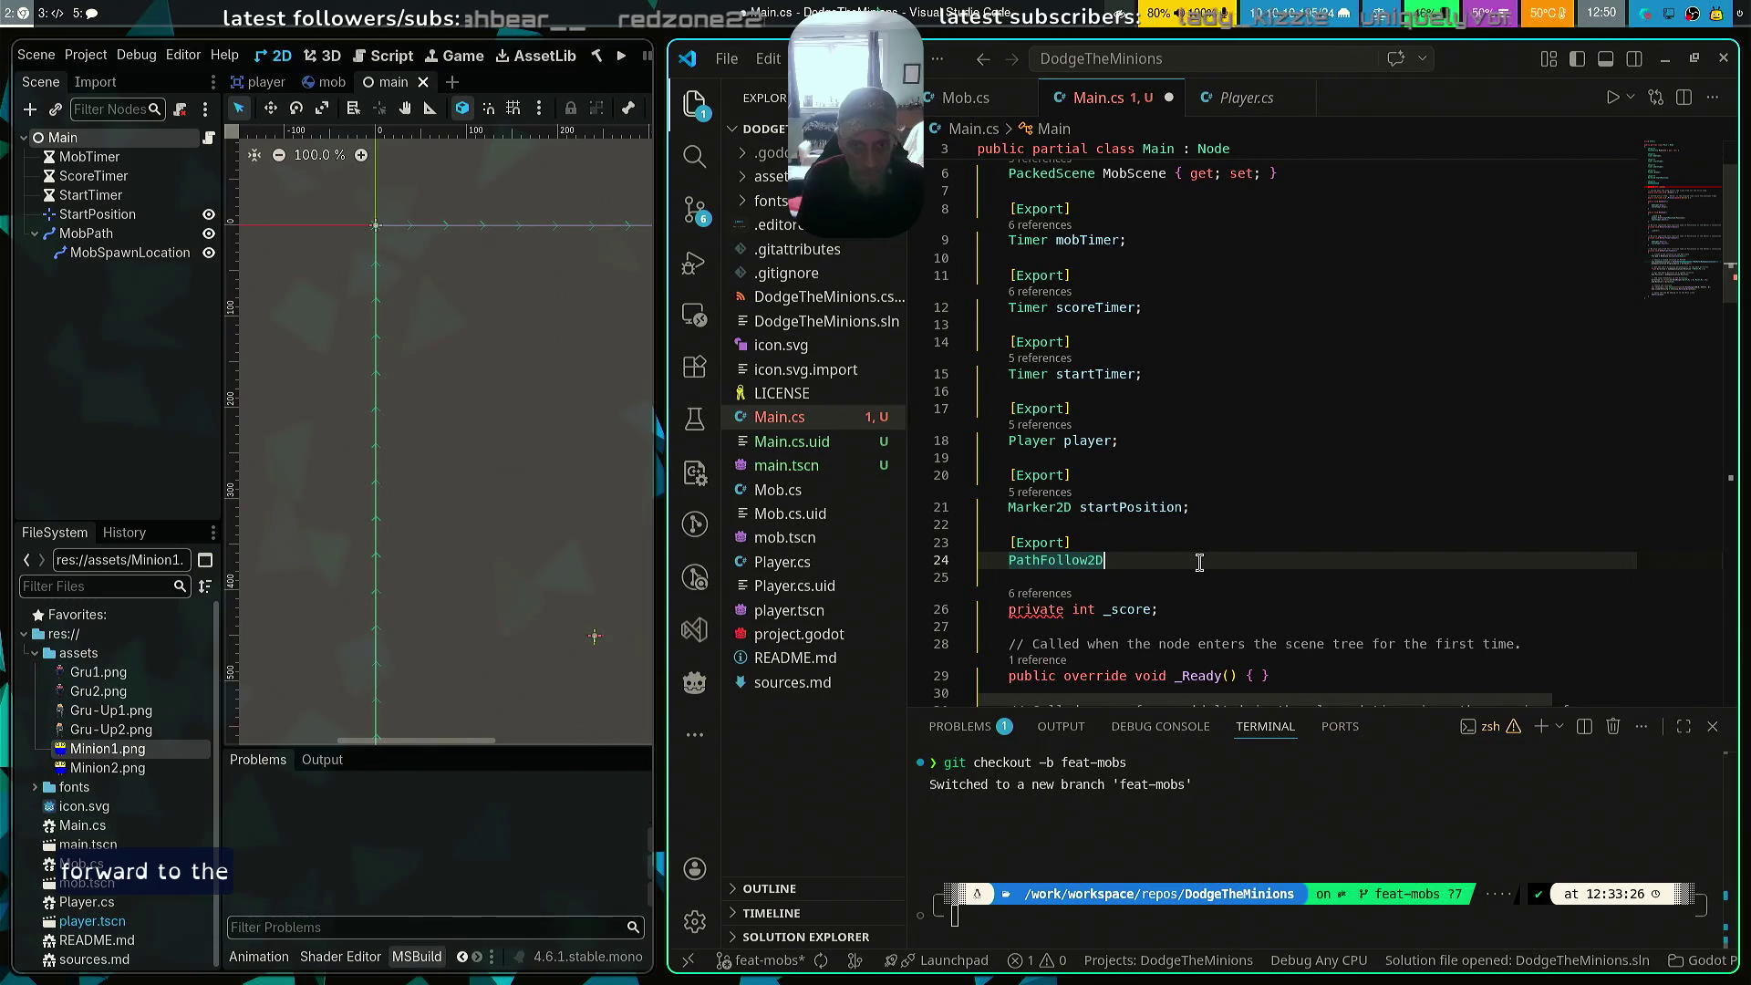
type(" mo")
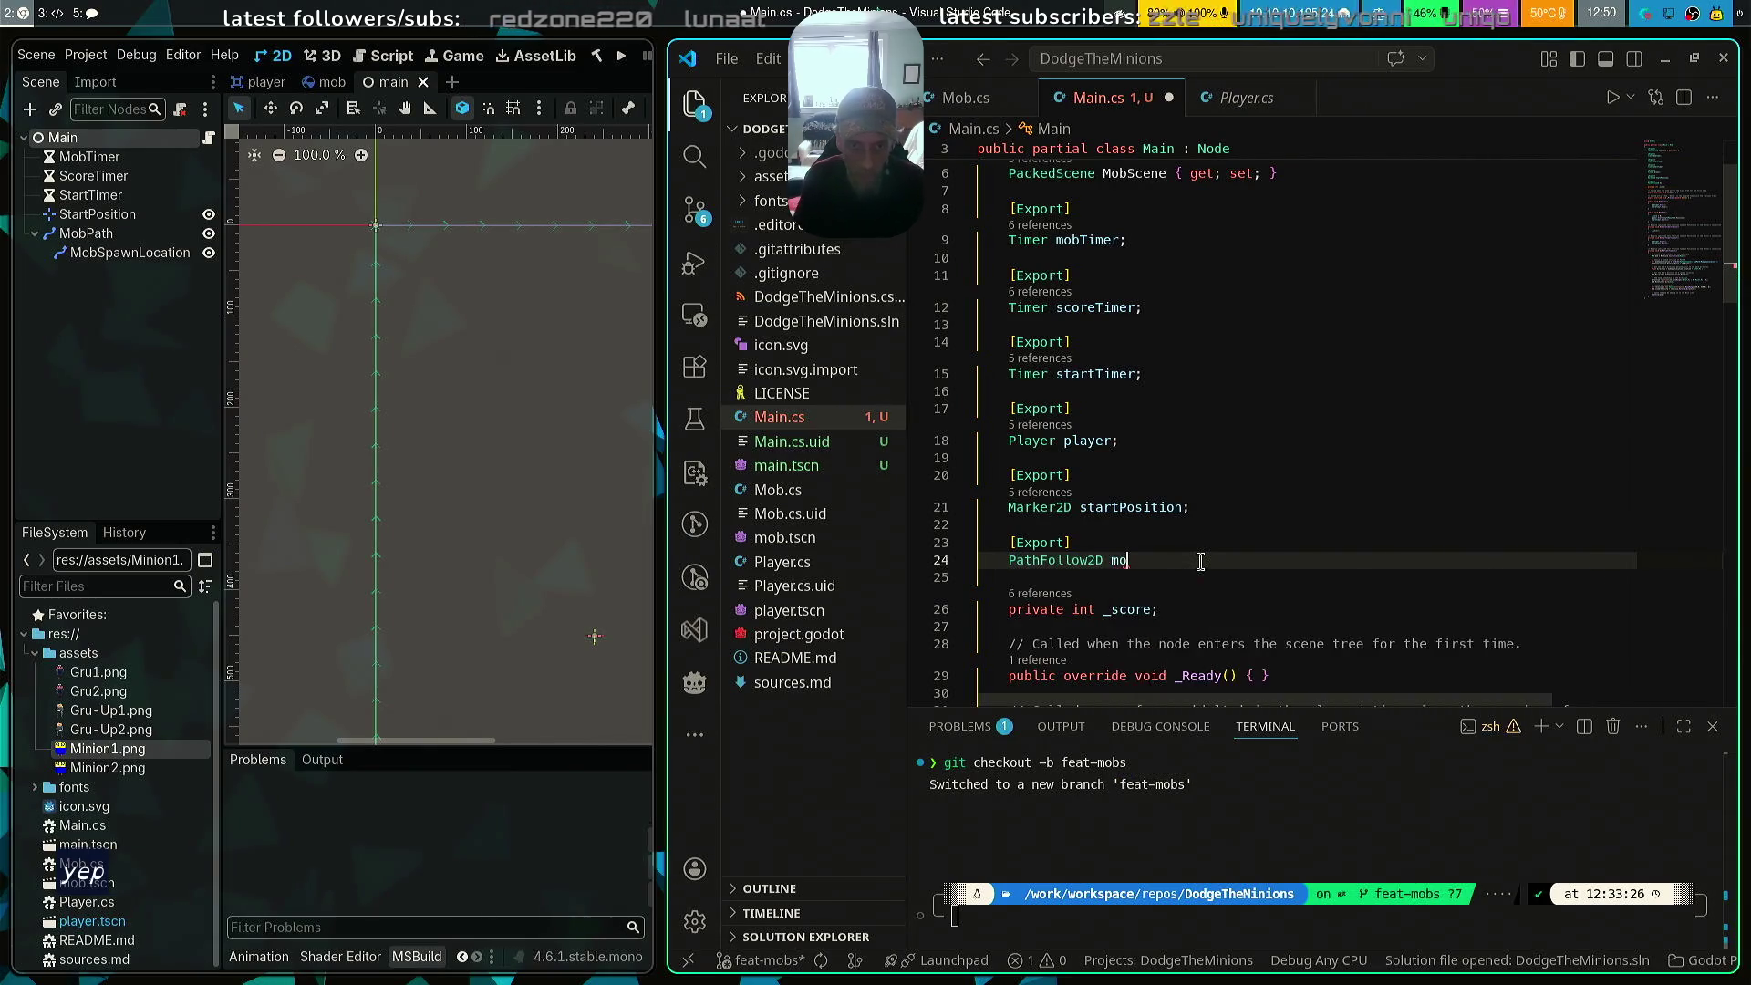
type("bS")
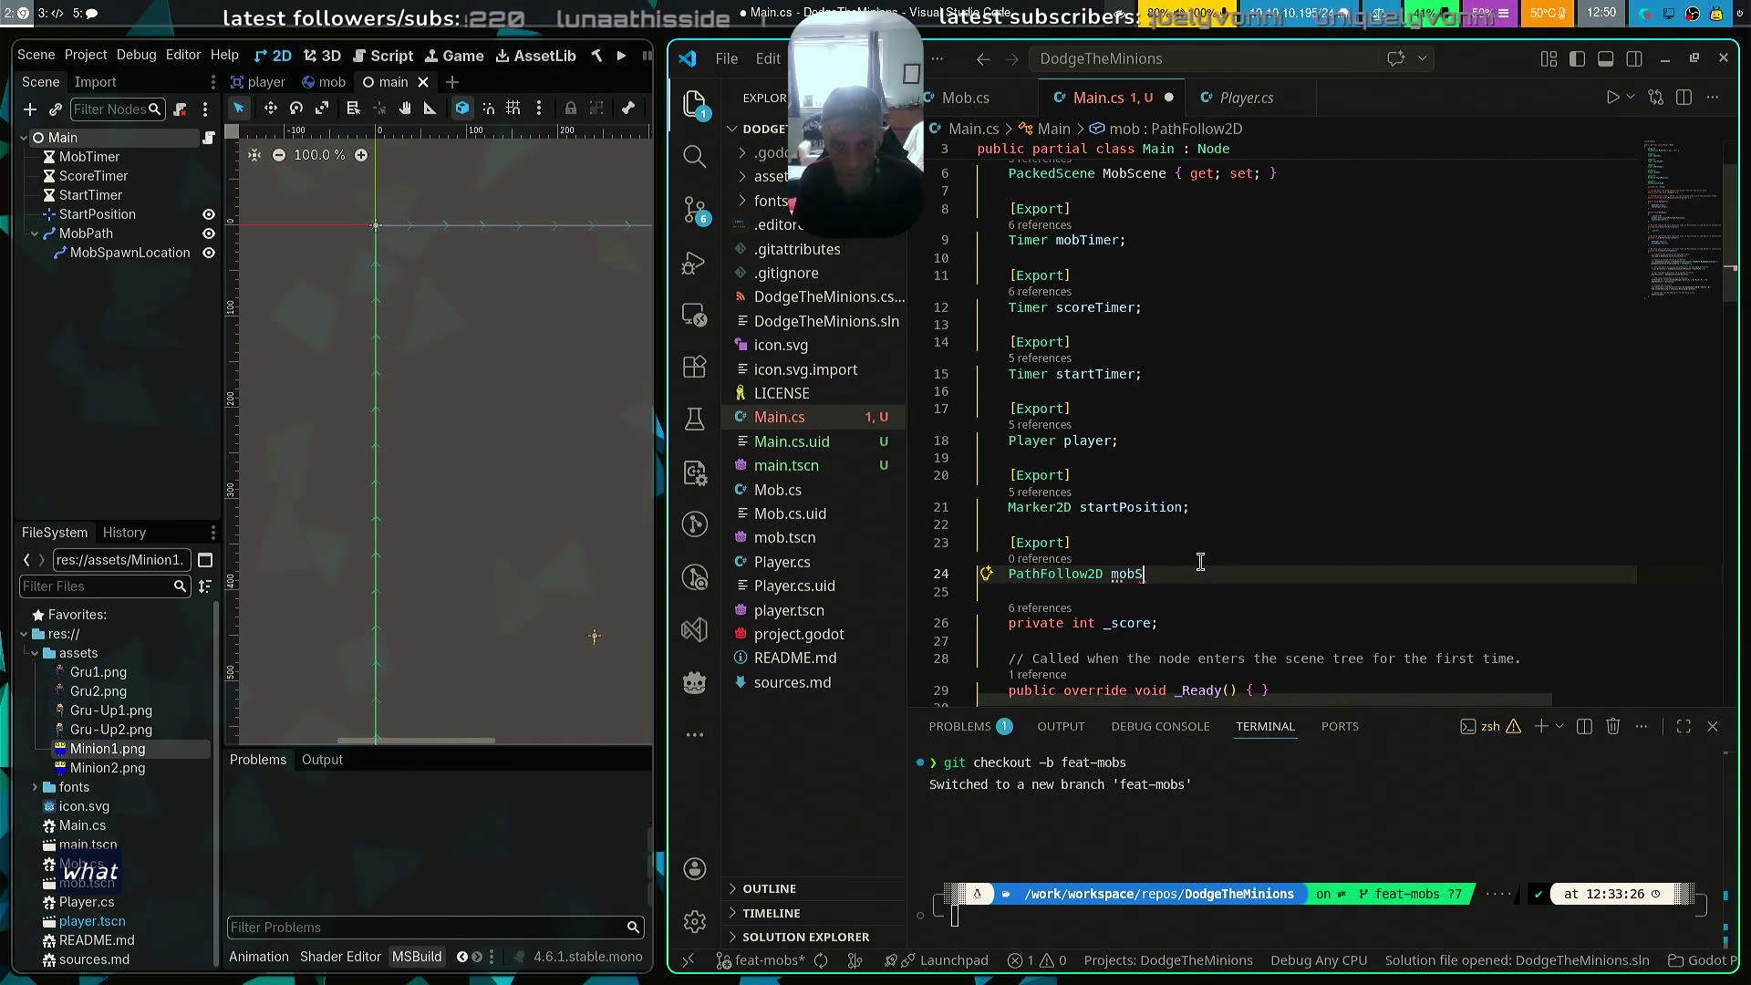
type("OP")
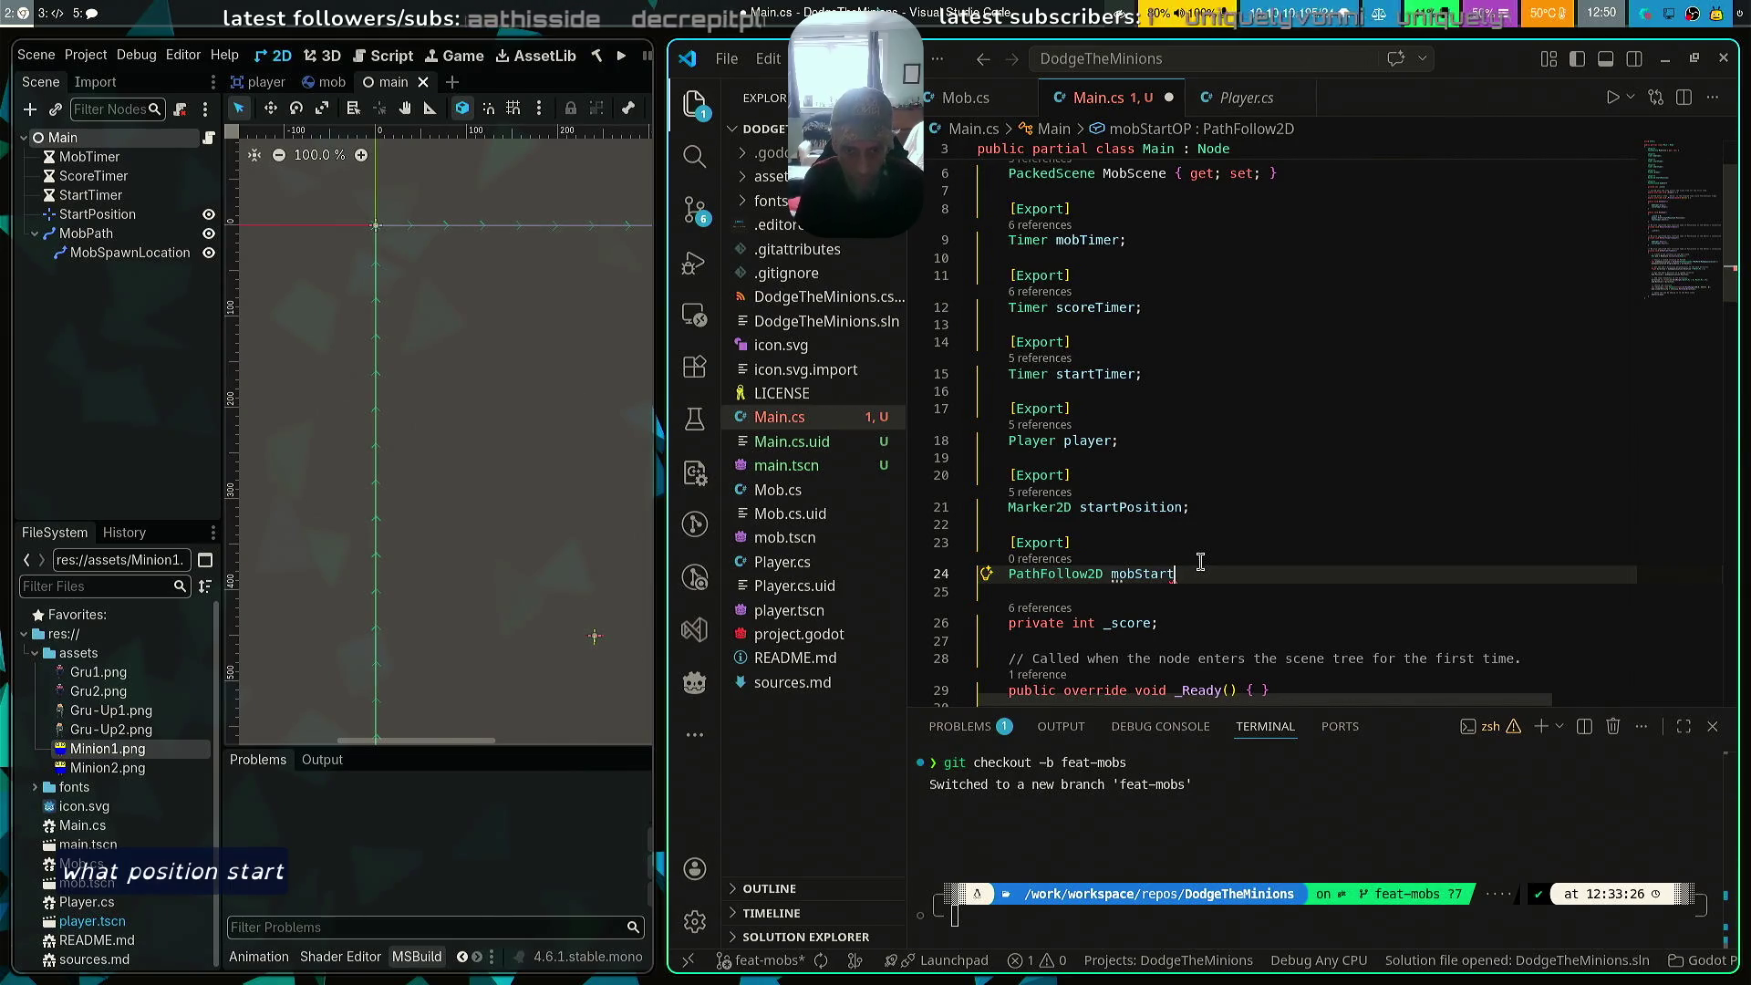
type("os")
type("ition;")
key("ctrl+s")
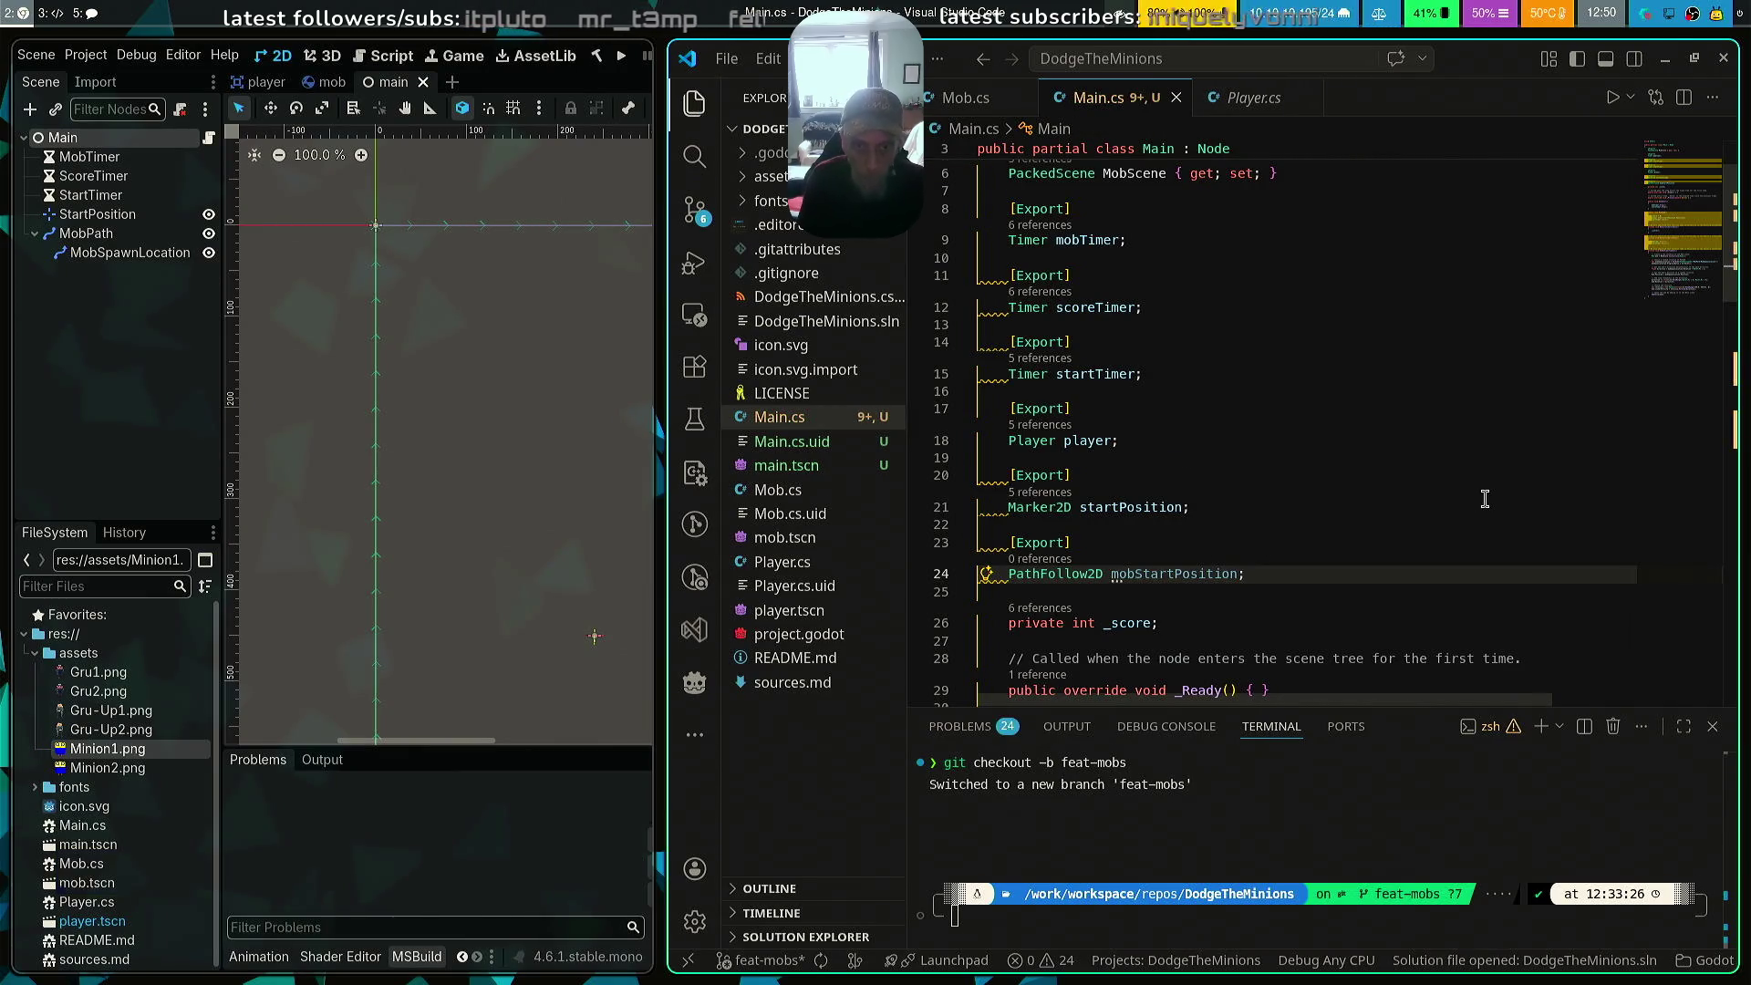
scroll(1485, 499, "down", 15)
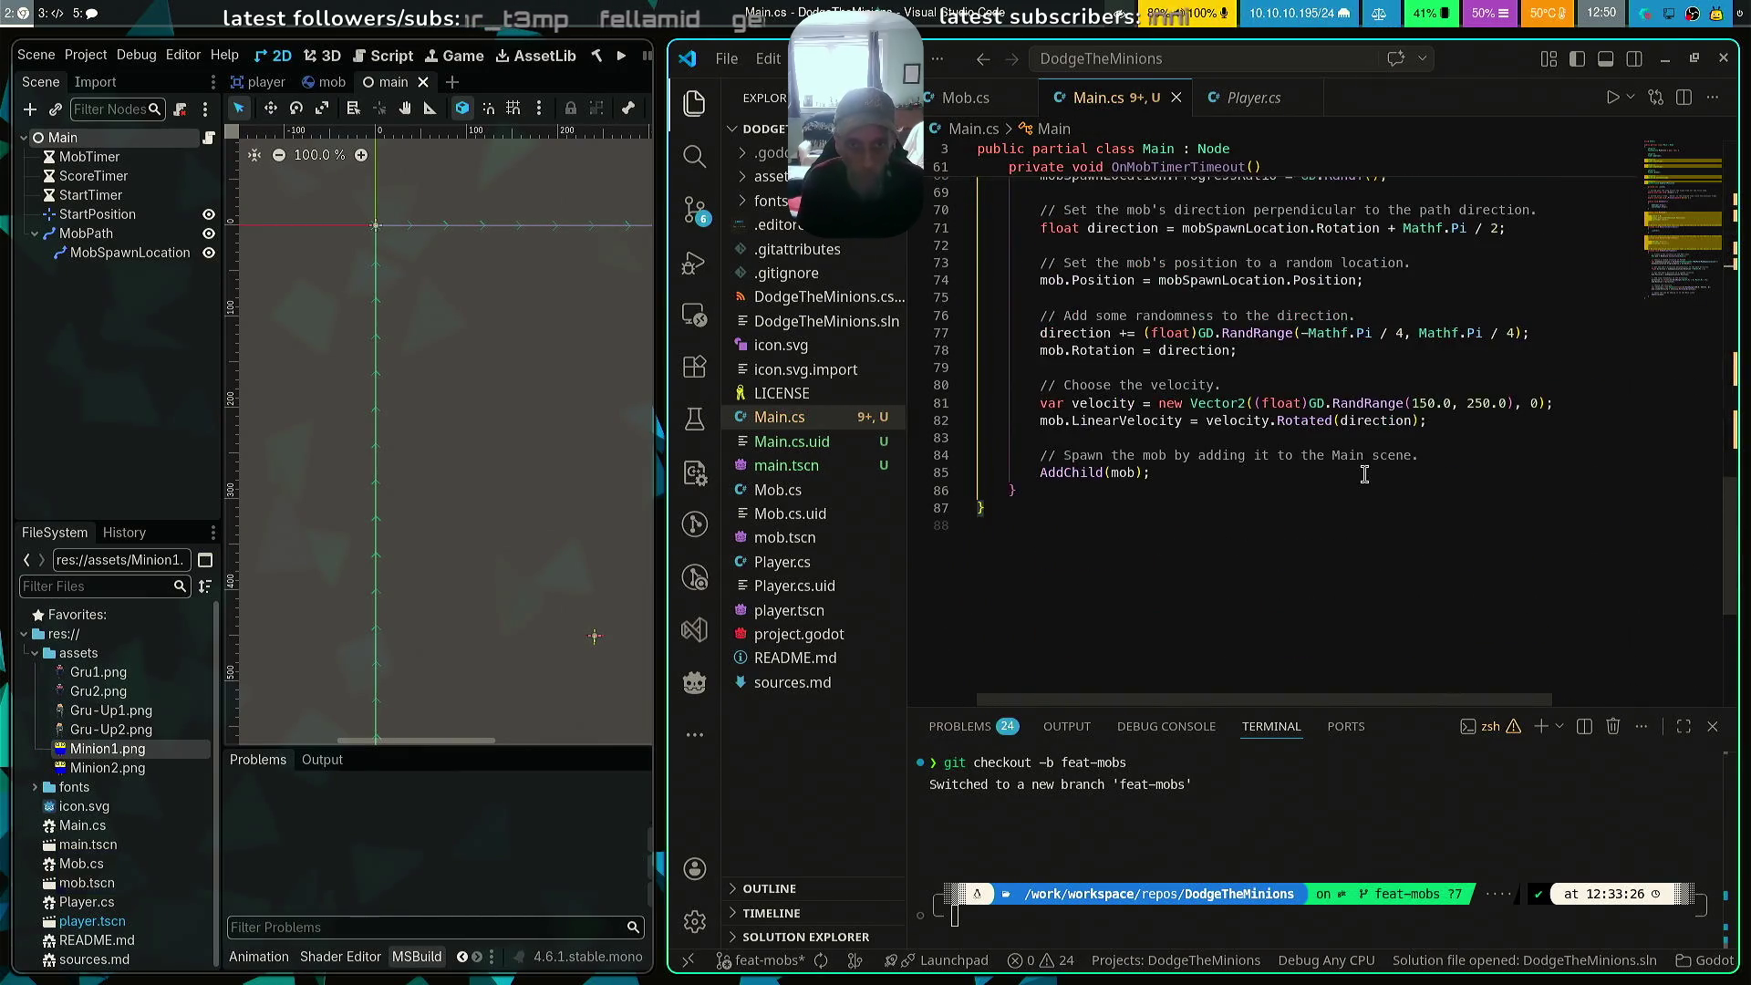
key("super+h")
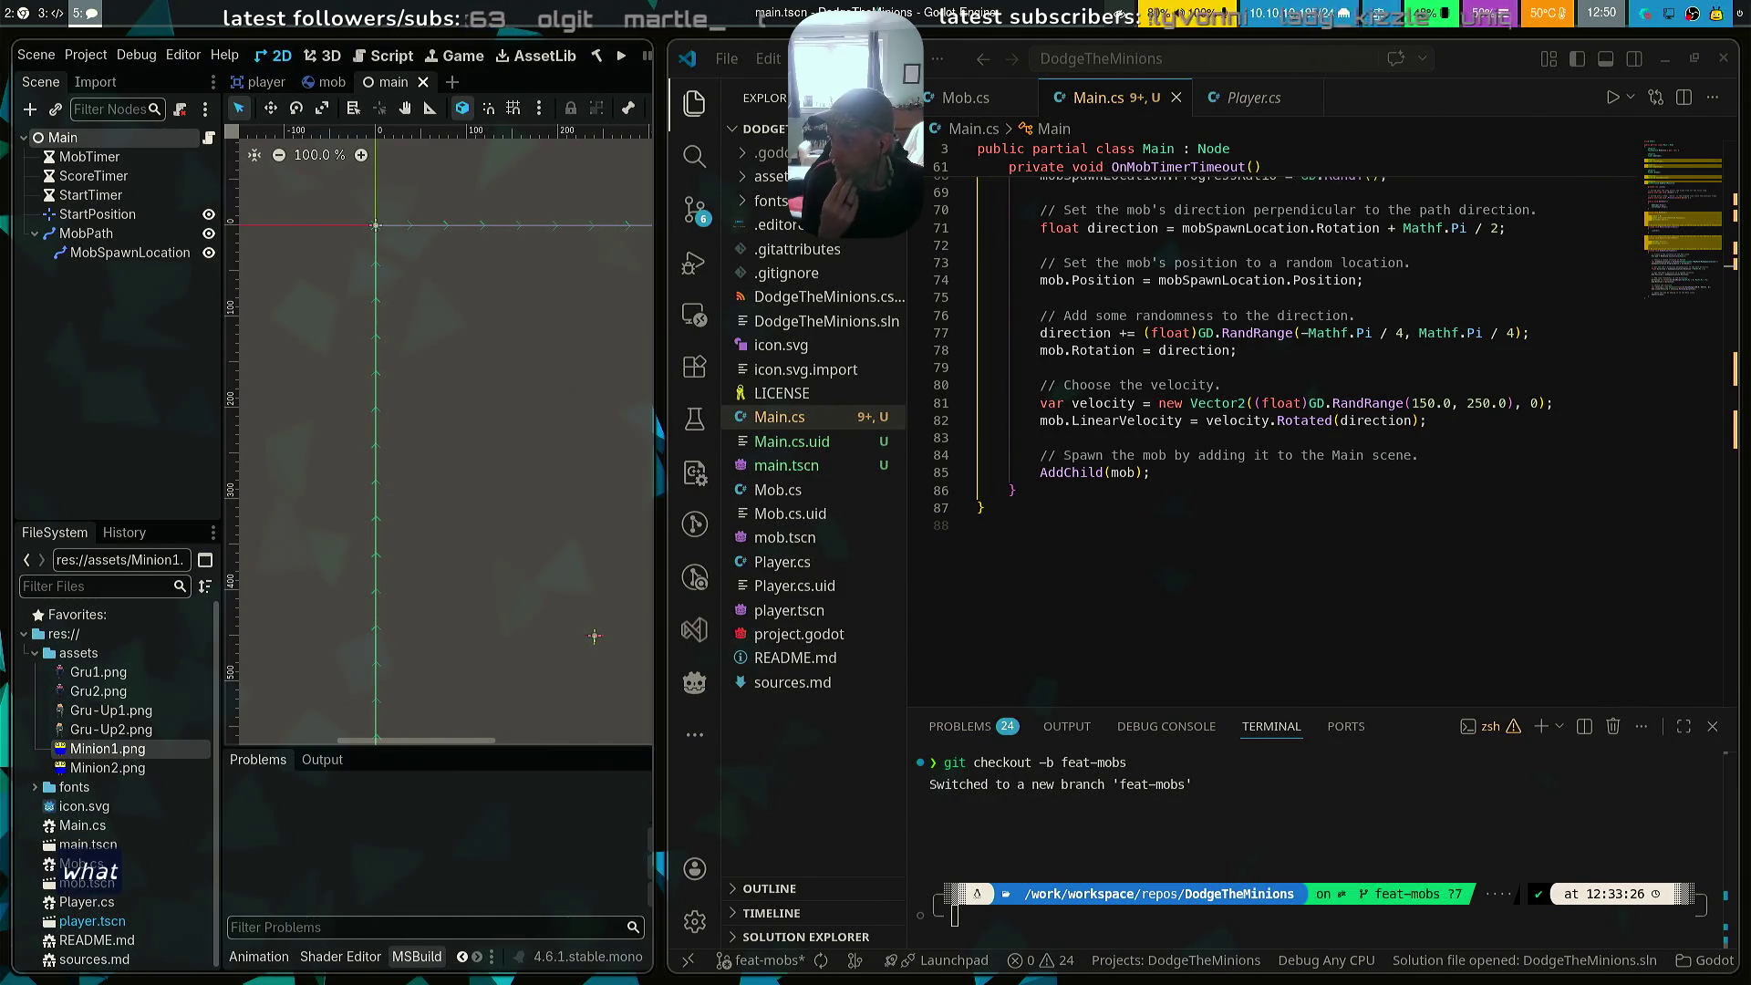
Check the line in Main.cs that looks up the MobSpawnLocation node
left_click(1152, 554)
scroll(1152, 555, "up", 3)
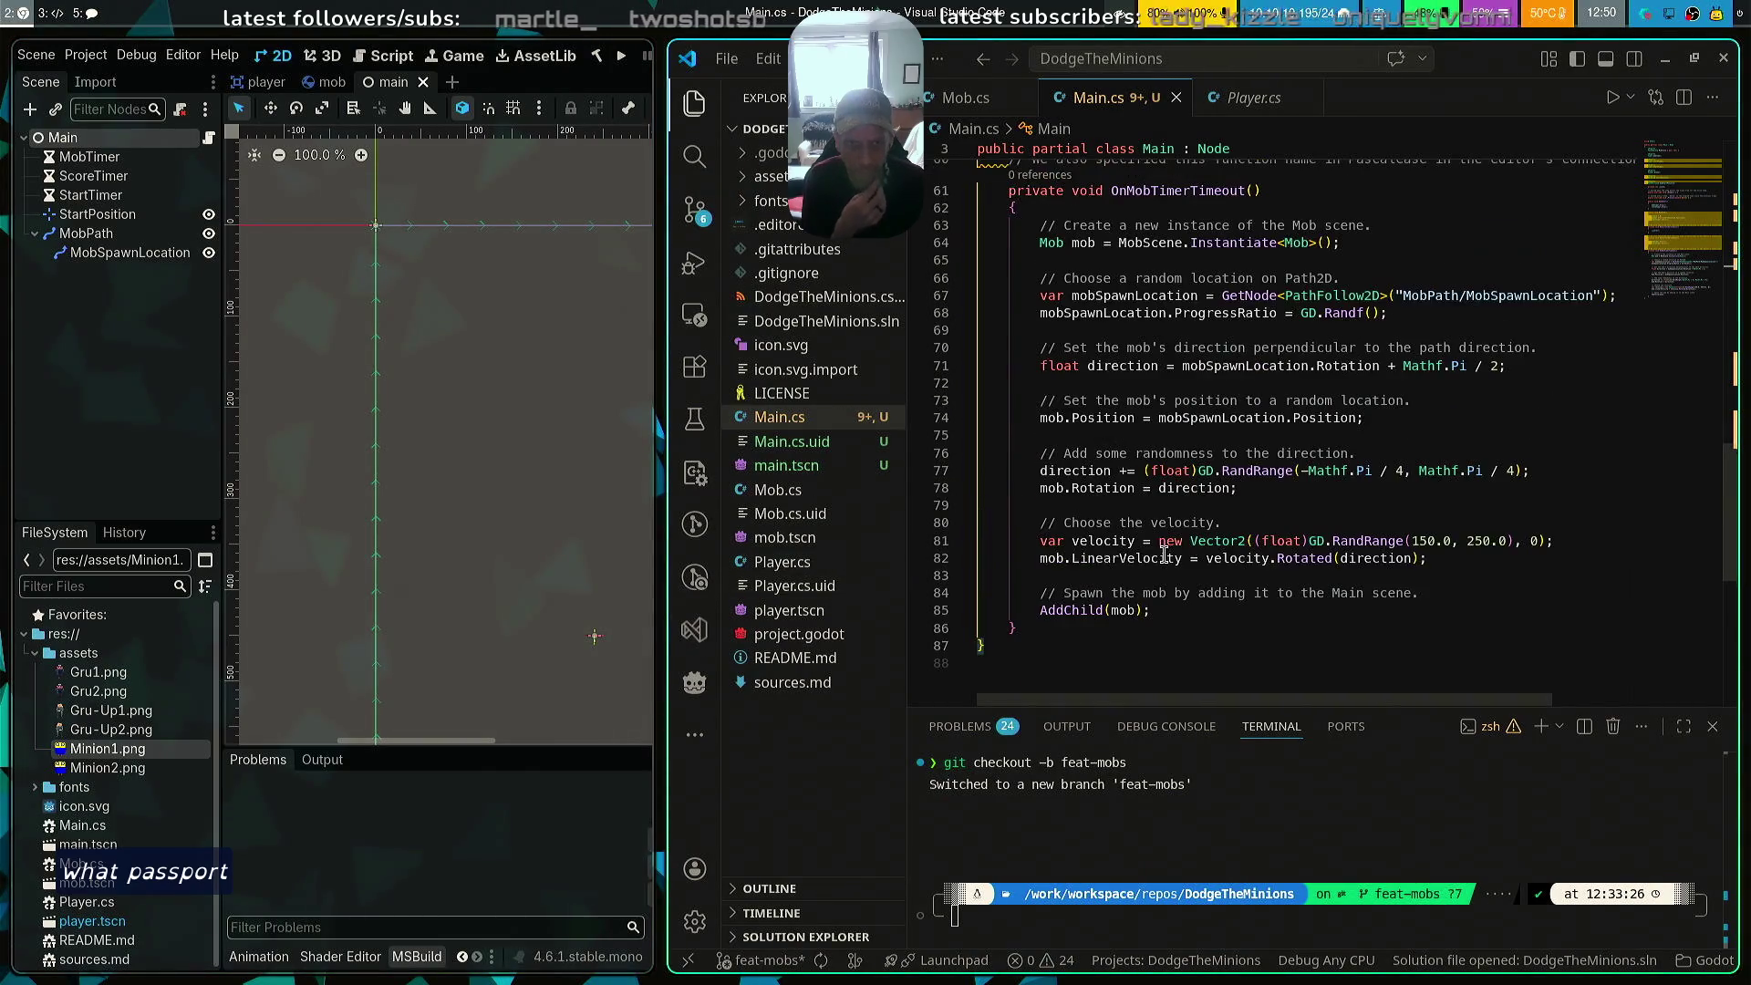
left_click(1306, 296)
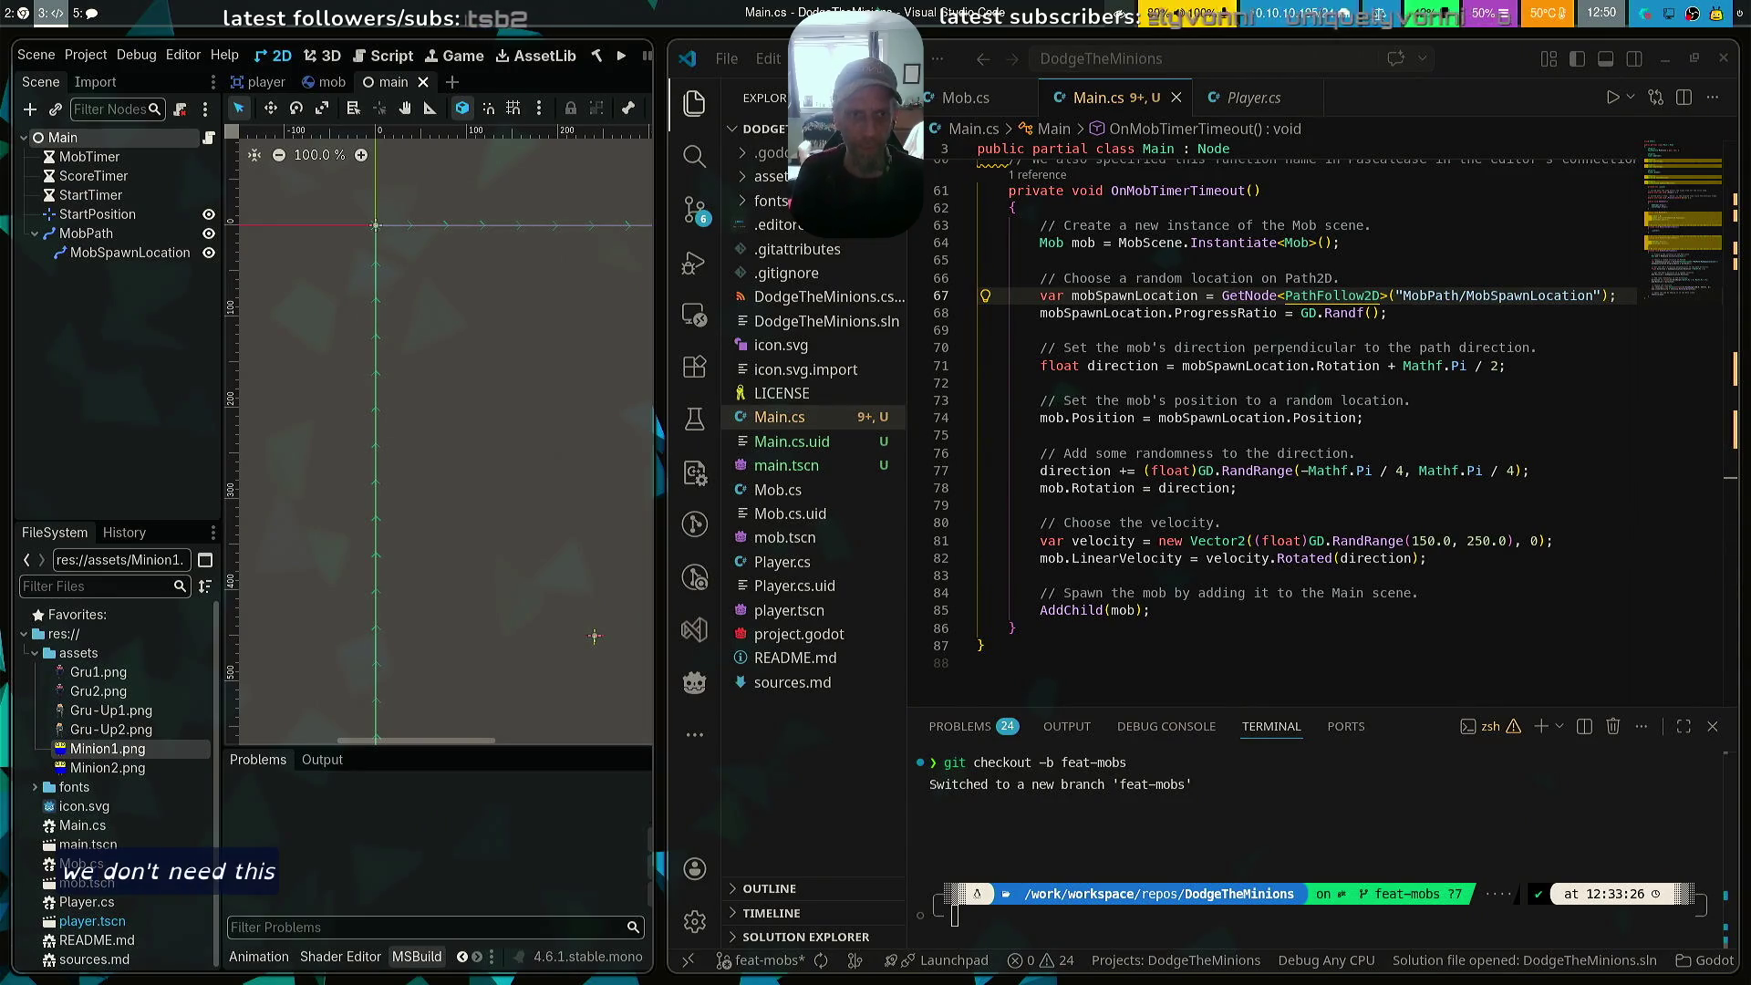
scroll(1365, 371, "up", 15)
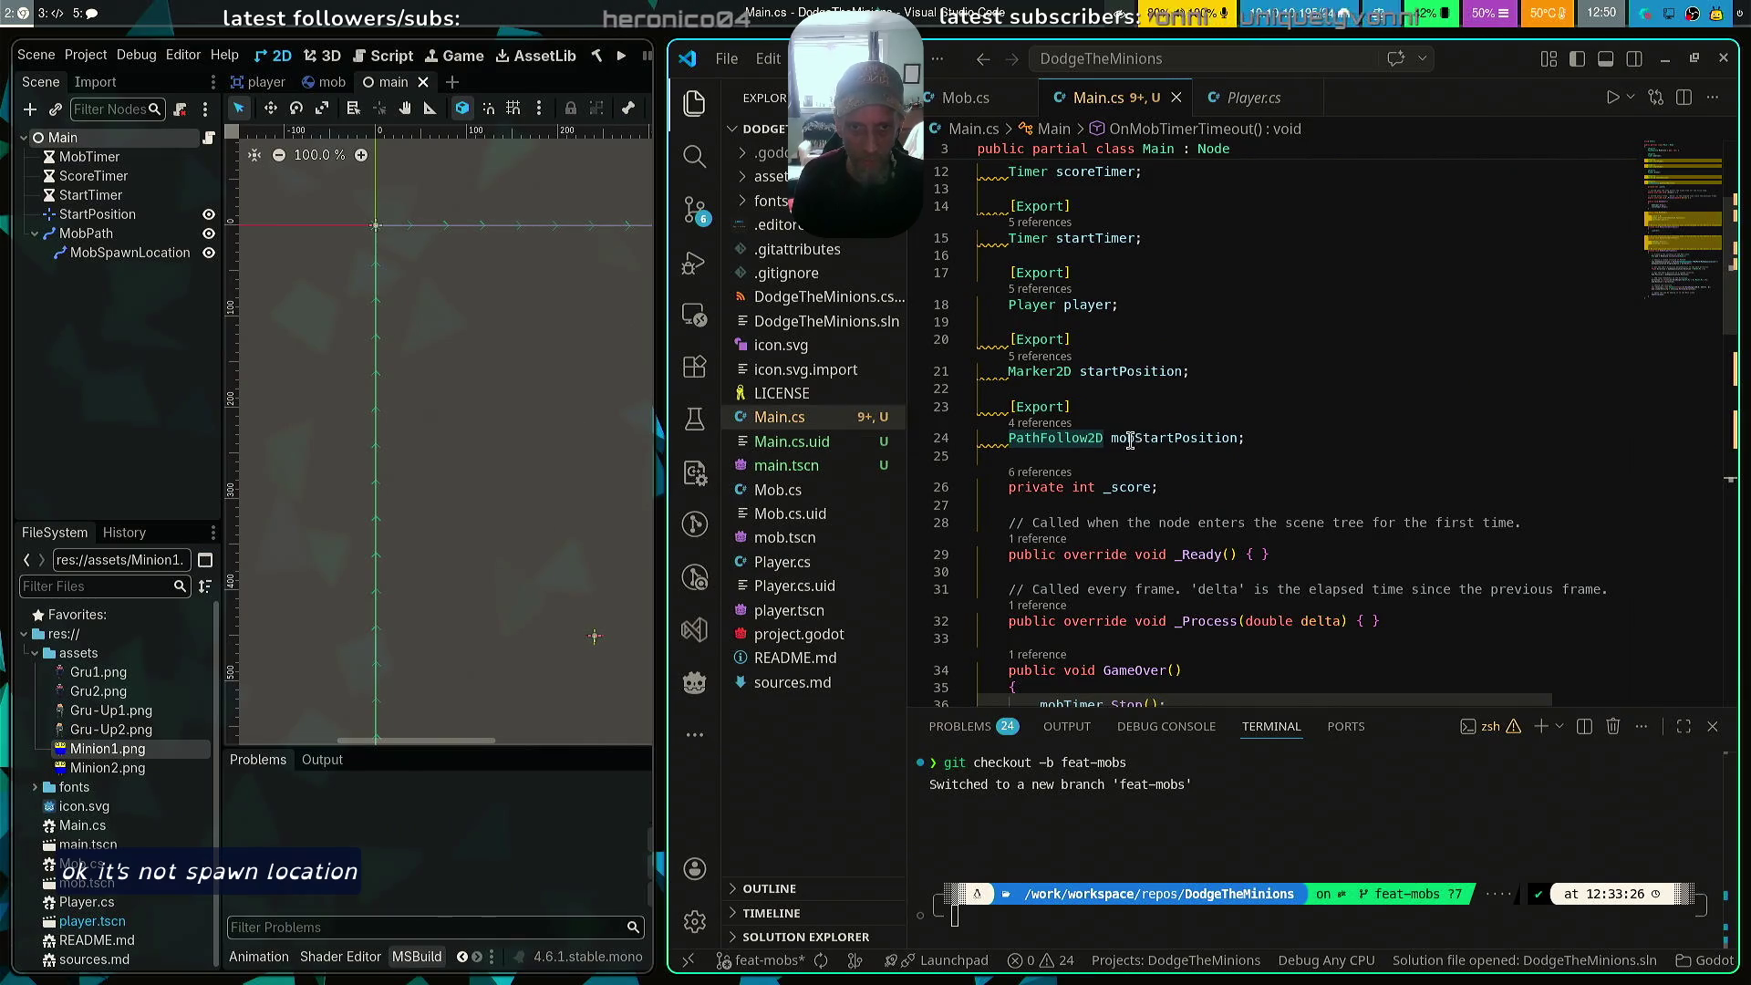
Rename the mobStartPosition field on line 24 to mobSpawnLocation and save Main.cs
left_click(1175, 439)
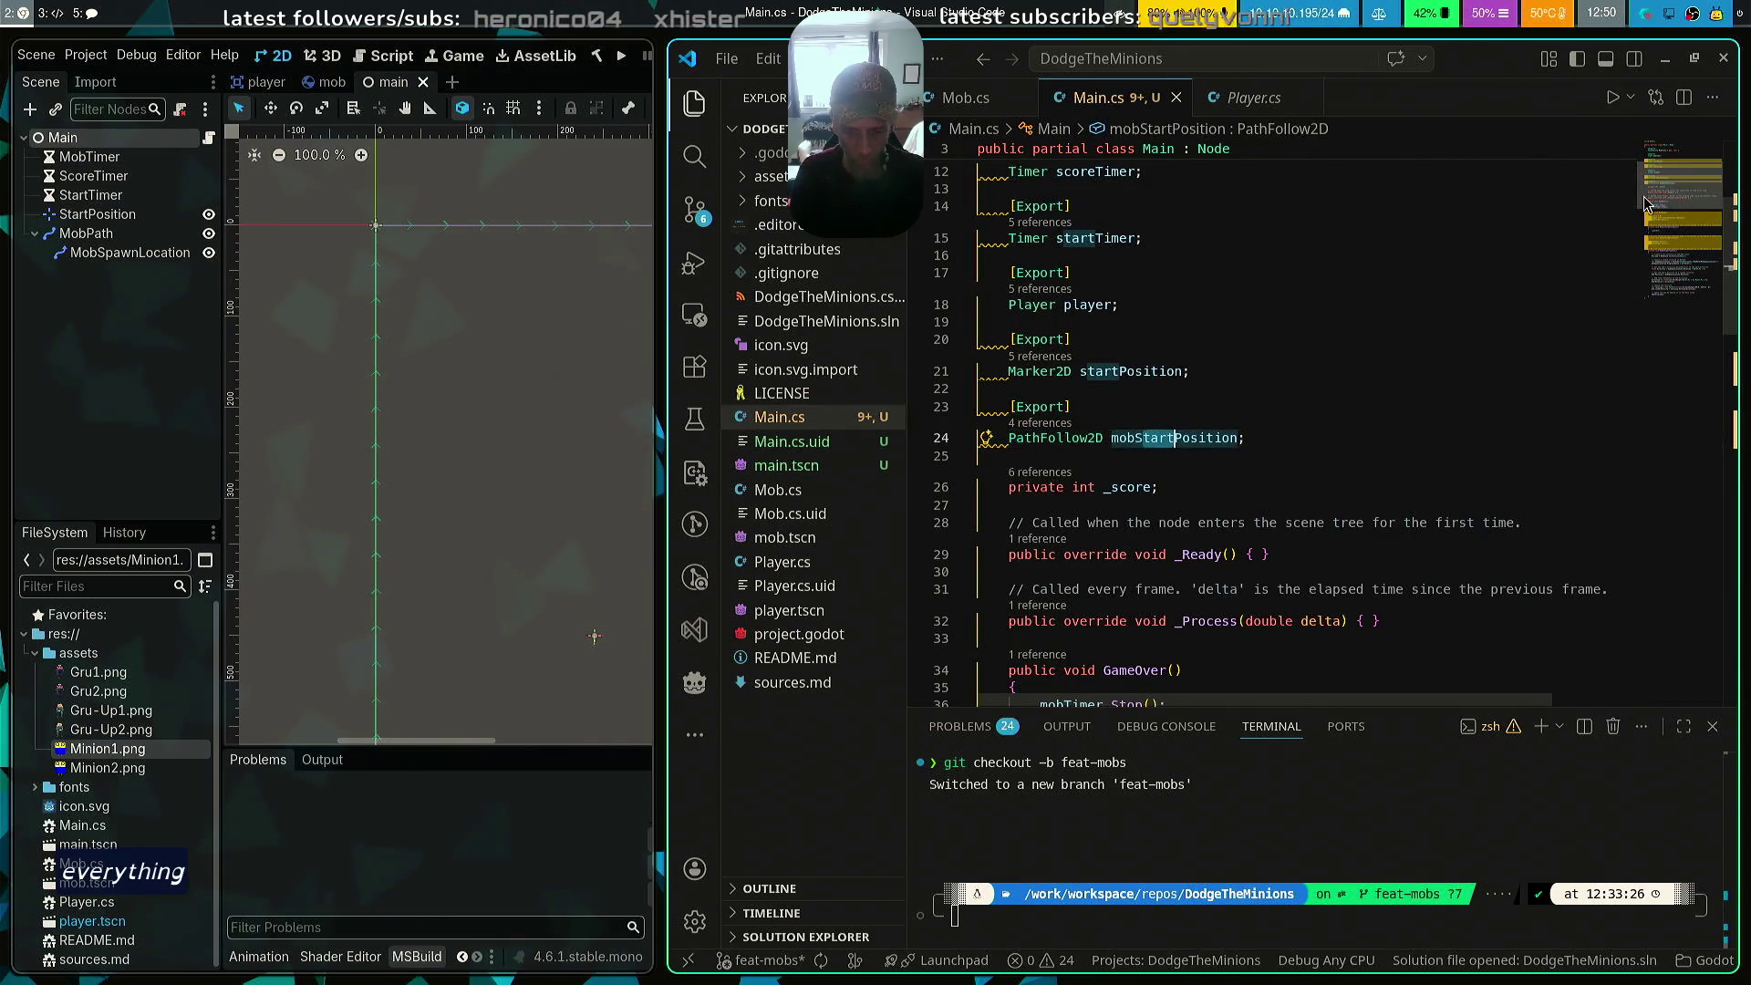
key("BackSpace")
key("BackSpace")
key("BackSpace")
type("Spawn")
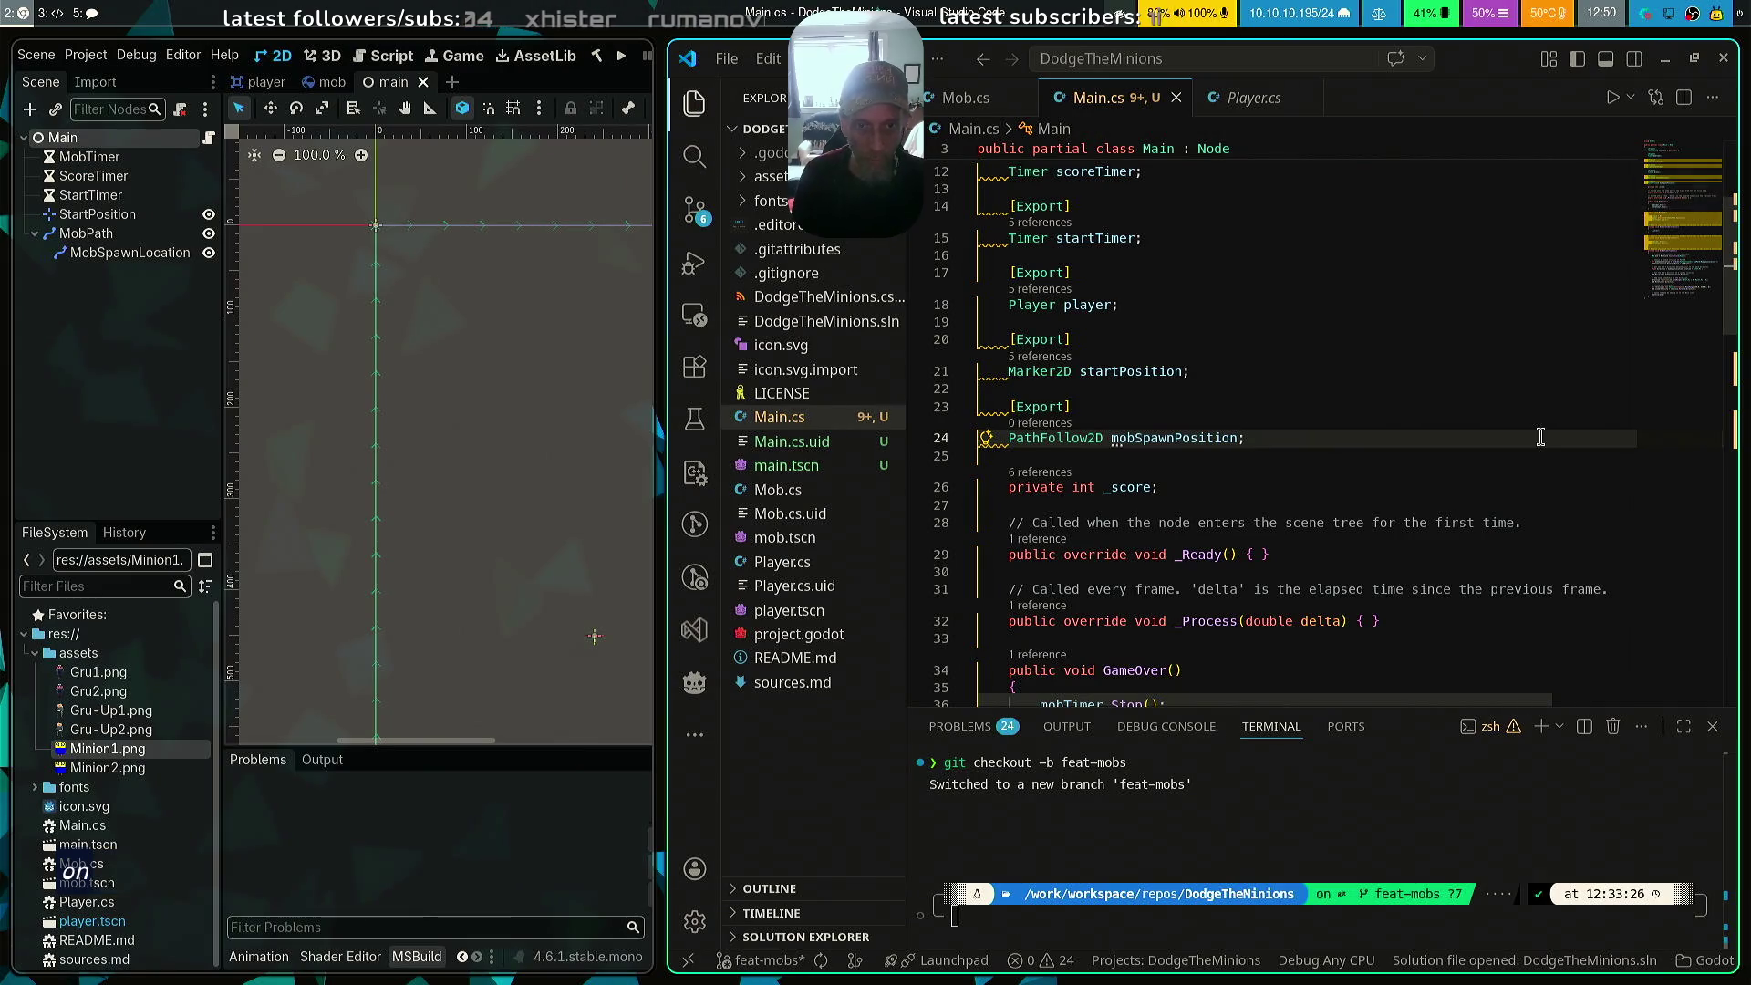
key("ctrl+shift+Left")
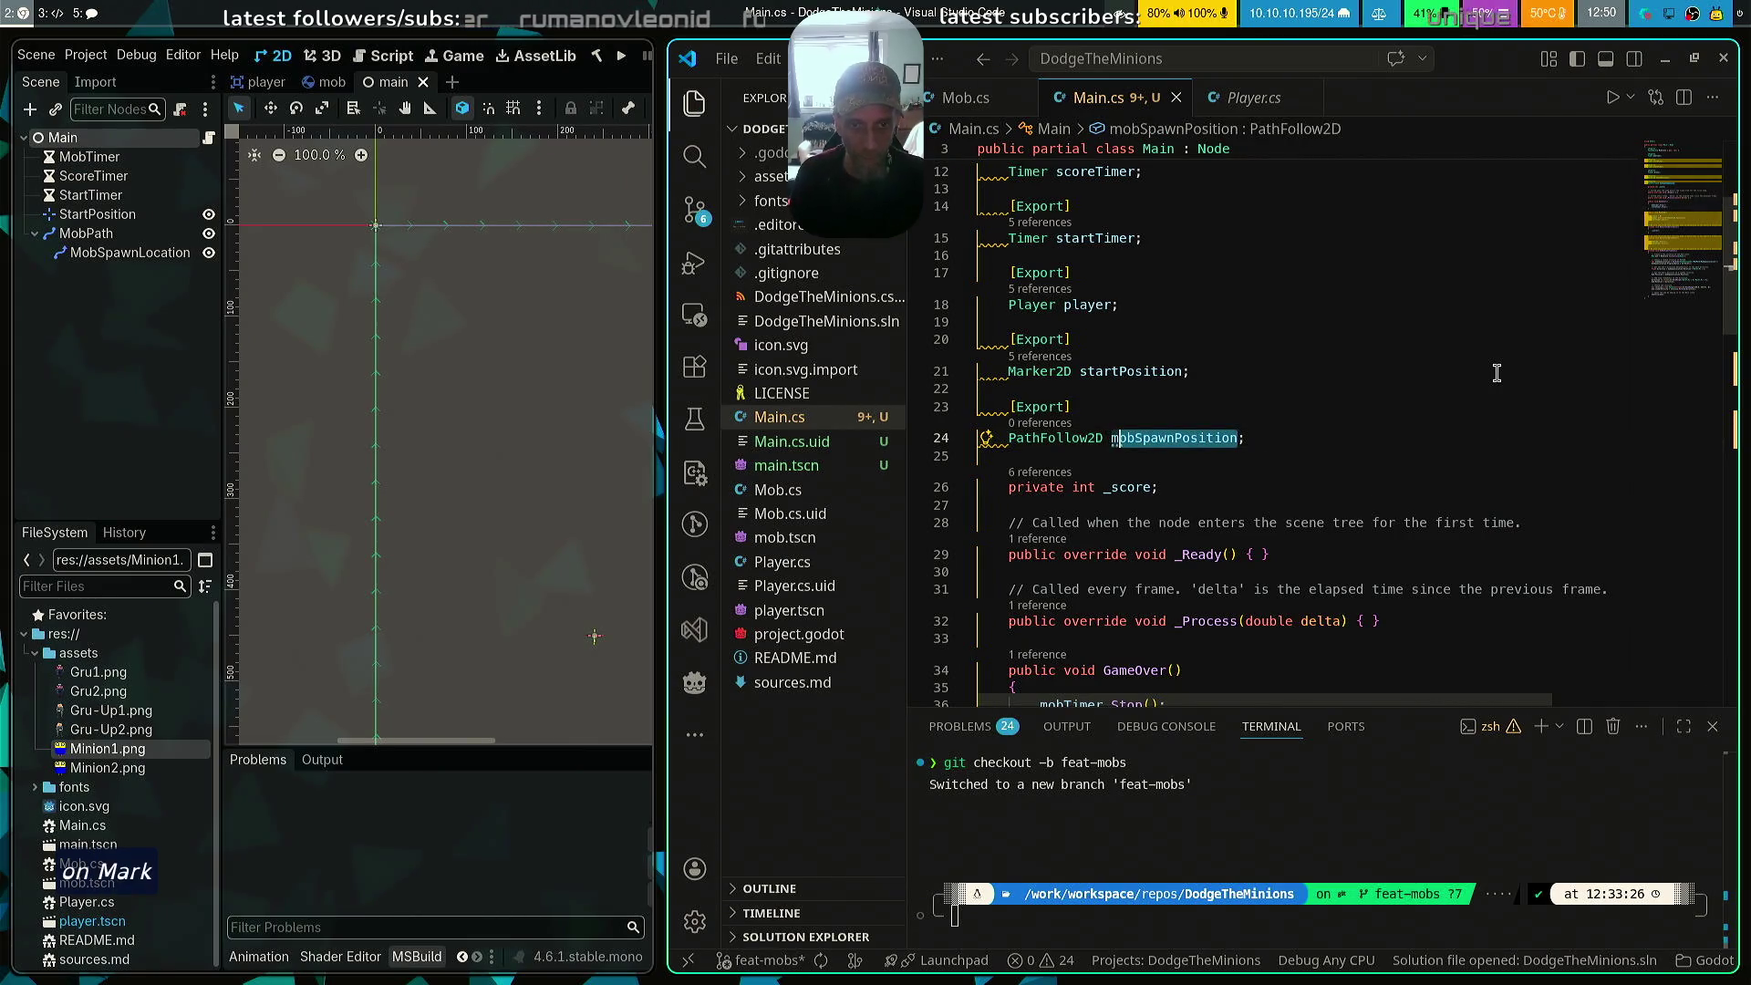
key("shift+Right")
key("shift+Right")
key("shift+Right")
type("Locat")
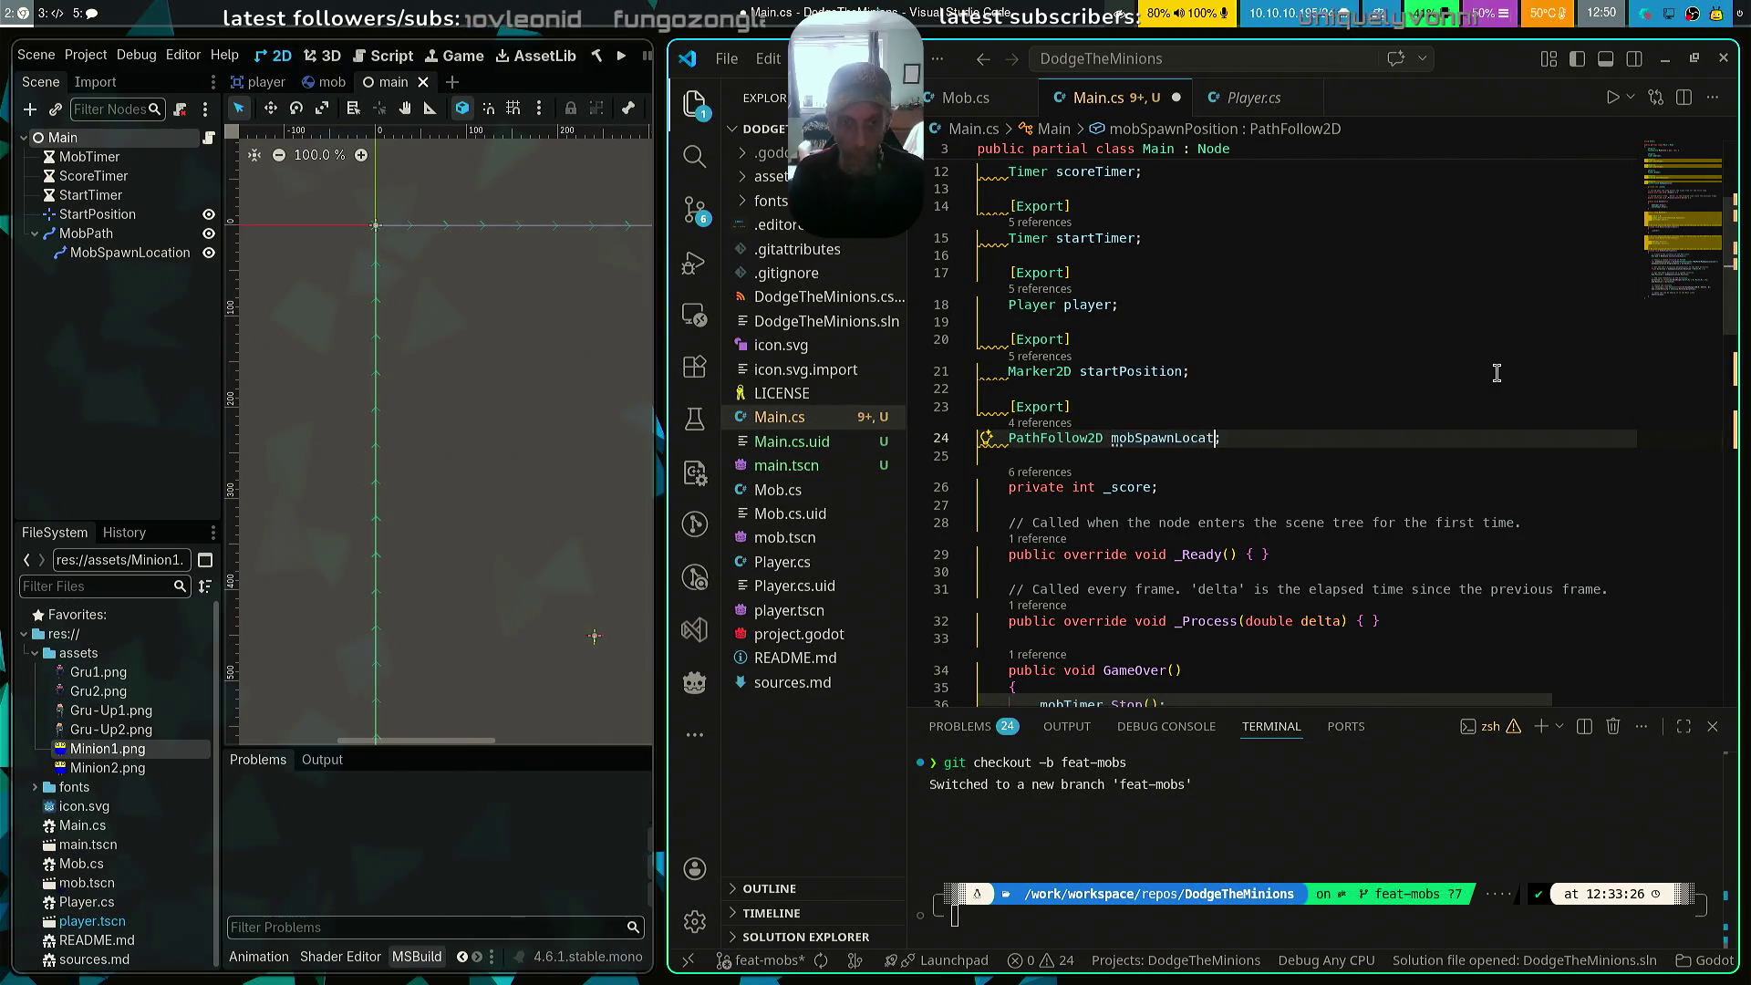
key("ctrl+s")
scroll(1404, 536, "down", 9)
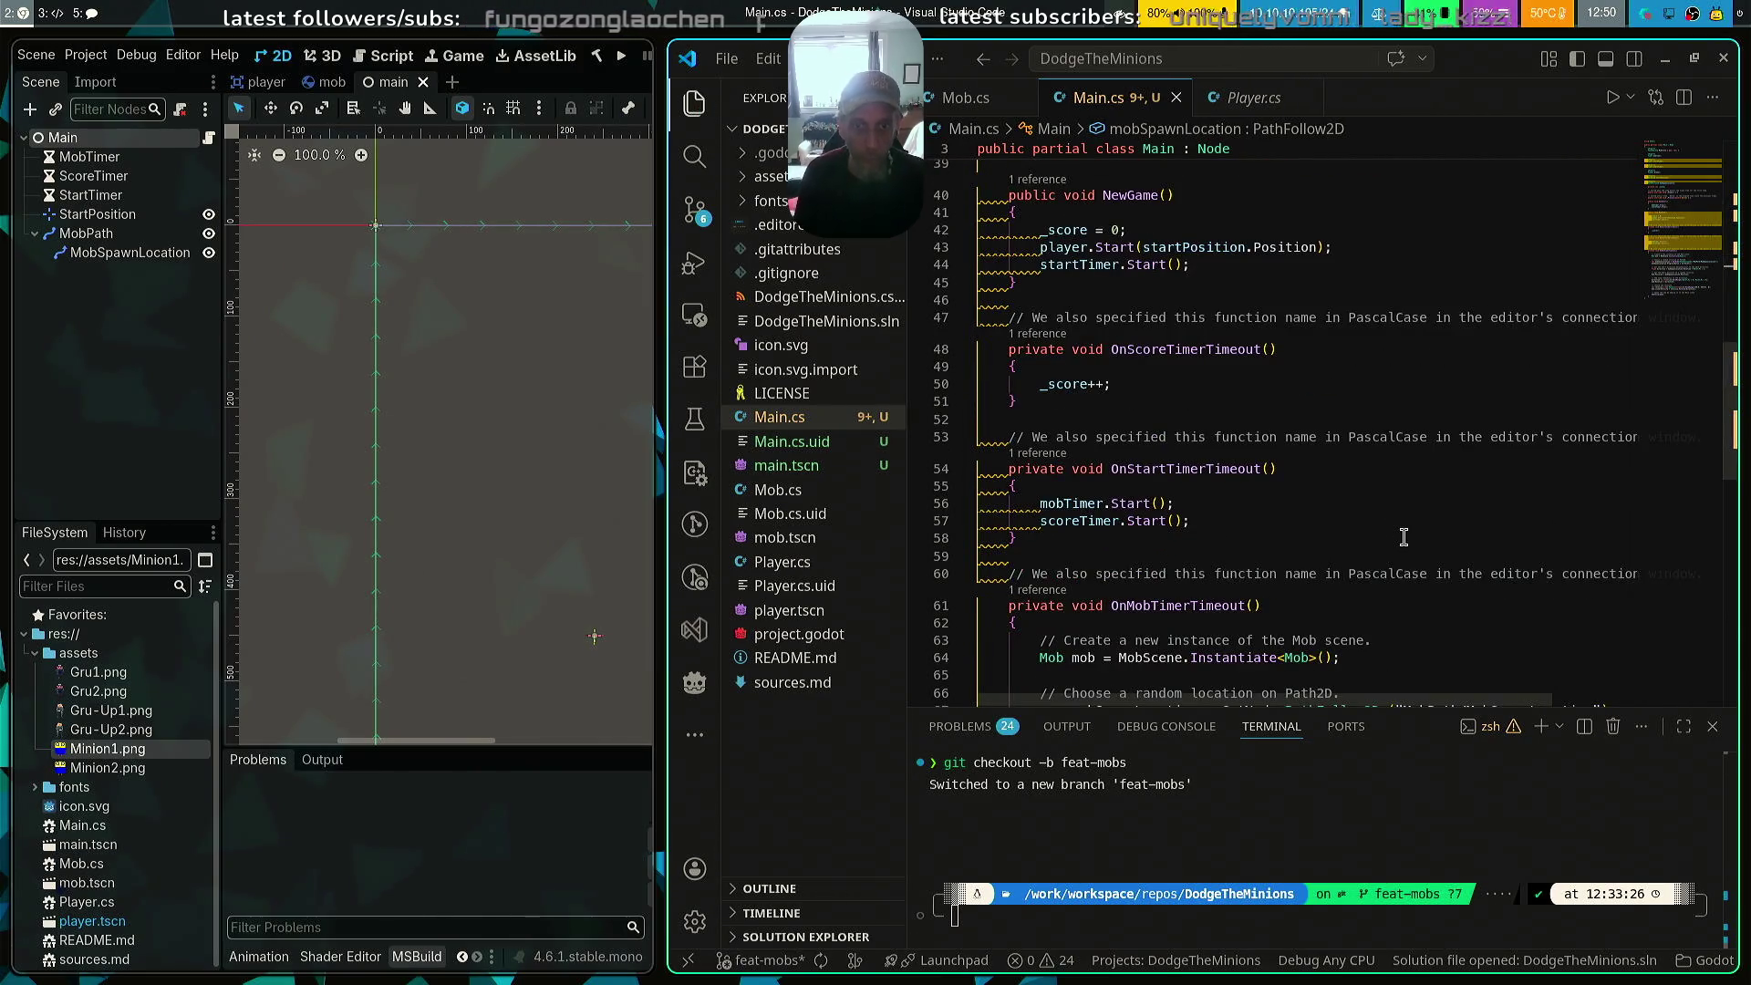
scroll(1404, 536, "down", 5)
left_click(1183, 418)
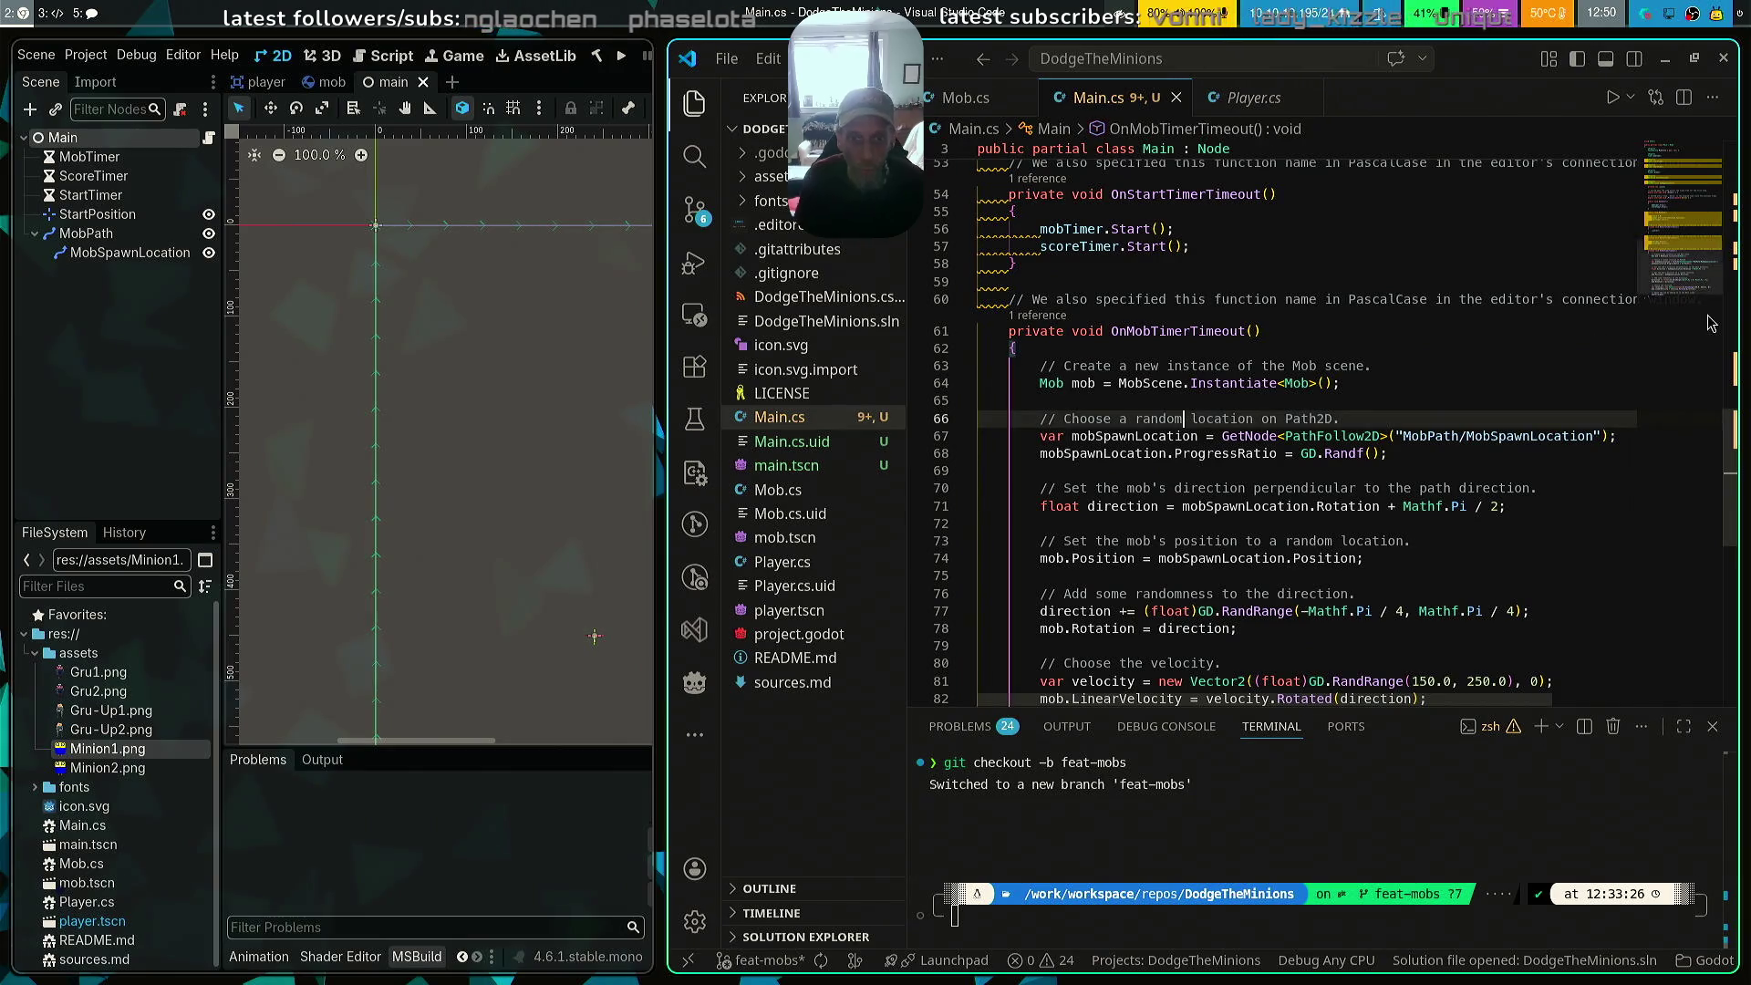
key("Down")
key("ctrl+shift+k")
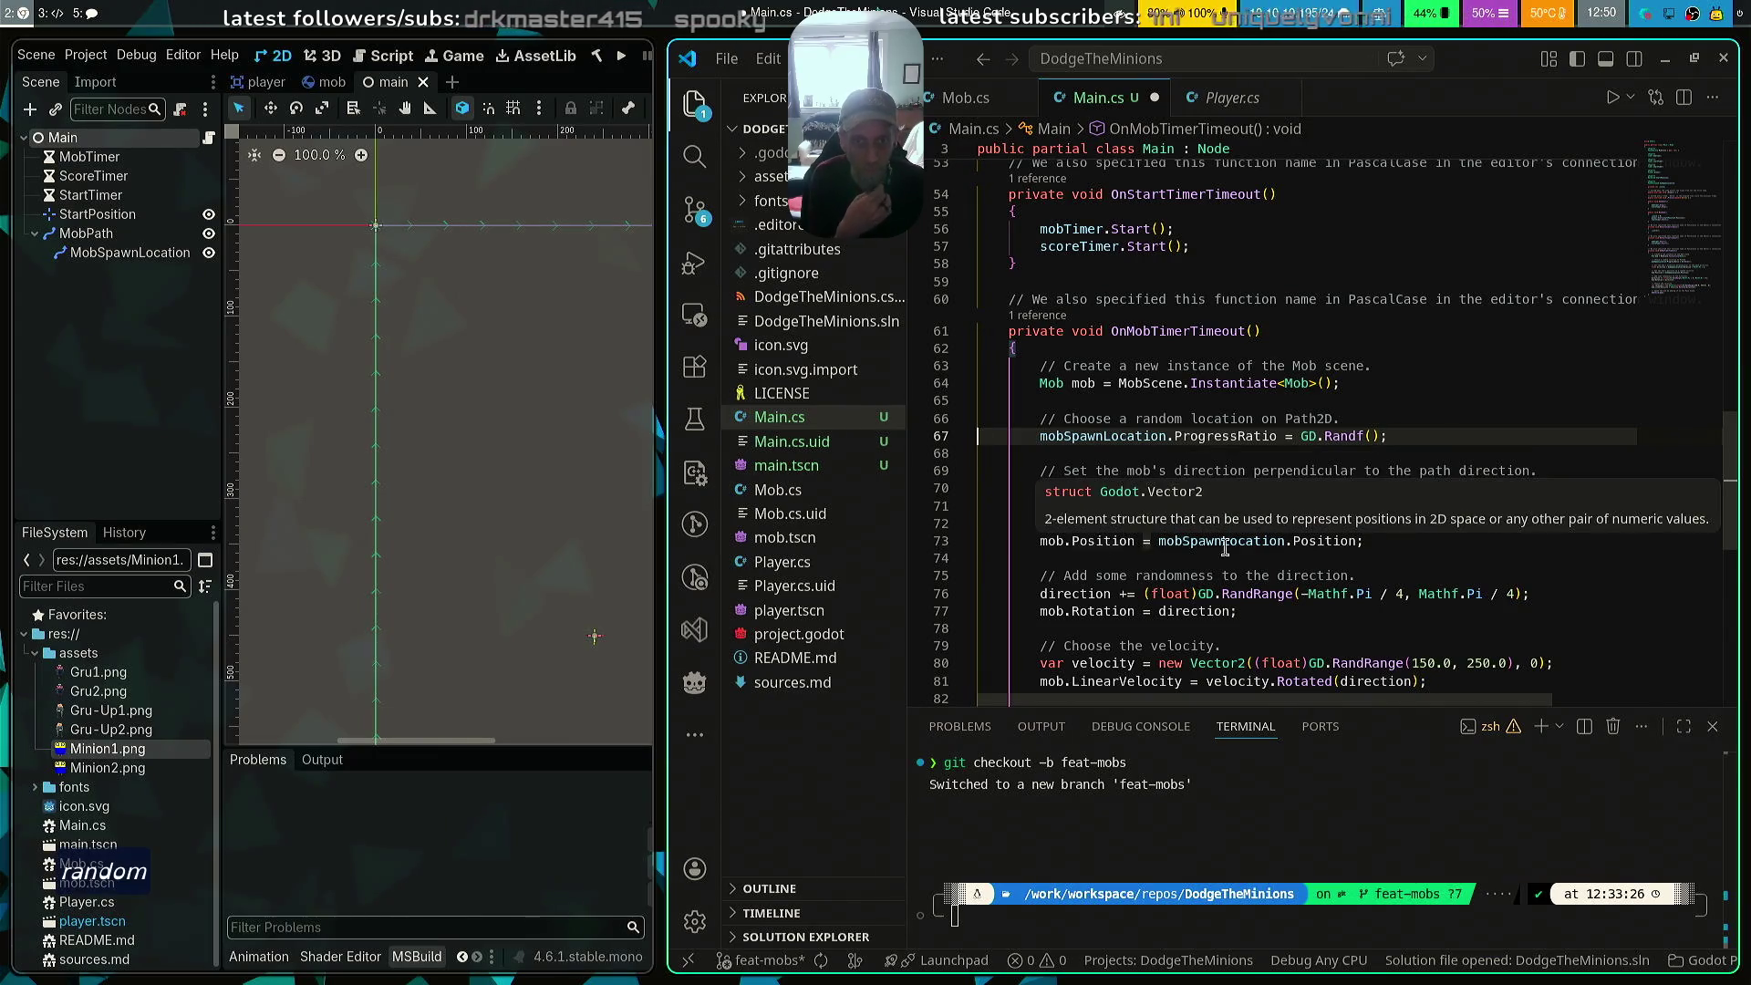
scroll(1629, 511, "down", 1)
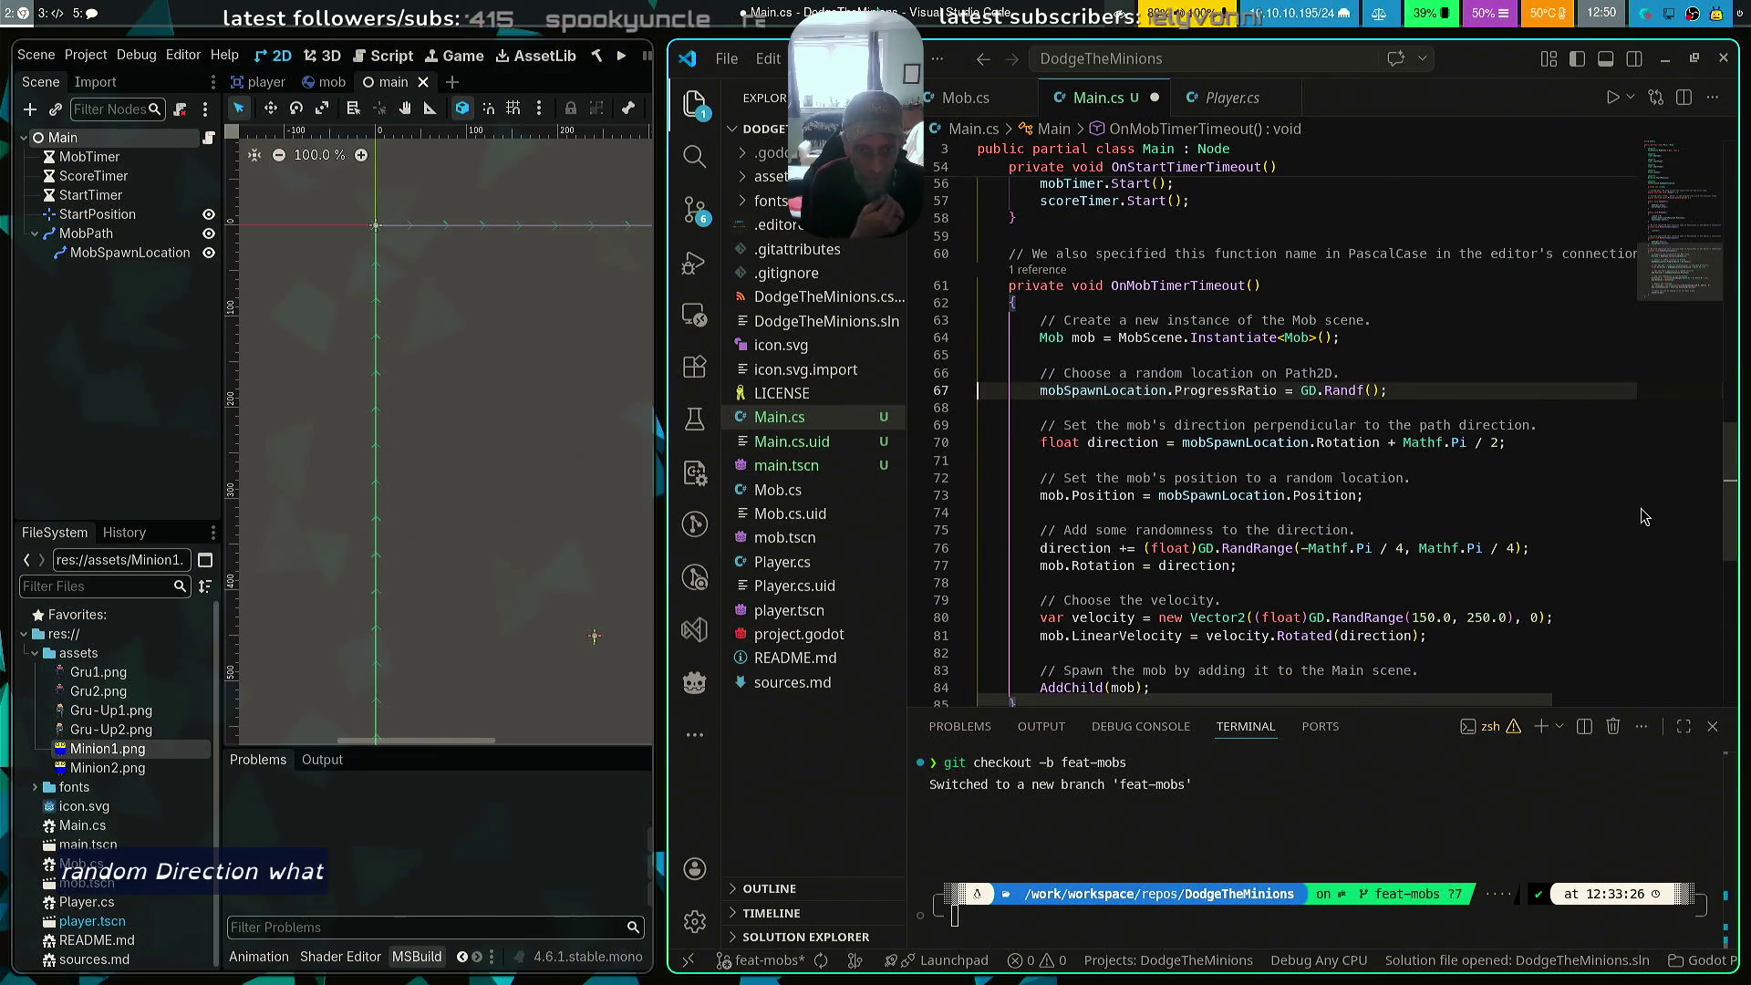
scroll(1575, 469, "down", 1)
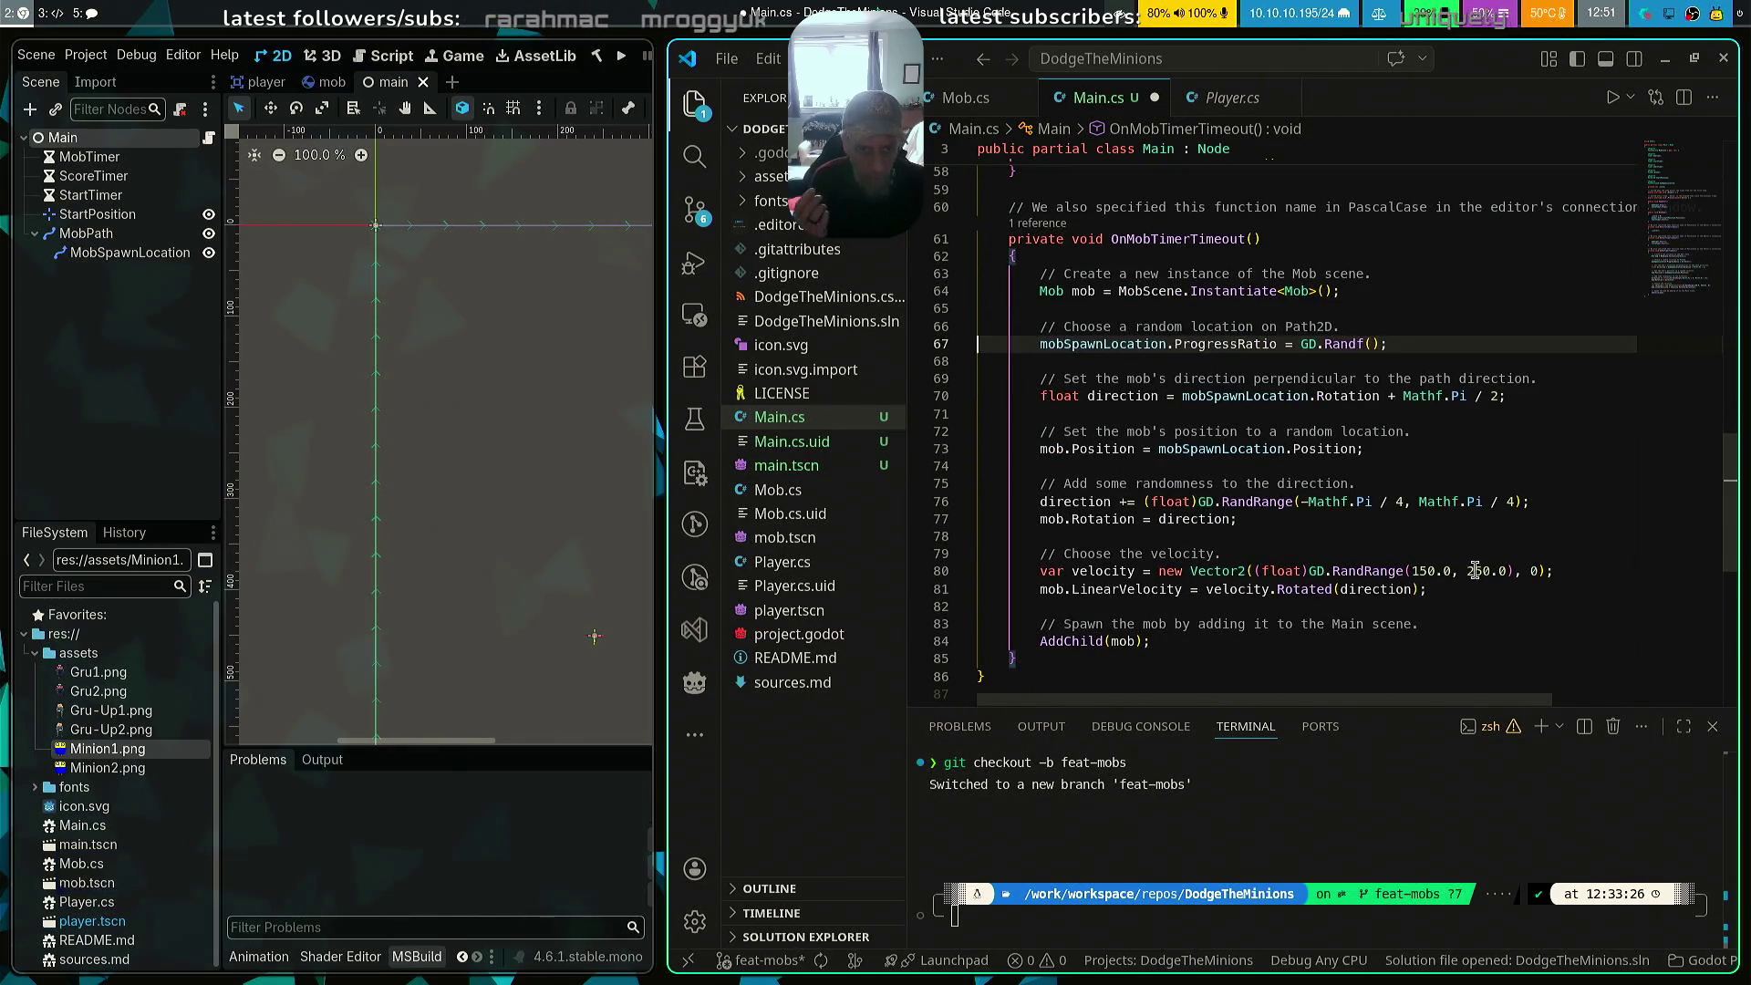
scroll(1539, 568, "down", 1)
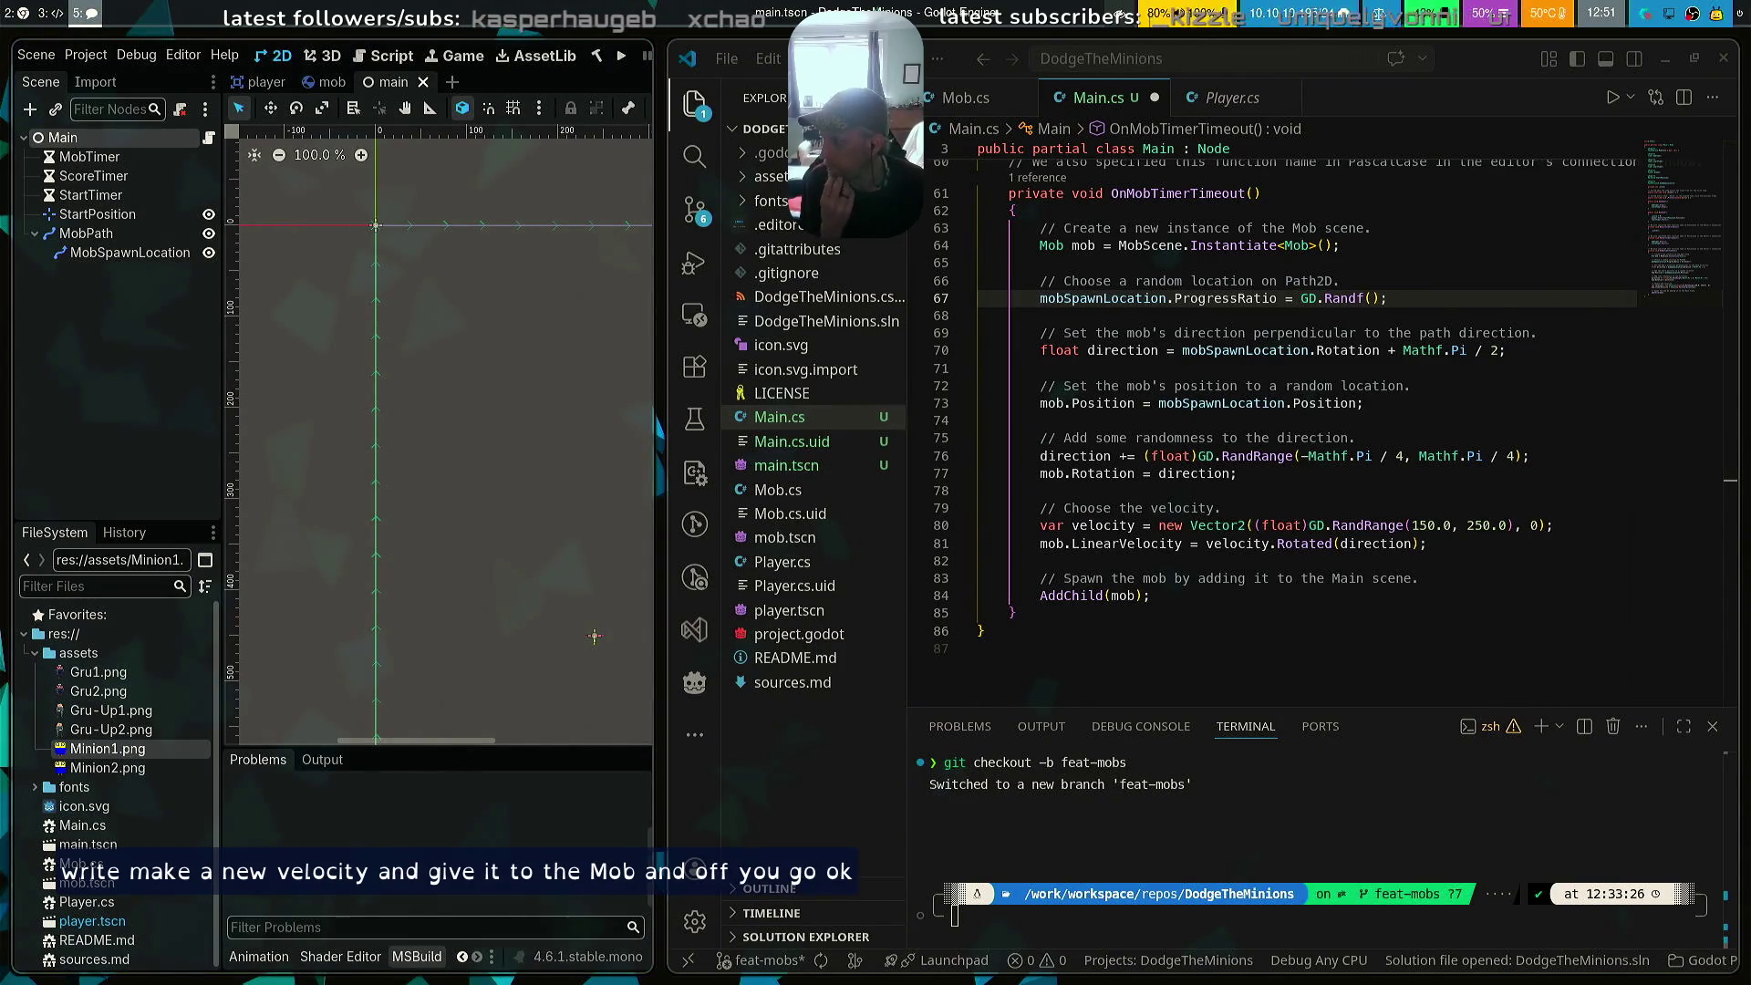
left_click(1162, 593)
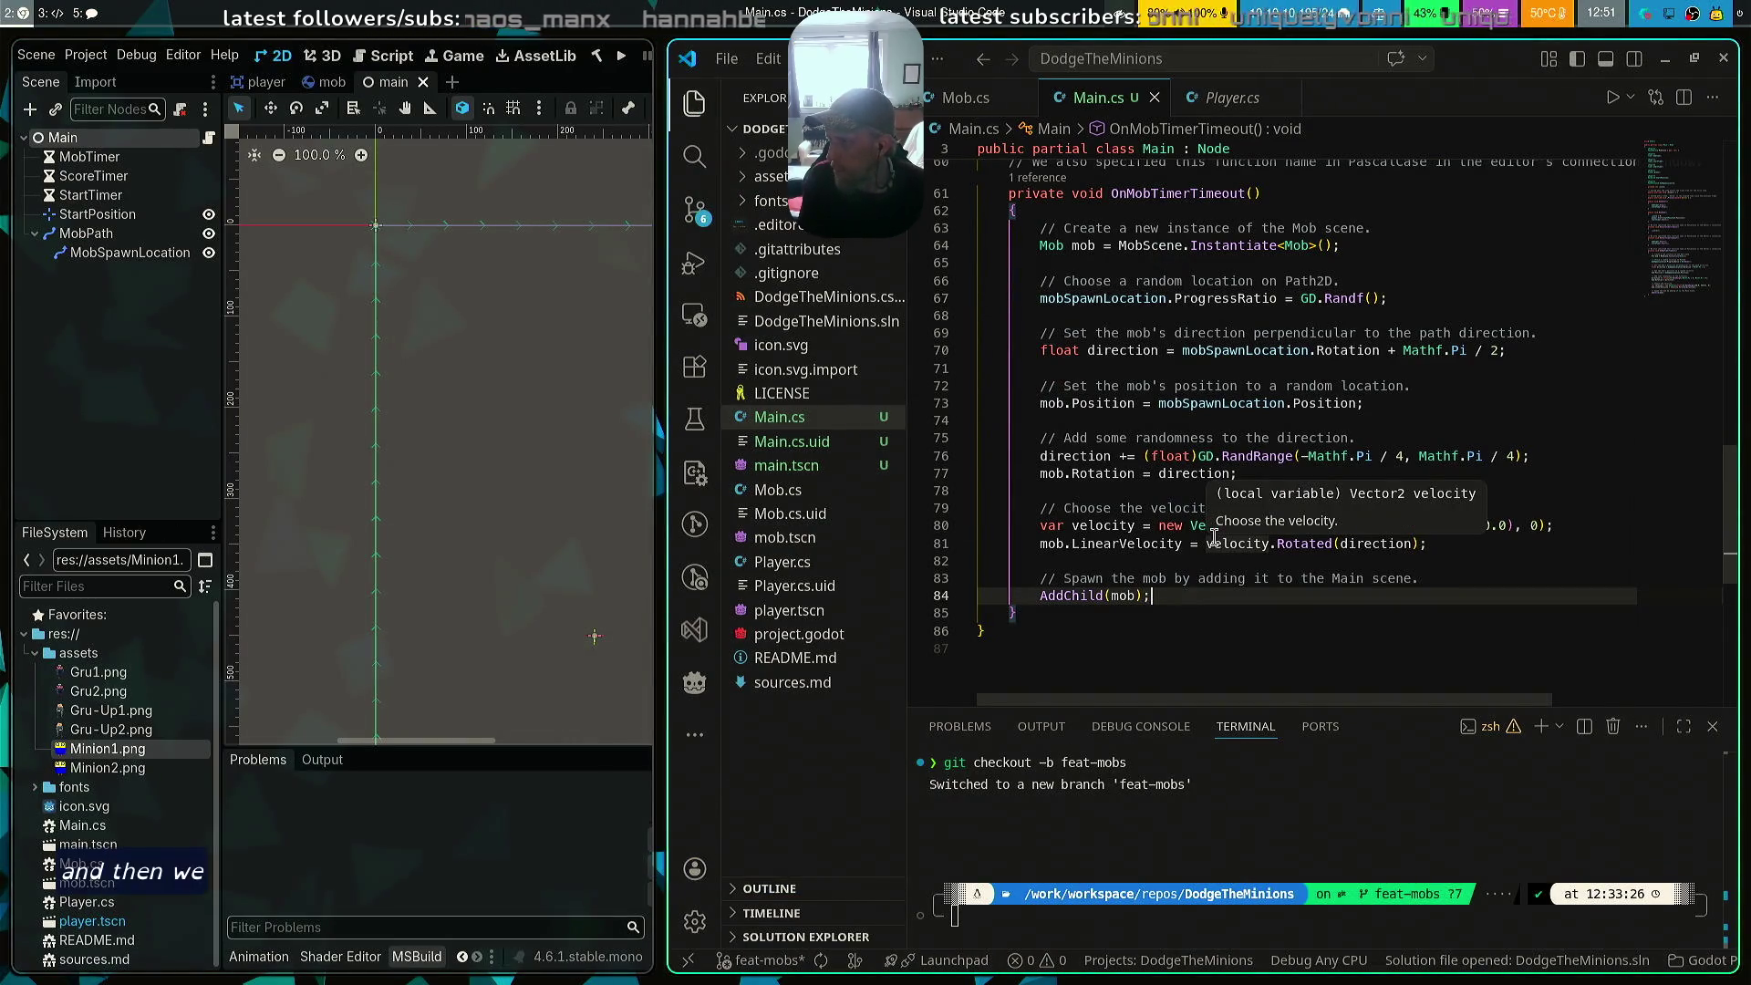
scroll(1186, 467, "up", 8)
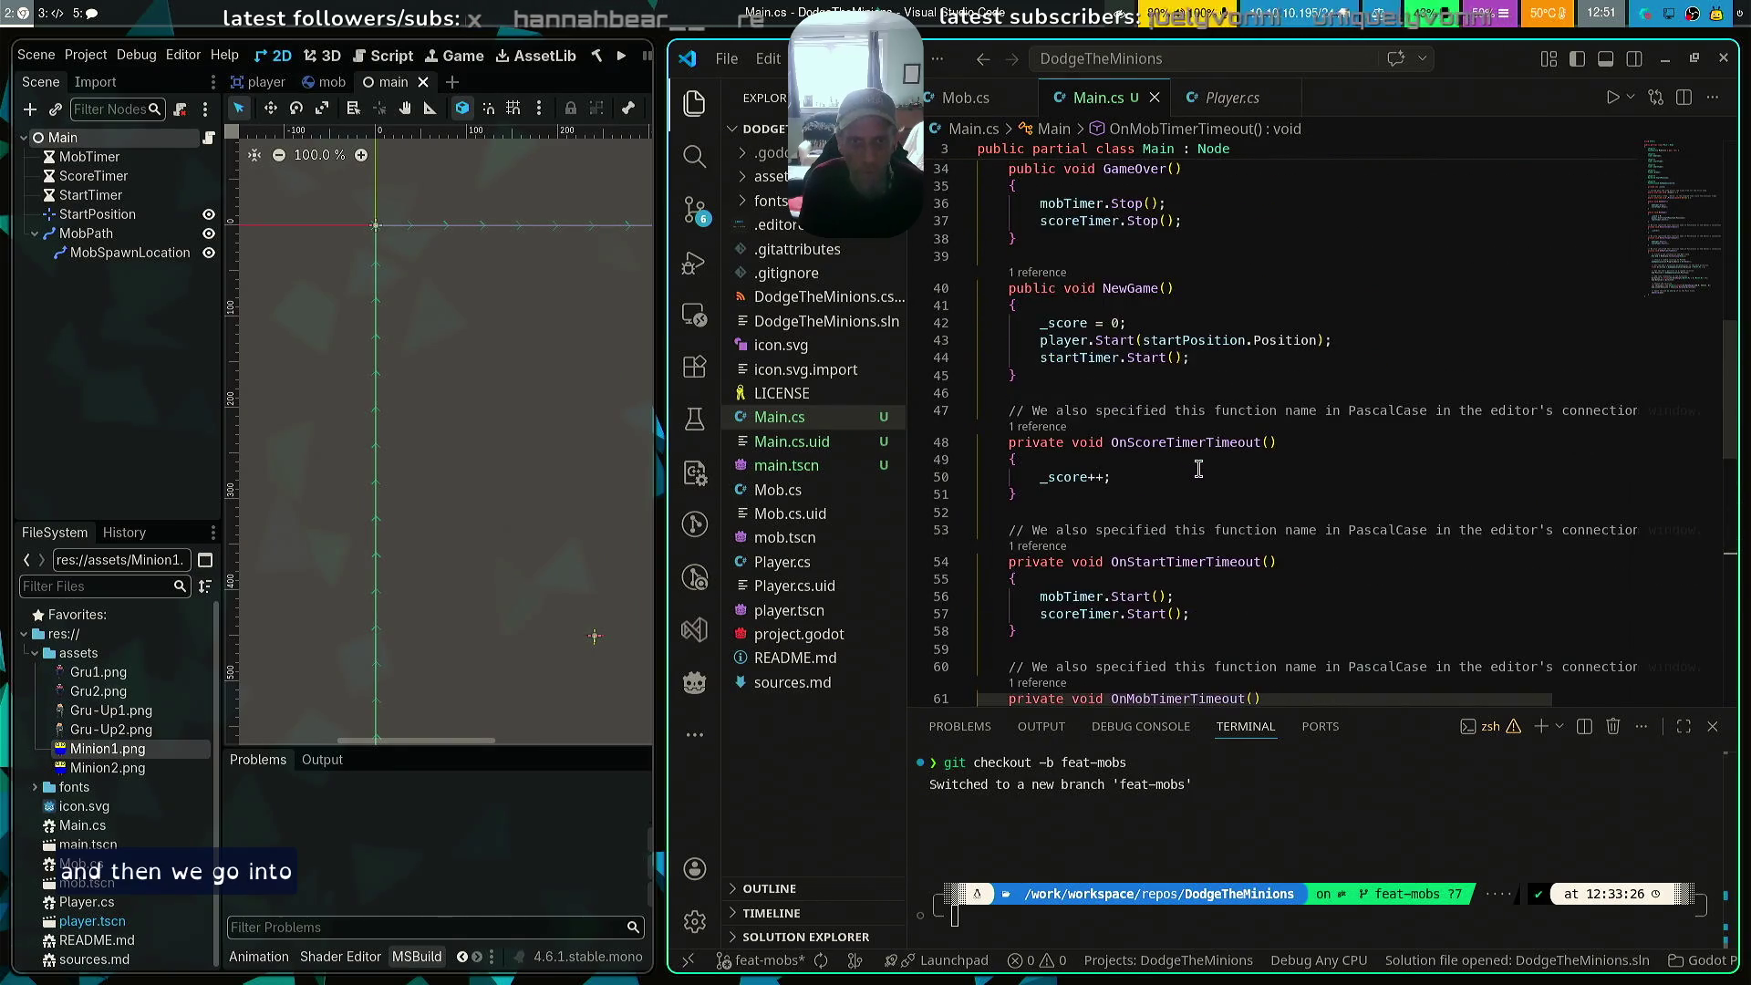
scroll(1199, 468, "up", 10)
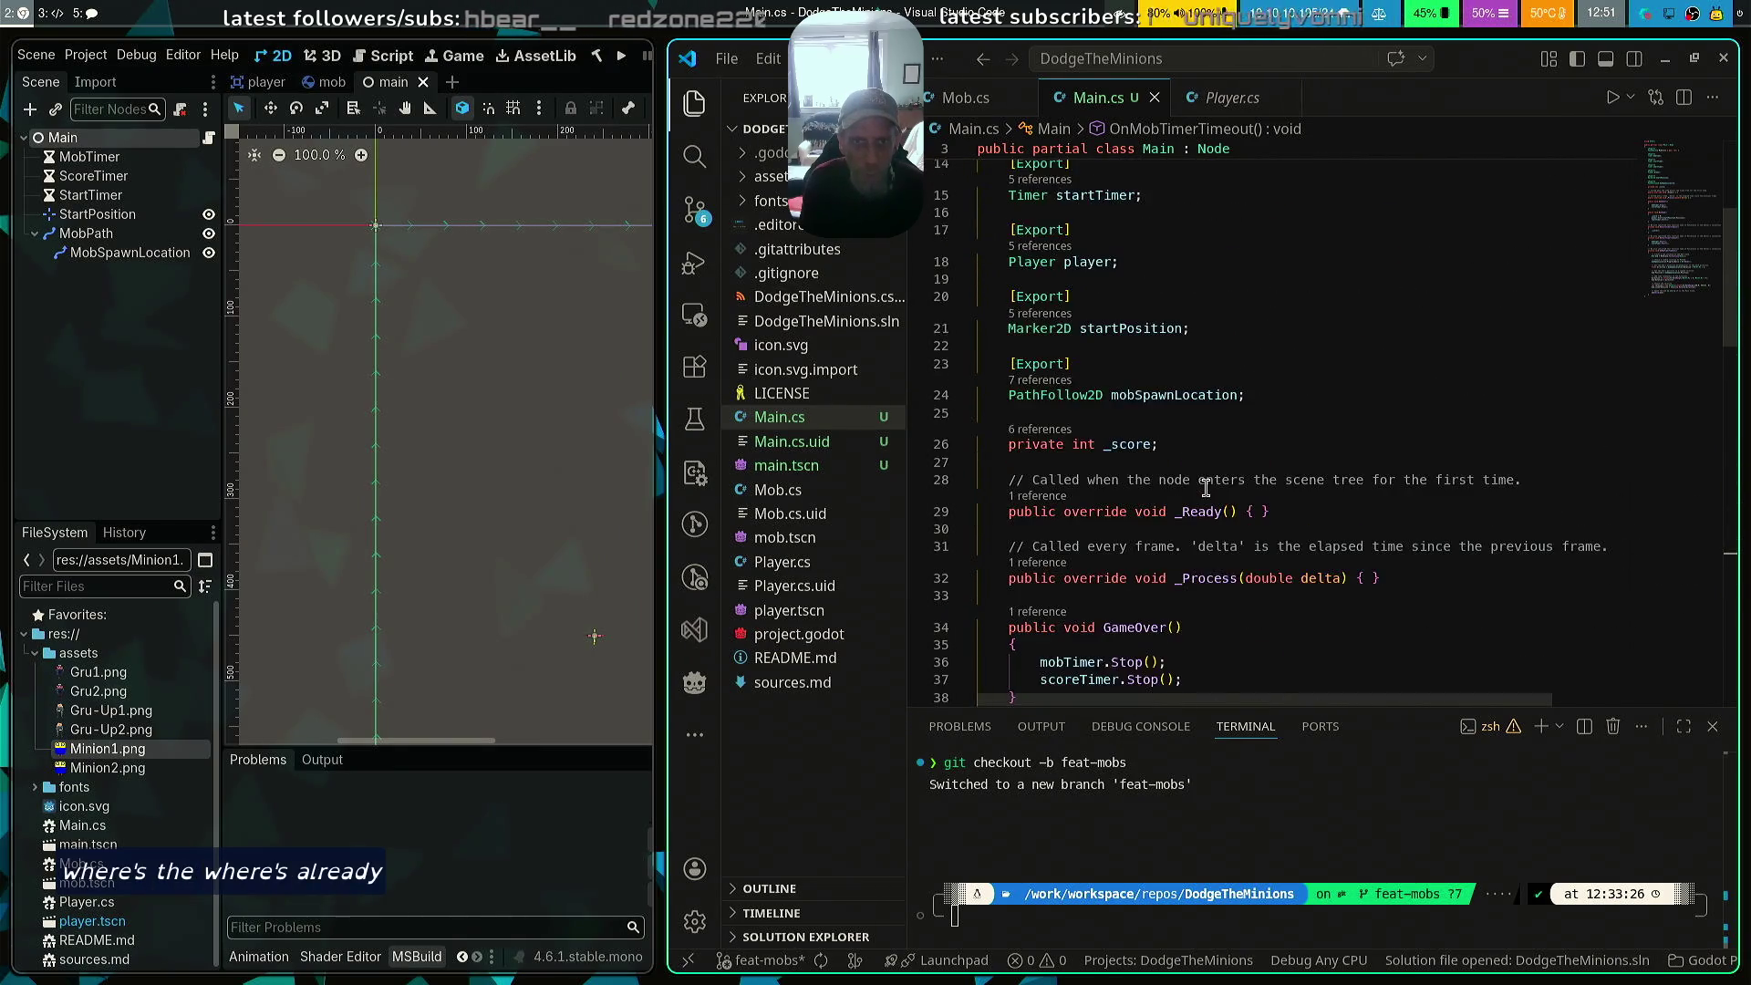
scroll(1206, 489, "up", 1)
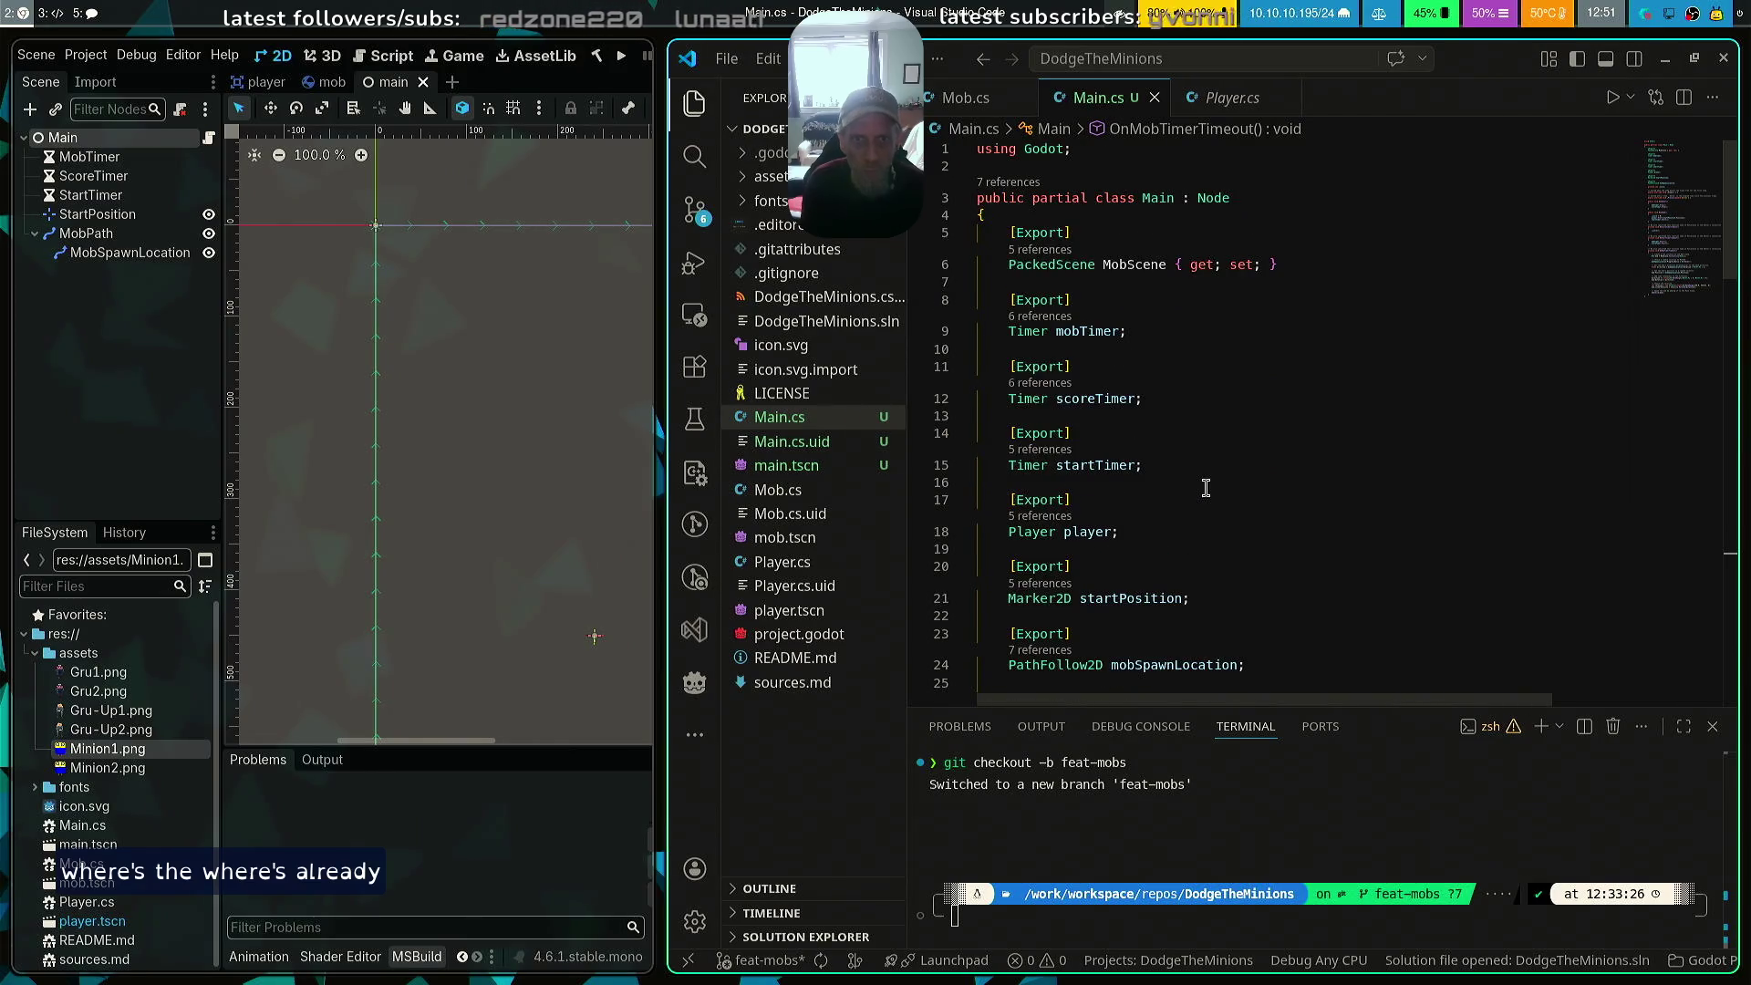
scroll(1268, 471, "down", 4)
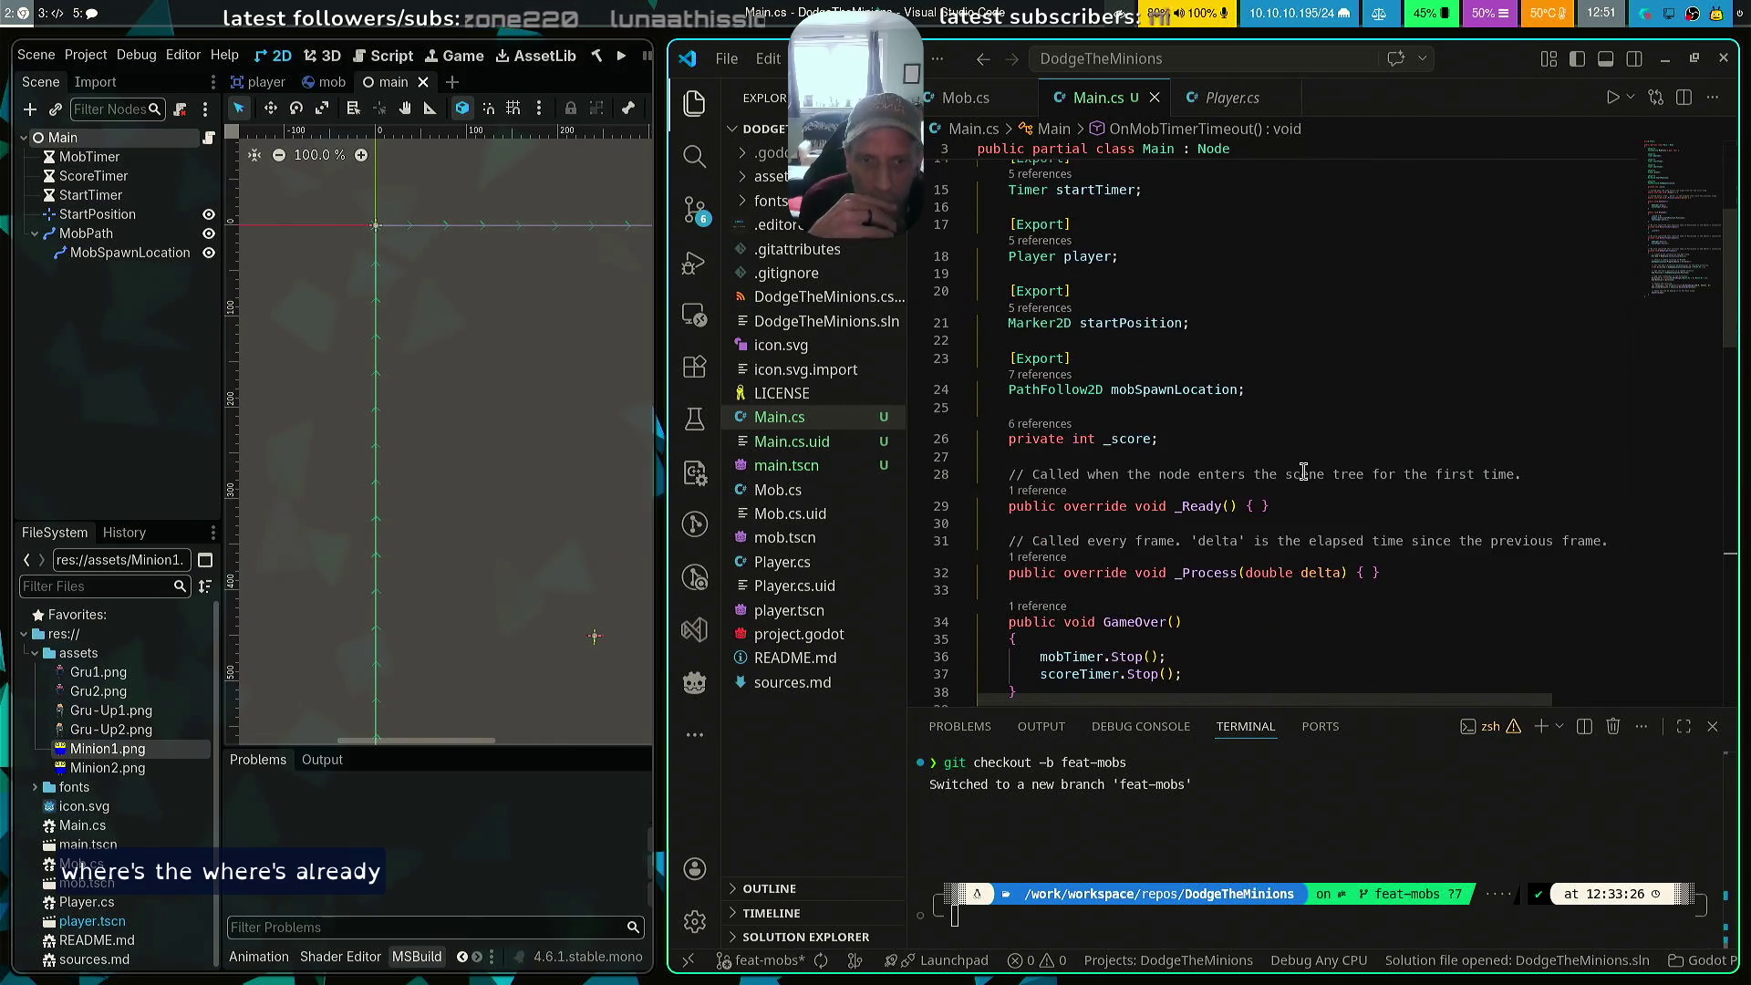
Add a NewGame(); call inside _Ready() in Main.cs, save, and return to Godot to rebuild
left_click(1258, 505)
key("Return")
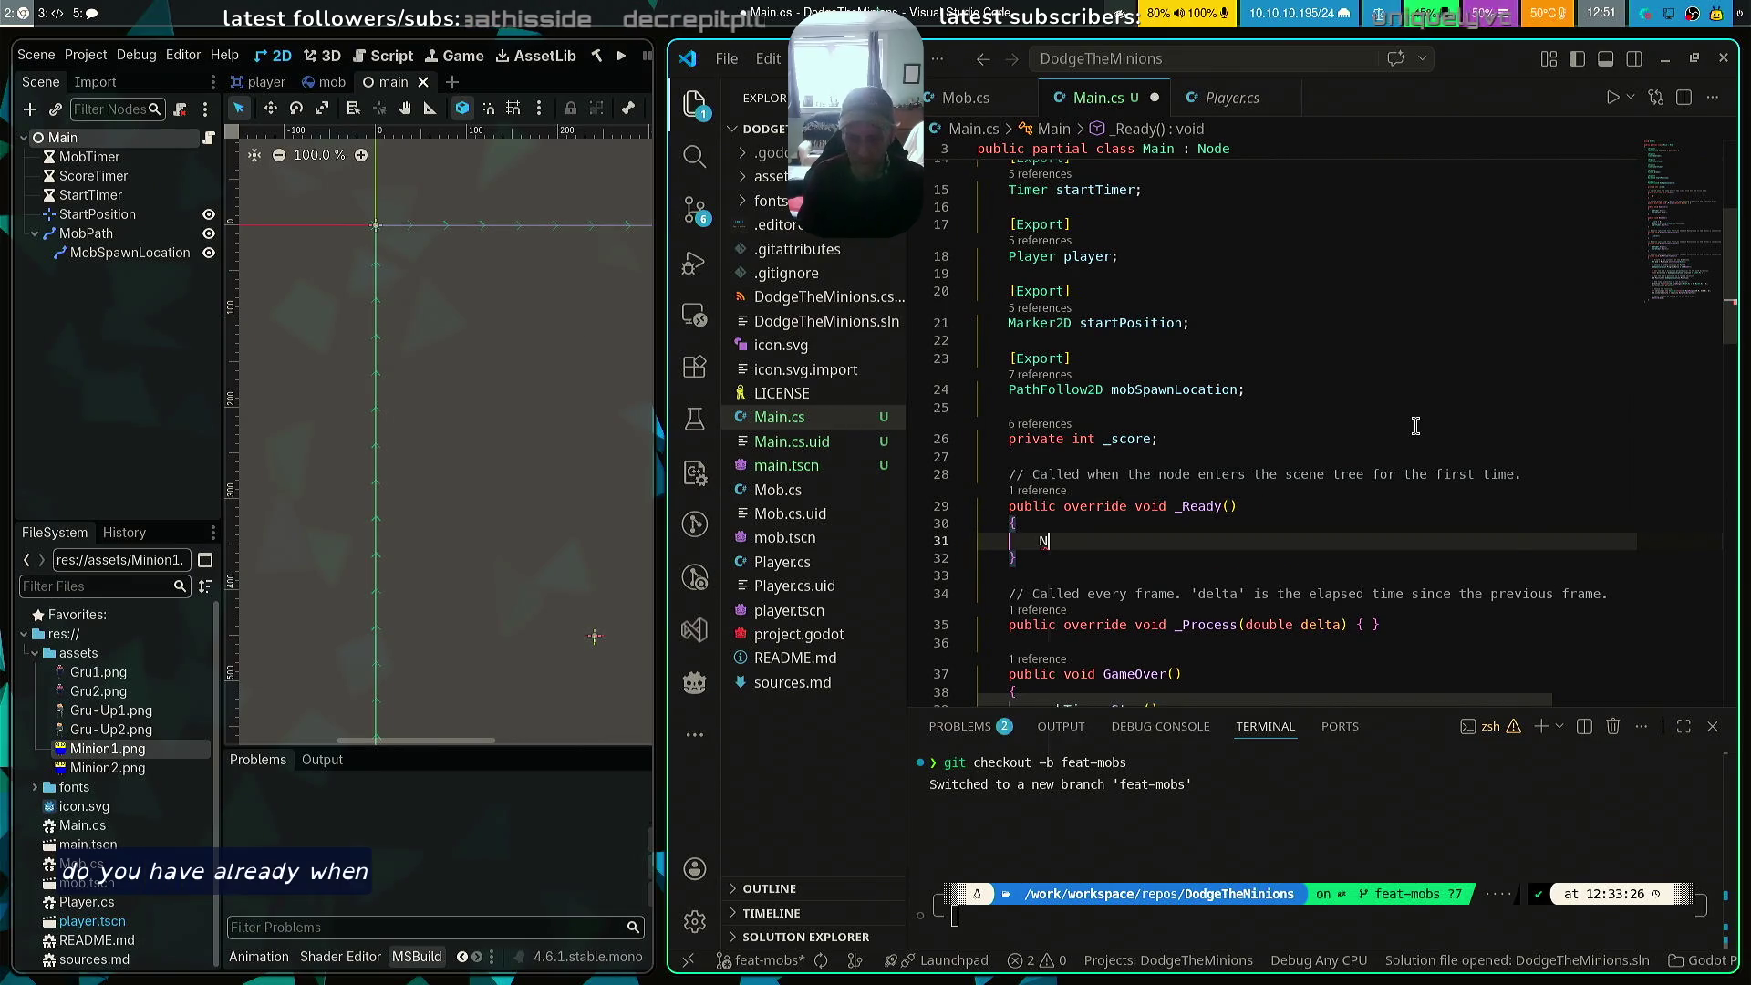
type("NewGame();")
key("ctrl+s")
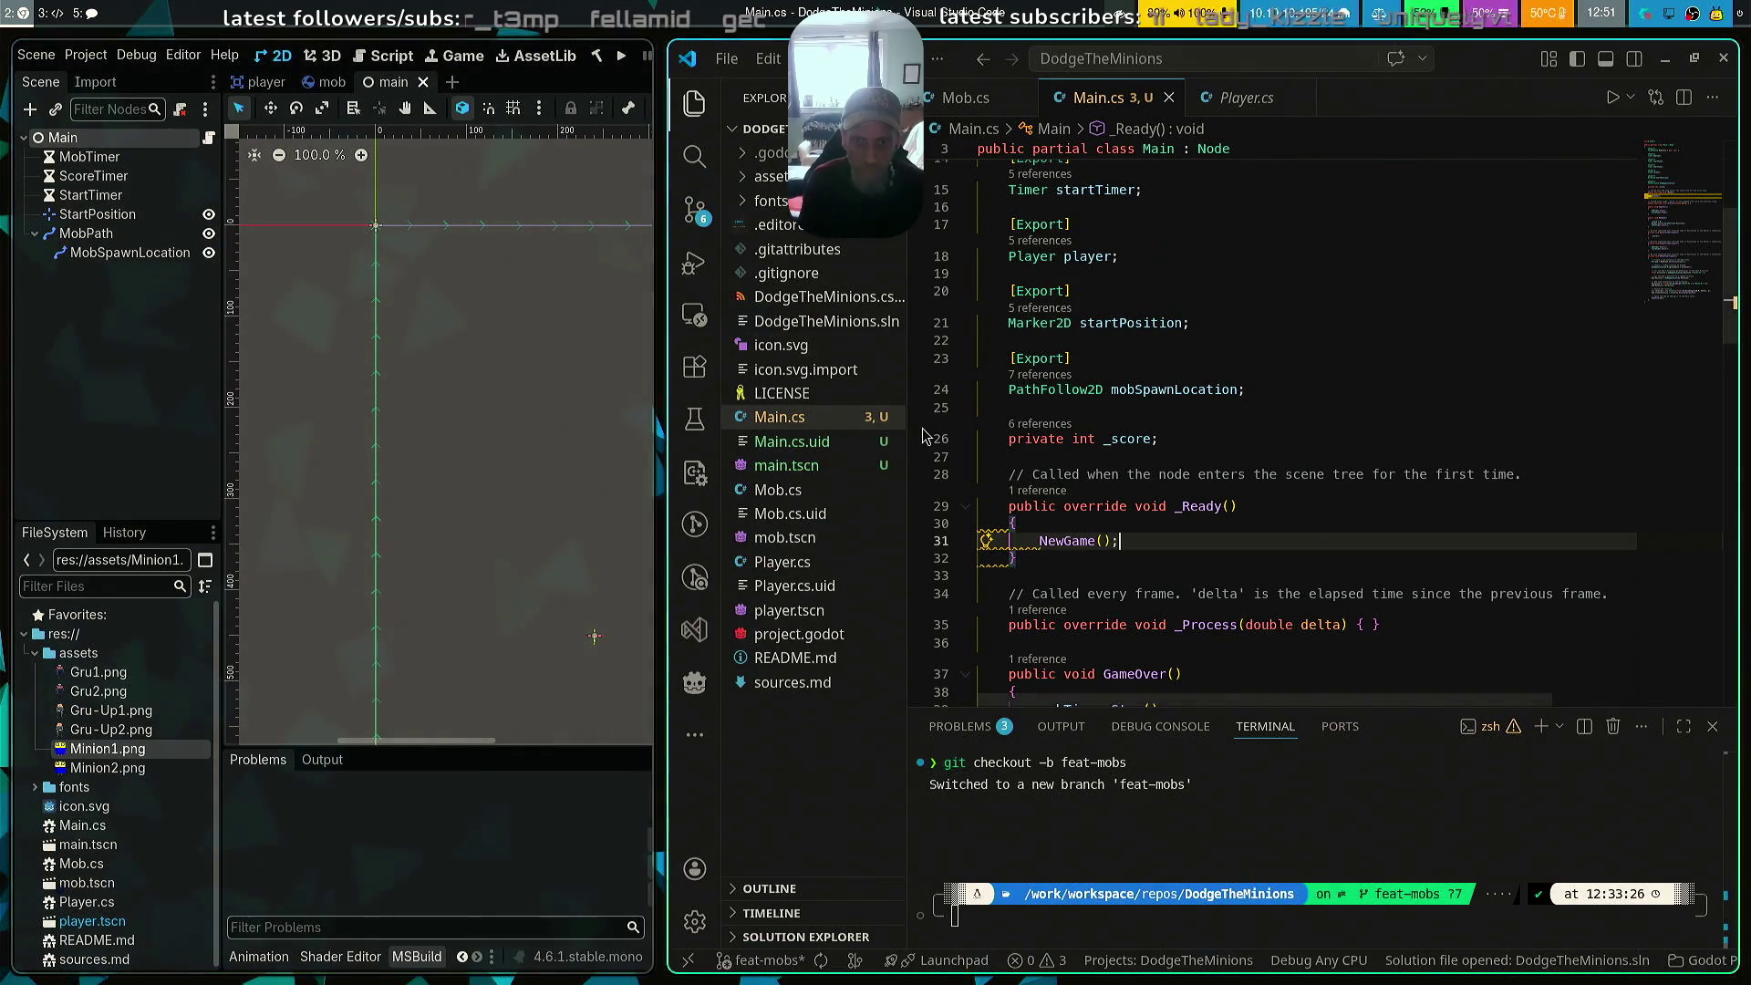
key("ctrl+s")
left_click(598, 56)
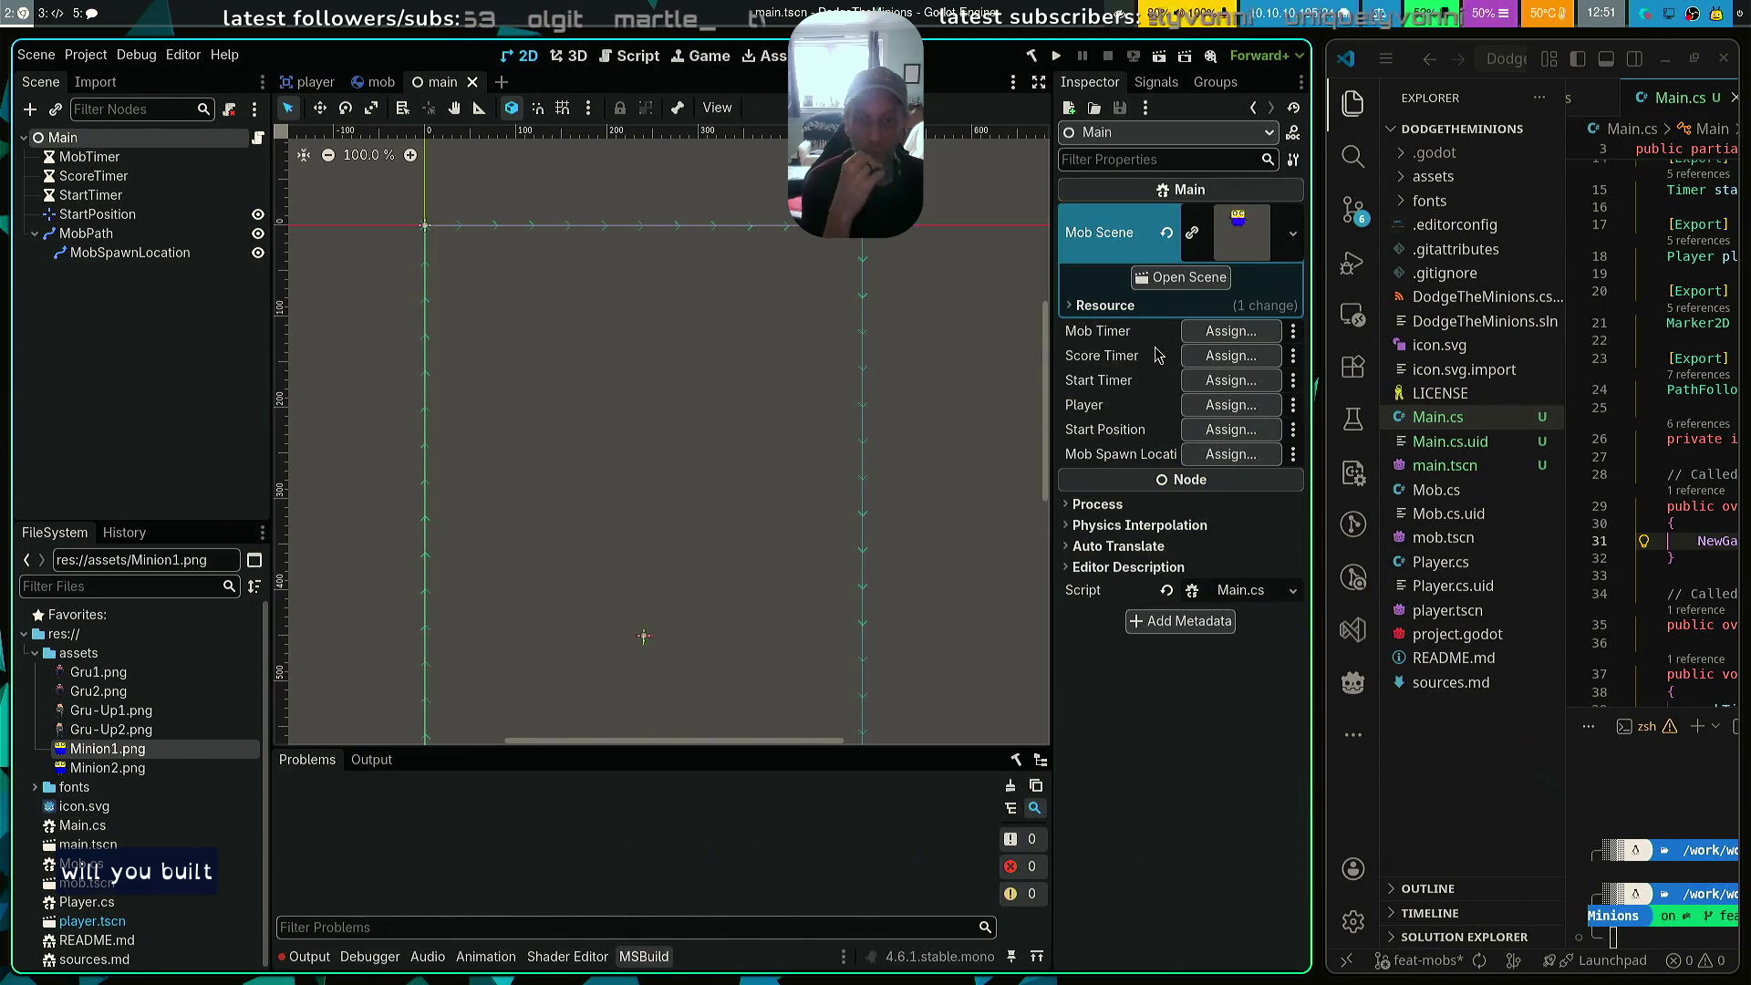
Assign MobTimer, ScoreTimer and StartTimer nodes to Main's Mob, Score and Start Timer fields
left_click(1235, 334)
left_click(409, 128)
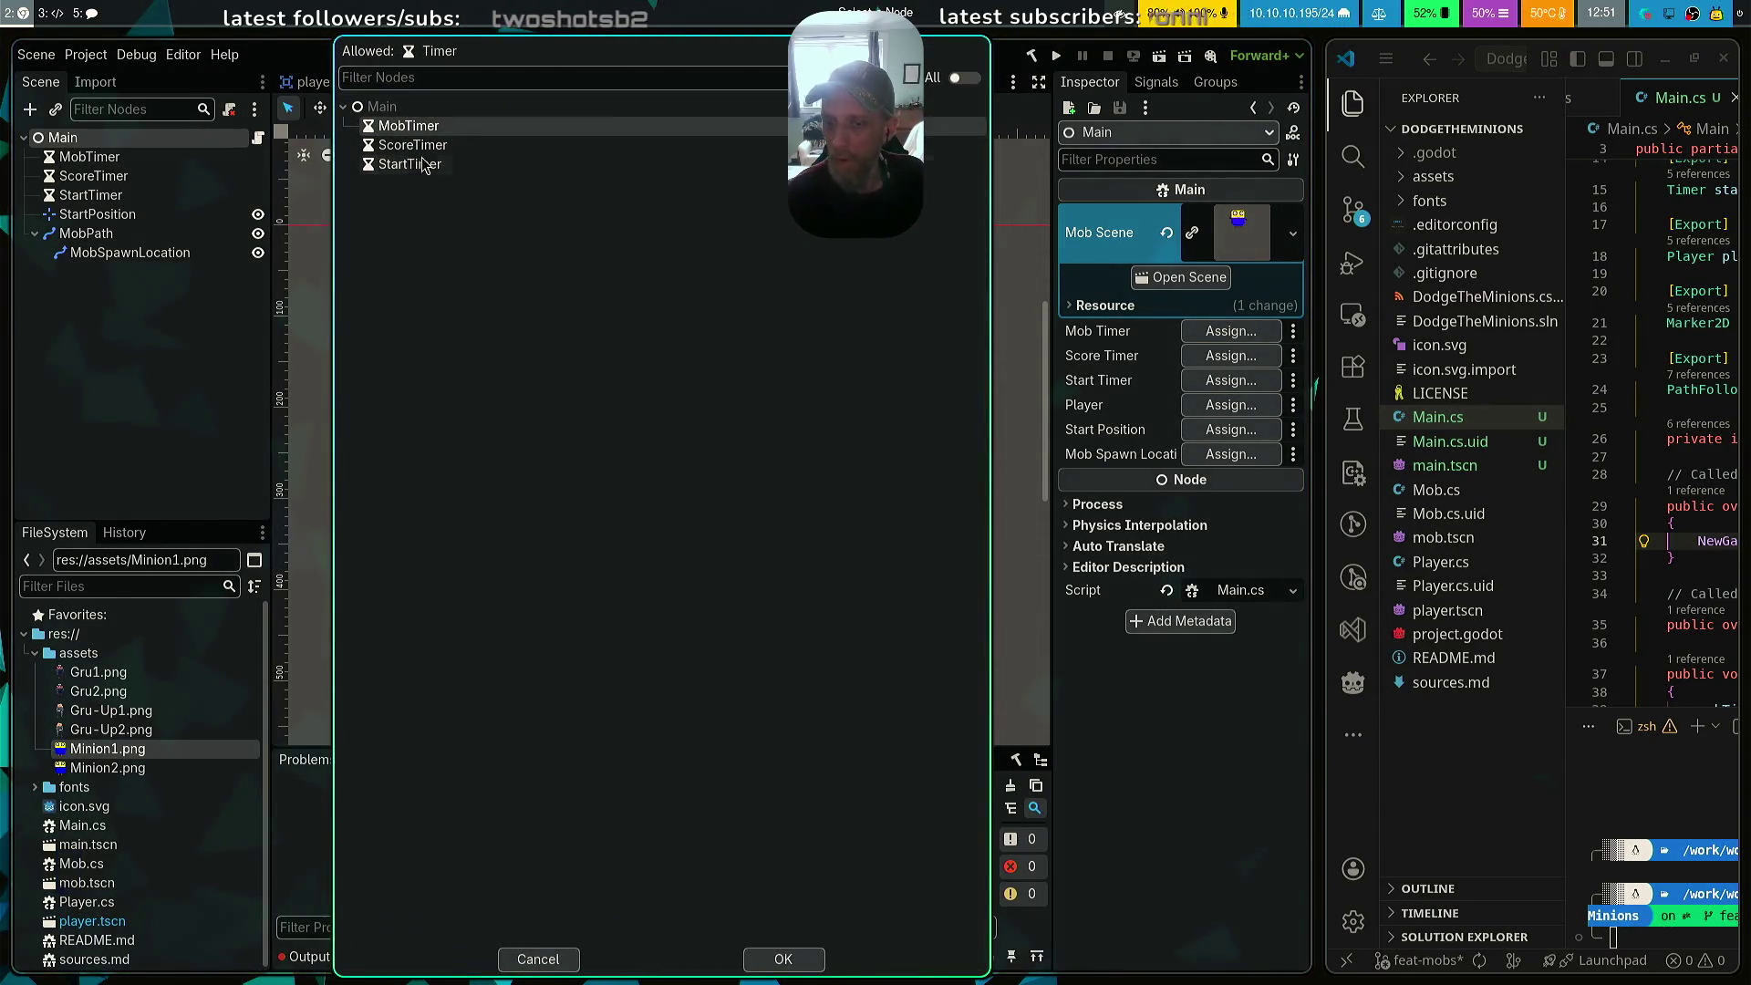
left_click(786, 961)
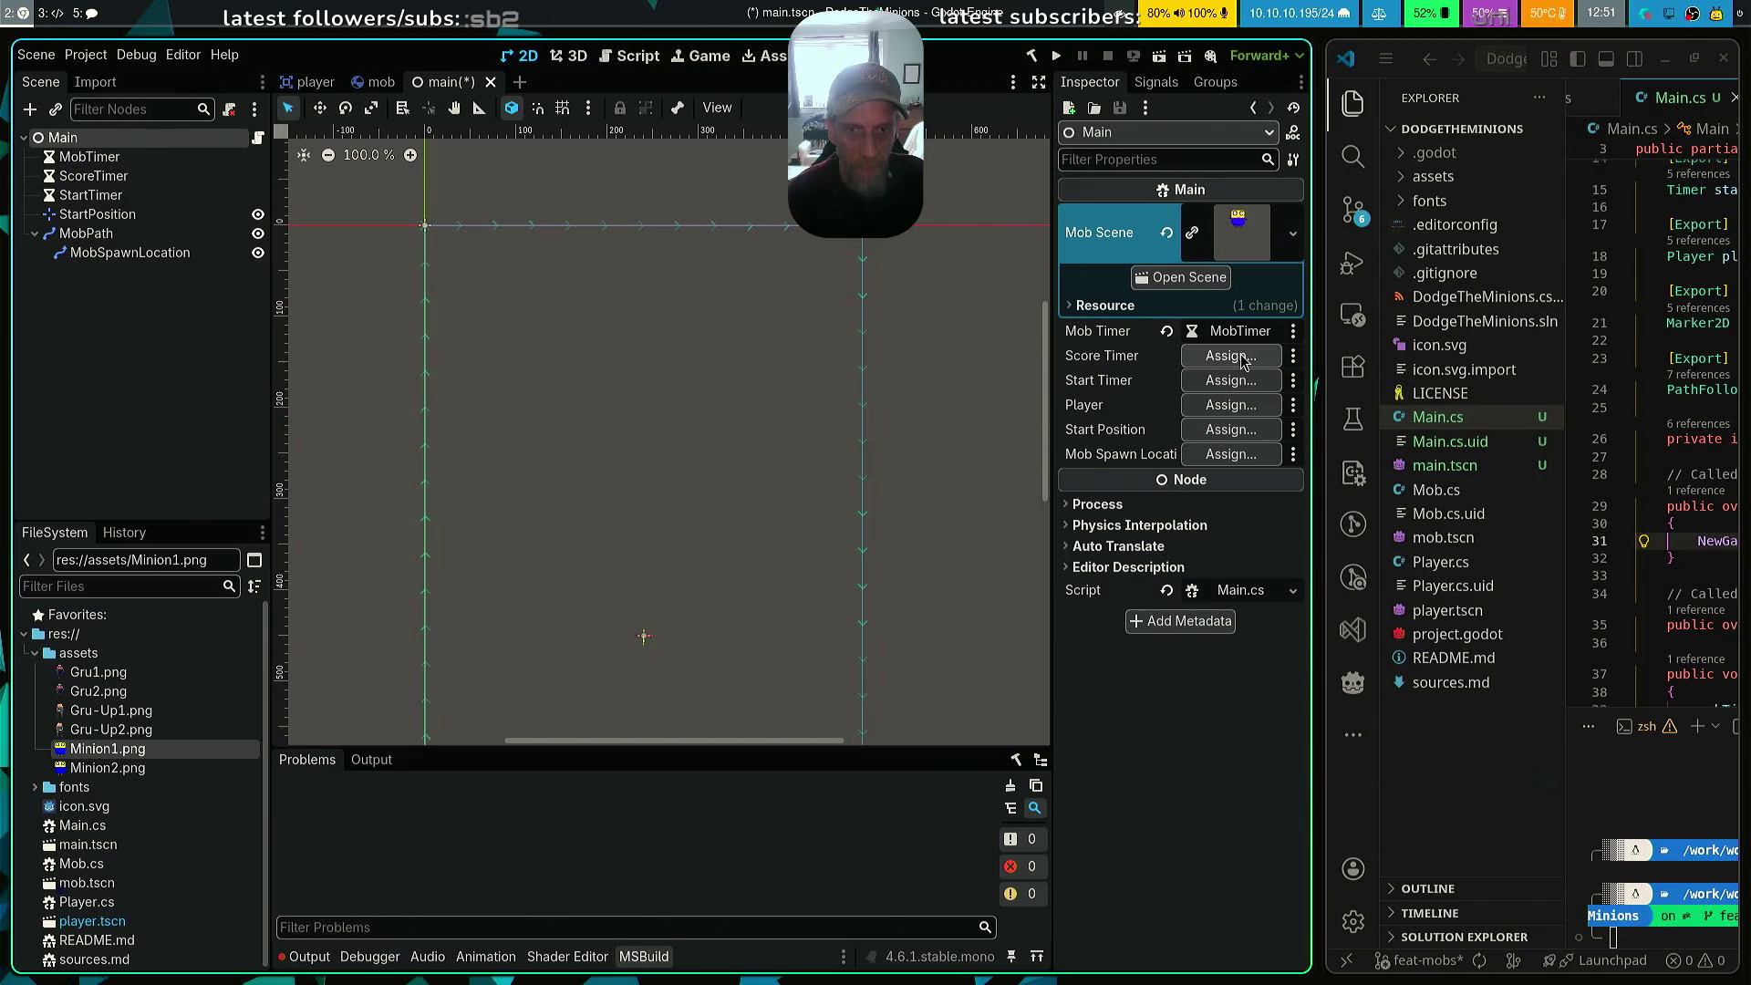
left_click(1231, 356)
left_click(425, 144)
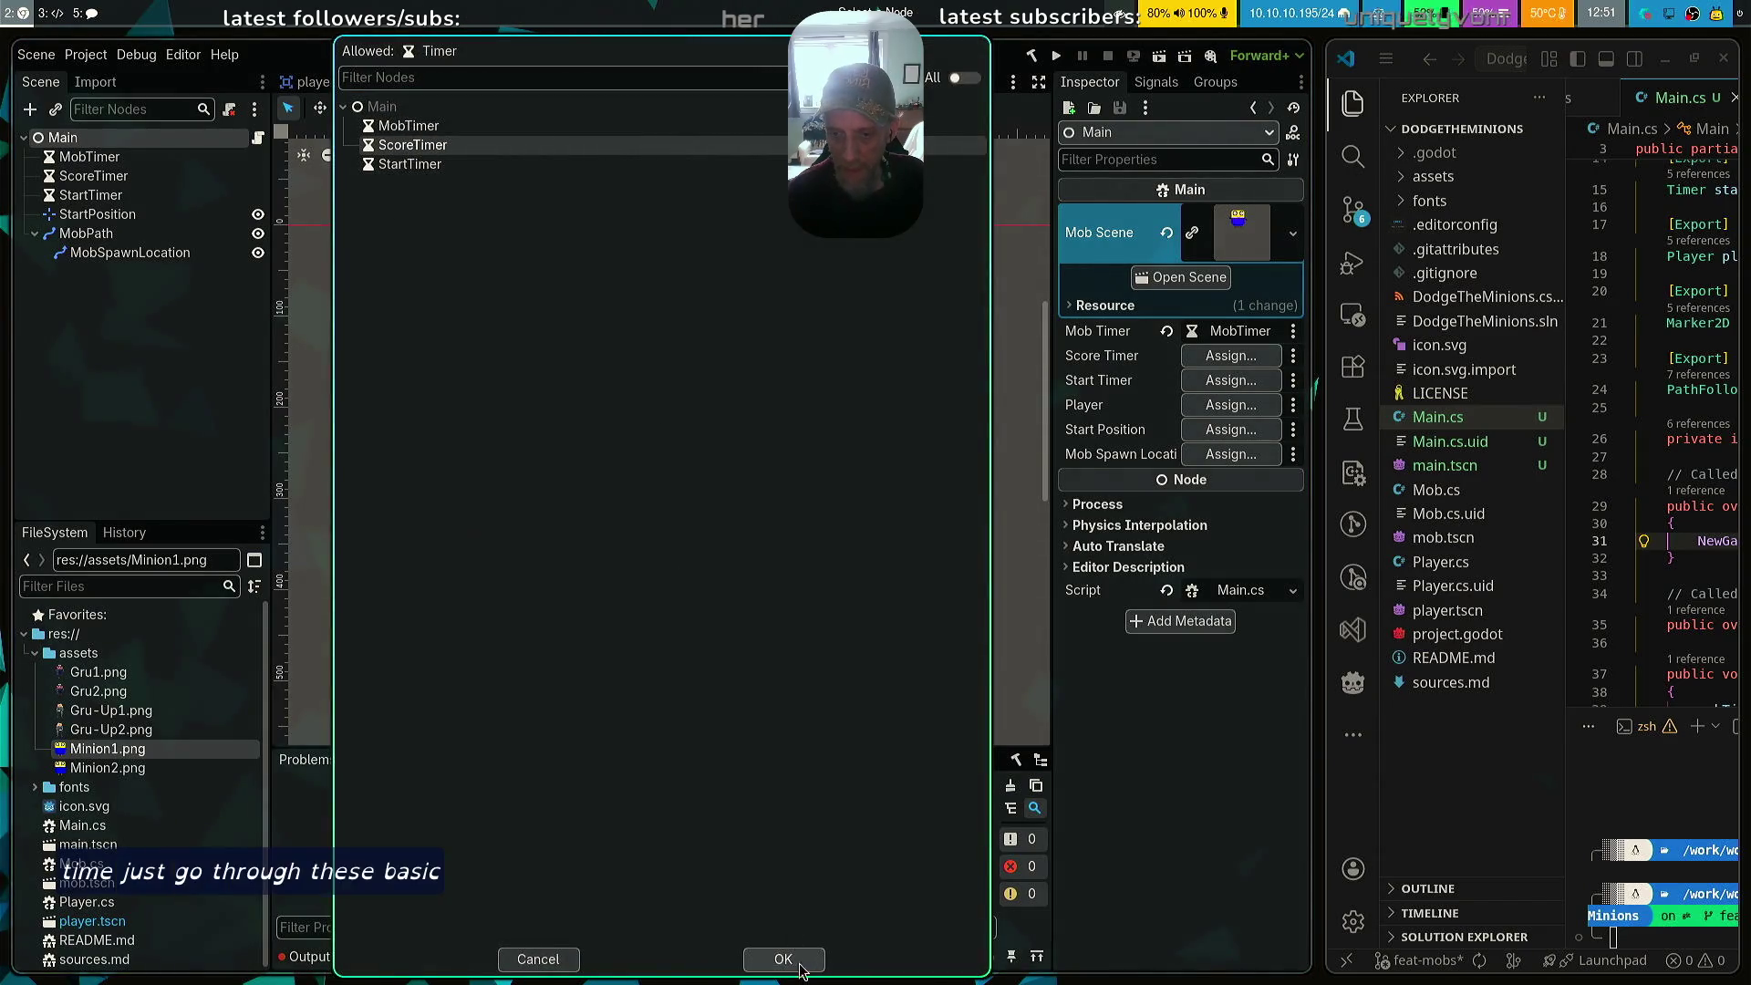
left_click(787, 961)
left_click(1231, 381)
left_click(684, 165)
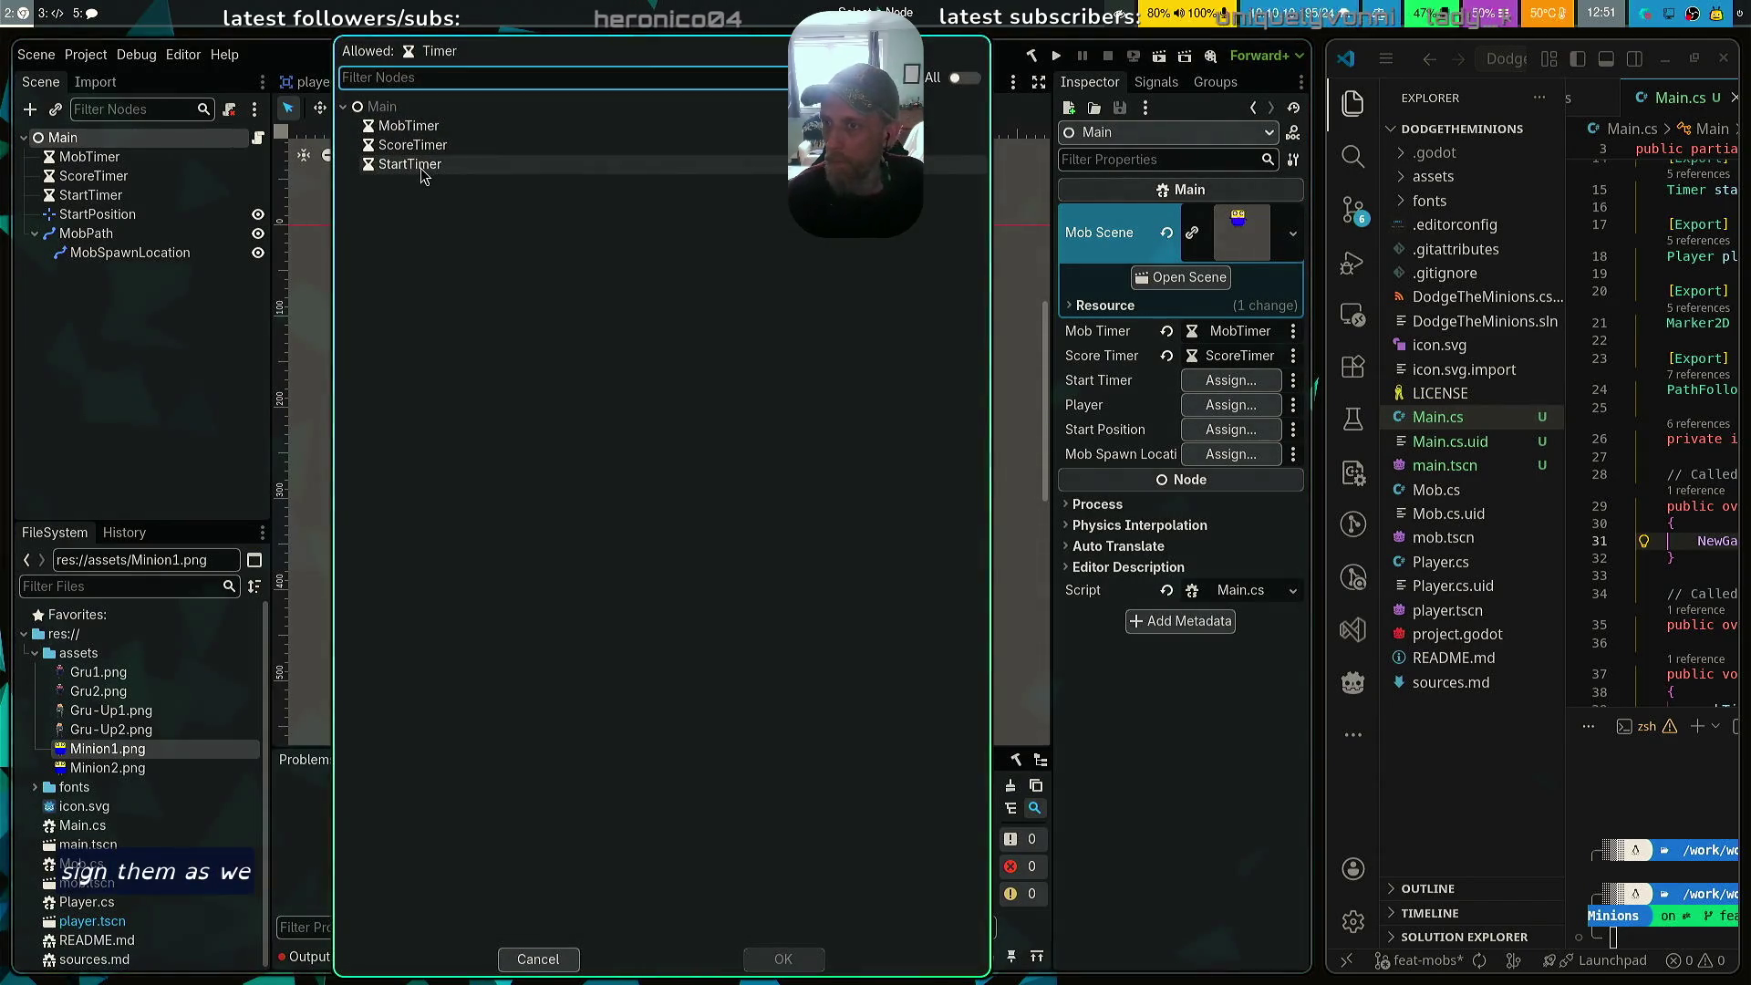
left_click(782, 960)
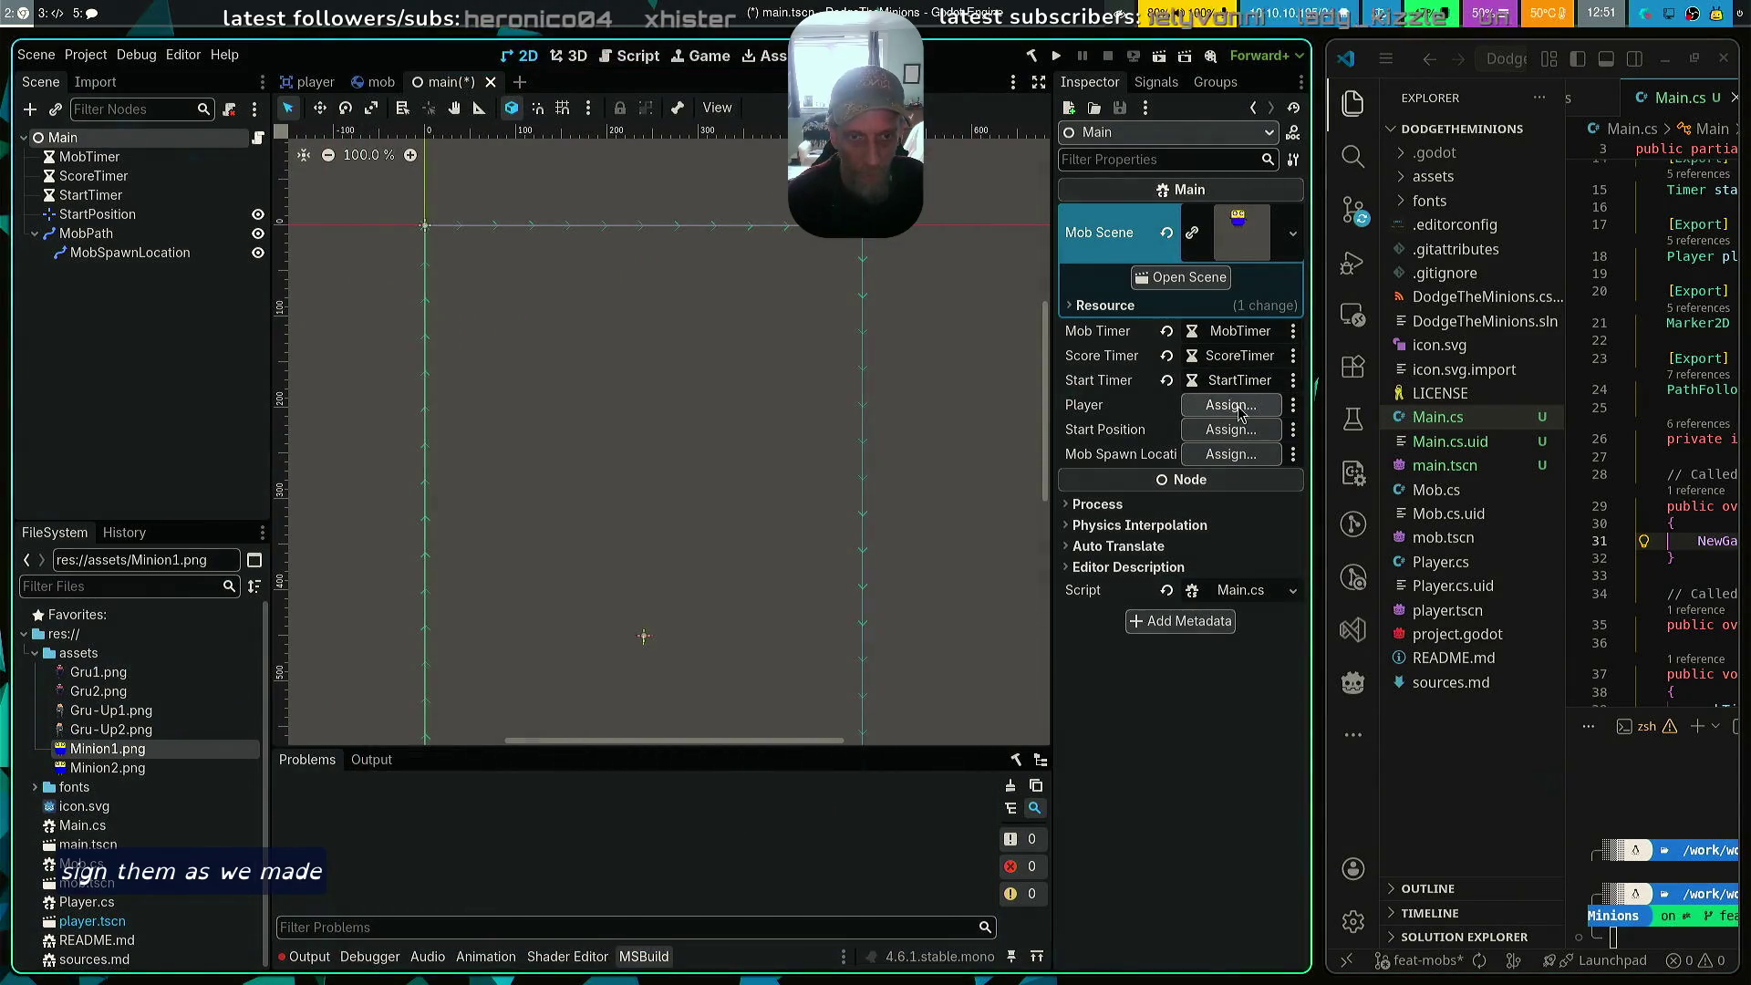
Leave the Player field empty, then assign StartPosition and MobSpawnLocation to their fields
left_click(1232, 405)
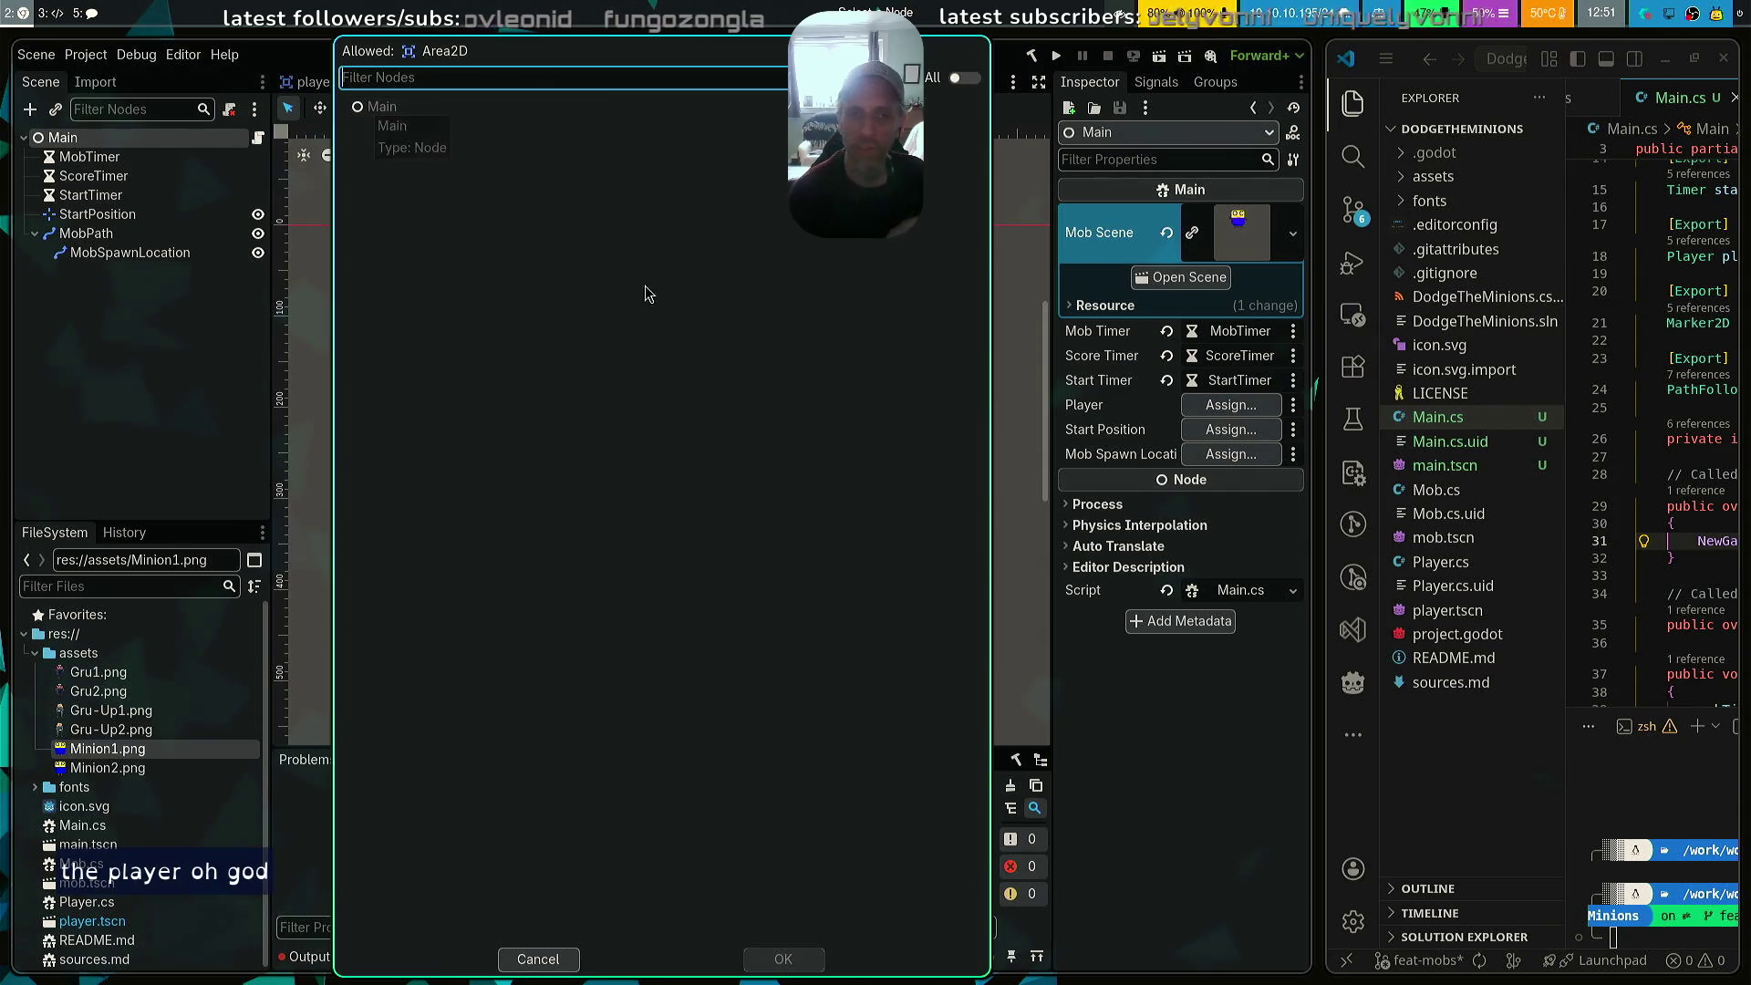
left_click(537, 959)
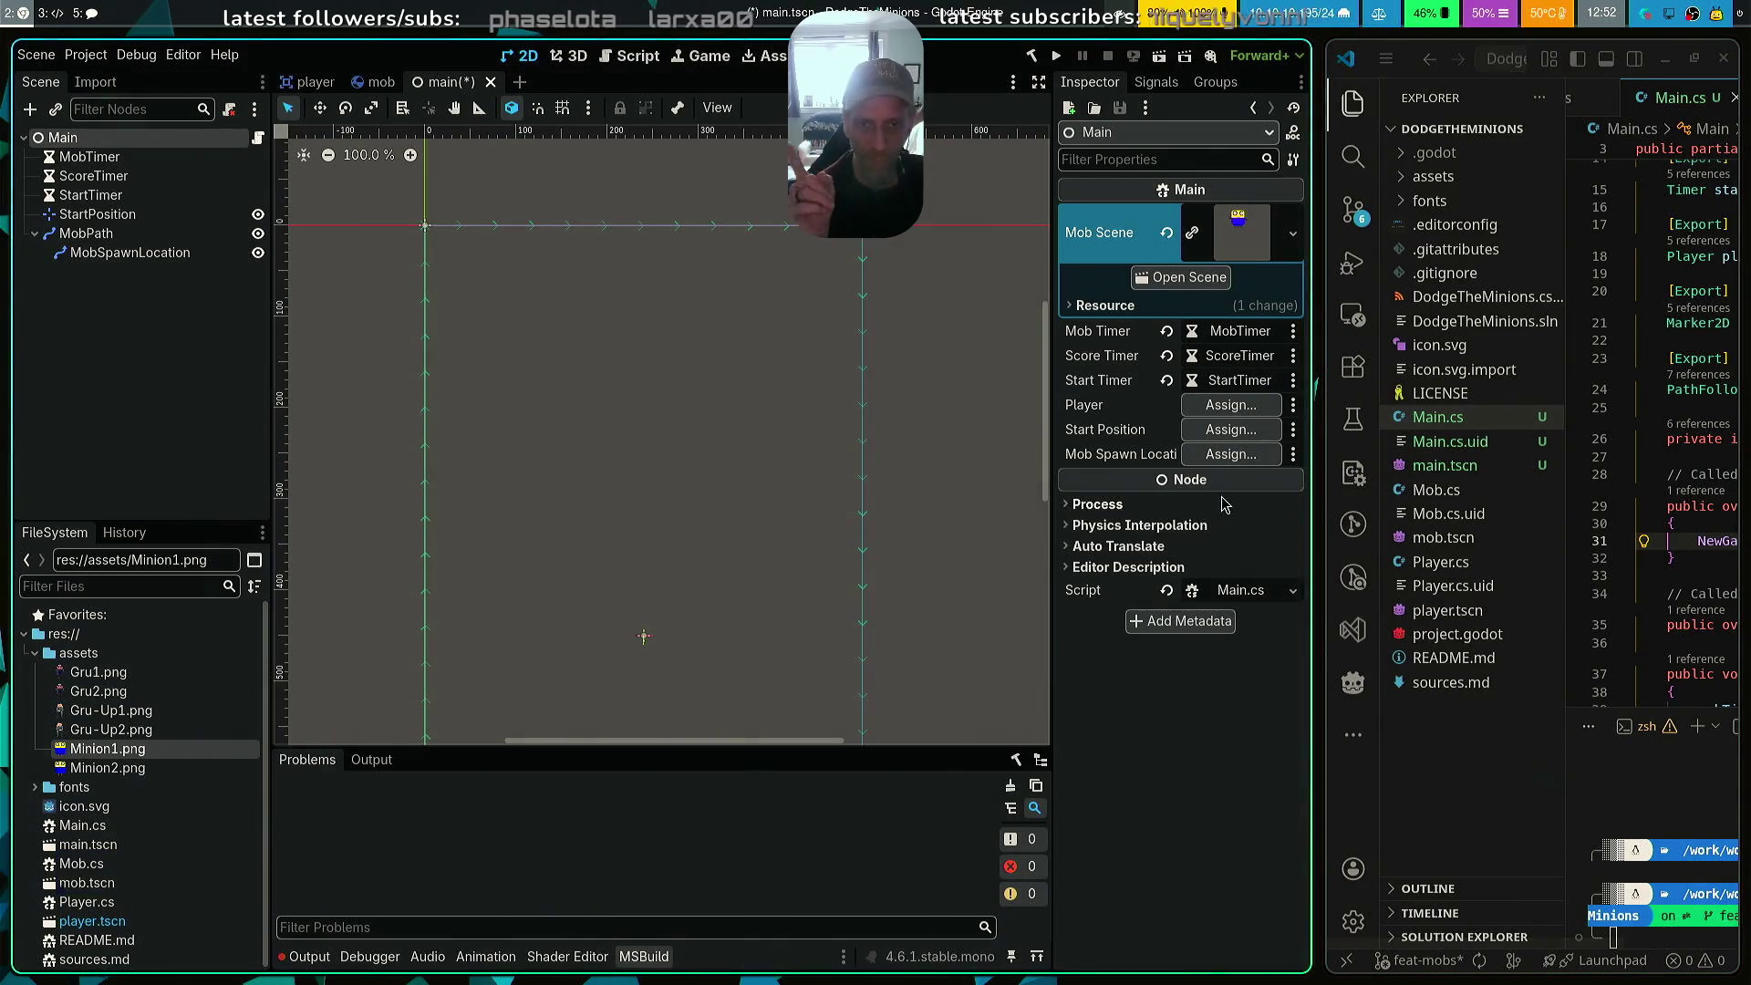
left_click(1231, 428)
left_click(416, 125)
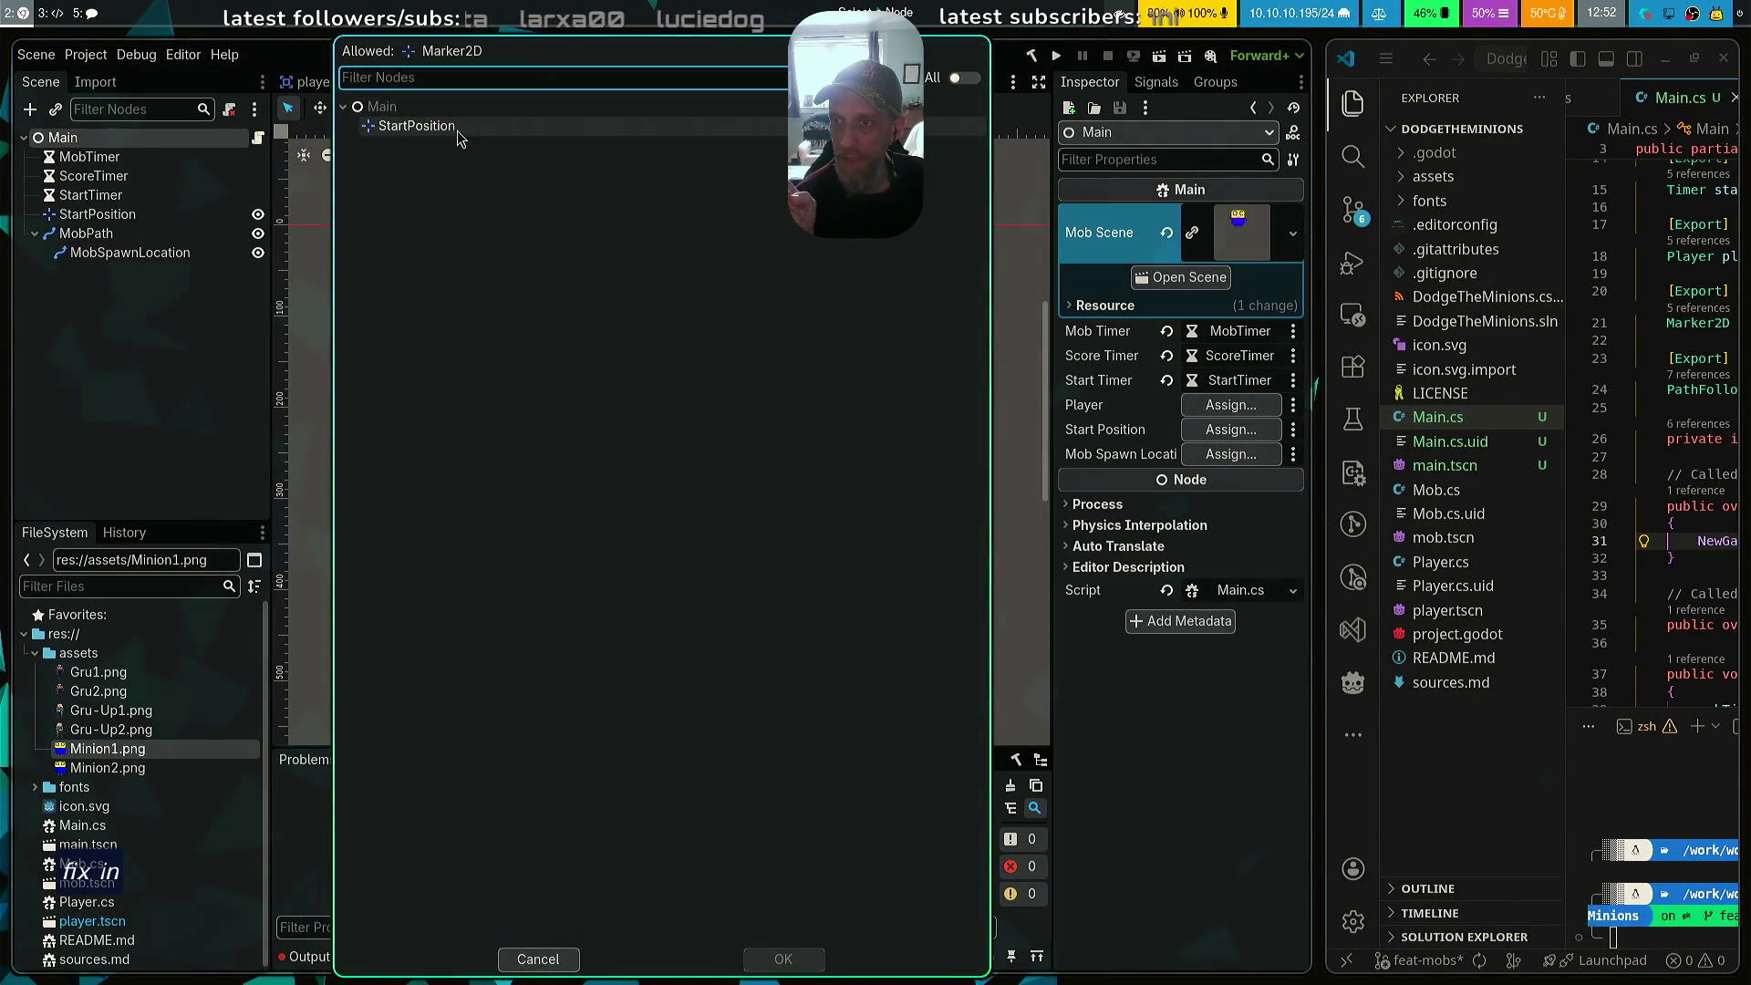
left_click(783, 959)
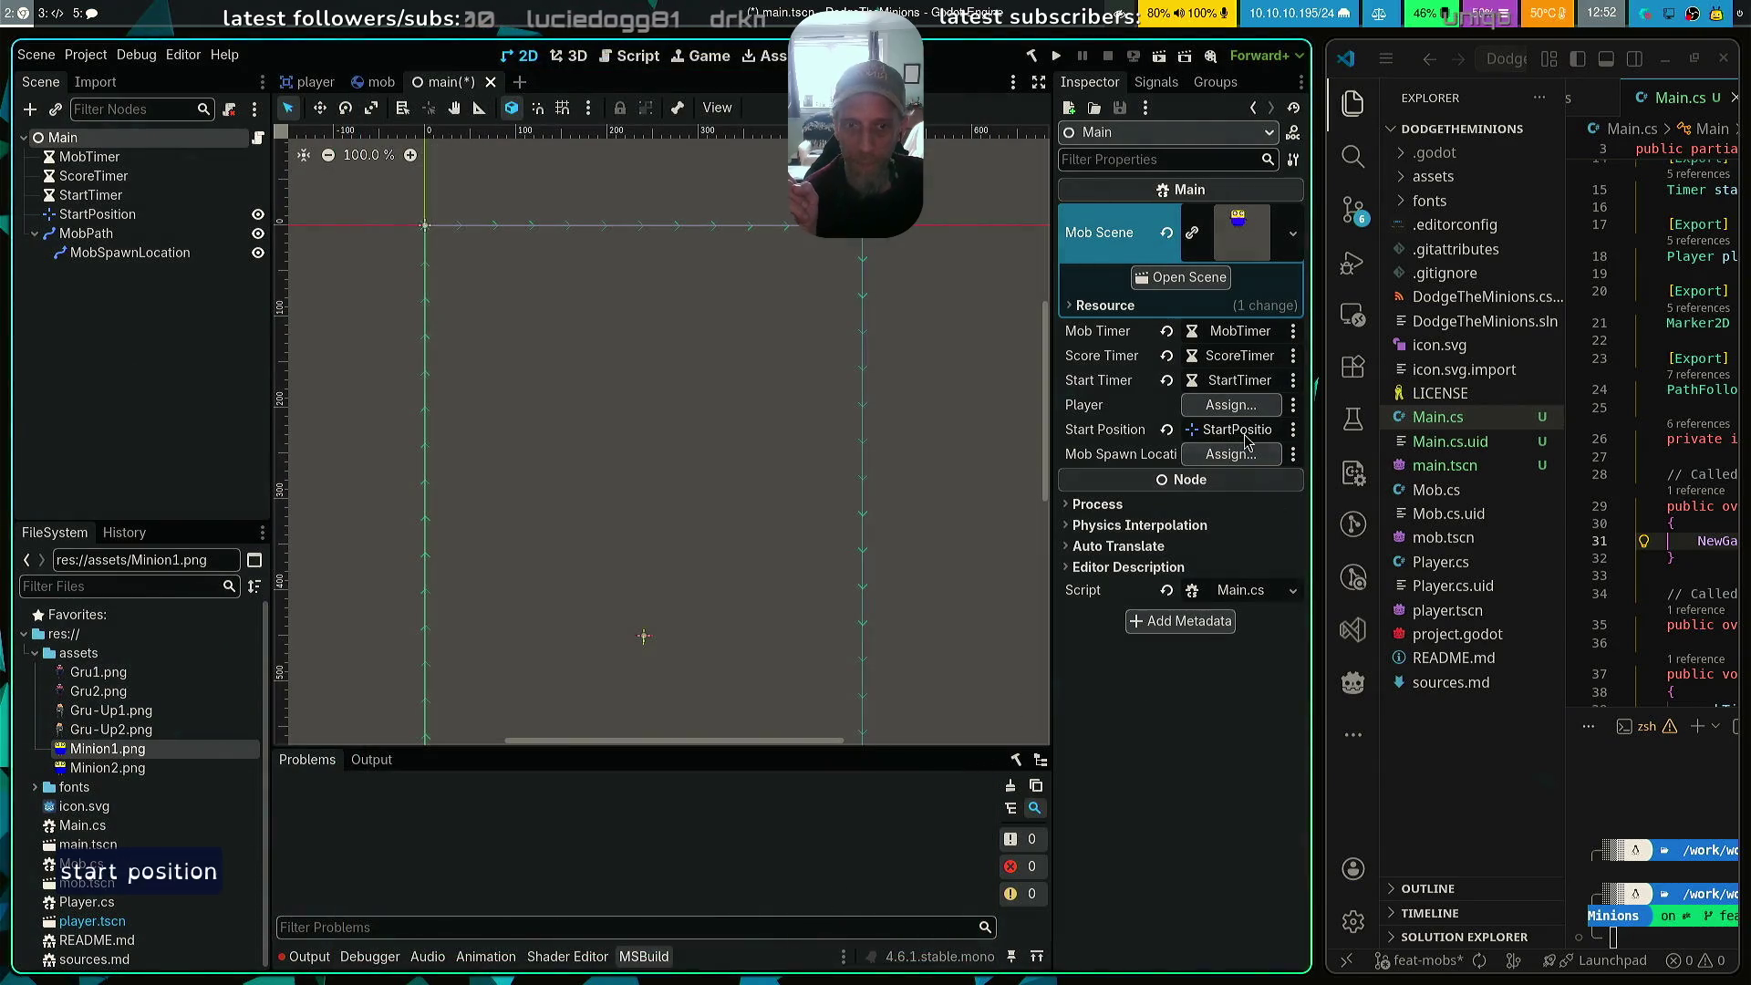
left_click(1231, 453)
left_click(449, 144)
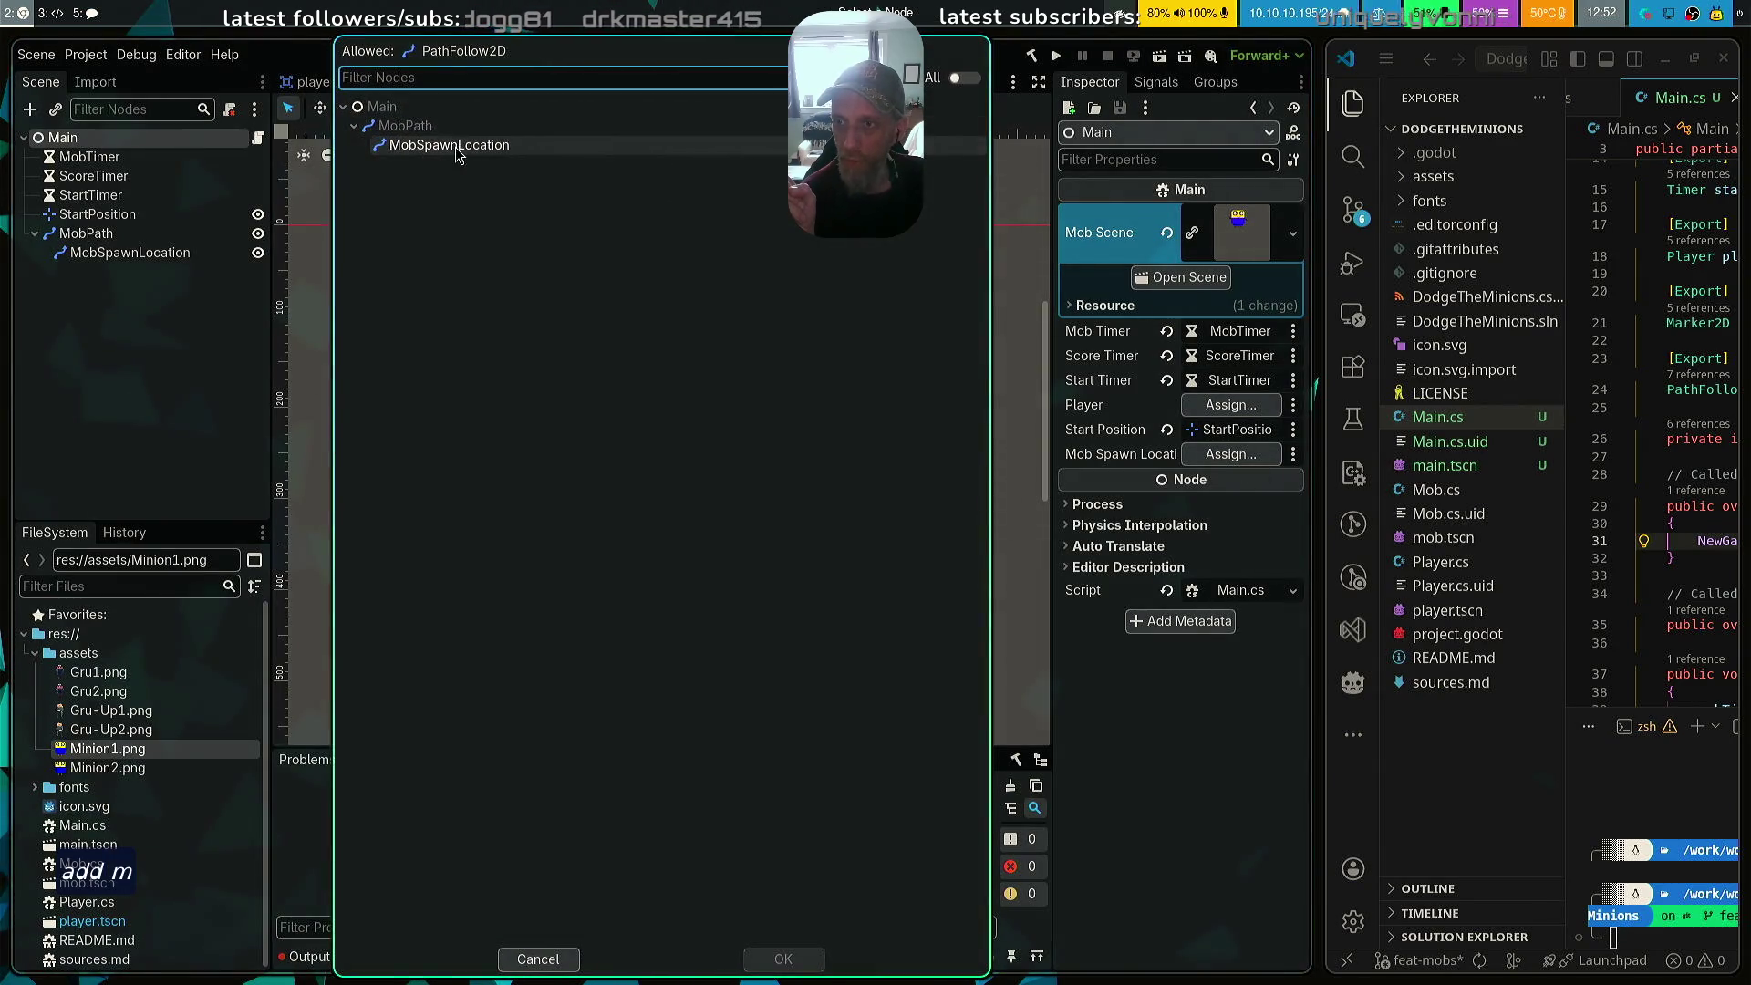
left_click(783, 959)
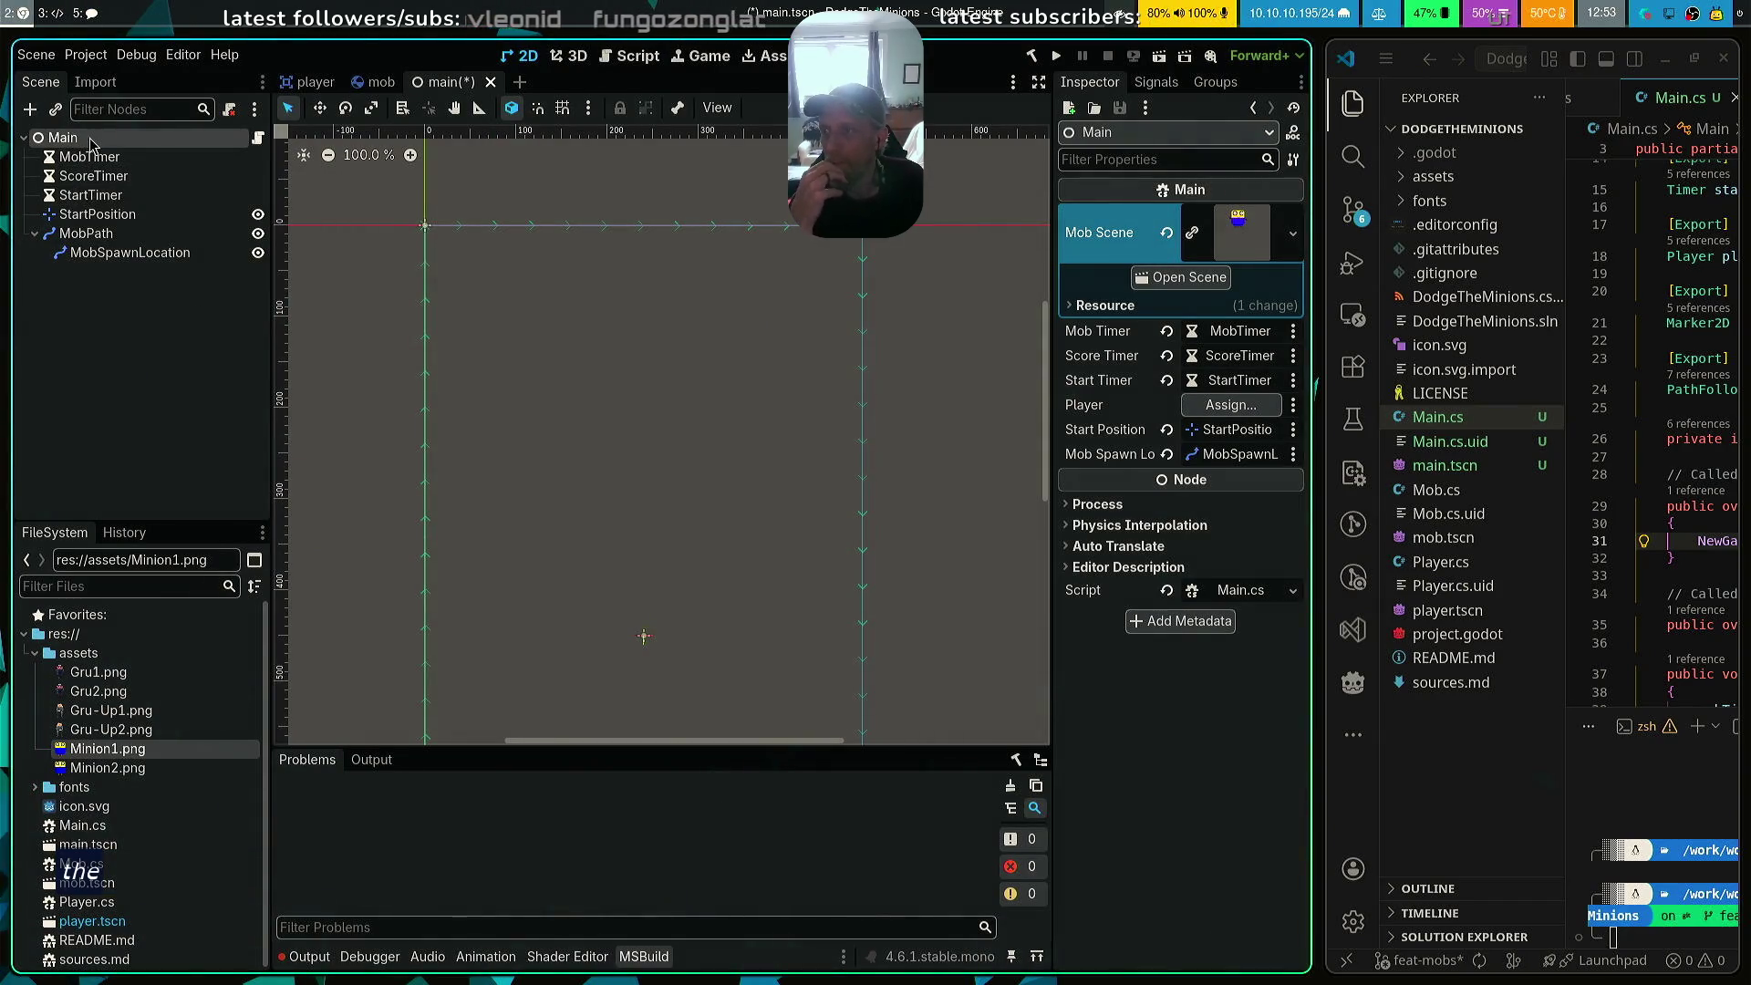
Instance player.tscn into Main and move Player to the top of Main's children
key("ctrl+shift+o")
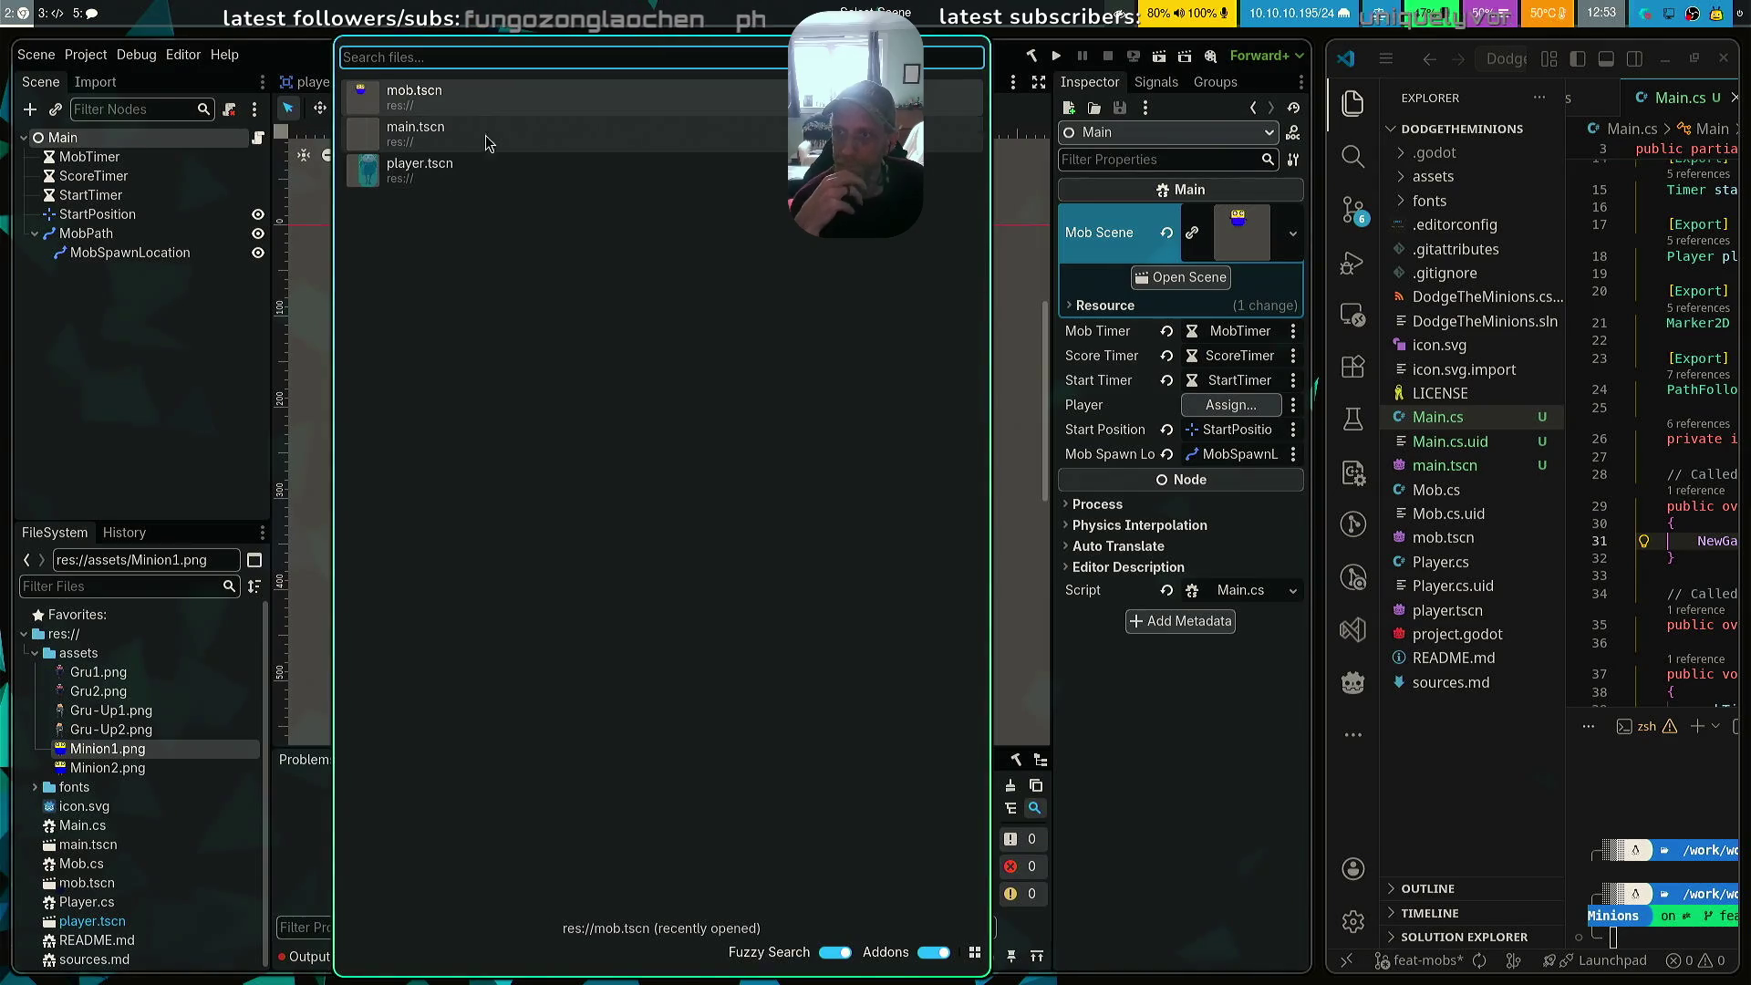
double_click(478, 182)
left_click_drag(123, 272, 136, 151)
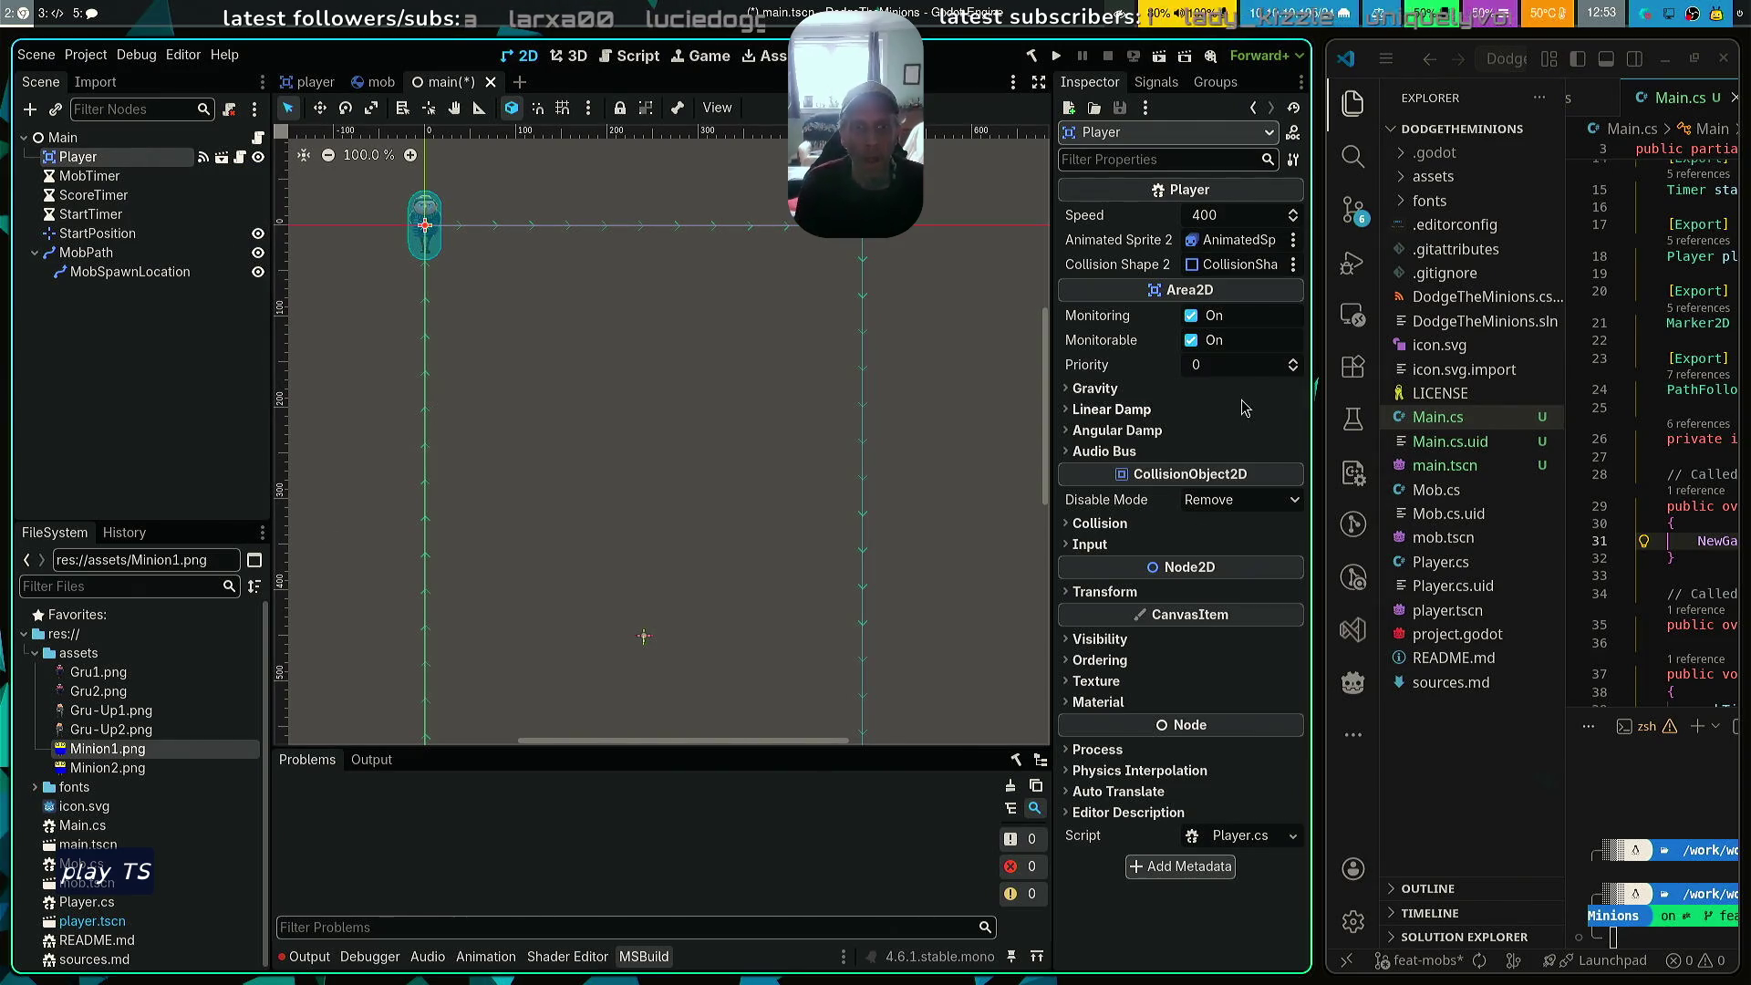
Assign the new Player node to the Main node's Player field
left_click(63, 137)
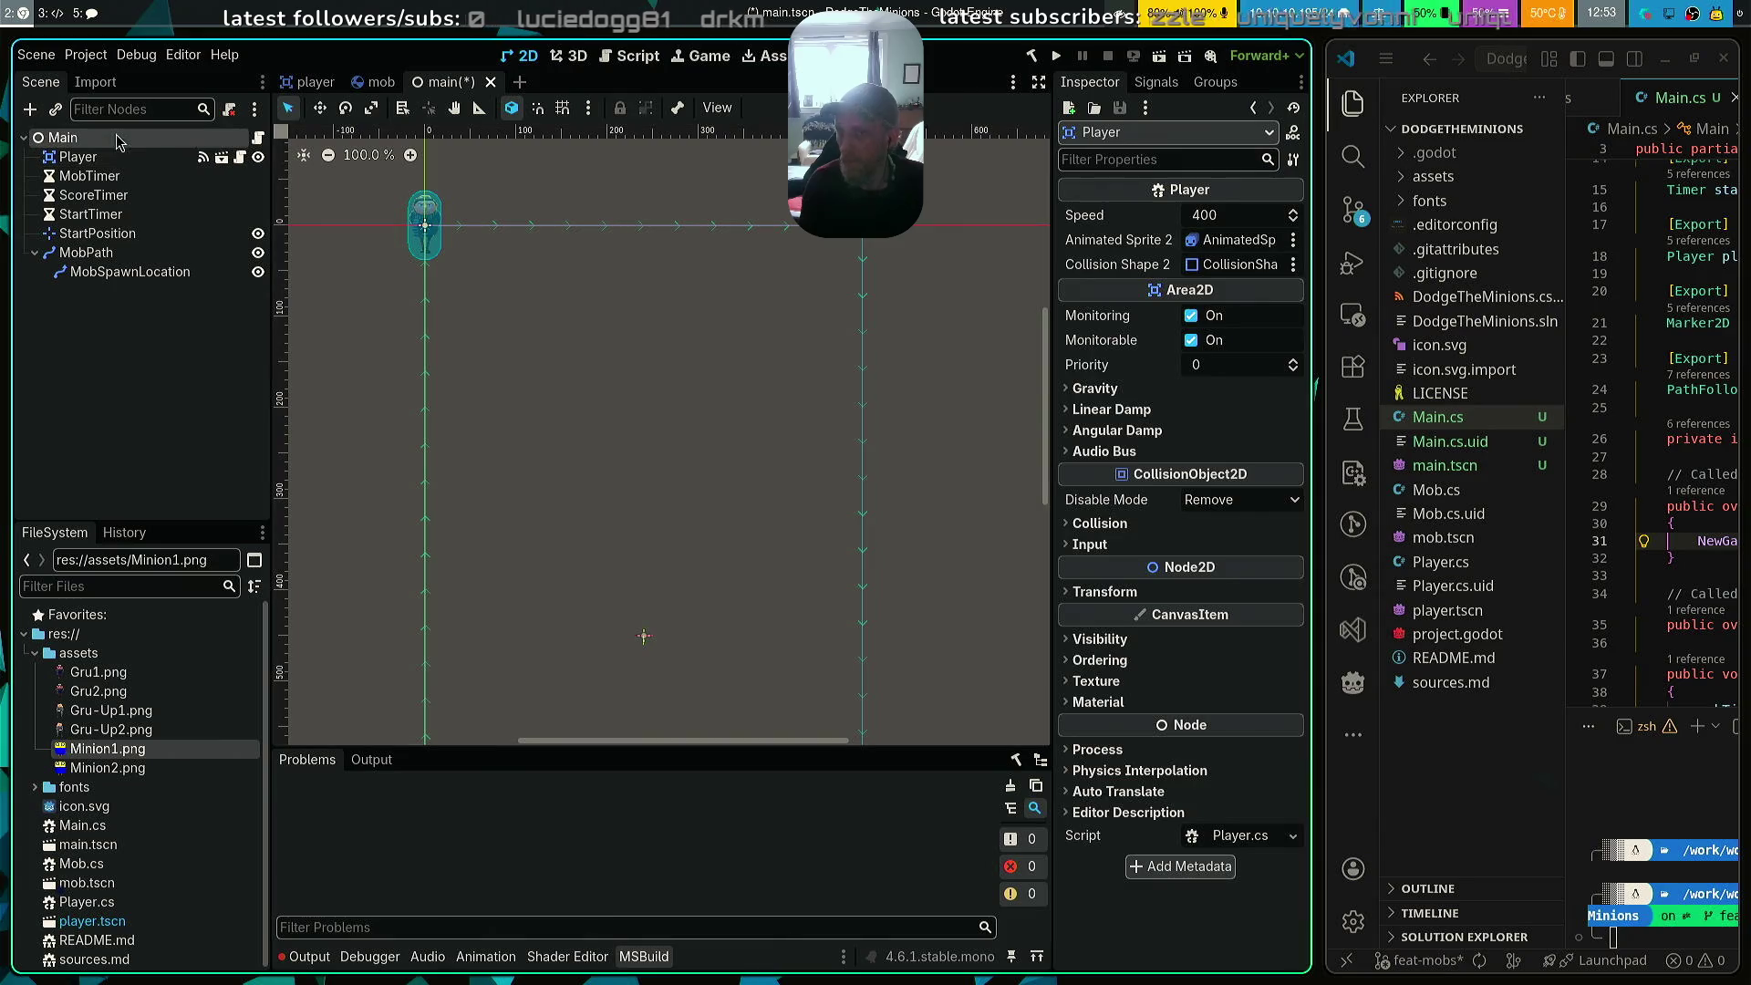
left_click(1236, 405)
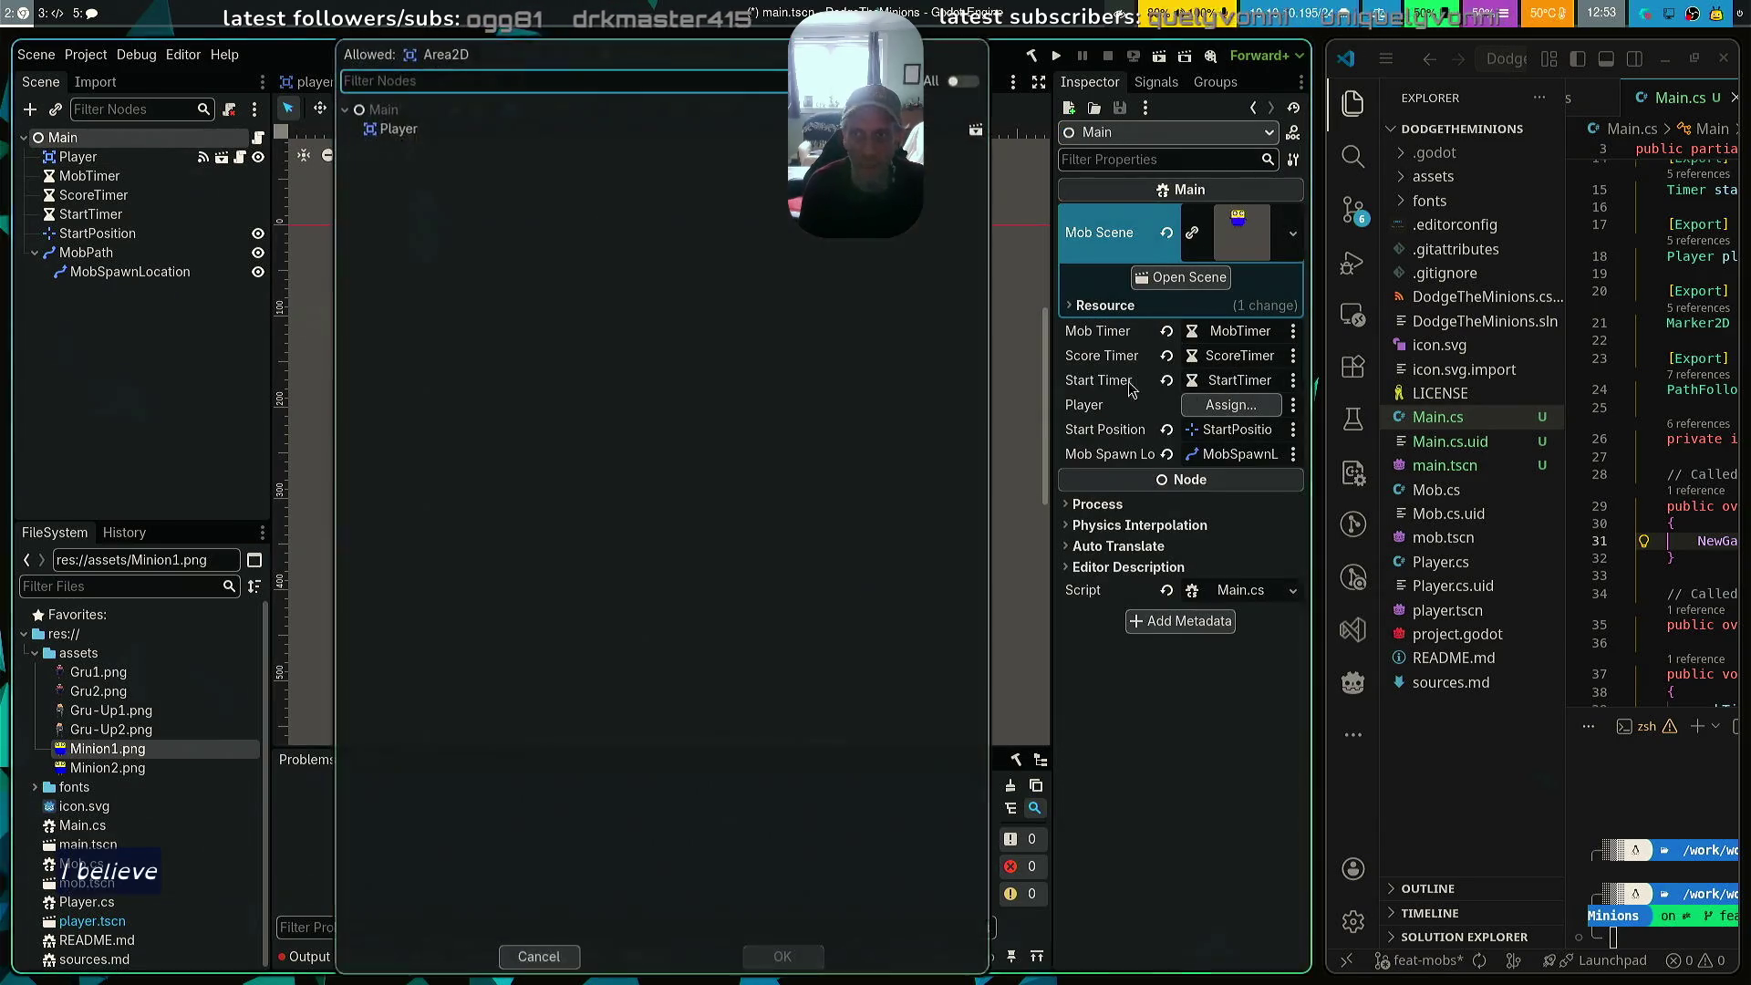
left_click(394, 126)
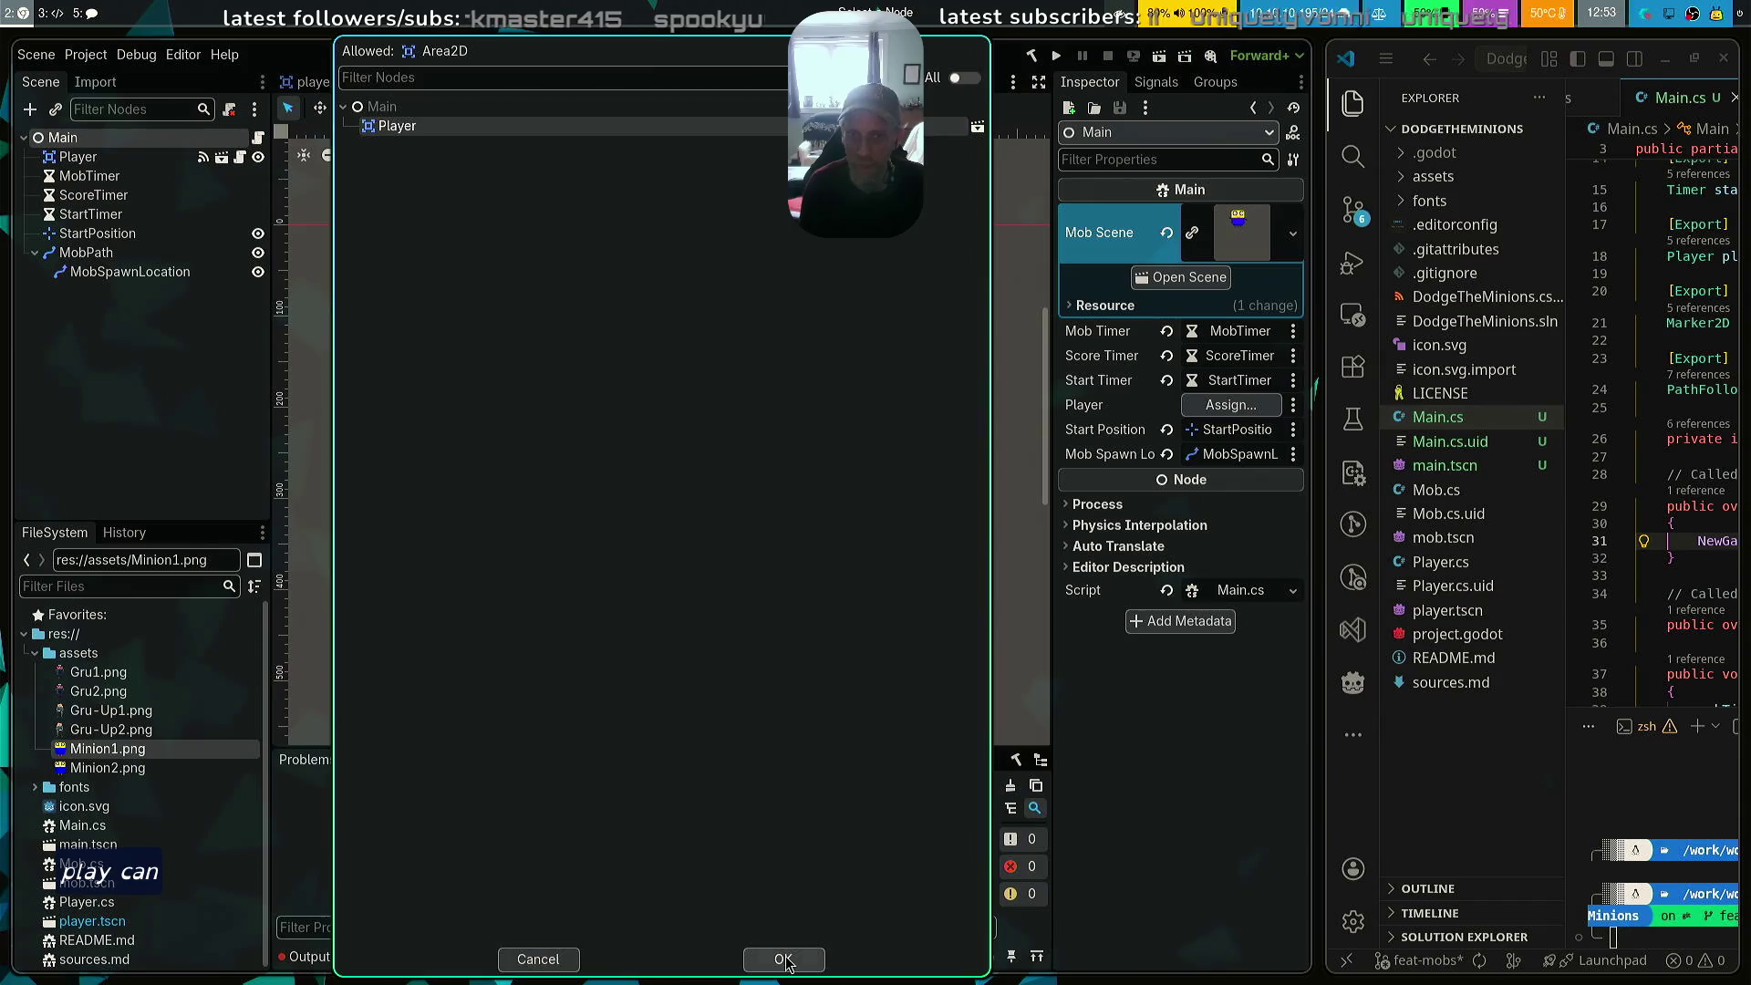
left_click(775, 959)
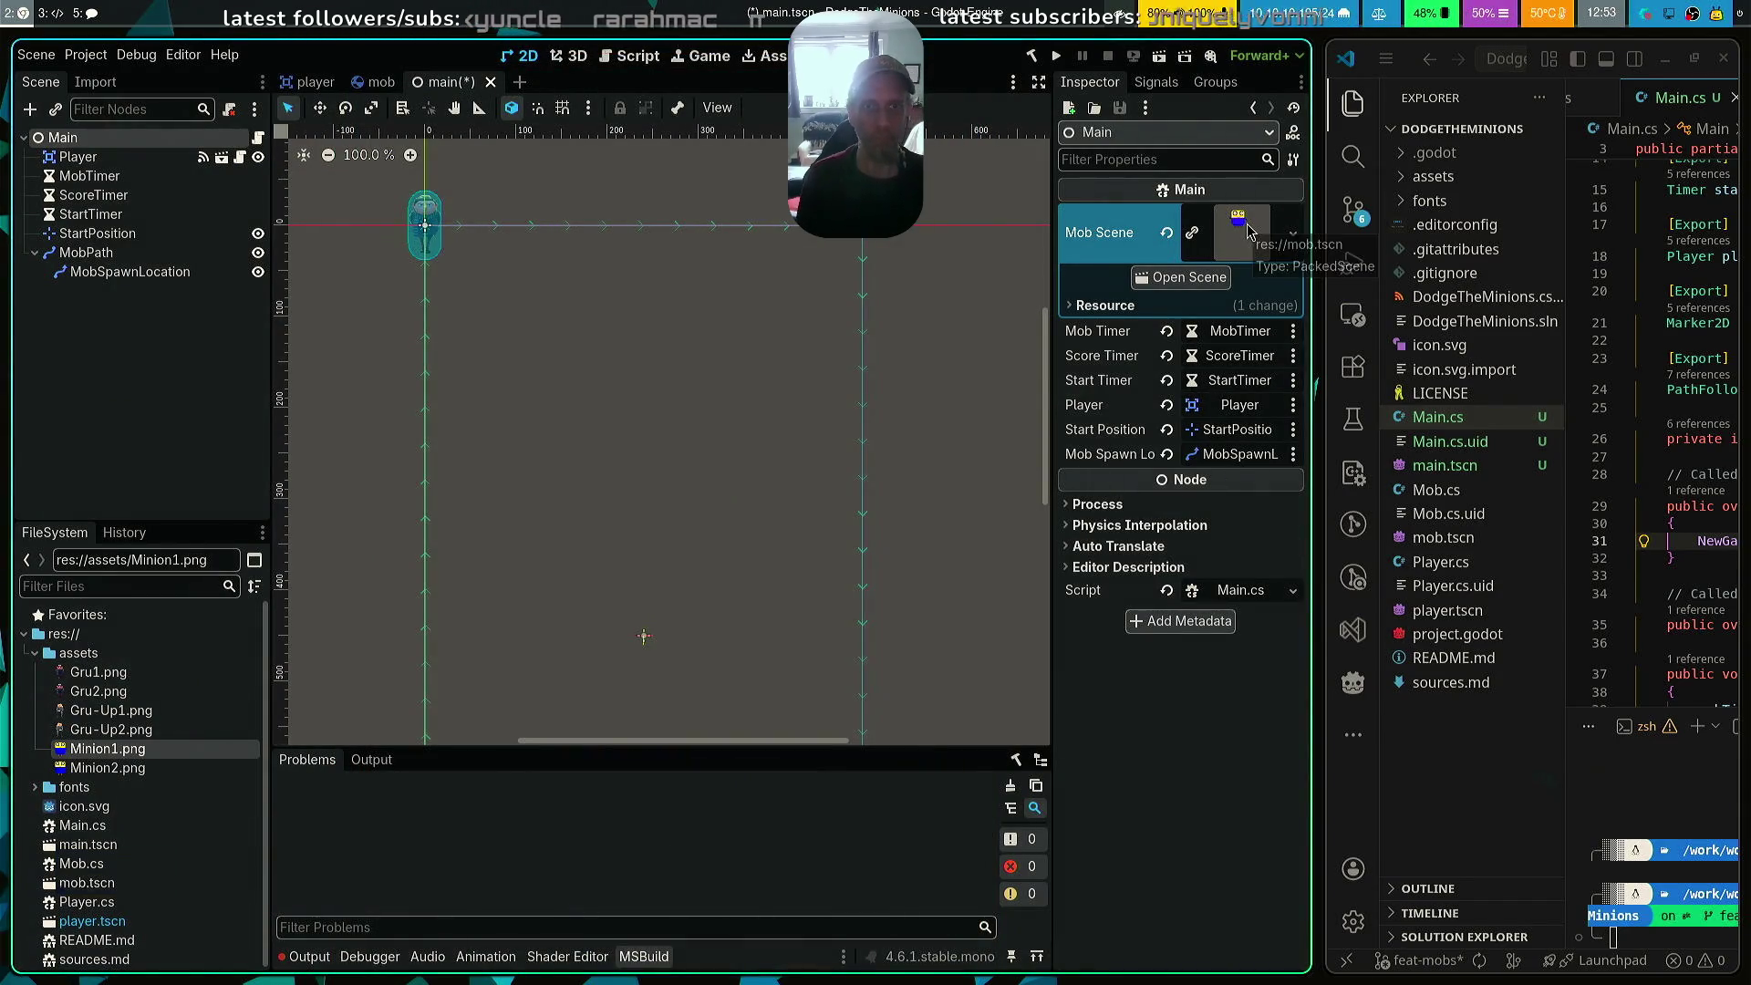
Save the Main scene, rebuild the C# project, and run the game
key("ctrl+s")
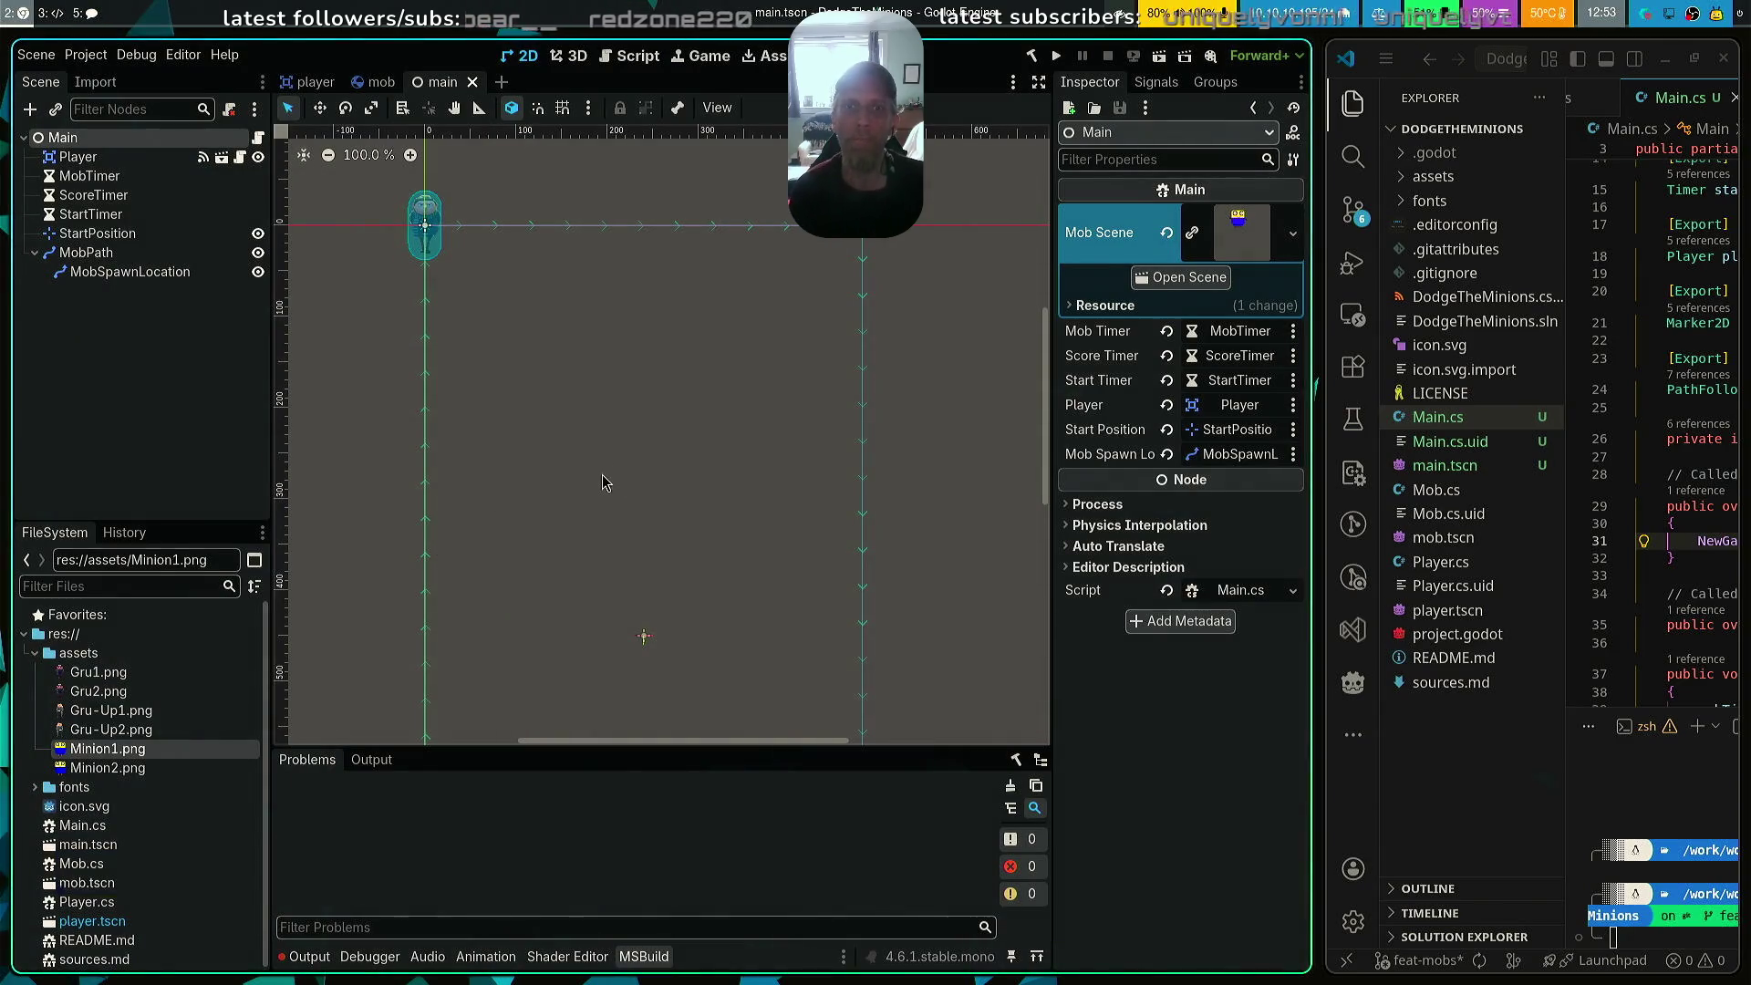
left_click(1031, 55)
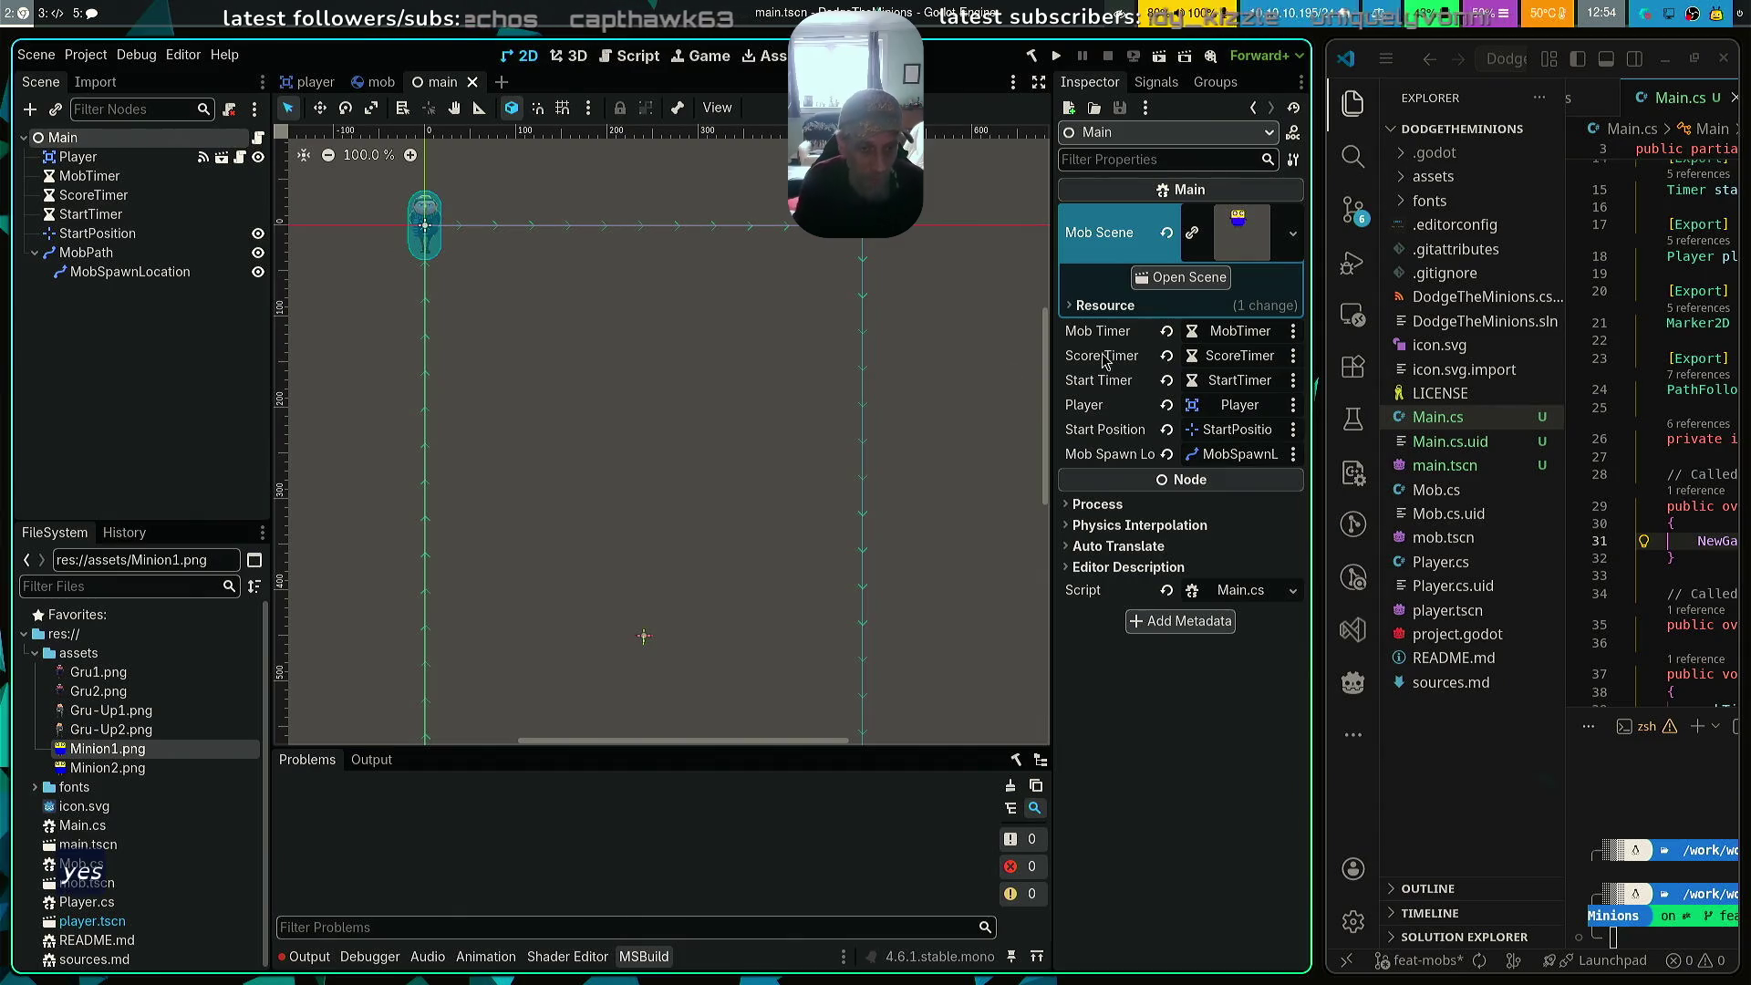
key("super+shift+q")
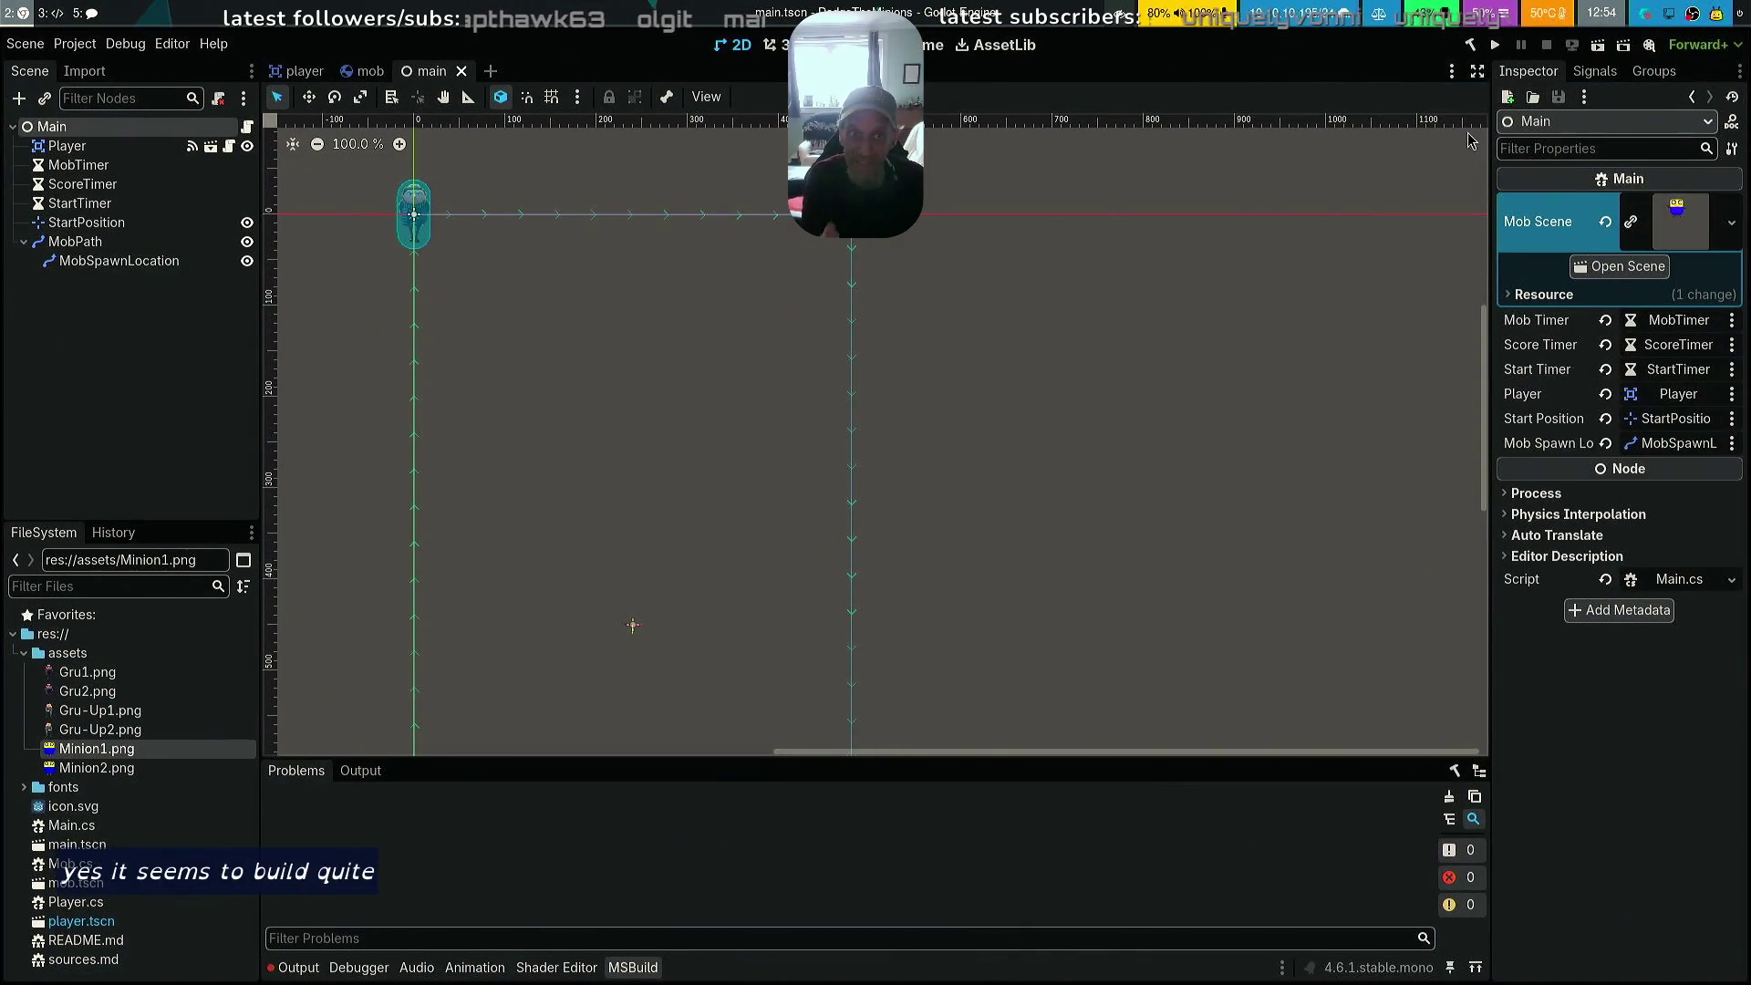
left_click(1495, 45)
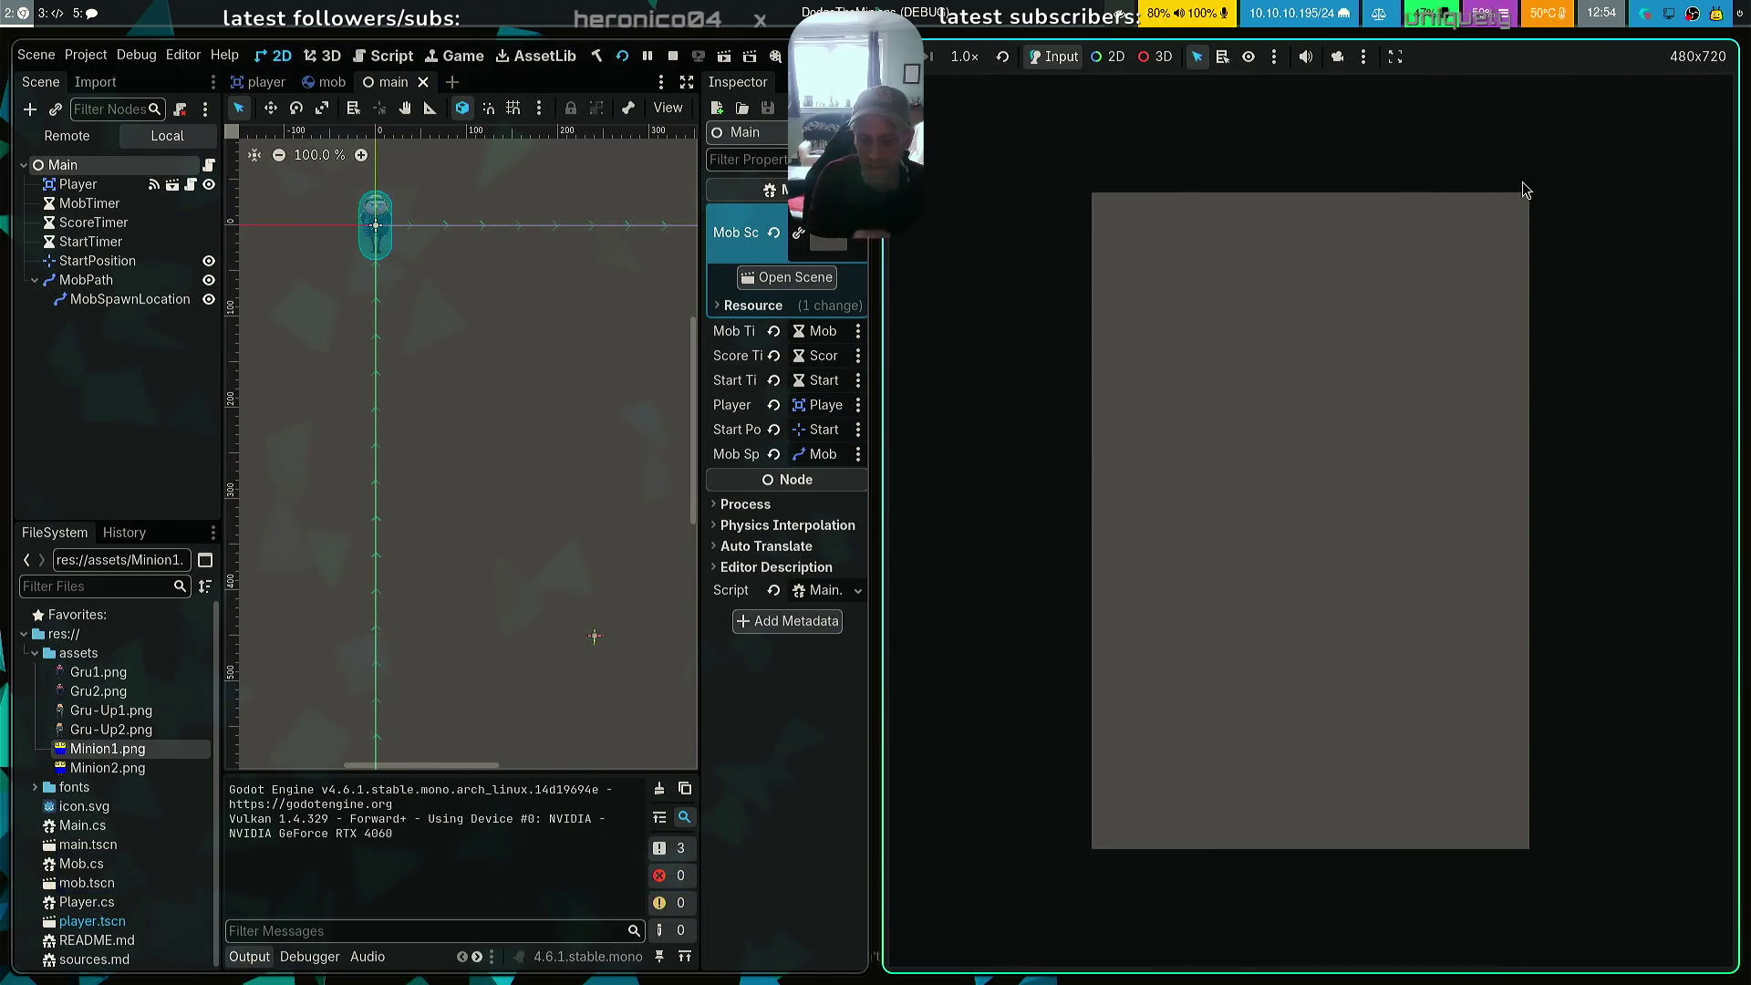
Stop the running game with F8 and return to the editor
key("F8")
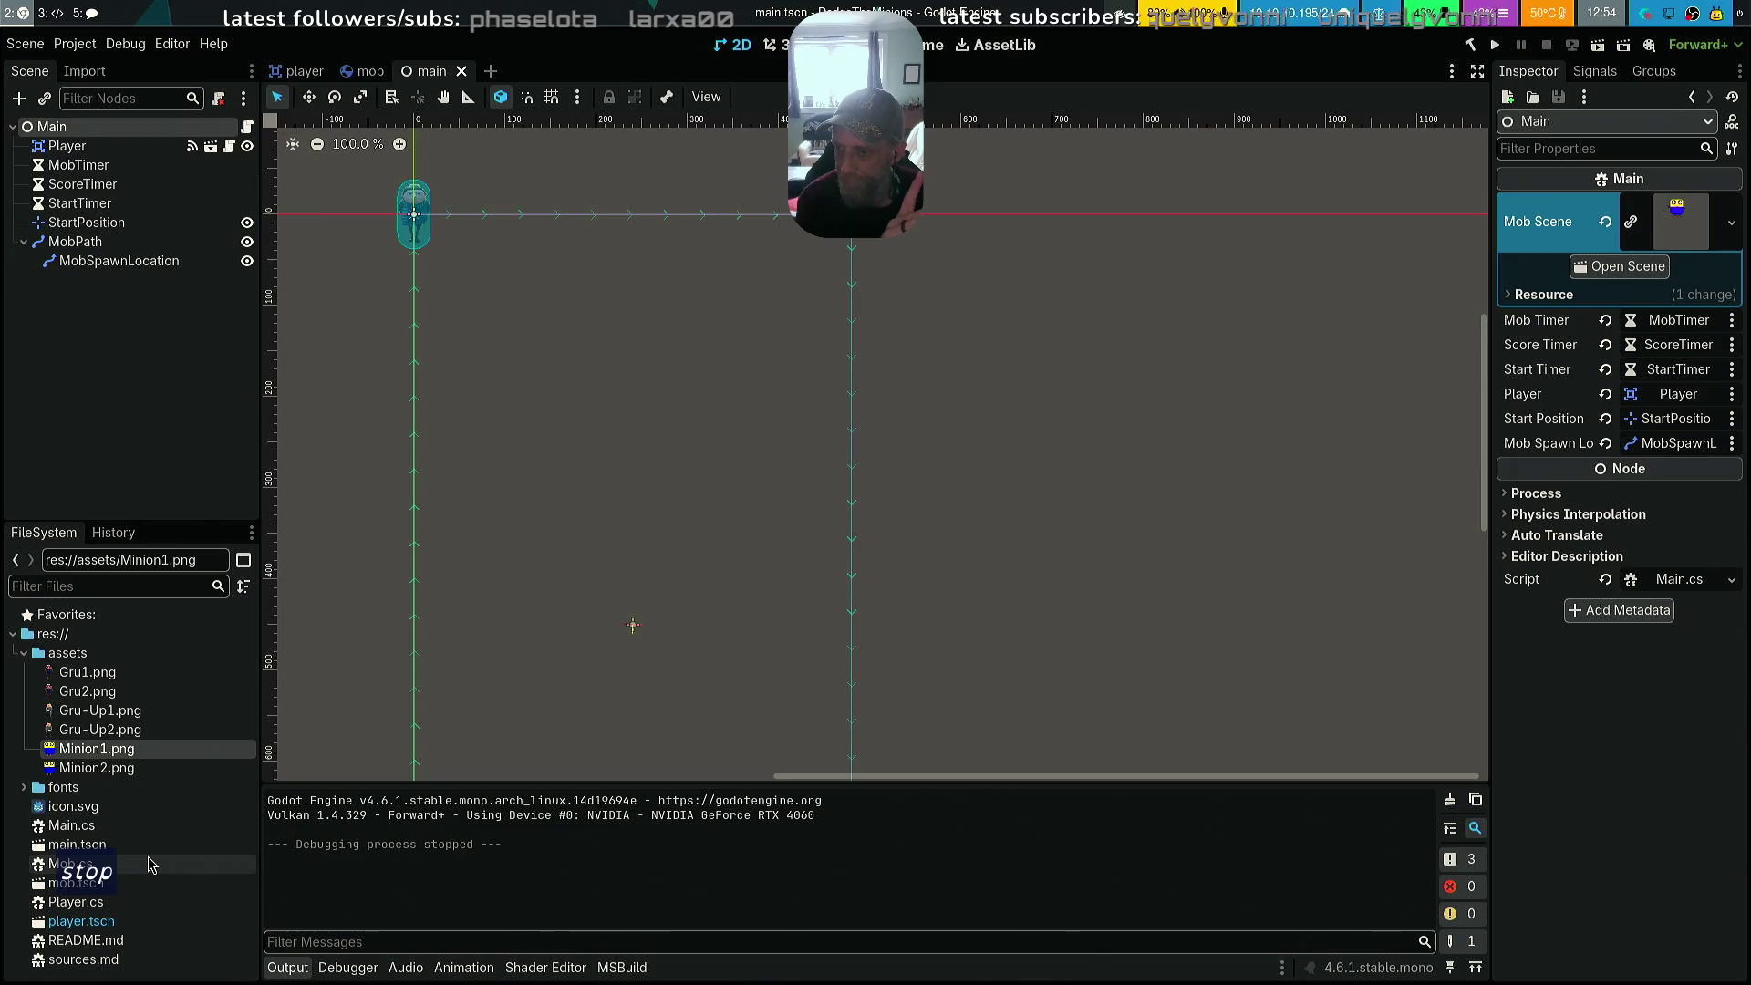
right_click(54, 848)
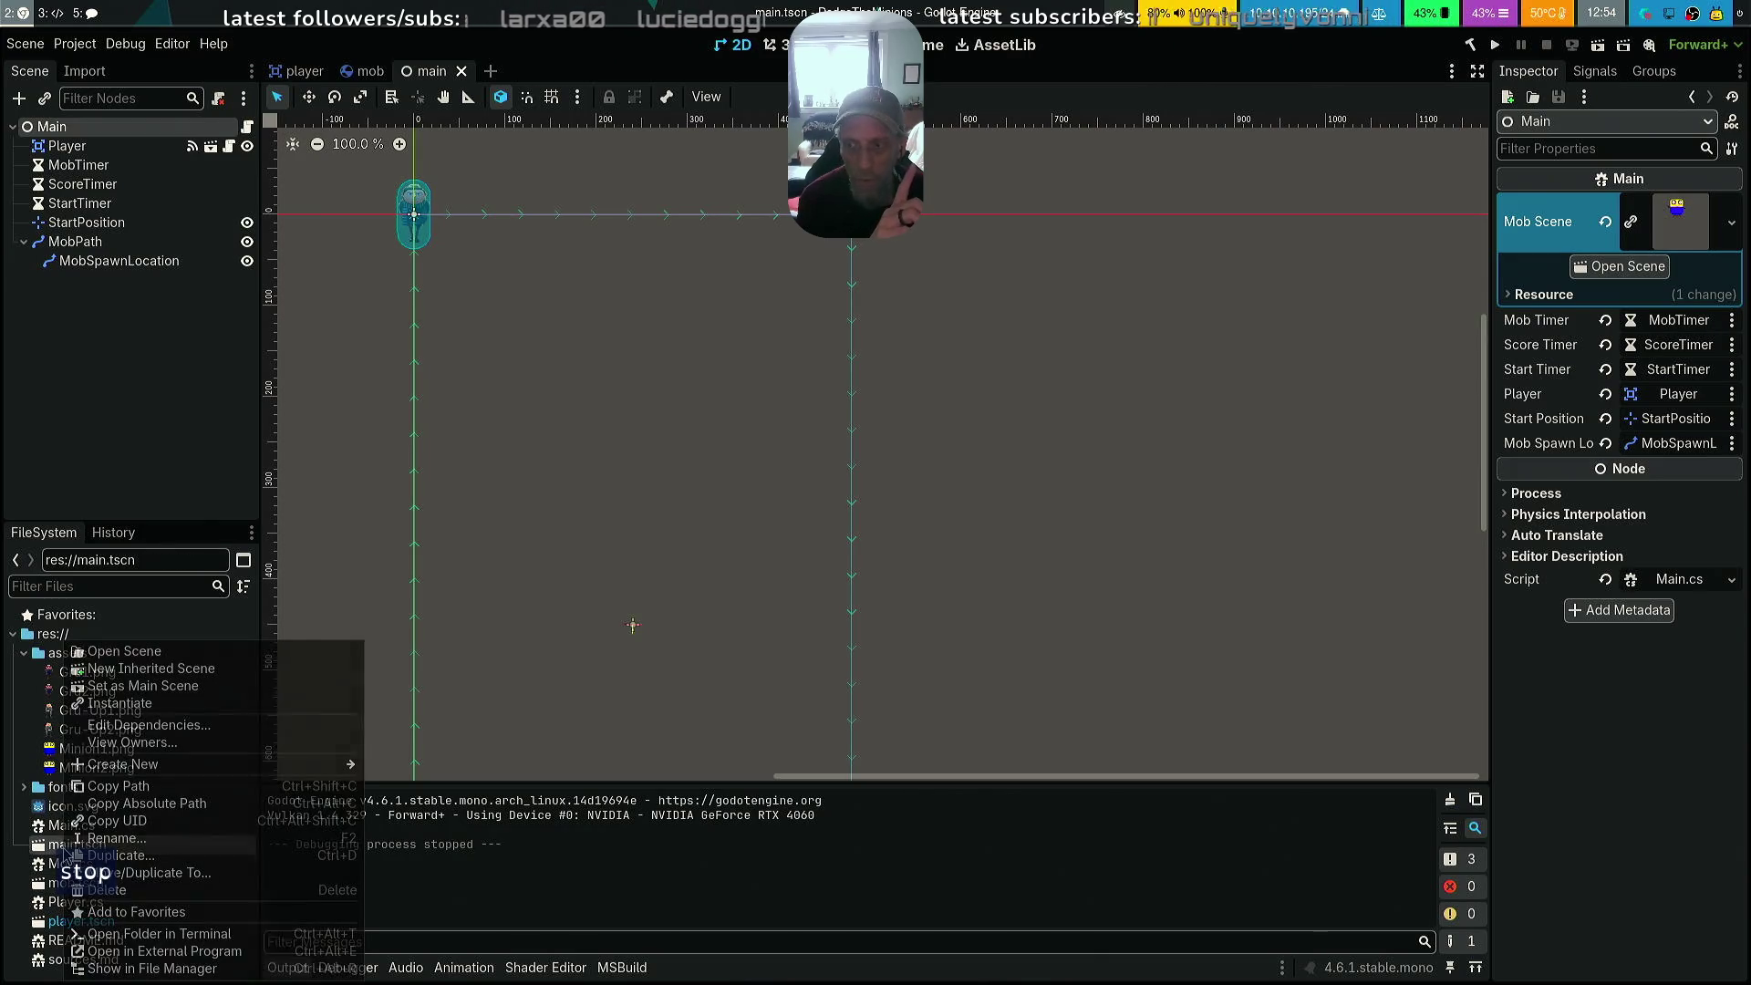
Set main.tscn as the project's main scene from the FileSystem panel
left_click(55, 848)
right_click(80, 847)
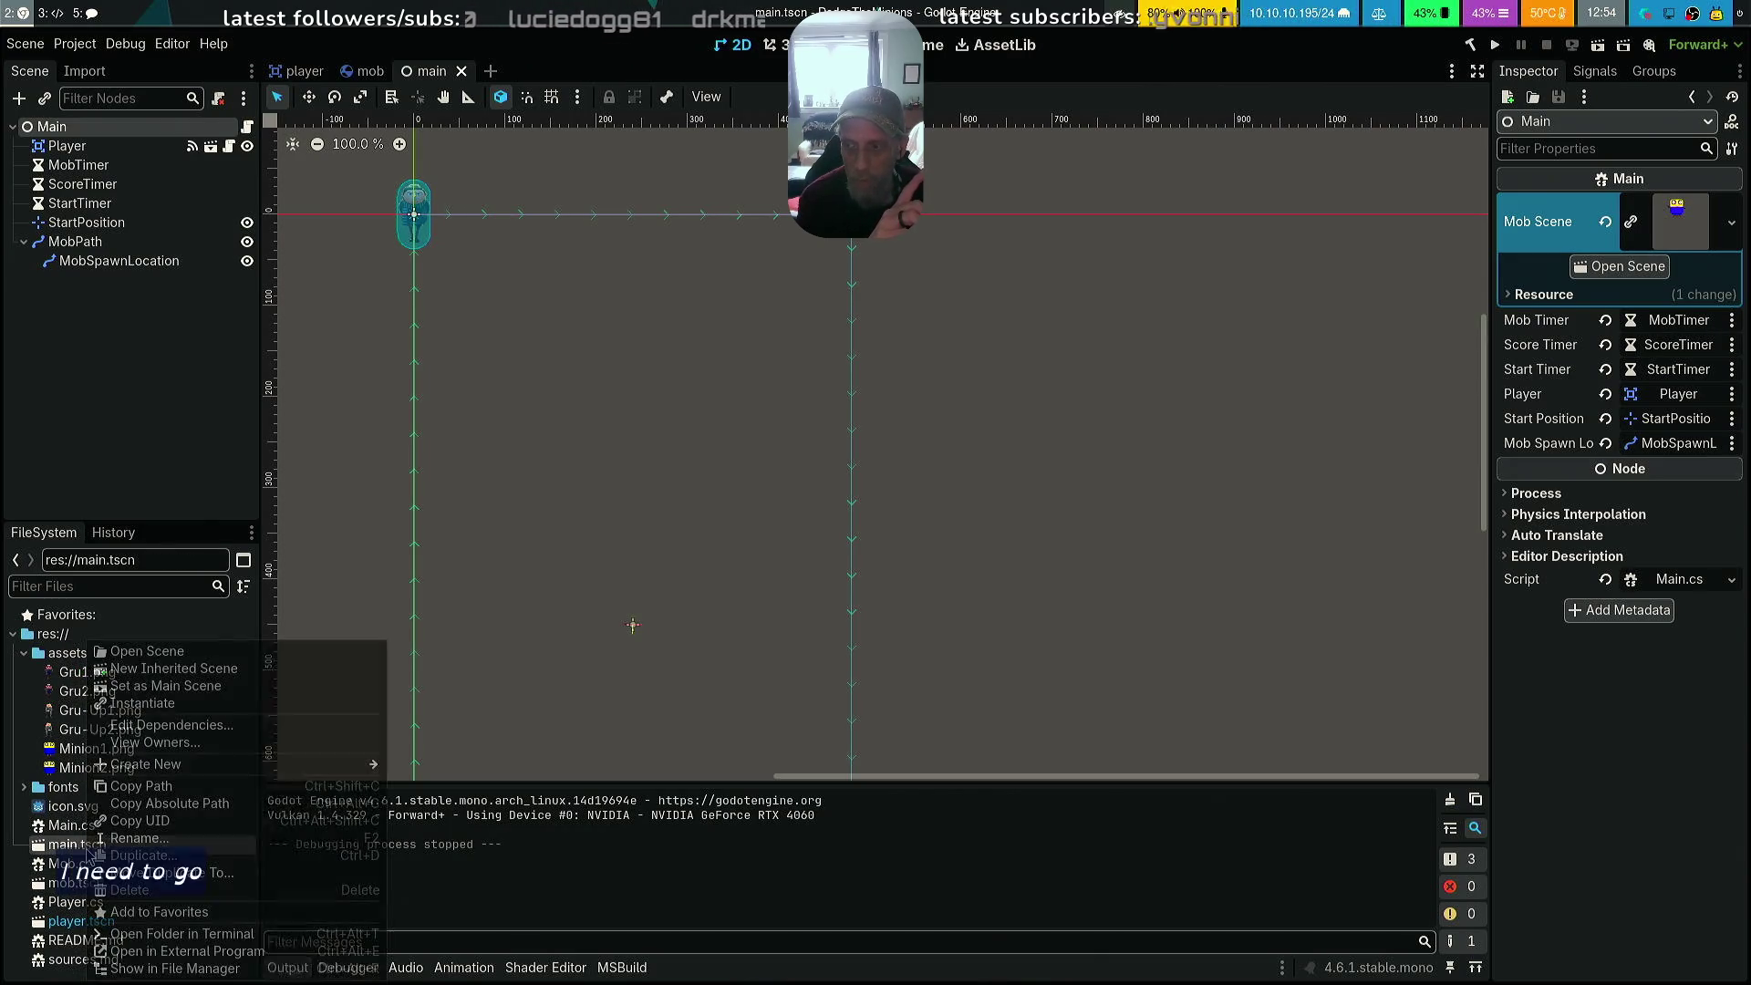
left_click(244, 691)
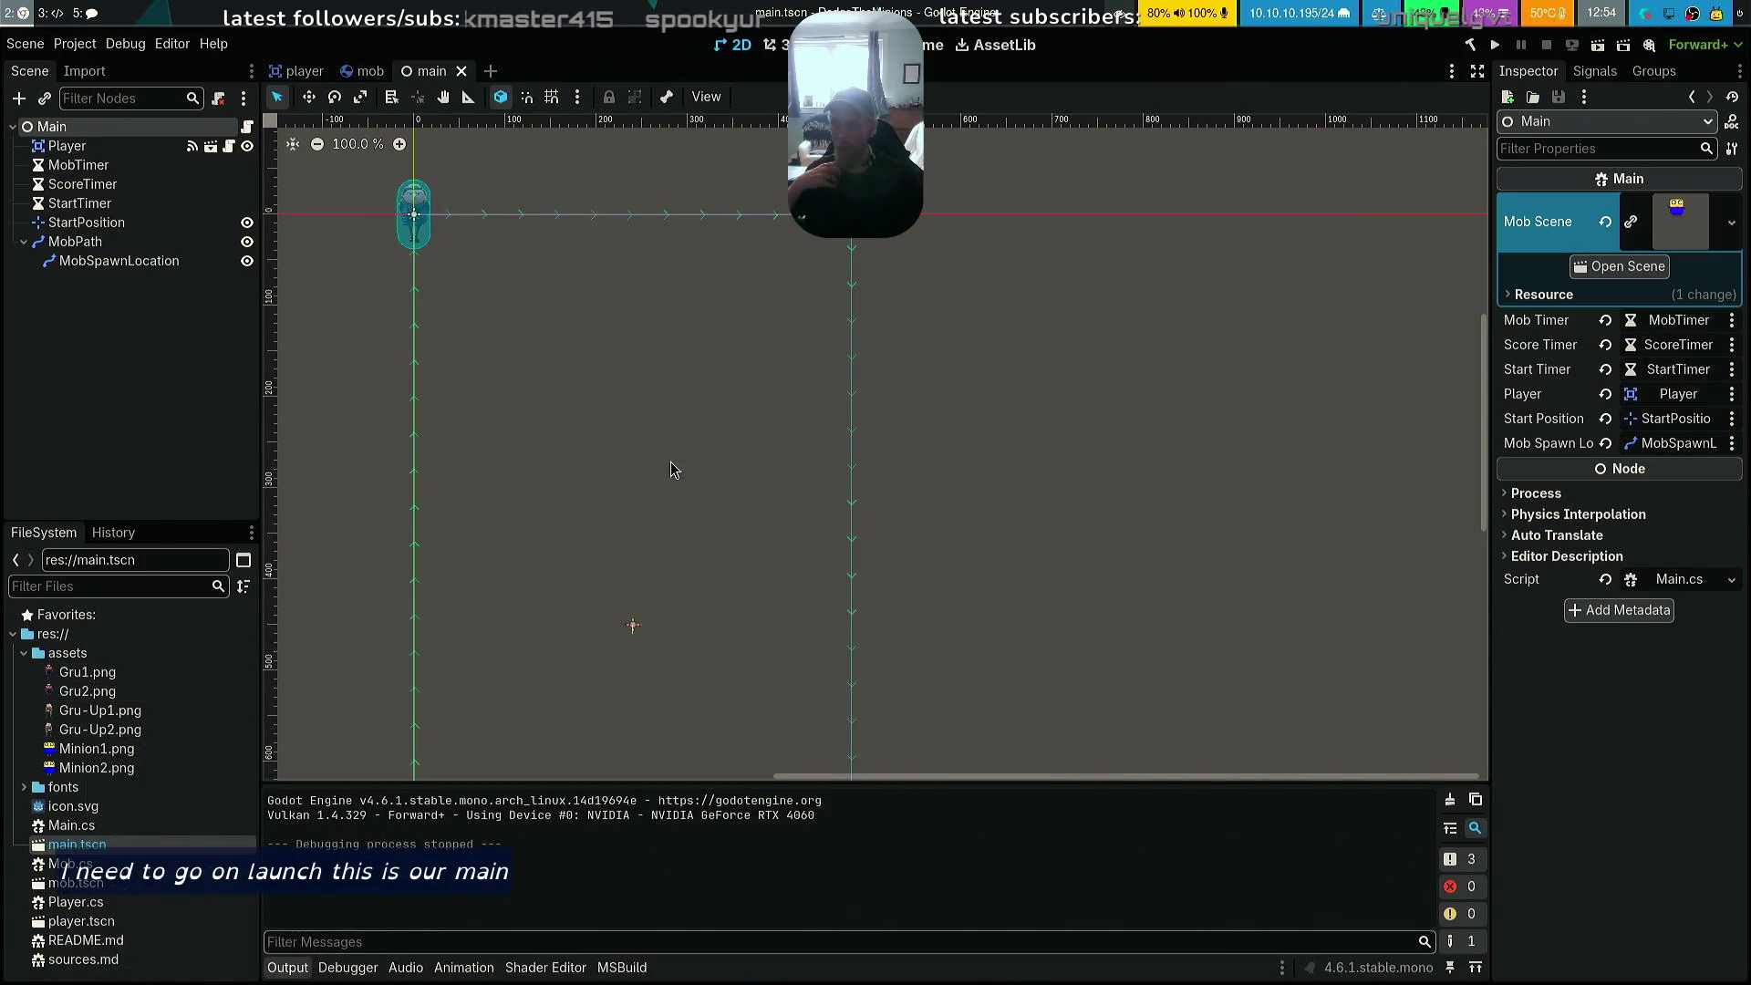
Rebuild and run the project, then dismiss the launch failure alert
left_click(1474, 47)
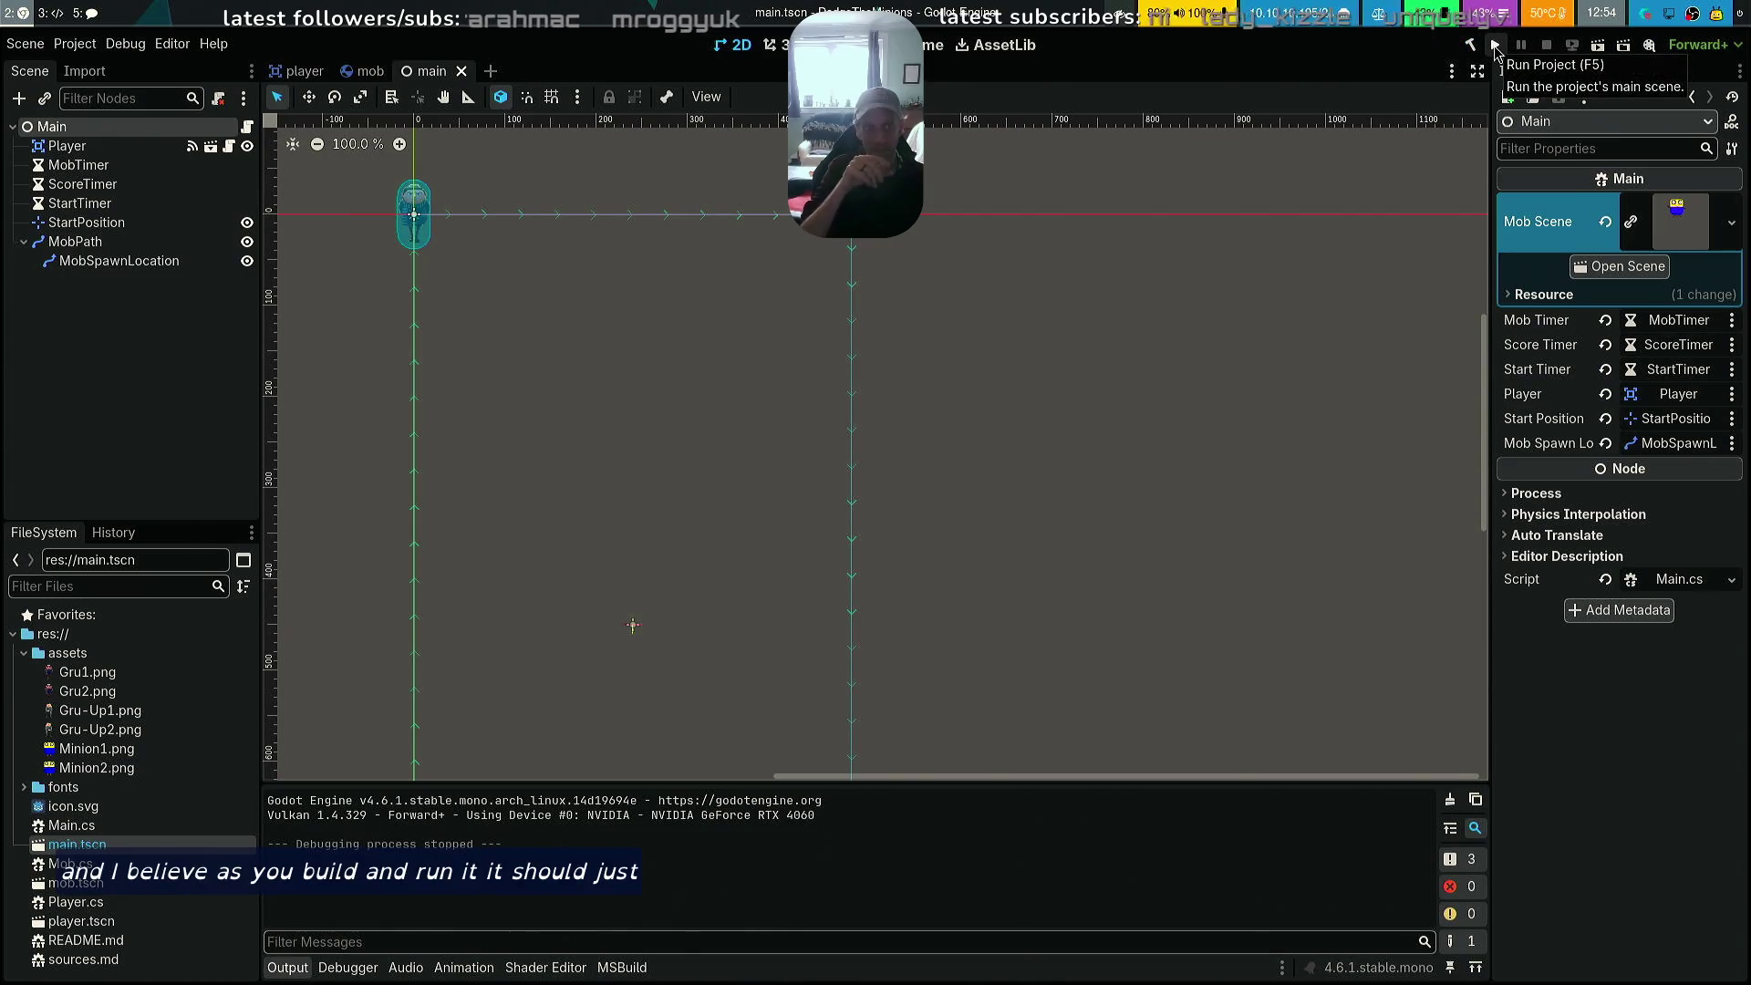
left_click(1495, 48)
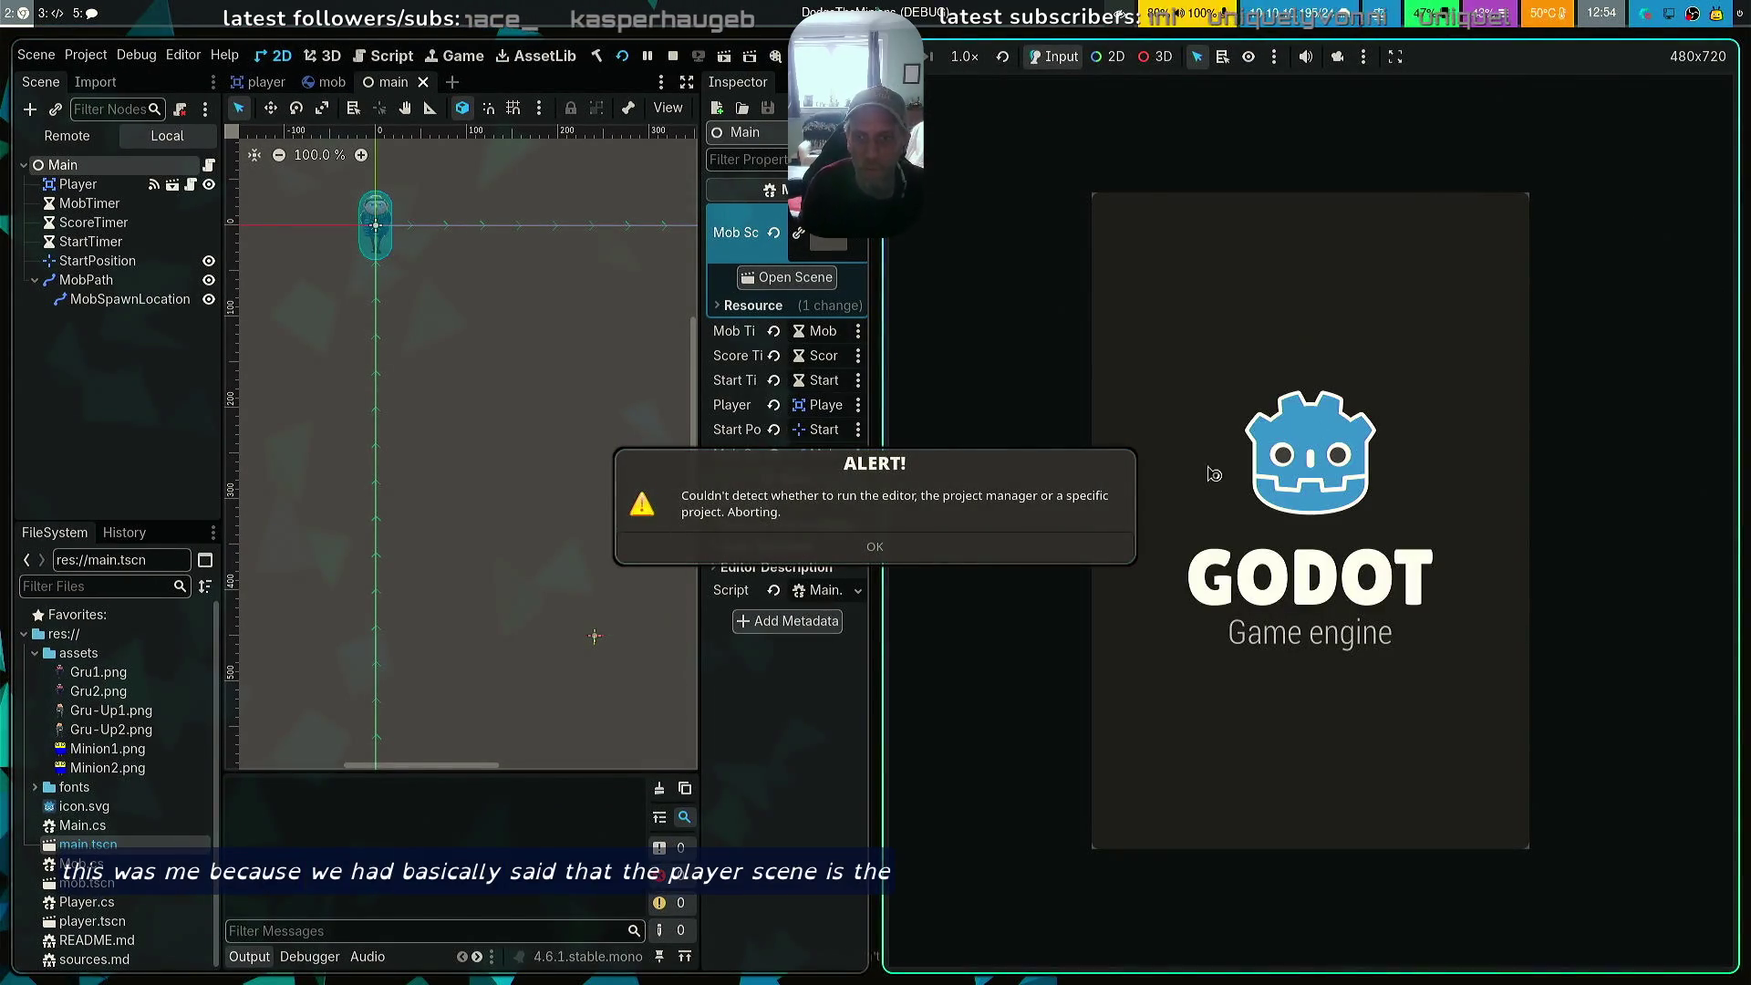
left_click(993, 554)
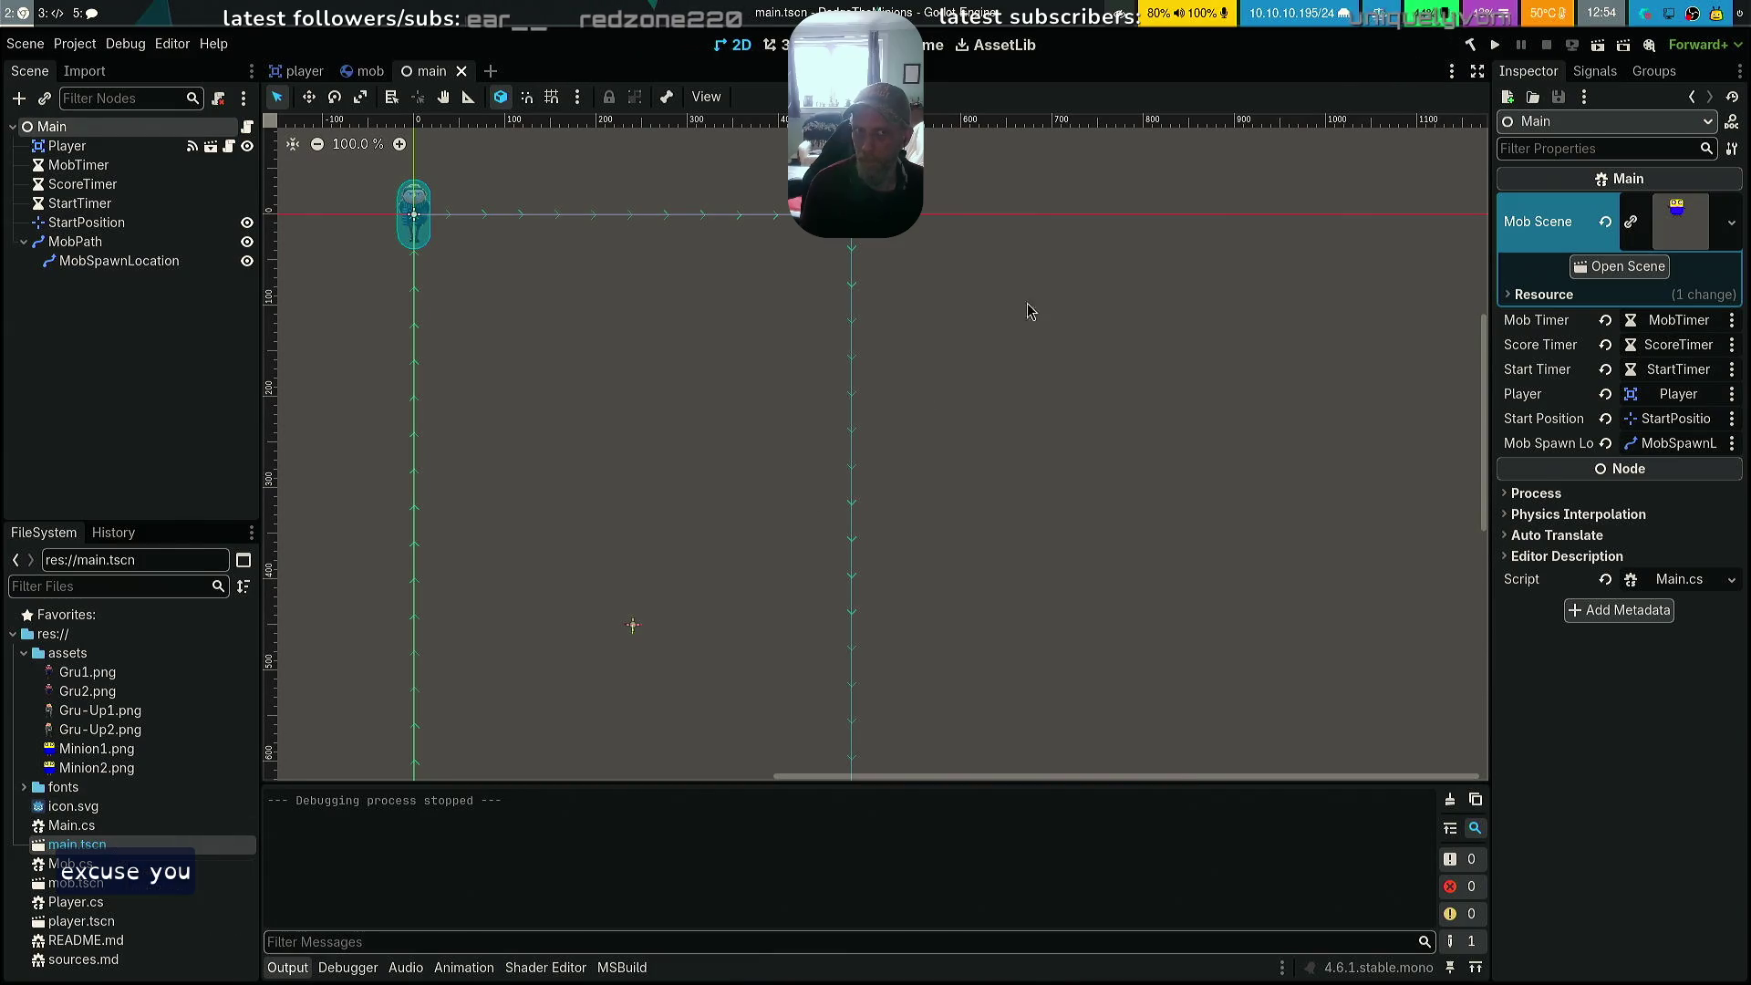
left_click(1496, 48)
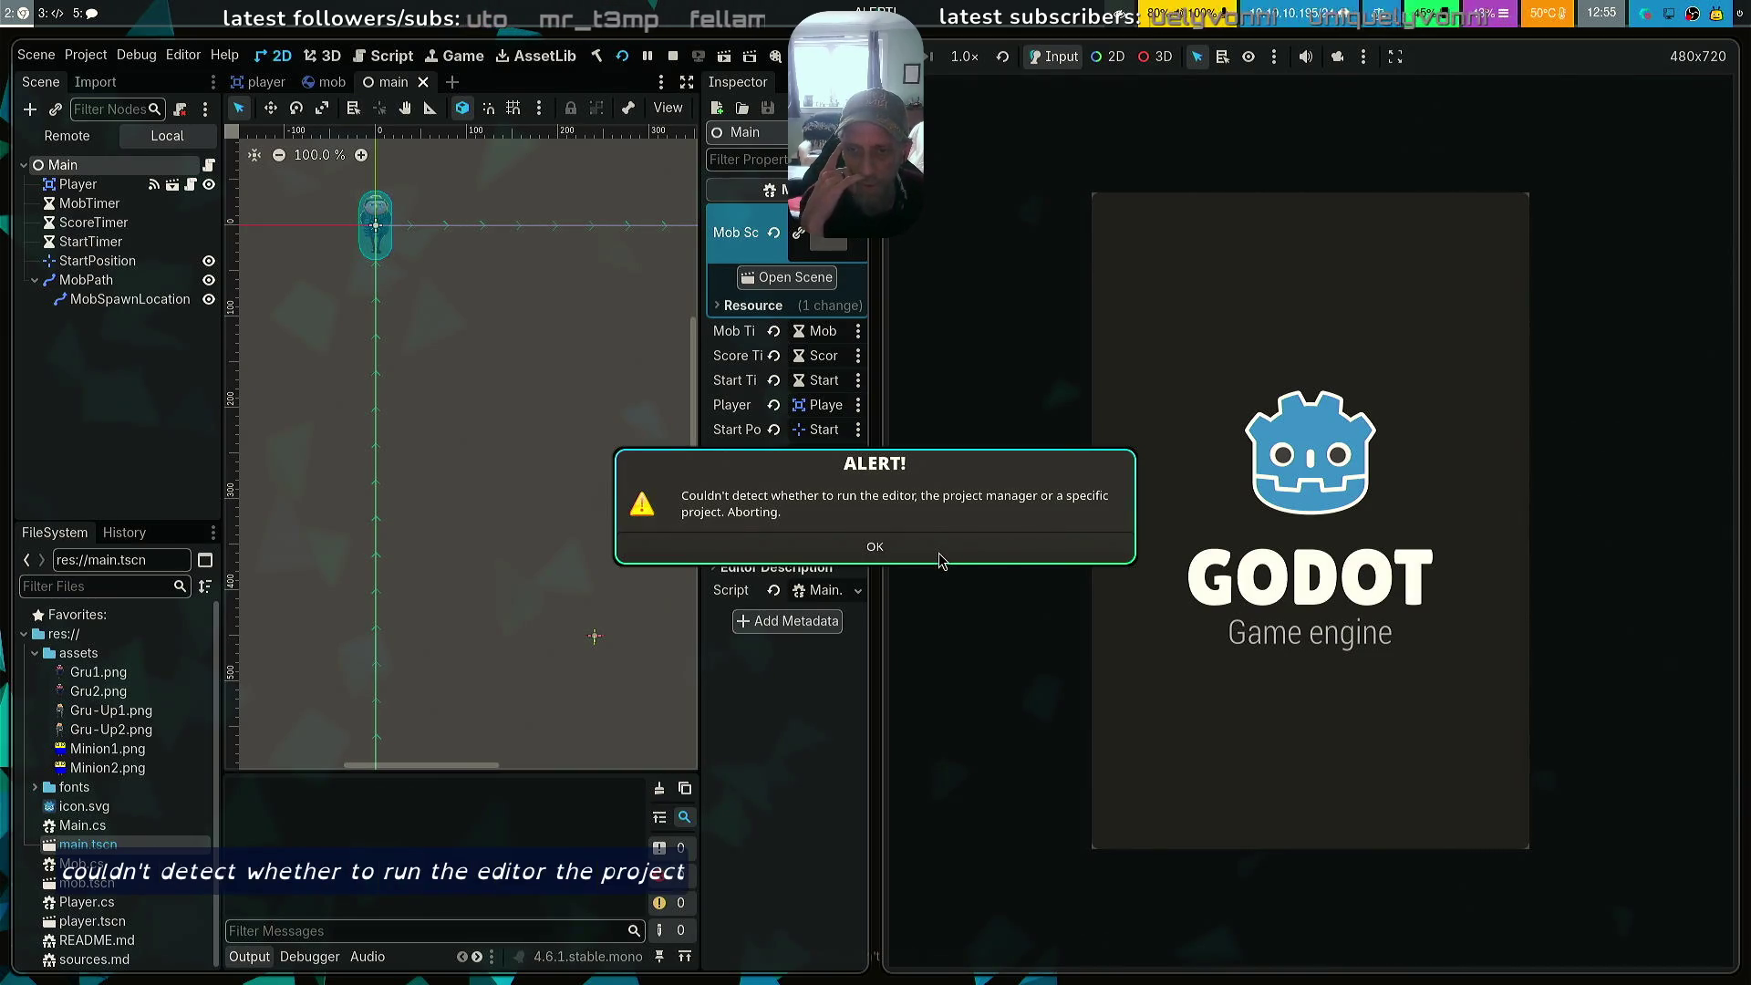
left_click(942, 557)
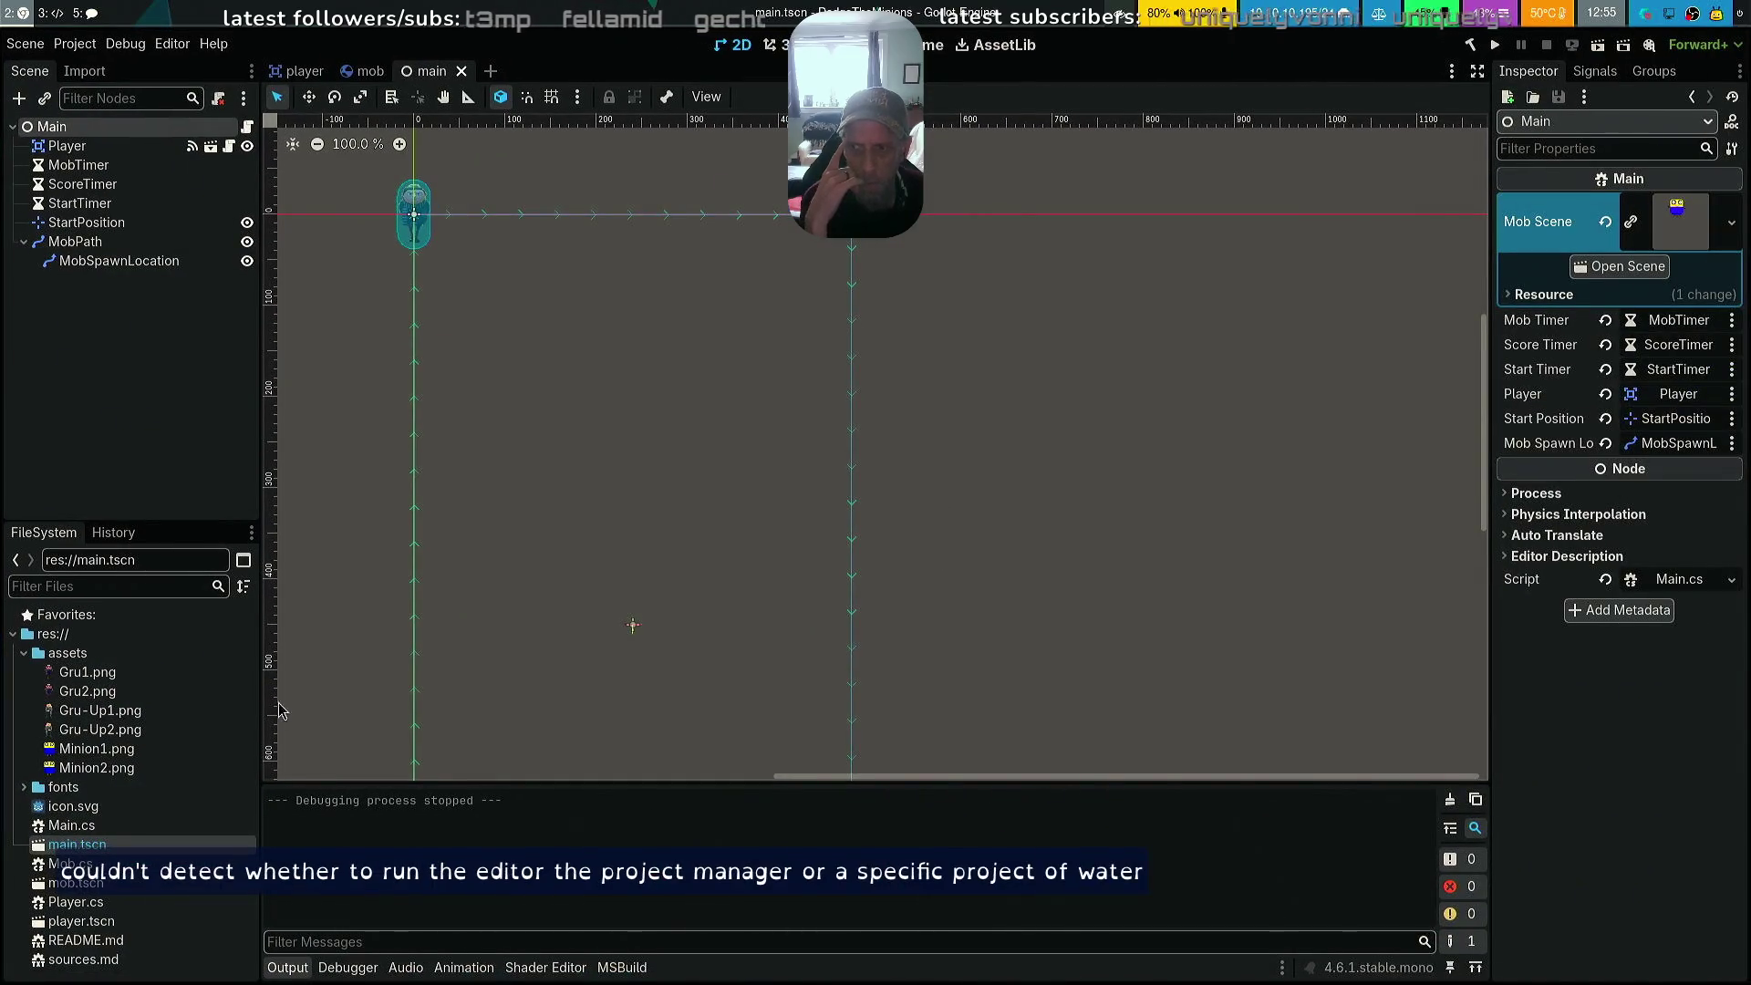
right_click(97, 852)
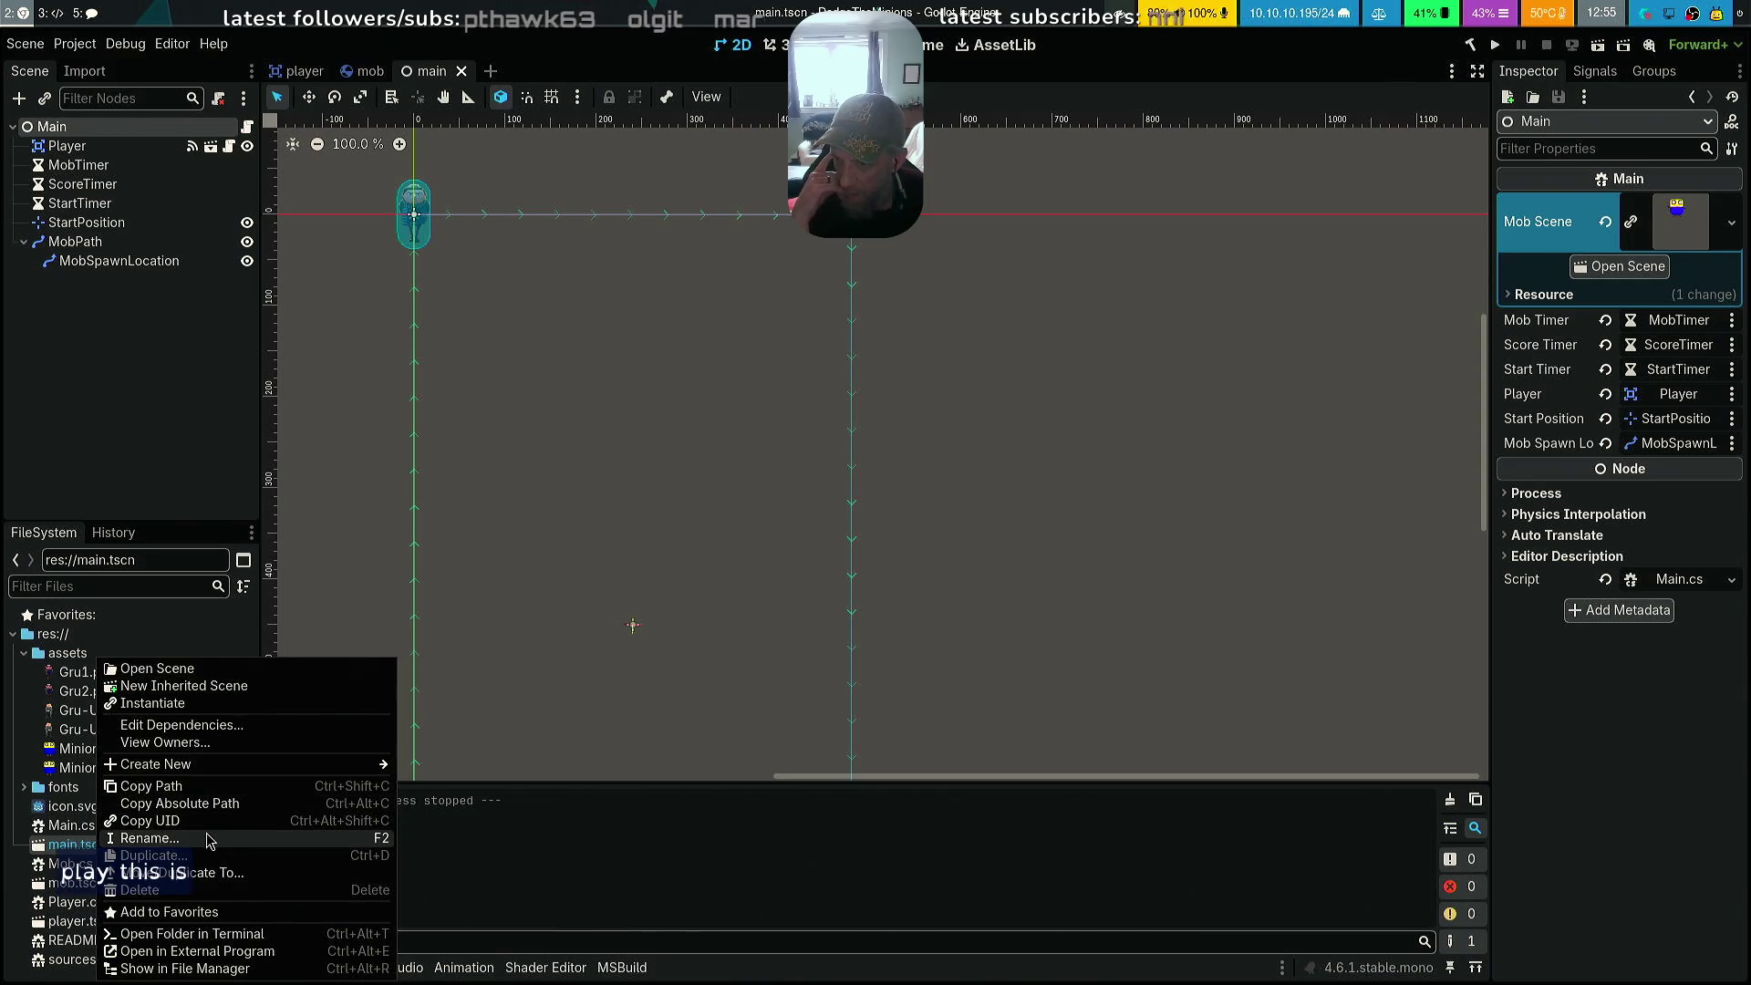
left_click(189, 466)
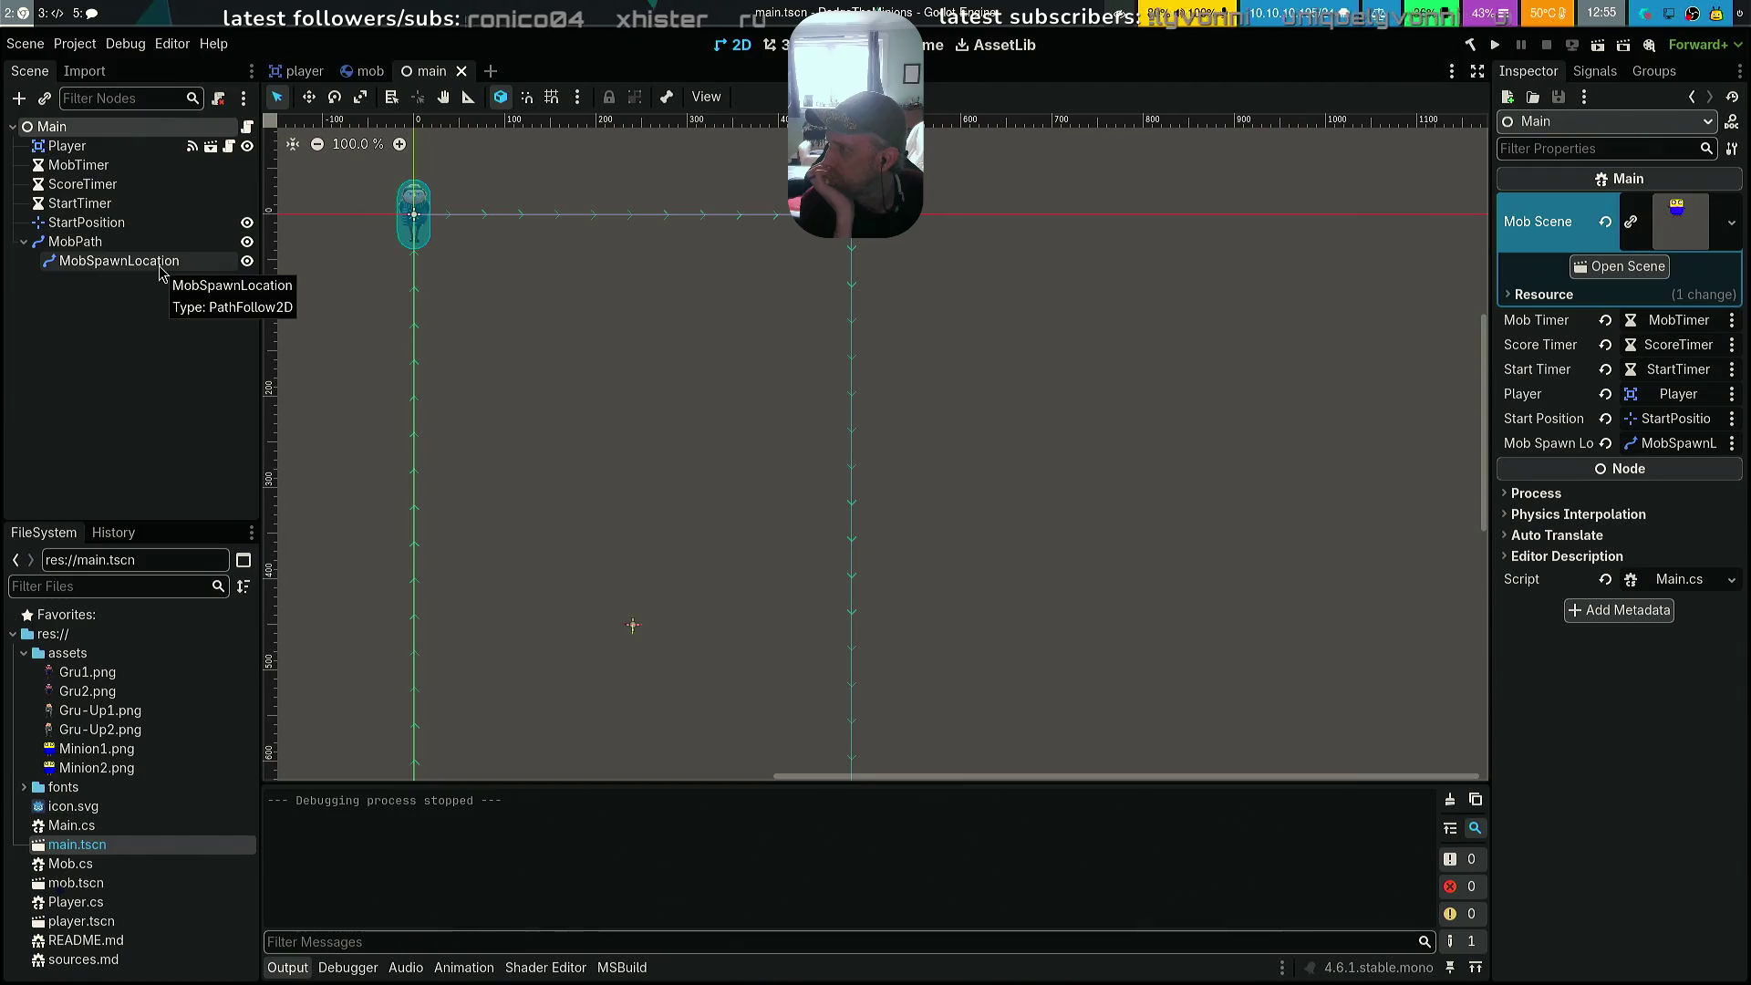
key("super+5")
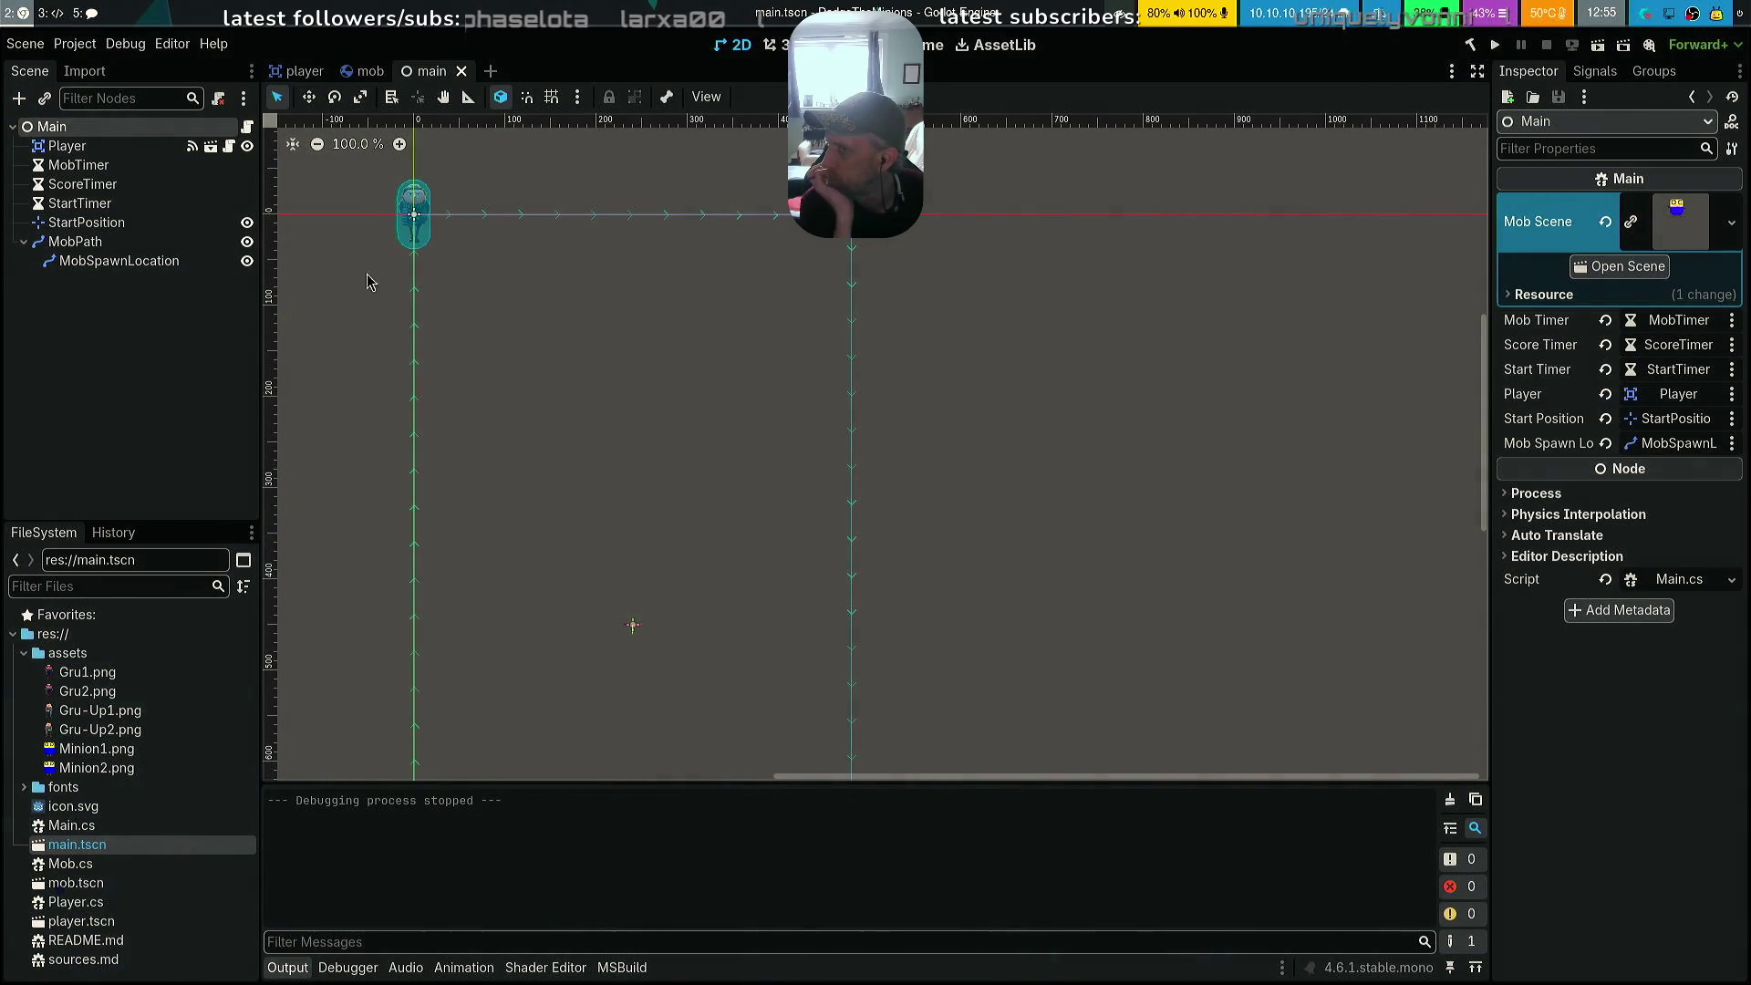
Use Extend Script on the Main node to attach the existing res://Main.cs
right_click(437, 77)
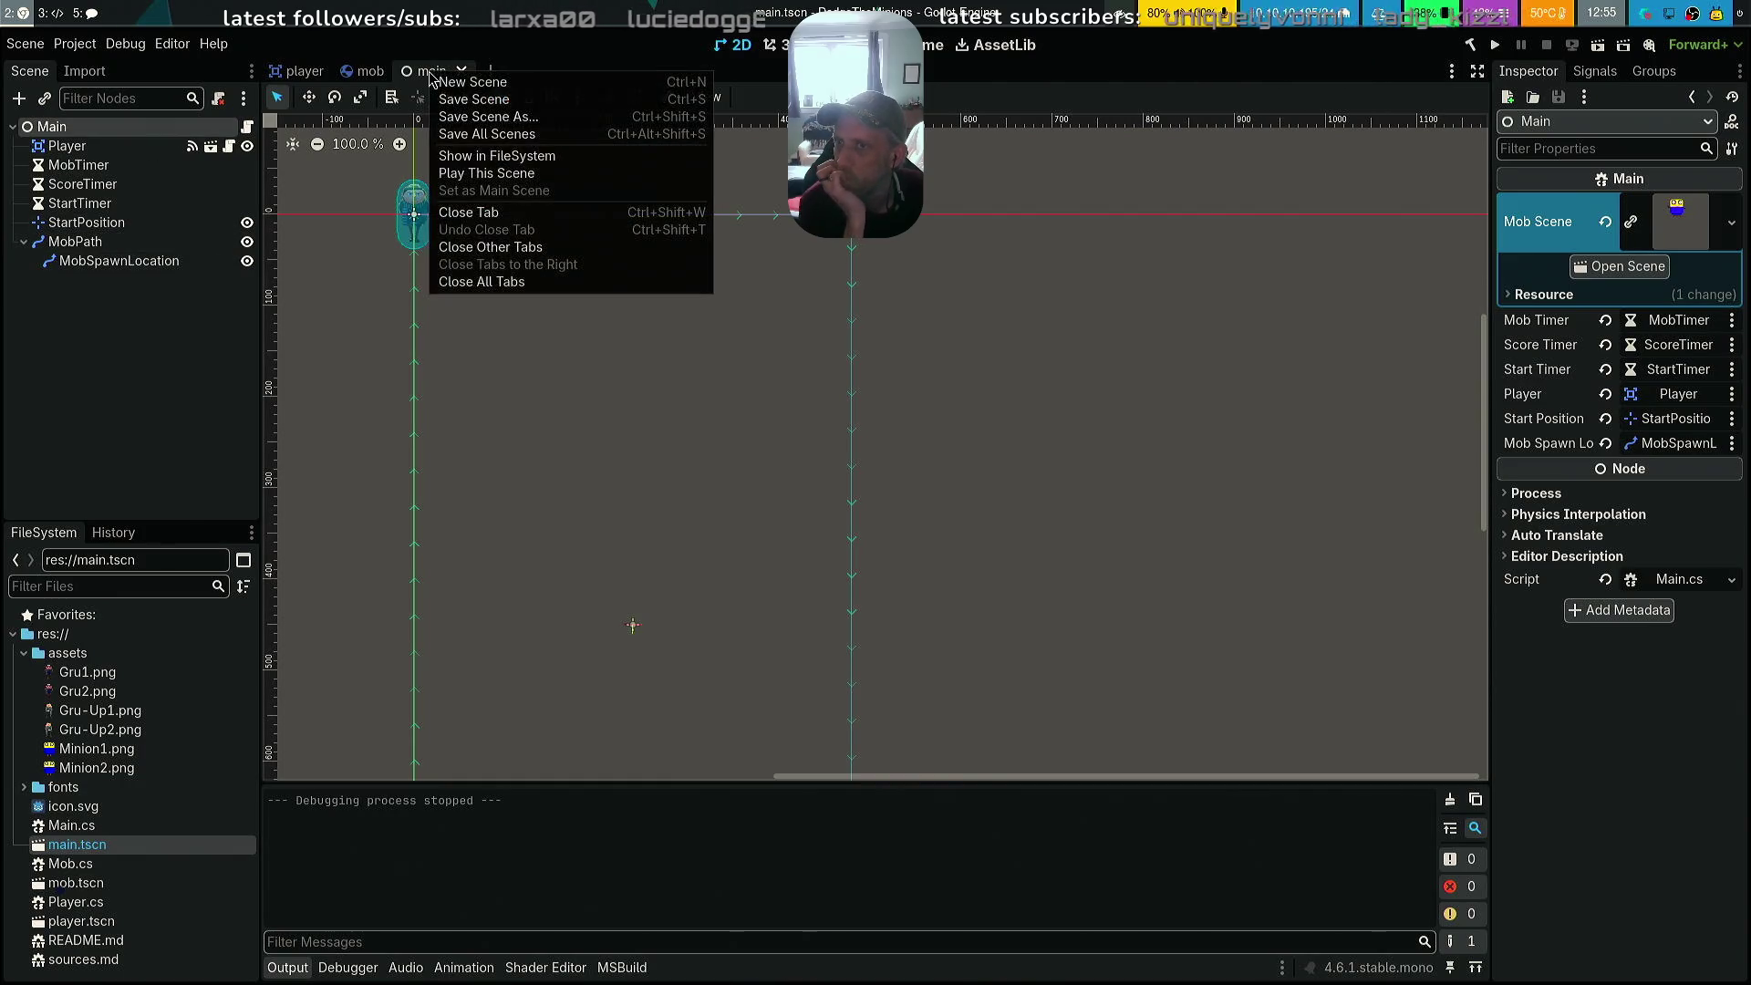
left_click(181, 139)
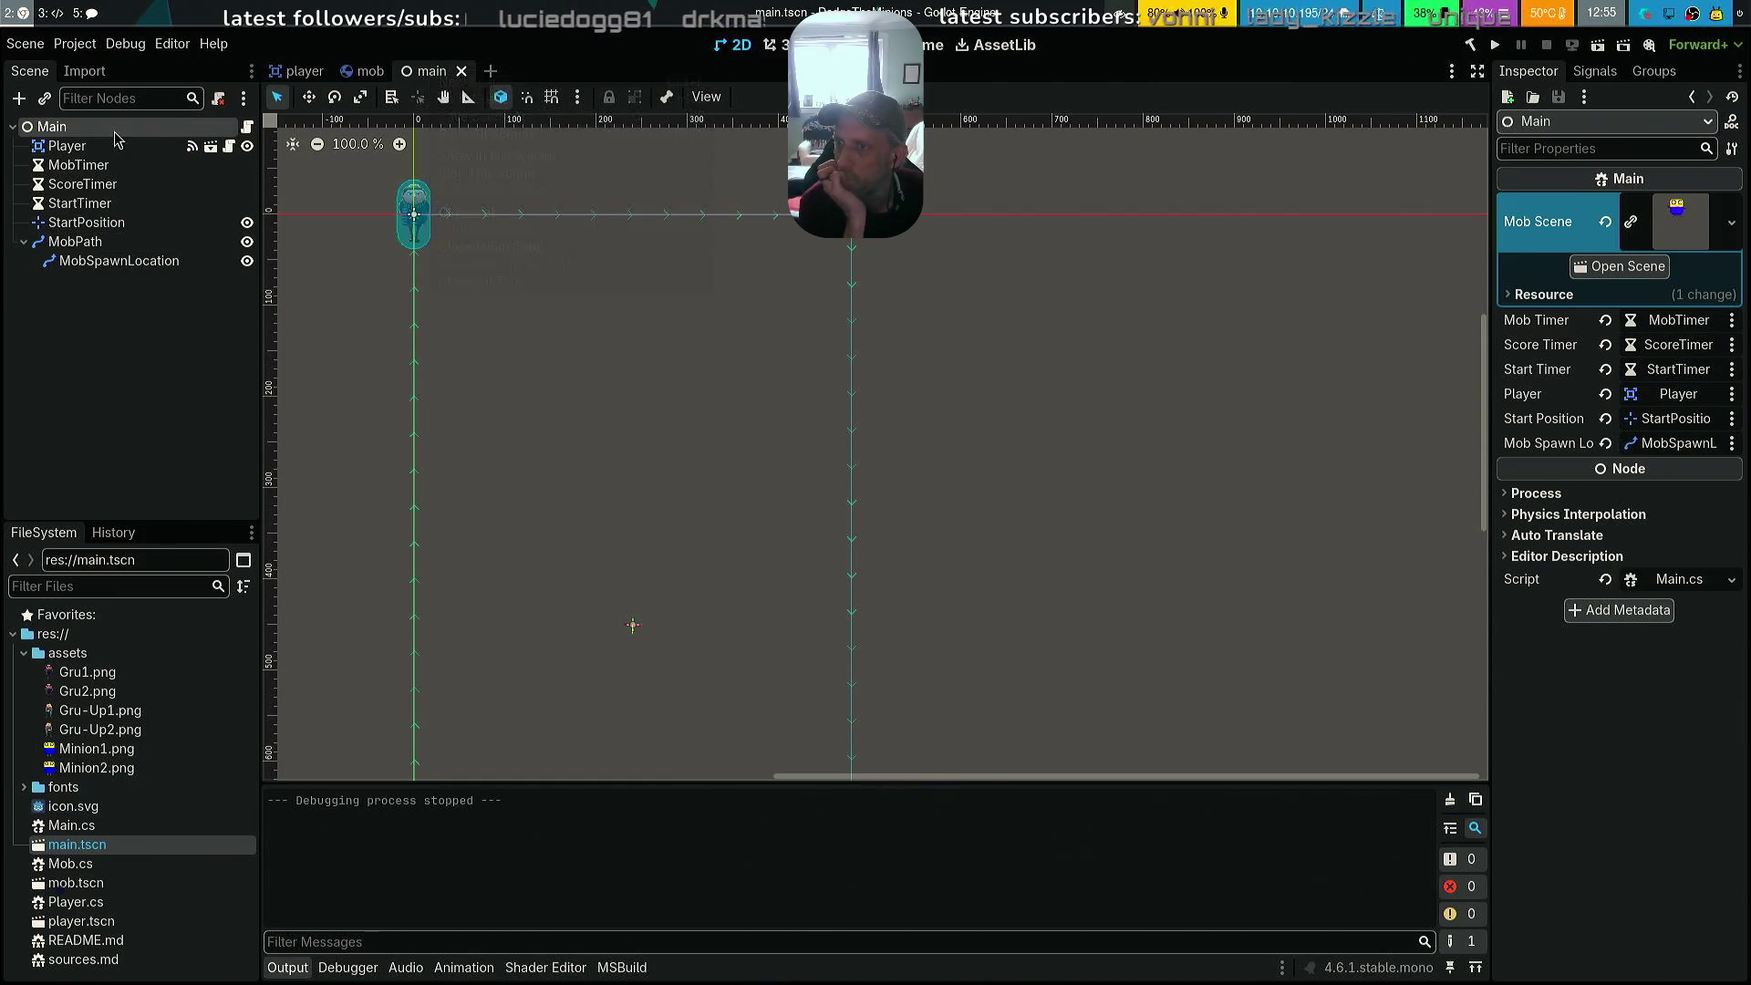
right_click(123, 126)
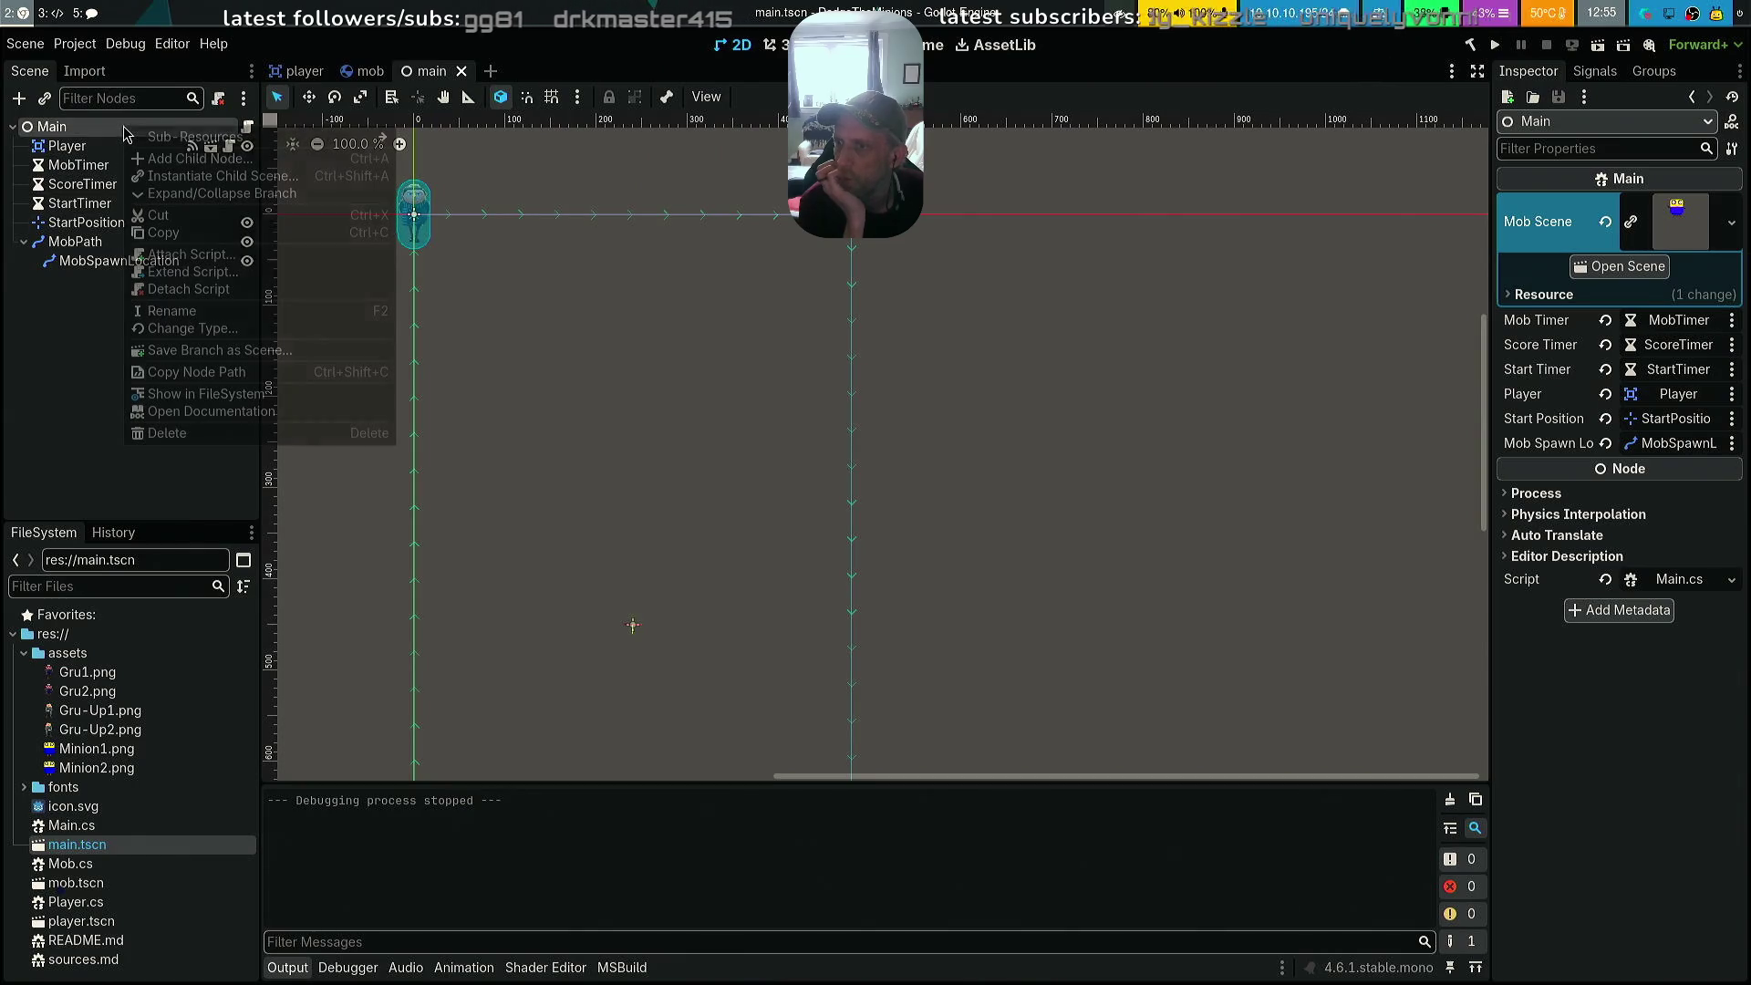
left_click(251, 274)
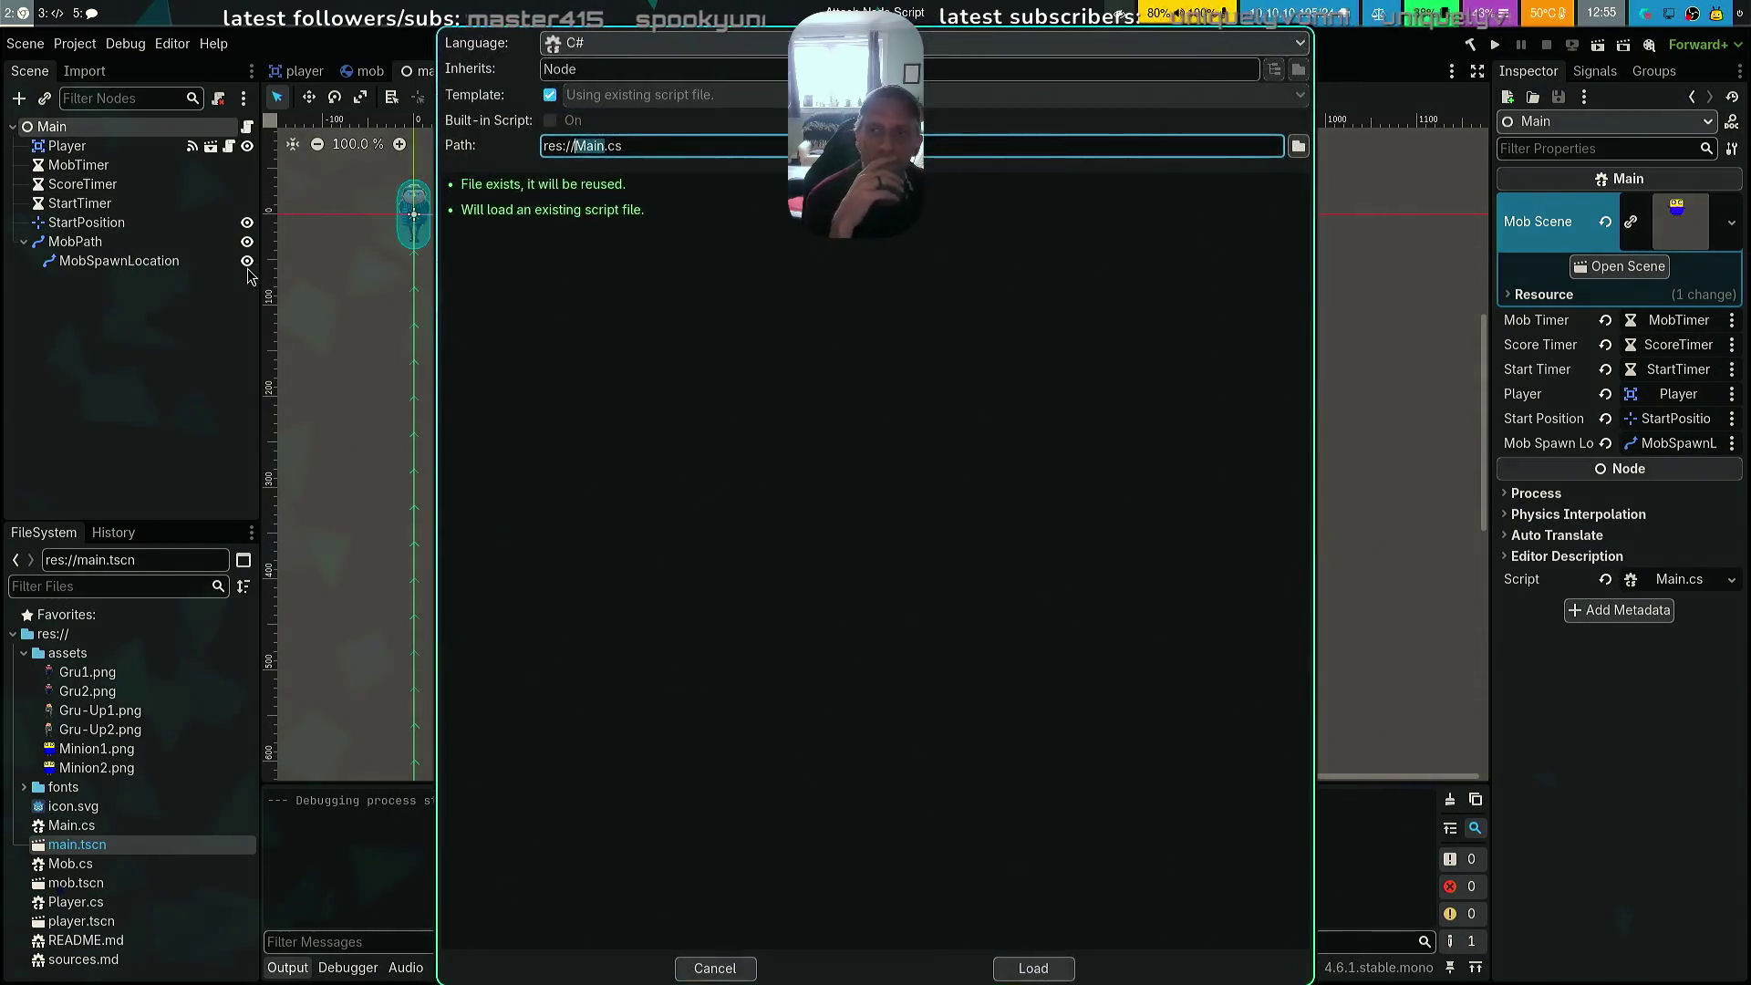
left_click(1034, 969)
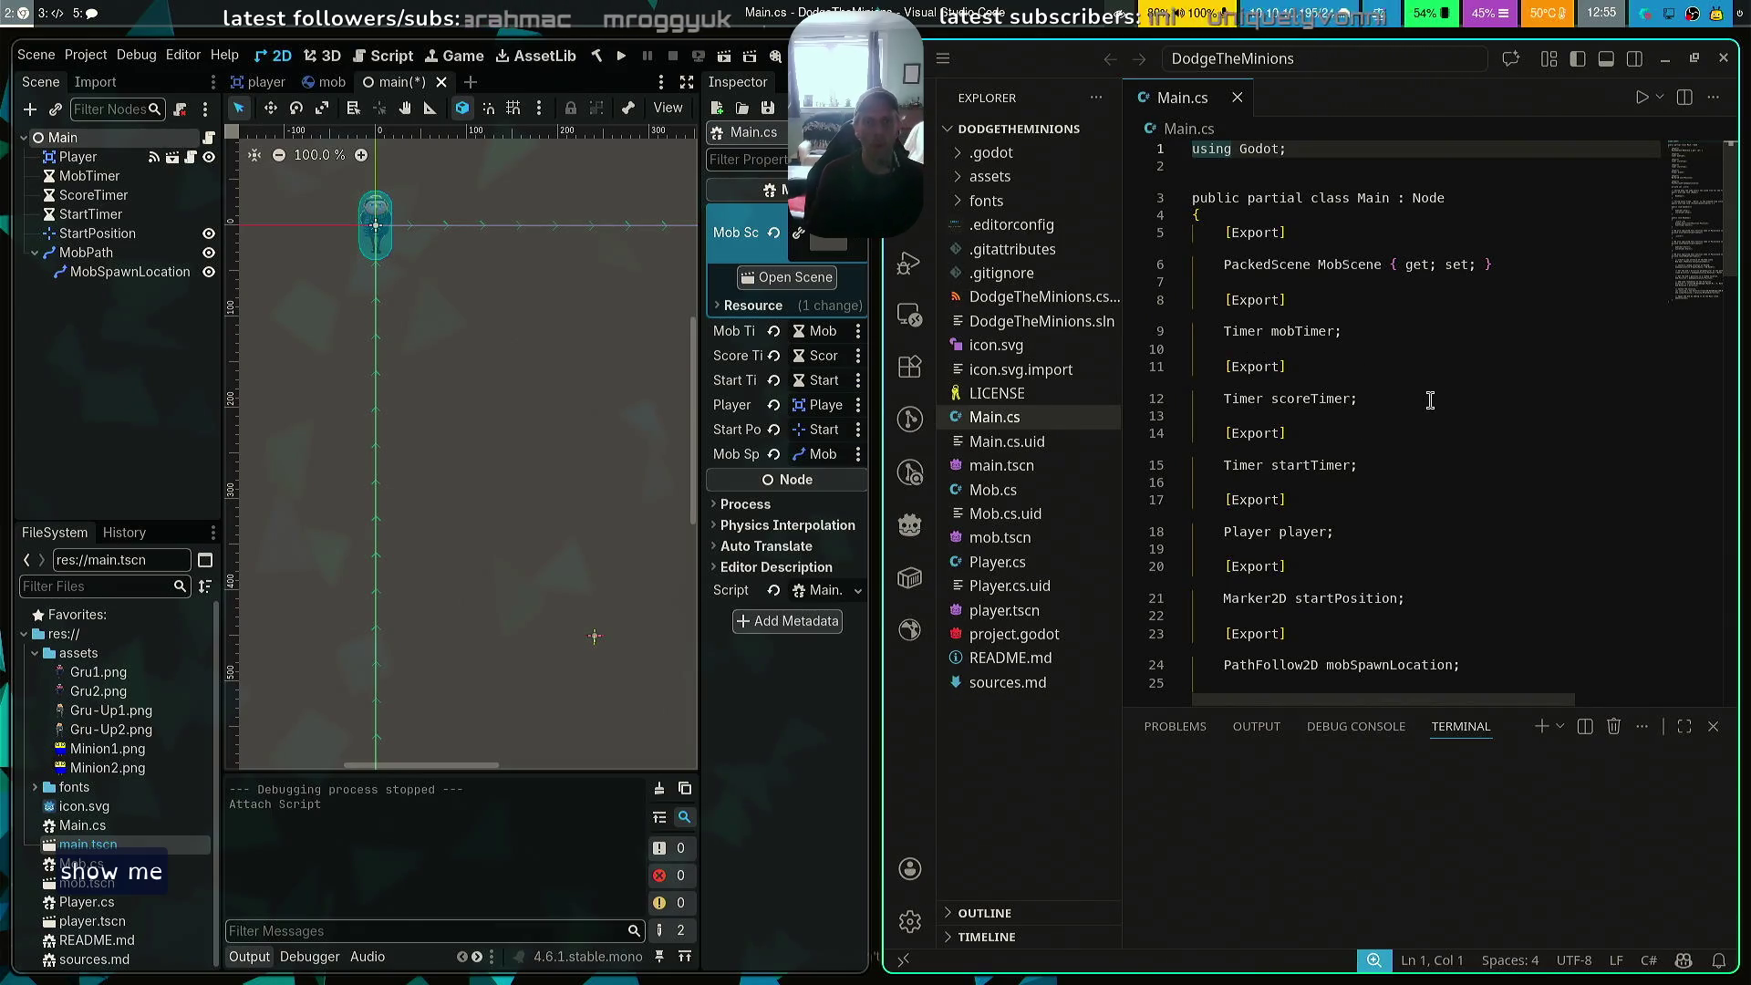
Widen the VS Code editor beside Godot and review the _Ready method in Main.cs
left_click_drag(1037, 769, 571, 711)
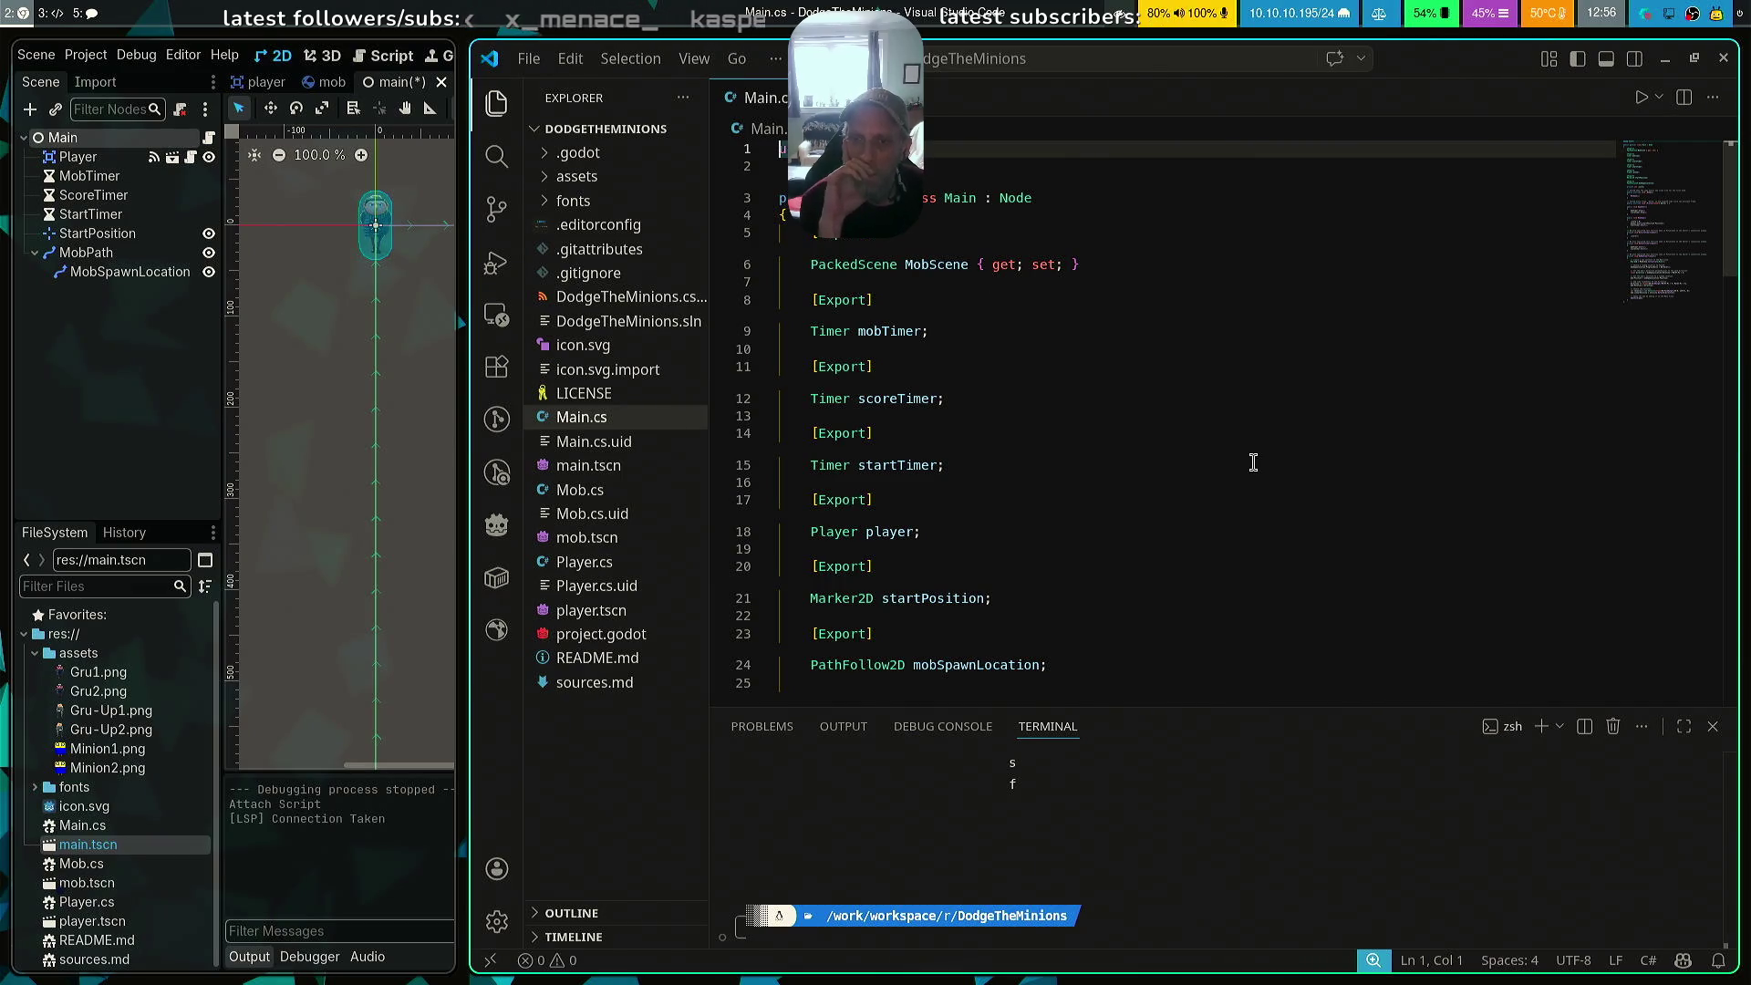
scroll(1254, 463, "down", 3)
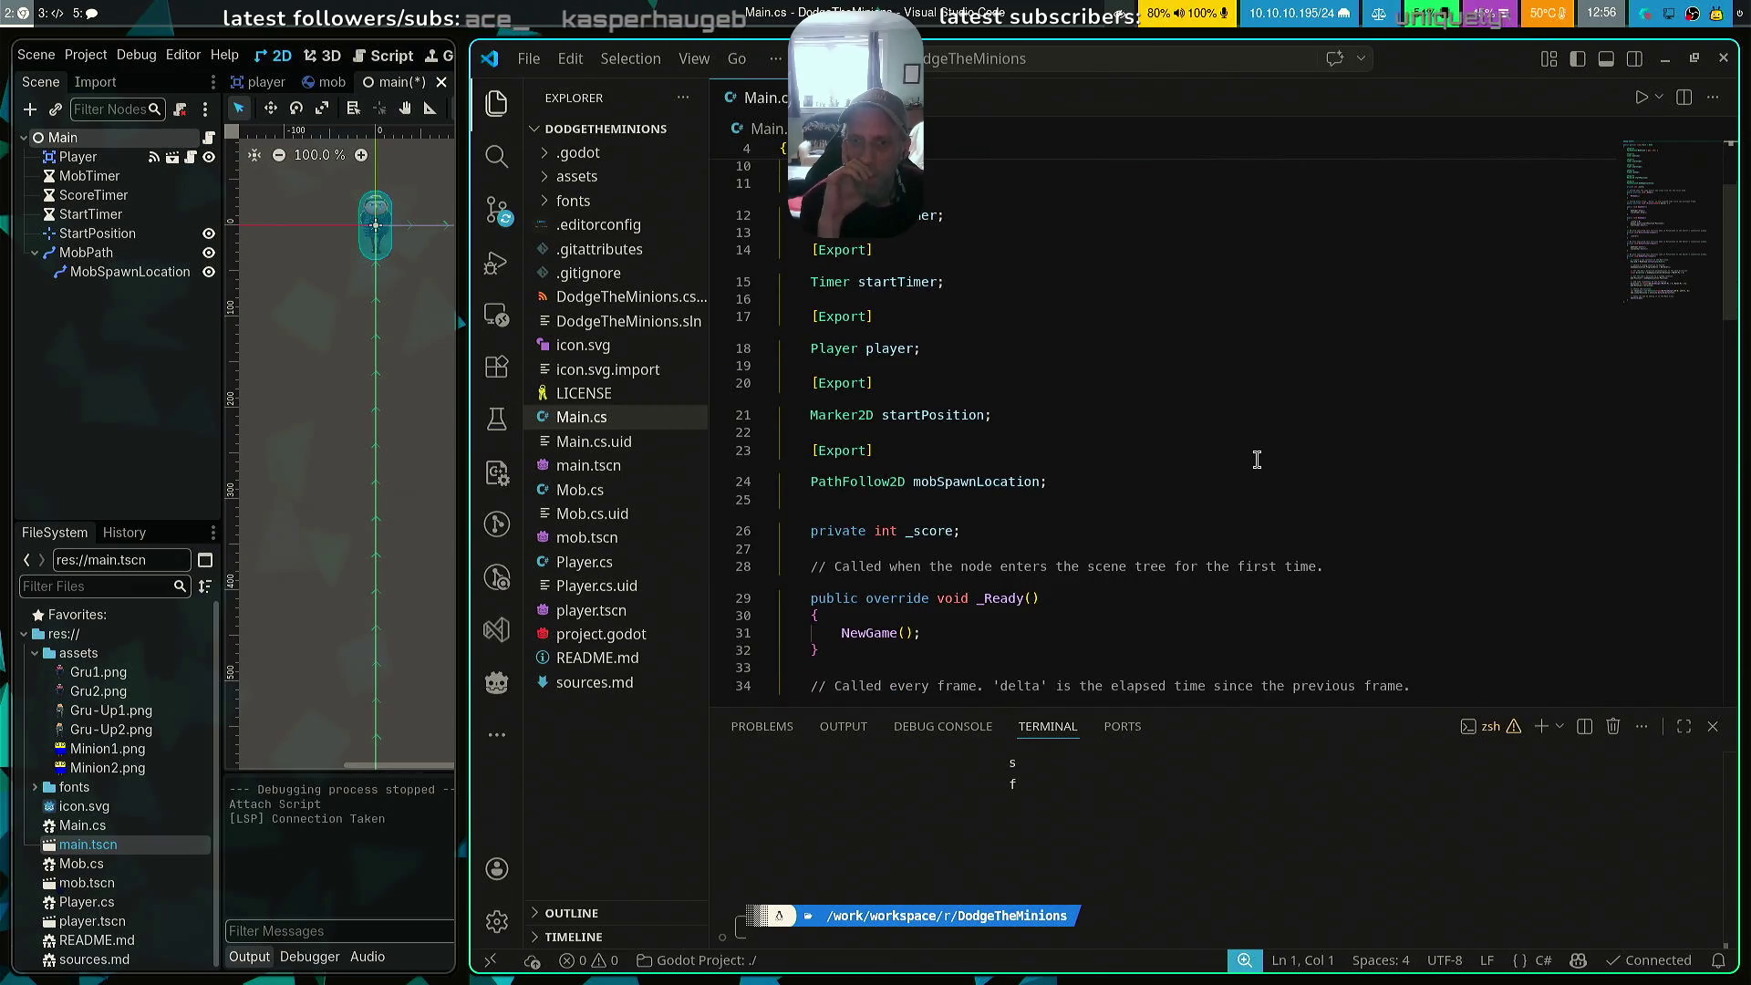
scroll(1256, 459, "down", 3)
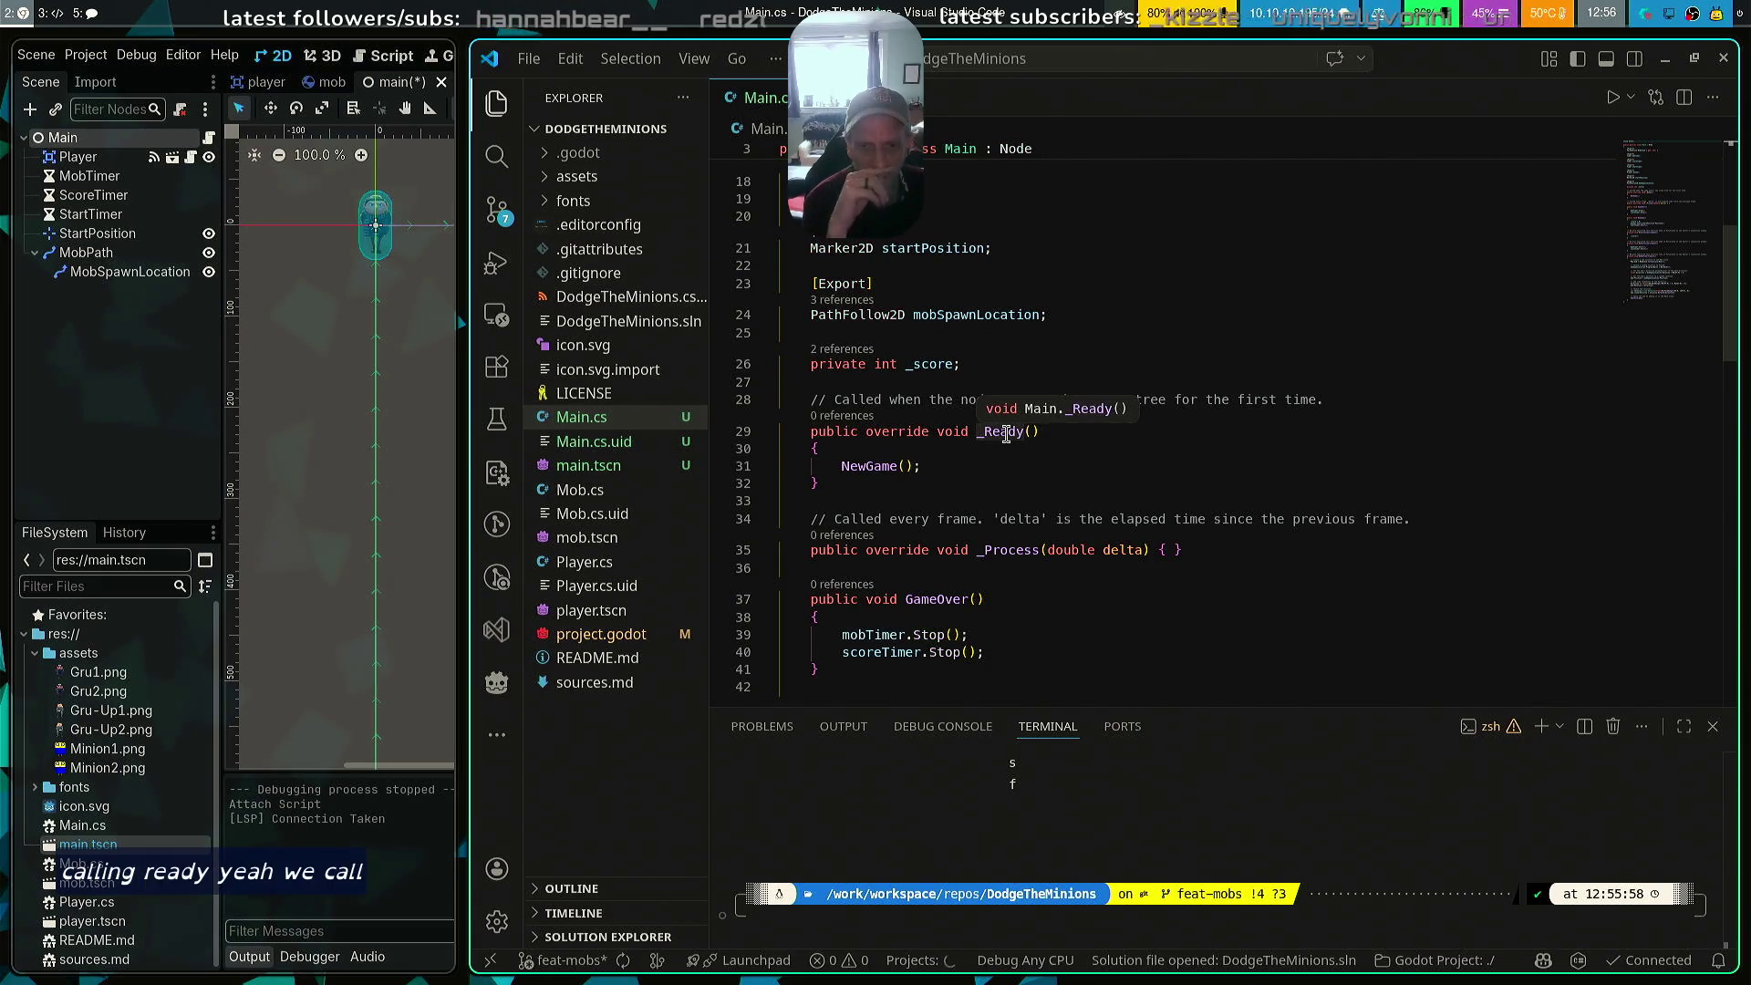
left_click(1007, 434)
scroll(1296, 466, "up", 5)
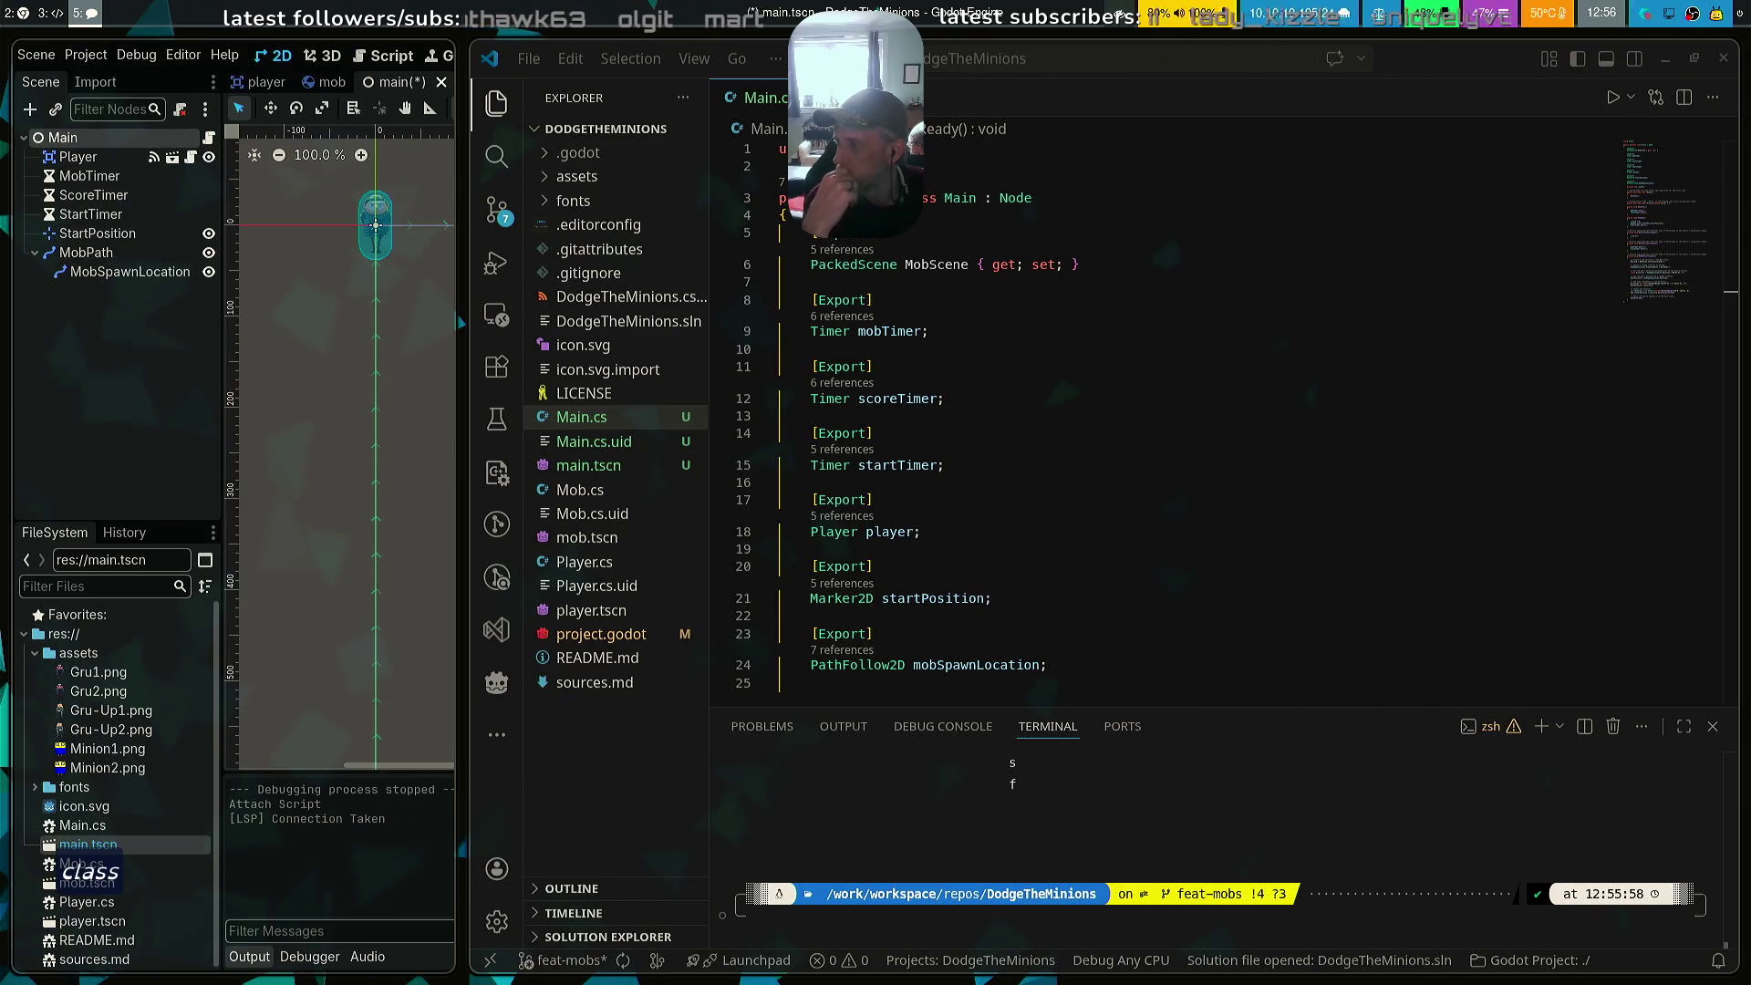
left_click(1009, 349)
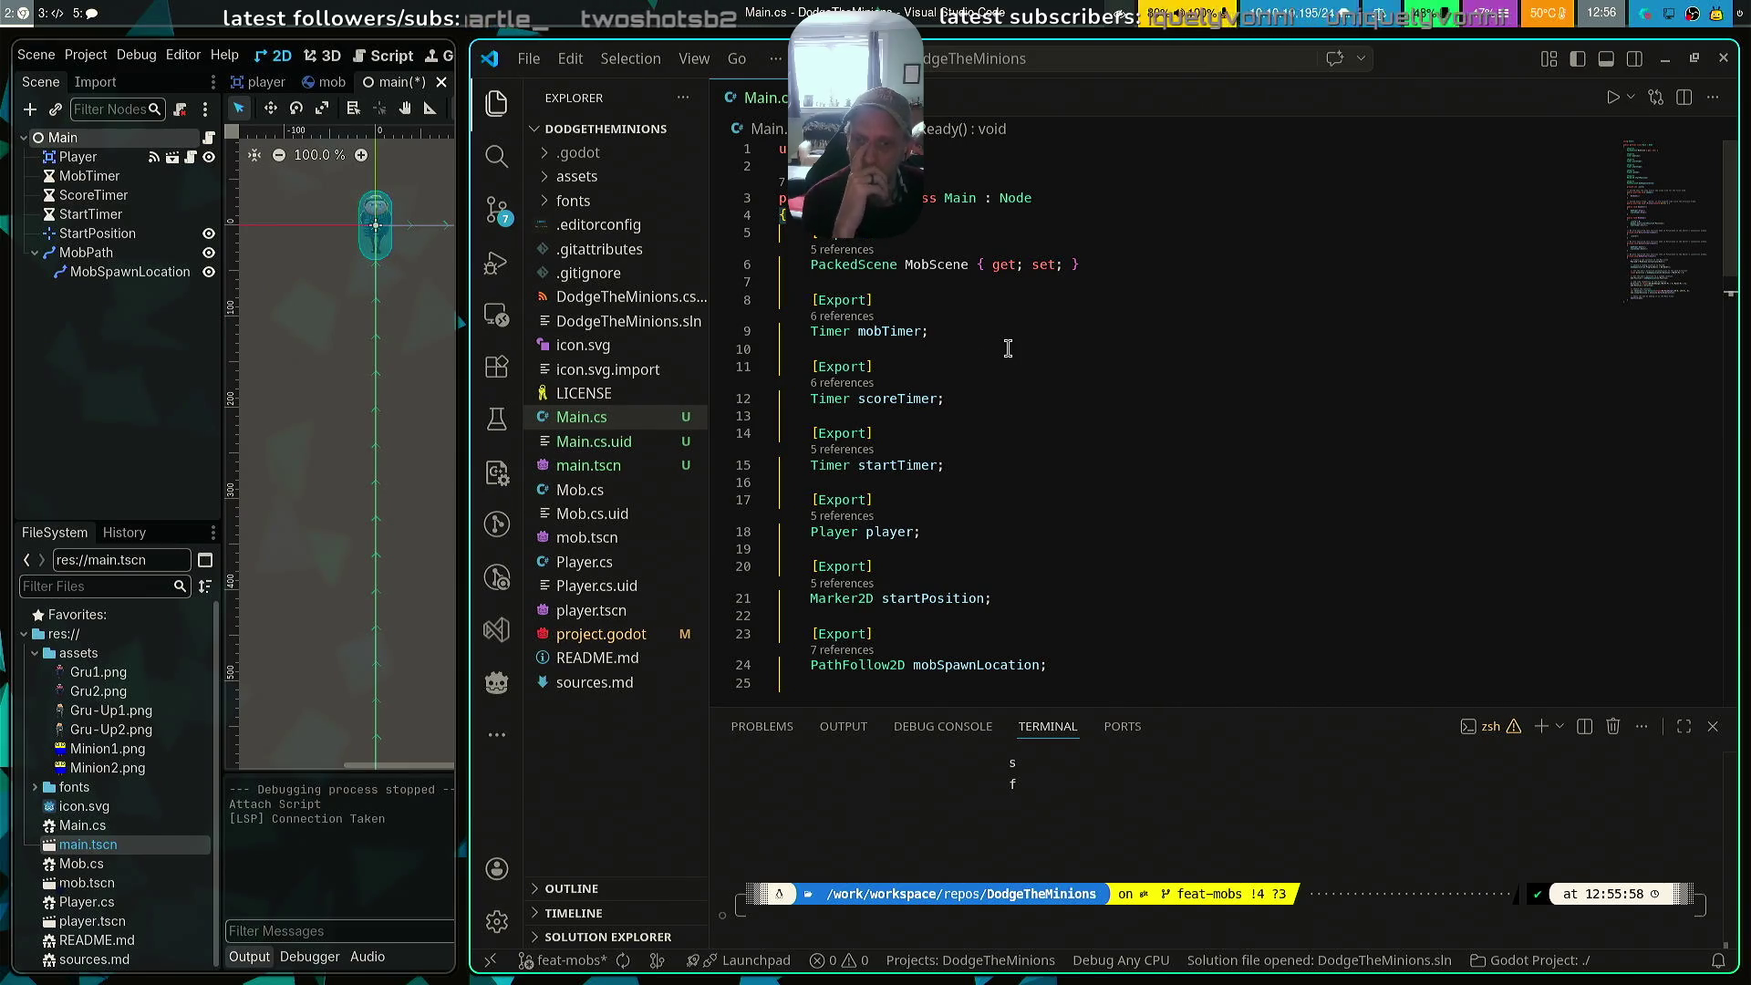
scroll(1008, 348, "down", 4)
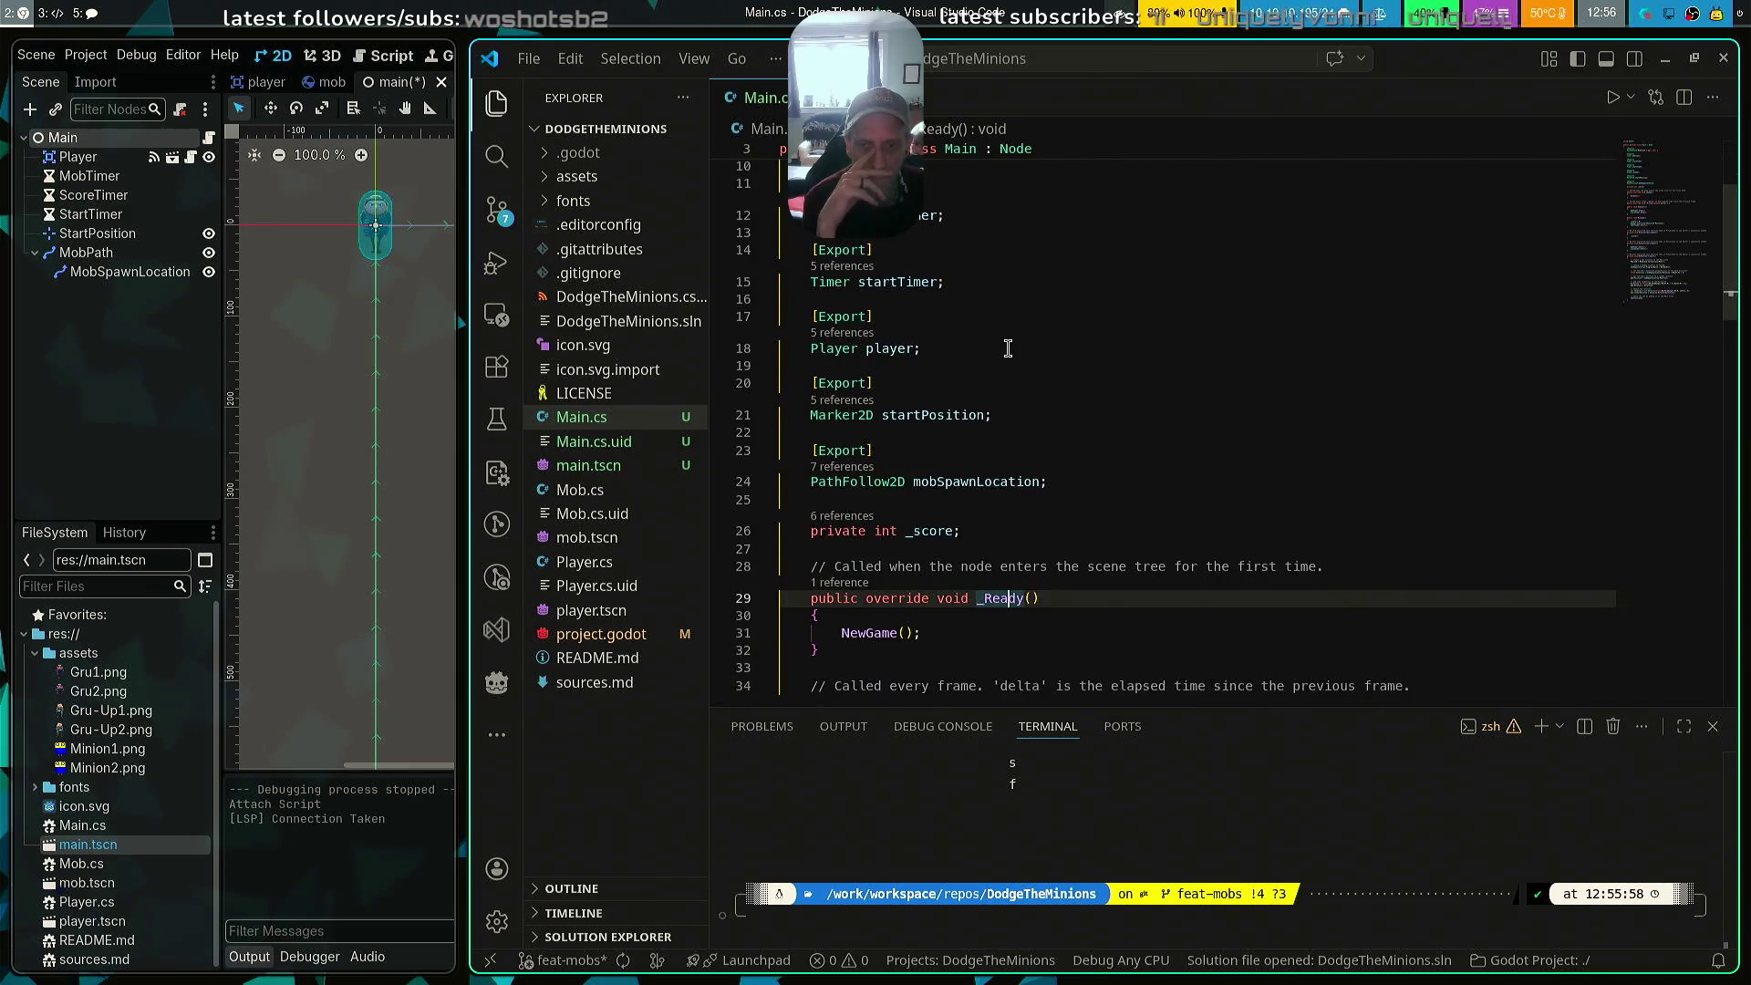
scroll(1008, 348, "up", 1)
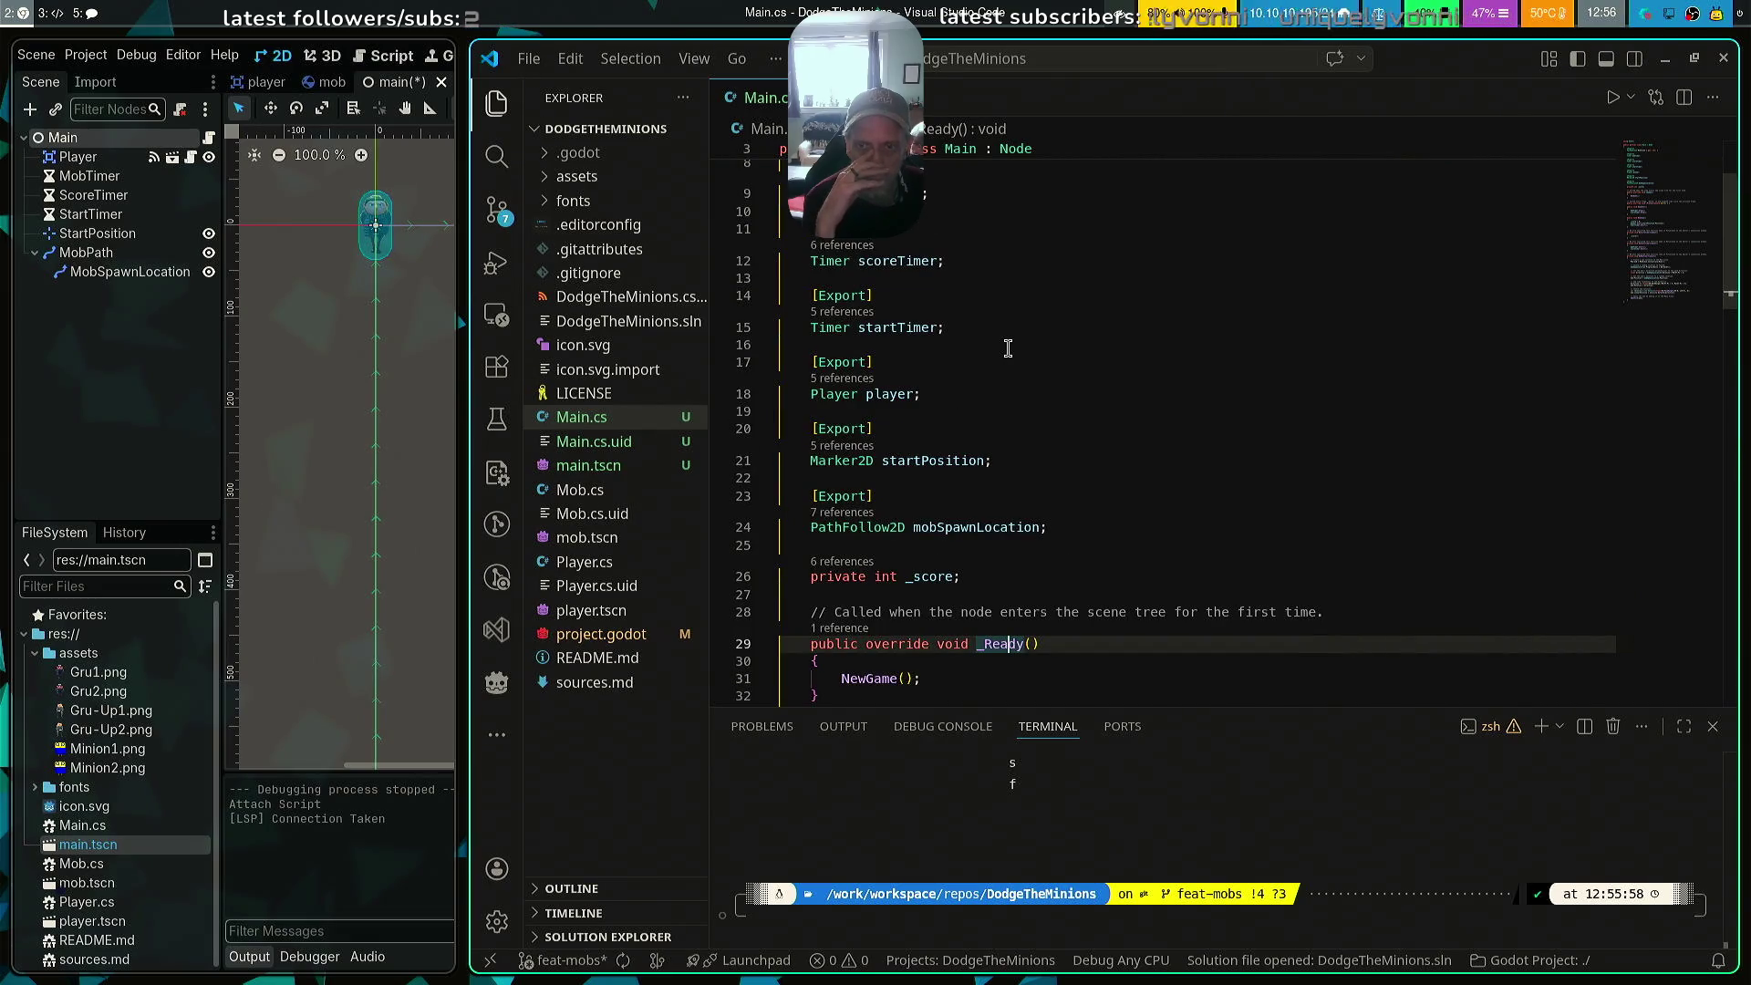
scroll(1032, 316, "up", 1)
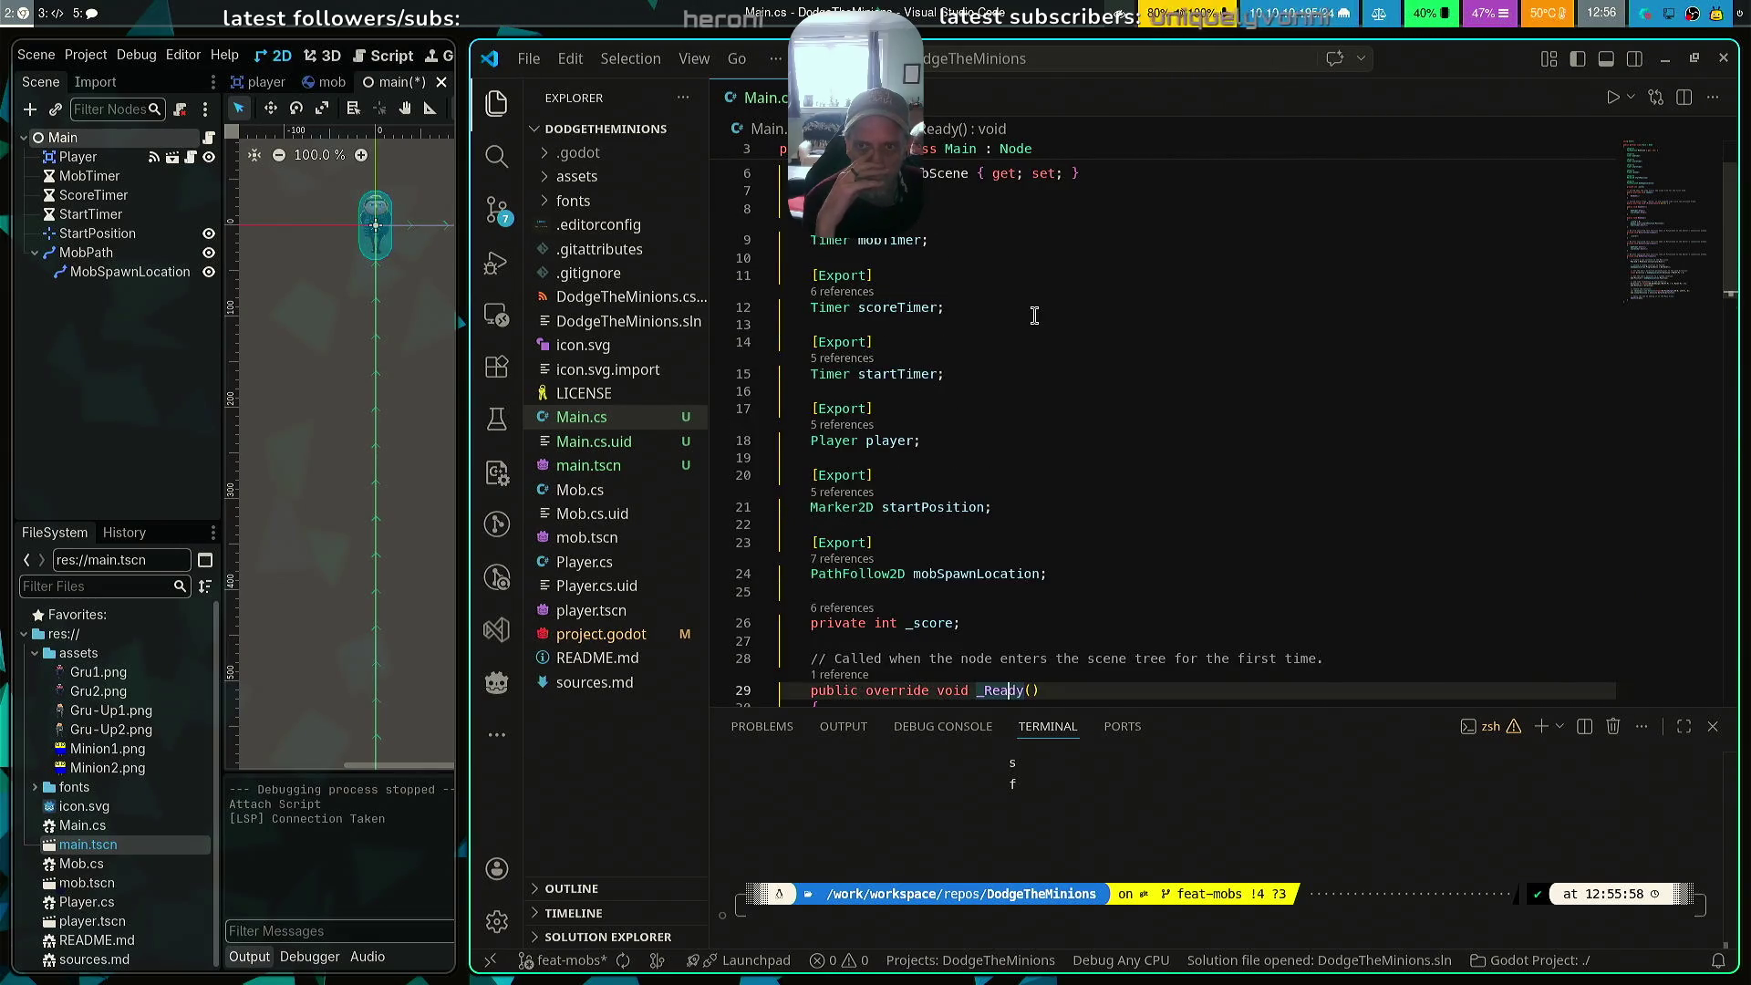
scroll(1034, 316, "up", 2)
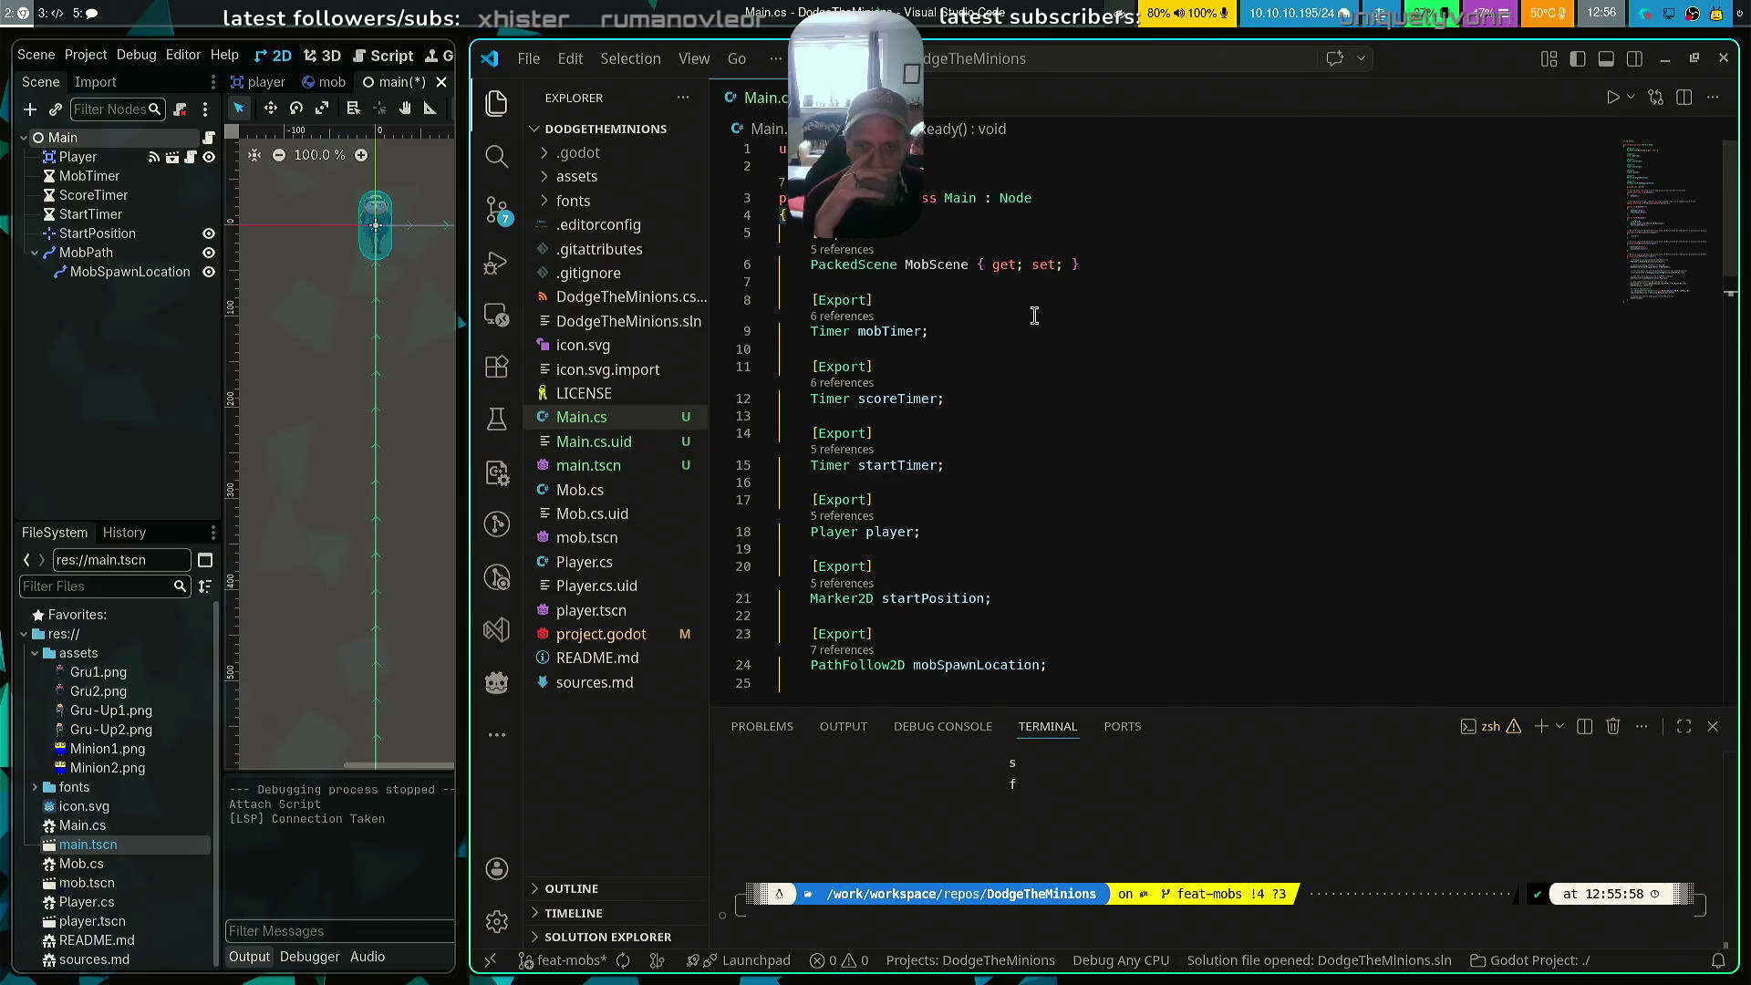
scroll(1035, 315, "down", 2)
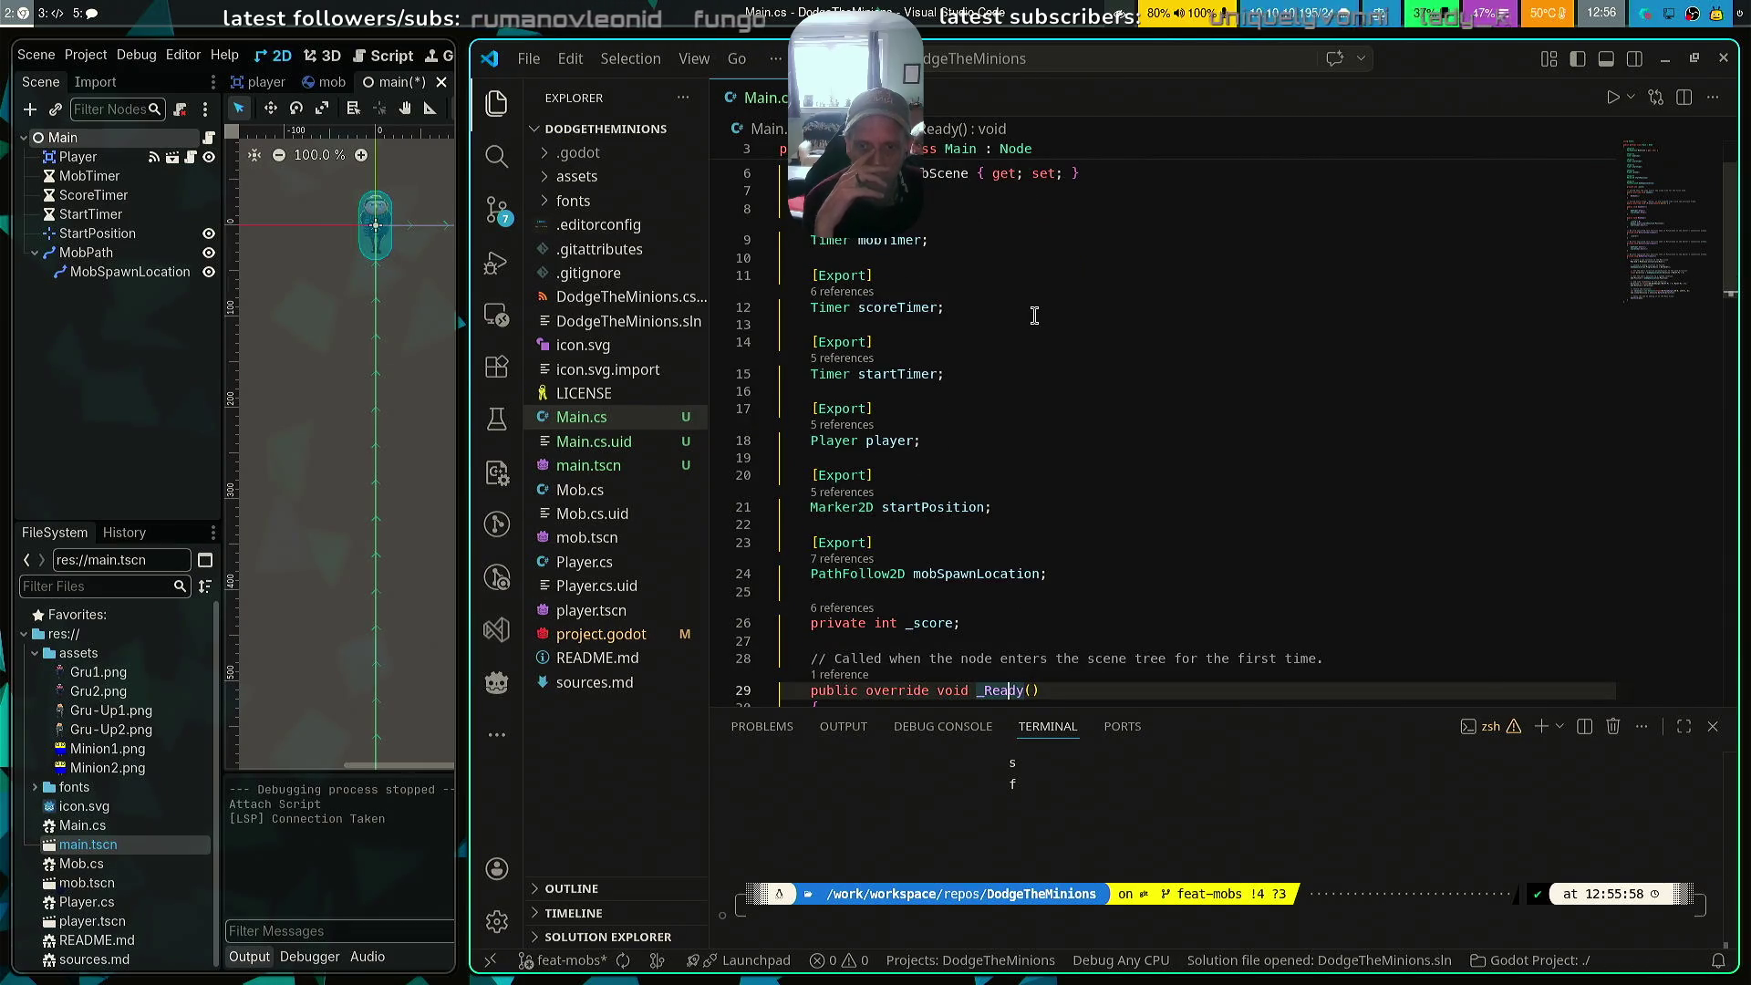
Check the player field declaration, then kill the zsh terminal with Ctrl+D and quit VS Code
left_click(832, 442)
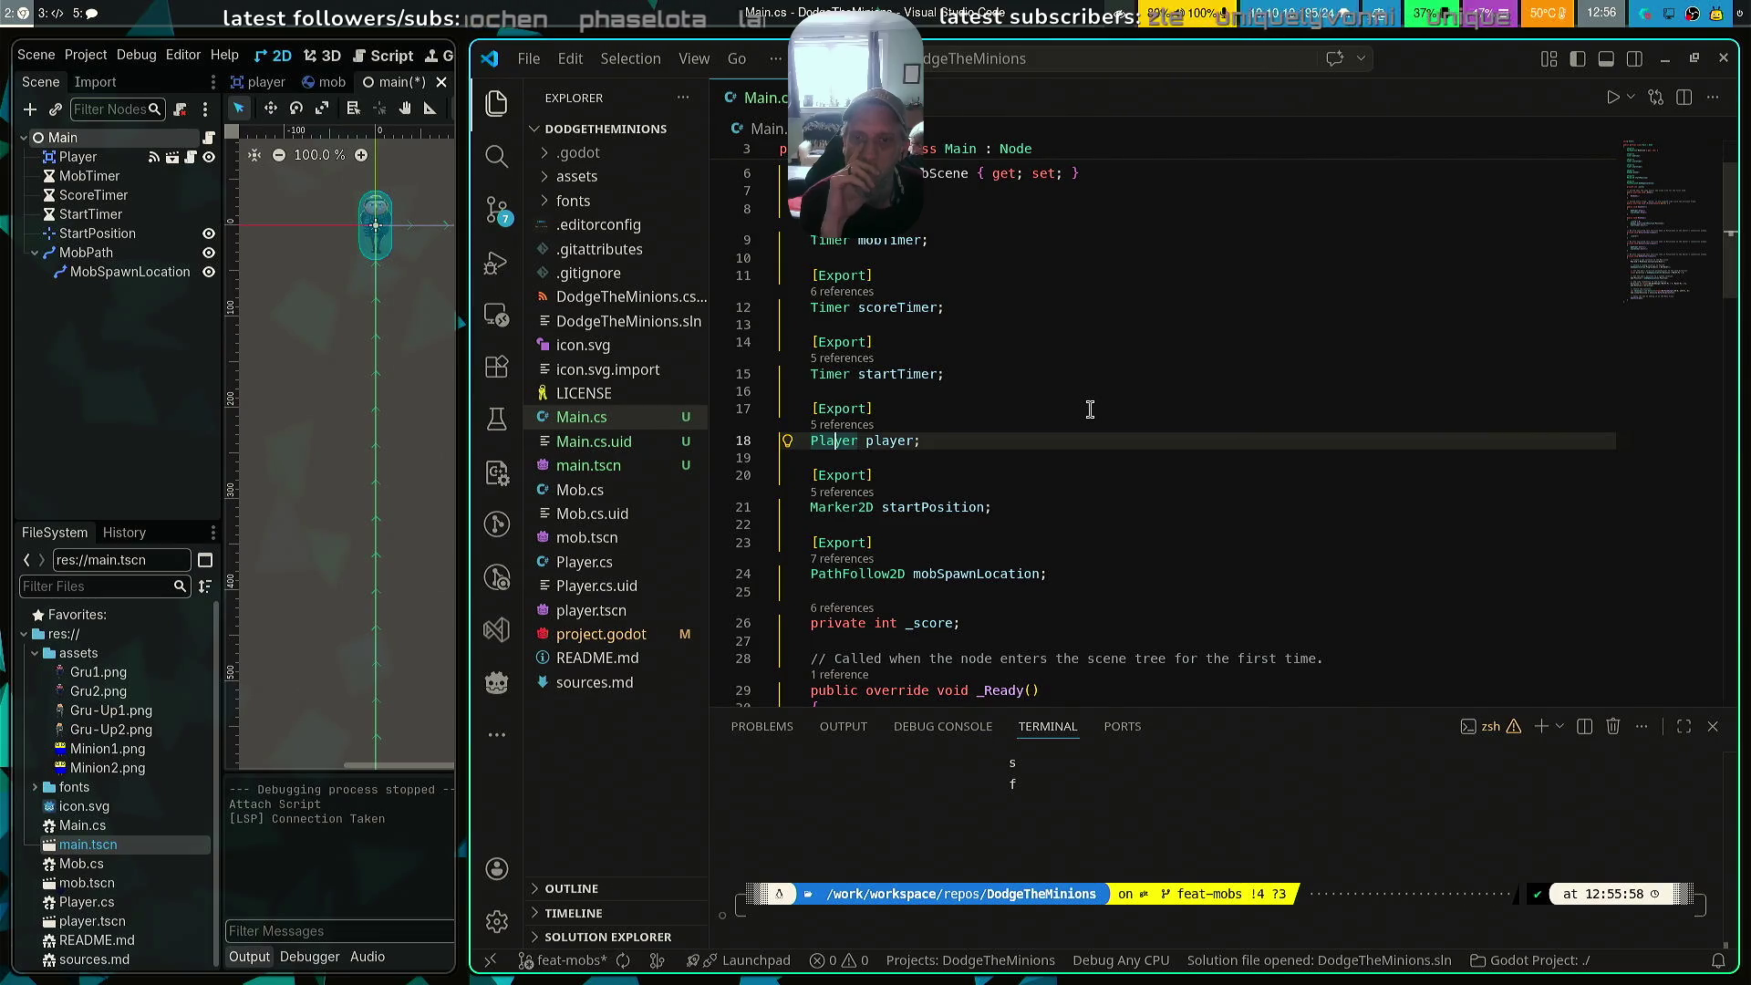
scroll(1090, 410, "down", 10)
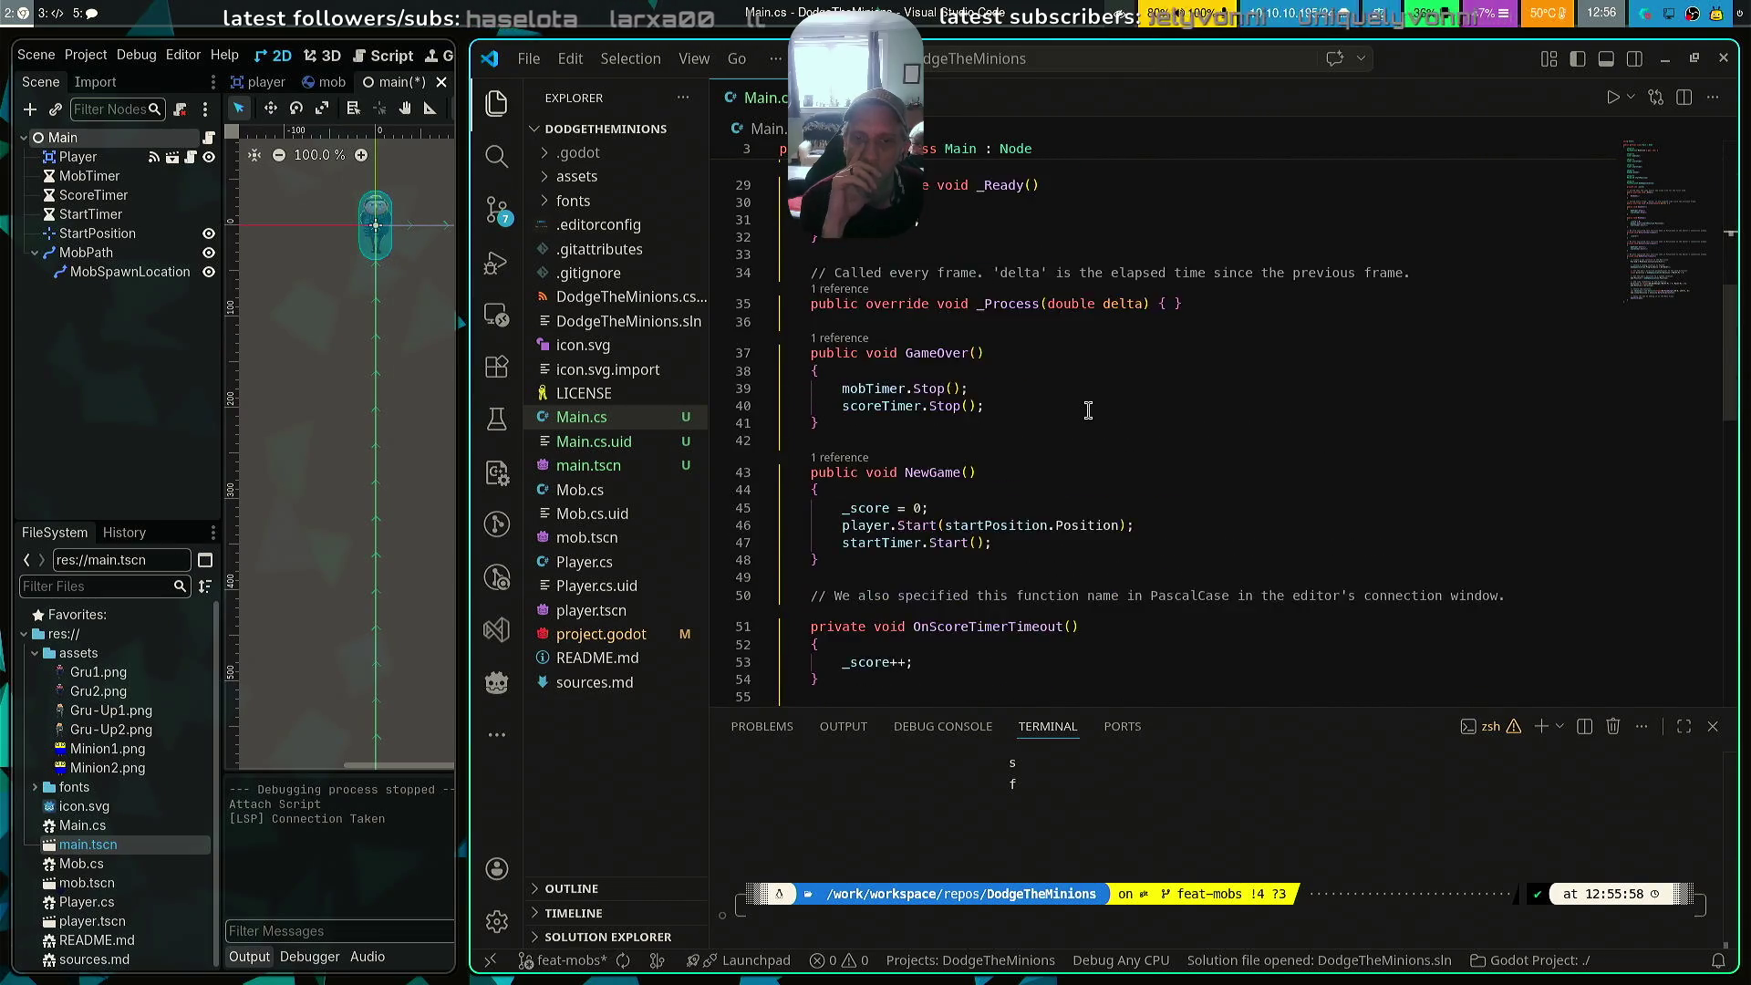
scroll(1088, 412, "down", 5)
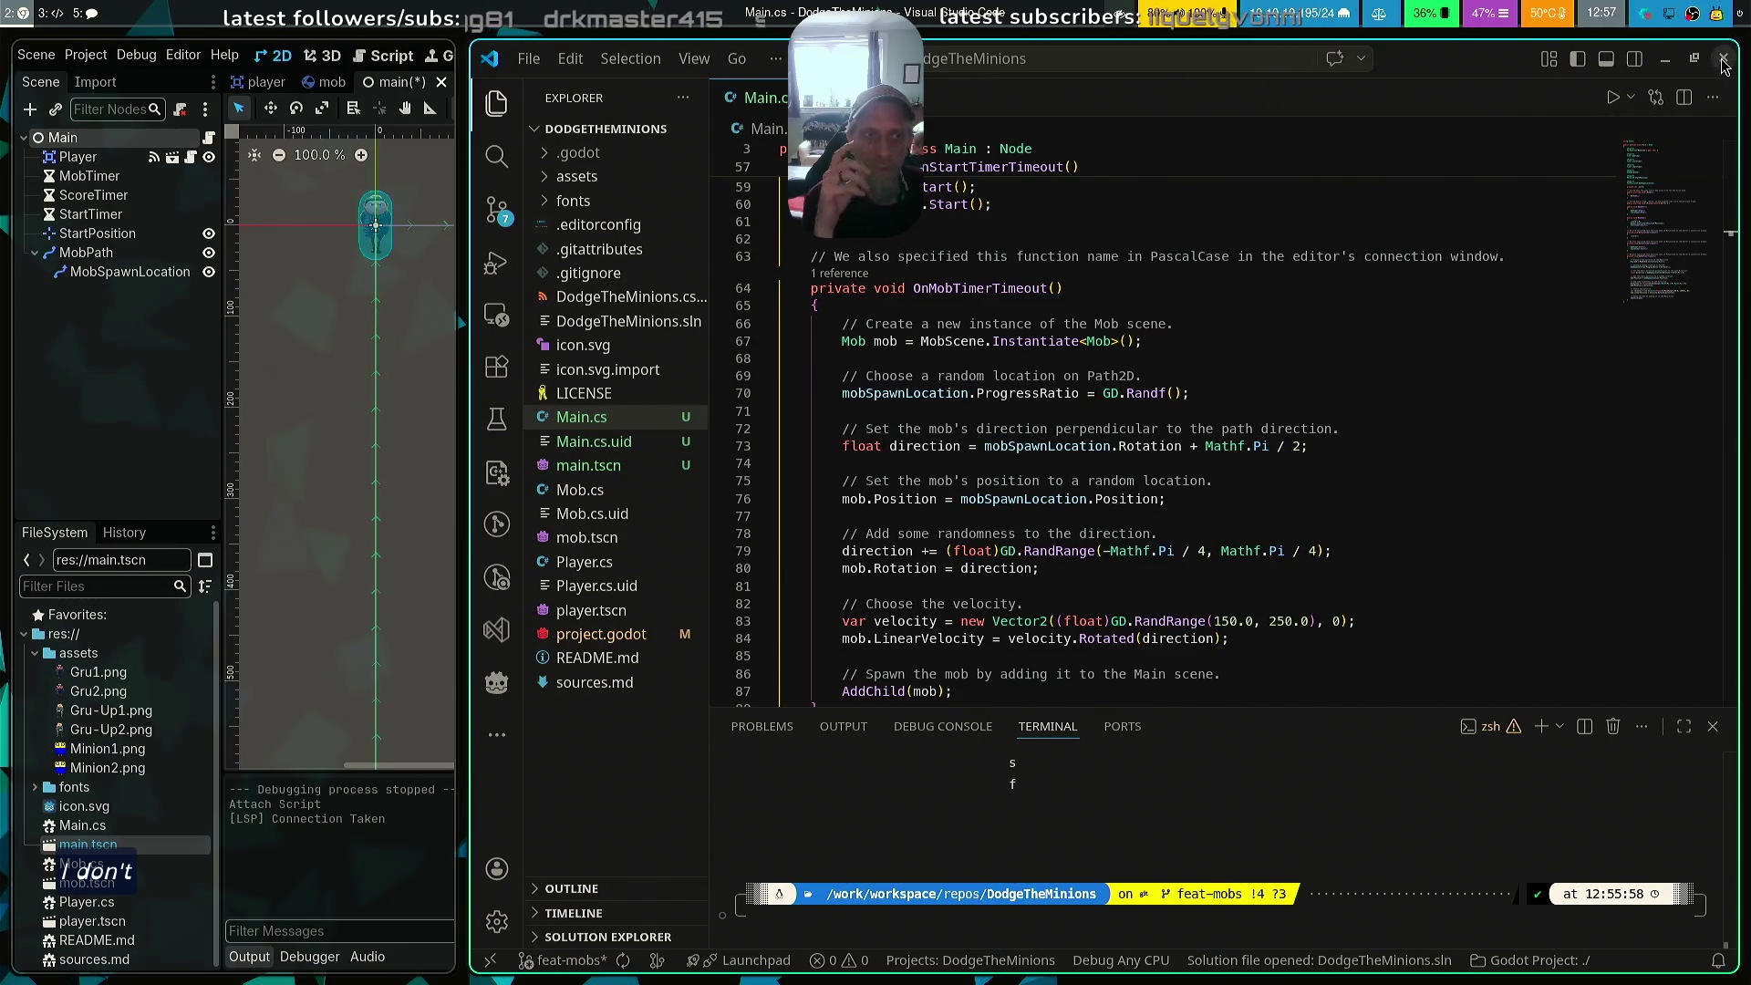
key("ctrl+d")
key("ctrl+q")
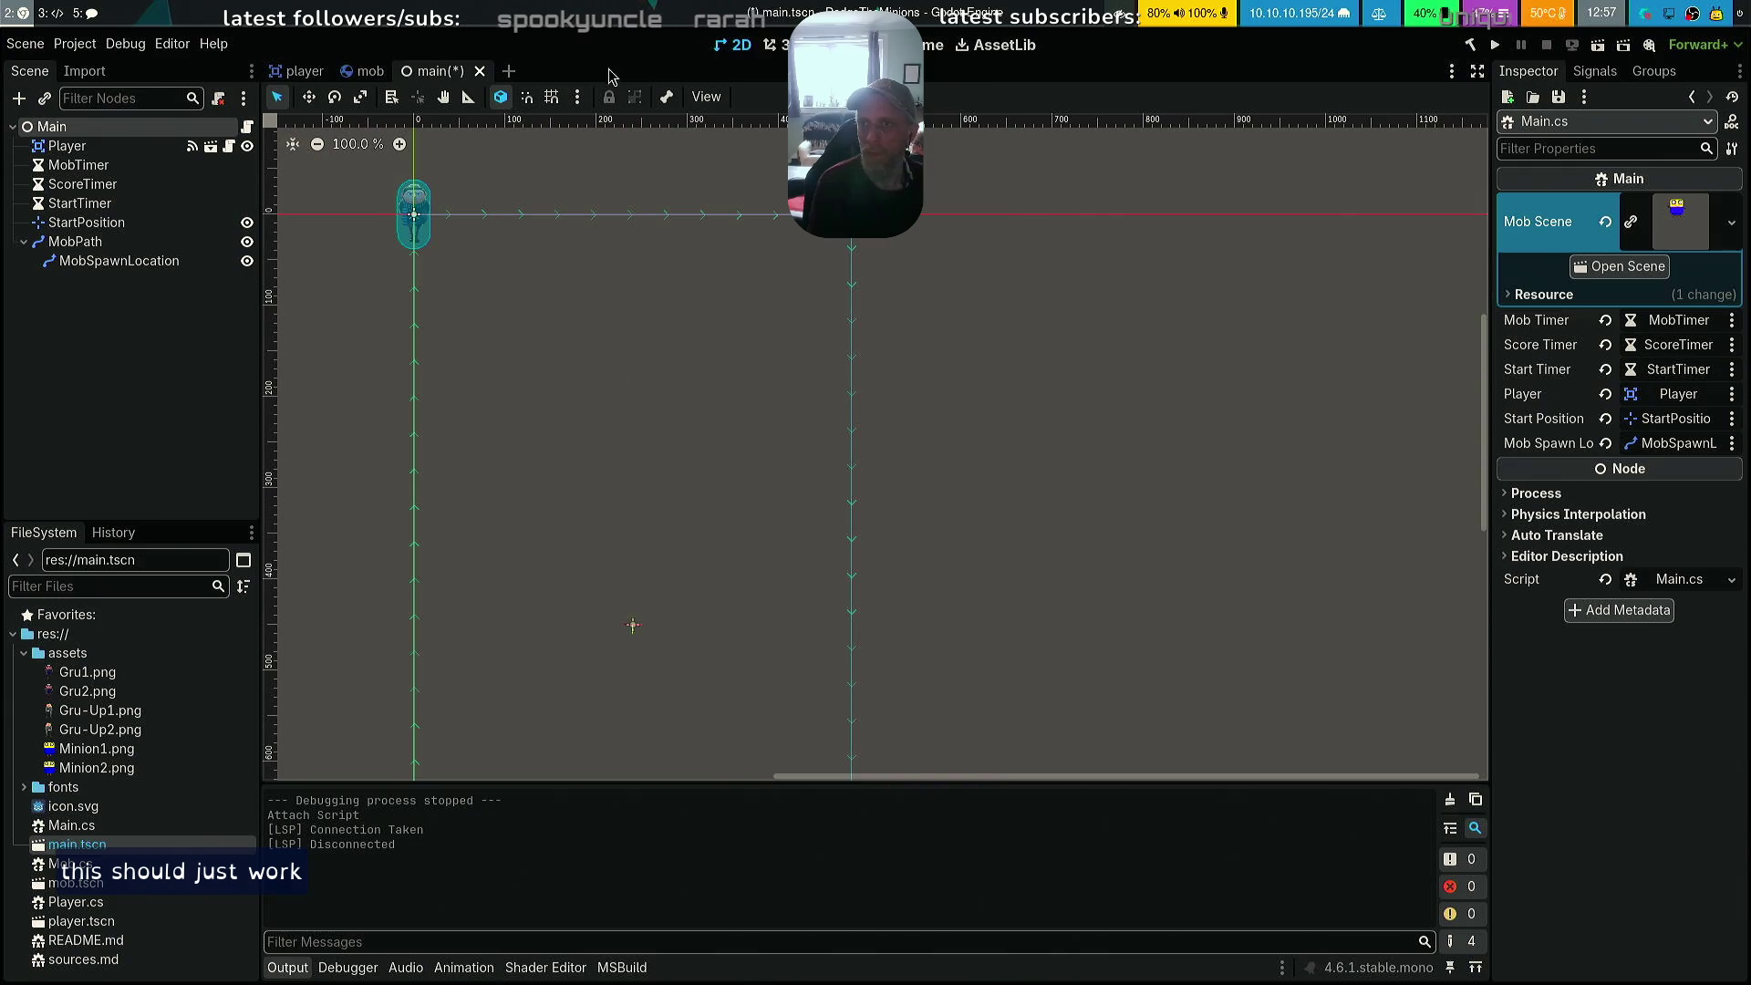
Save the Main scene, build the .NET project, run it, and dismiss the launch-aborted alert
key("ctrl+s")
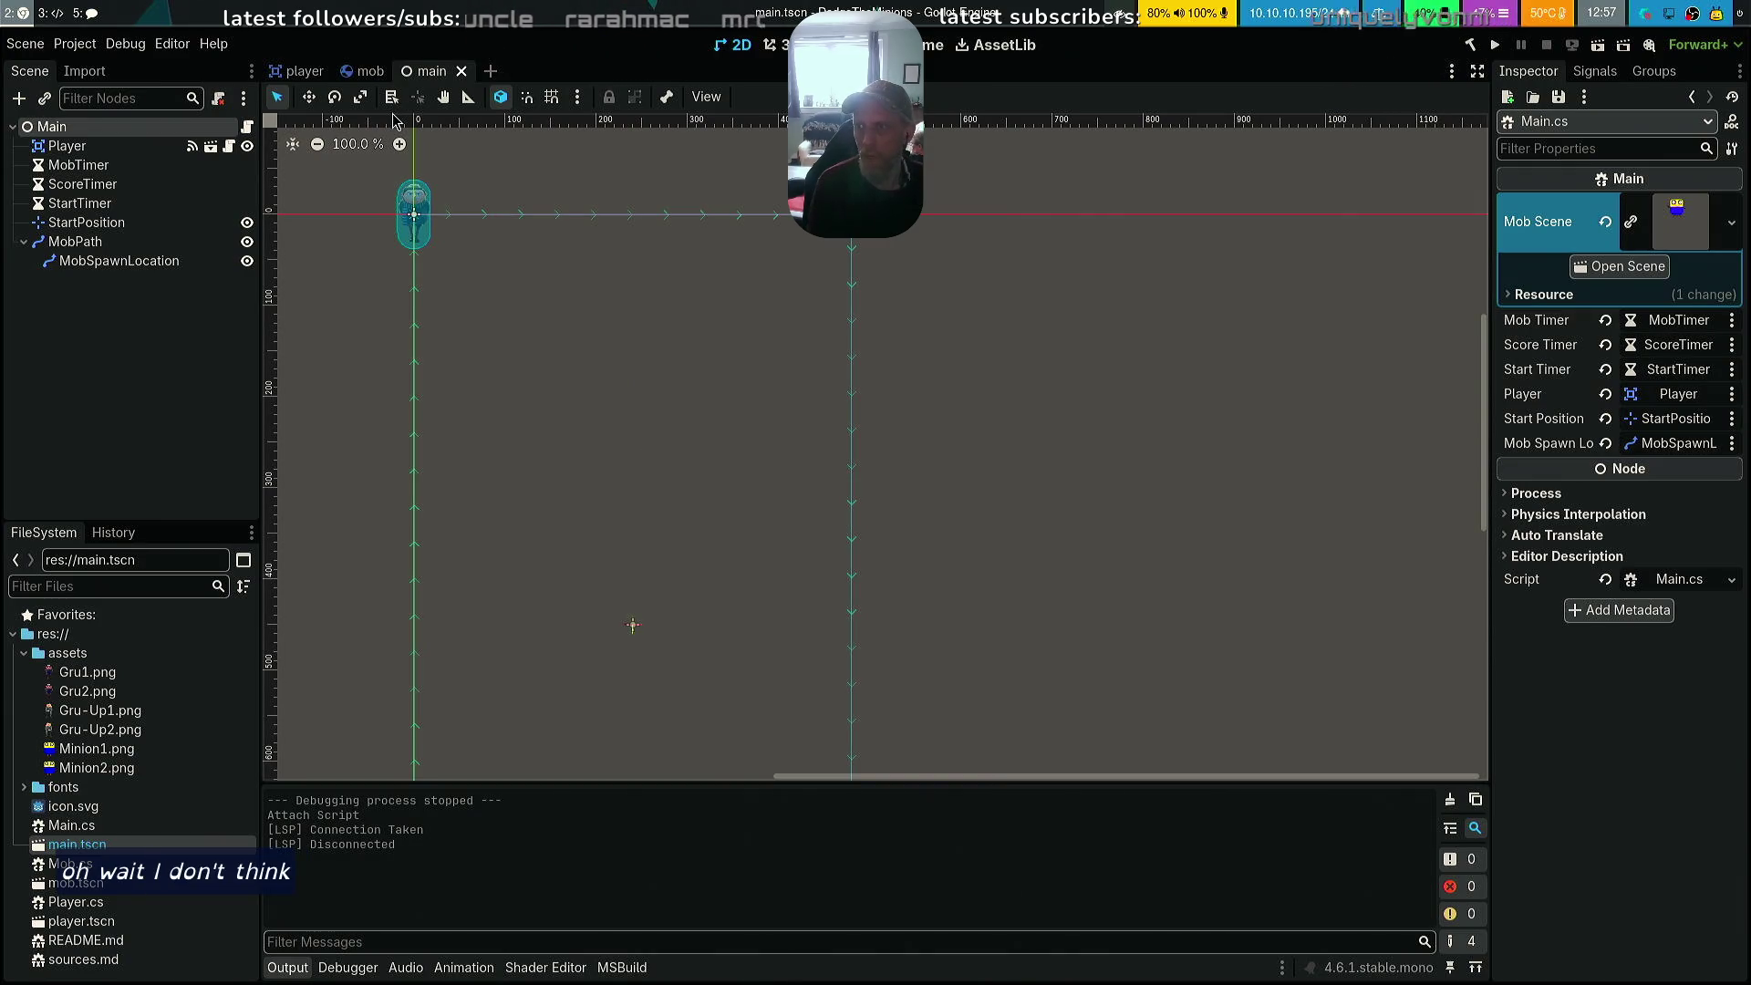
left_click(1471, 44)
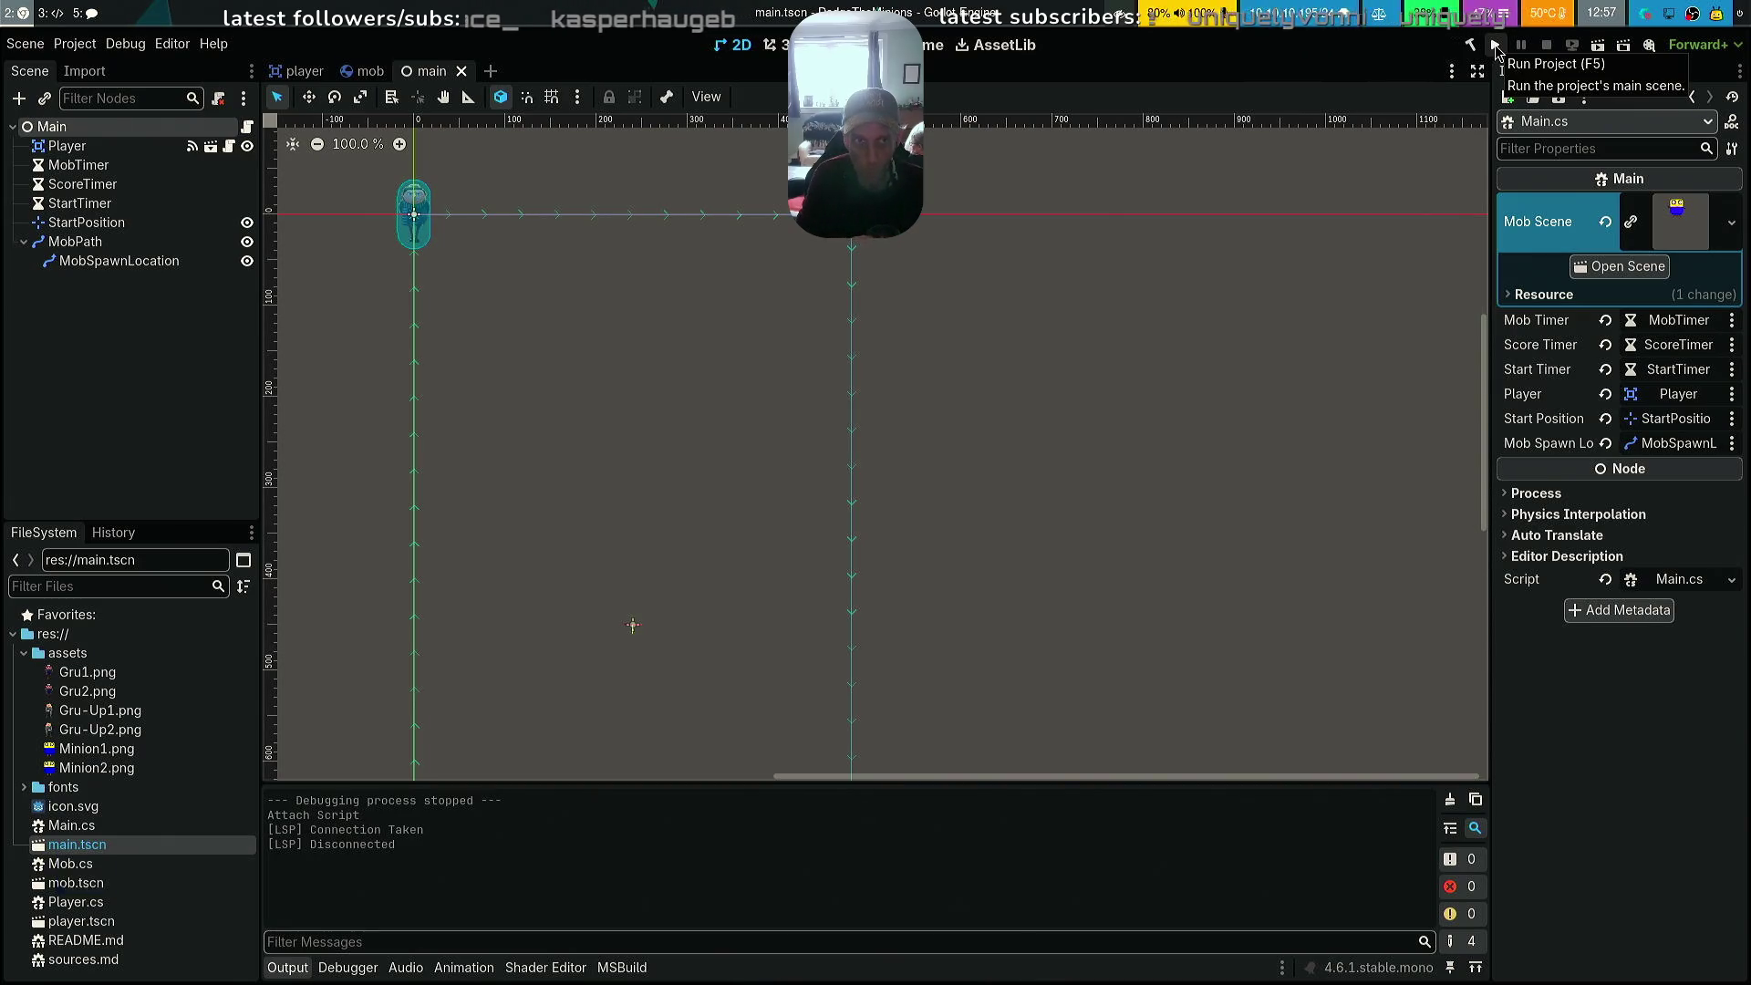
left_click(1495, 47)
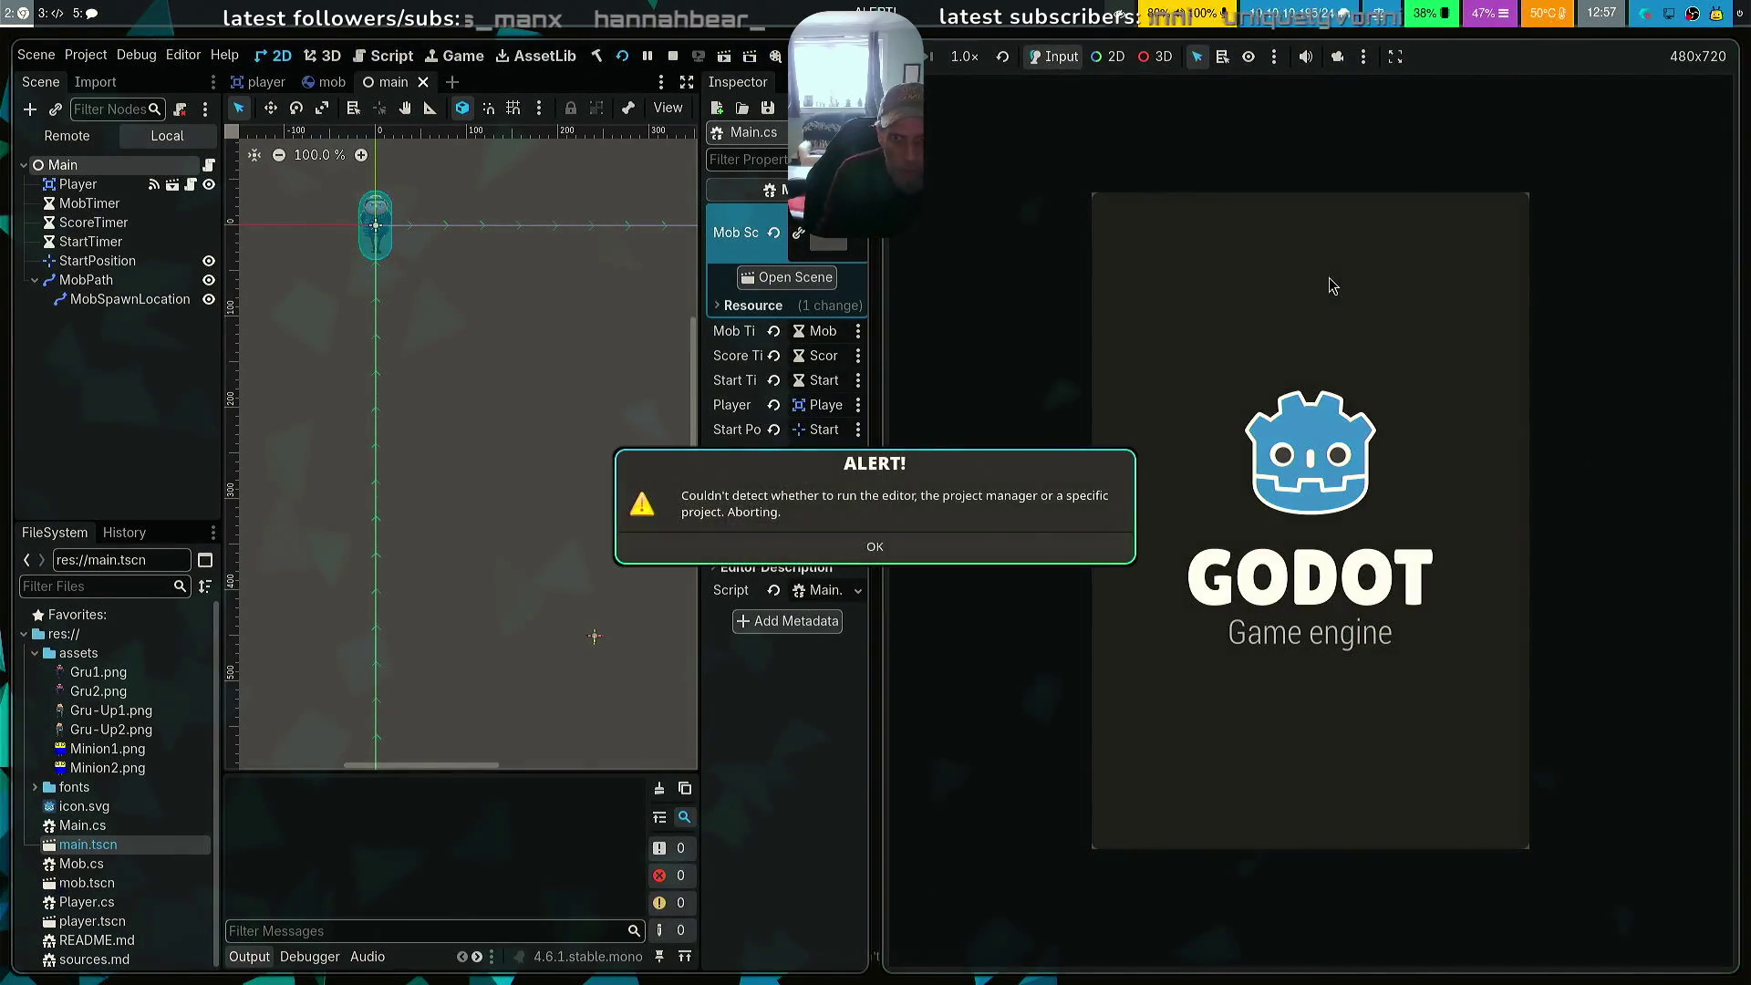
left_click(969, 545)
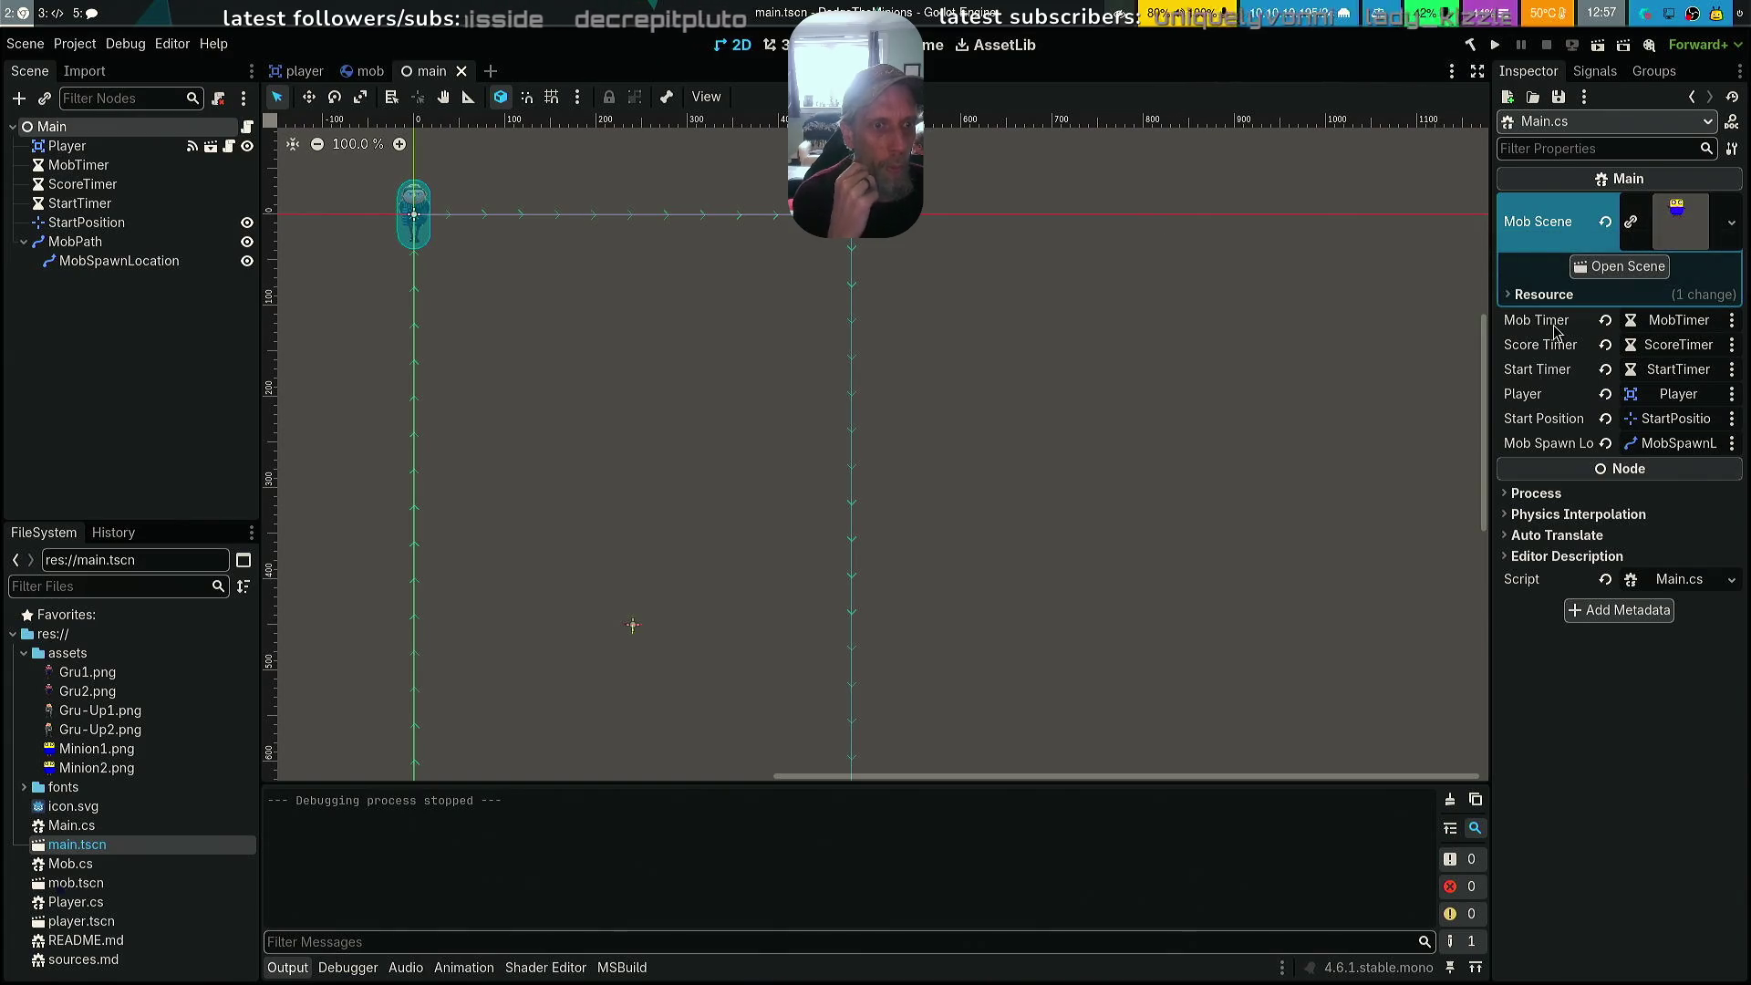
Collapse the Mob Scene resource and link the Player node to Main's Player field
left_click(1536, 295)
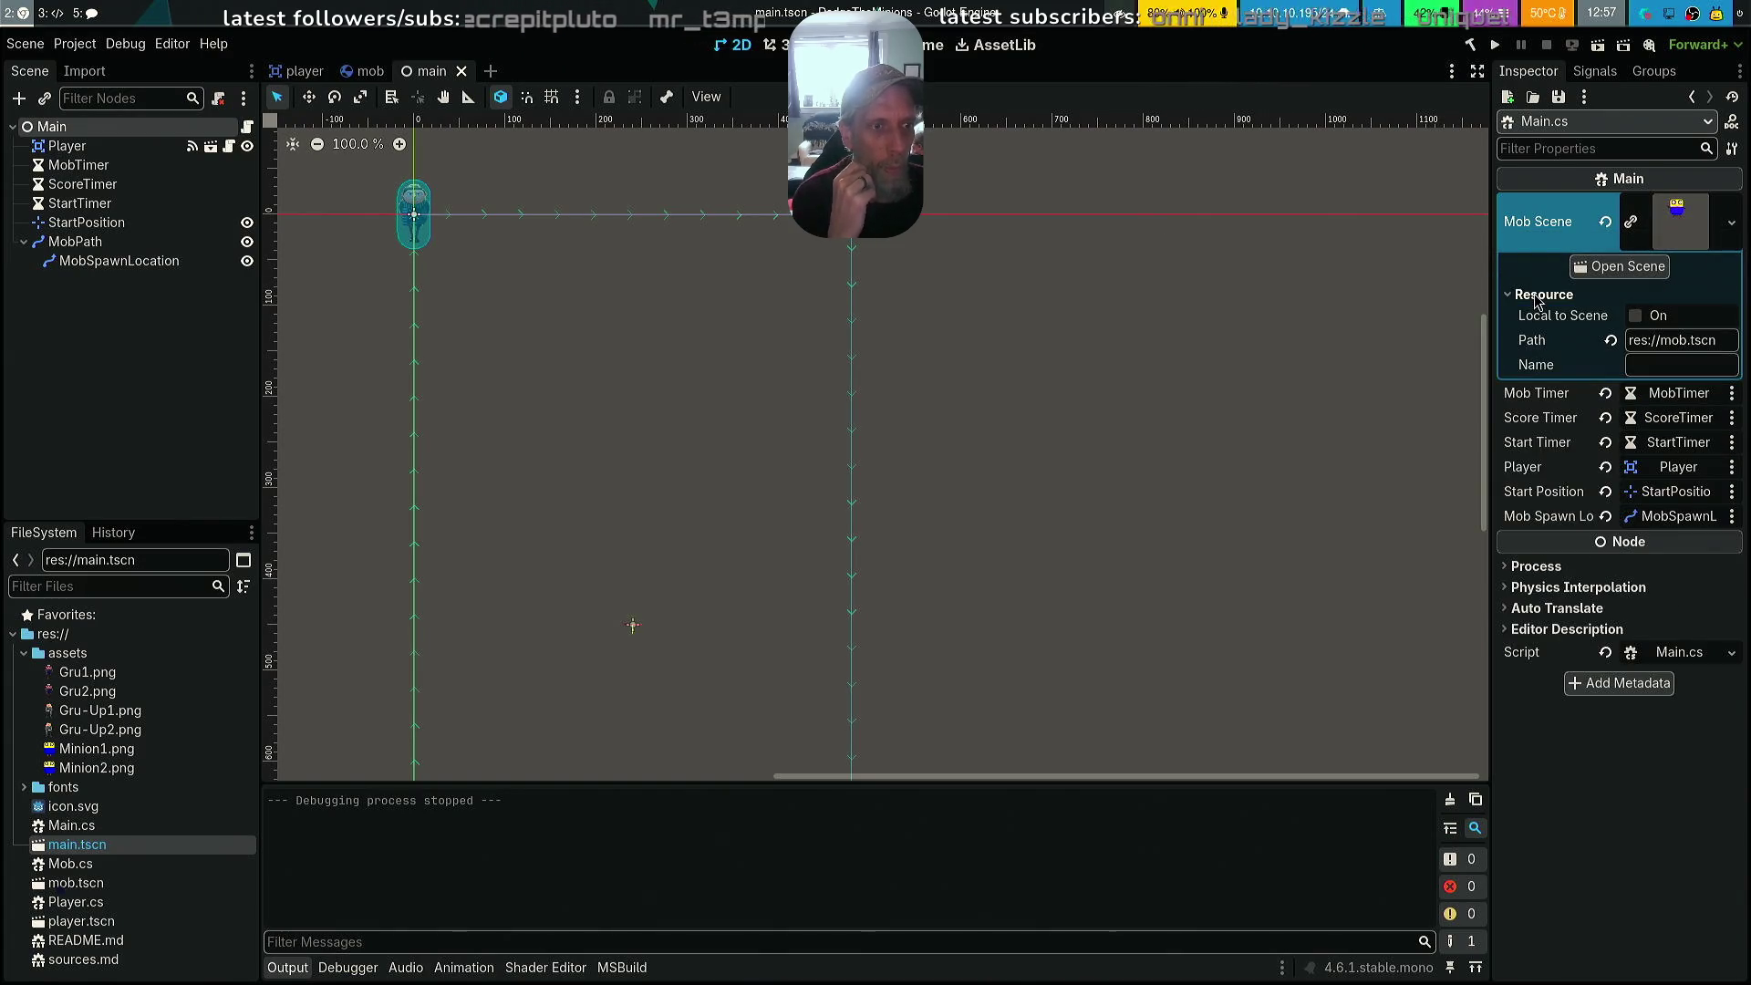
left_click(1539, 295)
left_click(1692, 232)
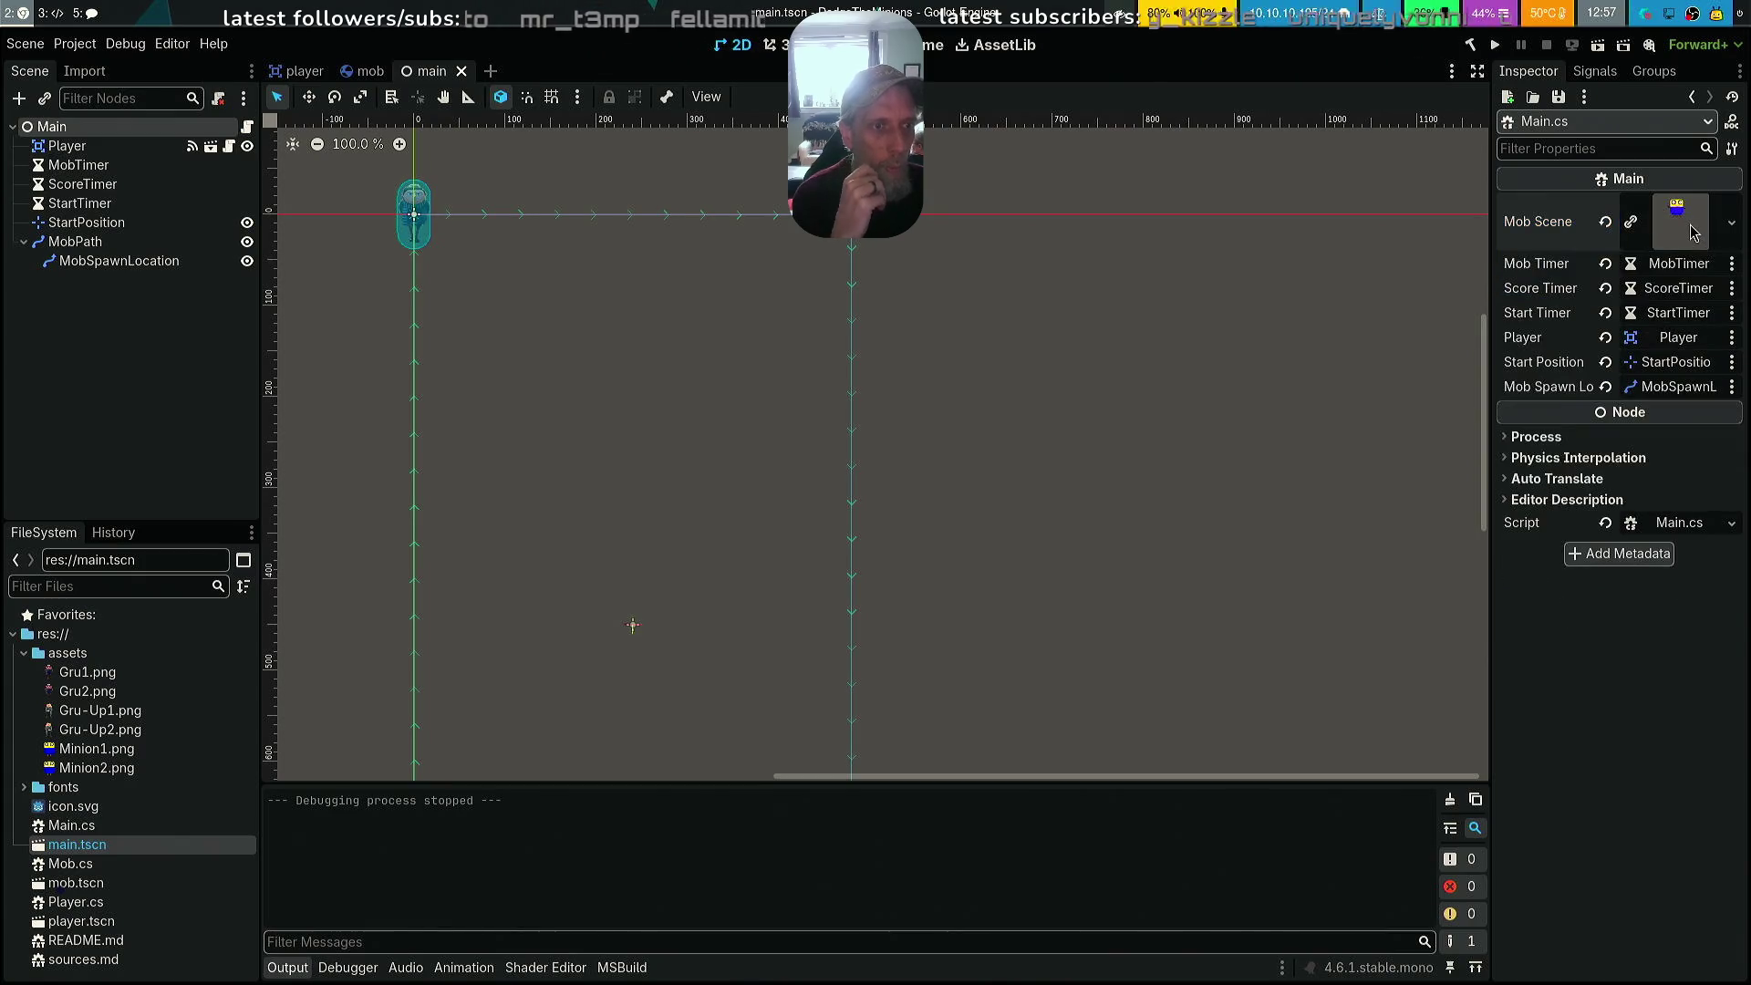
left_click(1678, 337)
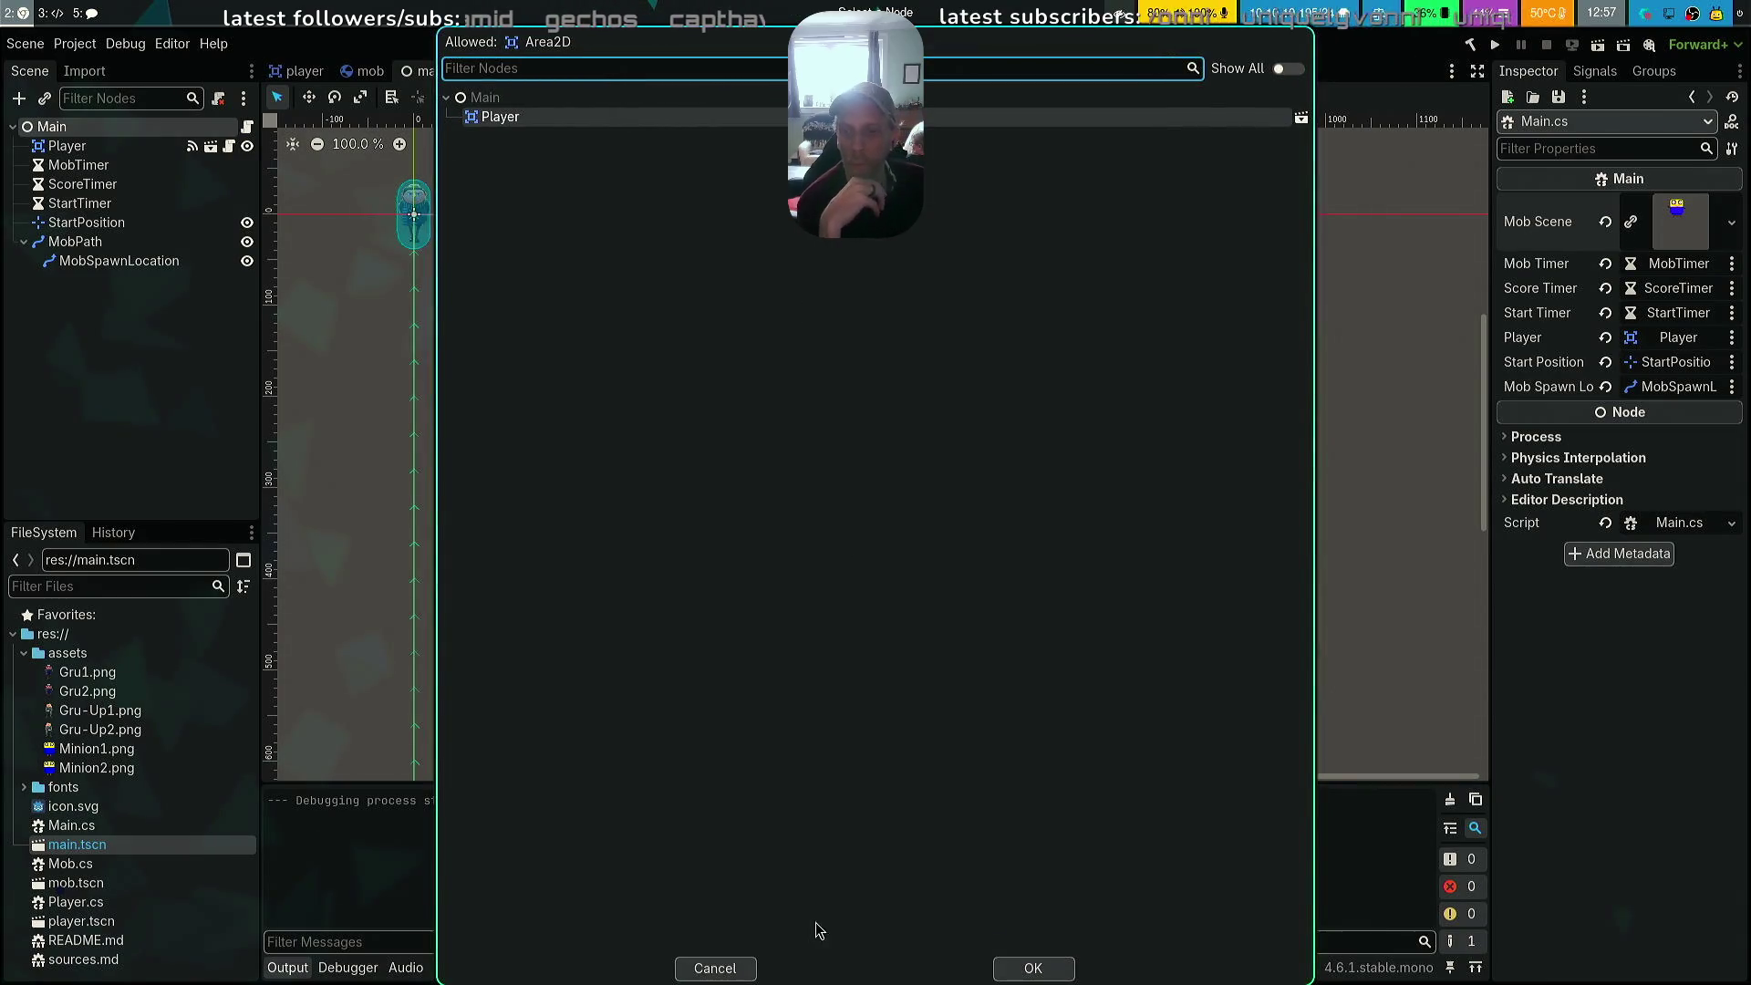
left_click(1033, 967)
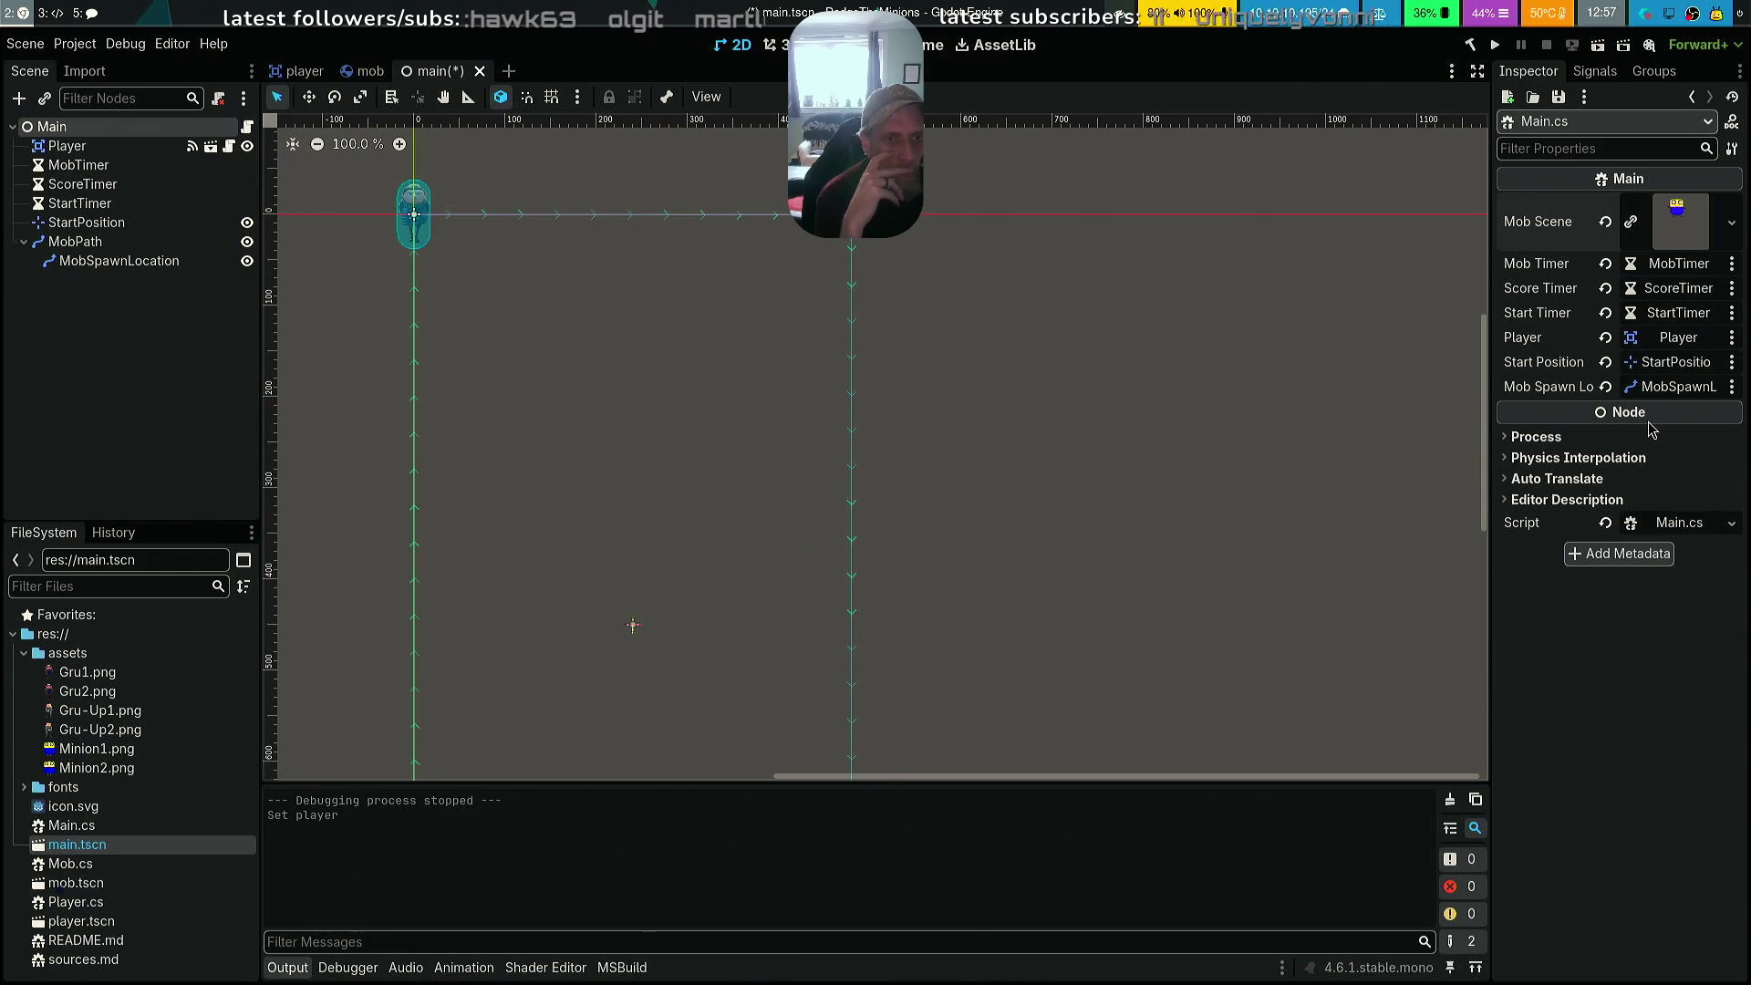
mouse_move(1652, 429)
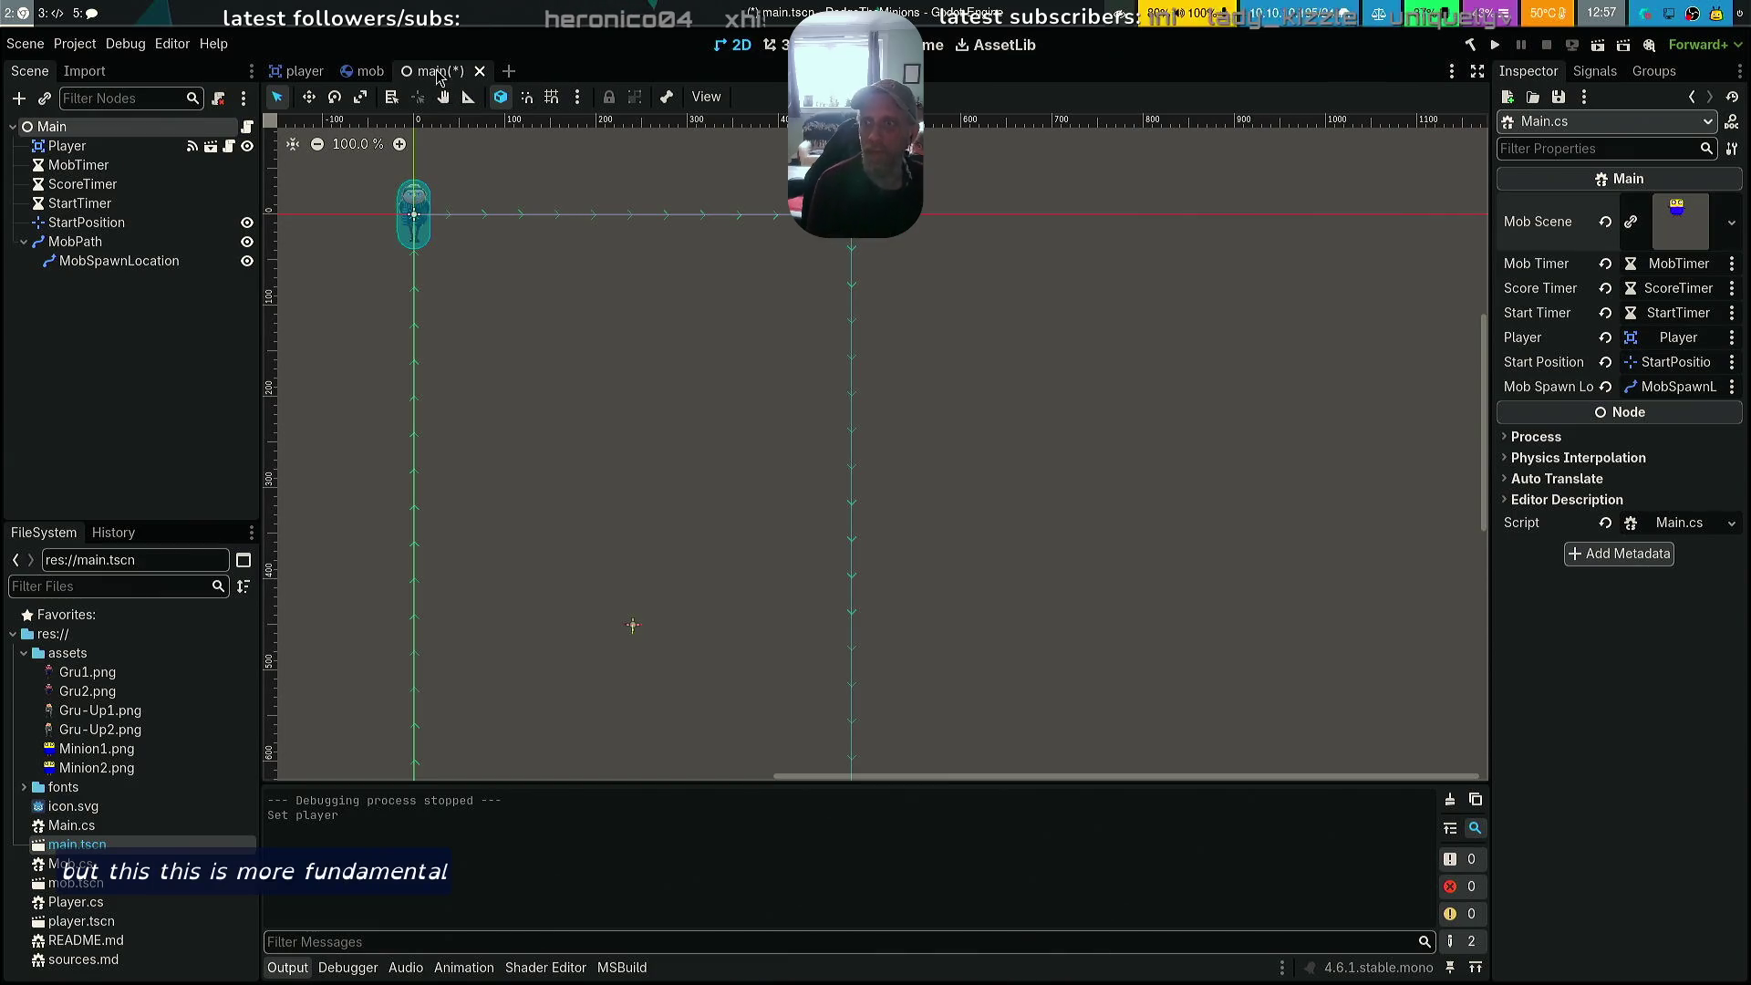
Save the Main scene and open Project Settings at Application > Run
key("ctrl+s")
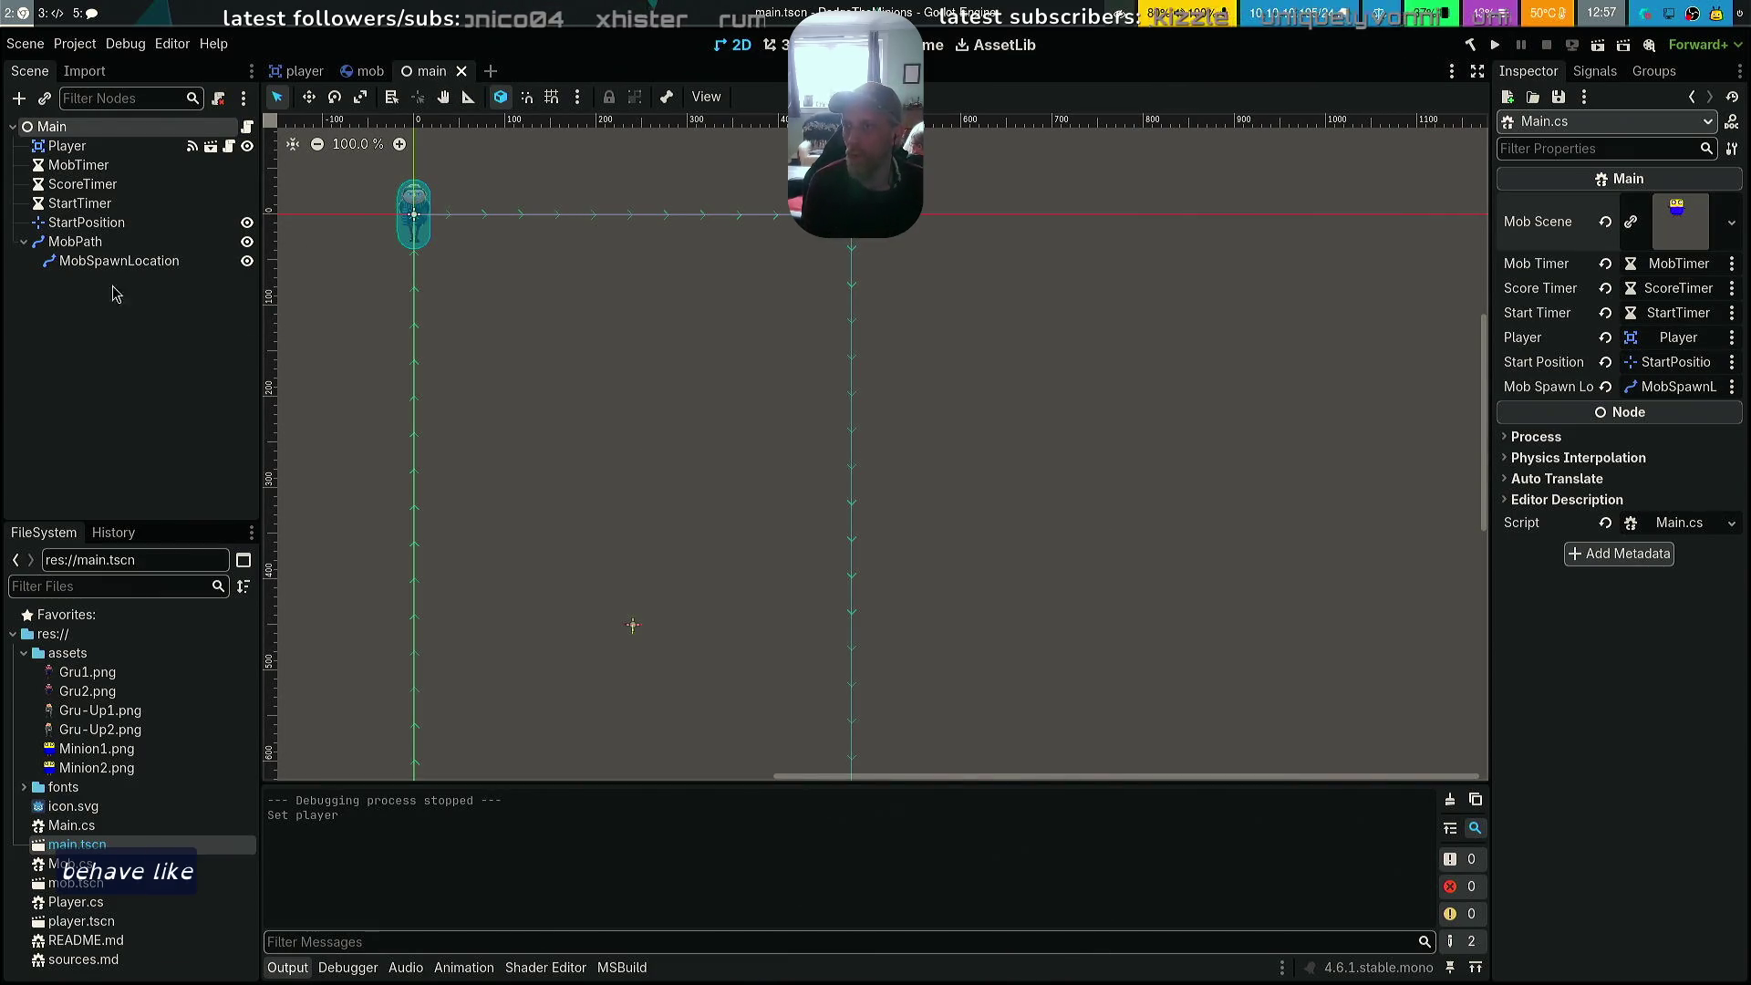
left_click(75, 43)
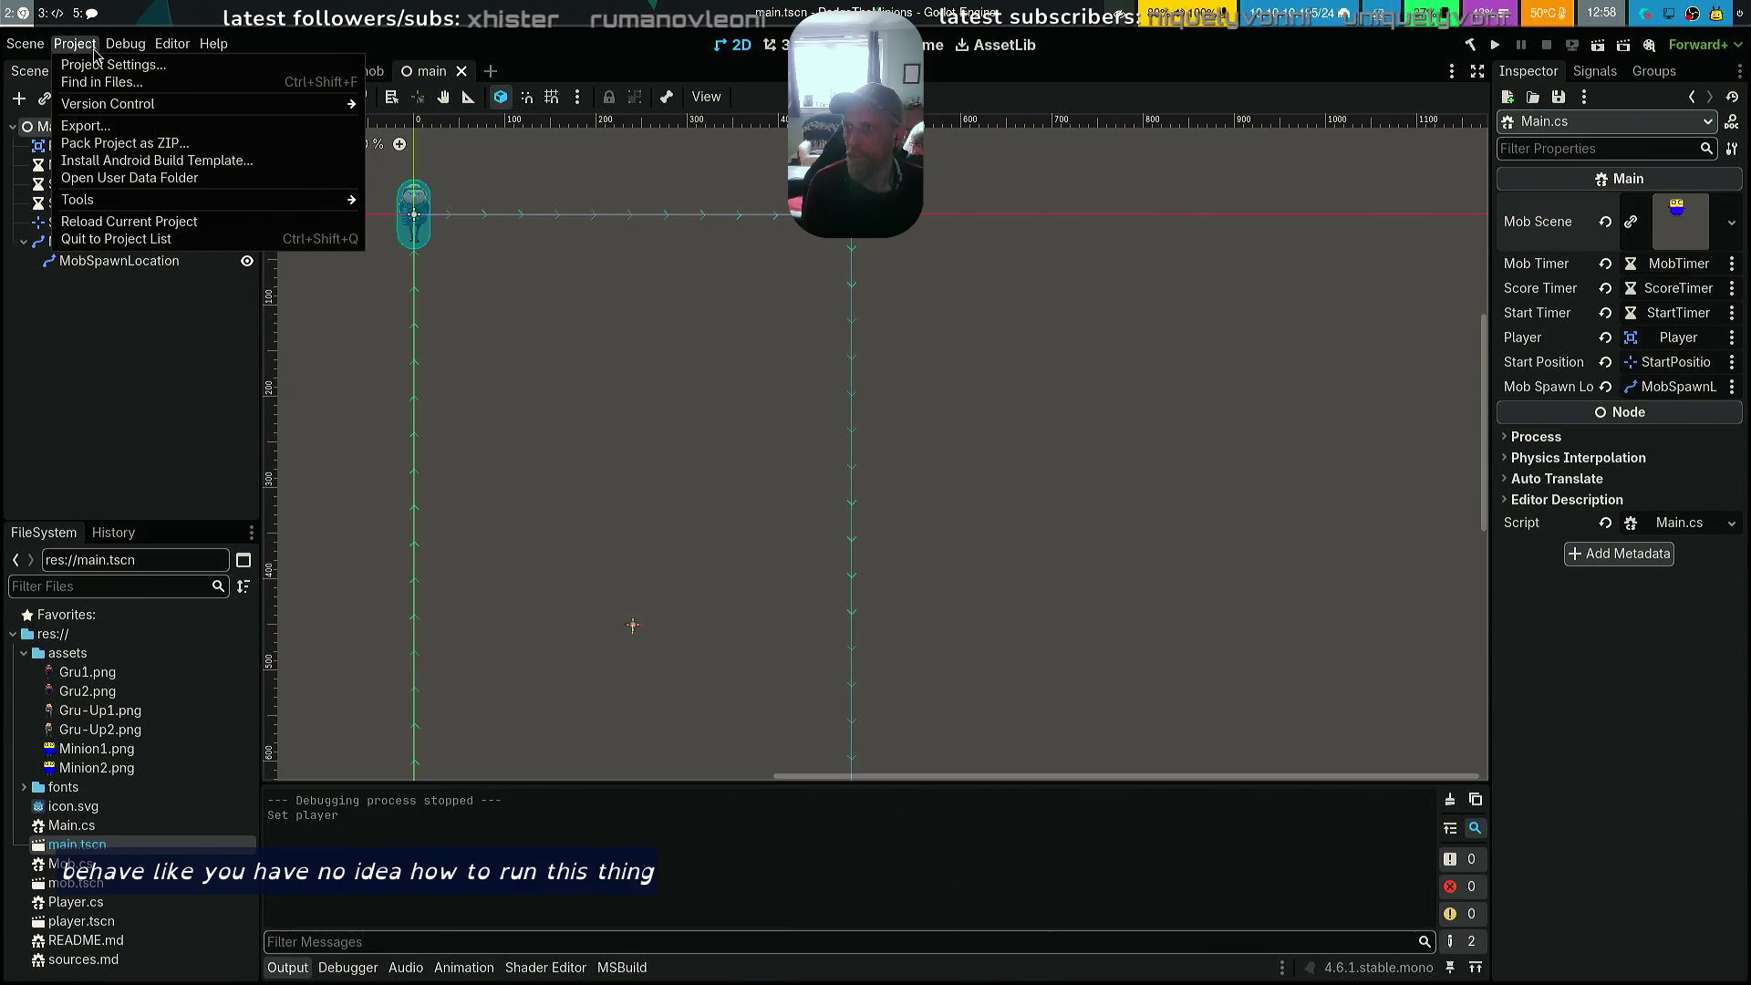
left_click(105, 65)
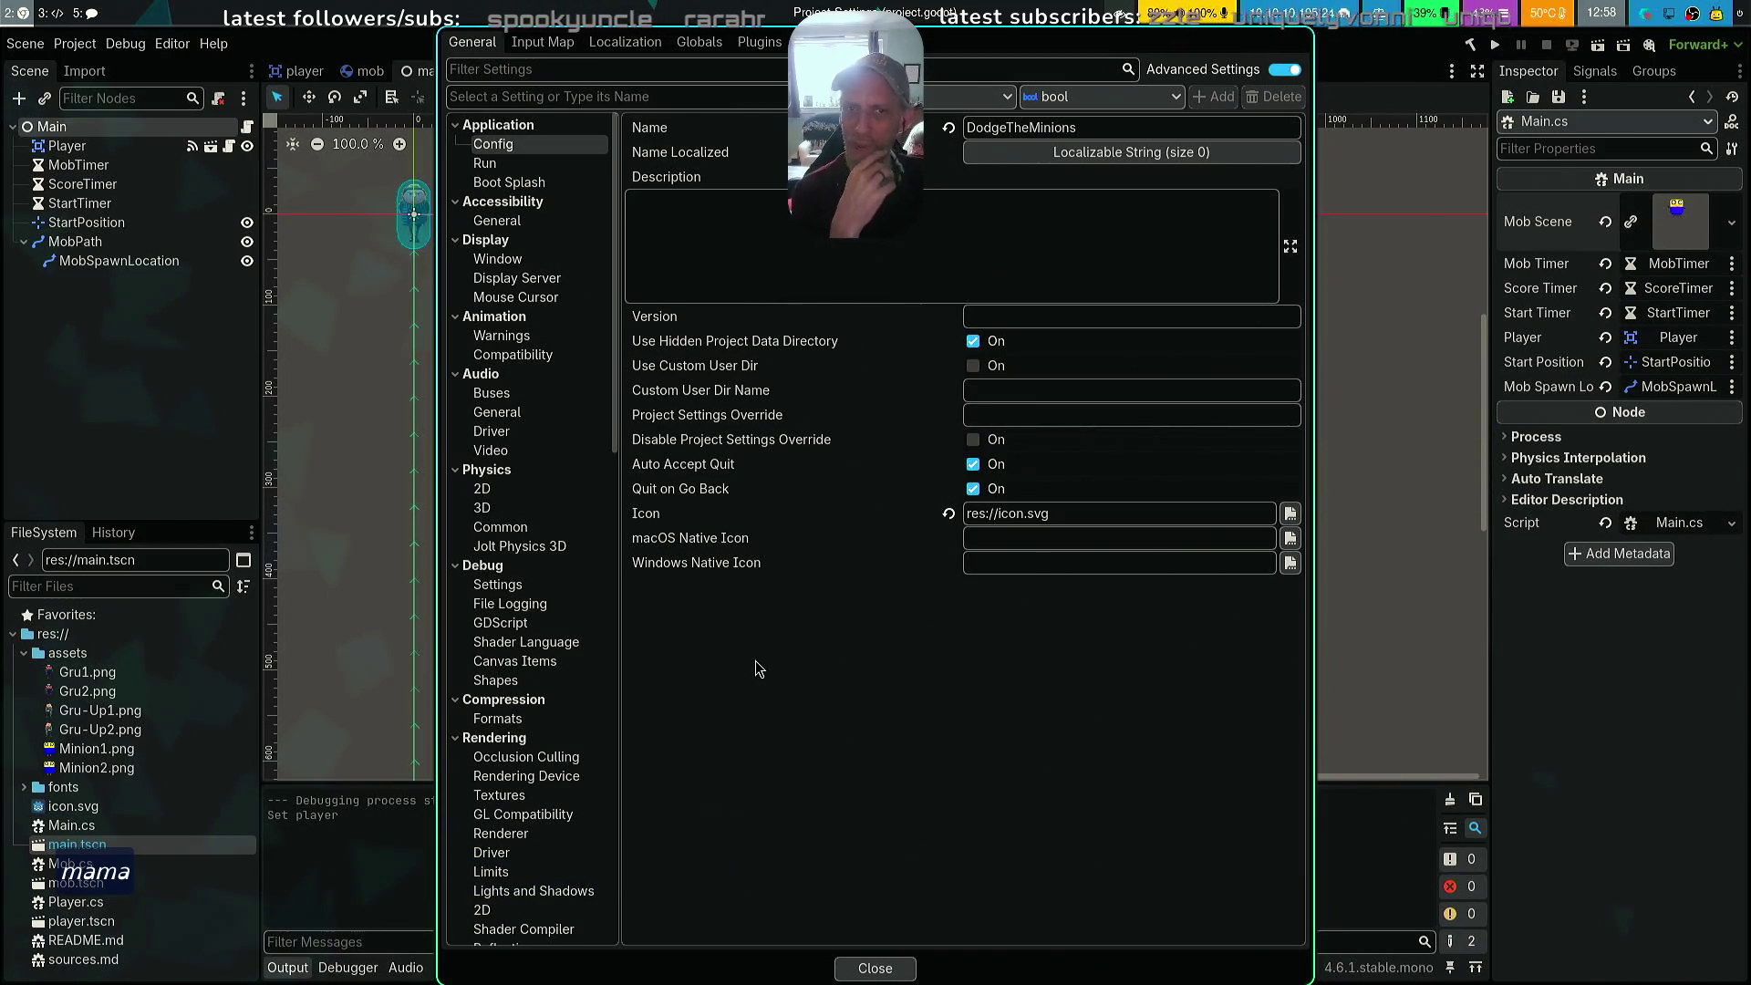
left_click(542, 184)
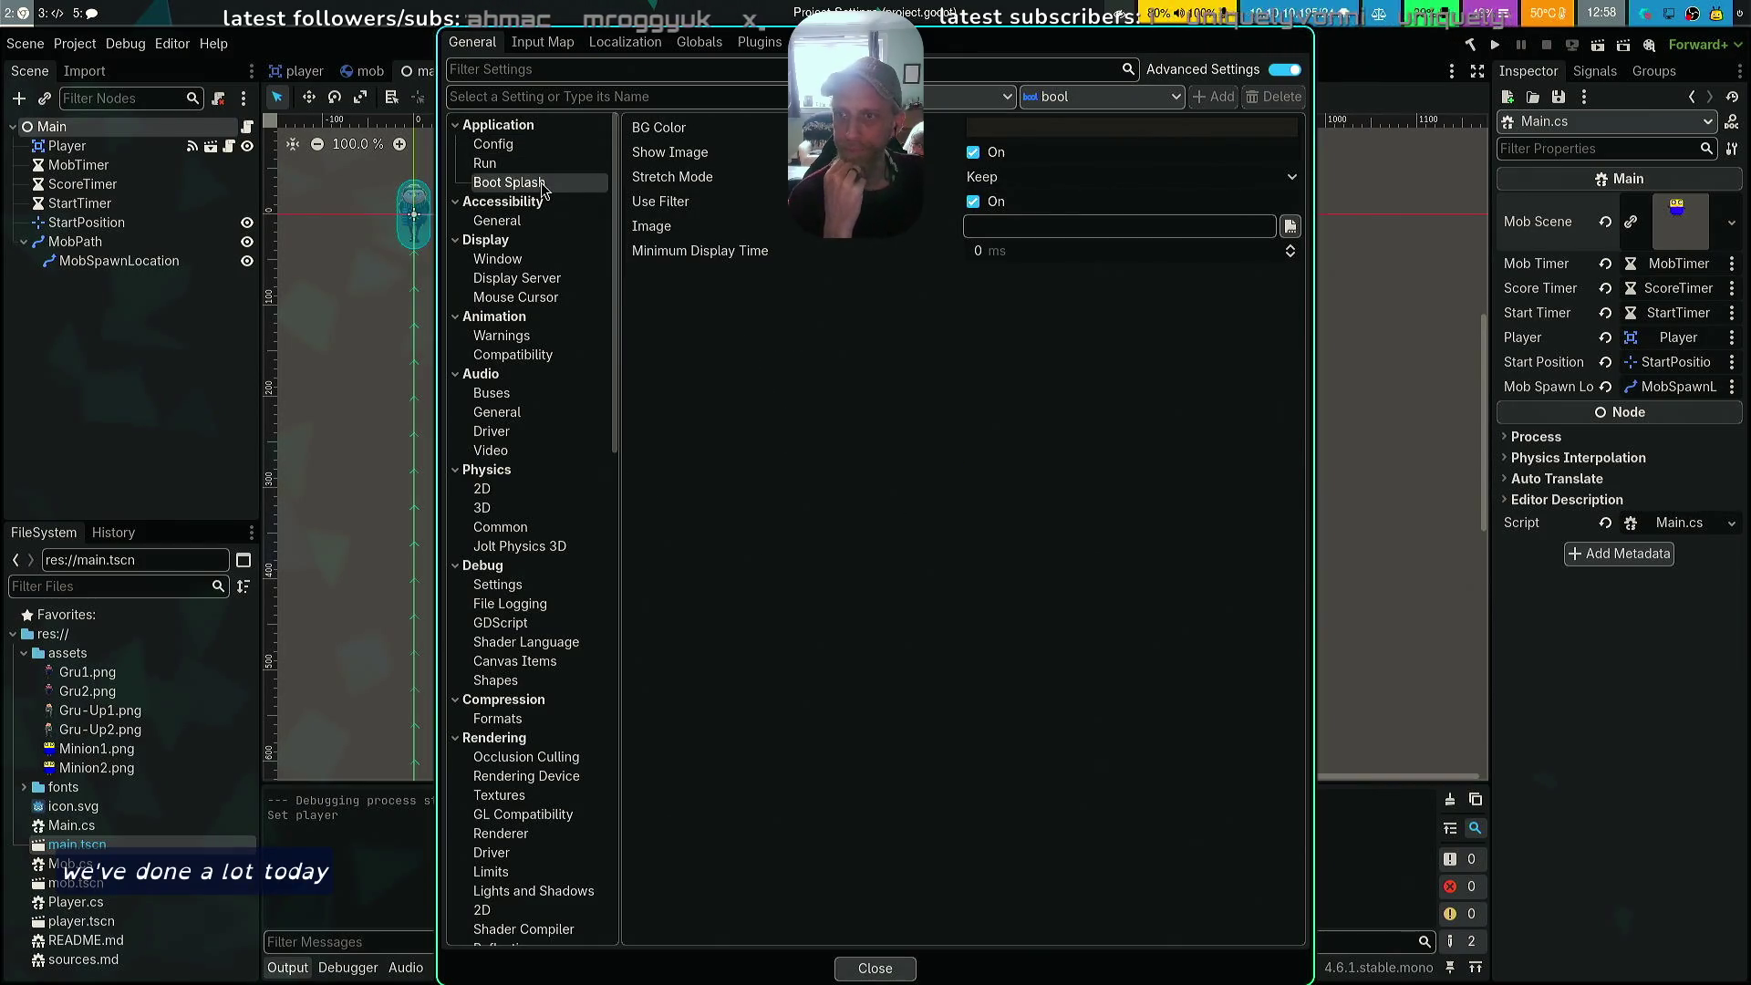
left_click(538, 166)
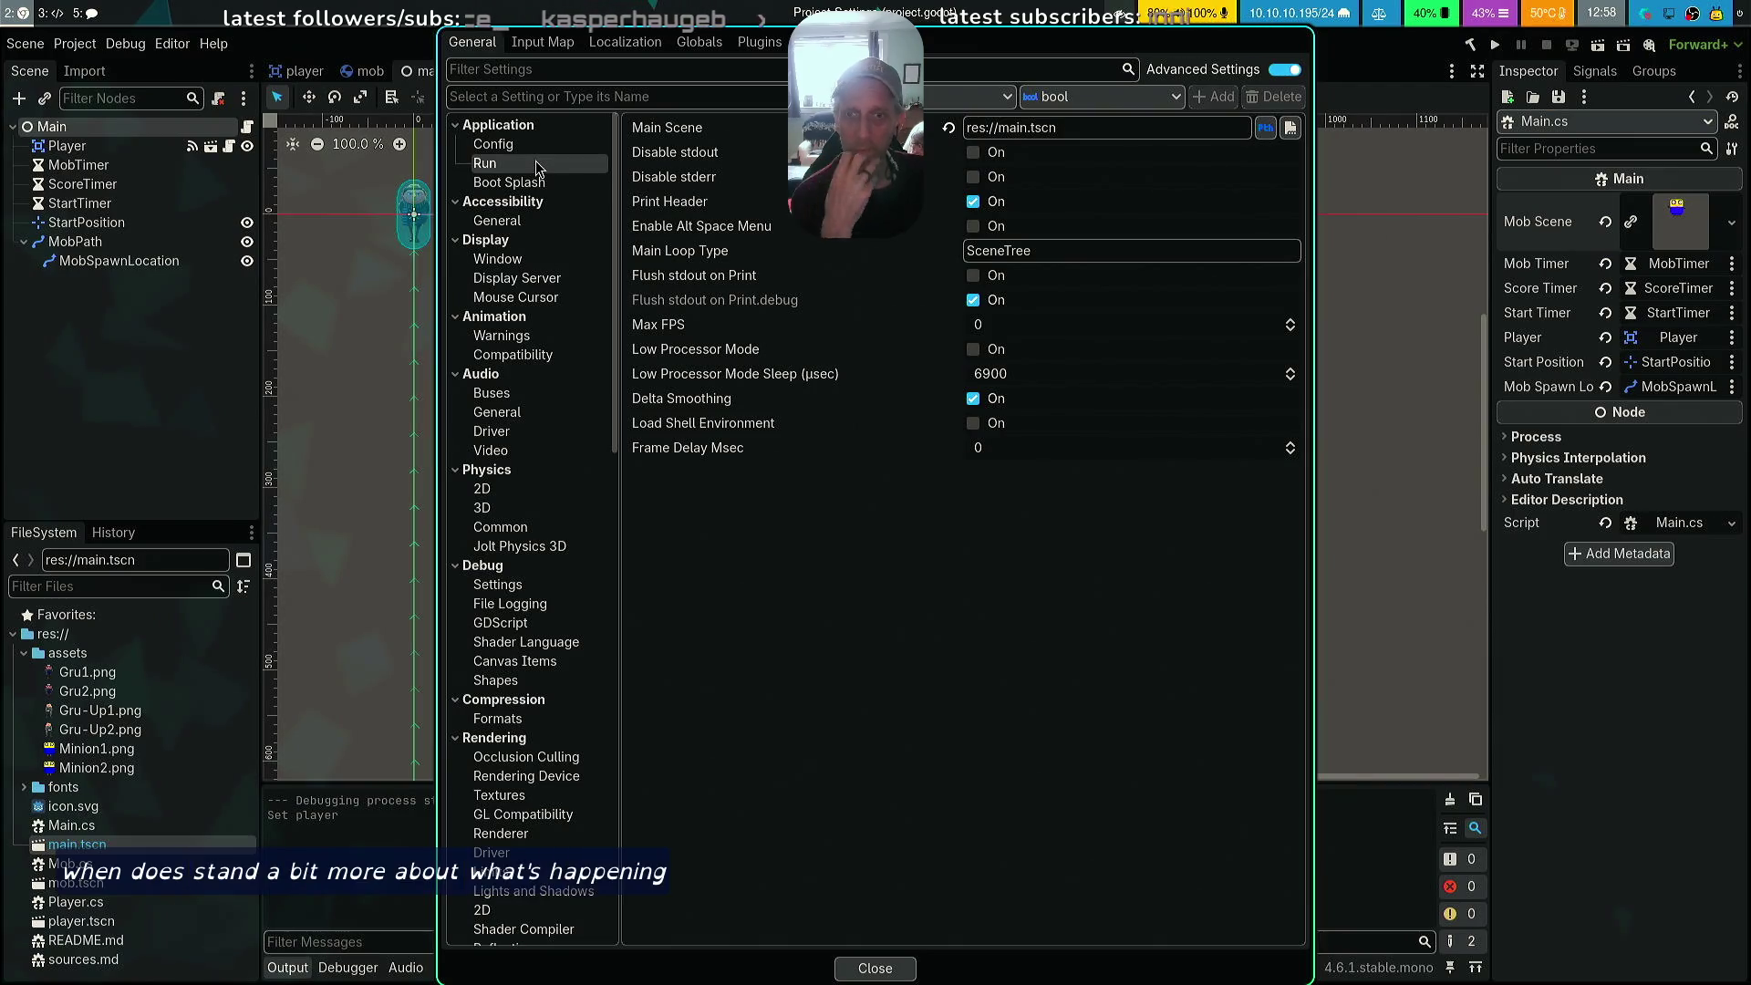
Set Main Scene to res://main.tscn and close Project Settings
left_click(1091, 251)
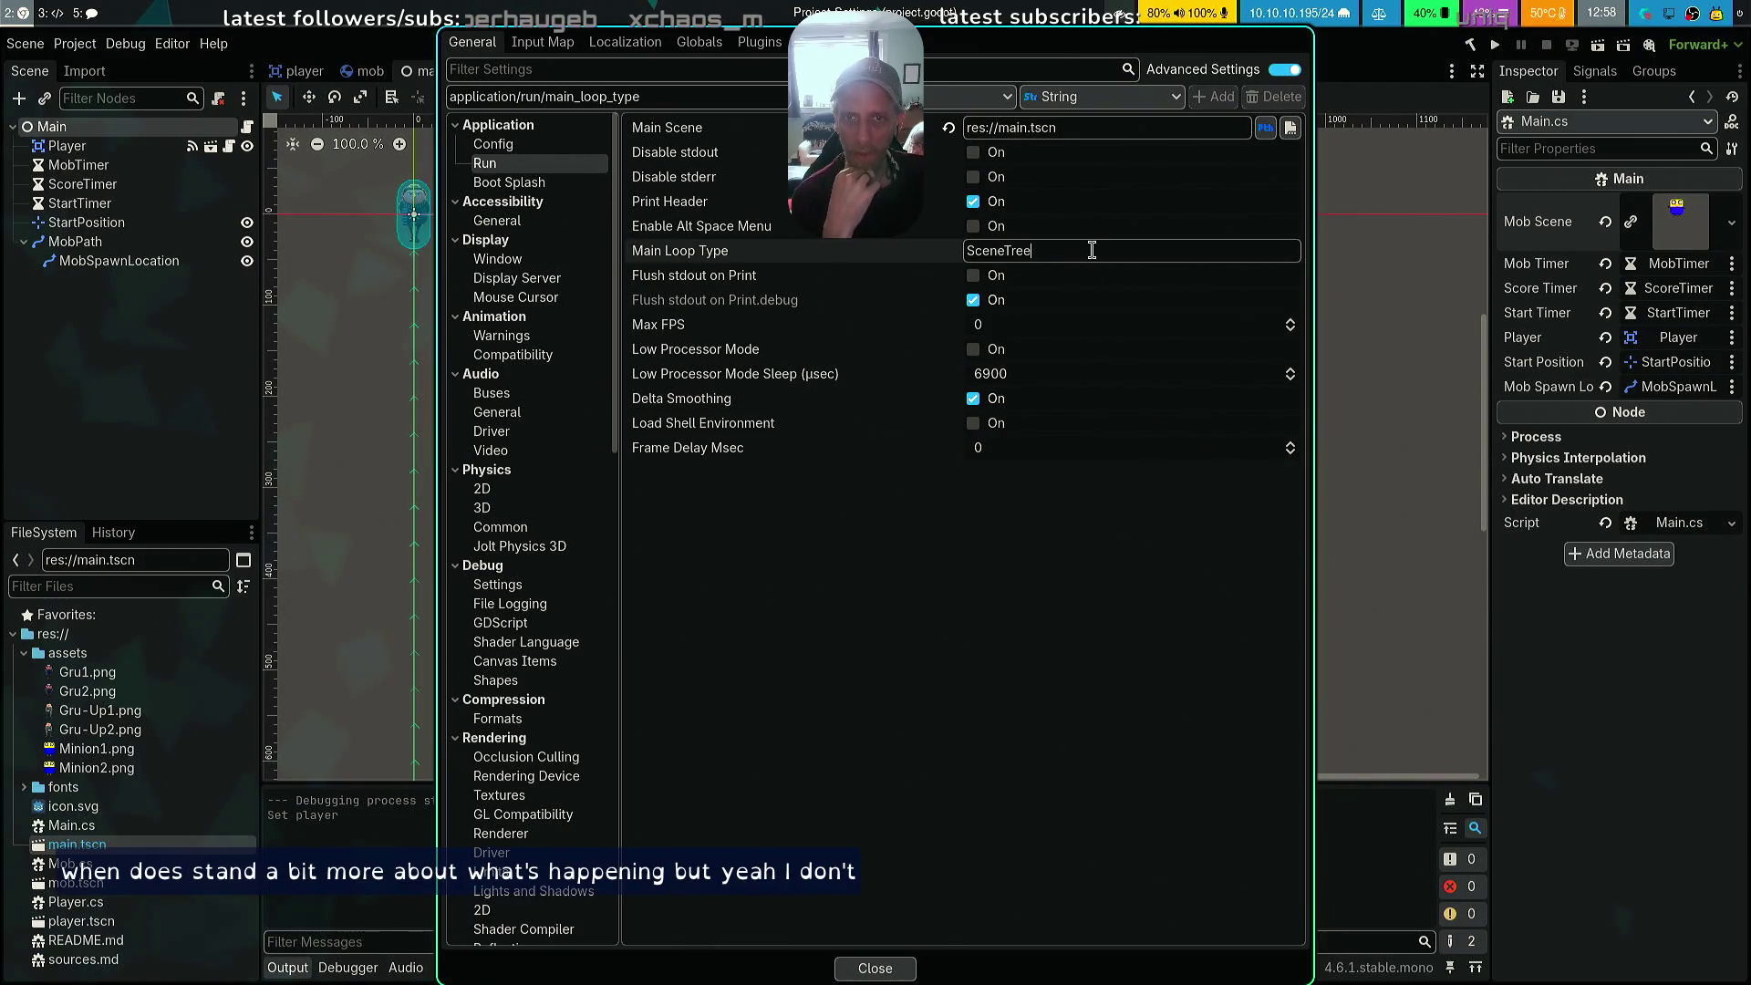
left_click(1140, 129)
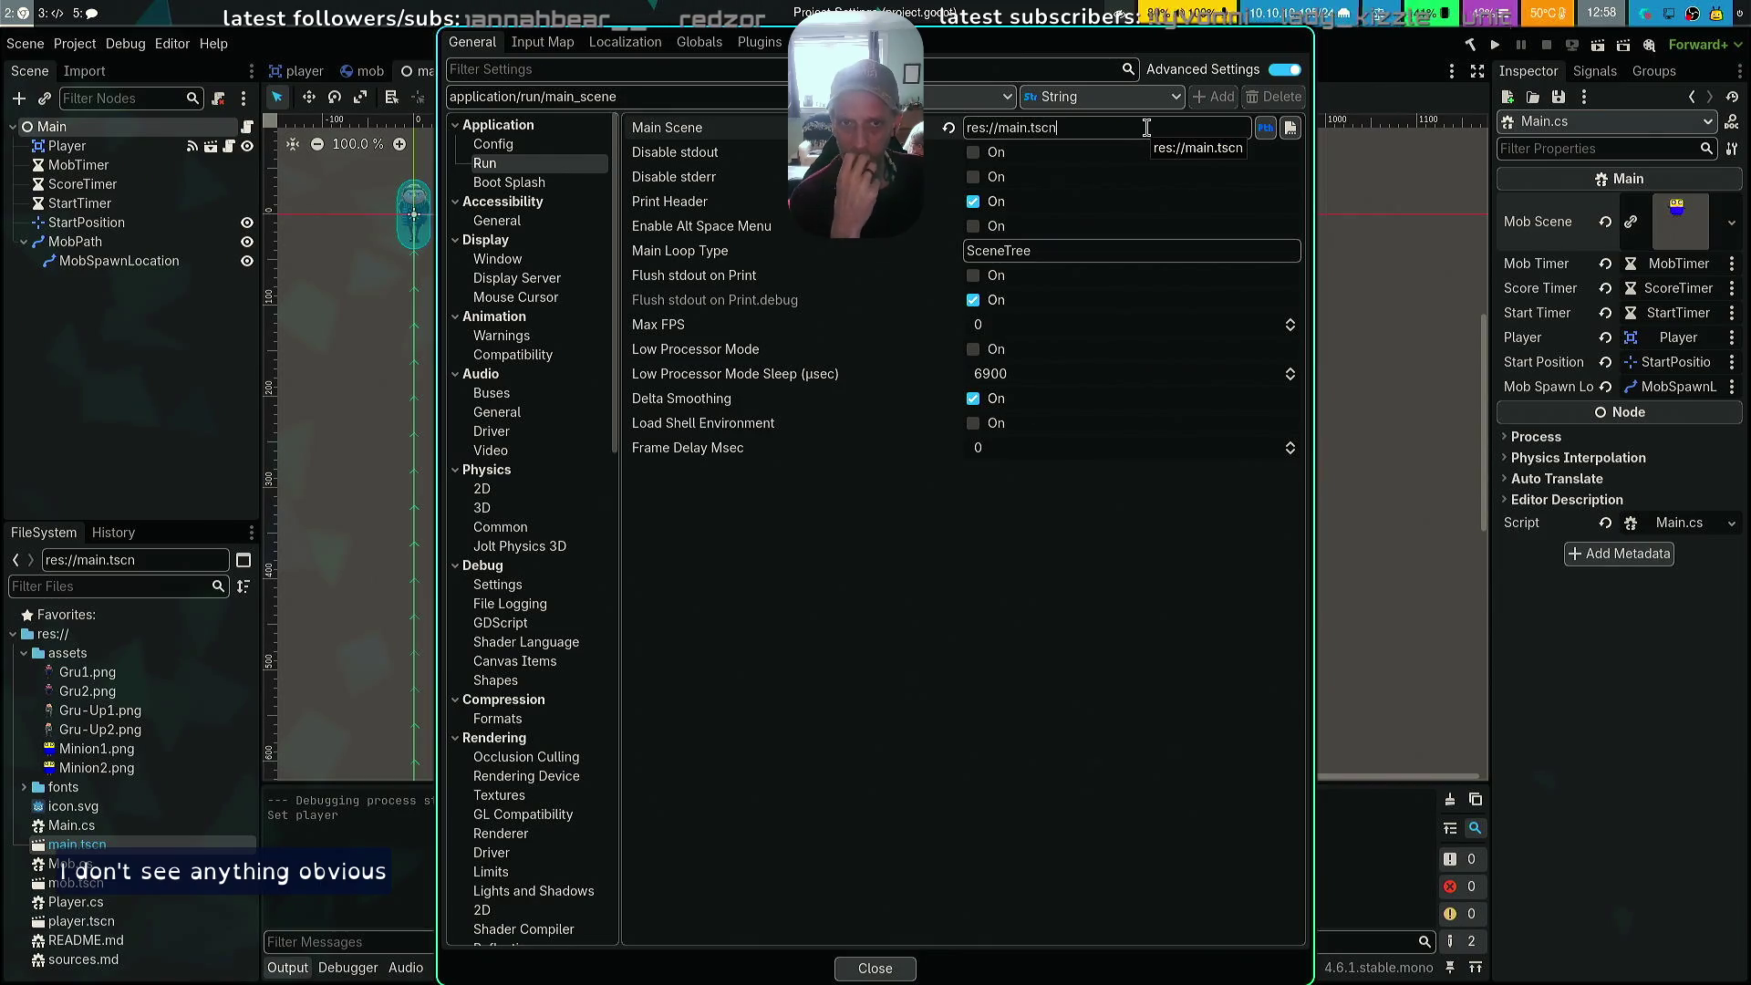
left_click(1290, 127)
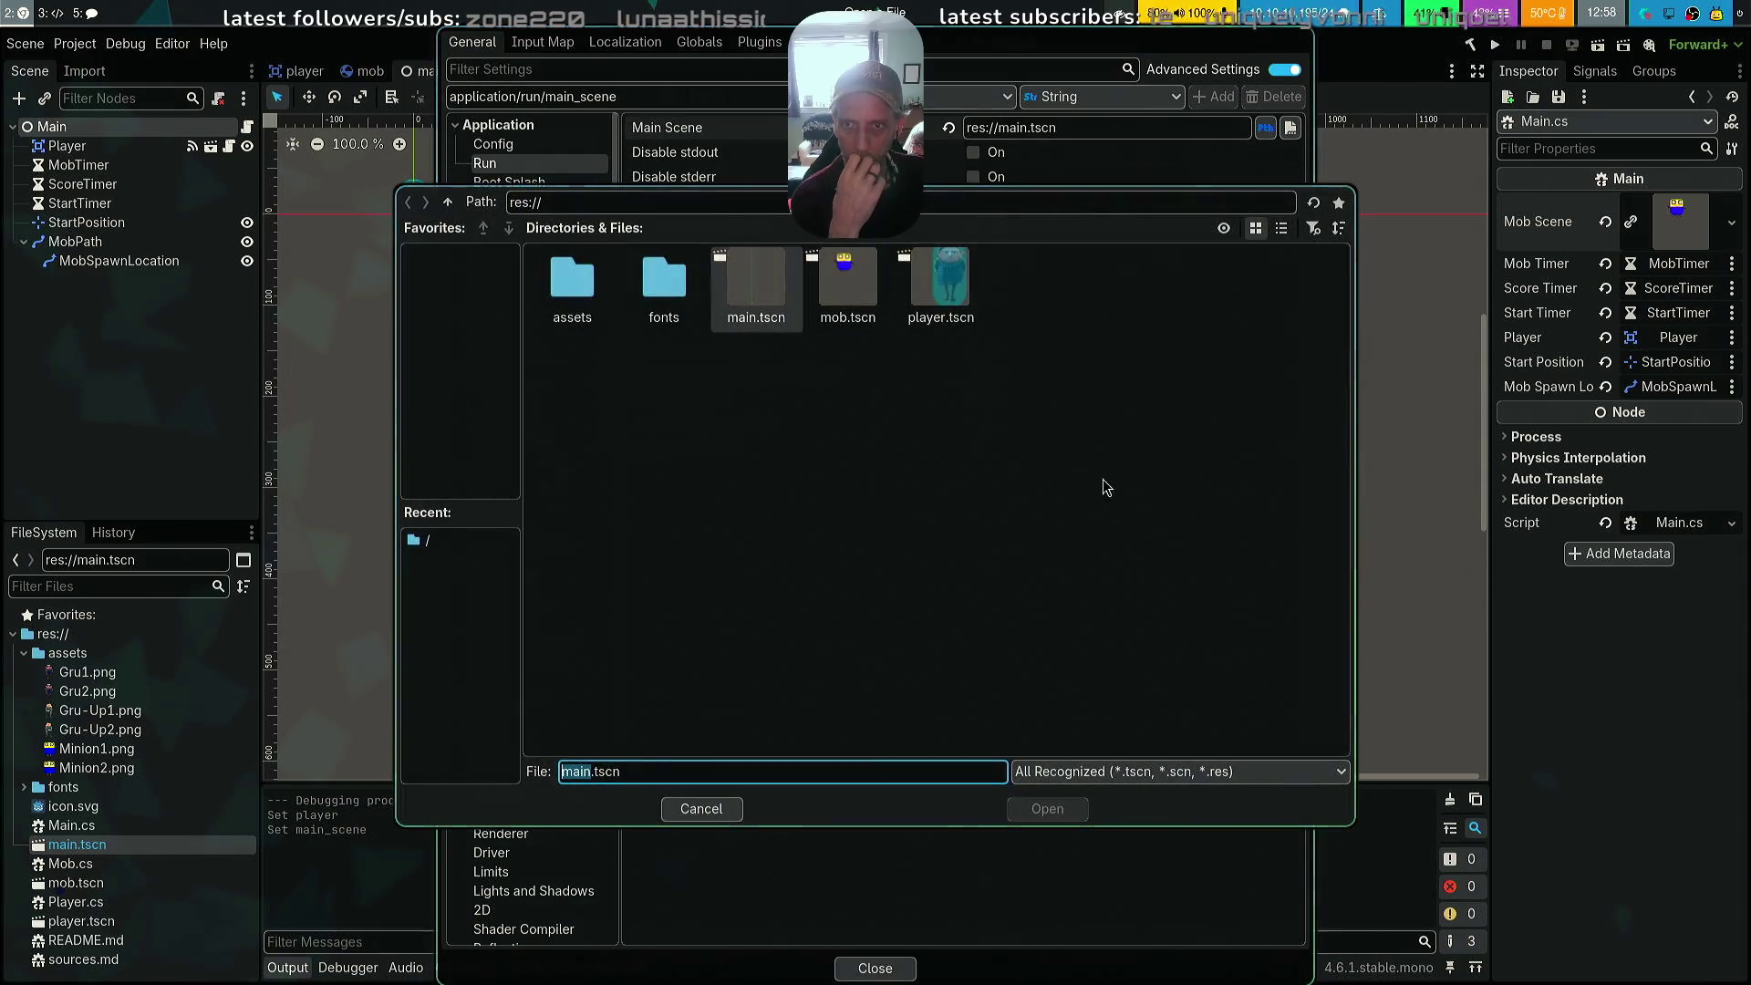
left_click(756, 278)
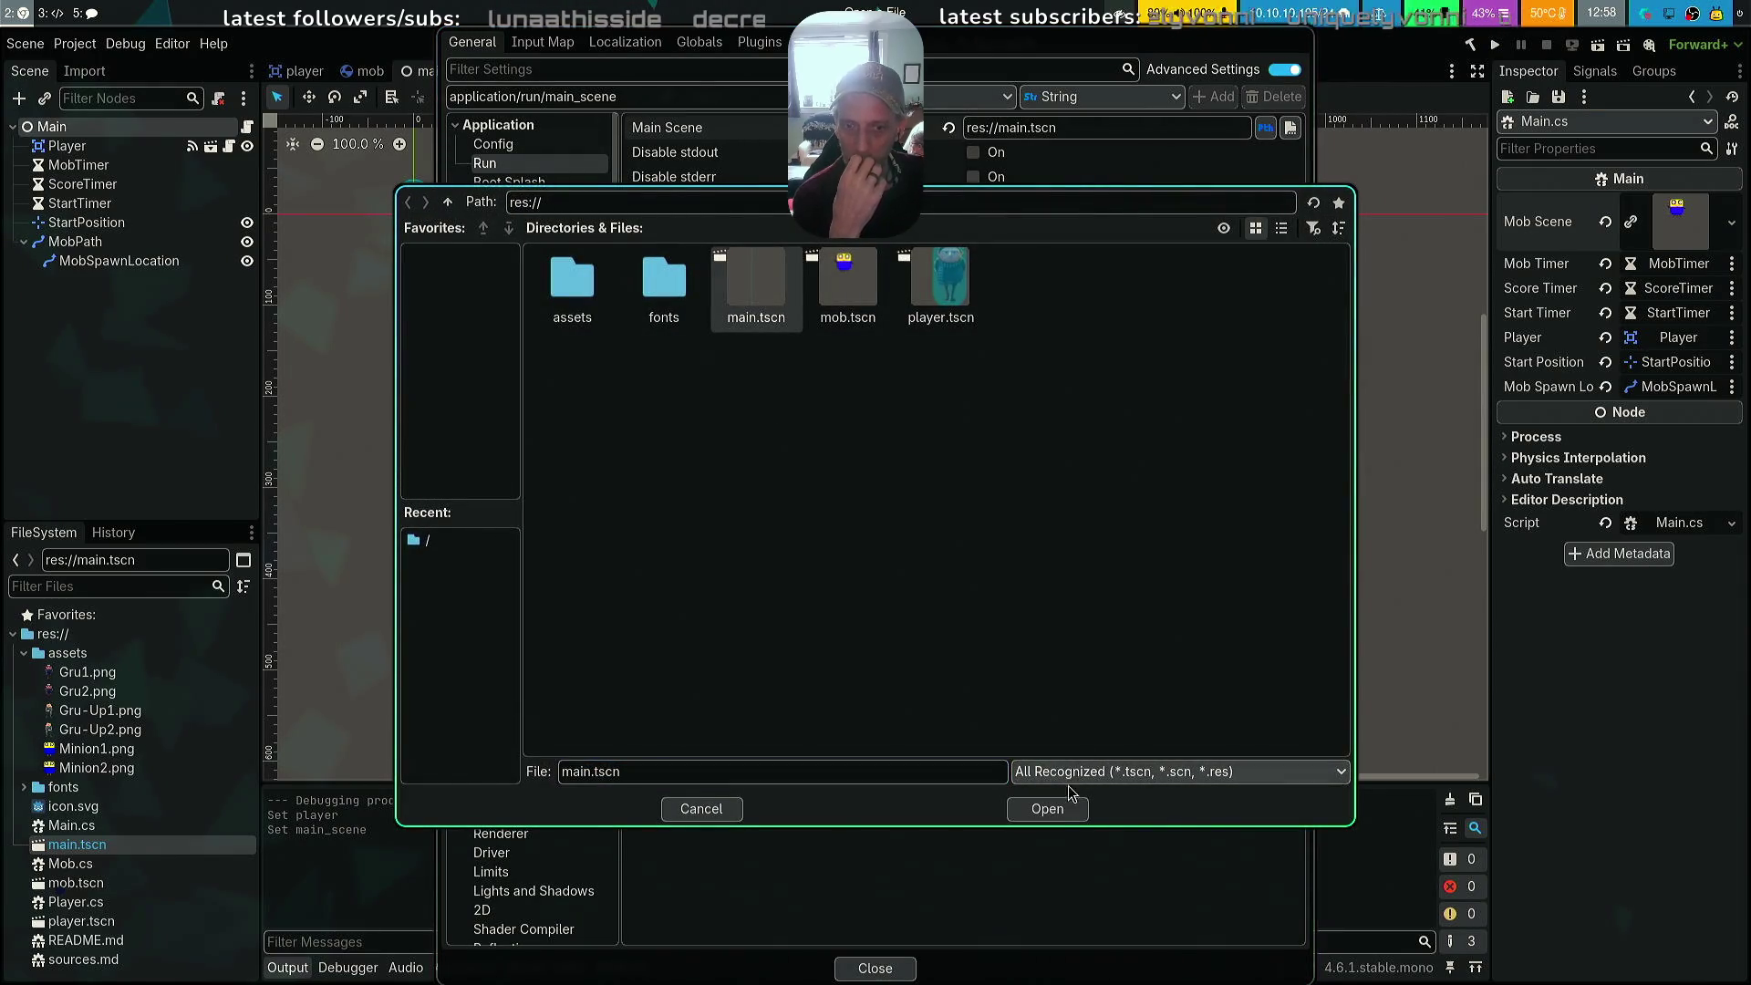
left_click(1067, 809)
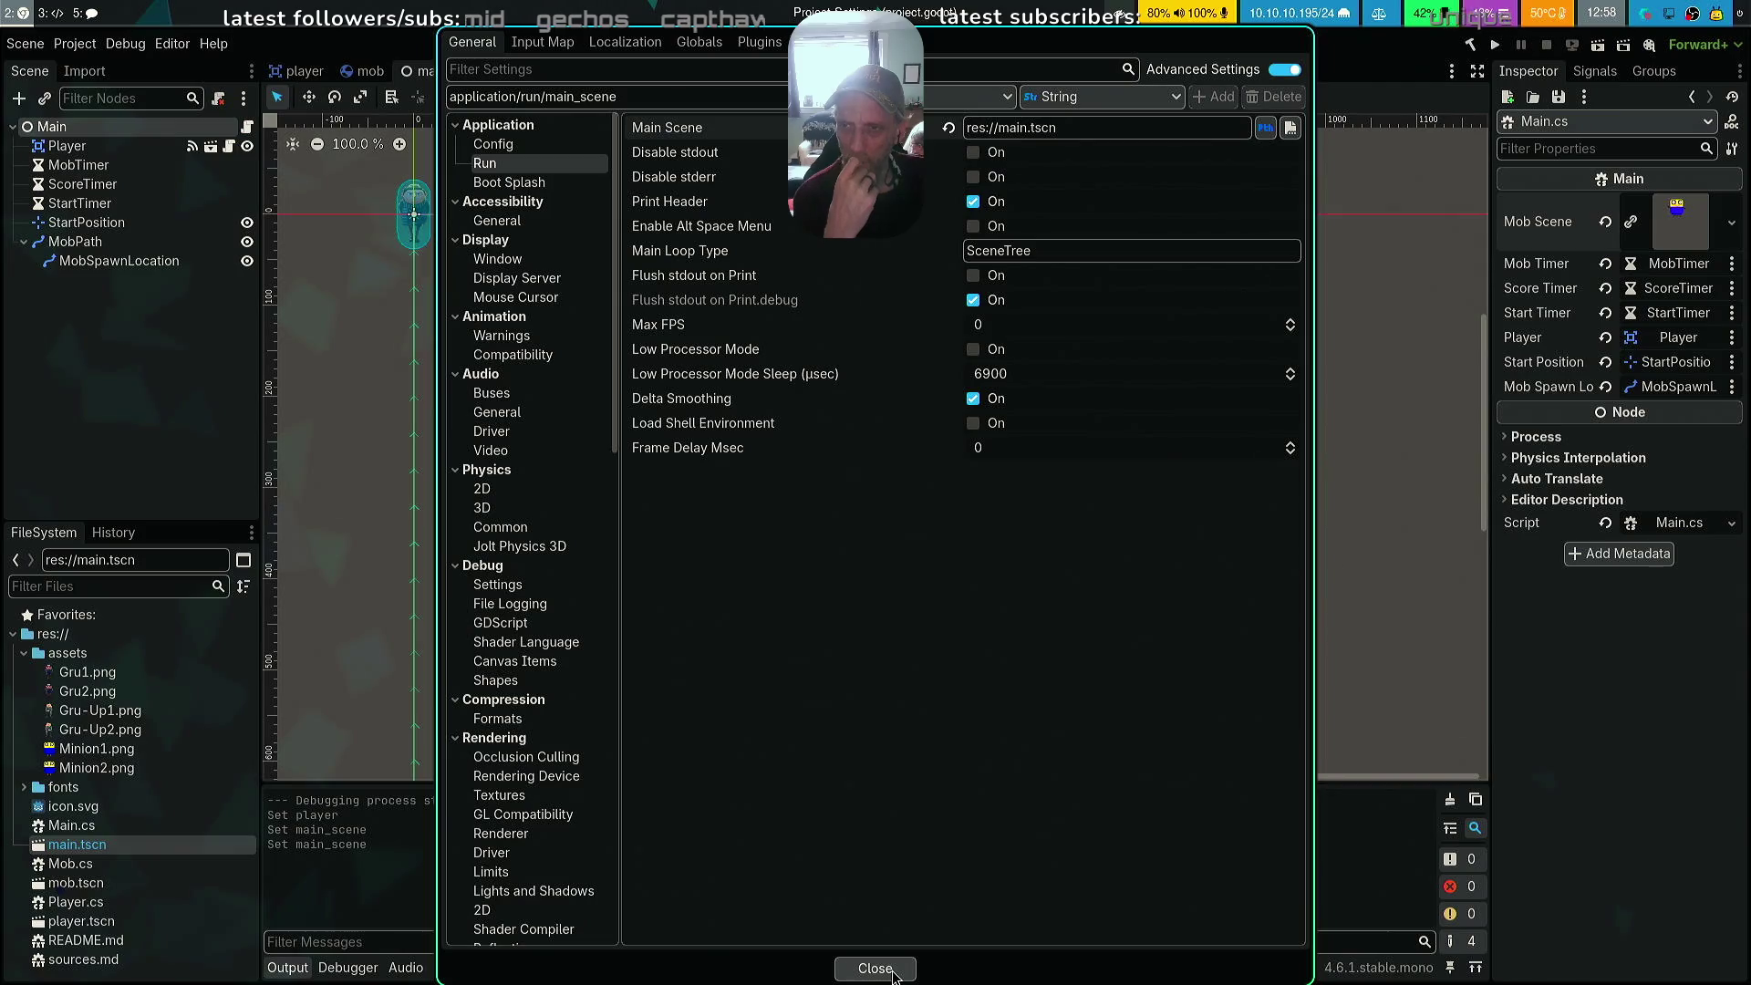
left_click(893, 975)
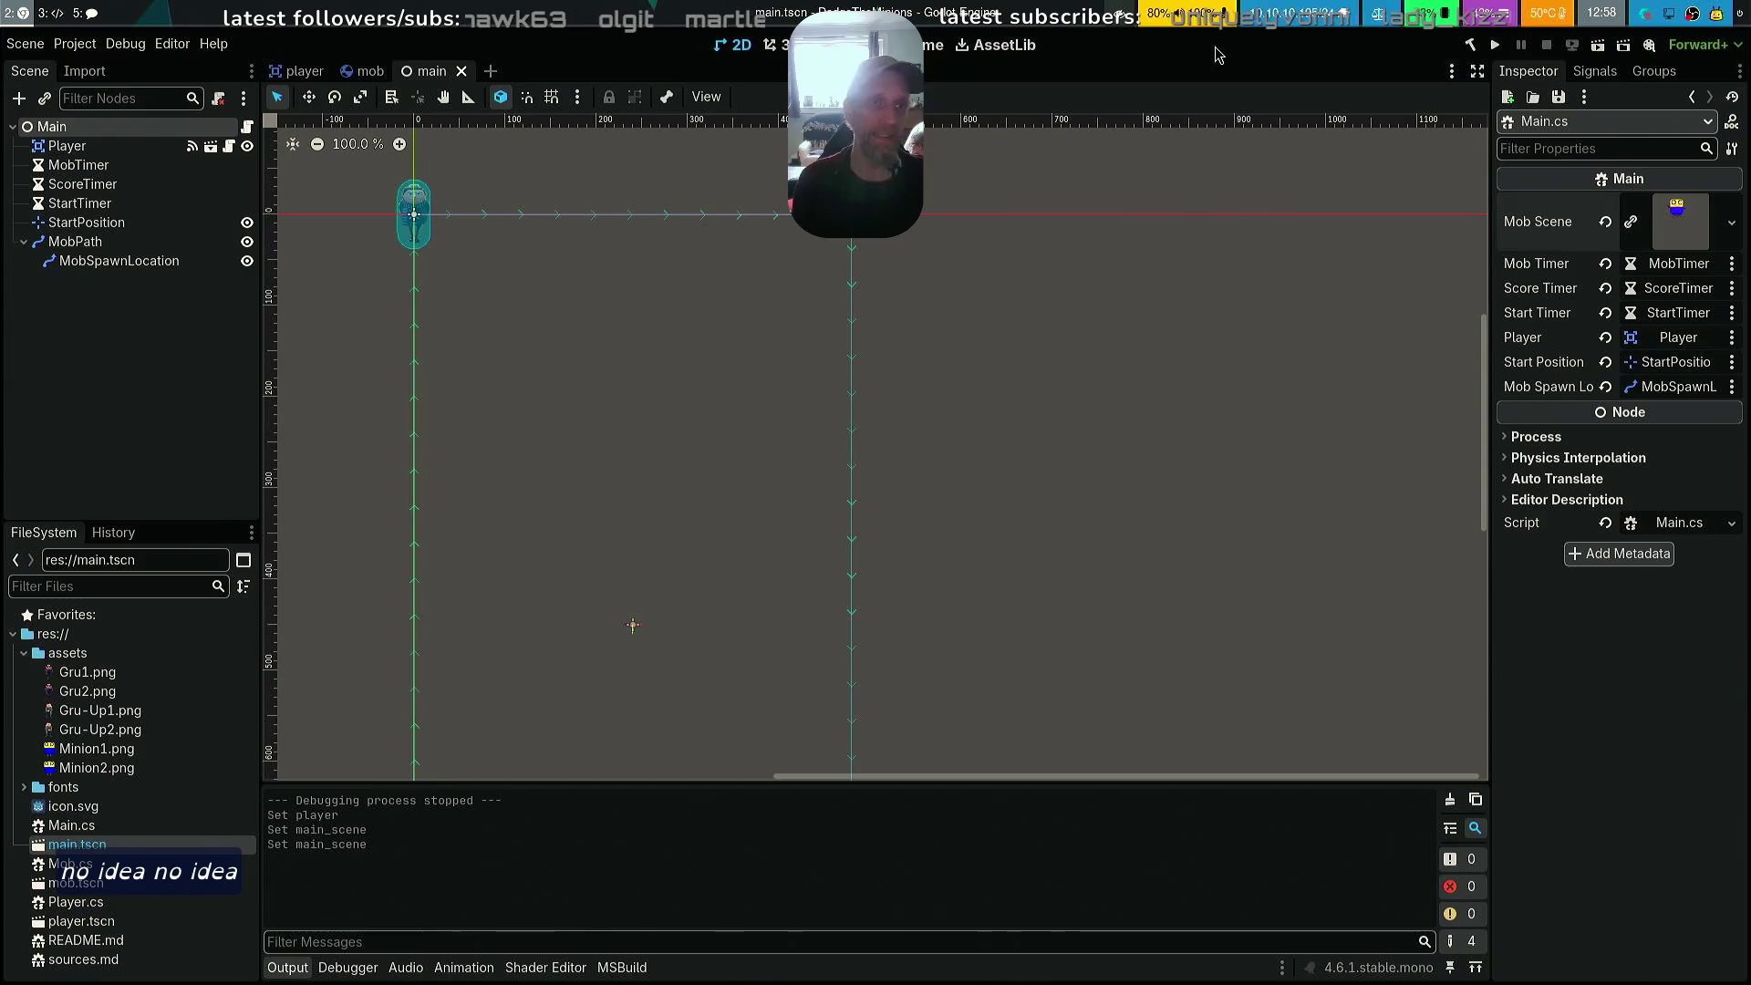
Clear the Scene dock selection to return to the Main scene in the 2D editor
left_click(139, 412)
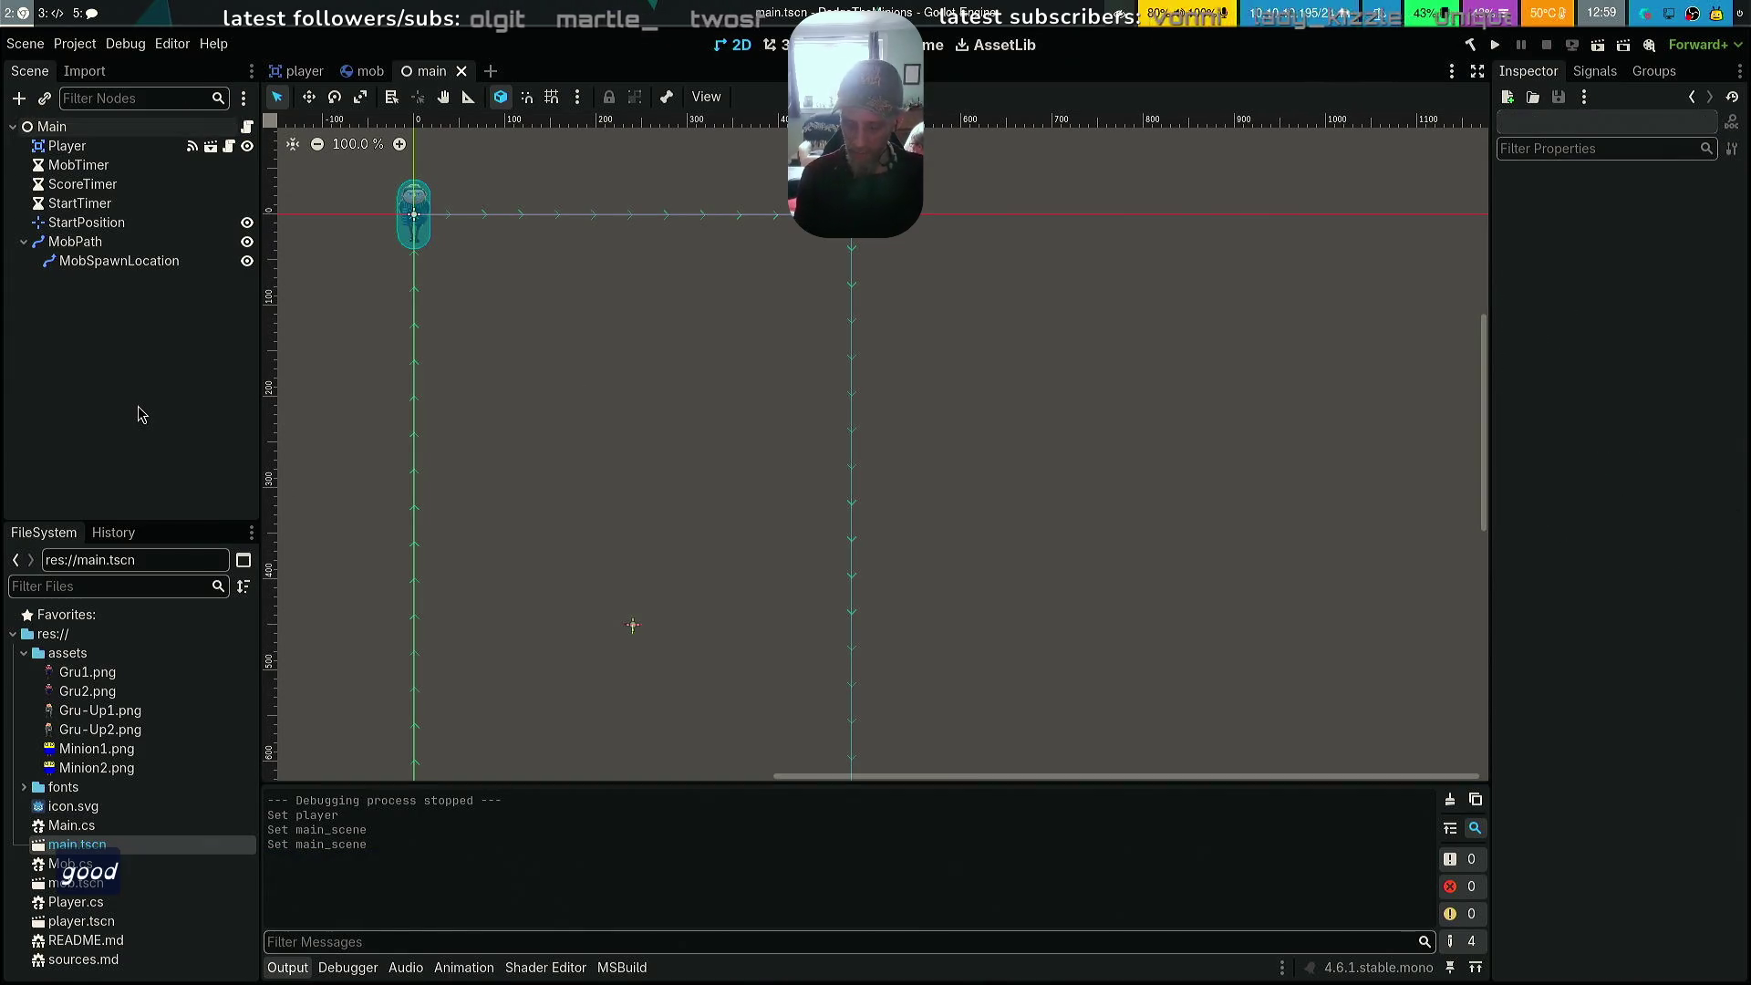